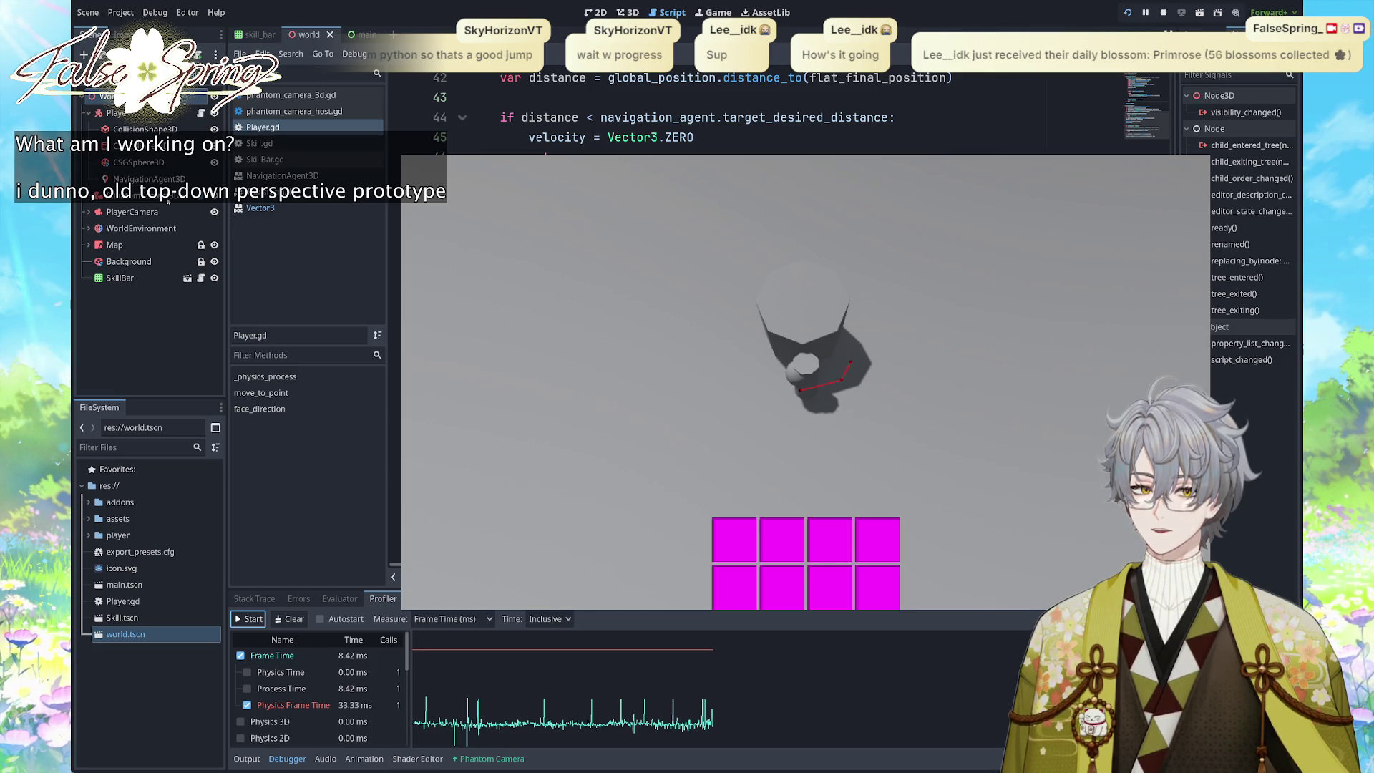
Step: Move the character to a few floor points and trigger the first skill with key 1
{"action": "key", "text": "F8"}
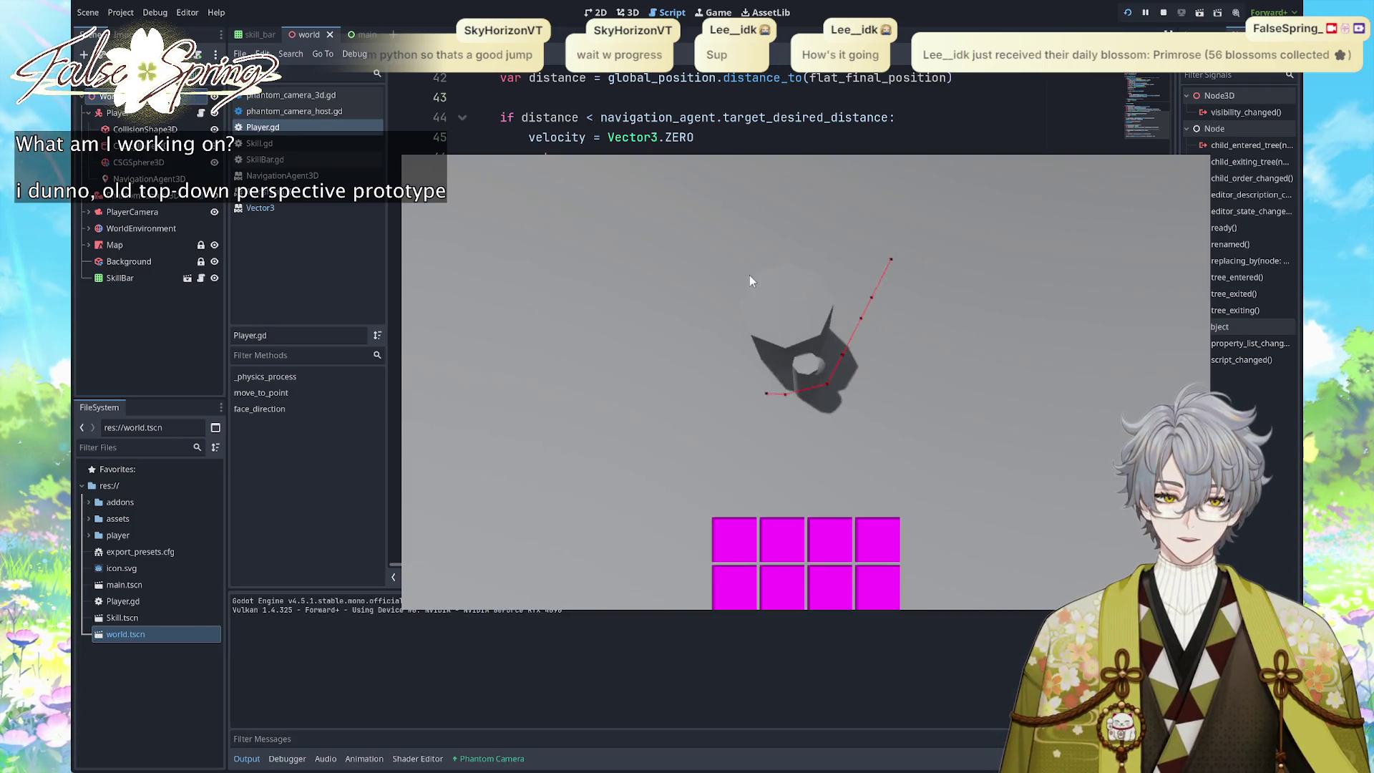
{"action": "left_click", "coordinate": [823, 280]}
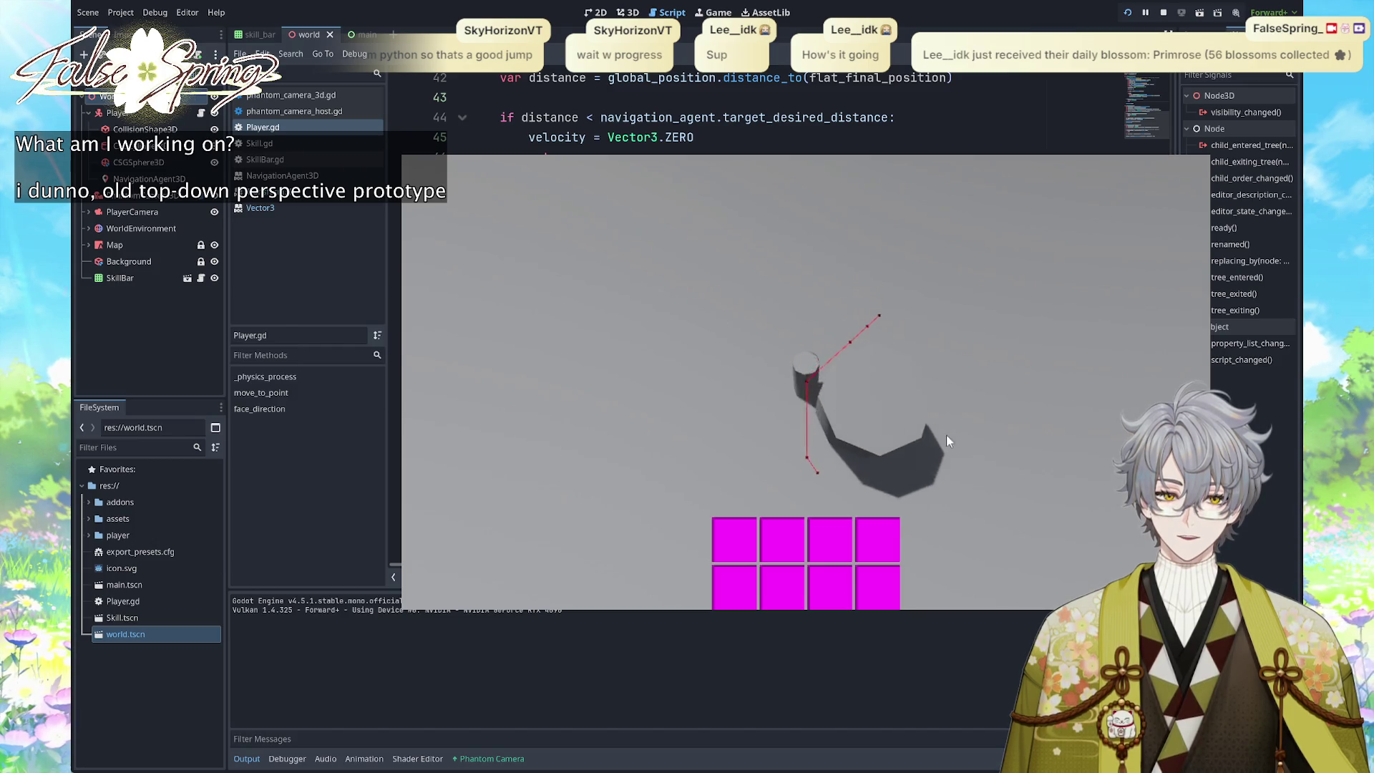
{"action": "left_click", "coordinate": [776, 451]}
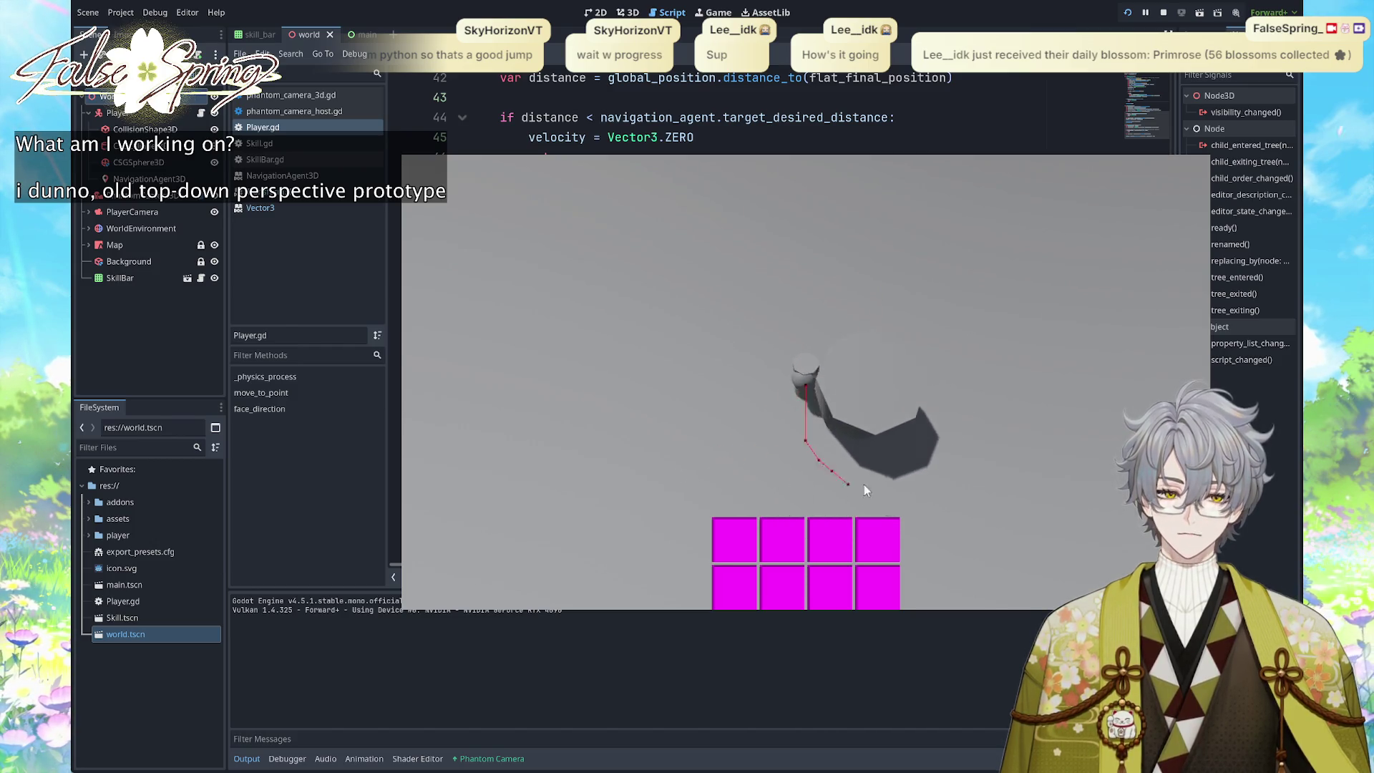
{"action": "left_click", "coordinate": [921, 353]}
{"action": "key", "text": "1"}
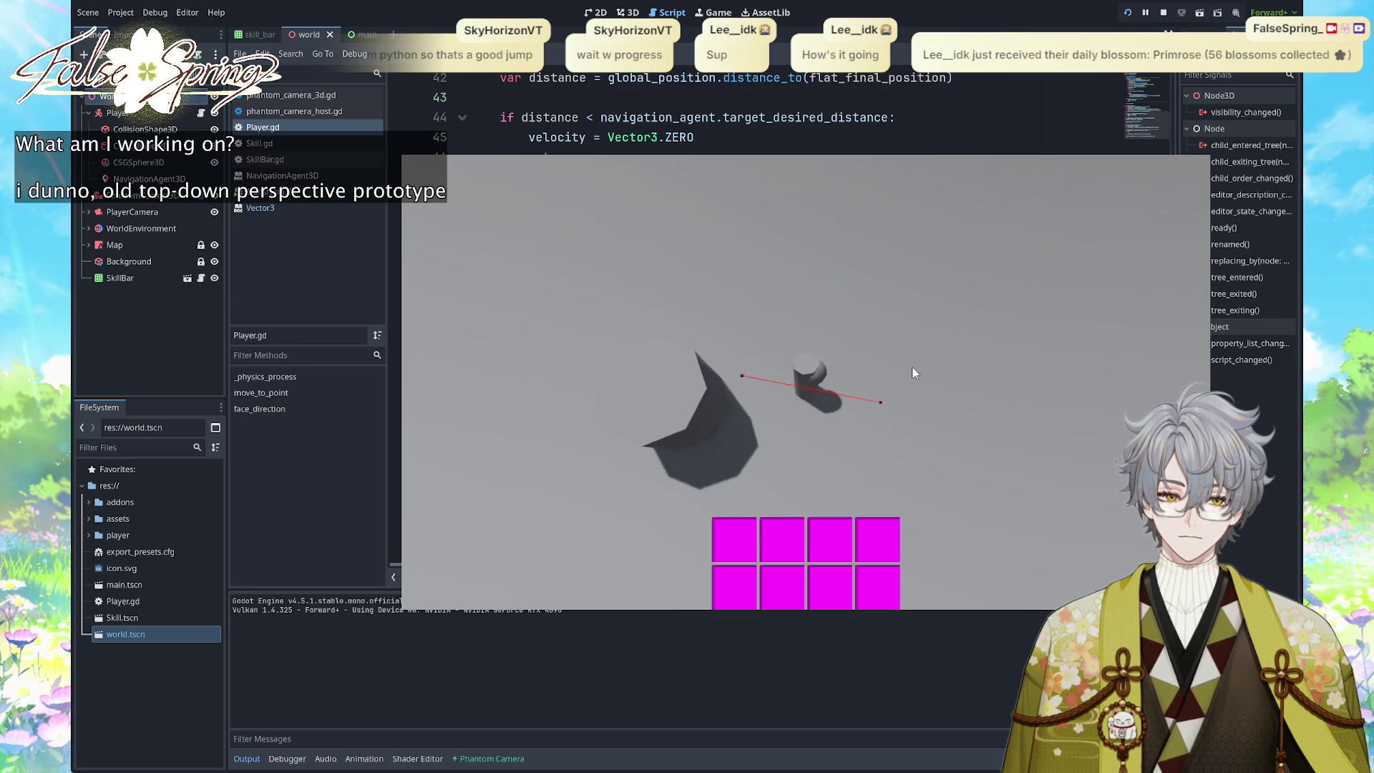
Step: Keep sending the character back and forth across the floor, then stop the game
{"action": "left_click", "coordinate": [641, 398]}
{"action": "left_click", "coordinate": [1019, 377]}
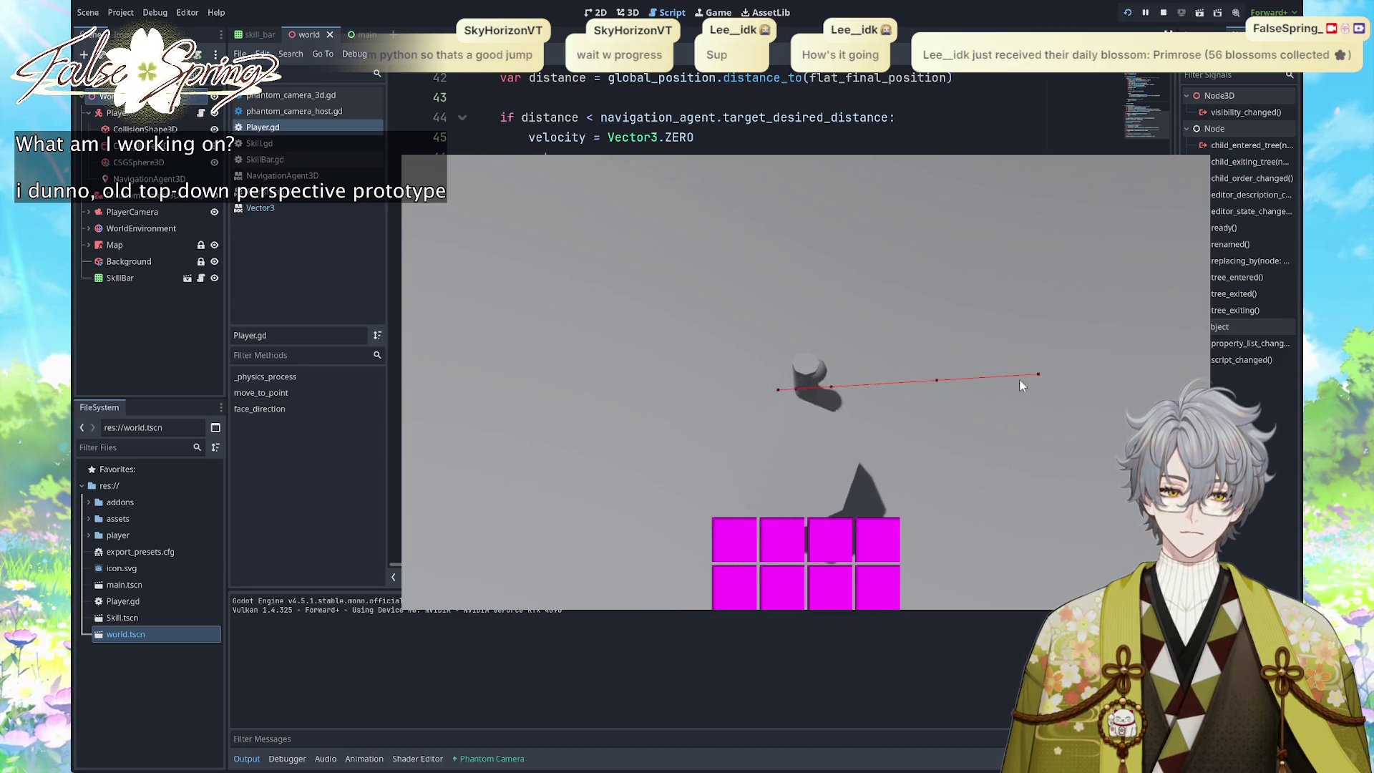
{"action": "left_click", "coordinate": [576, 385]}
{"action": "left_click", "coordinate": [997, 398]}
{"action": "left_click", "coordinate": [931, 375]}
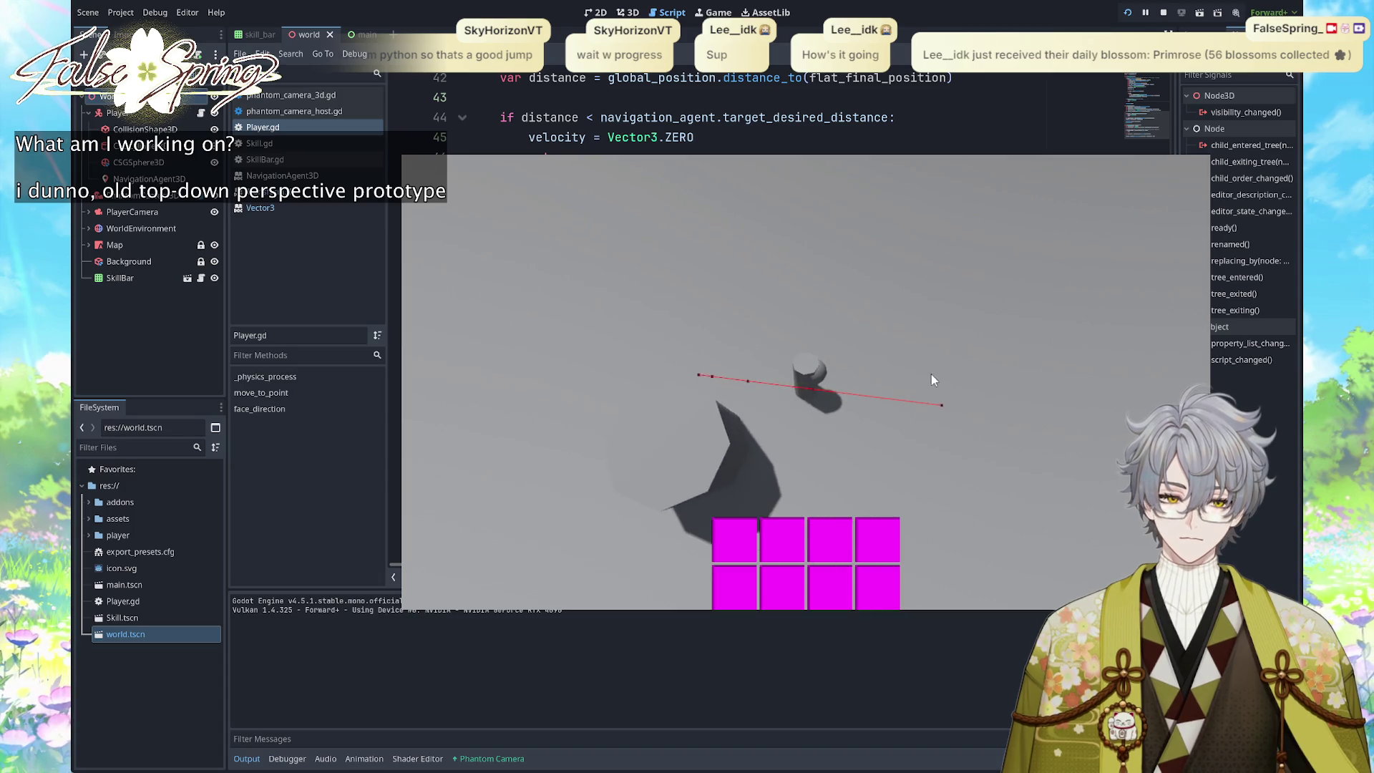
{"action": "left_click", "coordinate": [973, 301]}
{"action": "left_click", "coordinate": [989, 376]}
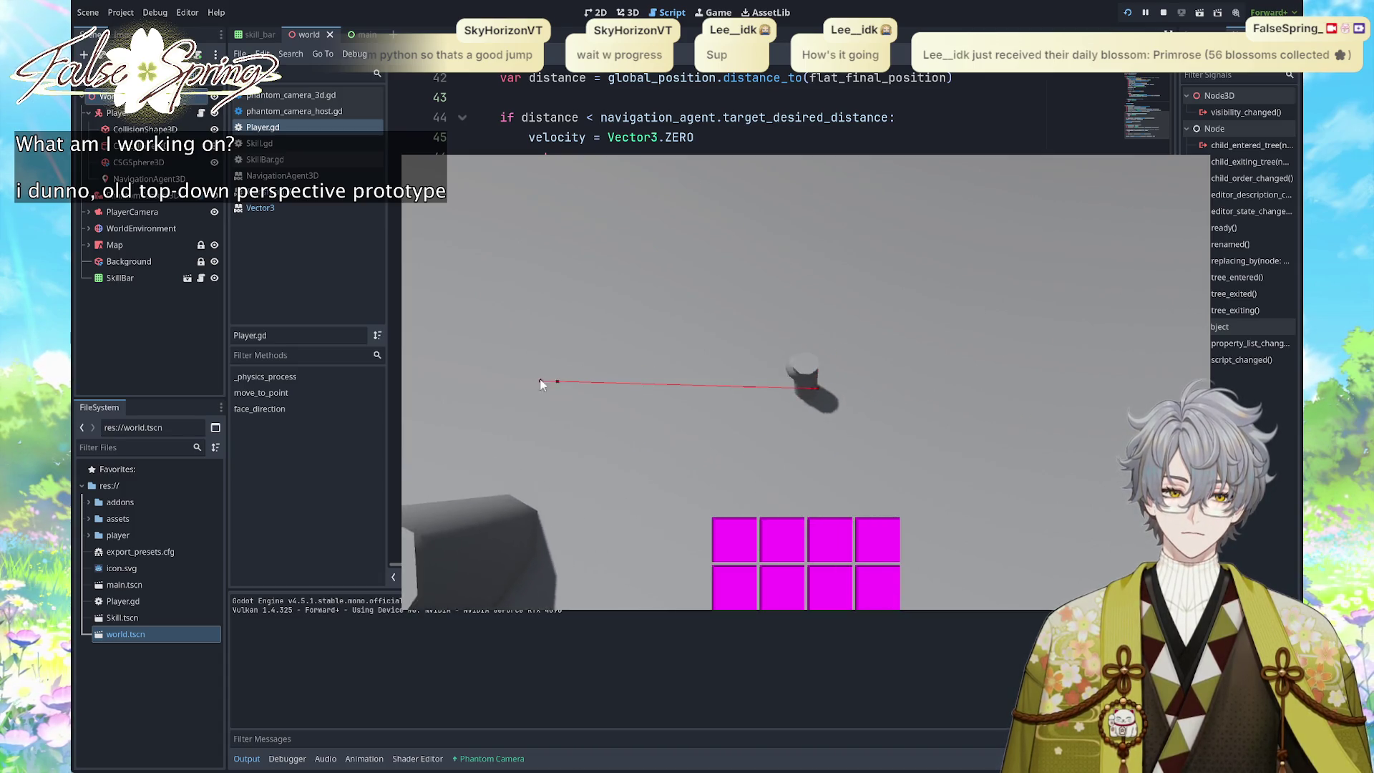
{"action": "left_click", "coordinate": [918, 415]}
{"action": "left_click", "coordinate": [880, 508]}
{"action": "left_click", "coordinate": [656, 474]}
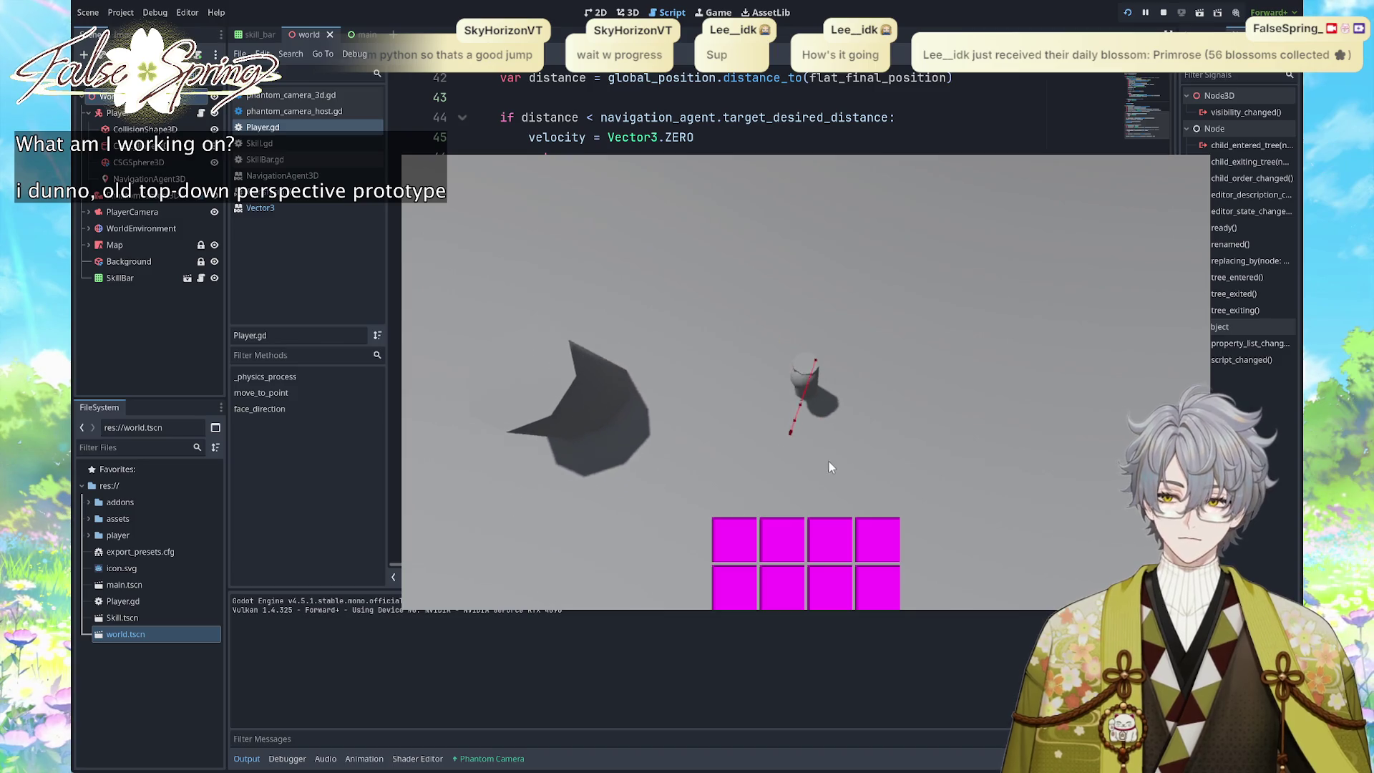
{"action": "left_click", "coordinate": [942, 371]}
{"action": "left_click", "coordinate": [786, 324]}
{"action": "left_click", "coordinate": [865, 402]}
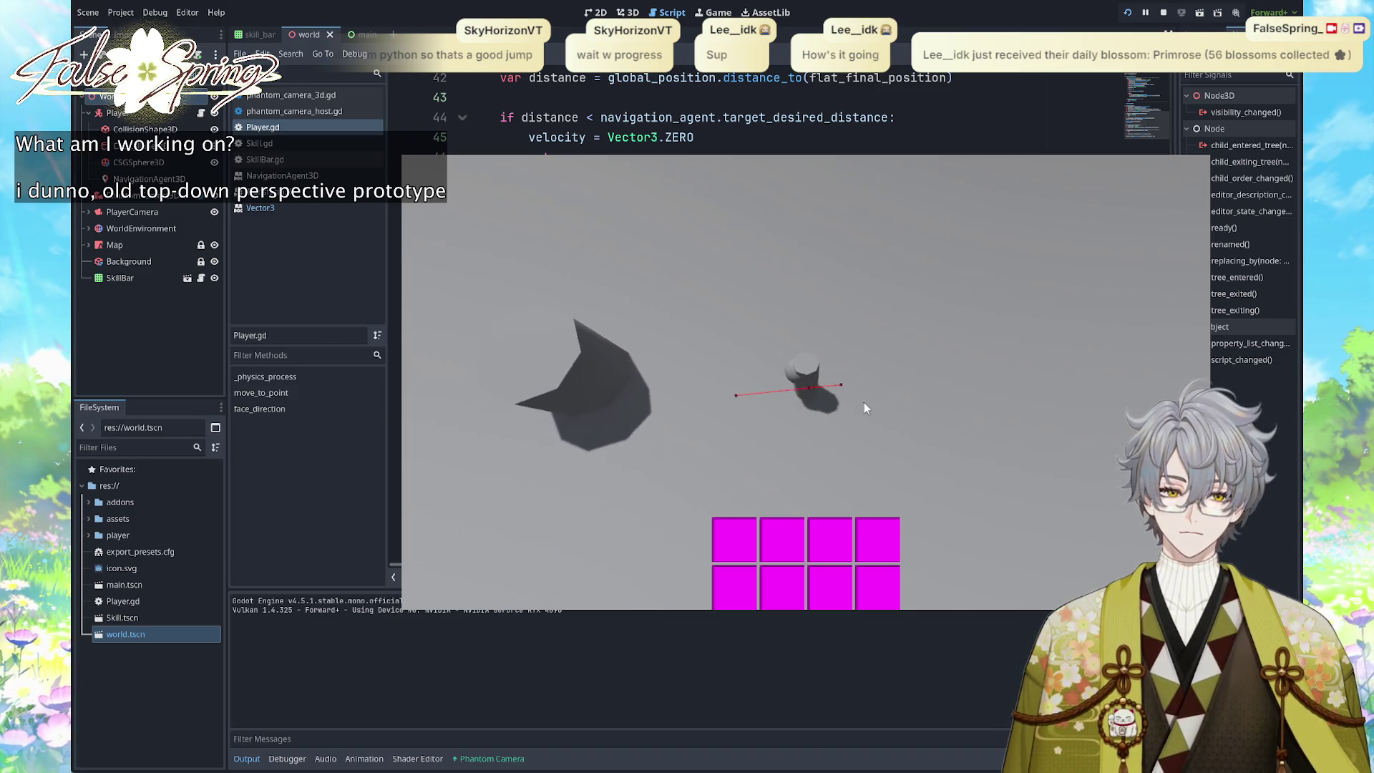
{"action": "left_click", "coordinate": [825, 256]}
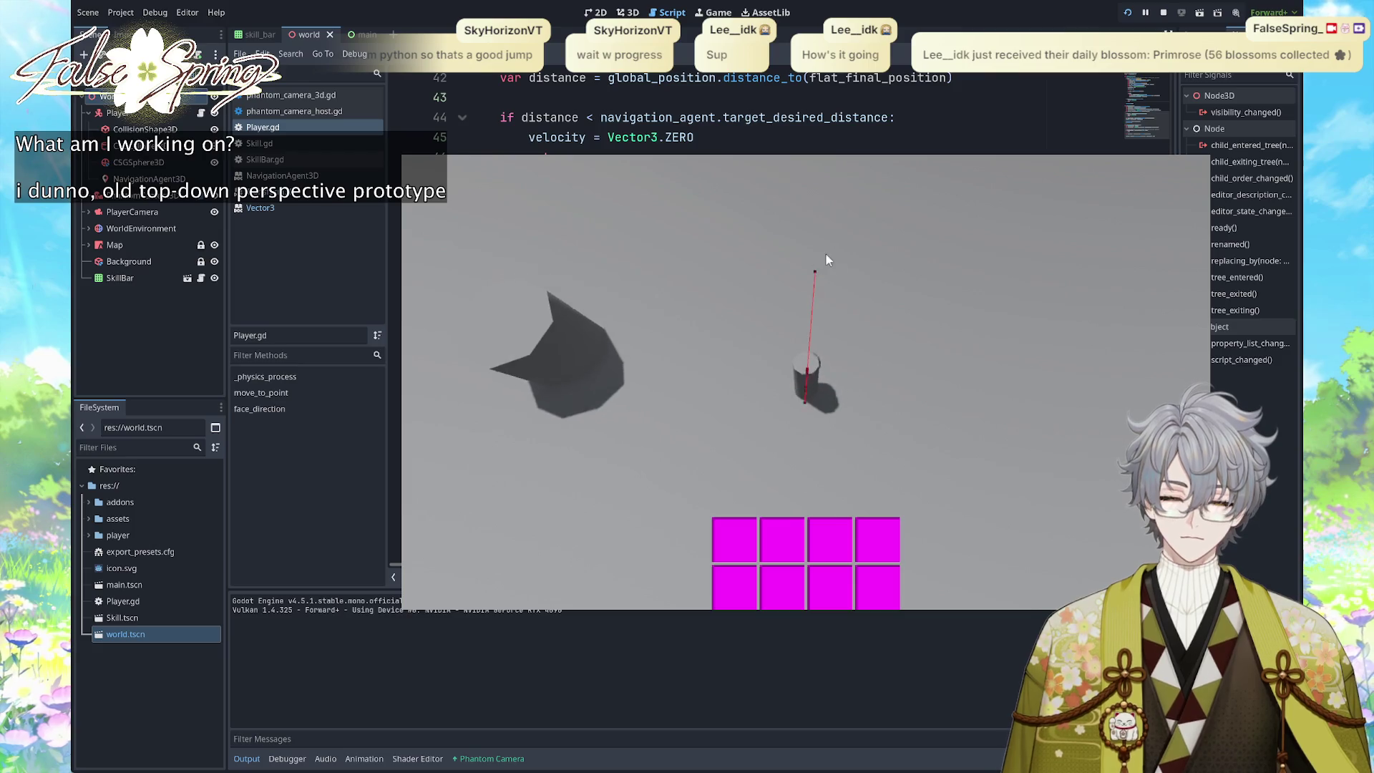
{"action": "left_click", "coordinate": [801, 428]}
{"action": "left_click", "coordinate": [929, 420]}
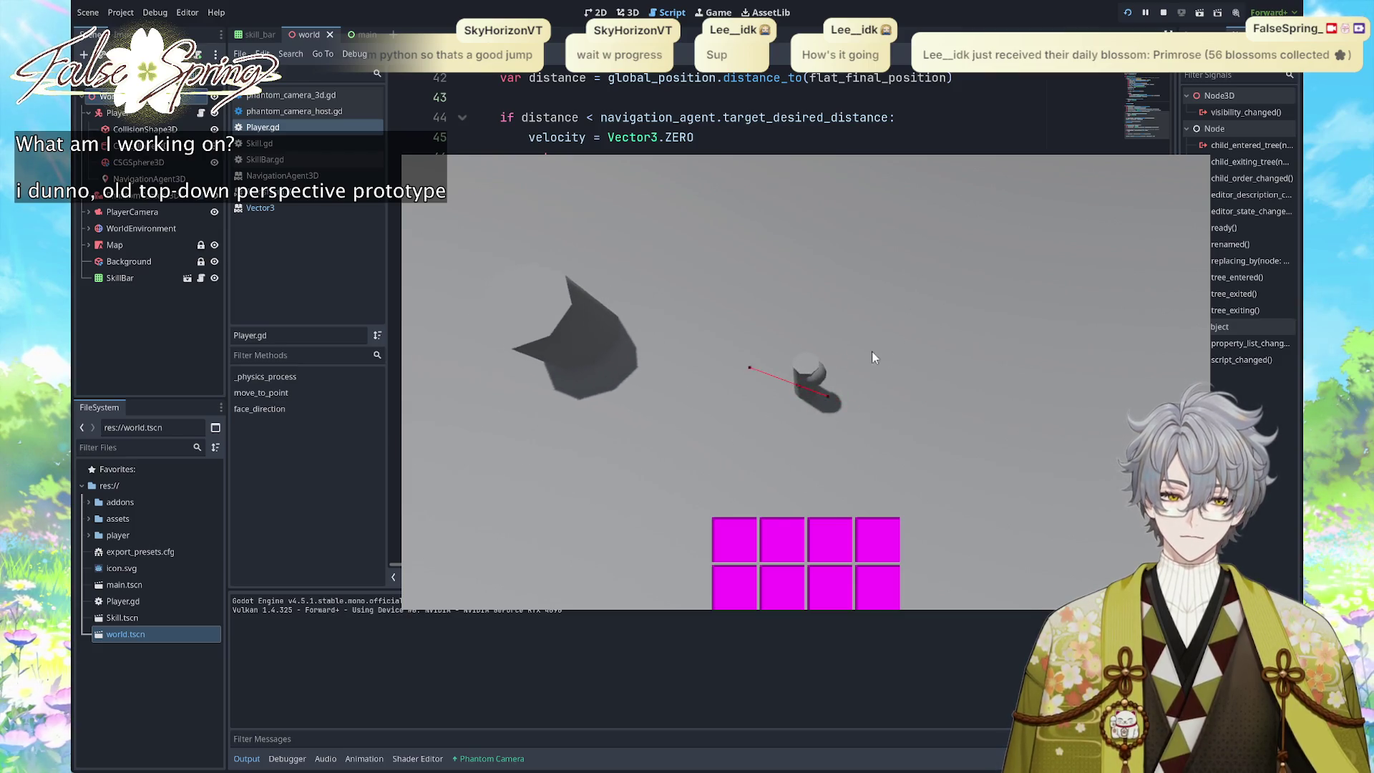
{"action": "left_click", "coordinate": [813, 341]}
{"action": "left_click", "coordinate": [722, 446]}
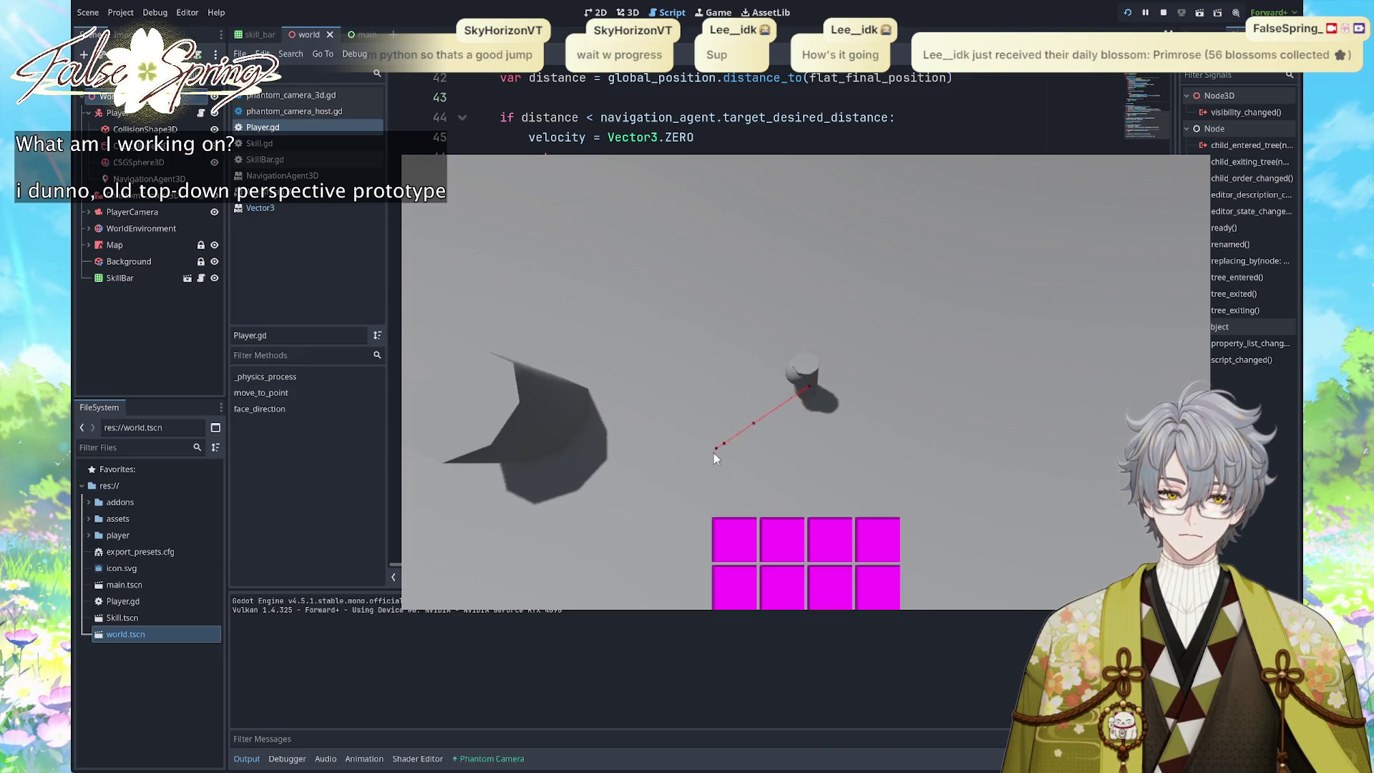
{"action": "left_click", "coordinate": [625, 312]}
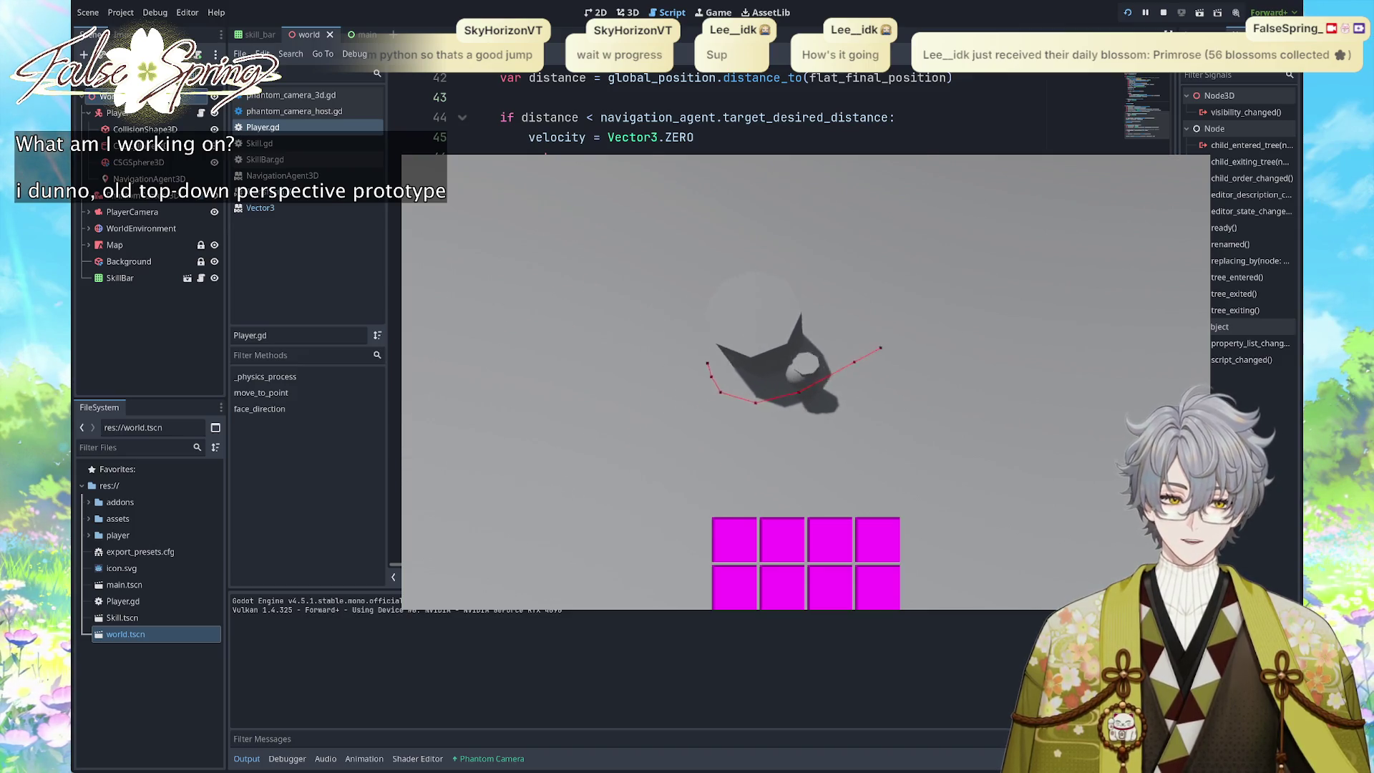
{"action": "key", "text": "F8"}
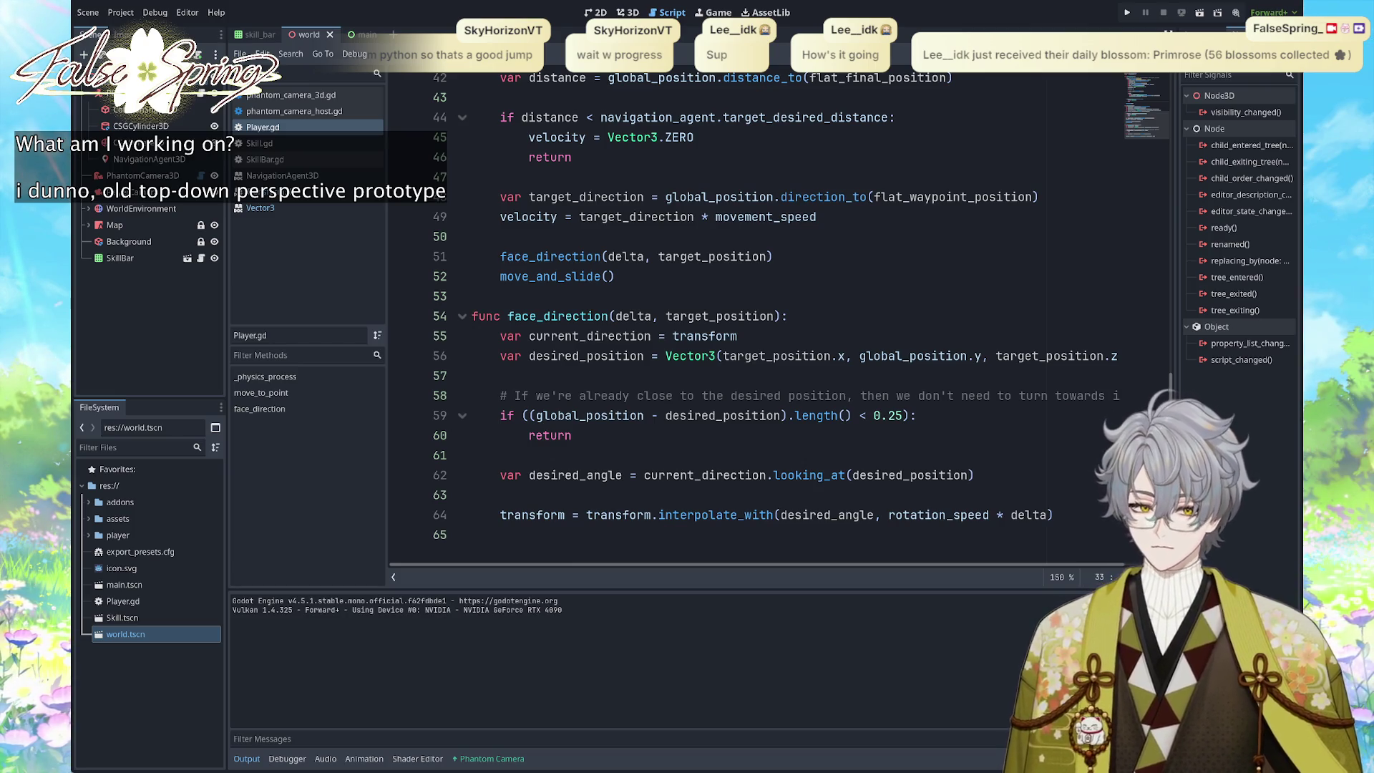
{"action": "left_click", "coordinate": [544, 315]}
{"action": "scroll", "coordinate": [544, 324], "scroll_direction": "up", "scroll_amount": 6}
{"action": "scroll", "coordinate": [544, 324], "scroll_direction": "up", "scroll_amount": 5}
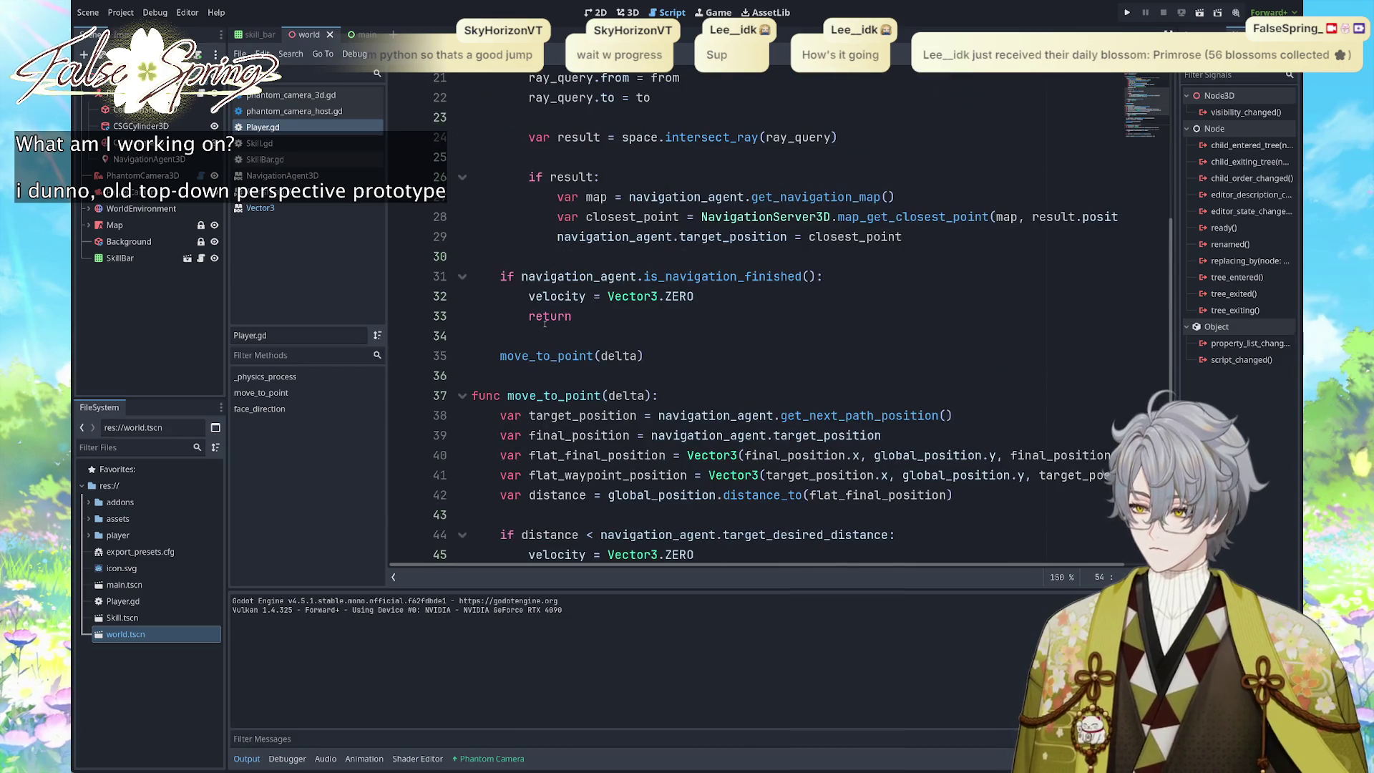
{"action": "scroll", "coordinate": [559, 297], "scroll_direction": "up", "scroll_amount": 1}
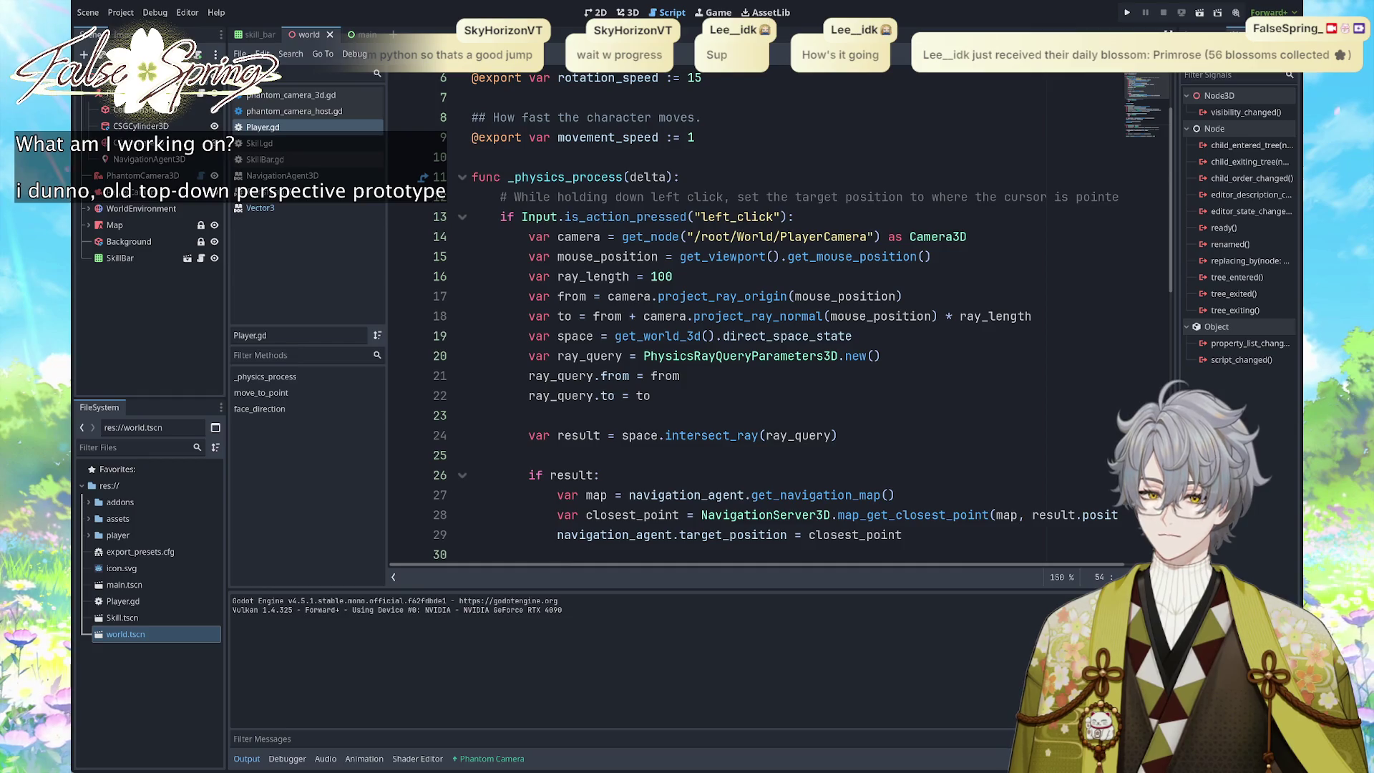
{"action": "left_click", "coordinate": [714, 353]}
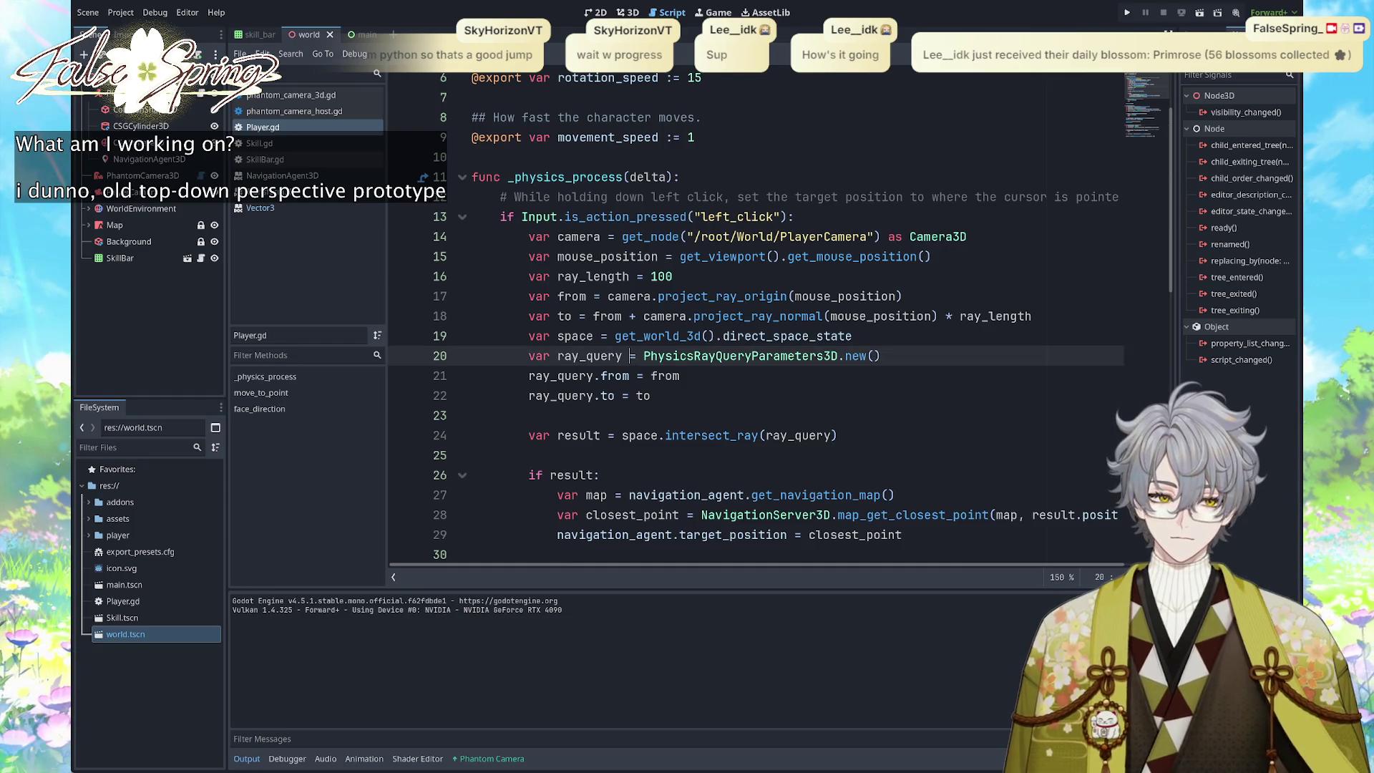
{"action": "scroll", "coordinate": [715, 353], "scroll_direction": "down", "scroll_amount": 3}
{"action": "scroll", "coordinate": [715, 353], "scroll_direction": "up", "scroll_amount": 3}
{"action": "scroll", "coordinate": [715, 353], "scroll_direction": "down", "scroll_amount": 8}
{"action": "scroll", "coordinate": [714, 352], "scroll_direction": "down", "scroll_amount": 4}
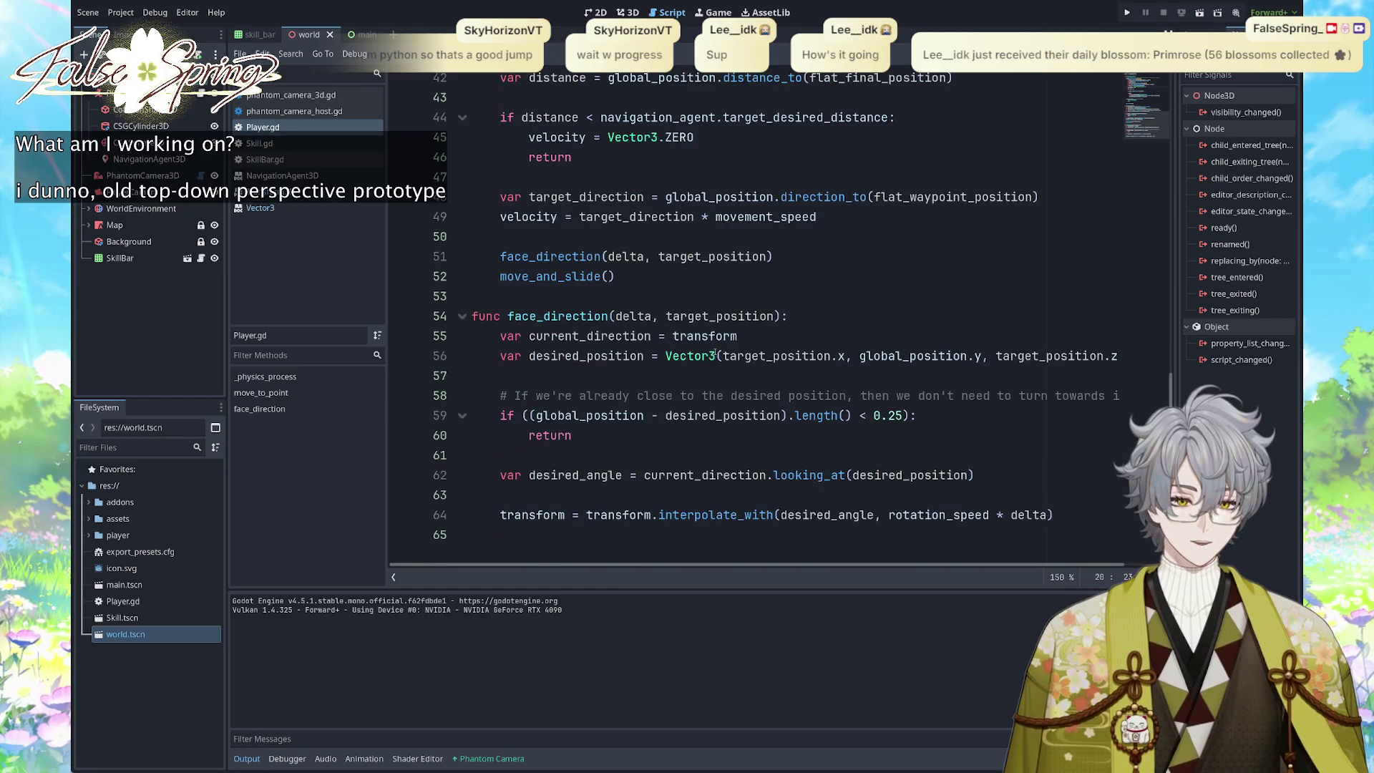
{"action": "scroll", "coordinate": [715, 353], "scroll_direction": "up", "scroll_amount": 10}
{"action": "key", "text": "Up"}
{"action": "key", "text": "Up"}
{"action": "key", "text": "Up"}
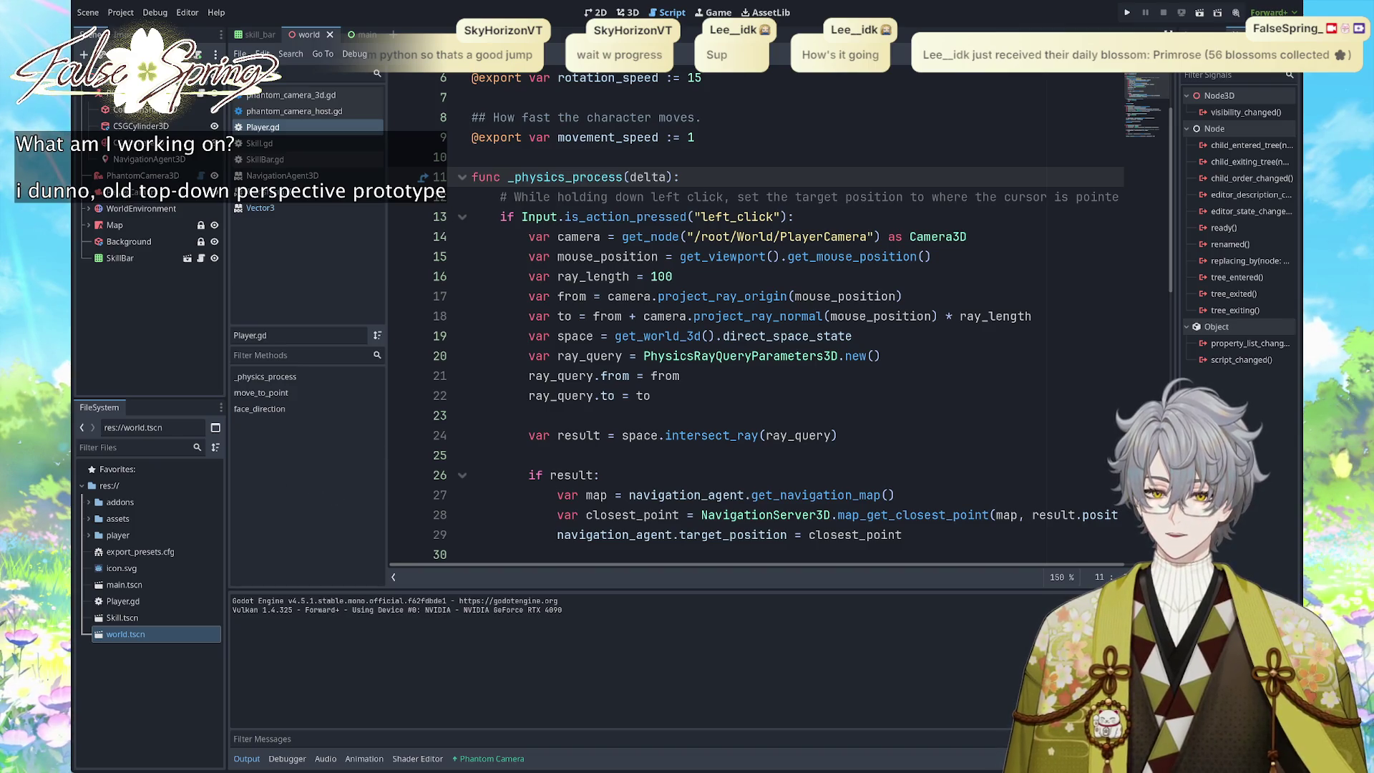
{"action": "scroll", "coordinate": [618, 367], "scroll_direction": "down", "scroll_amount": 5}
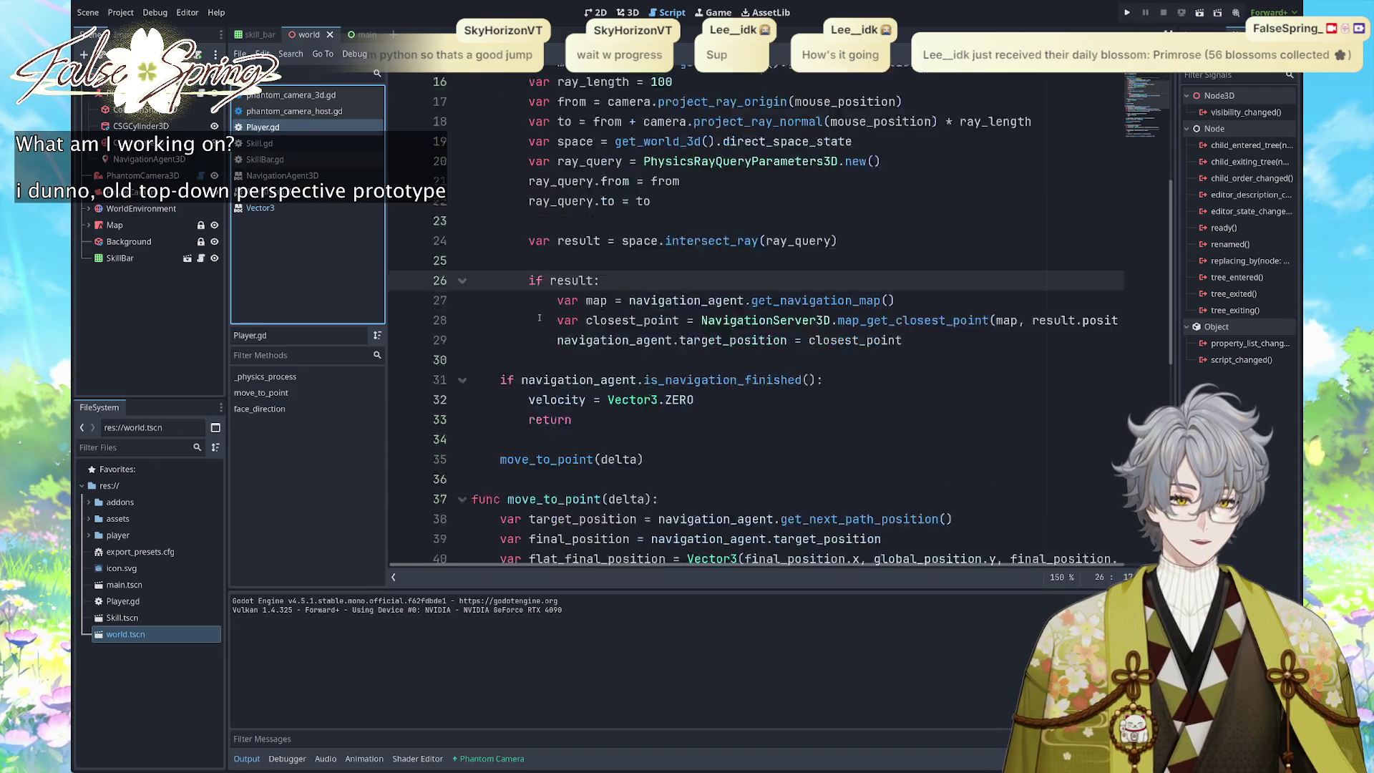
{"action": "scroll", "coordinate": [618, 366], "scroll_direction": "up", "scroll_amount": 10}
{"action": "scroll", "coordinate": [618, 367], "scroll_direction": "down", "scroll_amount": 3}
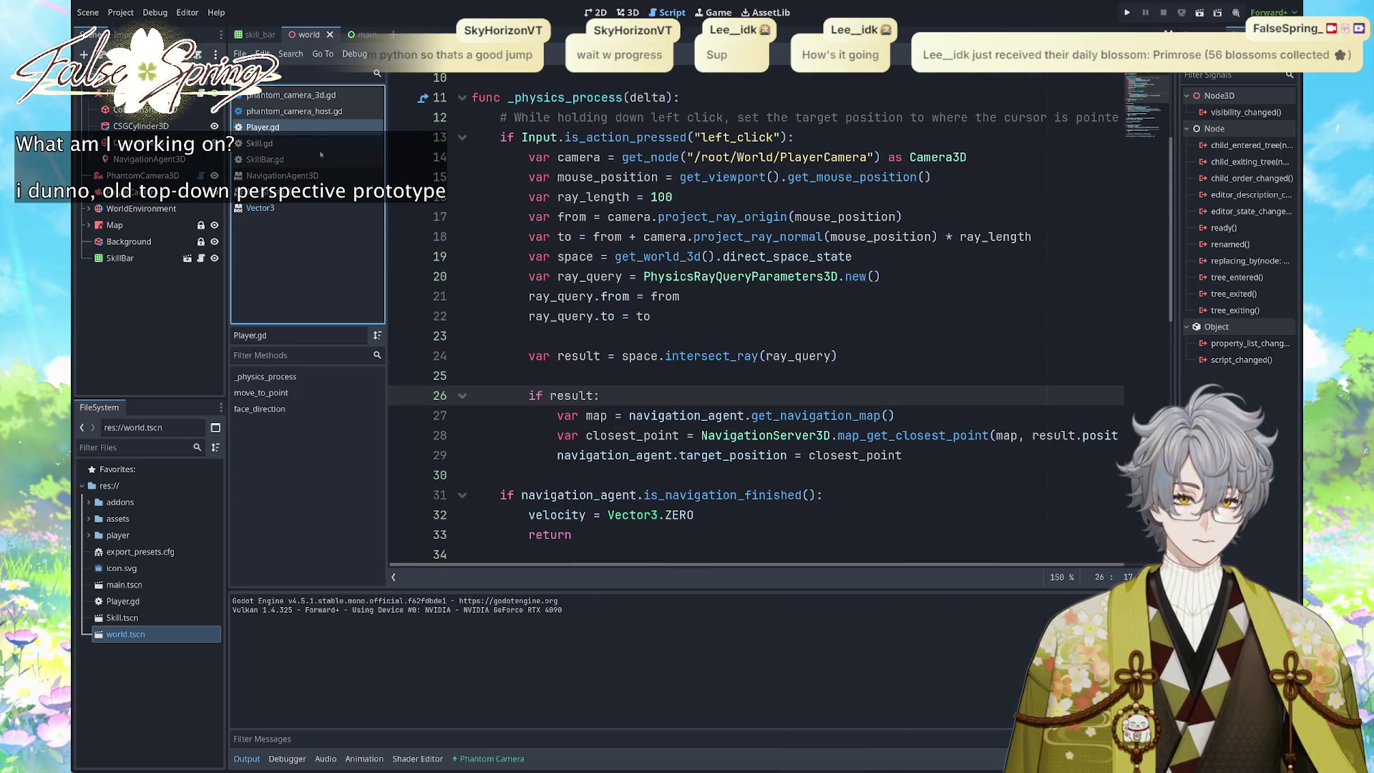
{"action": "scroll", "coordinate": [721, 260], "scroll_direction": "up", "scroll_amount": 3}
{"action": "left_click", "coordinate": [755, 238]}
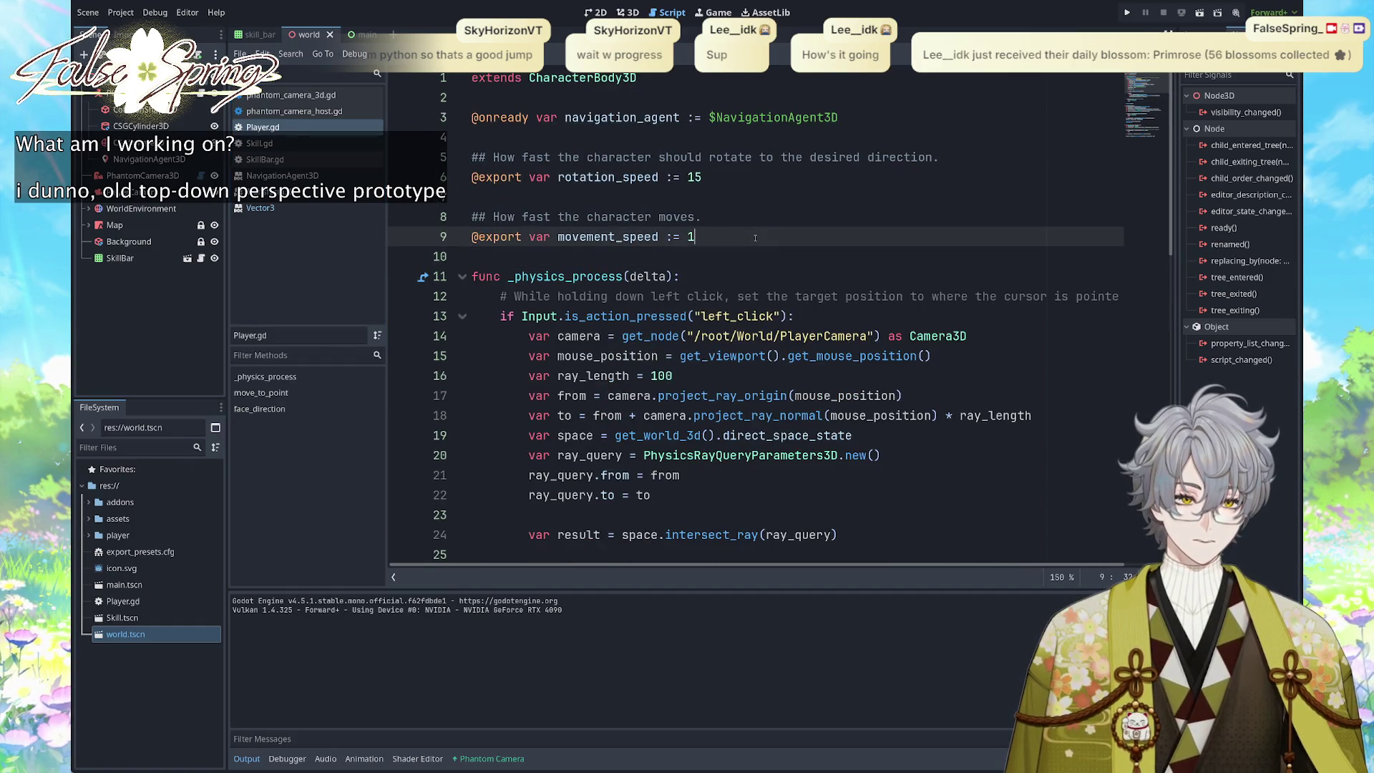
{"action": "key", "text": "Return"}
{"action": "key", "text": "Return"}
{"action": "type", "text": "@exp"}
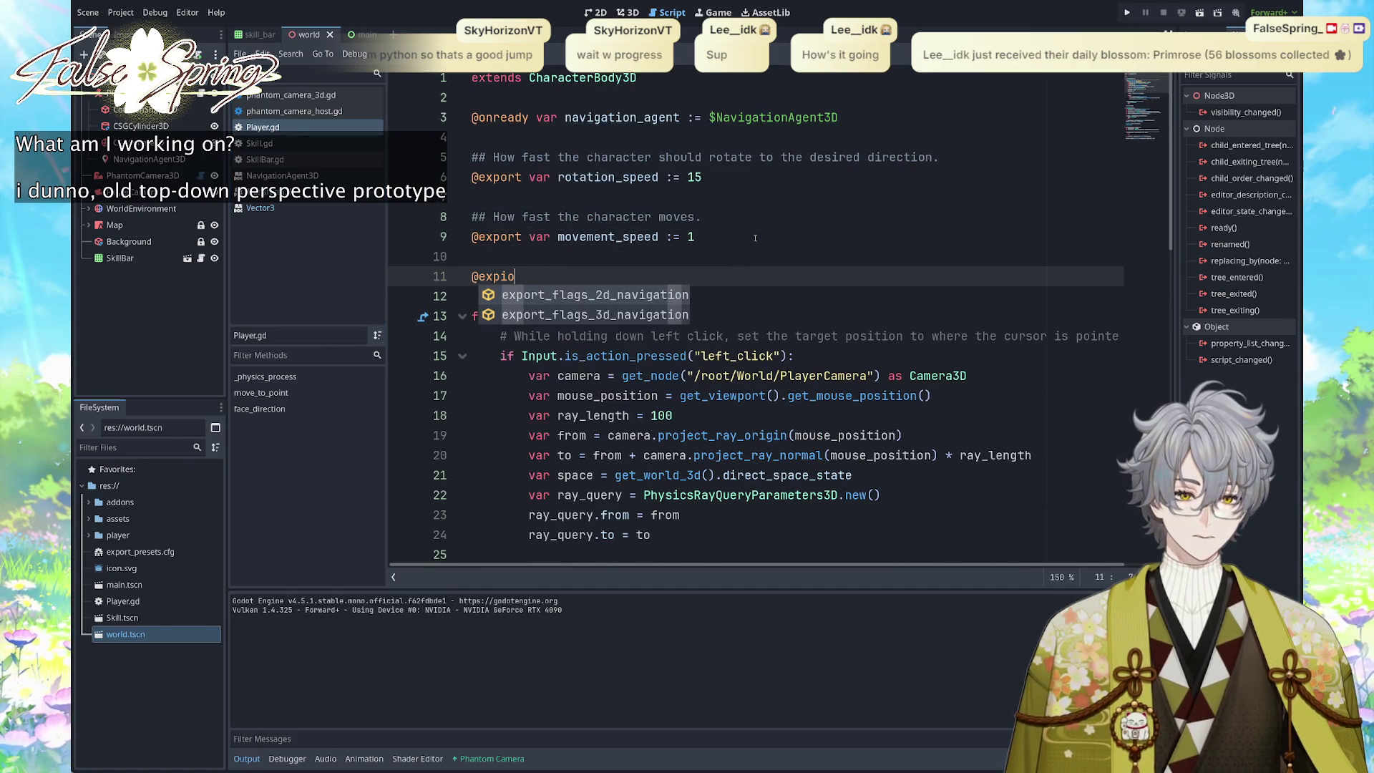
{"action": "type", "text": "ort var"}
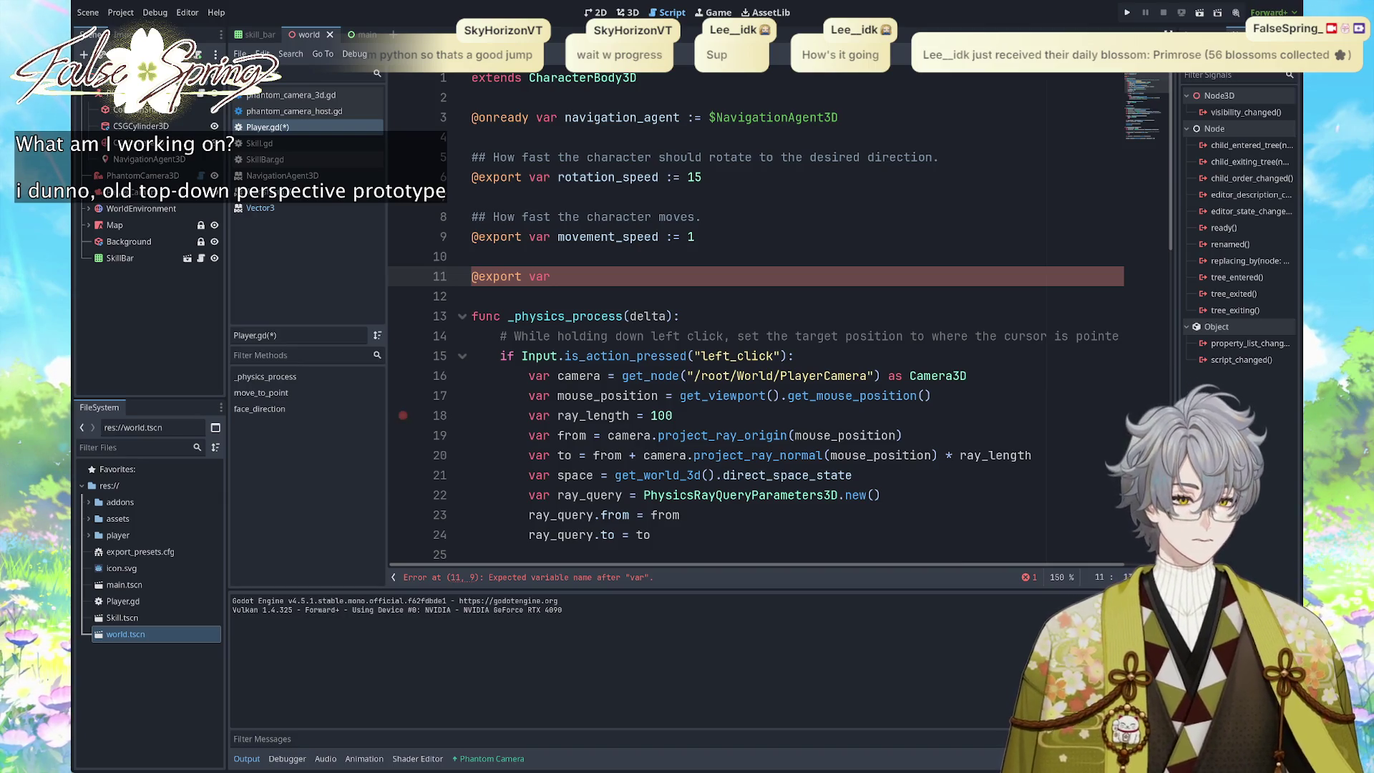
Step: Review the physics and face_direction code further down Player.gd
{"action": "left_click", "coordinate": [591, 415]}
{"action": "scroll", "coordinate": [590, 375], "scroll_direction": "down", "scroll_amount": 10}
{"action": "scroll", "coordinate": [590, 375], "scroll_direction": "down", "scroll_amount": 4}
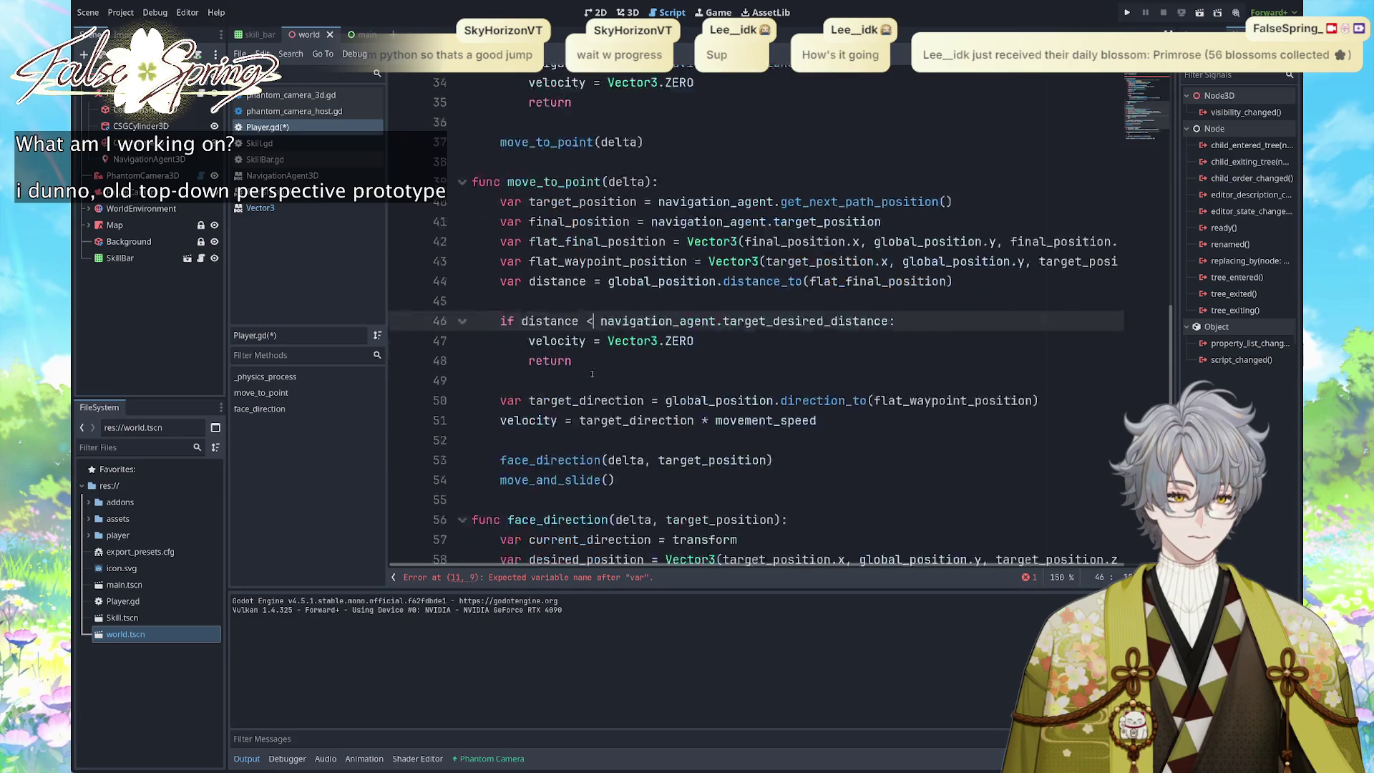
{"action": "left_click", "coordinate": [592, 373]}
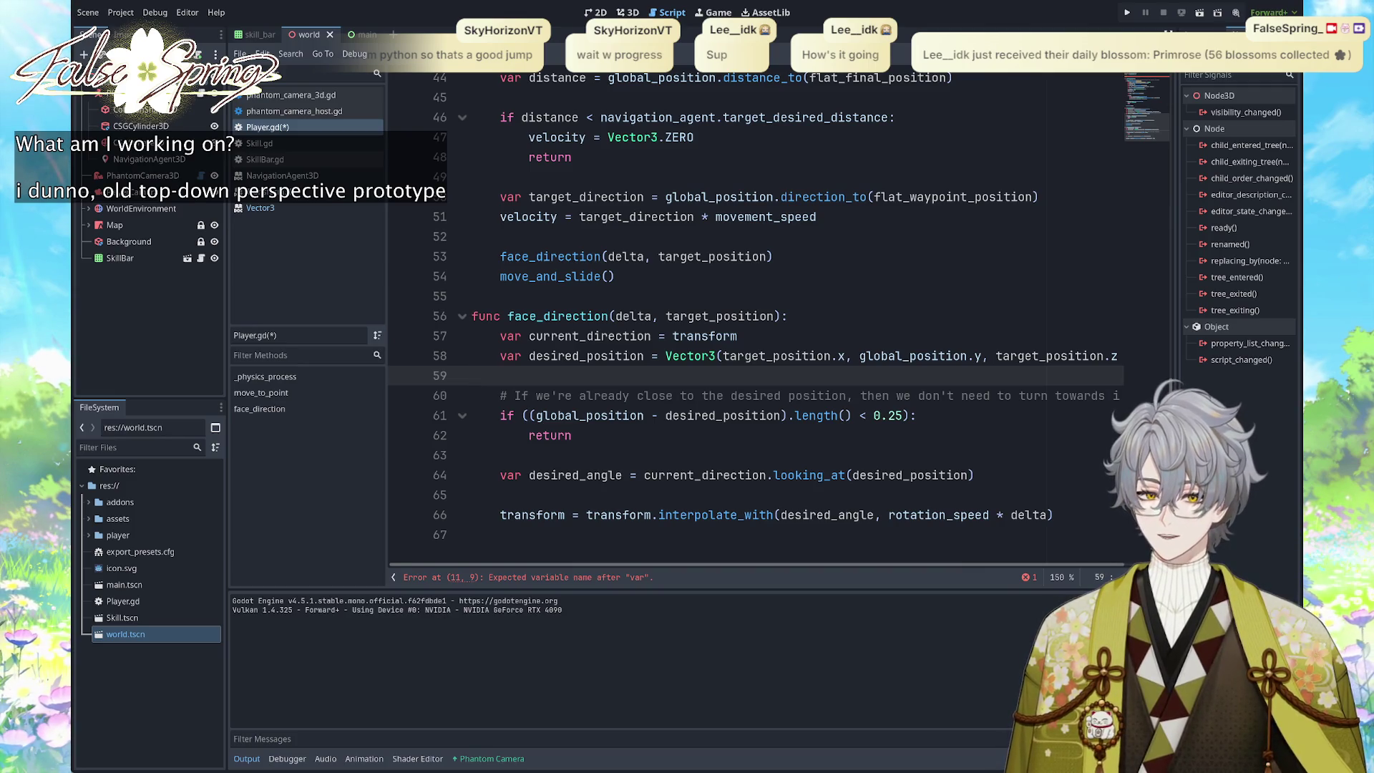
{"action": "scroll", "coordinate": [755, 315], "scroll_direction": "up", "scroll_amount": 10}
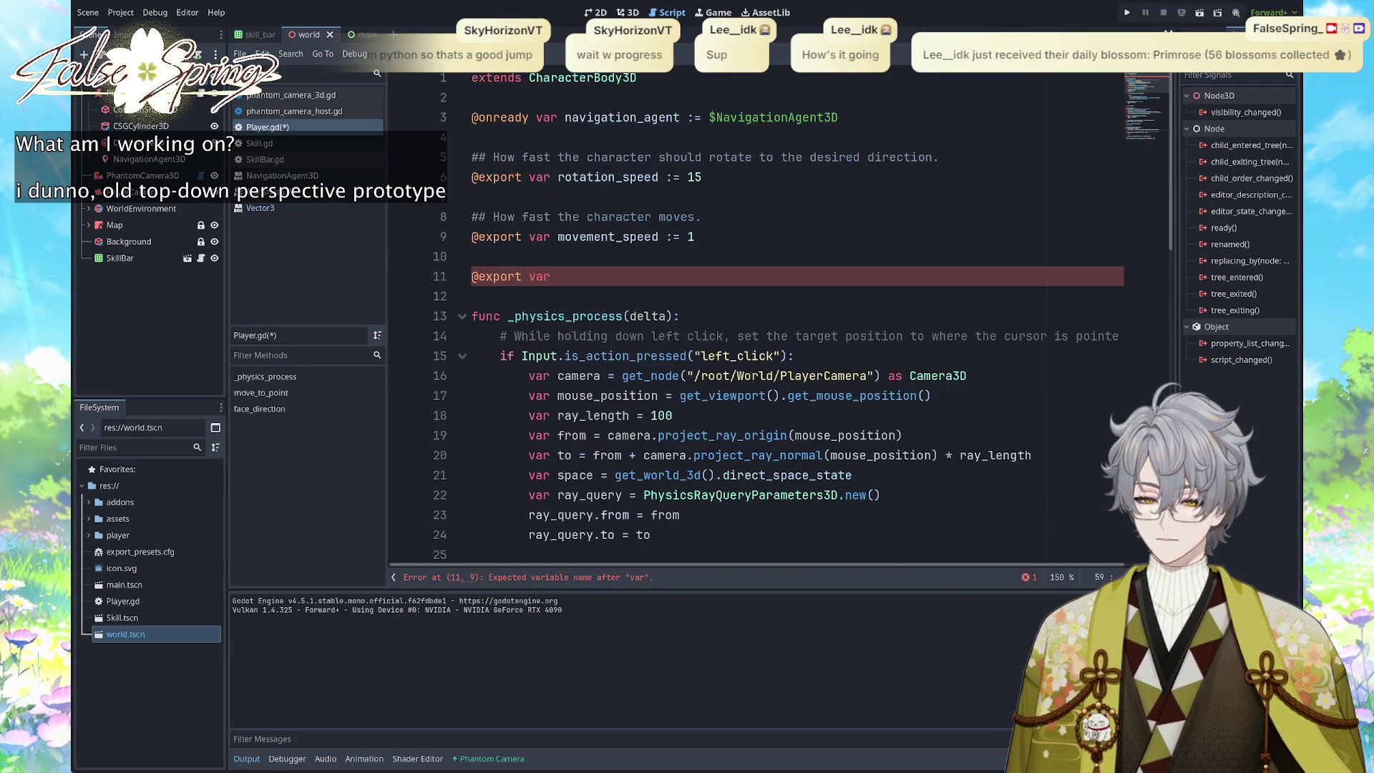
{"action": "left_click", "coordinate": [718, 276]}
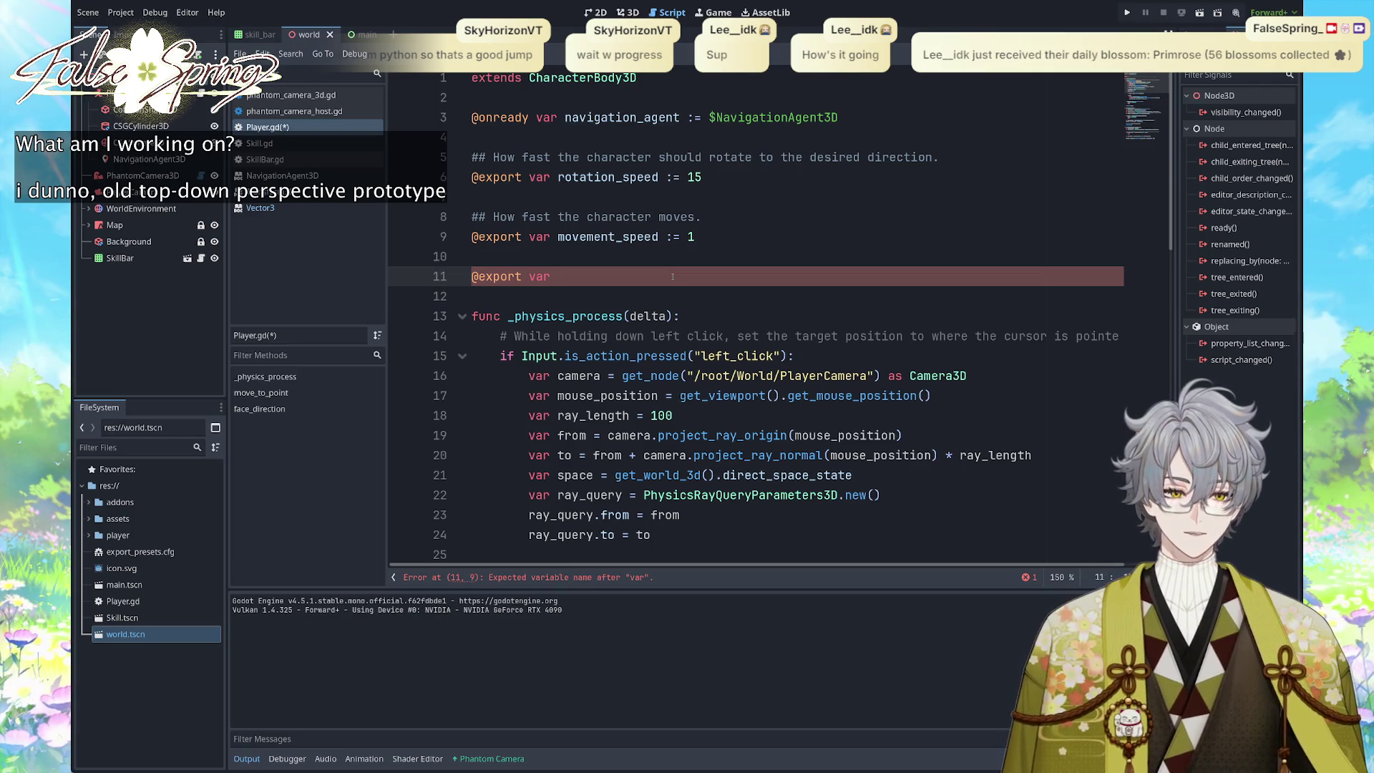
{"action": "type", "text": "dodge_speed :"}
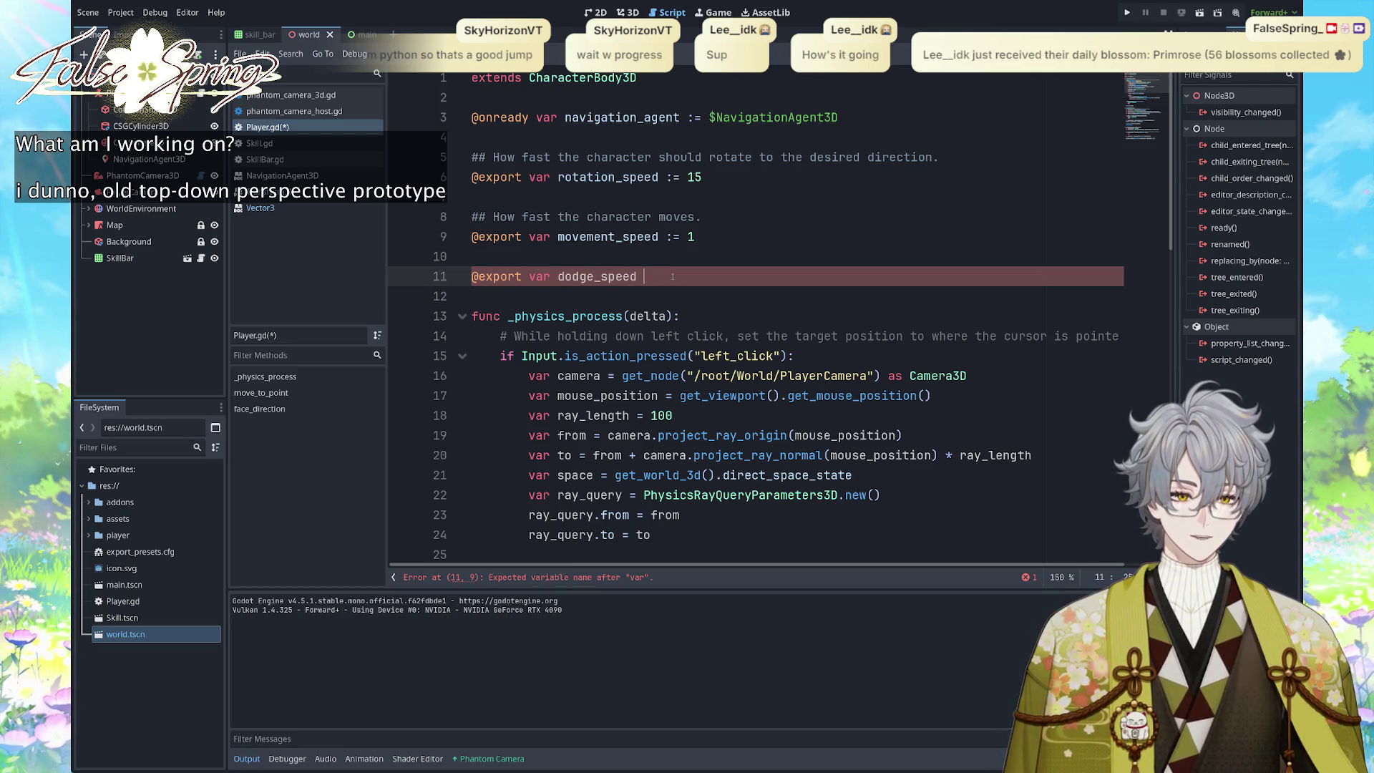
{"action": "type", "text": "="}
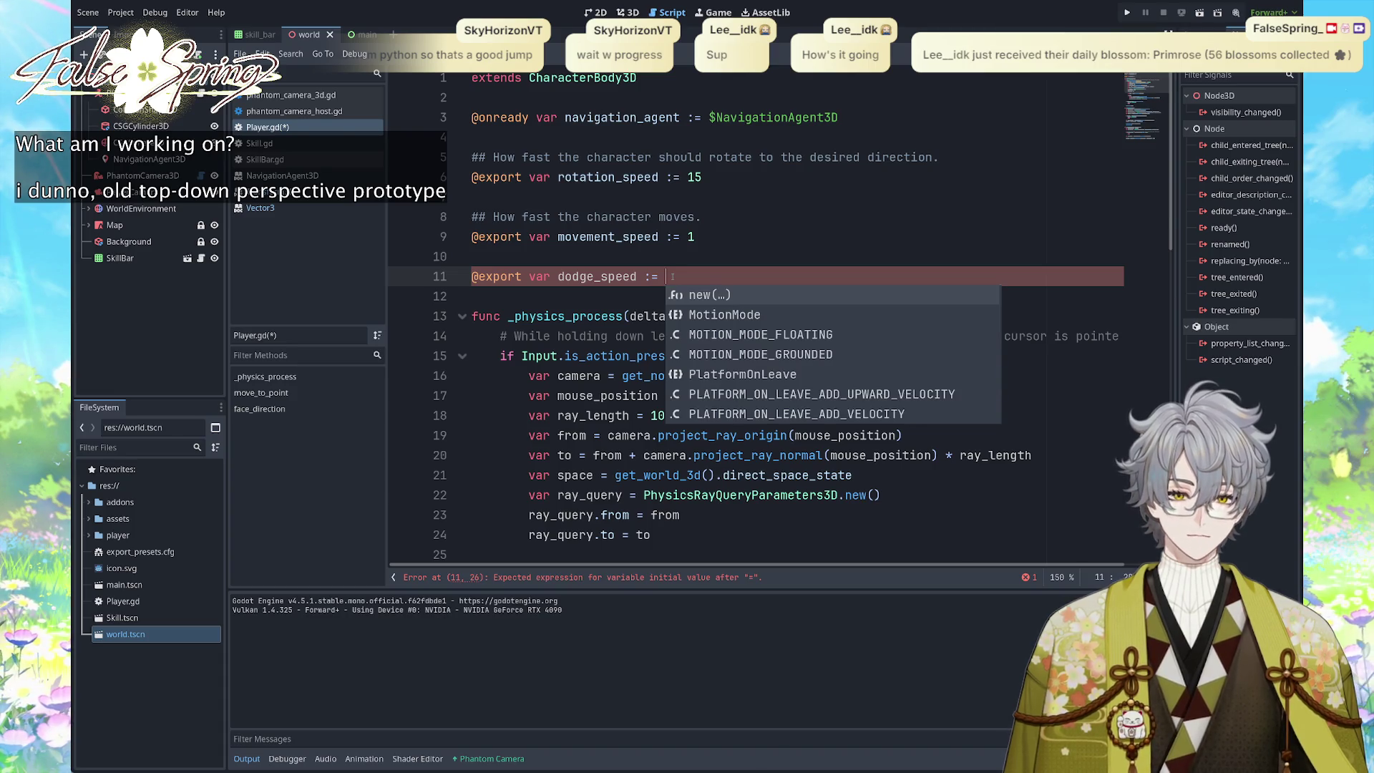
{"action": "key", "text": "Escape"}
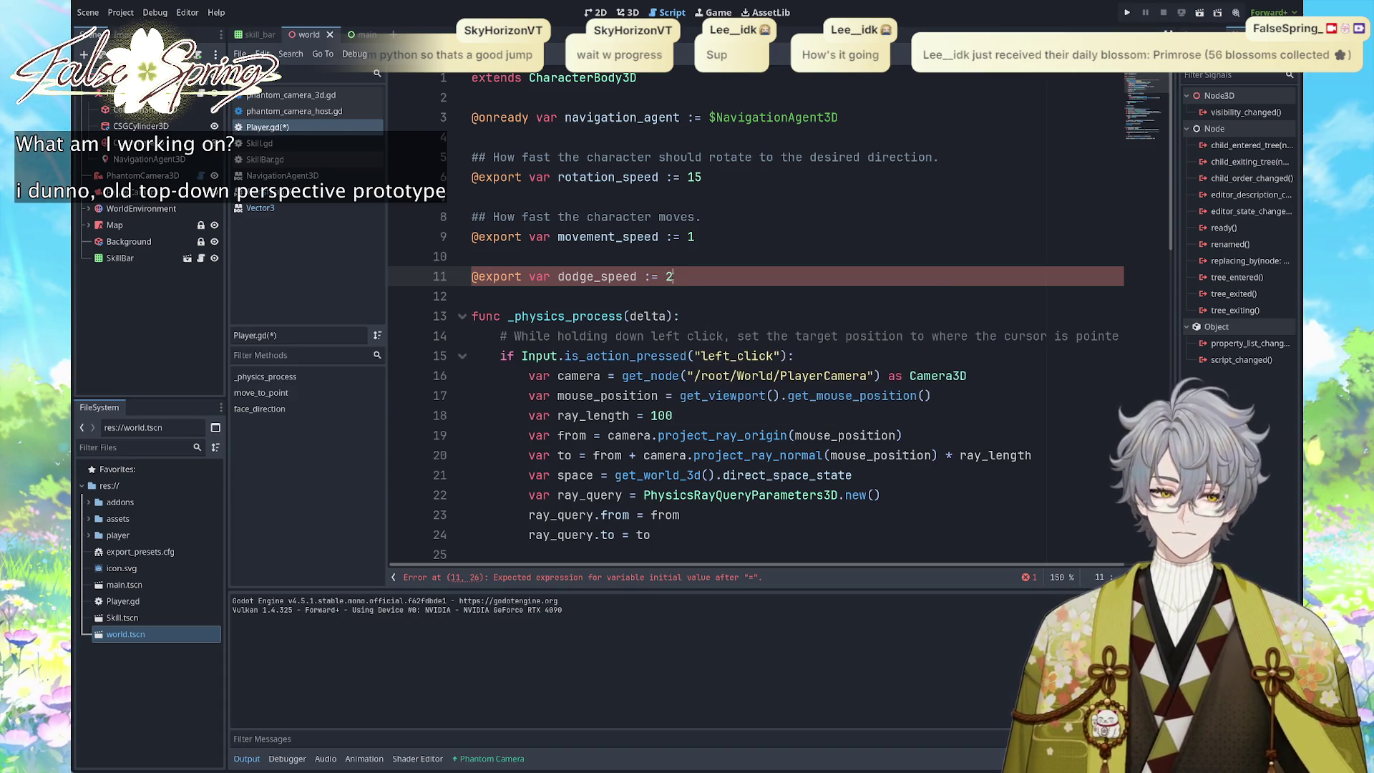
{"action": "type", "text": "10"}
{"action": "key", "text": "Return"}
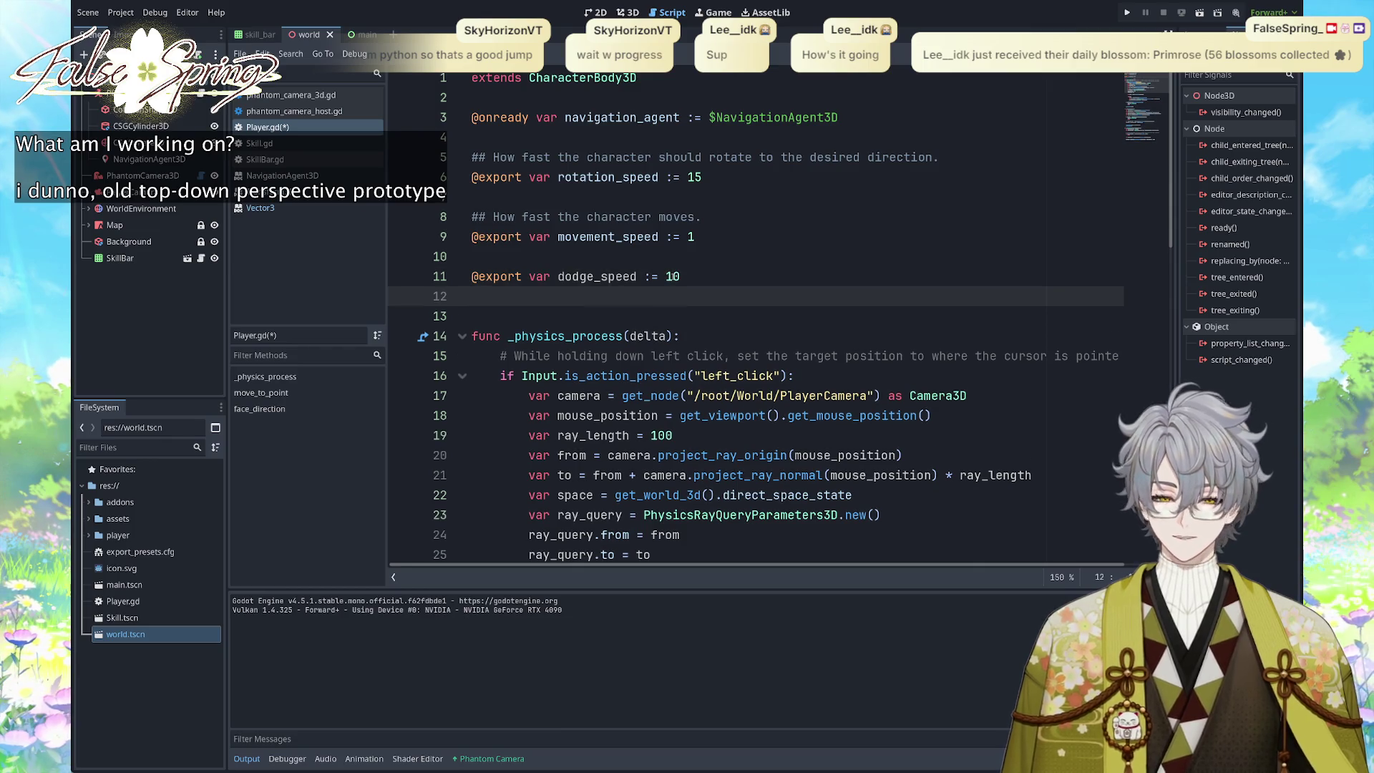
{"action": "key", "text": "BackSpace"}
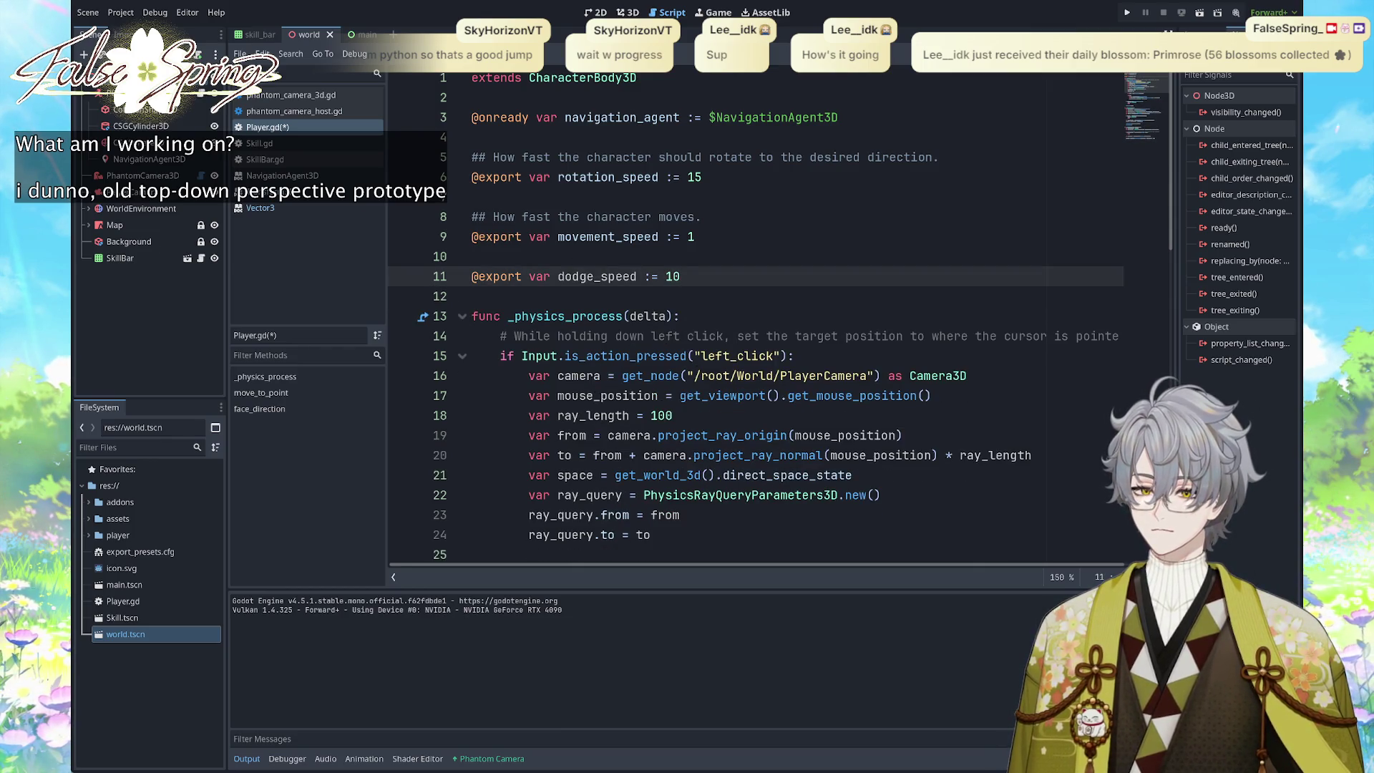
Step: Add 'var is_dodging = false' on a new line under dodge_speed
{"action": "left_click", "coordinate": [748, 317]}
{"action": "left_click", "coordinate": [769, 271]}
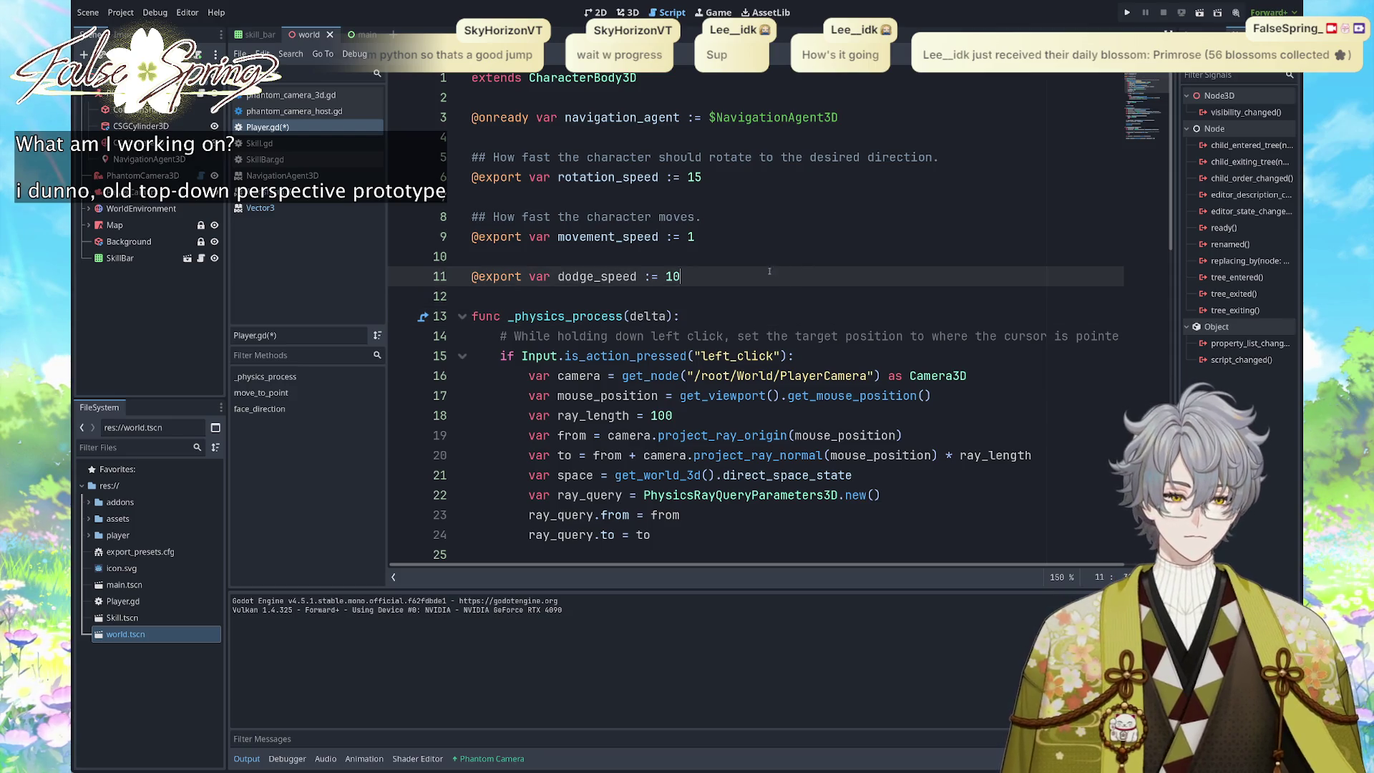
{"action": "key", "text": "Return"}
{"action": "type", "text": "var is_dod"}
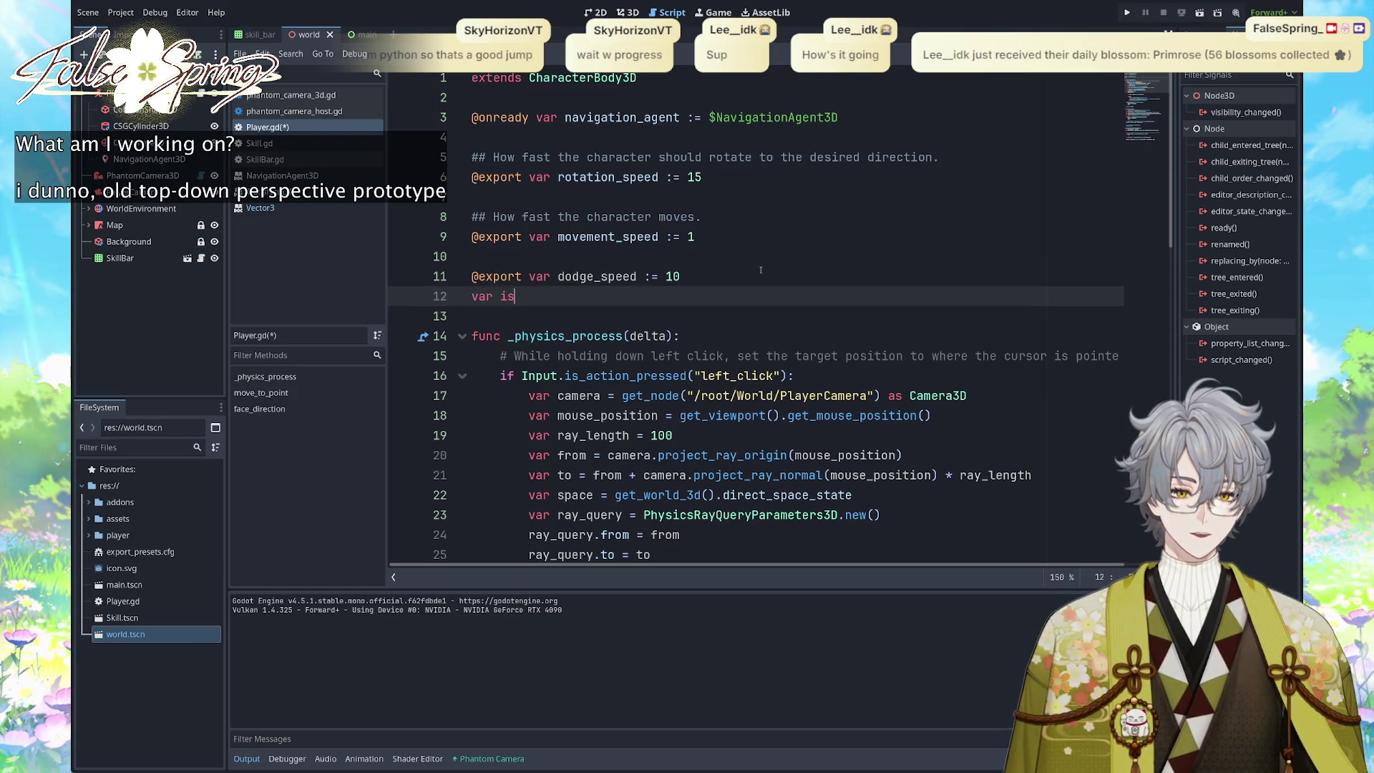
{"action": "type", "text": "ging = false"}
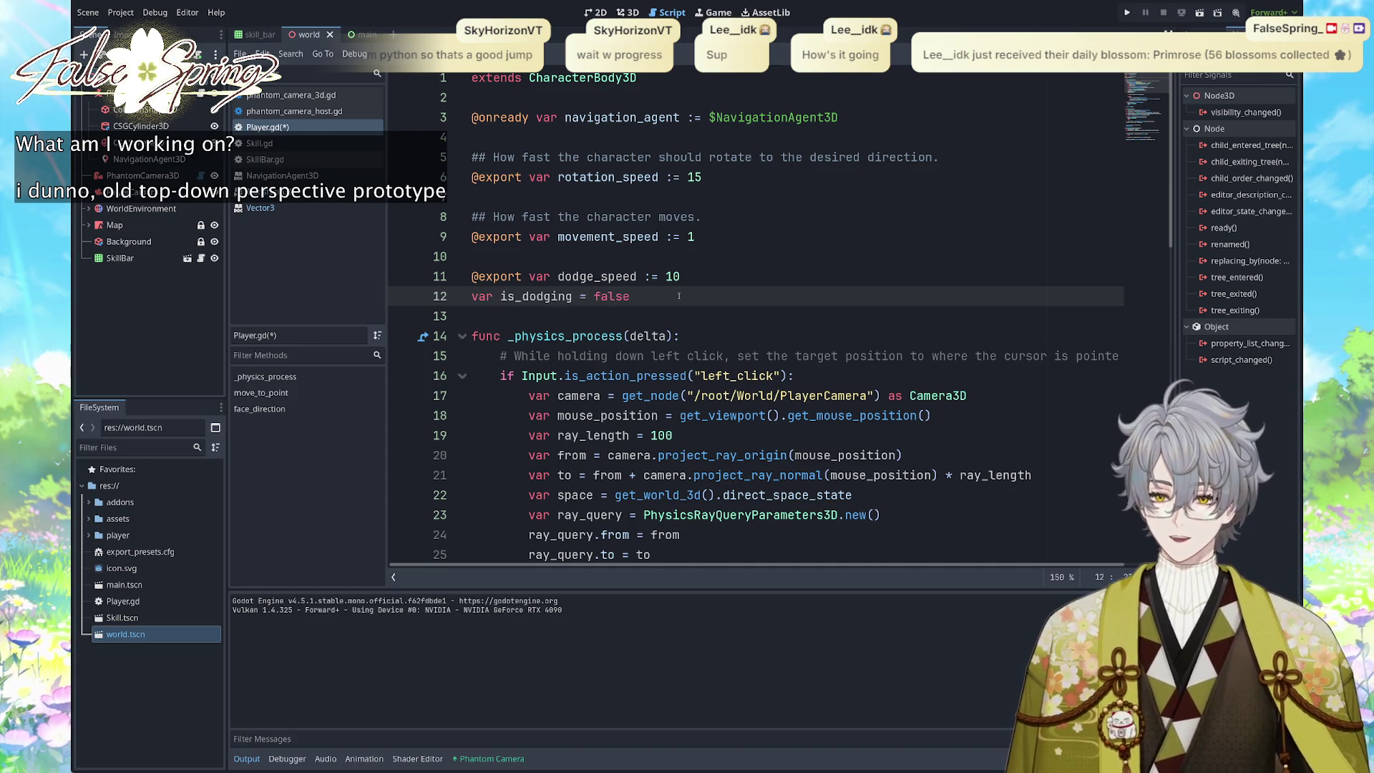
Step: Insert a blank line at the start of _physics_process
{"action": "scroll", "coordinate": [679, 295], "scroll_direction": "down", "scroll_amount": 7}
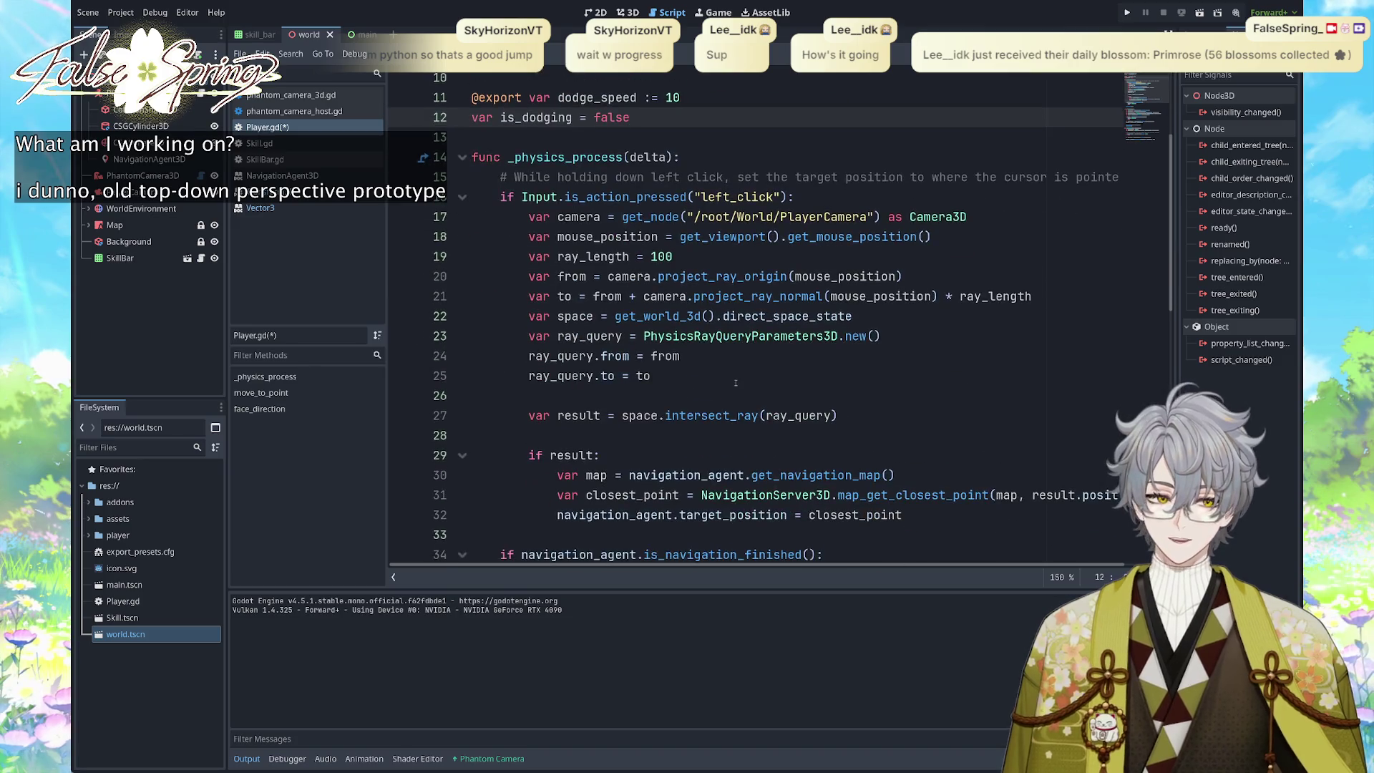
{"action": "left_click", "coordinate": [707, 398]}
{"action": "scroll", "coordinate": [707, 398], "scroll_direction": "up", "scroll_amount": 5}
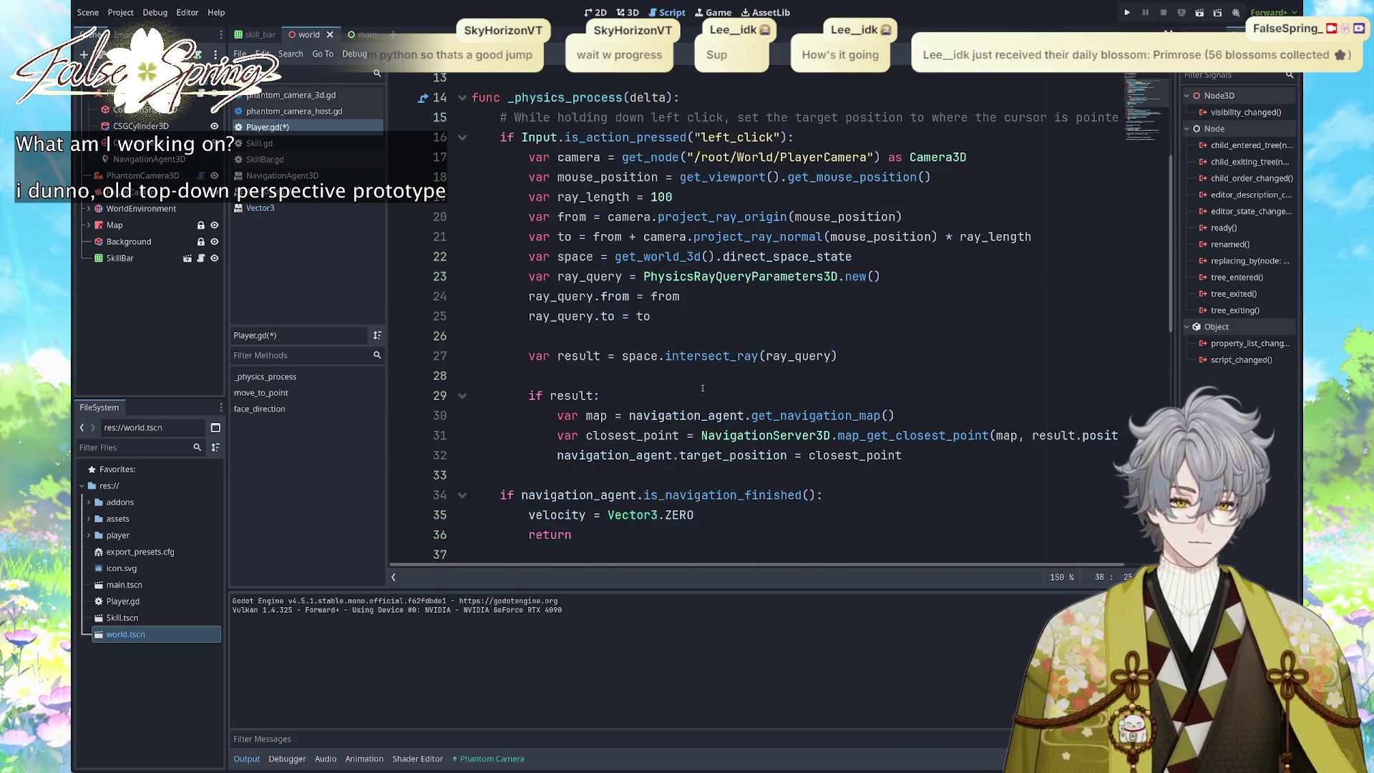
{"action": "left_click", "coordinate": [741, 196]}
{"action": "left_click", "coordinate": [740, 241]}
{"action": "left_click", "coordinate": [741, 222]}
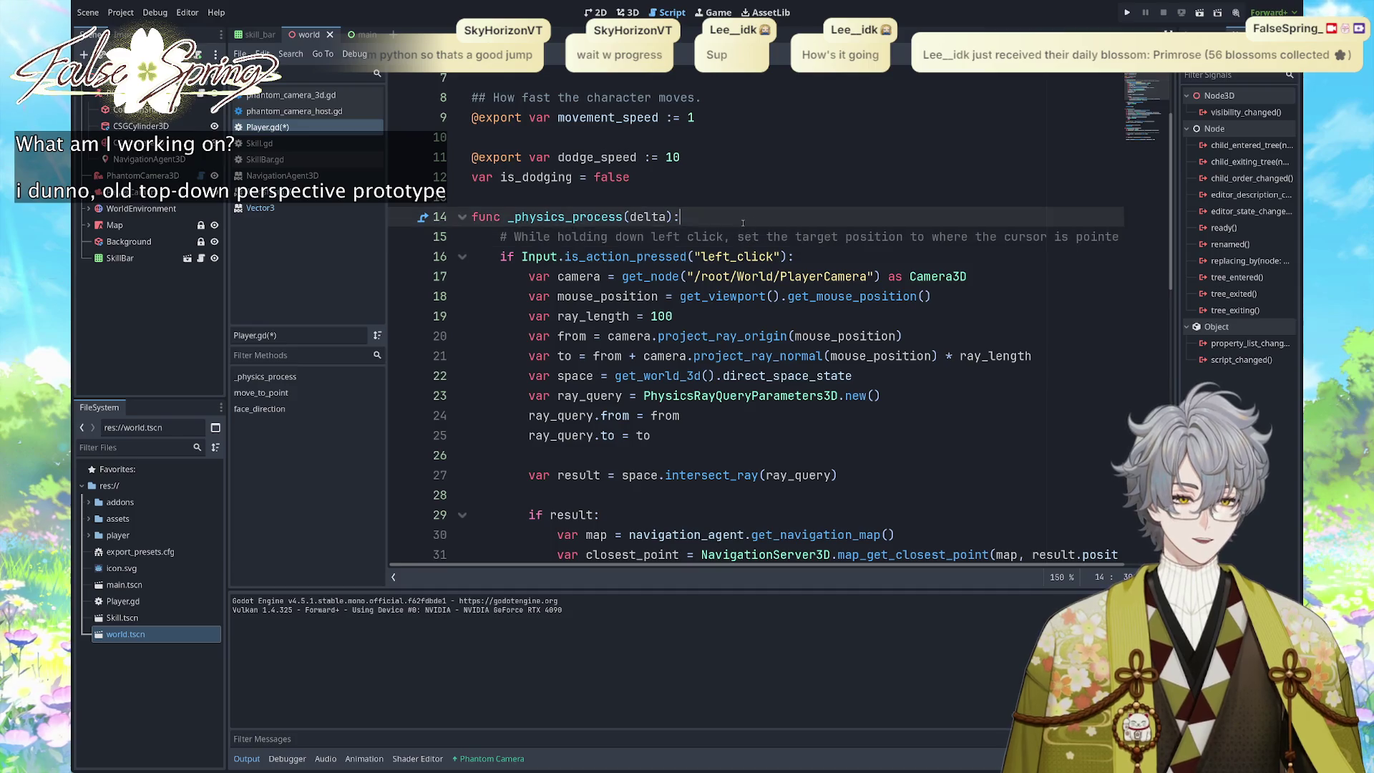
{"action": "key", "text": "Return"}
{"action": "key", "text": "Return"}
{"action": "left_click", "coordinate": [741, 224]}
{"action": "left_click", "coordinate": [740, 229]}
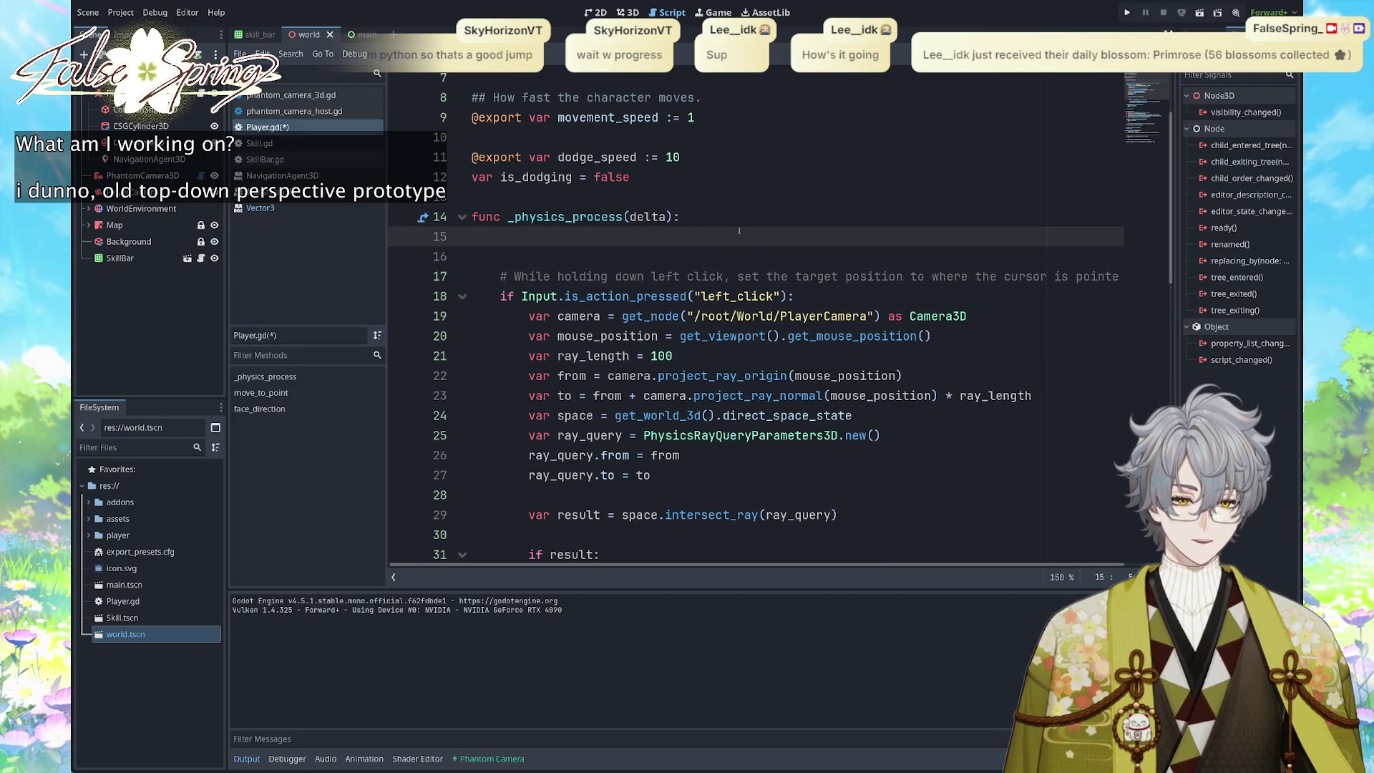
Step: Write an 'if Input.is_action_just_pressed' call there, fixing wrong autocomplete picks
{"action": "type", "text": "if Input."}
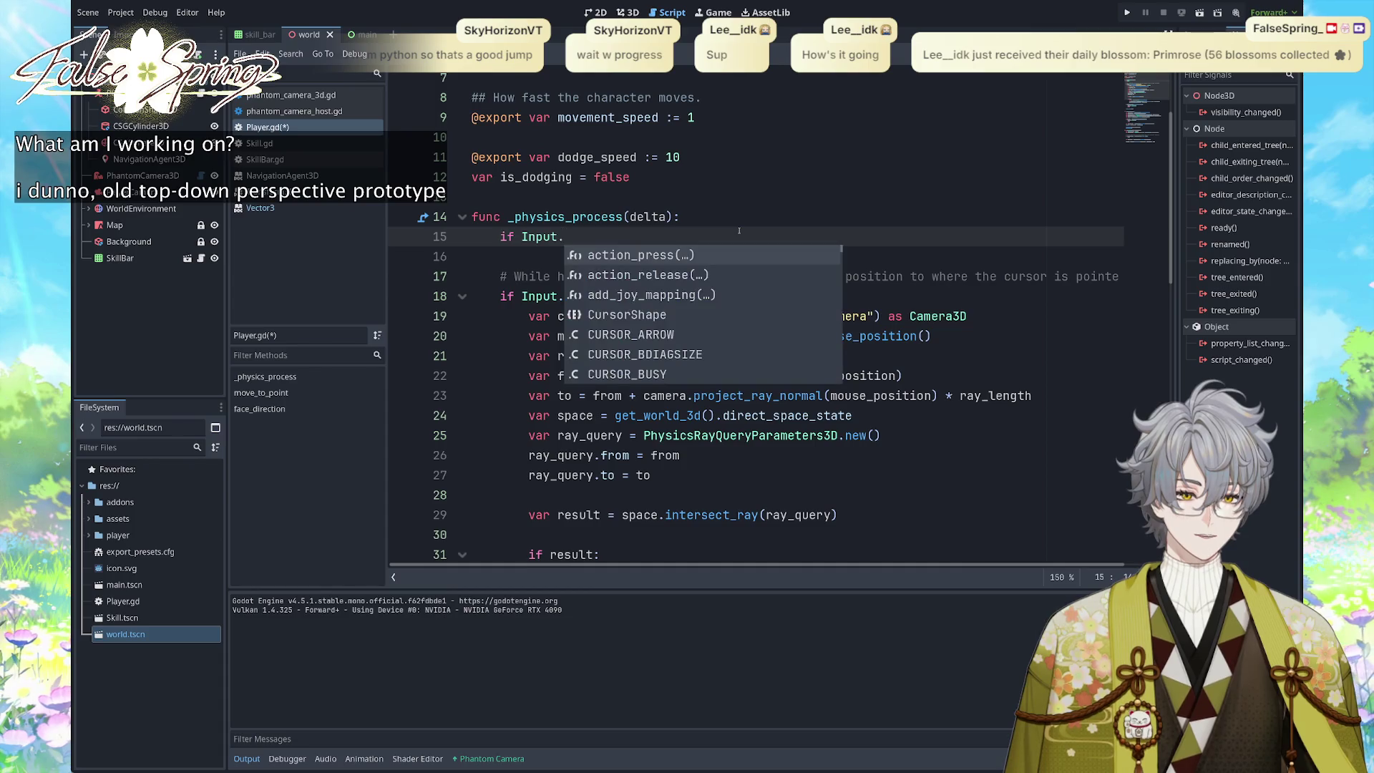
{"action": "key", "text": "Return"}
{"action": "key", "text": "BackSpace"}
{"action": "key", "text": "BackSpace"}
{"action": "key", "text": "BackSpace"}
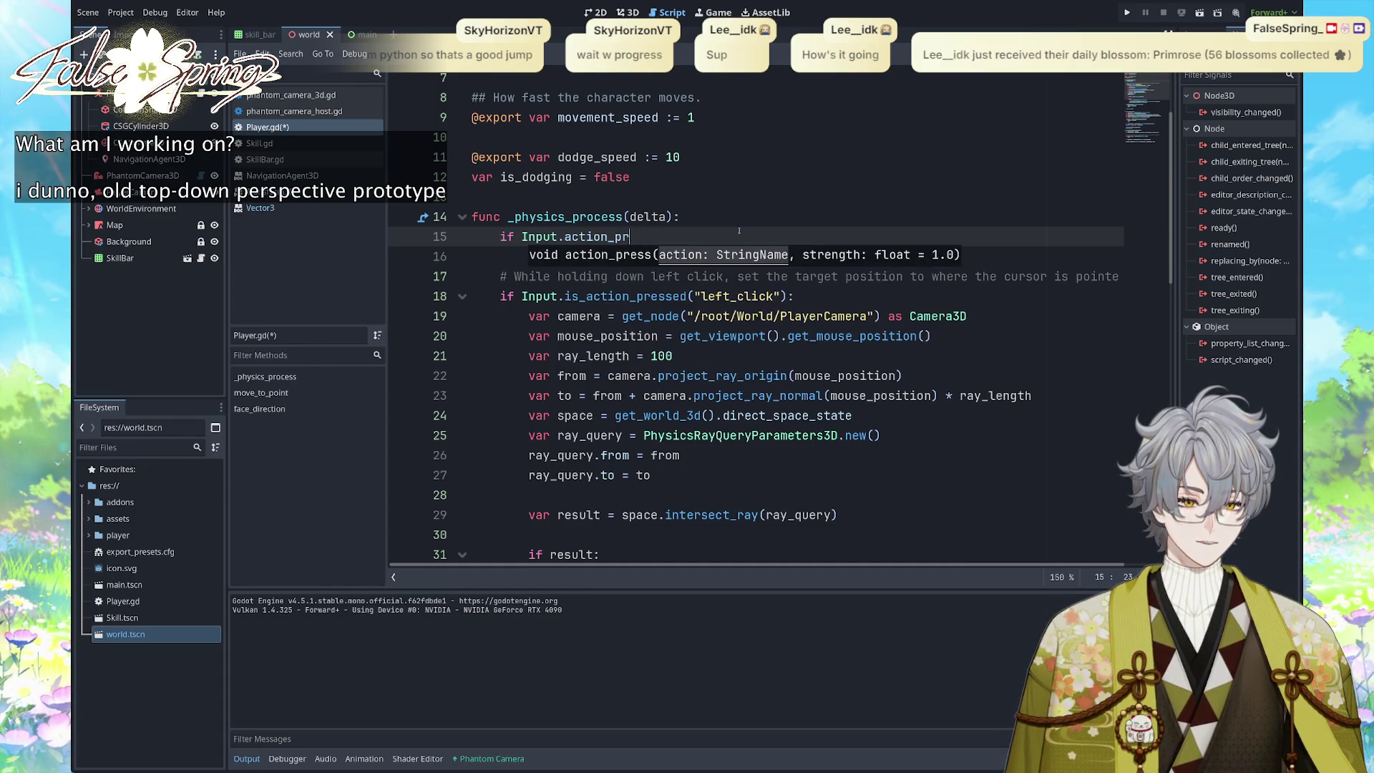
{"action": "type", "text": "is_action_pr"}
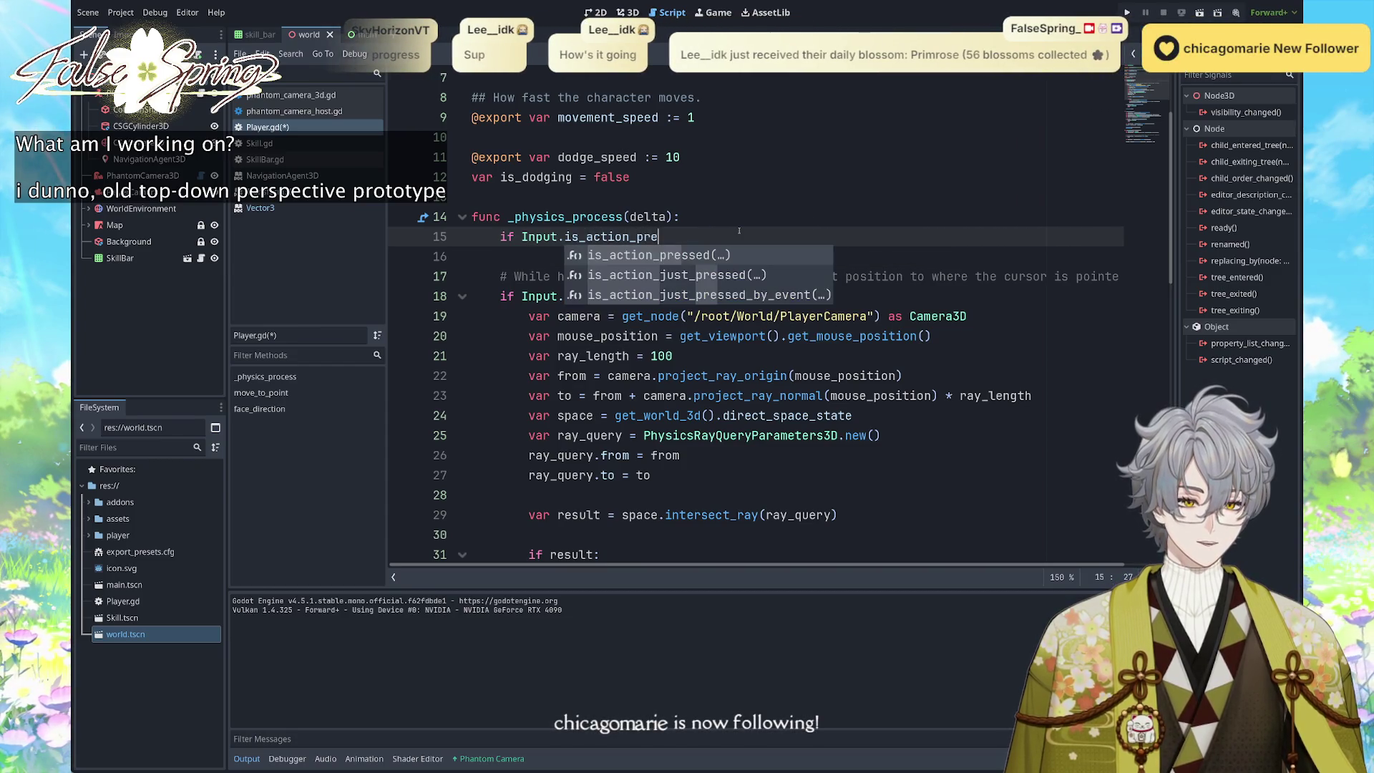
{"action": "key", "text": "Return"}
{"action": "key", "text": "BackSpace"}
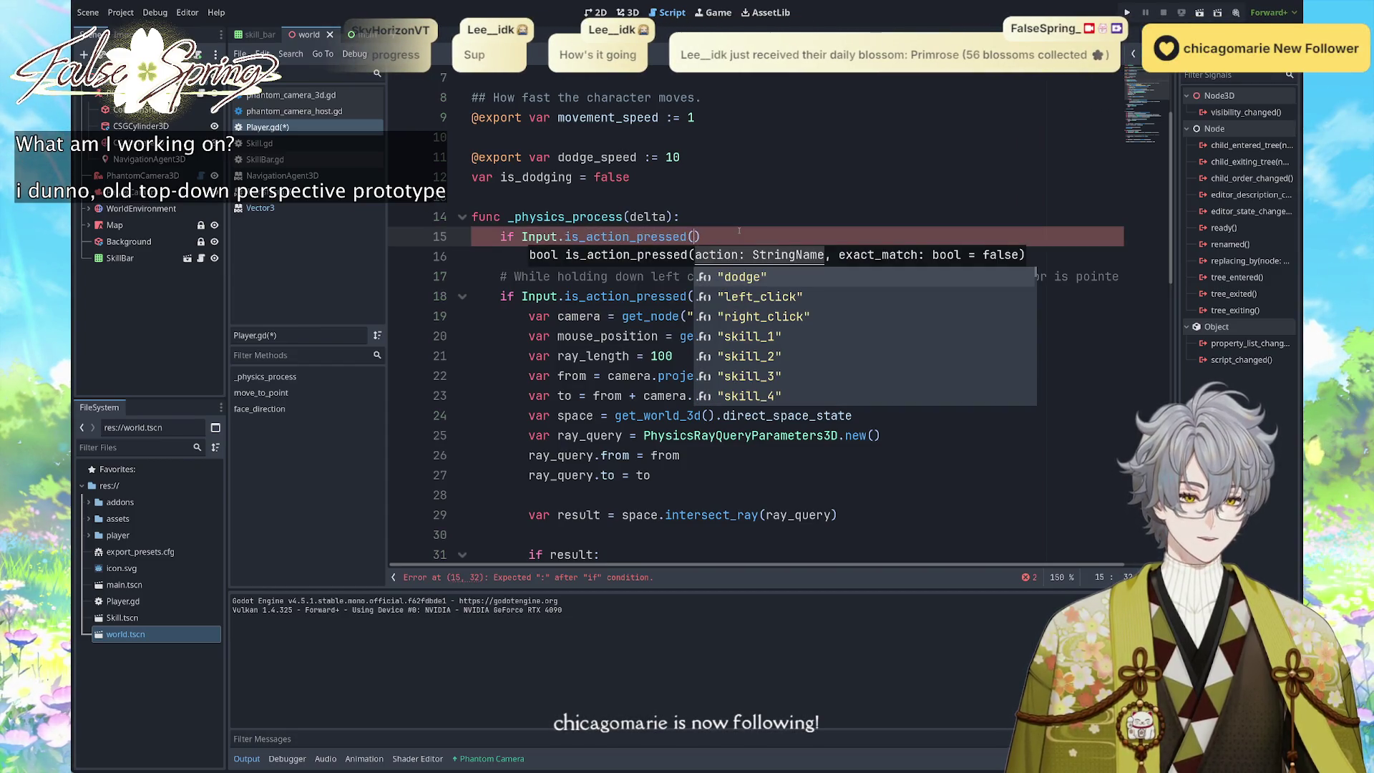
{"action": "key", "text": "BackSpace"}
{"action": "key", "text": "BackSpace"}
{"action": "key", "text": "BackSpace"}
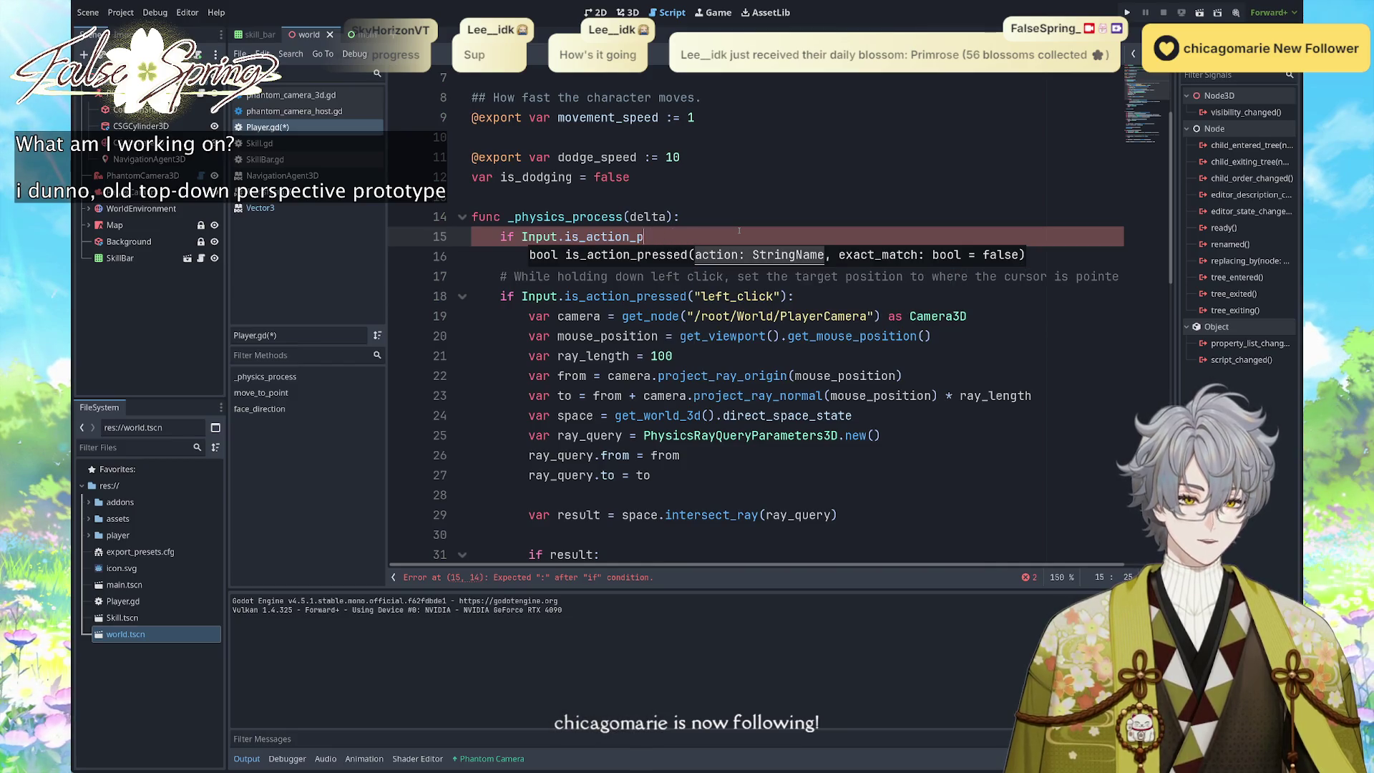
{"action": "type", "text": "jus"}
{"action": "key", "text": "Return"}
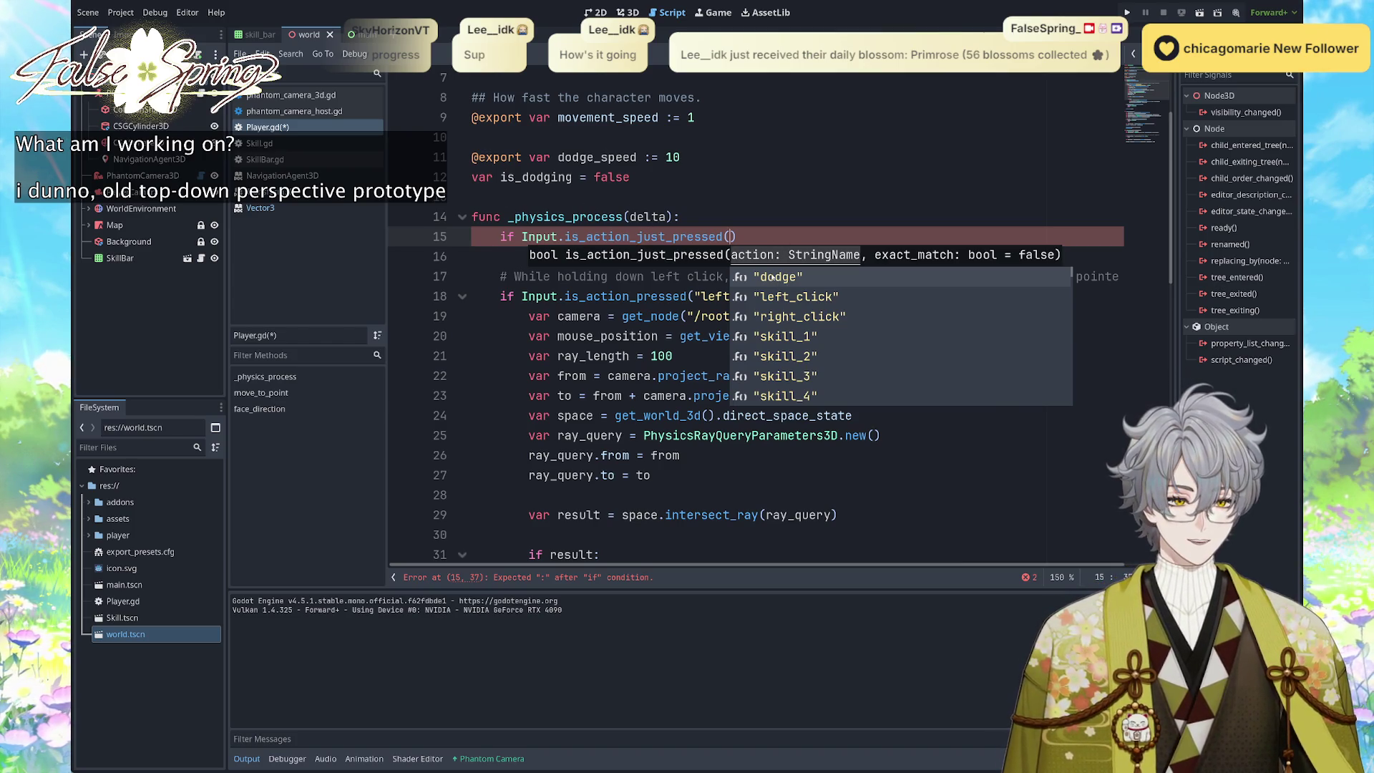
Step: Check the "dodge" action, set is_dodging = true inside, and begin a navigation_agent line
{"action": "left_click", "coordinate": [772, 276]}
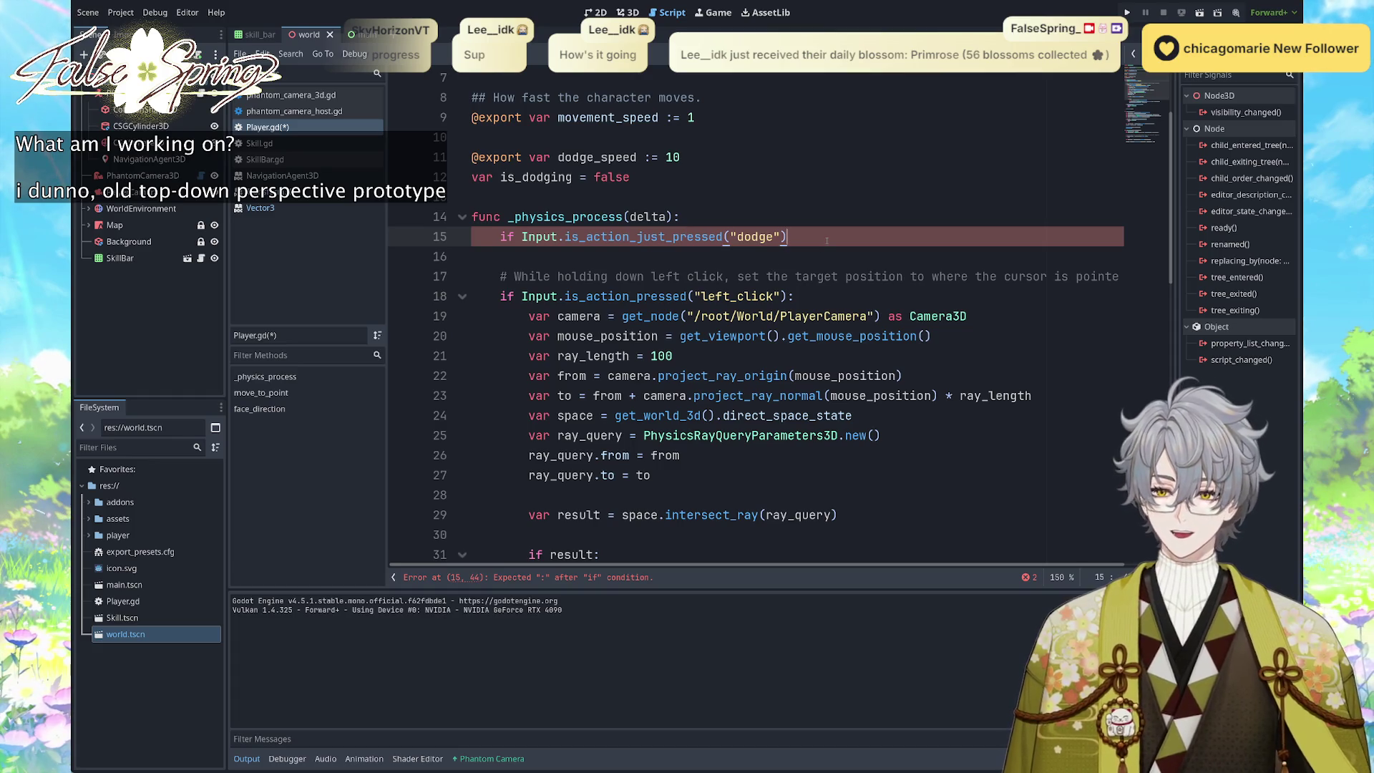
{"action": "type", "text": ":"}
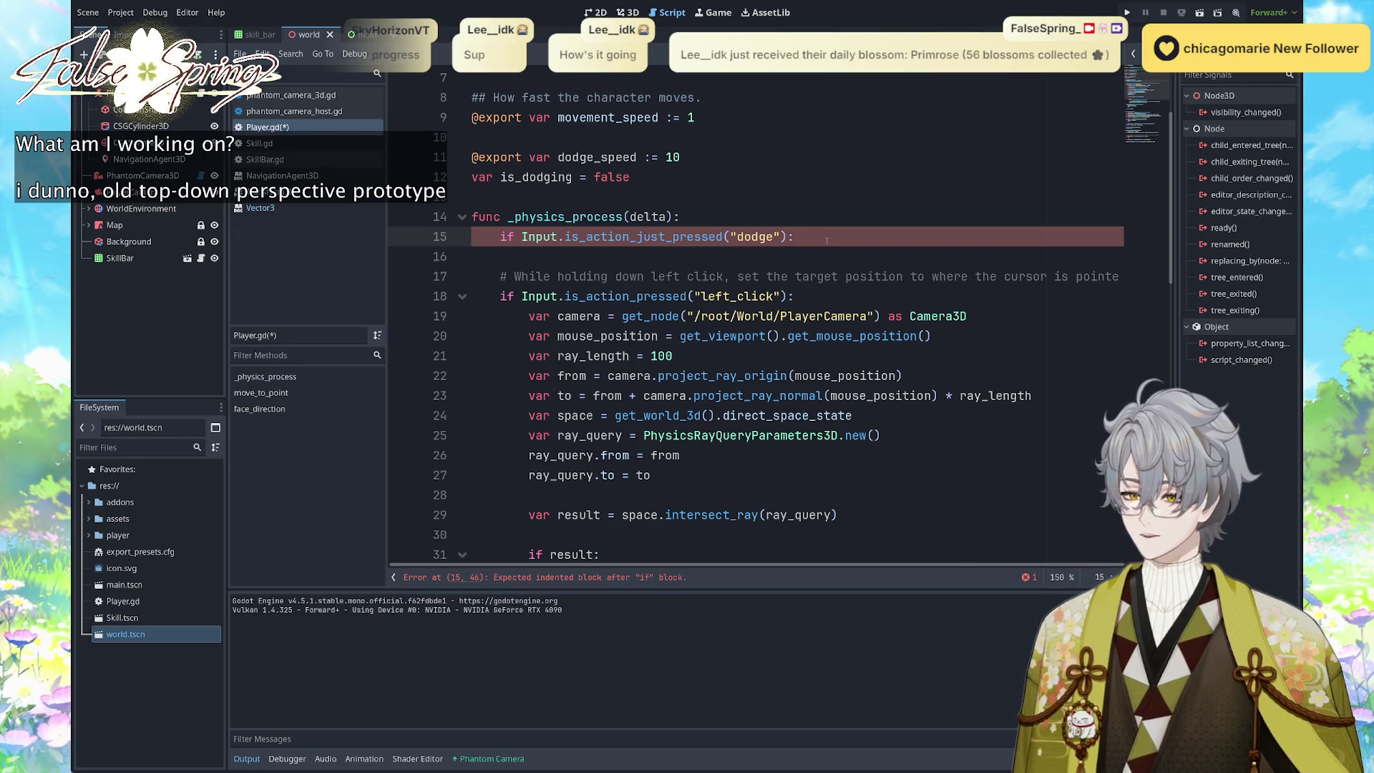
{"action": "key", "text": "Return"}
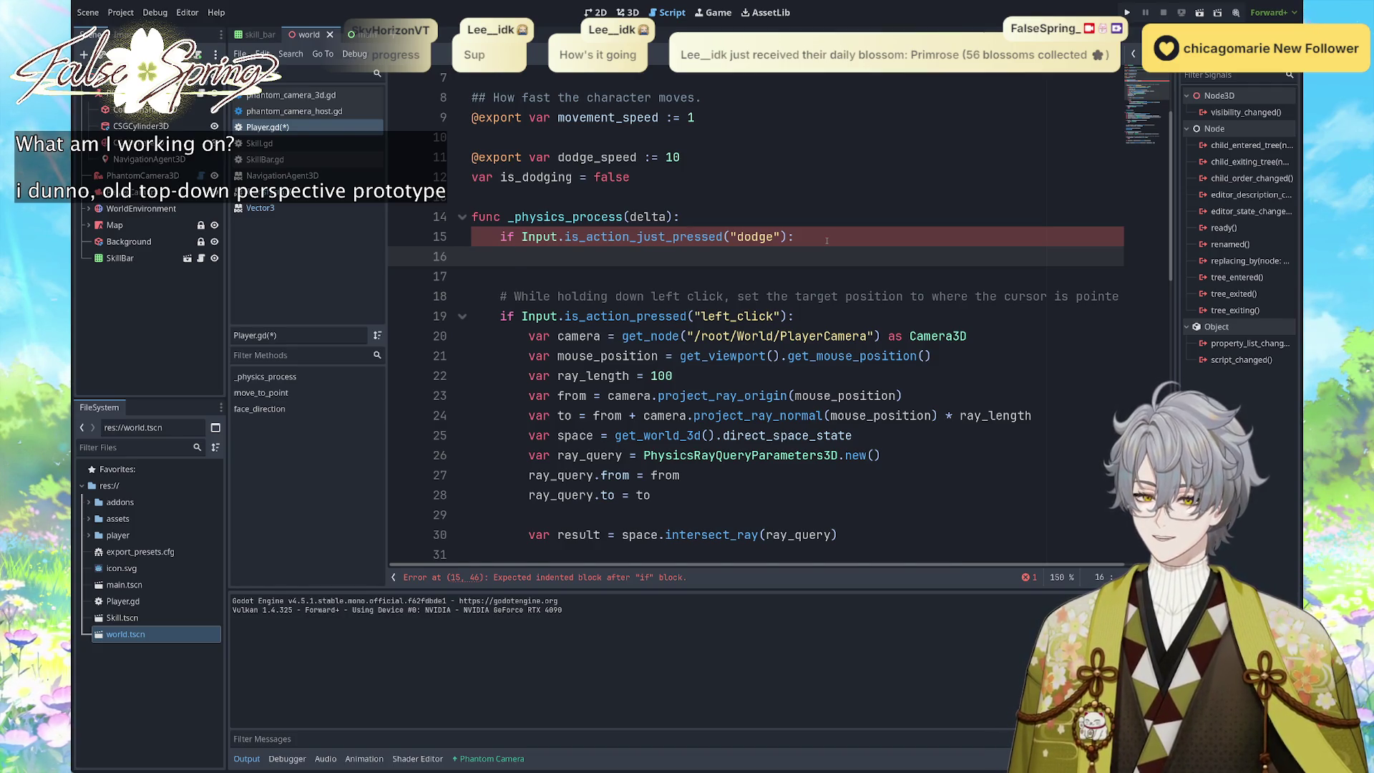
{"action": "type", "text": "is_dodging = true"}
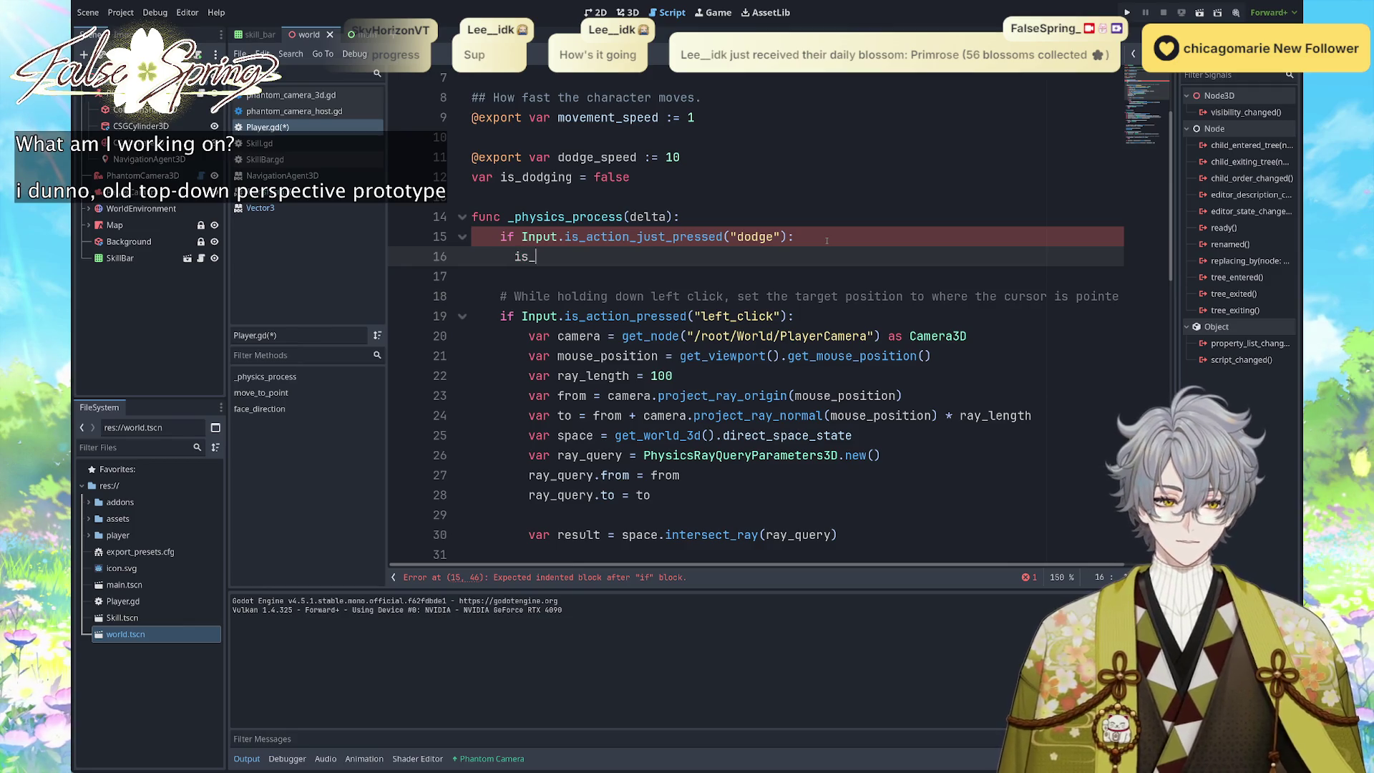
{"action": "key", "text": "Return"}
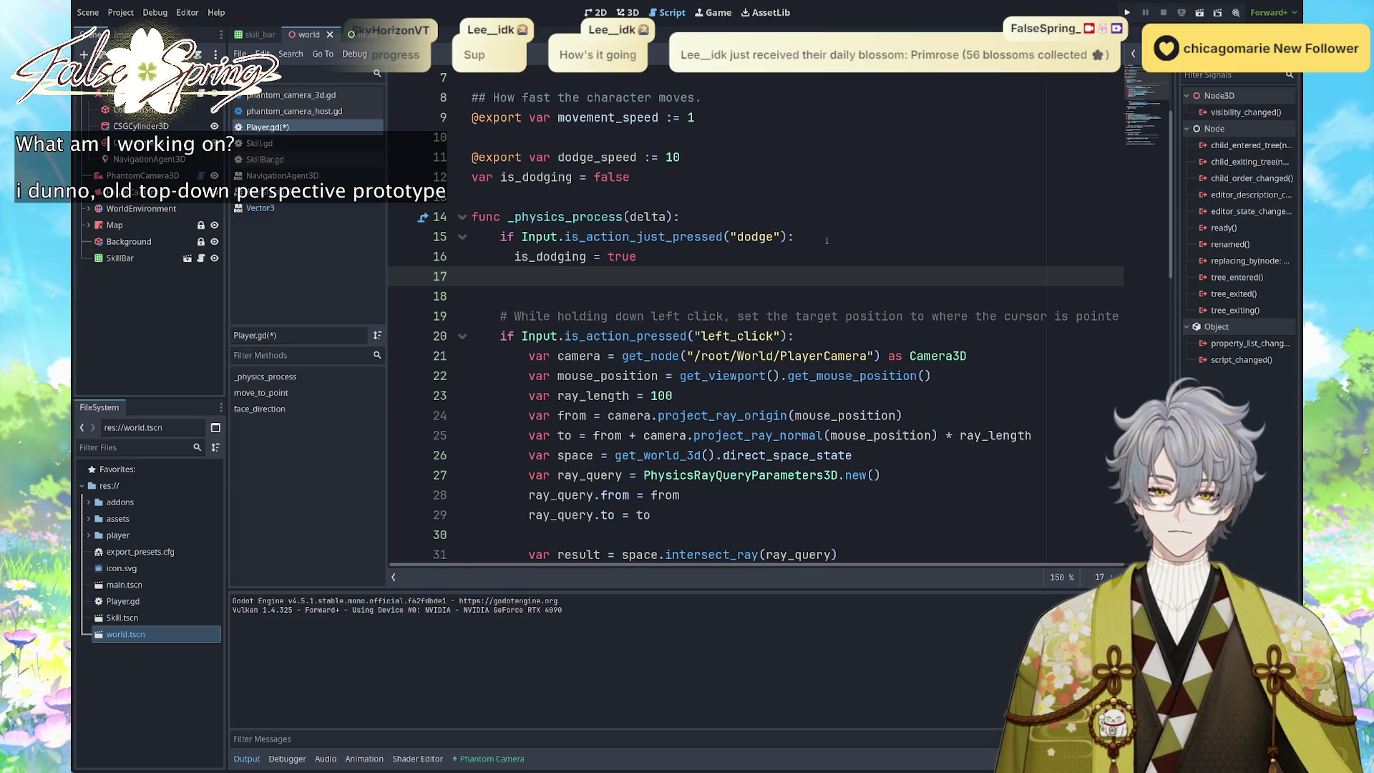
{"action": "type", "text": "navigation_agent."}
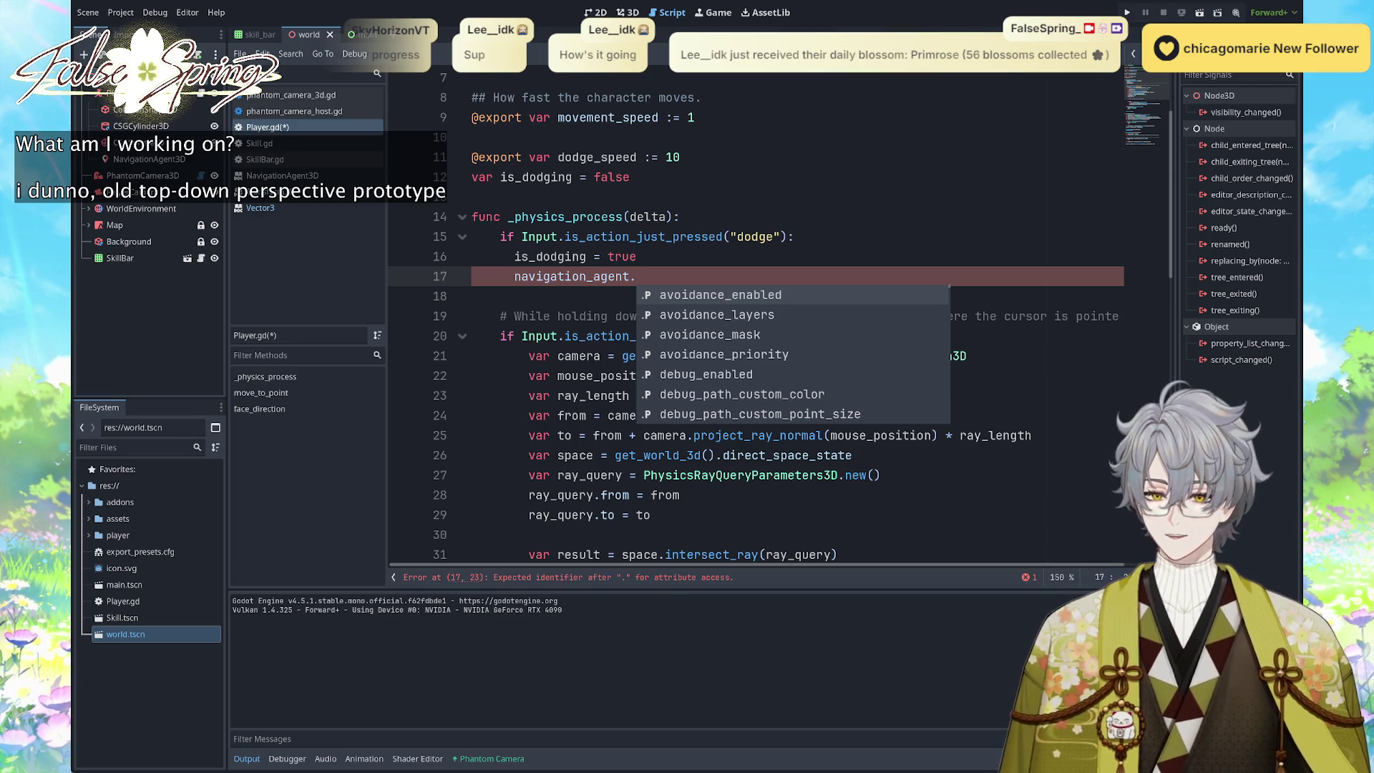
Step: Complete the line as 'navigation_agent.target_position = global_position' and remove the extra empty line
{"action": "key", "text": "Escape"}
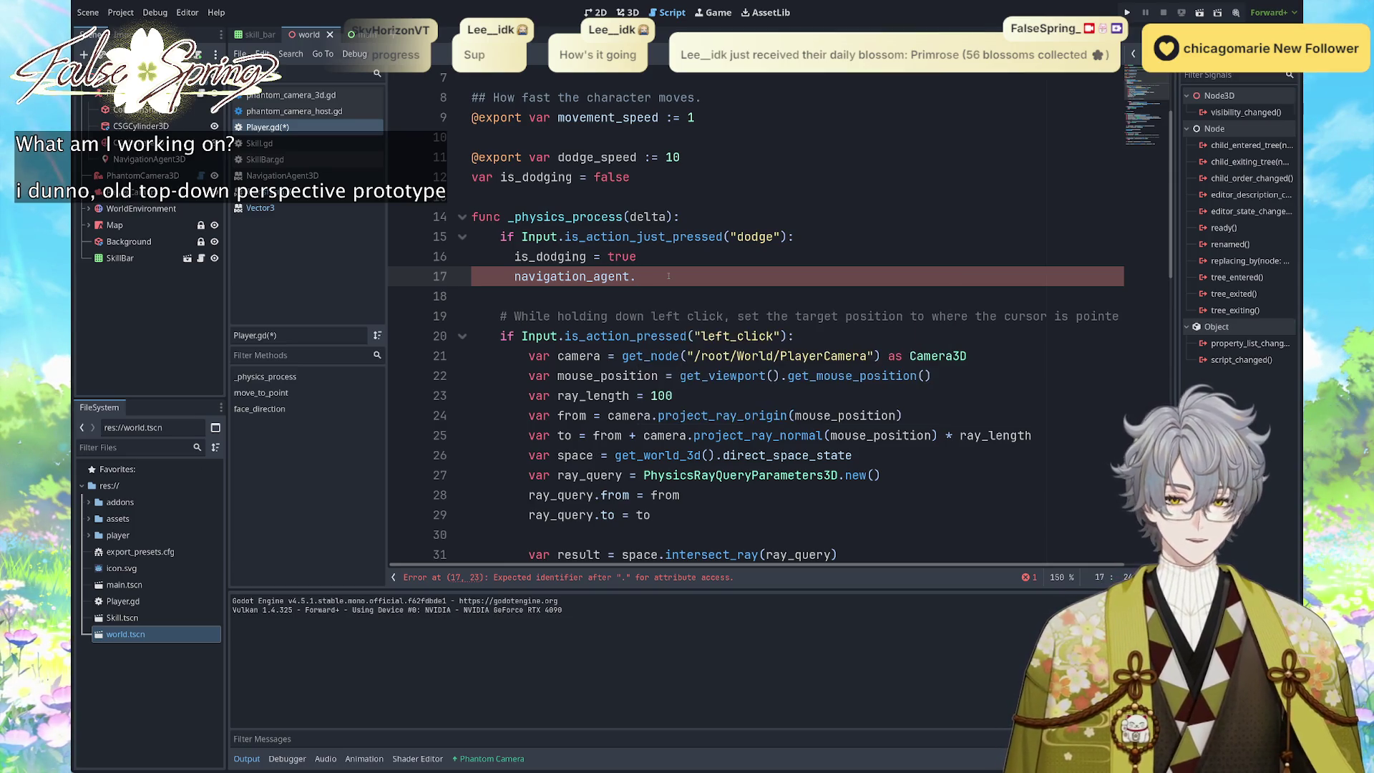
{"action": "type", "text": "target_position"}
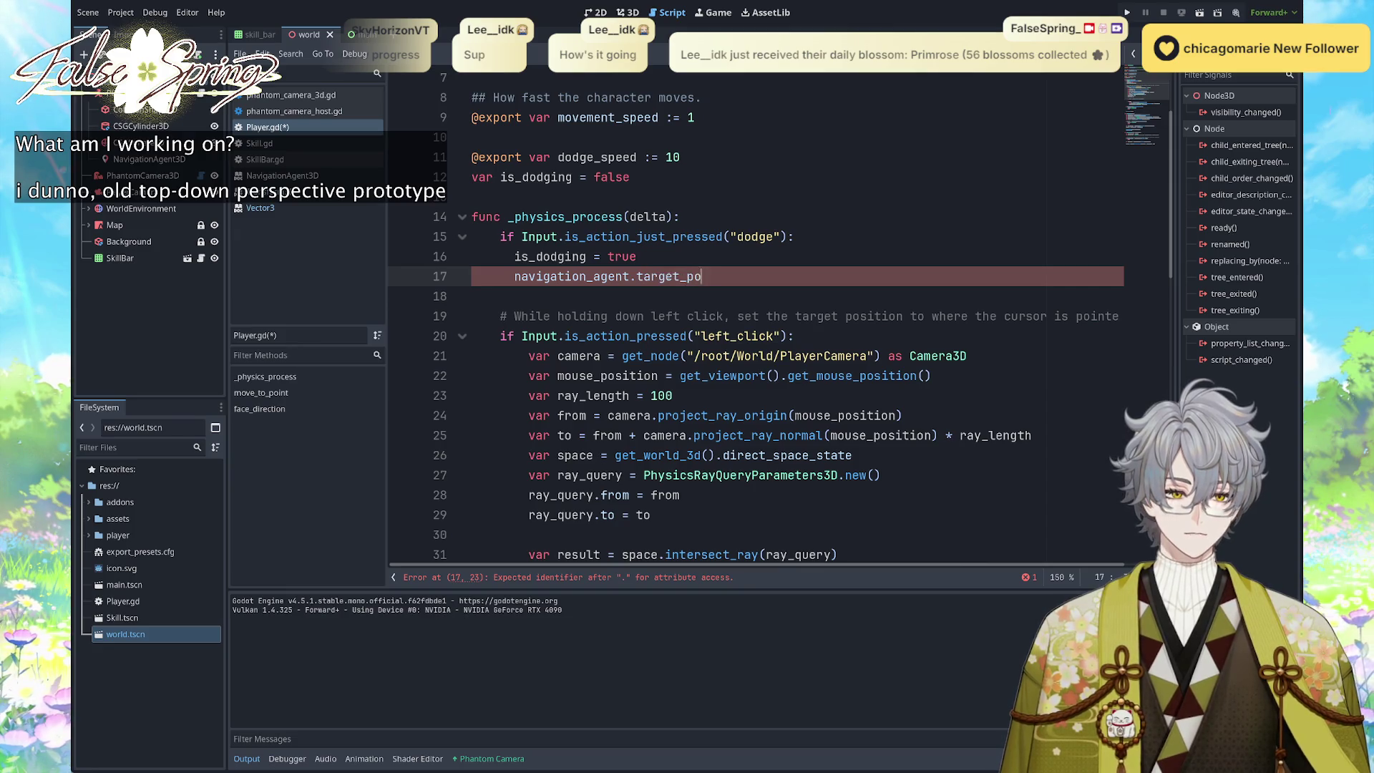
{"action": "type", "text": " = "}
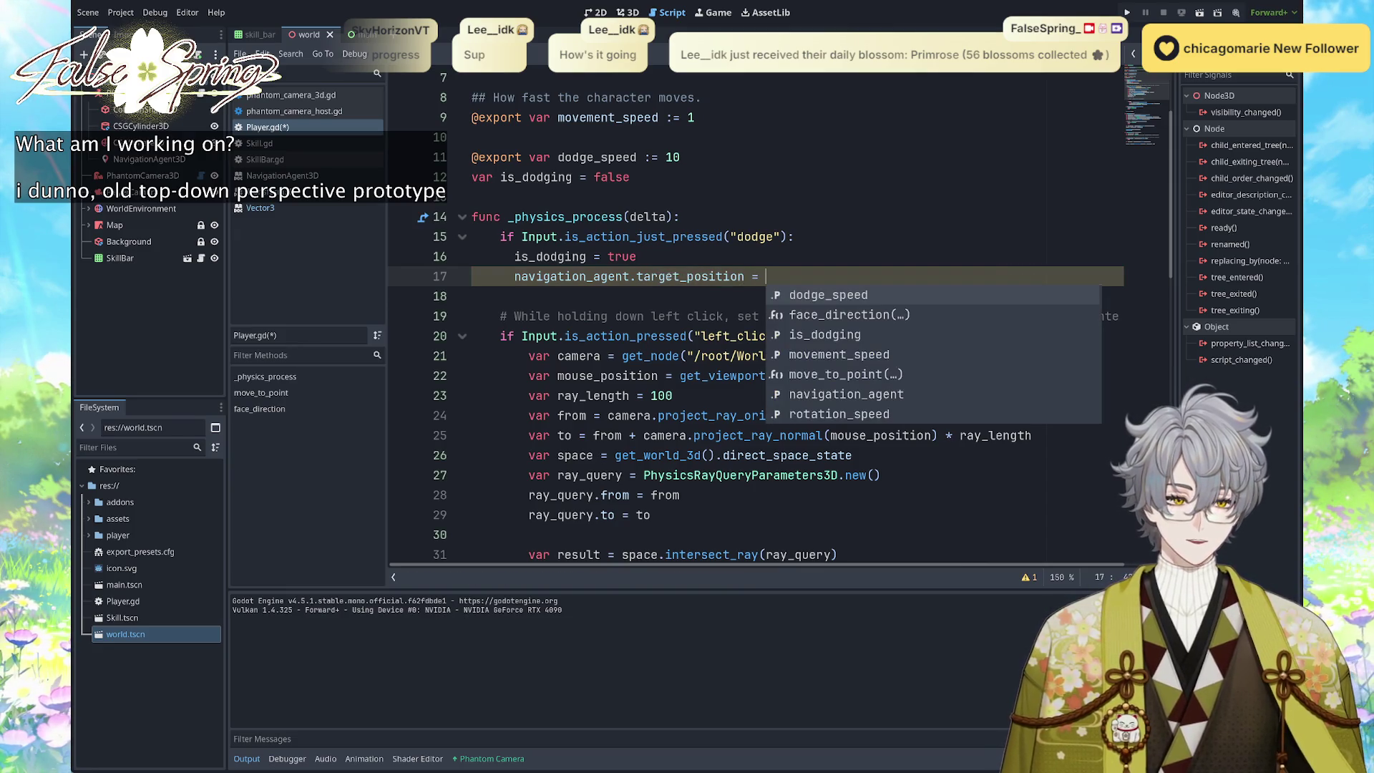
{"action": "type", "text": "global_po"}
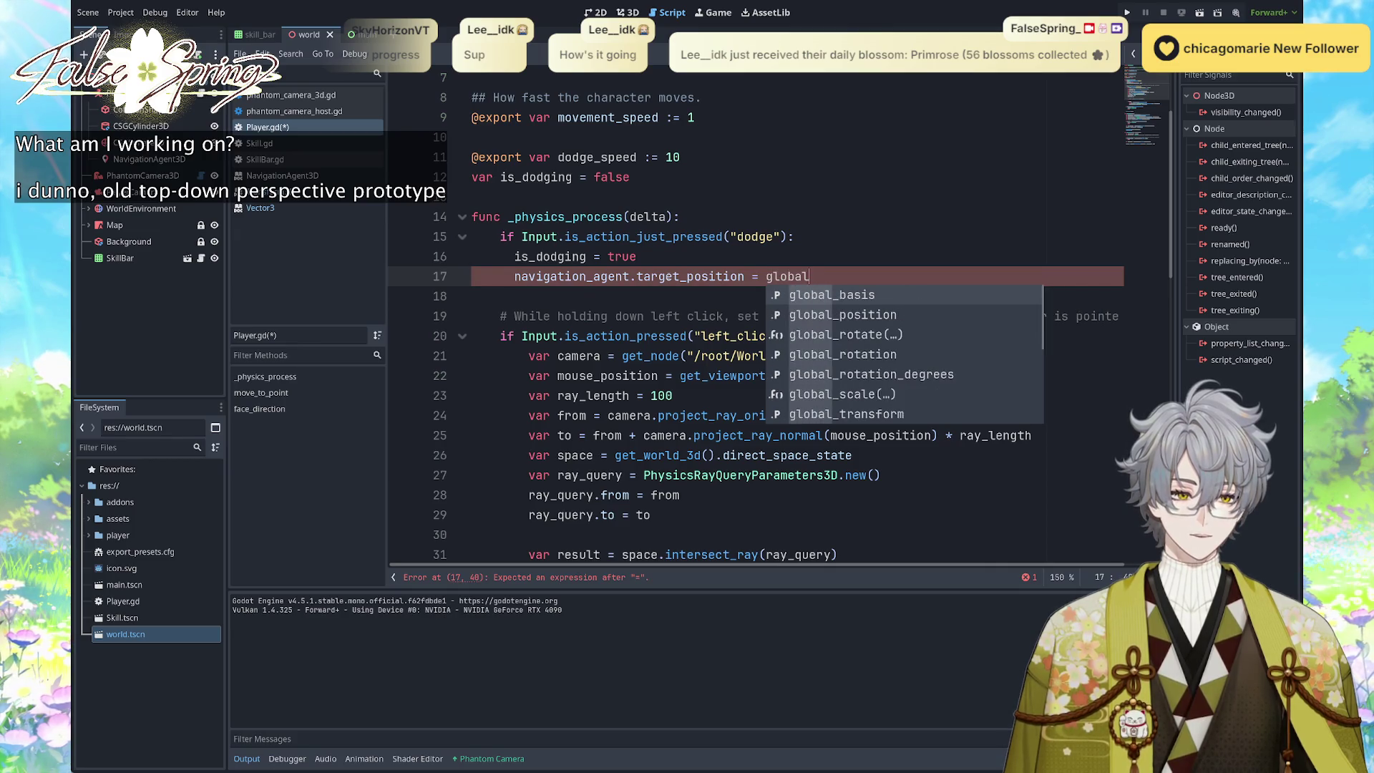
{"action": "key", "text": "Return"}
{"action": "key", "text": "Return"}
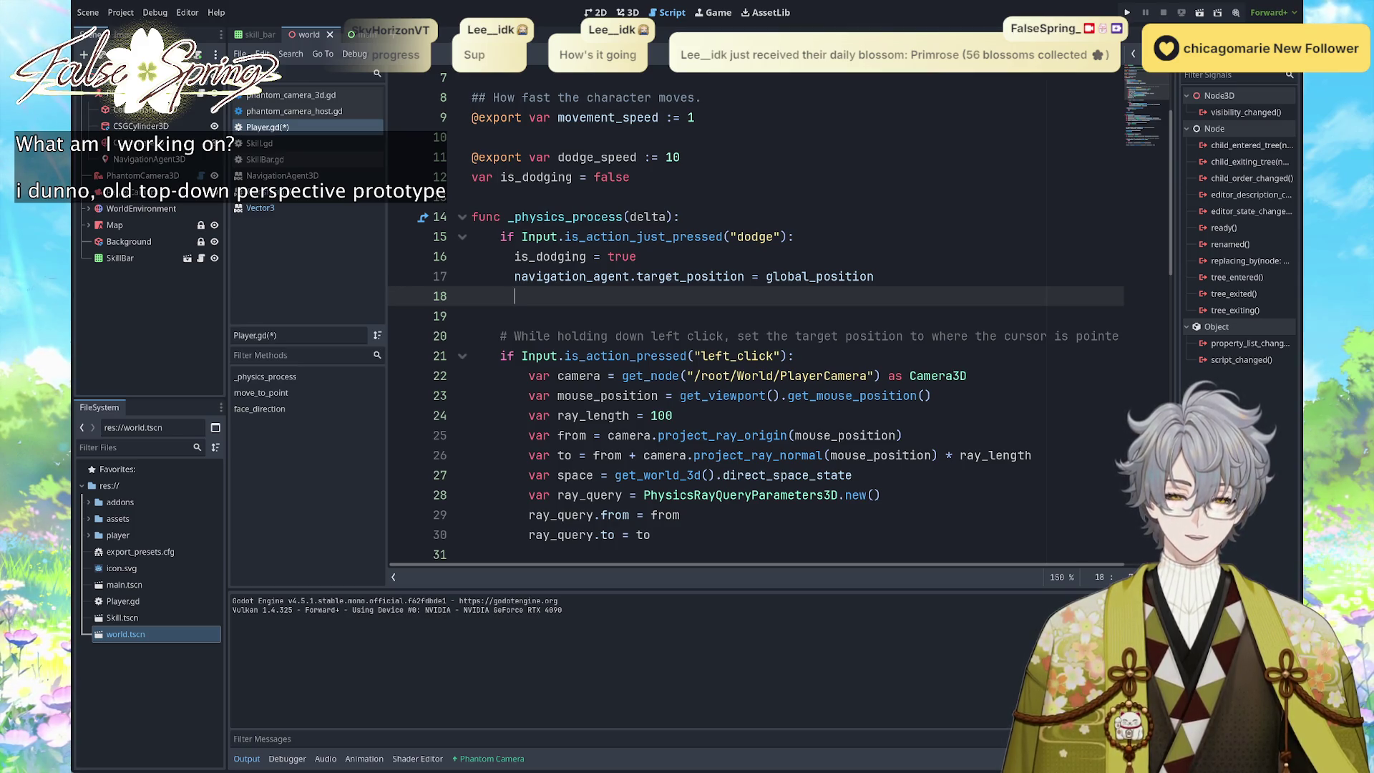
{"action": "key", "text": "BackSpace"}
{"action": "left_click", "coordinate": [629, 275]}
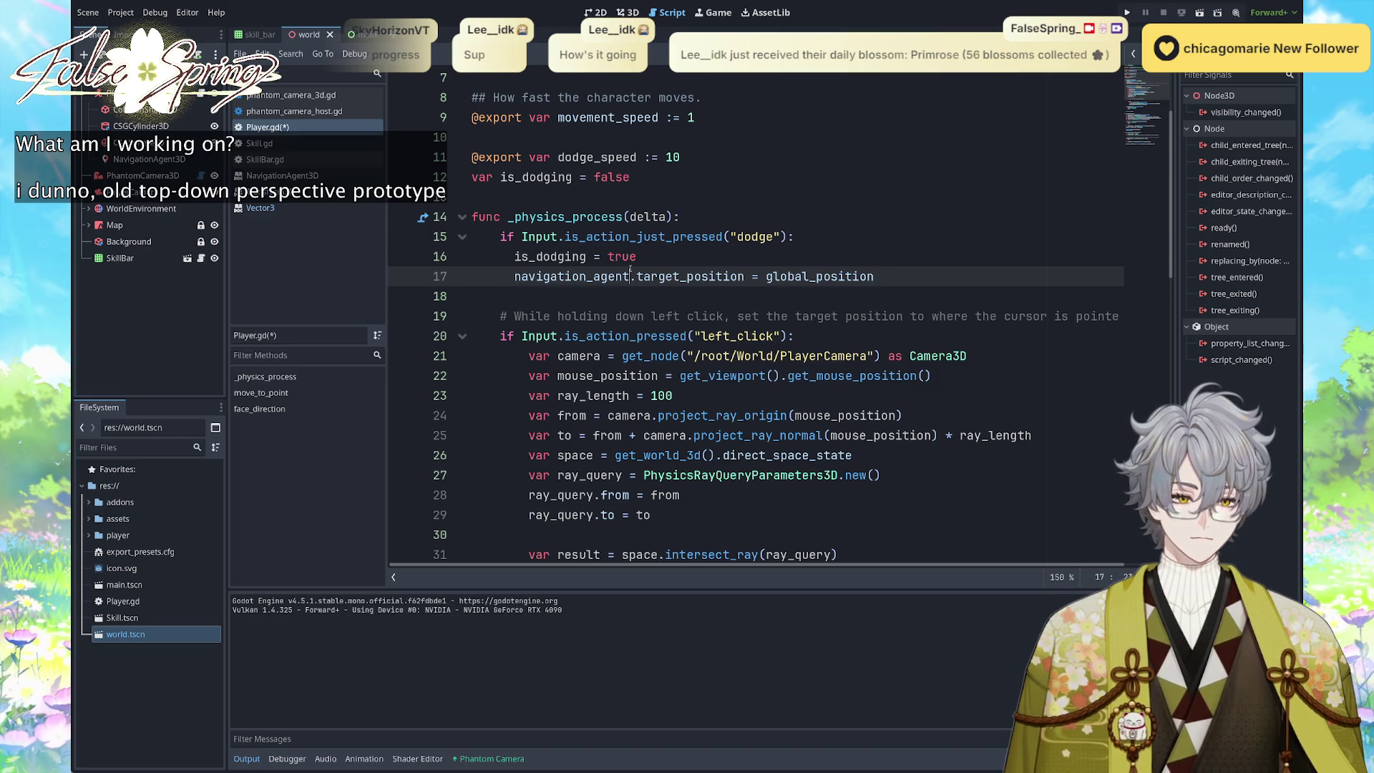
Step: Leave a blank line after 'is_dodging = true' in the dodge block
{"action": "left_click", "coordinate": [666, 257]}
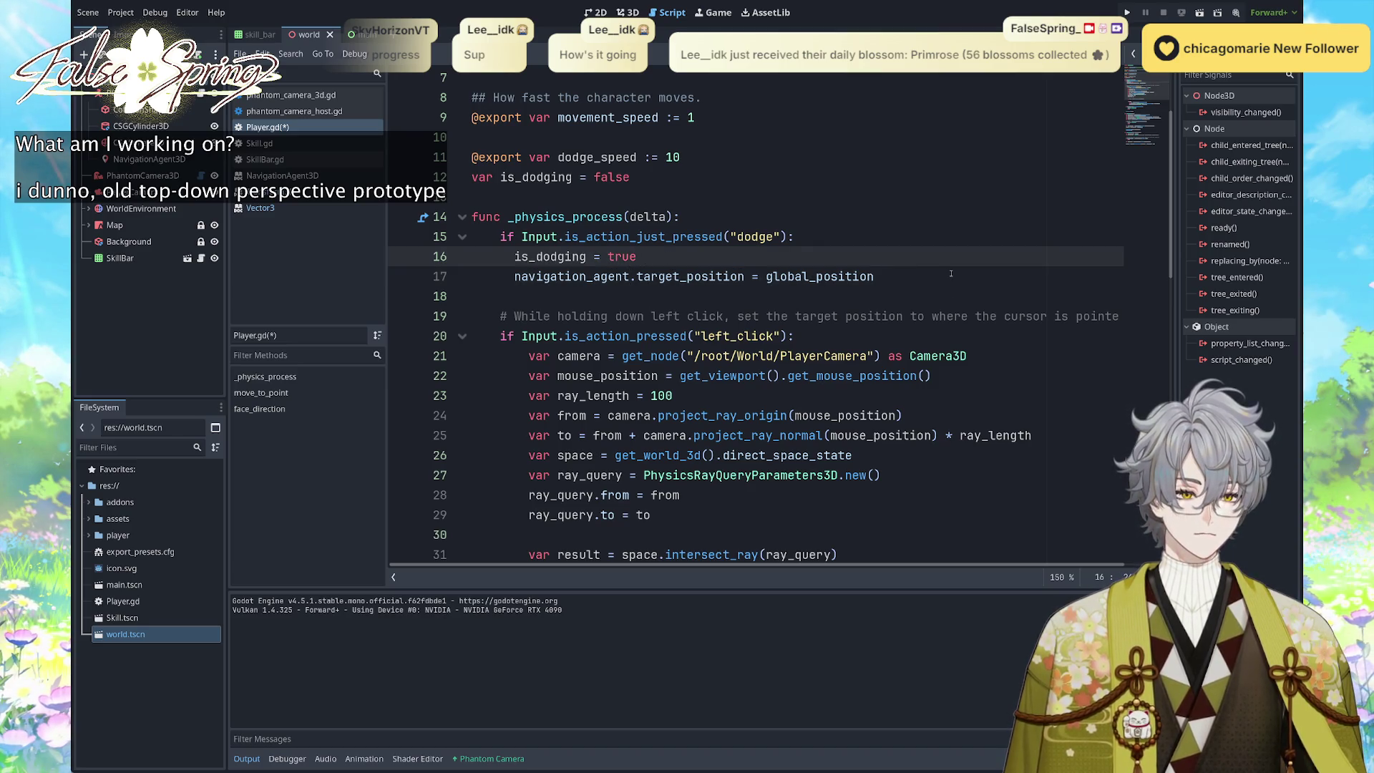
{"action": "key", "text": "Return"}
{"action": "key", "text": "BackSpace"}
{"action": "key", "text": "Return"}
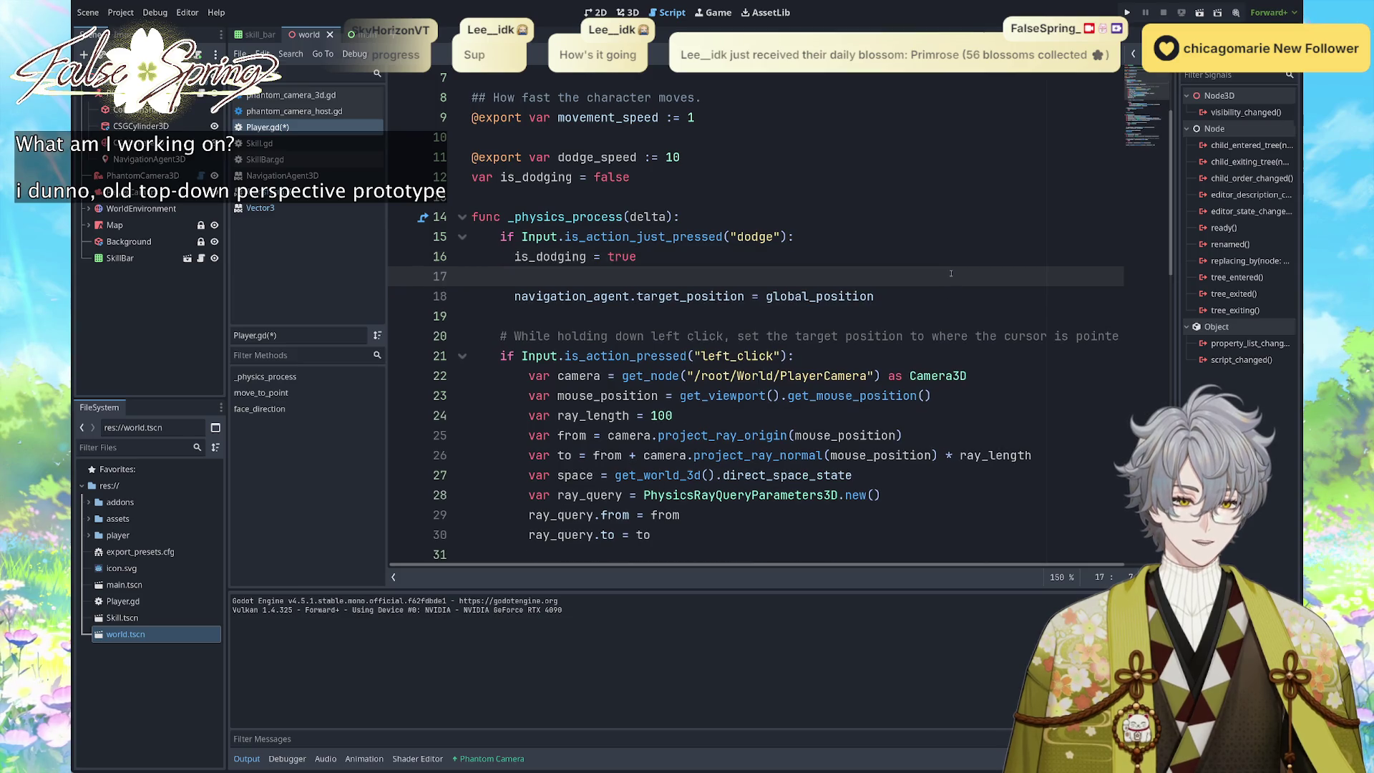
Step: Remove the extra blank lines after face_direction at the end of the script
{"action": "scroll", "coordinate": [951, 273], "scroll_direction": "down", "scroll_amount": 3}
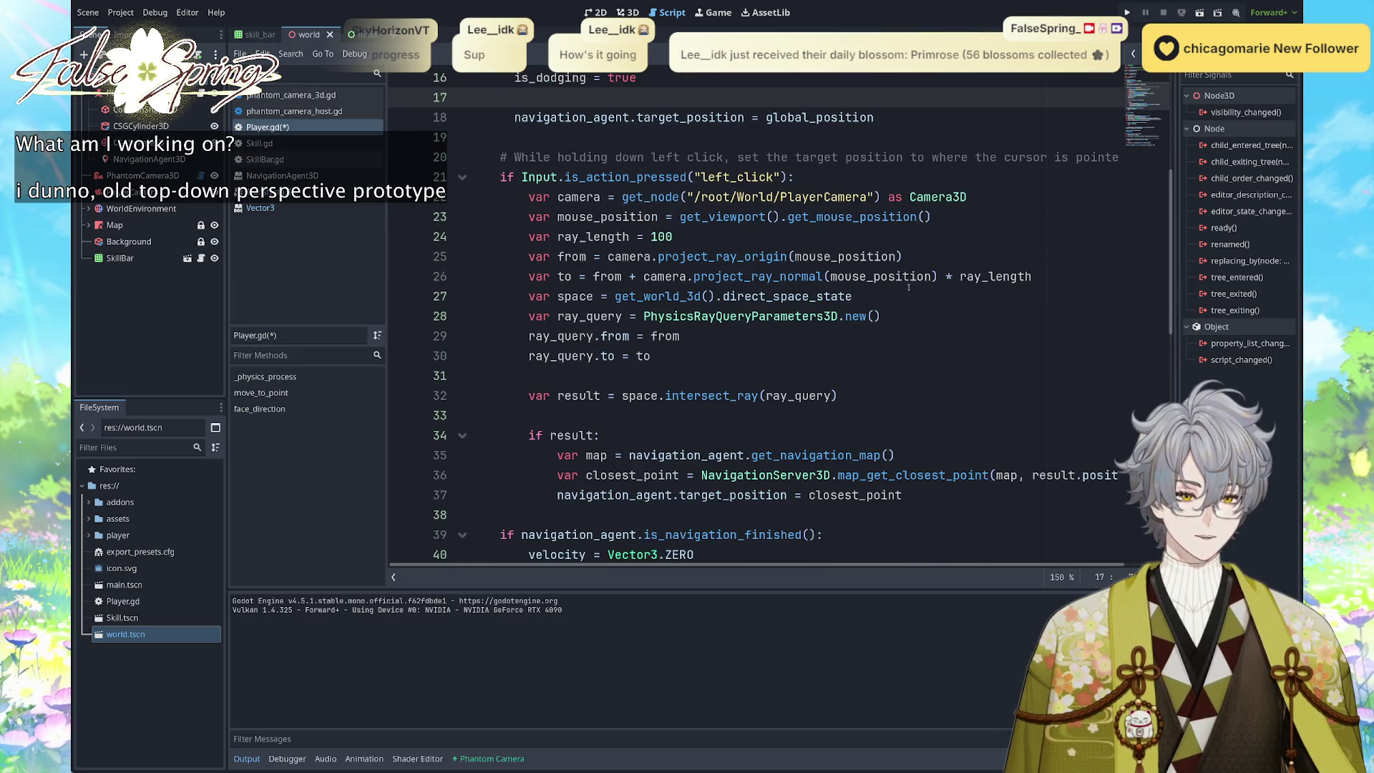
{"action": "scroll", "coordinate": [908, 286], "scroll_direction": "up", "scroll_amount": 1}
{"action": "scroll", "coordinate": [908, 287], "scroll_direction": "down", "scroll_amount": 2}
{"action": "left_click_drag", "start_coordinate": [651, 296], "coordinate": [372, 215]}
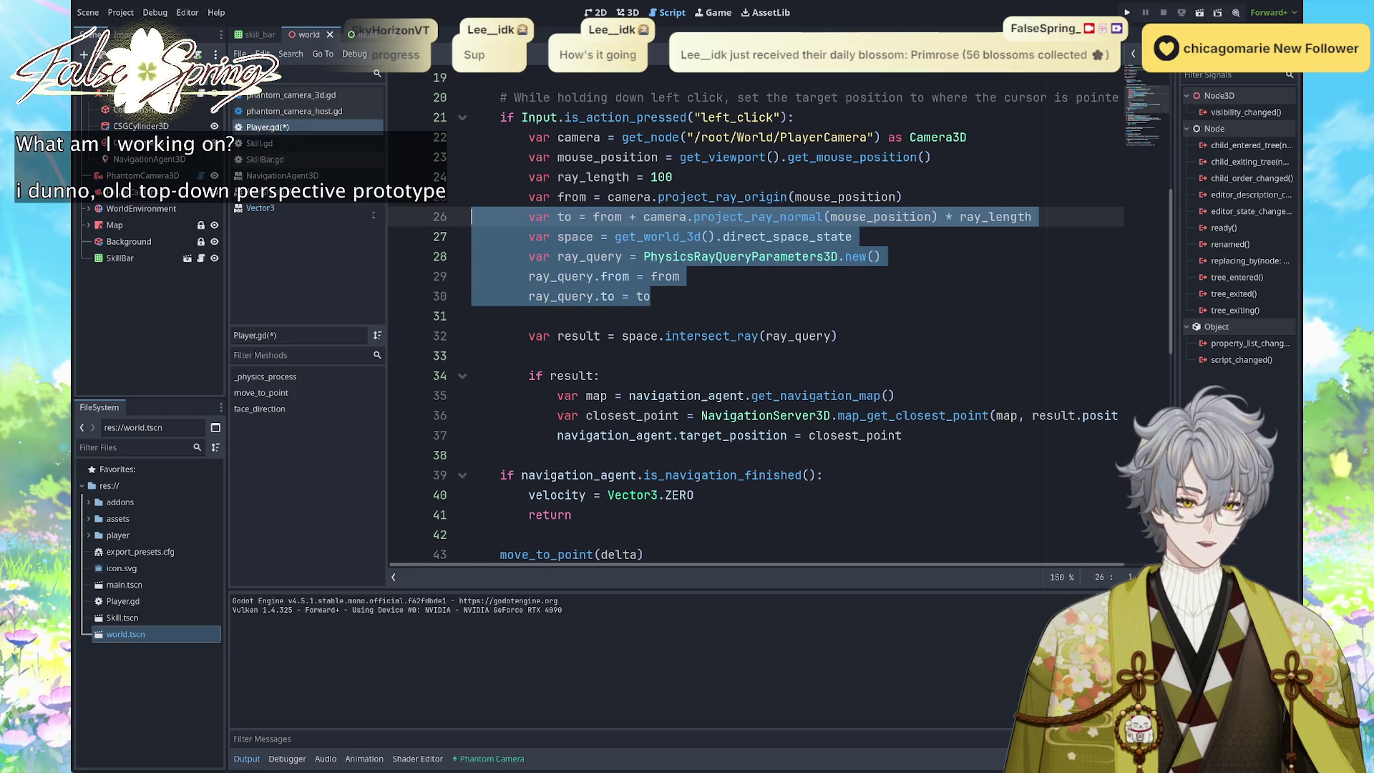
{"action": "scroll", "coordinate": [787, 322], "scroll_direction": "down", "scroll_amount": 10}
{"action": "left_click", "coordinate": [1088, 517]}
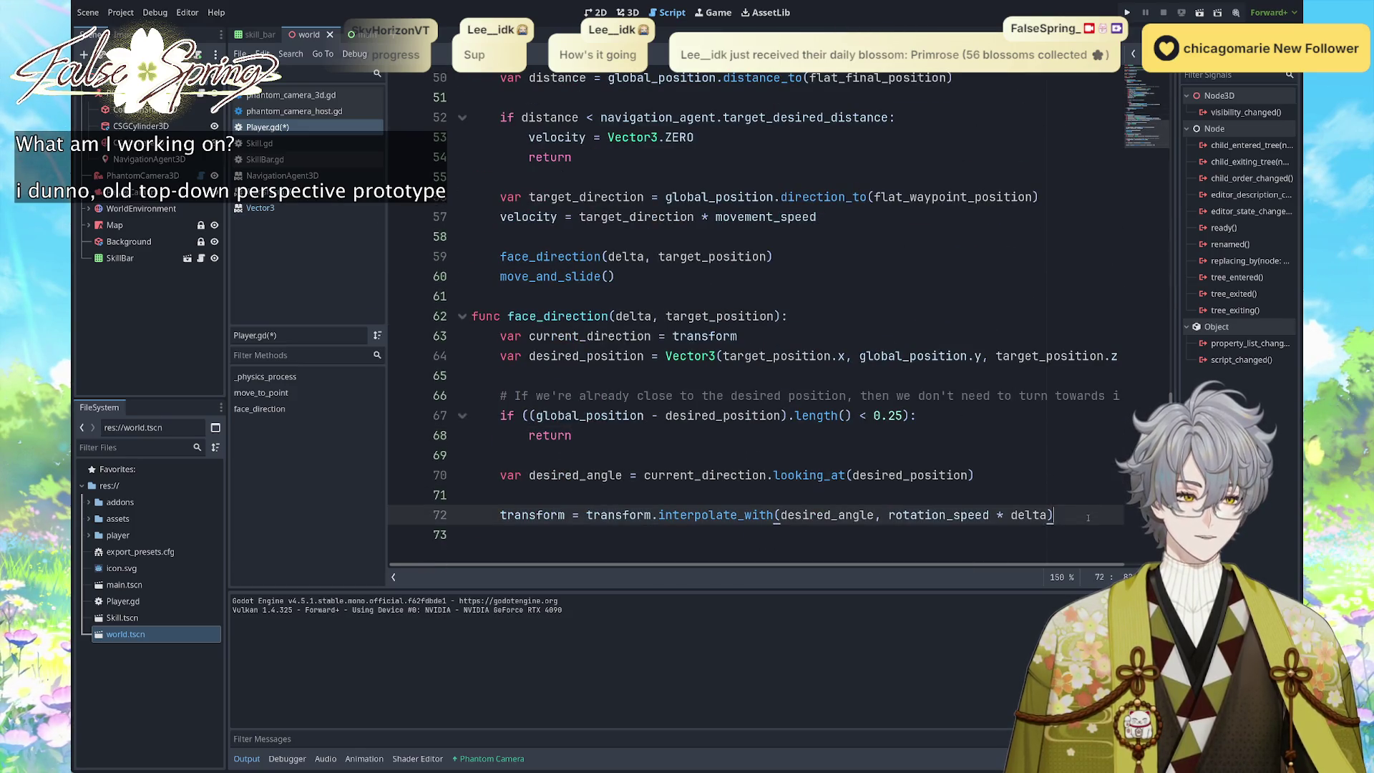
{"action": "key", "text": "Return"}
{"action": "key", "text": "Return"}
{"action": "key", "text": "BackSpace"}
{"action": "key", "text": "BackSpace"}
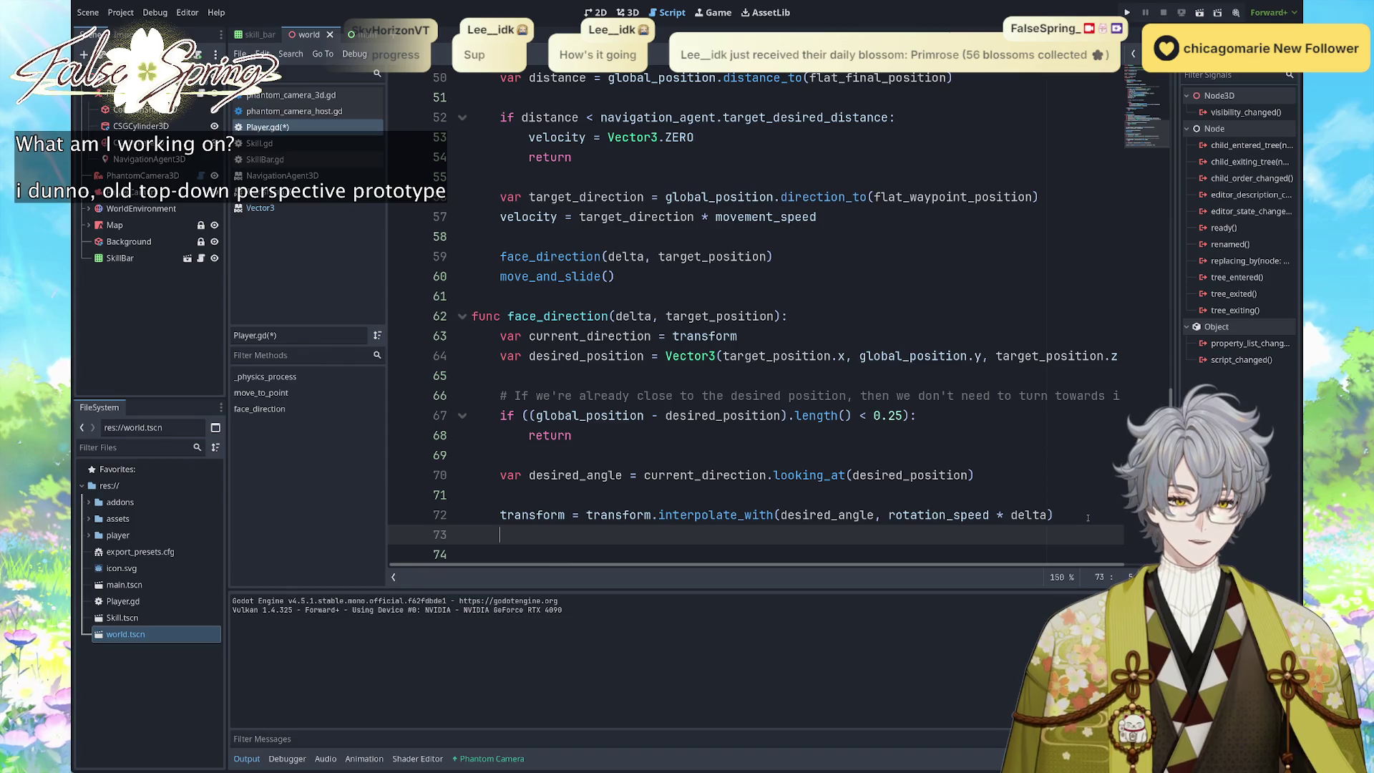
Step: Select the mouse raycast code on lines 22–32, then return to the end of face_direction
{"action": "scroll", "coordinate": [744, 266], "scroll_direction": "up", "scroll_amount": 10}
{"action": "scroll", "coordinate": [745, 266], "scroll_direction": "up", "scroll_amount": 3}
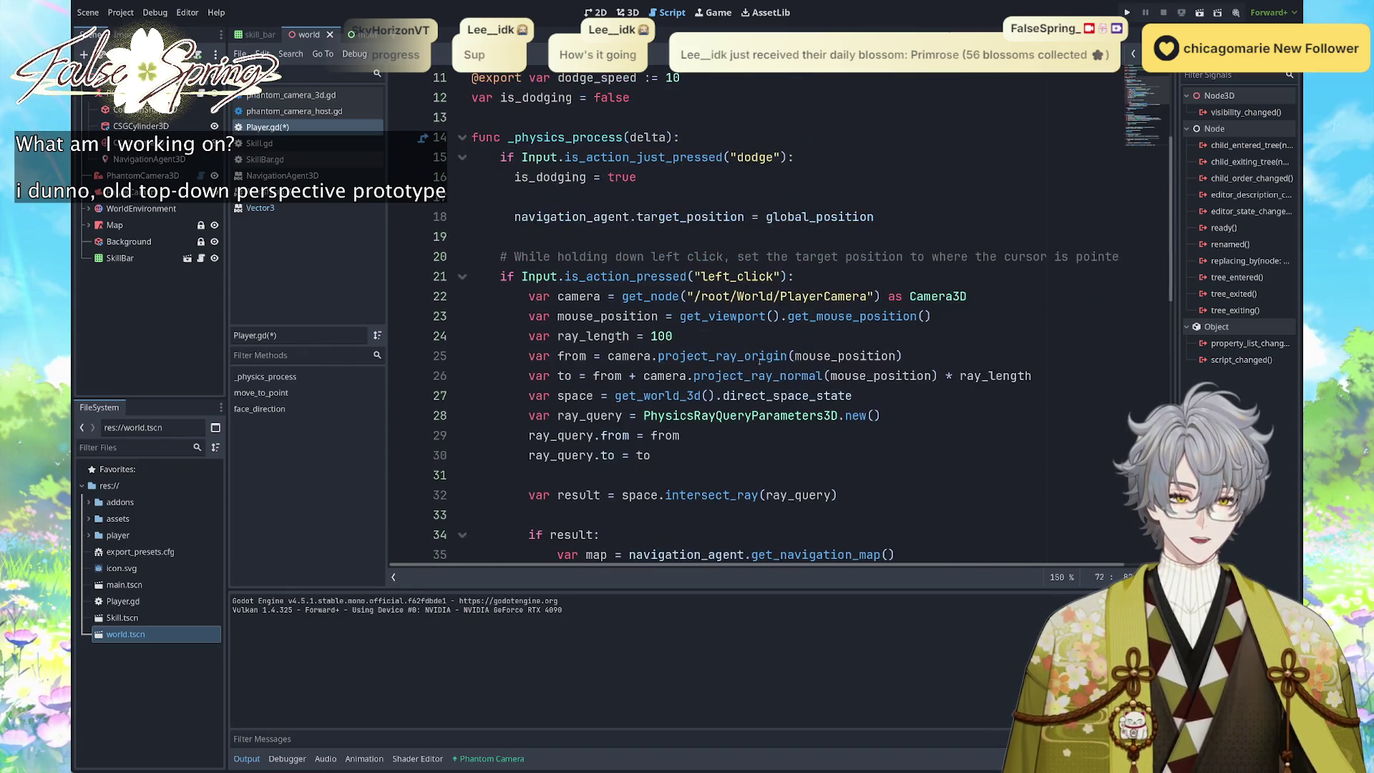
{"action": "left_click_drag", "start_coordinate": [890, 497], "coordinate": [470, 296]}
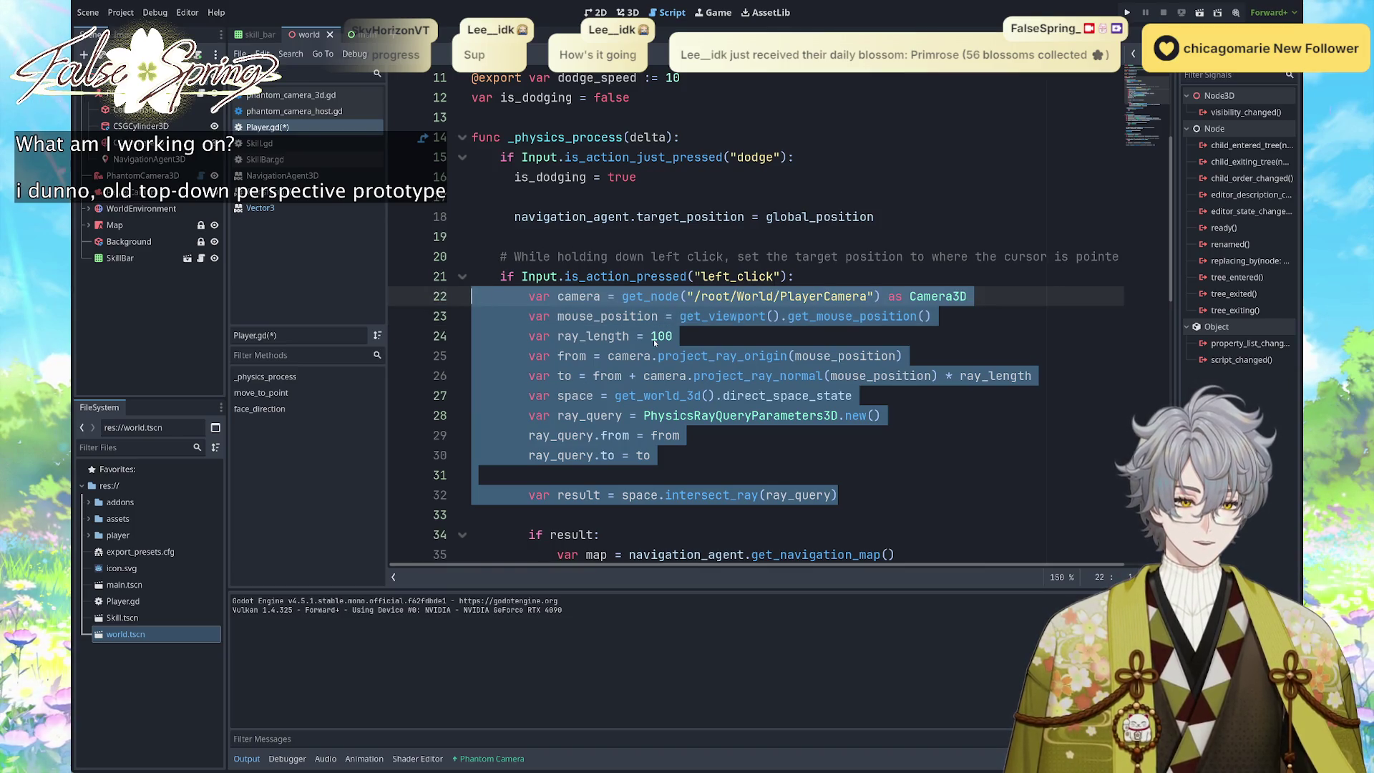
{"action": "scroll", "coordinate": [576, 328], "scroll_direction": "down", "scroll_amount": 6}
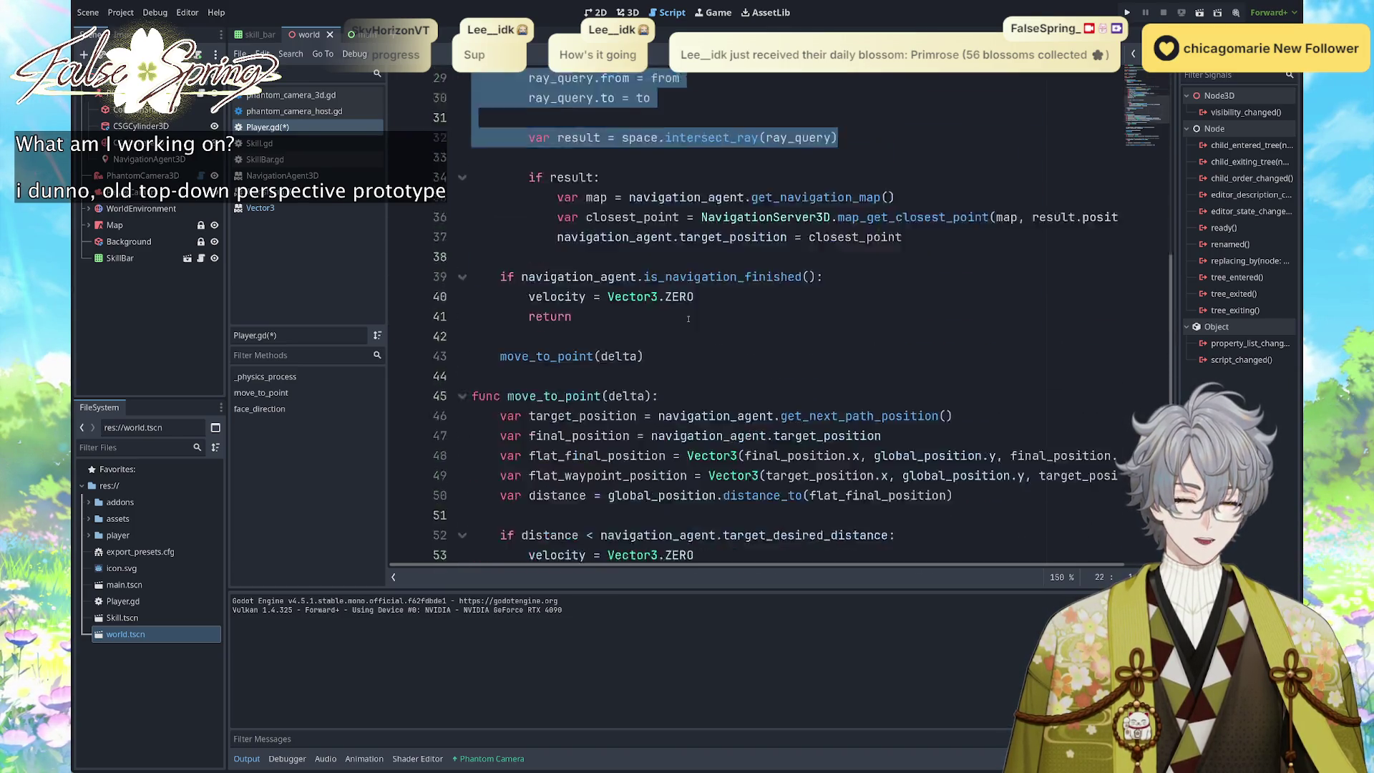
{"action": "scroll", "coordinate": [644, 358], "scroll_direction": "up", "scroll_amount": 2}
{"action": "scroll", "coordinate": [716, 429], "scroll_direction": "down", "scroll_amount": 9}
{"action": "left_click", "coordinate": [1040, 519]}
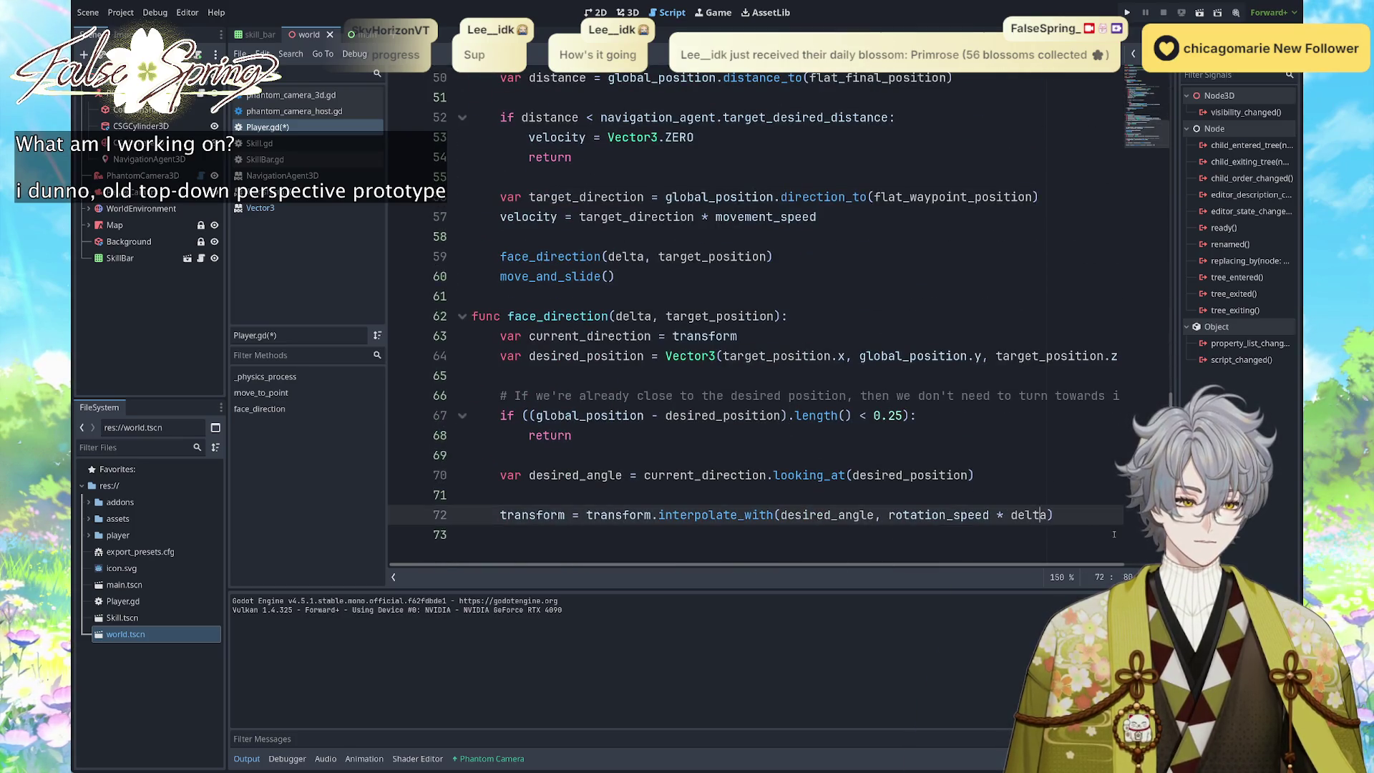
Step: Add 'func cursor_to_world_space():' on a new line after face_direction and begin its indented body
{"action": "key", "text": "Down"}
{"action": "key", "text": "Return"}
{"action": "type", "text": "func"}
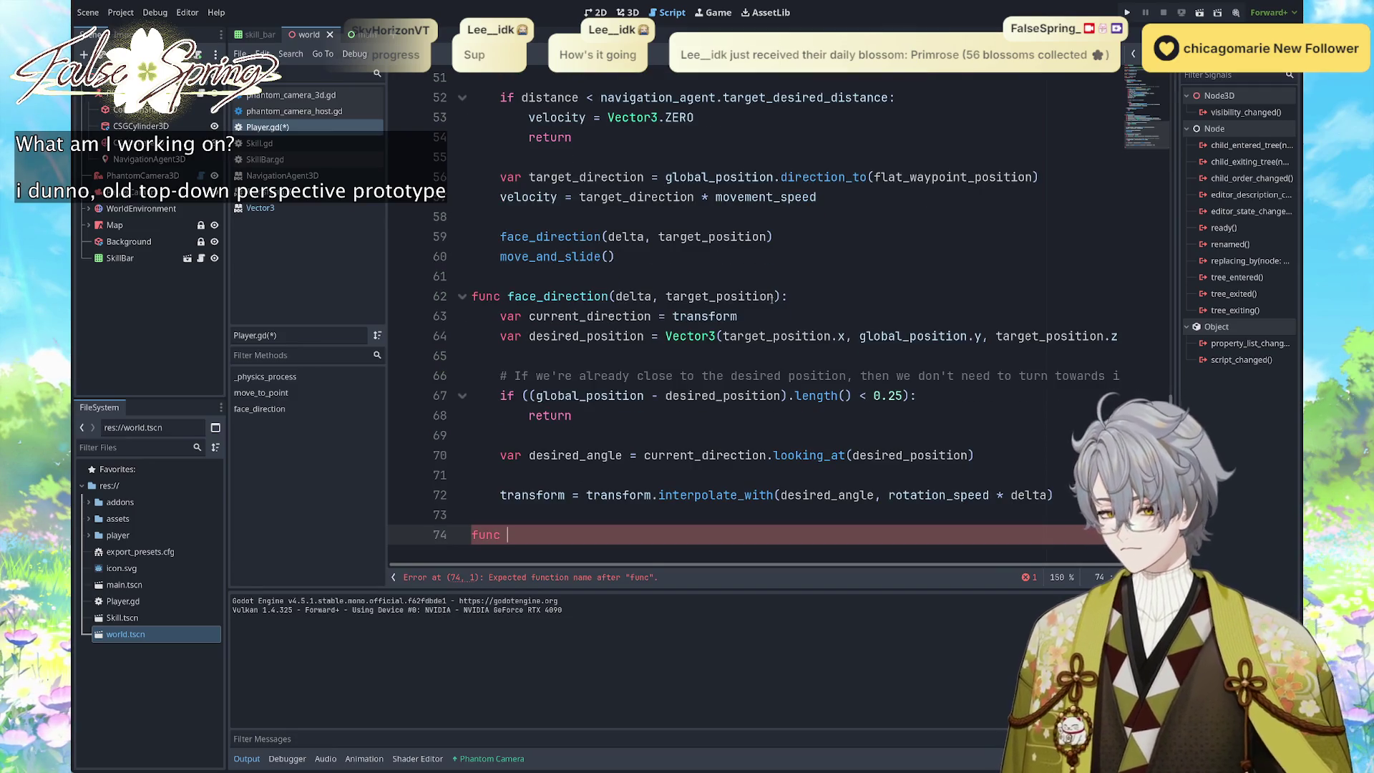
{"action": "type", "text": "cursor"}
{"action": "key", "text": "BackSpace"}
{"action": "key", "text": "BackSpace"}
{"action": "key", "text": "BackSpace"}
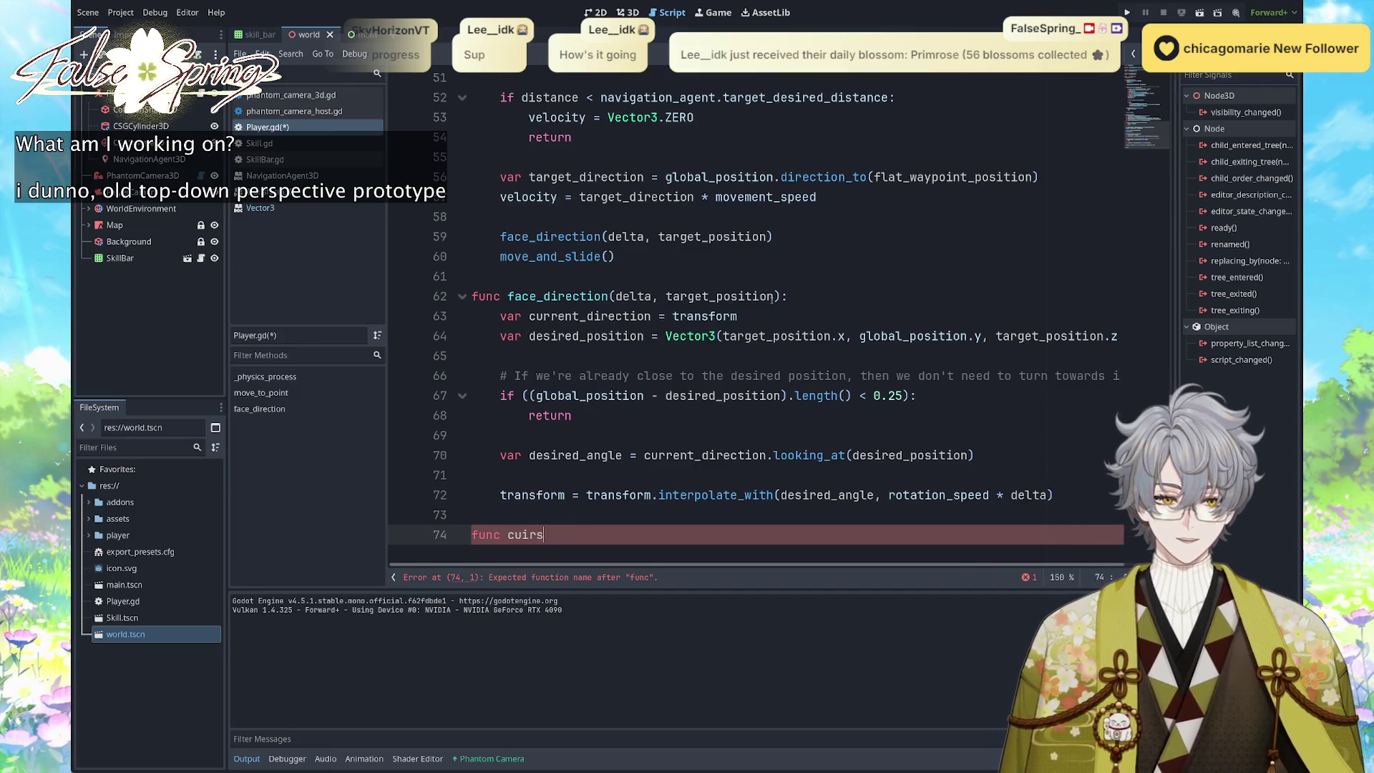
{"action": "type", "text": "sor_t"}
{"action": "key", "text": "BackSpace"}
{"action": "key", "text": "BackSpace"}
{"action": "key", "text": "BackSpace"}
{"action": "type", "text": "rsor_to_wor"}
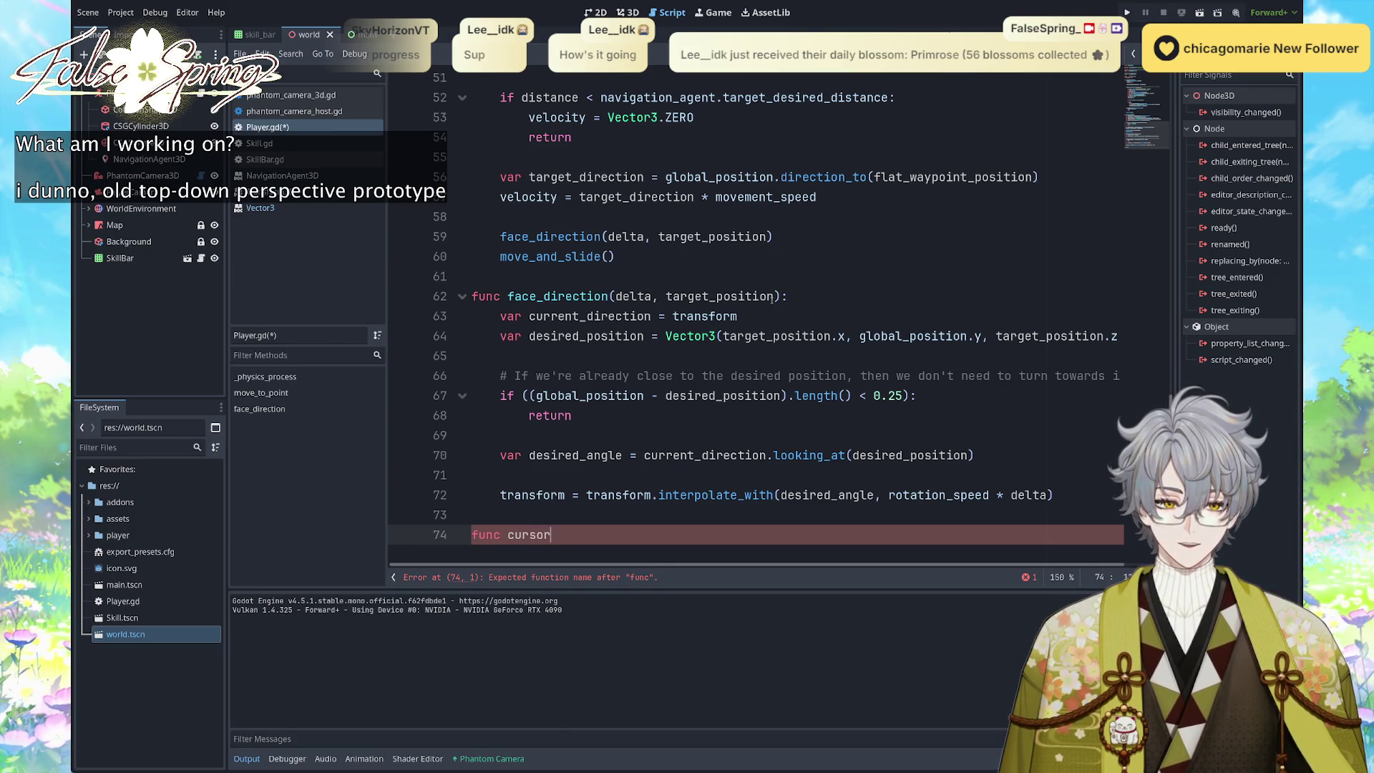
{"action": "type", "text": "ld_space"}
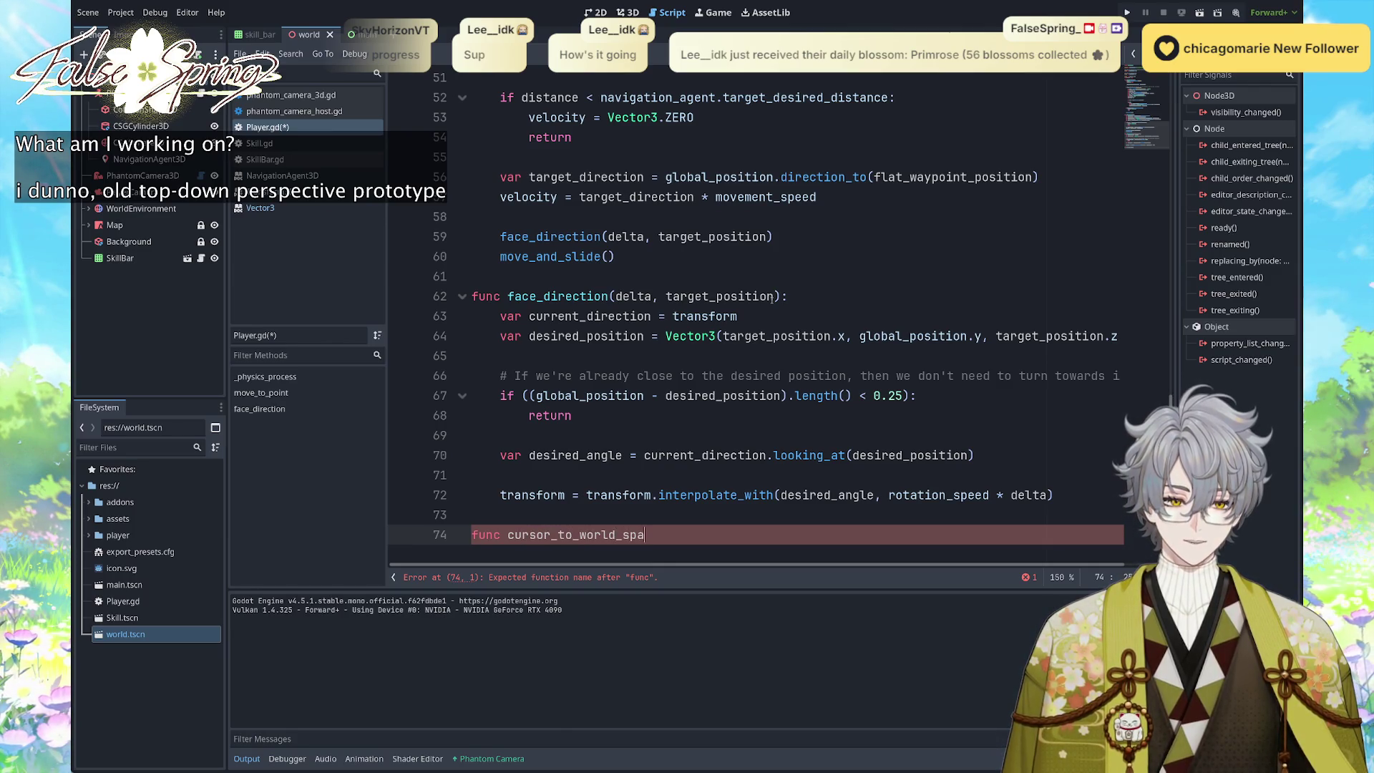
{"action": "type", "text": "():"}
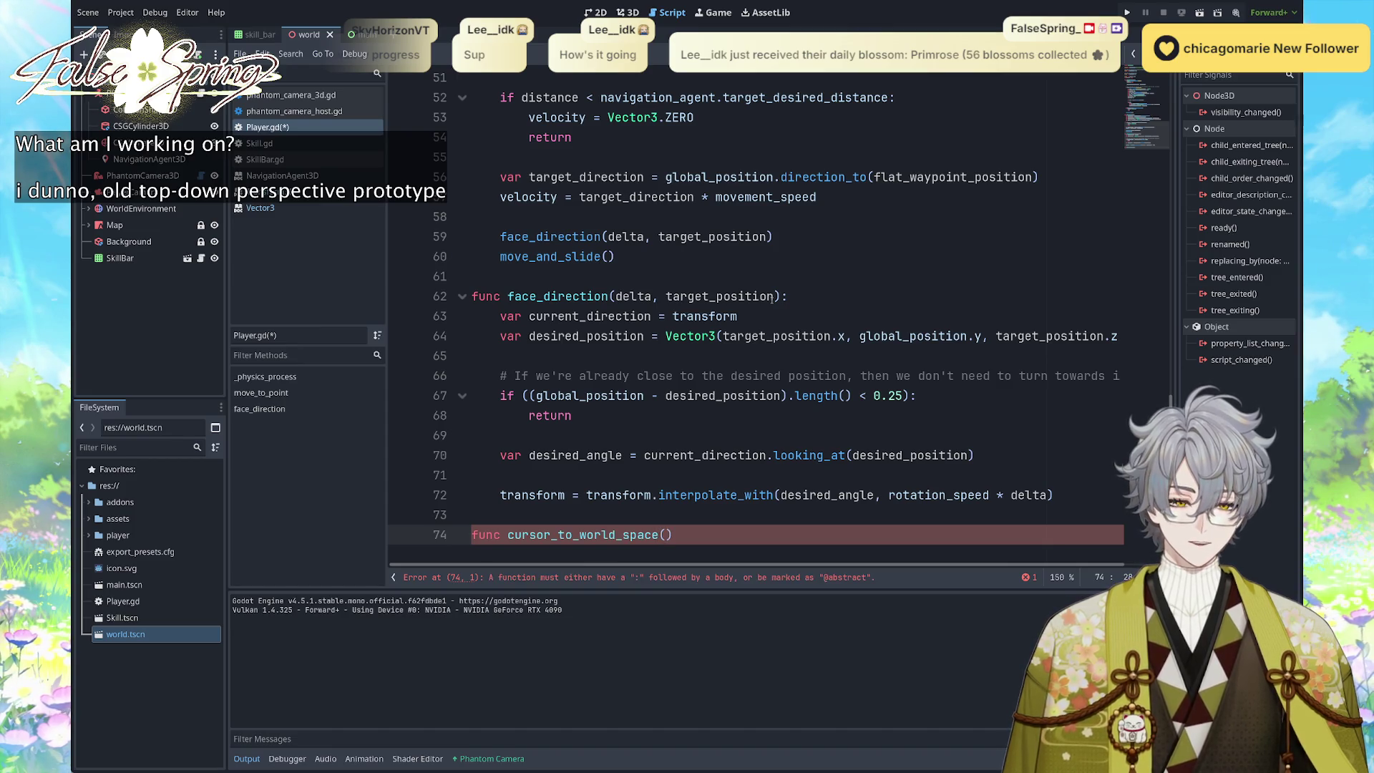
{"action": "key", "text": "Return"}
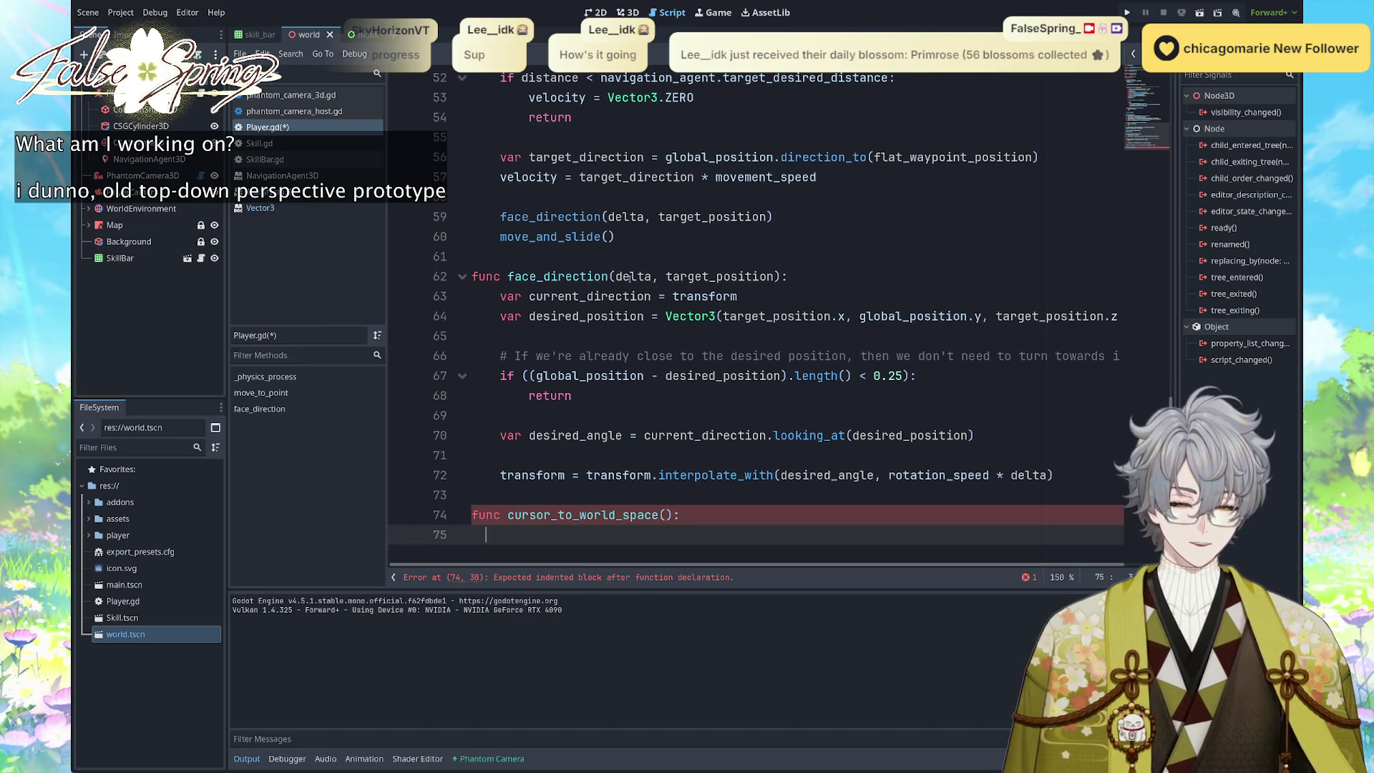
{"action": "scroll", "coordinate": [631, 277], "scroll_direction": "up", "scroll_amount": 5}
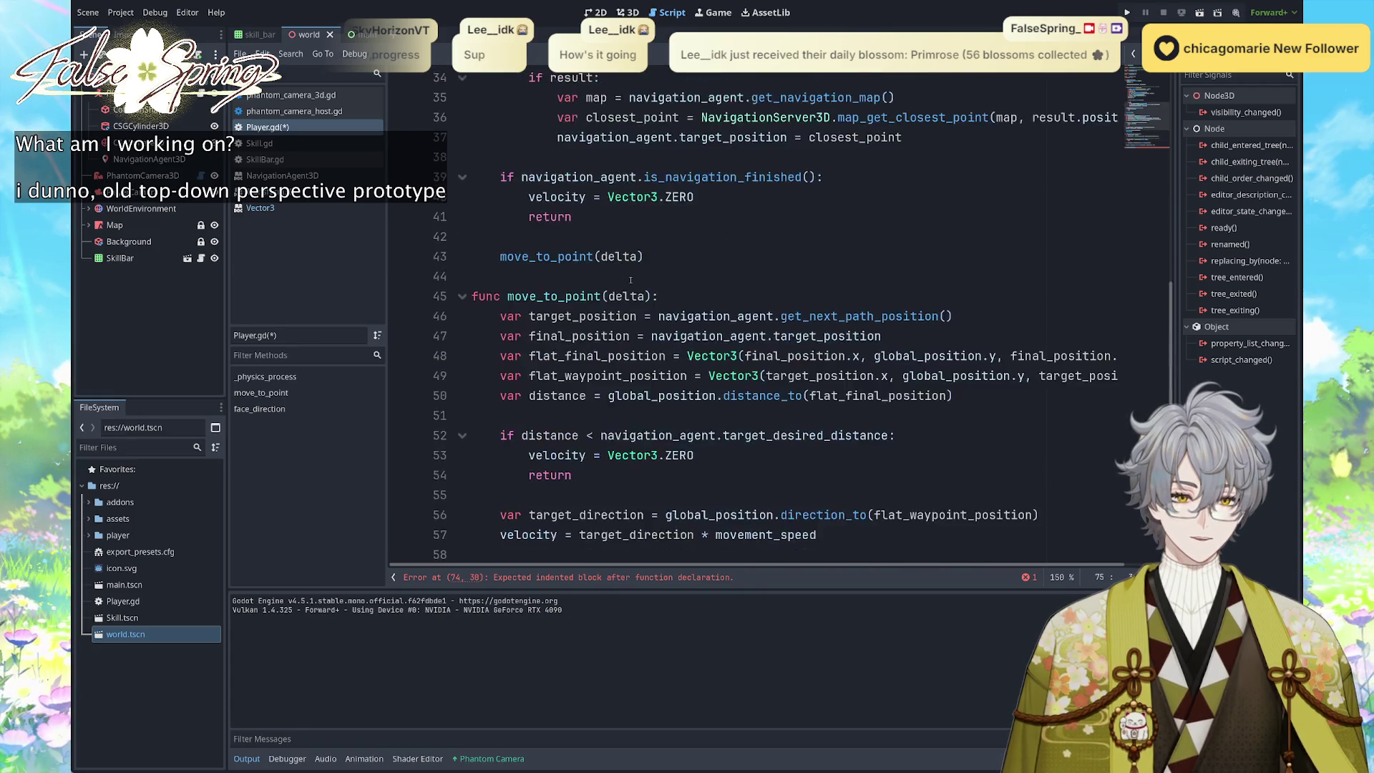
{"action": "scroll", "coordinate": [572, 394], "scroll_direction": "down", "scroll_amount": 5}
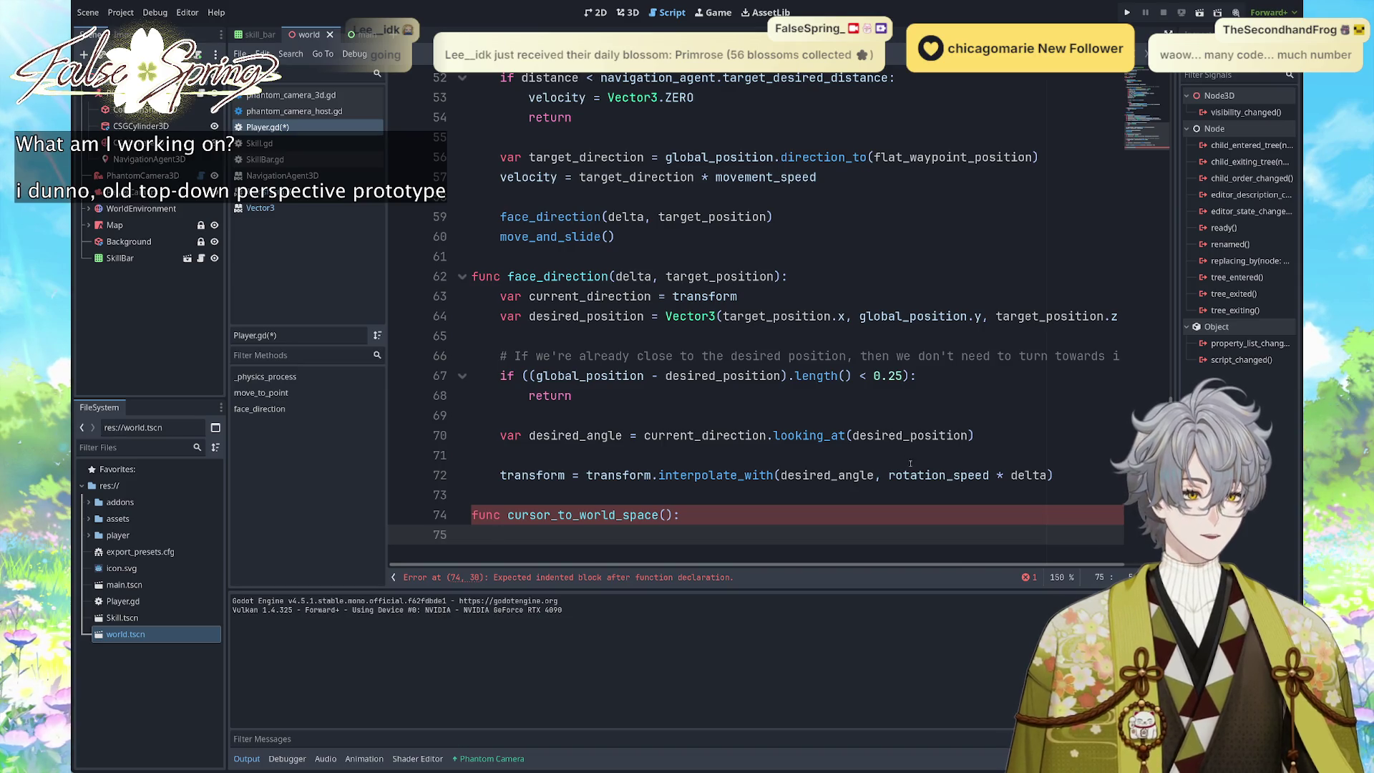
{"action": "left_click_drag", "start_coordinate": [520, 533], "coordinate": [455, 510]}
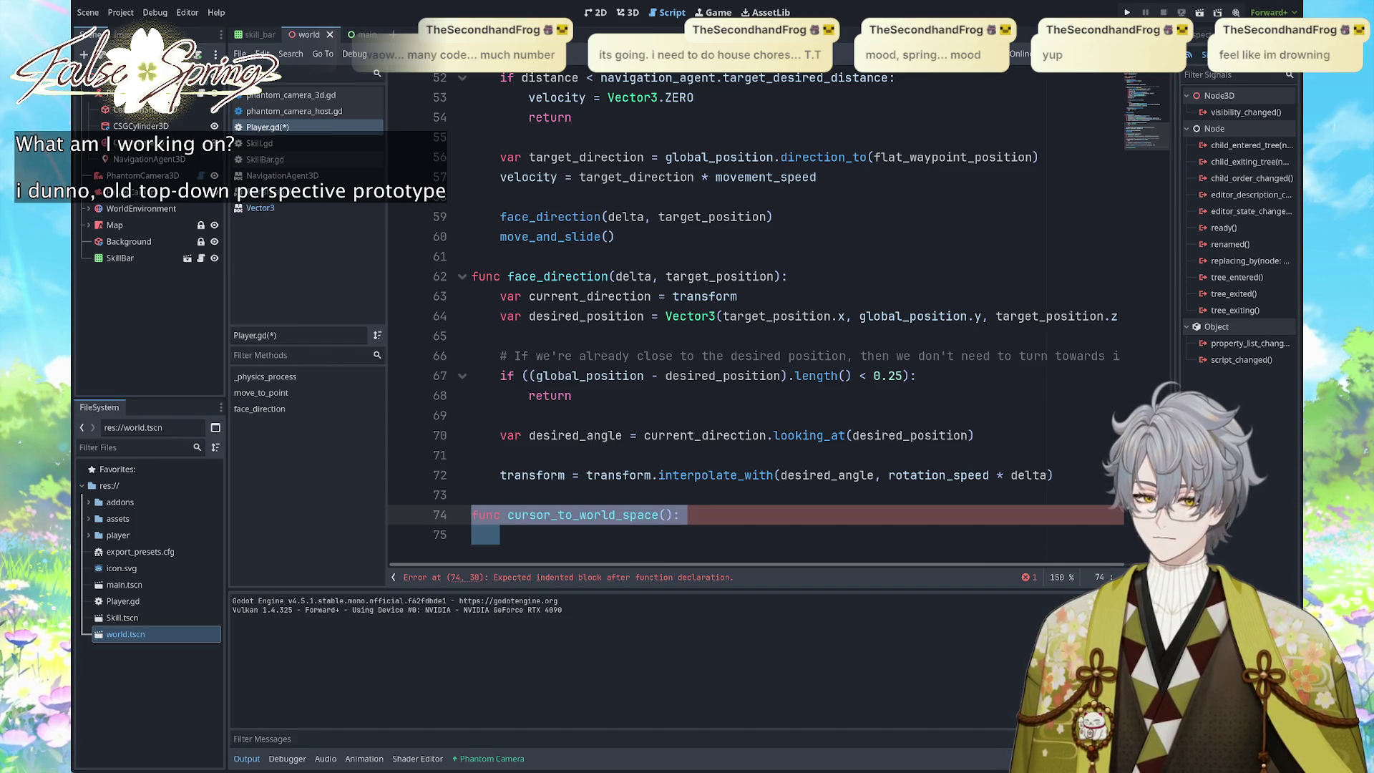
Step: Select the mouse raycast code on lines 22–32 for copying
{"action": "left_click", "coordinate": [714, 521]}
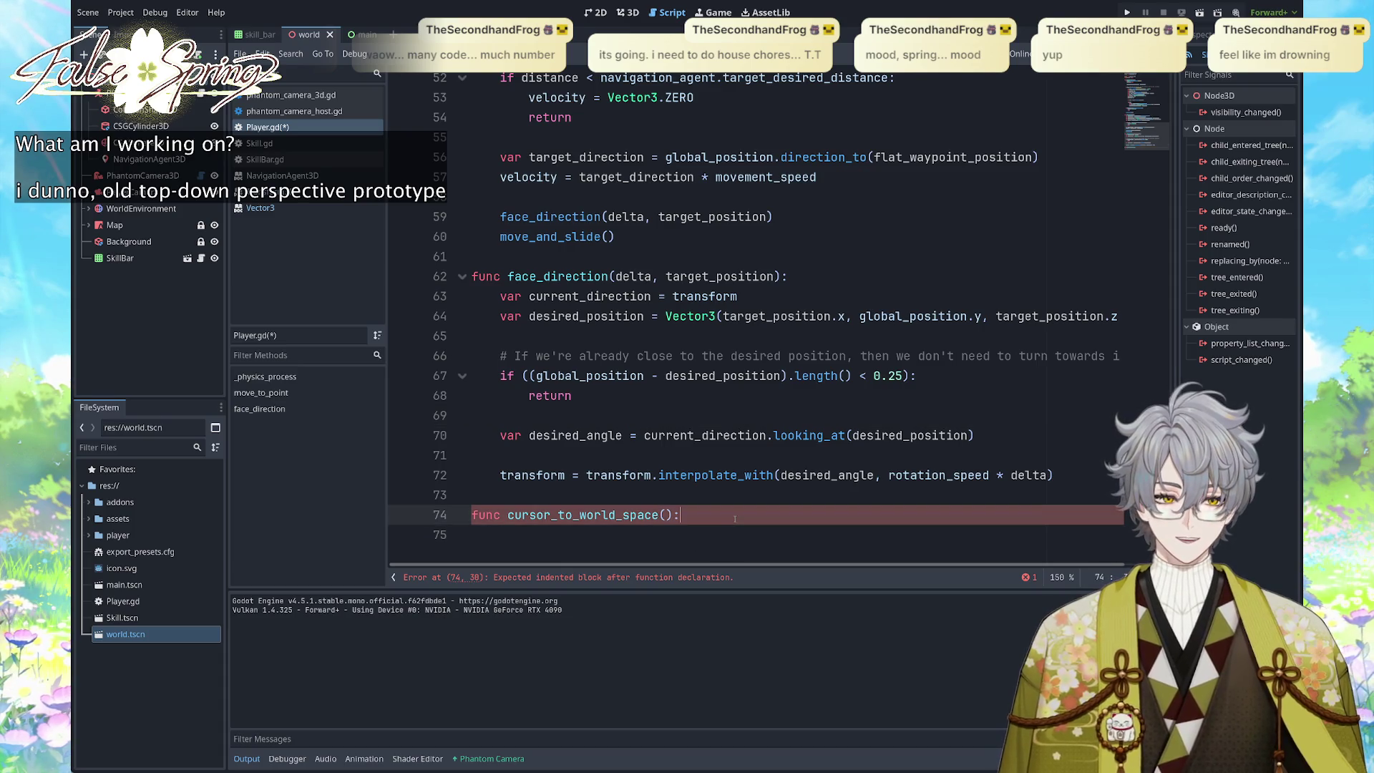
{"action": "scroll", "coordinate": [714, 527], "scroll_direction": "up", "scroll_amount": 1}
{"action": "scroll", "coordinate": [714, 527], "scroll_direction": "down", "scroll_amount": 1}
{"action": "left_click", "coordinate": [714, 528]}
{"action": "scroll", "coordinate": [720, 356], "scroll_direction": "up", "scroll_amount": 9}
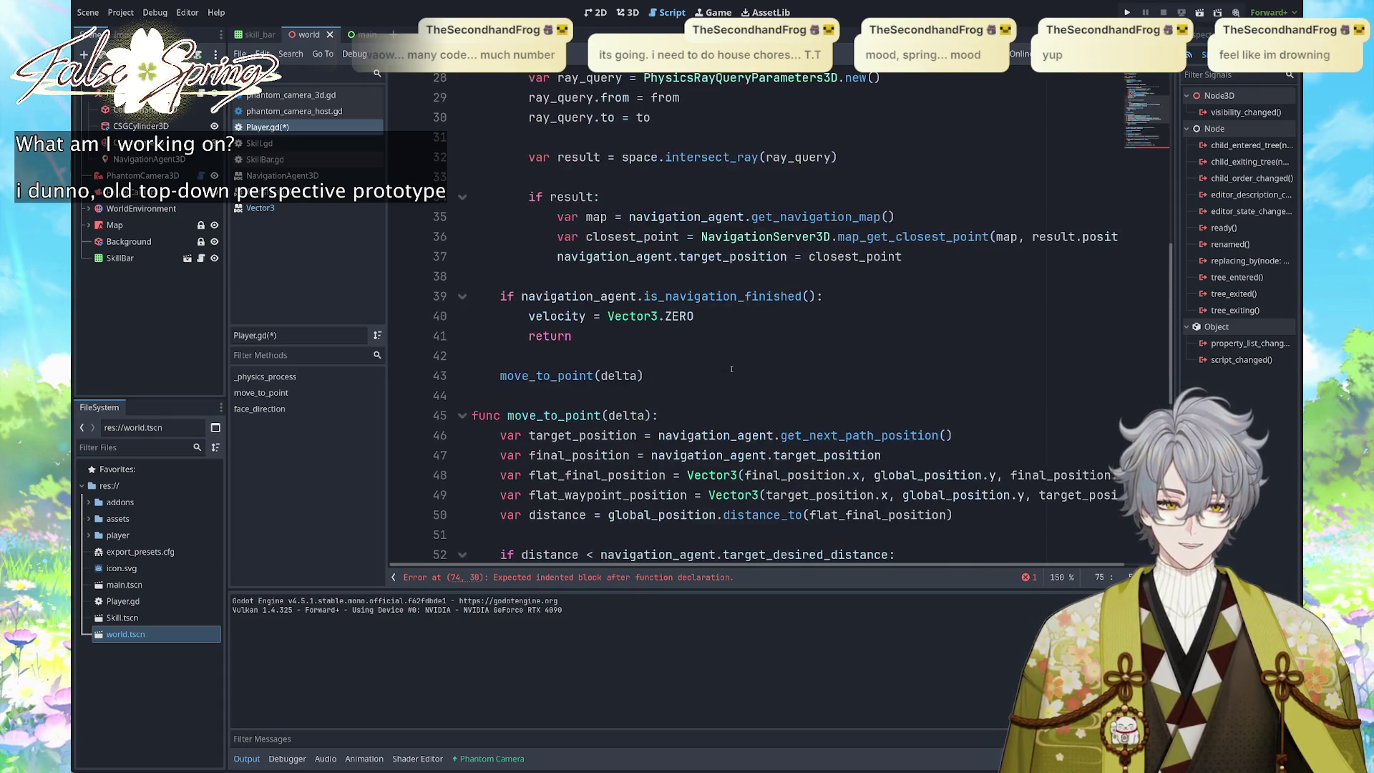
{"action": "scroll", "coordinate": [720, 356], "scroll_direction": "up", "scroll_amount": 3}
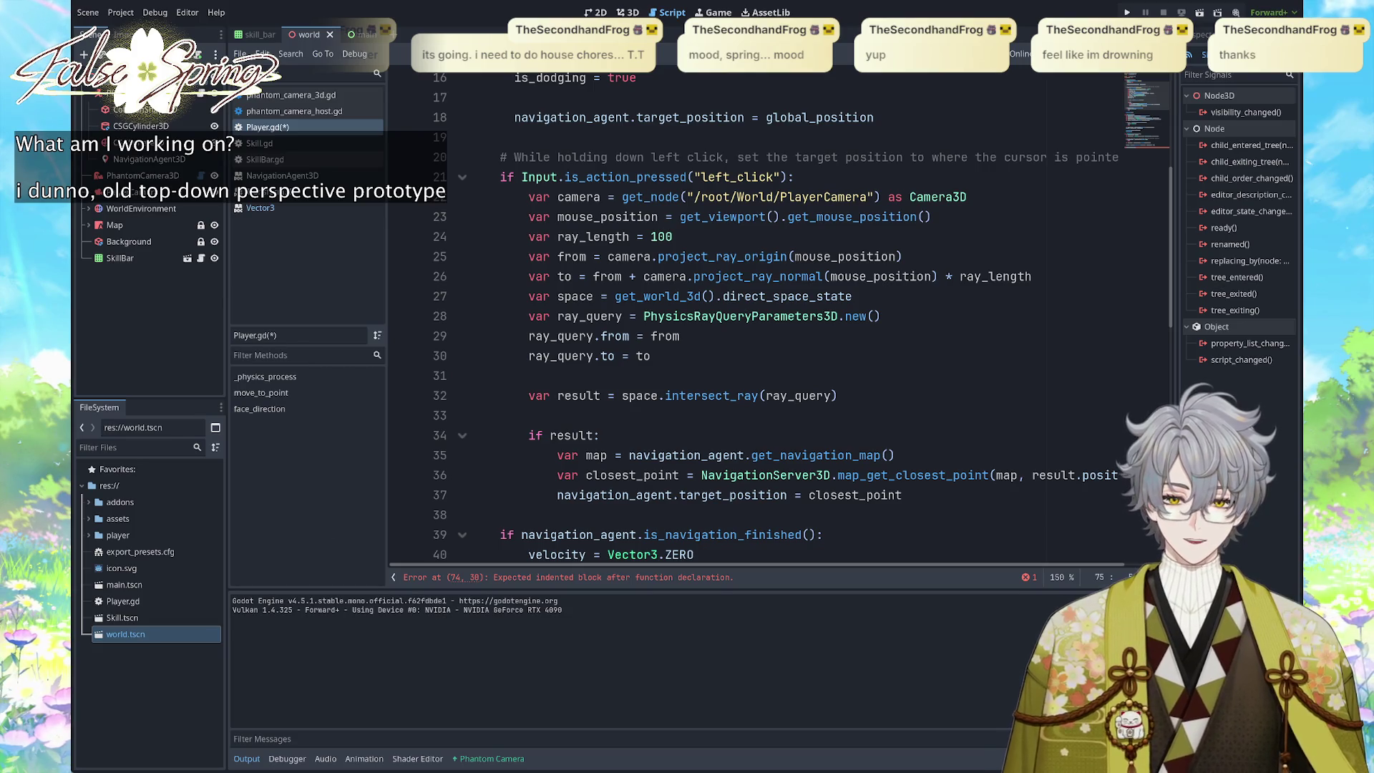
{"action": "left_click", "coordinate": [792, 377]}
{"action": "scroll", "coordinate": [792, 390], "scroll_direction": "up", "scroll_amount": 3}
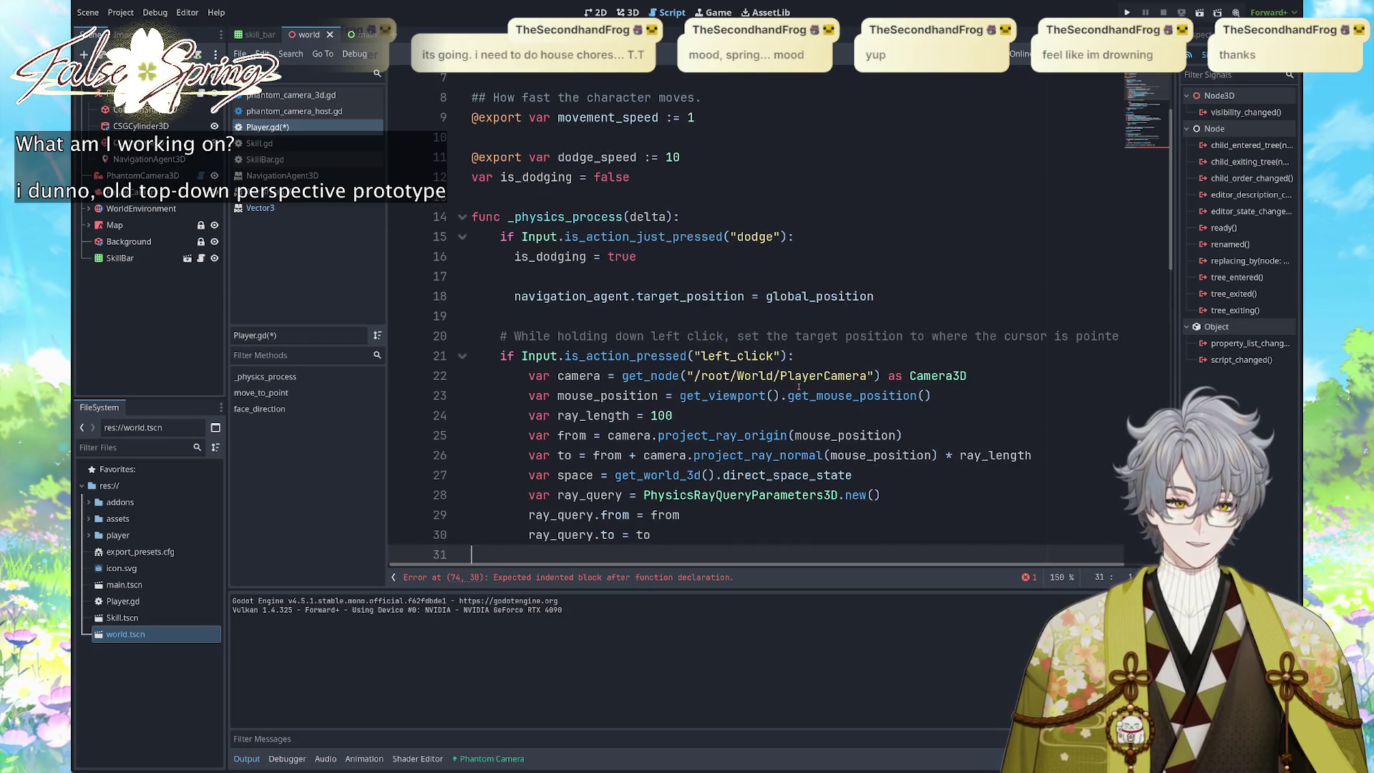
{"action": "scroll", "coordinate": [799, 386], "scroll_direction": "down", "scroll_amount": 1}
{"action": "left_click", "coordinate": [652, 475]}
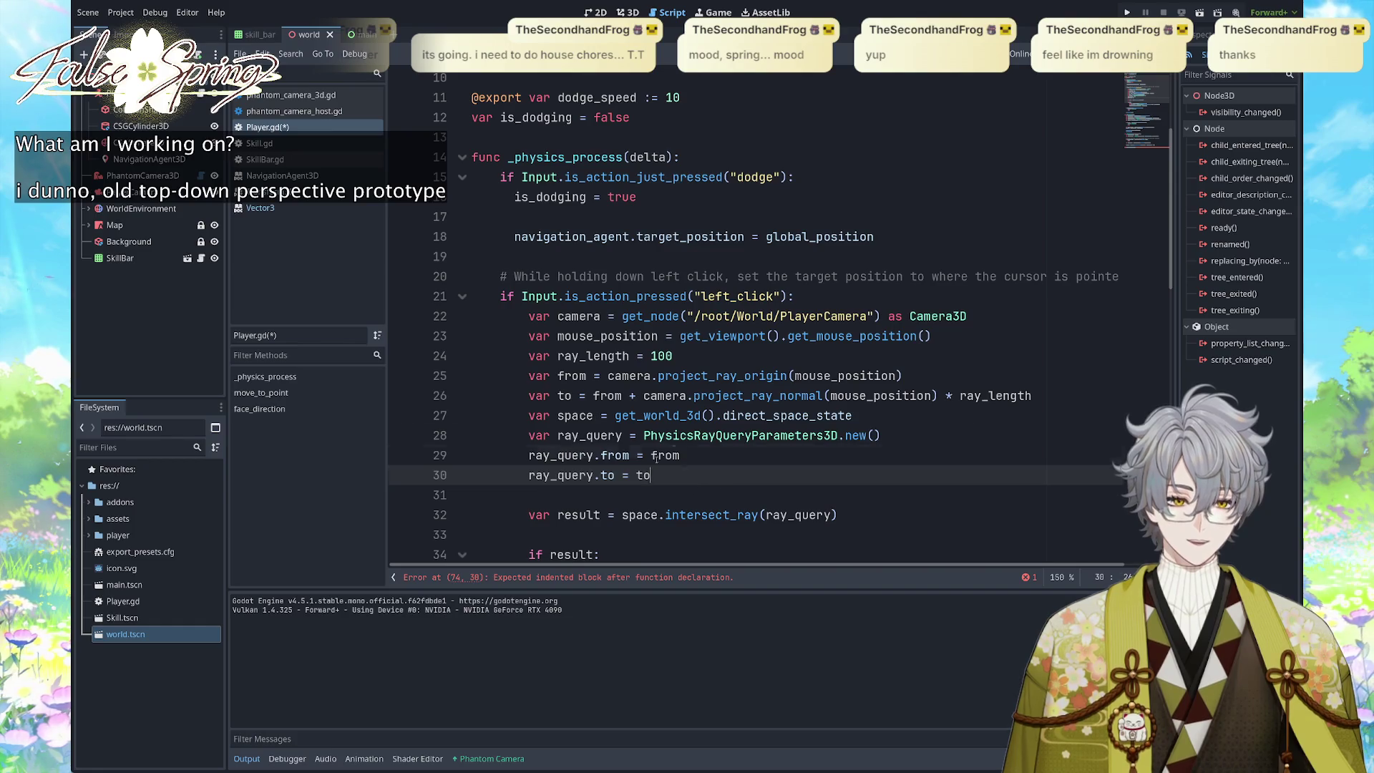
{"action": "left_click_drag", "start_coordinate": [652, 475], "coordinate": [409, 324]}
{"action": "key", "text": "ctrl+c"}
{"action": "left_click", "coordinate": [651, 476]}
{"action": "scroll", "coordinate": [868, 393], "scroll_direction": "down", "scroll_amount": 2}
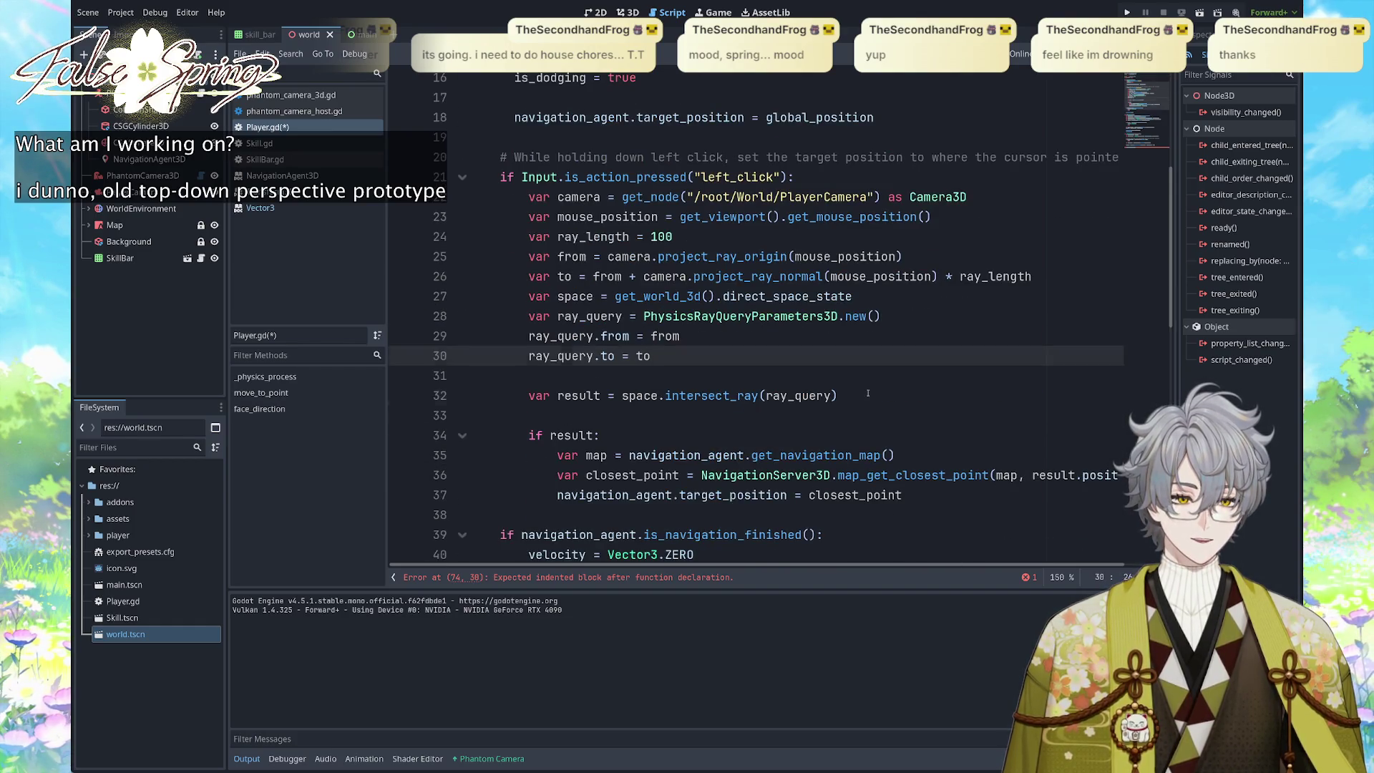
{"action": "left_click_drag", "start_coordinate": [868, 392], "coordinate": [429, 196]}
{"action": "scroll", "coordinate": [715, 358], "scroll_direction": "down", "scroll_amount": 12}
Step: Paste the raycast code under cursor_to_world_space() and fix its indentation with Shift+Tab
{"action": "left_click", "coordinate": [725, 519]}
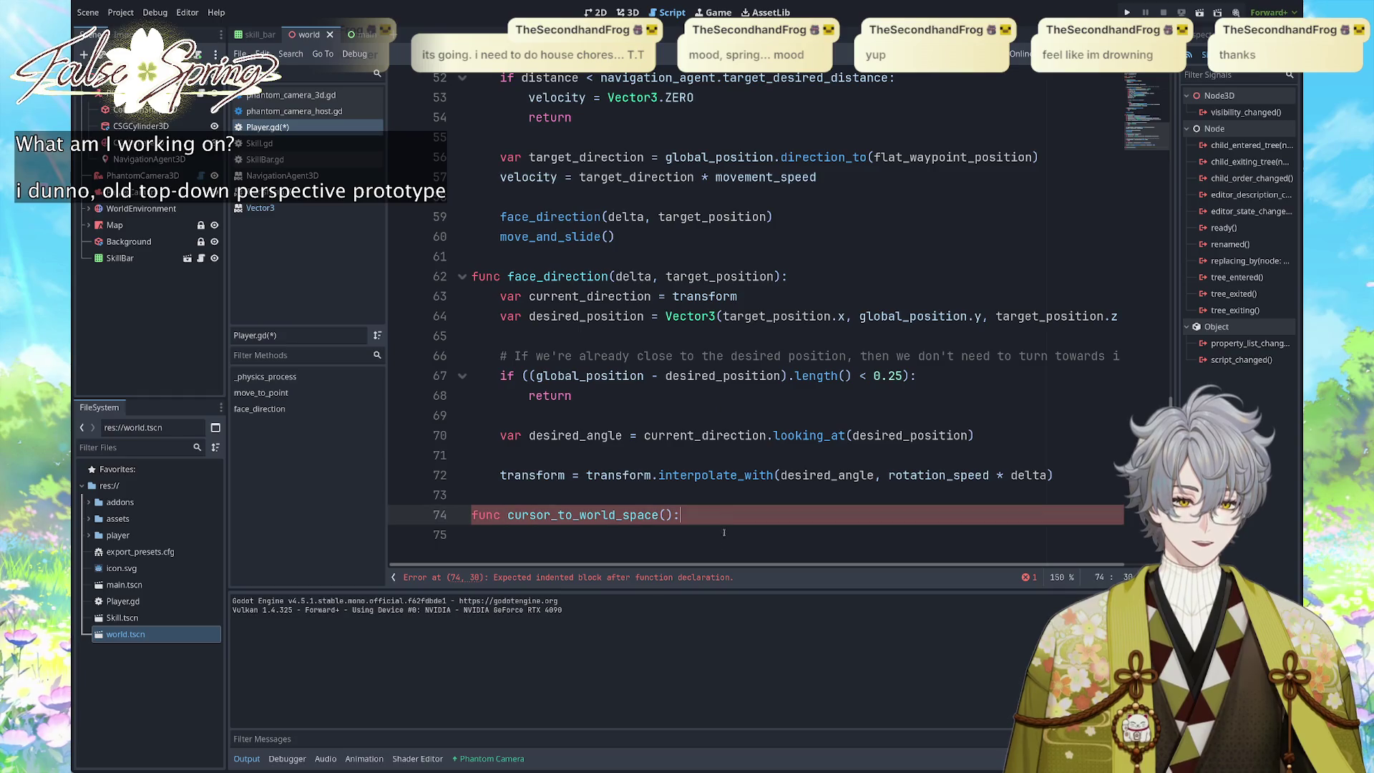
{"action": "key", "text": "Return"}
{"action": "key", "text": "ctrl+v"}
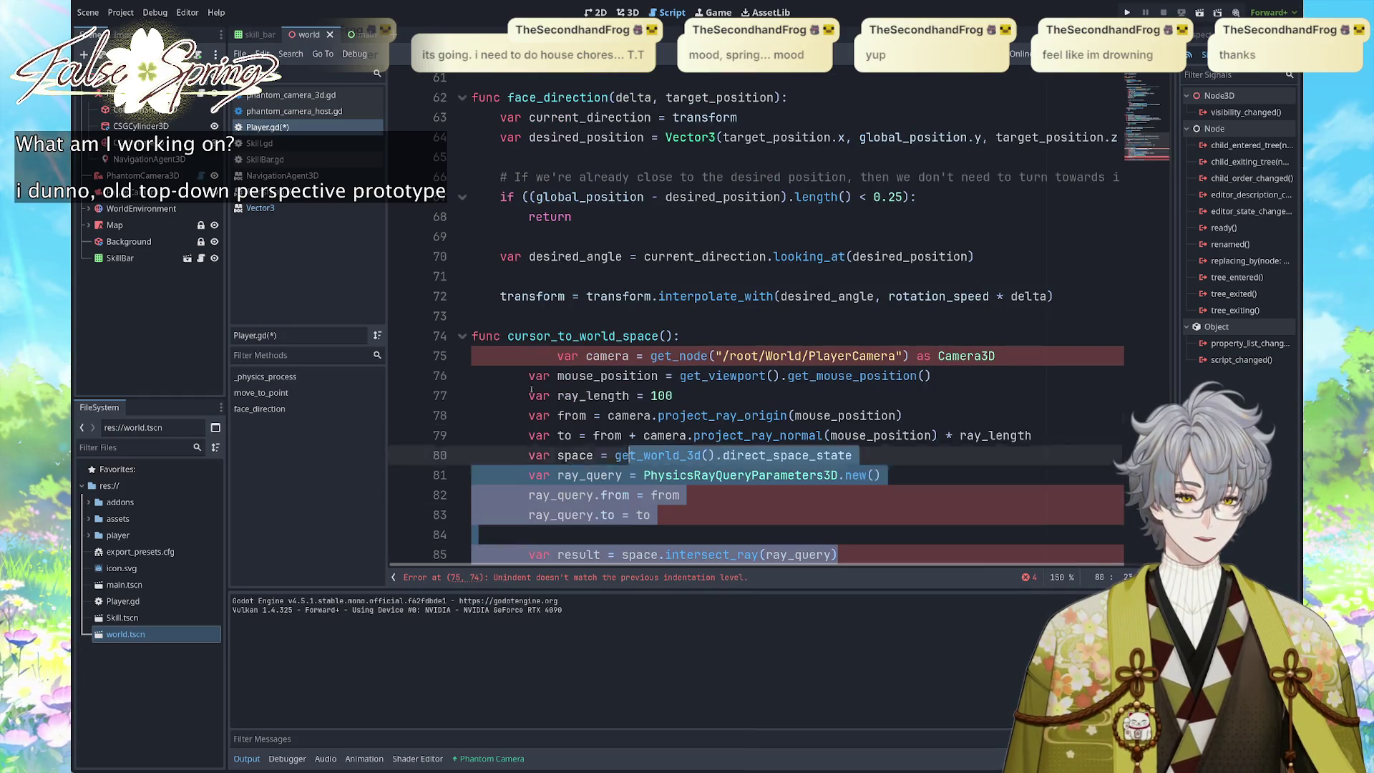
{"action": "mouse_move", "coordinate": [531, 390]}
{"action": "left_mouse_down"}
{"action": "mouse_move", "coordinate": [473, 336]}
{"action": "mouse_move", "coordinate": [472, 355]}
{"action": "left_mouse_up"}
{"action": "key", "text": "shift+Tab"}
{"action": "left_click", "coordinate": [549, 356]}
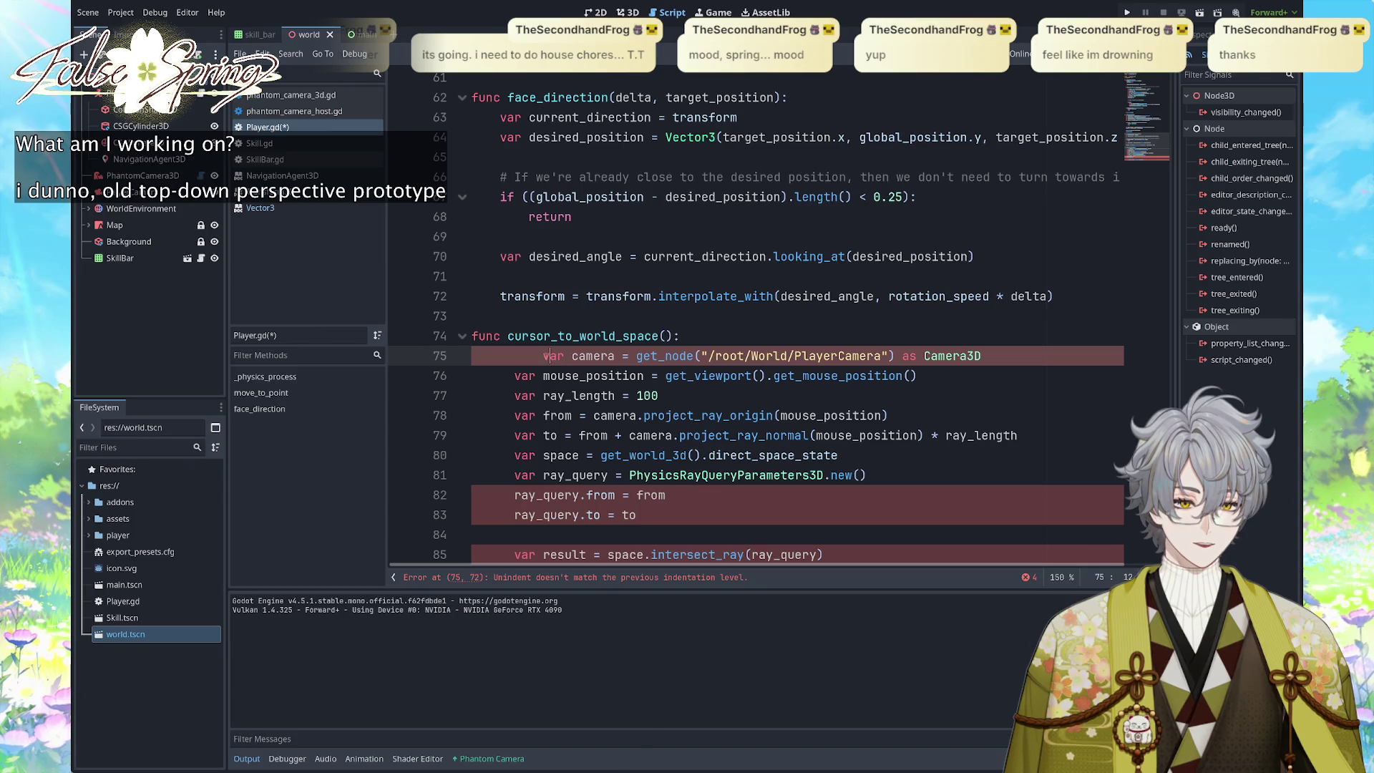
{"action": "key", "text": "shift+Tab"}
{"action": "left_click", "coordinate": [707, 336]}
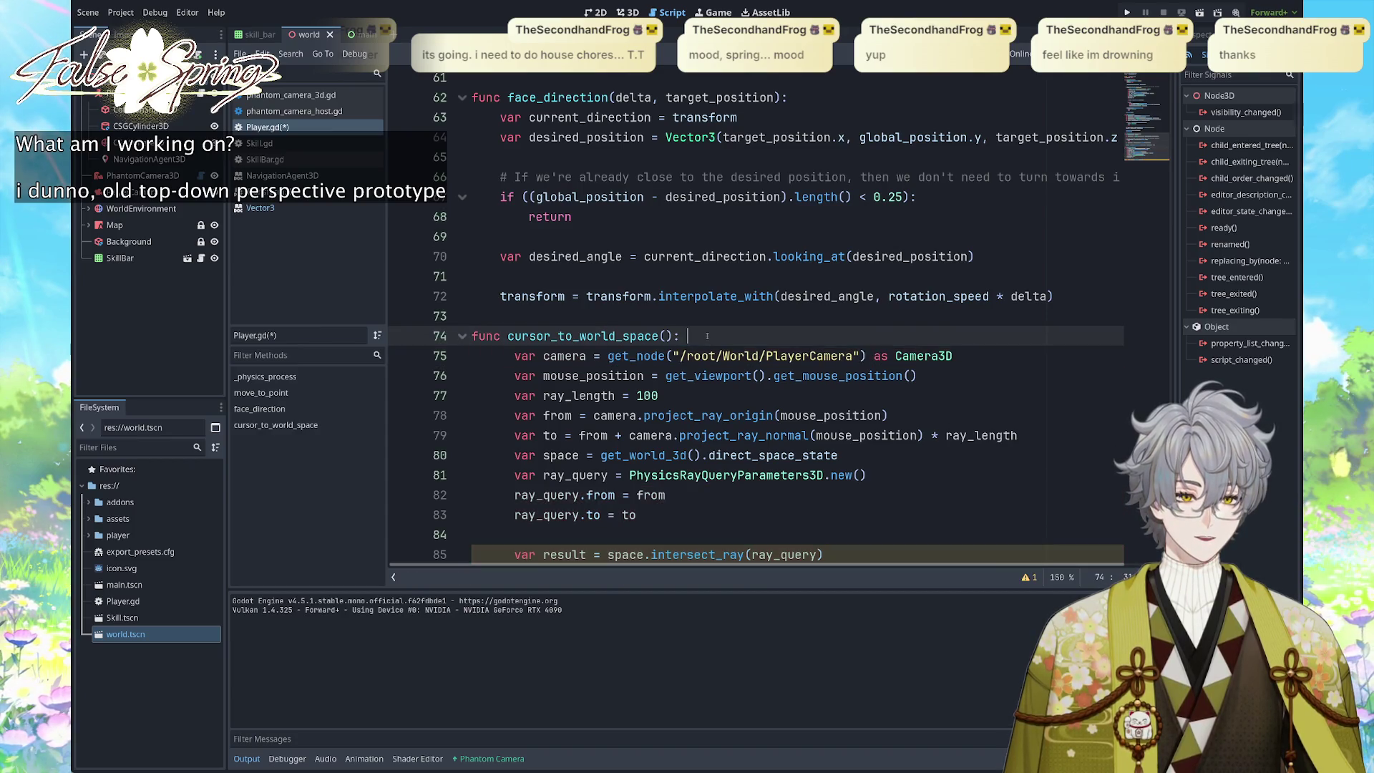
{"action": "key", "text": "BackSpace"}
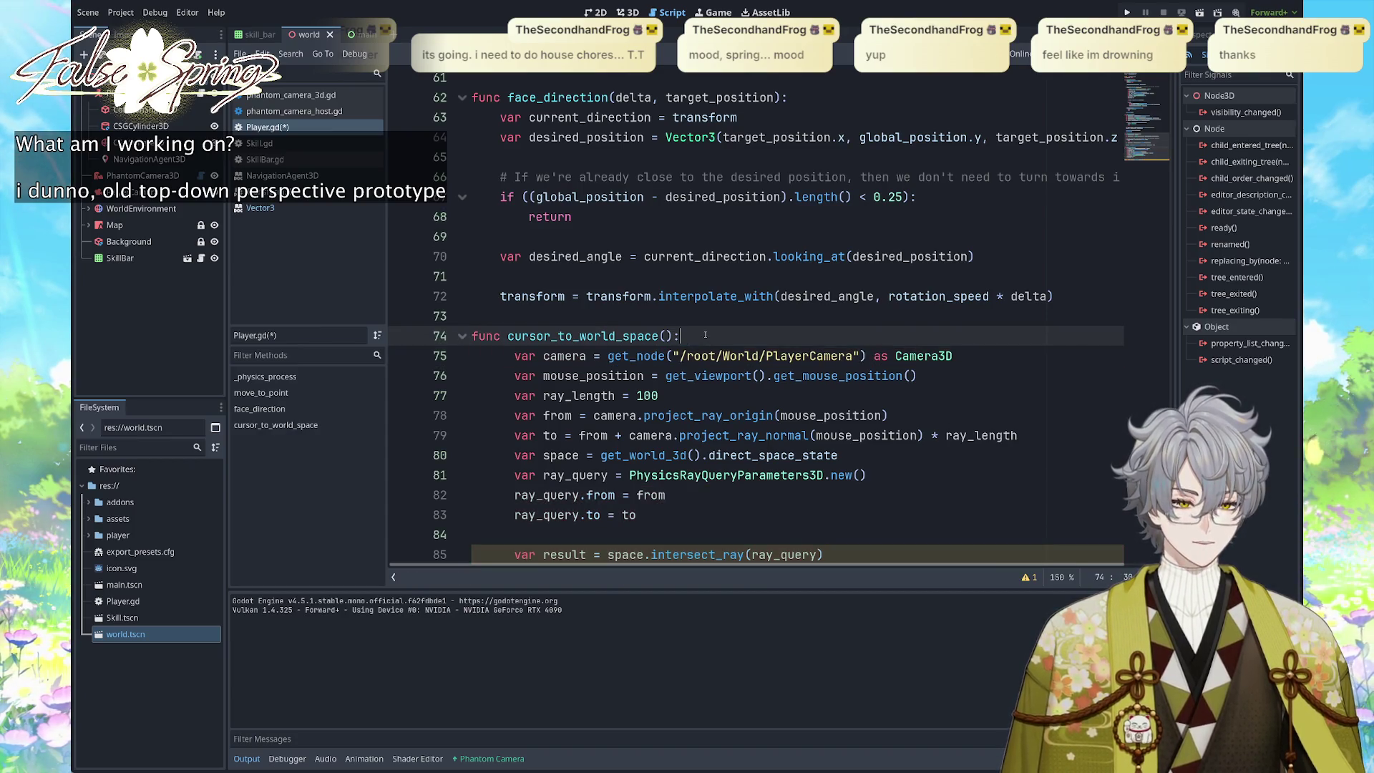
Step: Open the Transform3D documentation for interpolate_with
{"action": "left_click", "coordinate": [673, 336]}
{"action": "scroll", "coordinate": [677, 331], "scroll_direction": "up", "scroll_amount": 1}
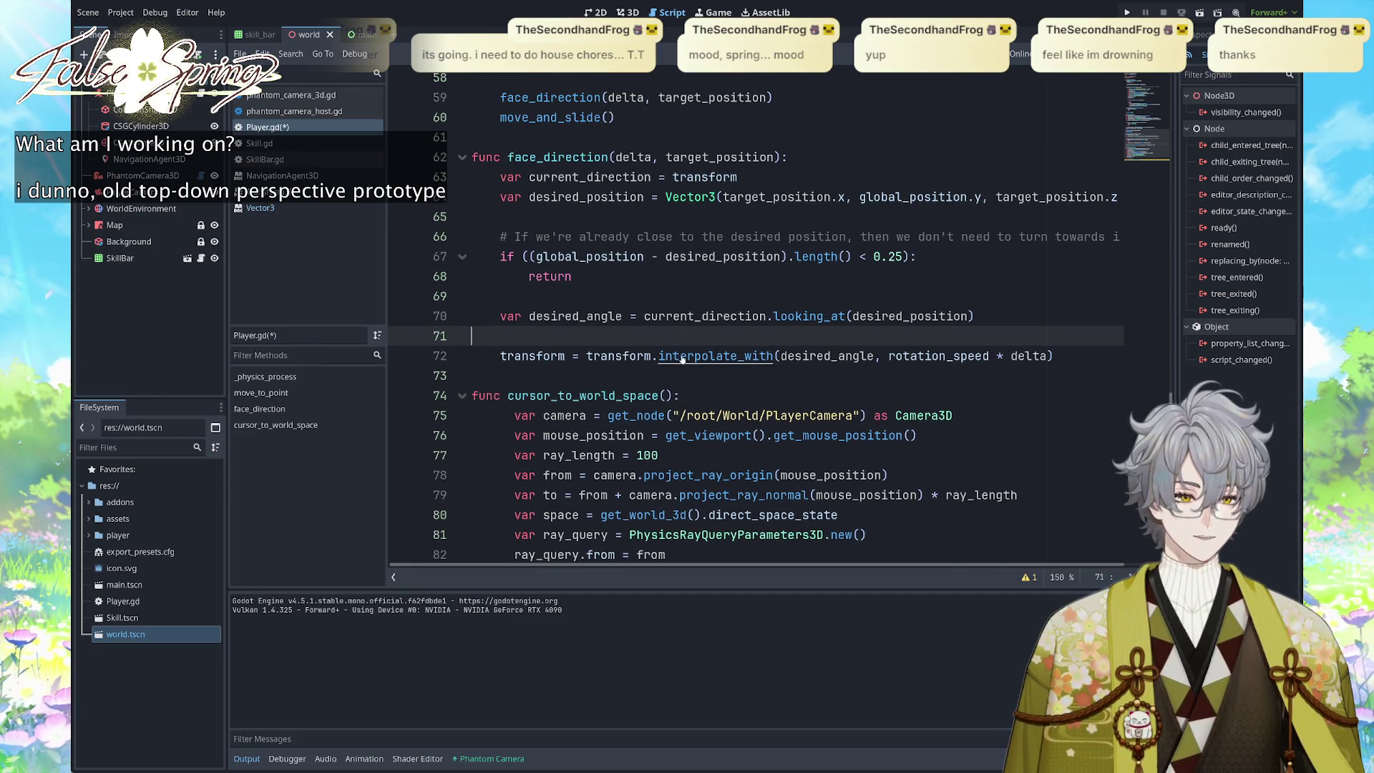
{"action": "left_click", "coordinate": [682, 358], "text": "ctrl"}
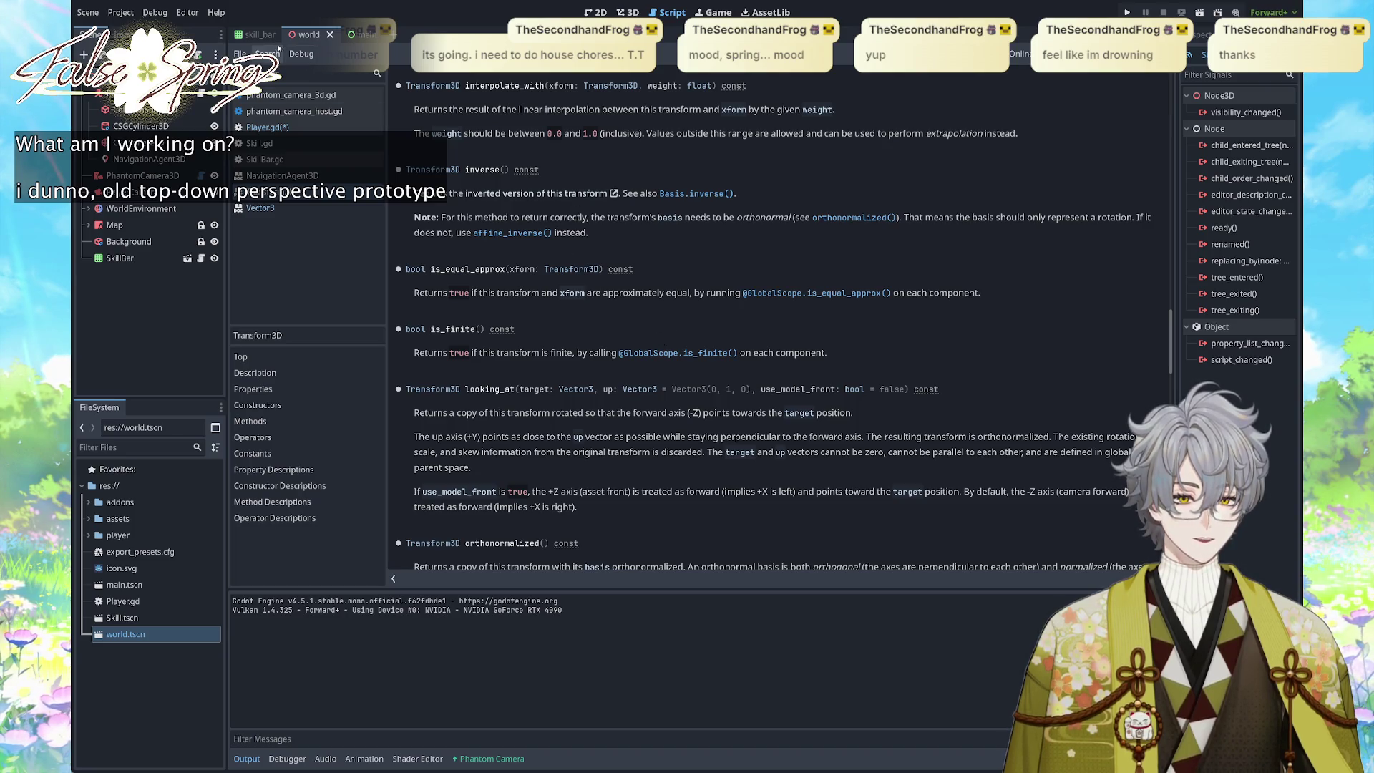
Step: Switch briefly to the skill_bar and world scenes, then return to the Player.gd script
{"action": "left_click", "coordinate": [259, 36]}
{"action": "left_click", "coordinate": [315, 34]}
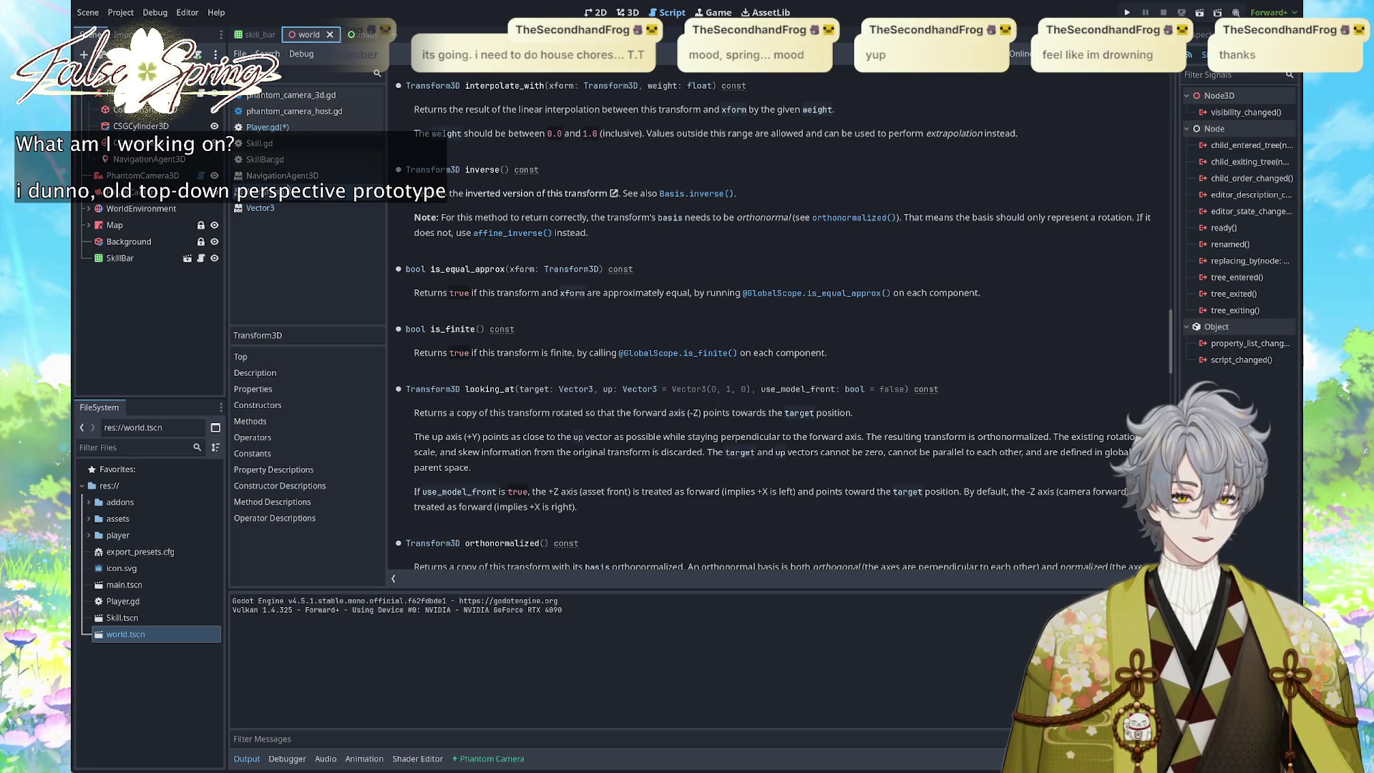
{"action": "left_click", "coordinate": [256, 127]}
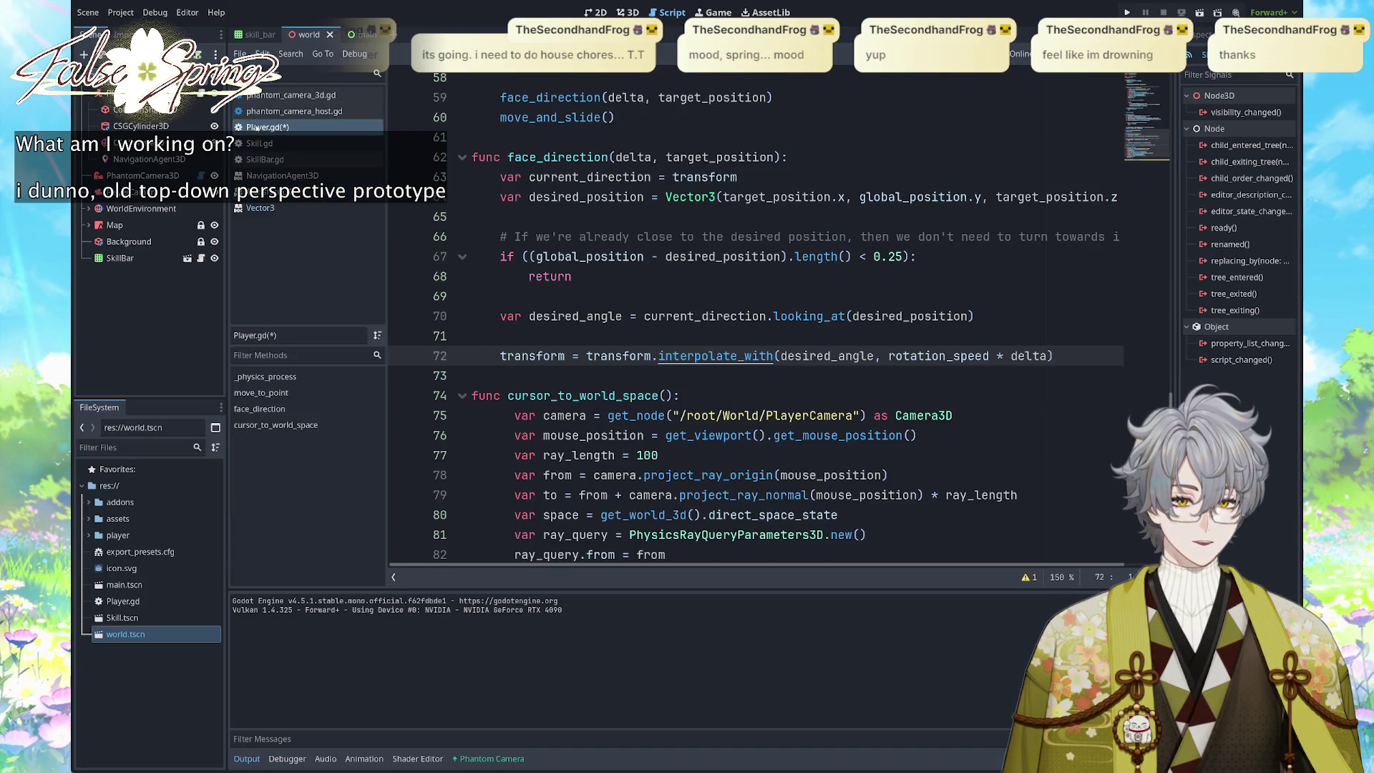
Step: Review the cursor_to_world_space raycast lines, then scroll up to the left-click raycast block
{"action": "left_click", "coordinate": [508, 393]}
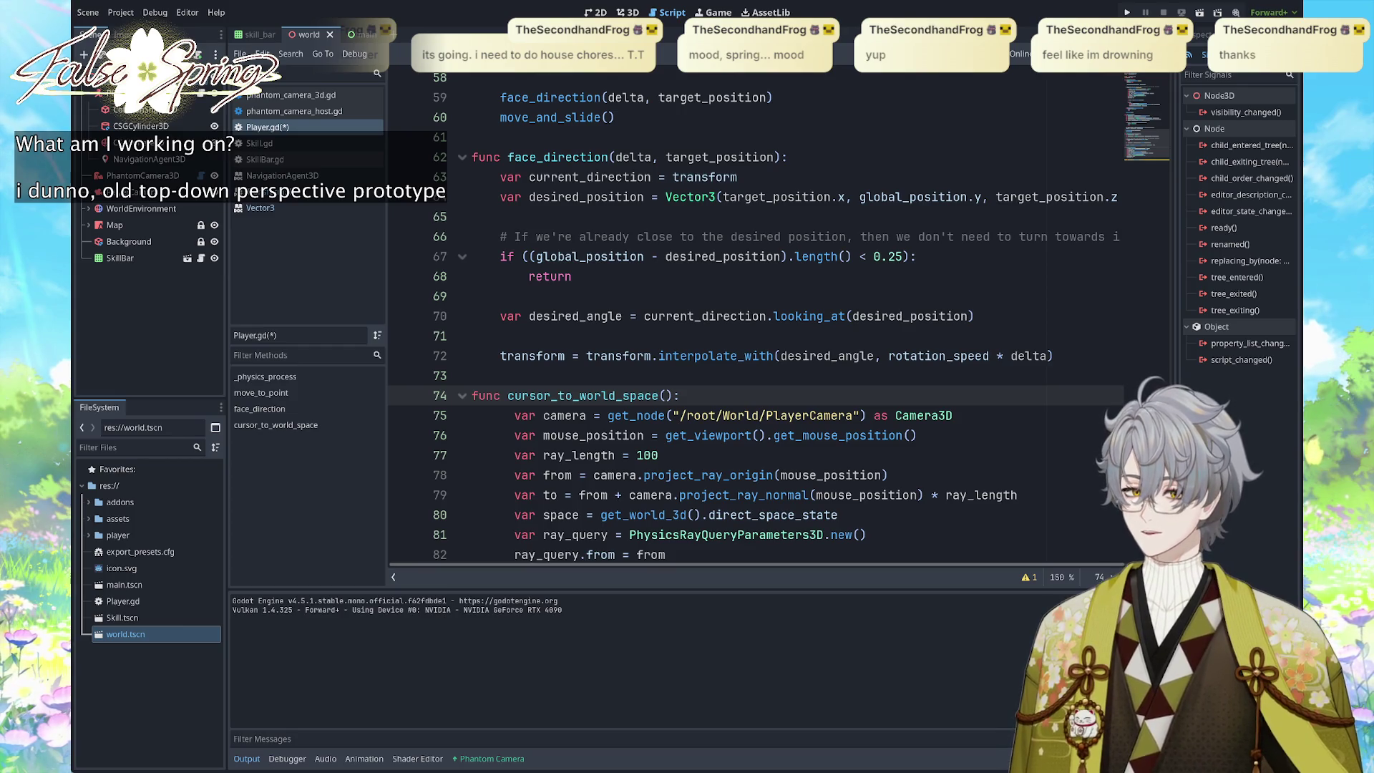
{"action": "scroll", "coordinate": [709, 372], "scroll_direction": "down", "scroll_amount": 3}
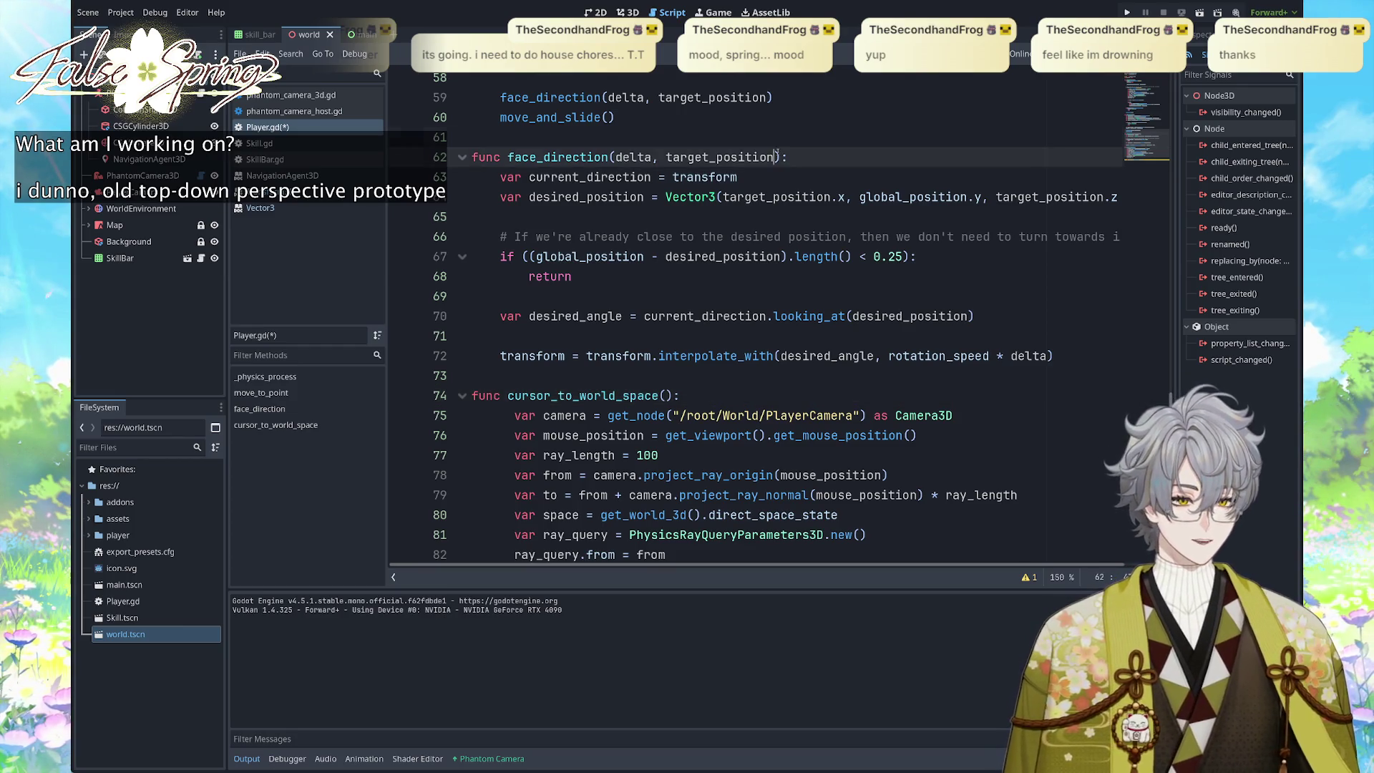
{"action": "scroll", "coordinate": [709, 372], "scroll_direction": "up", "scroll_amount": 3}
{"action": "scroll", "coordinate": [709, 372], "scroll_direction": "down", "scroll_amount": 1}
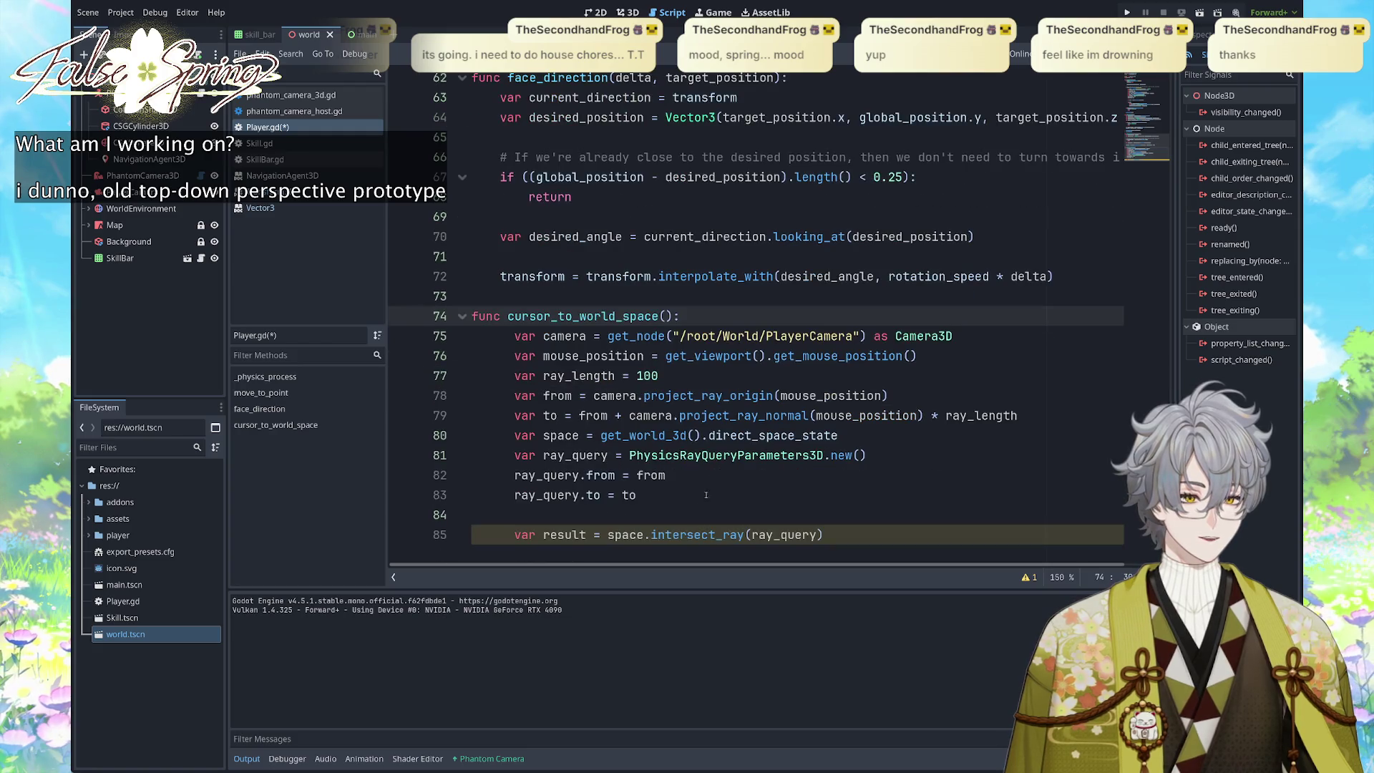
{"action": "left_click", "coordinate": [566, 535]}
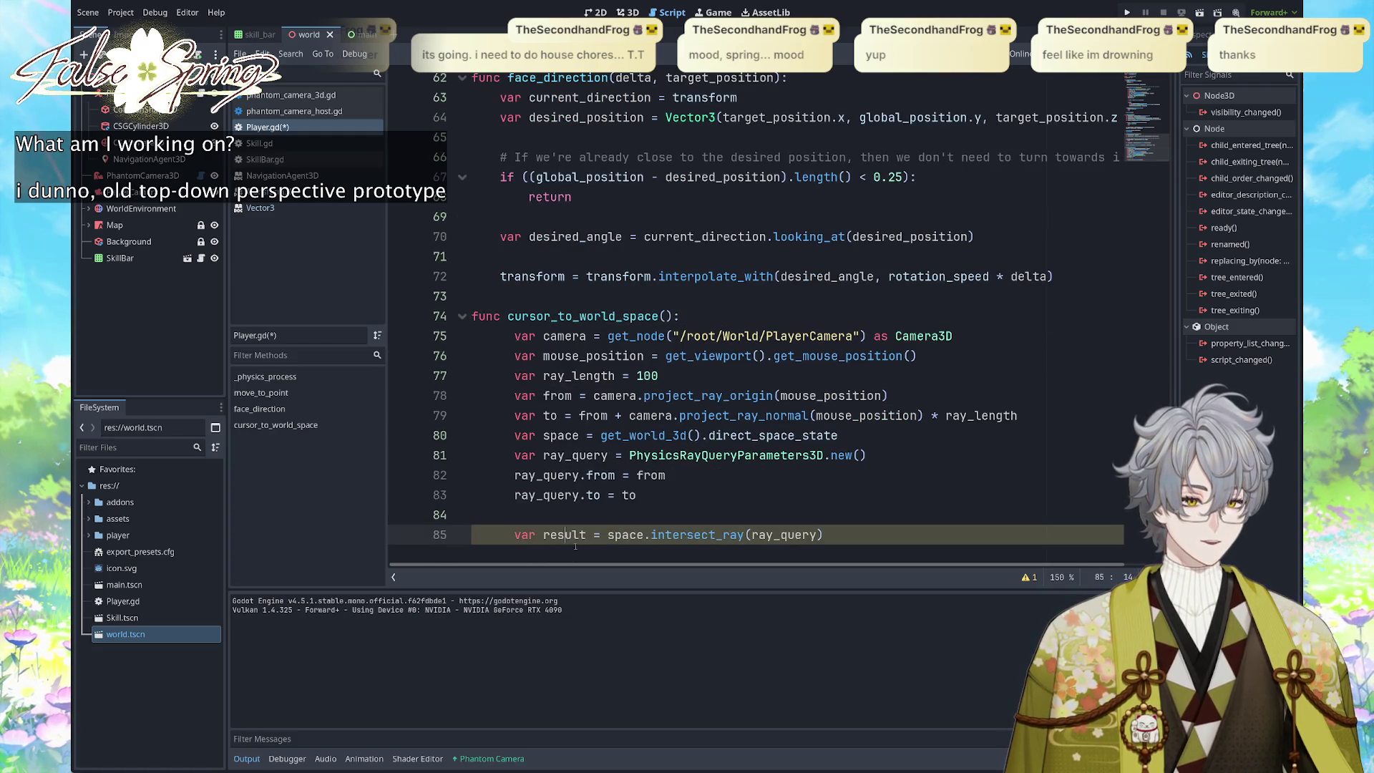
{"action": "left_click", "coordinate": [725, 549]}
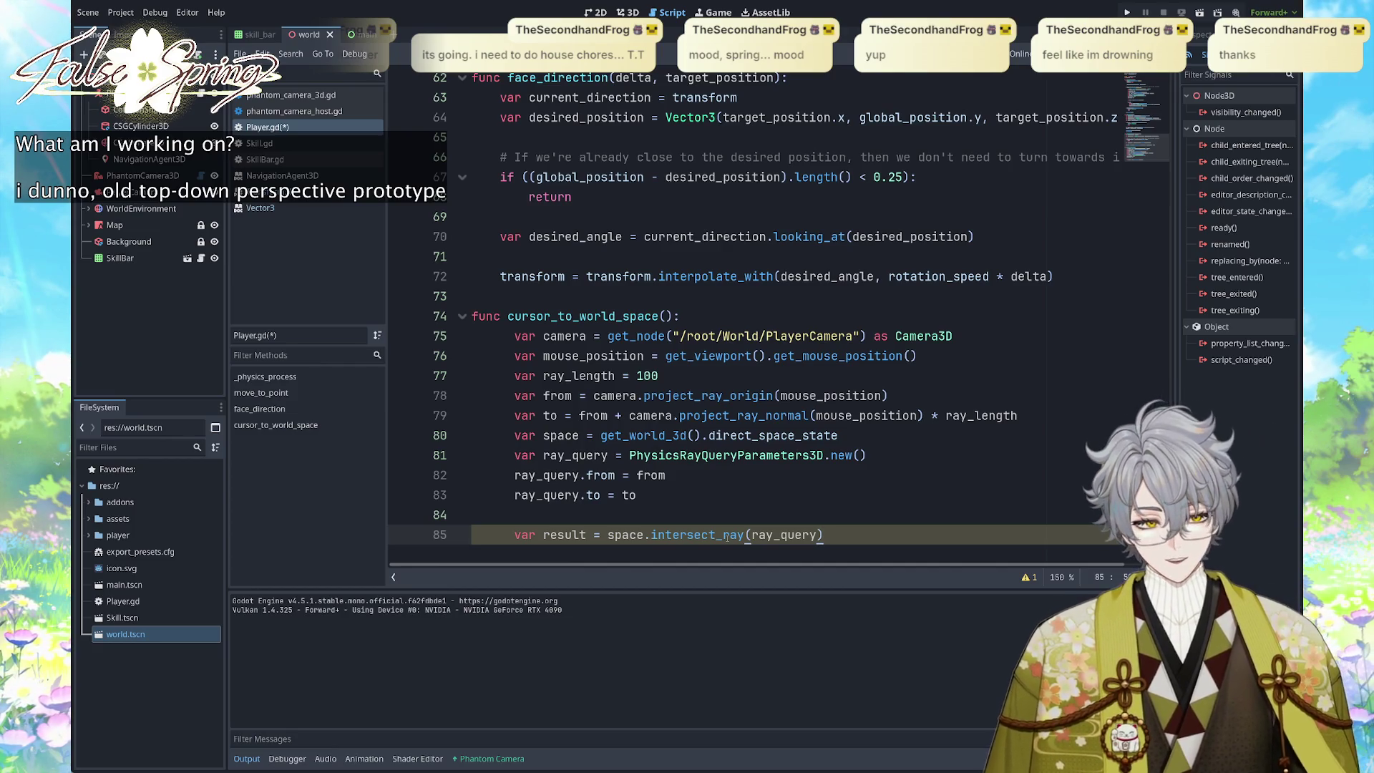
{"action": "left_click", "coordinate": [693, 322]}
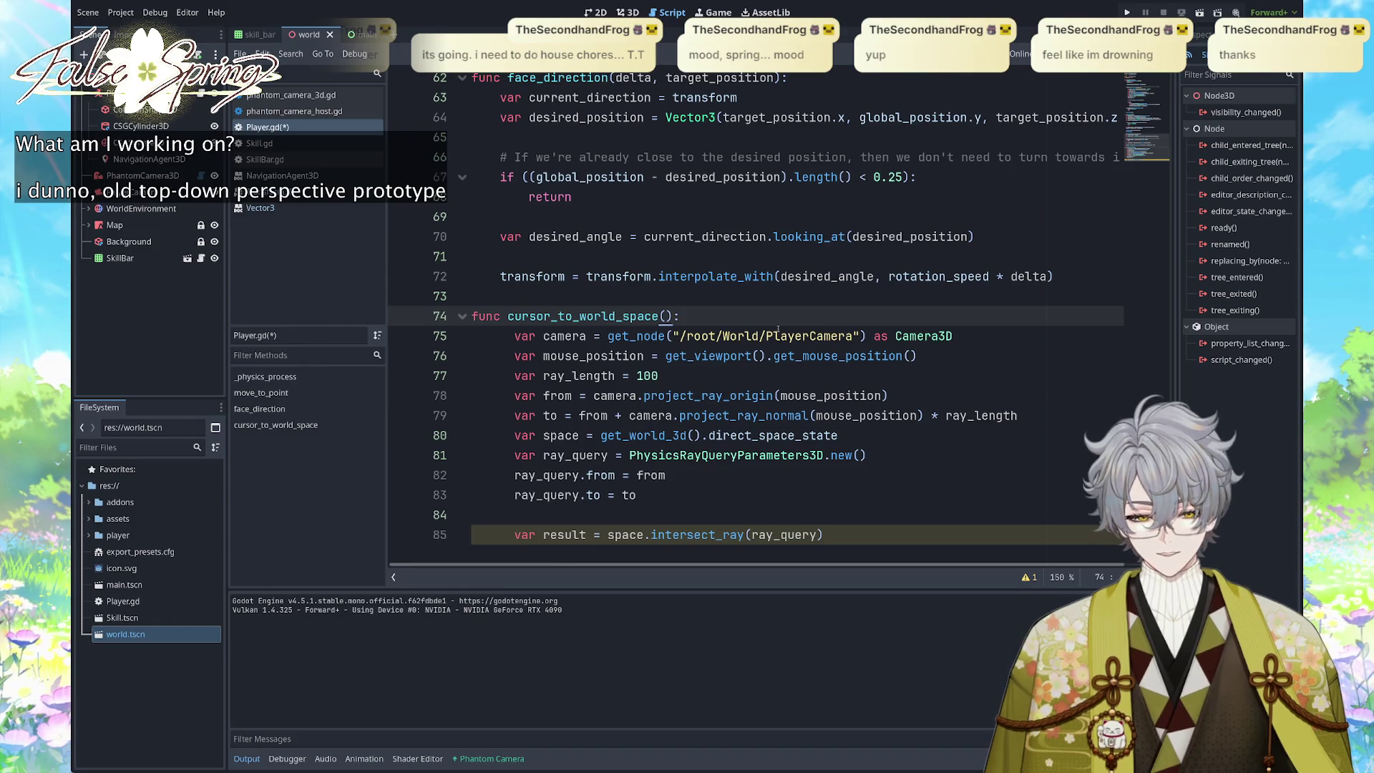
{"action": "scroll", "coordinate": [648, 414], "scroll_direction": "up", "scroll_amount": 15}
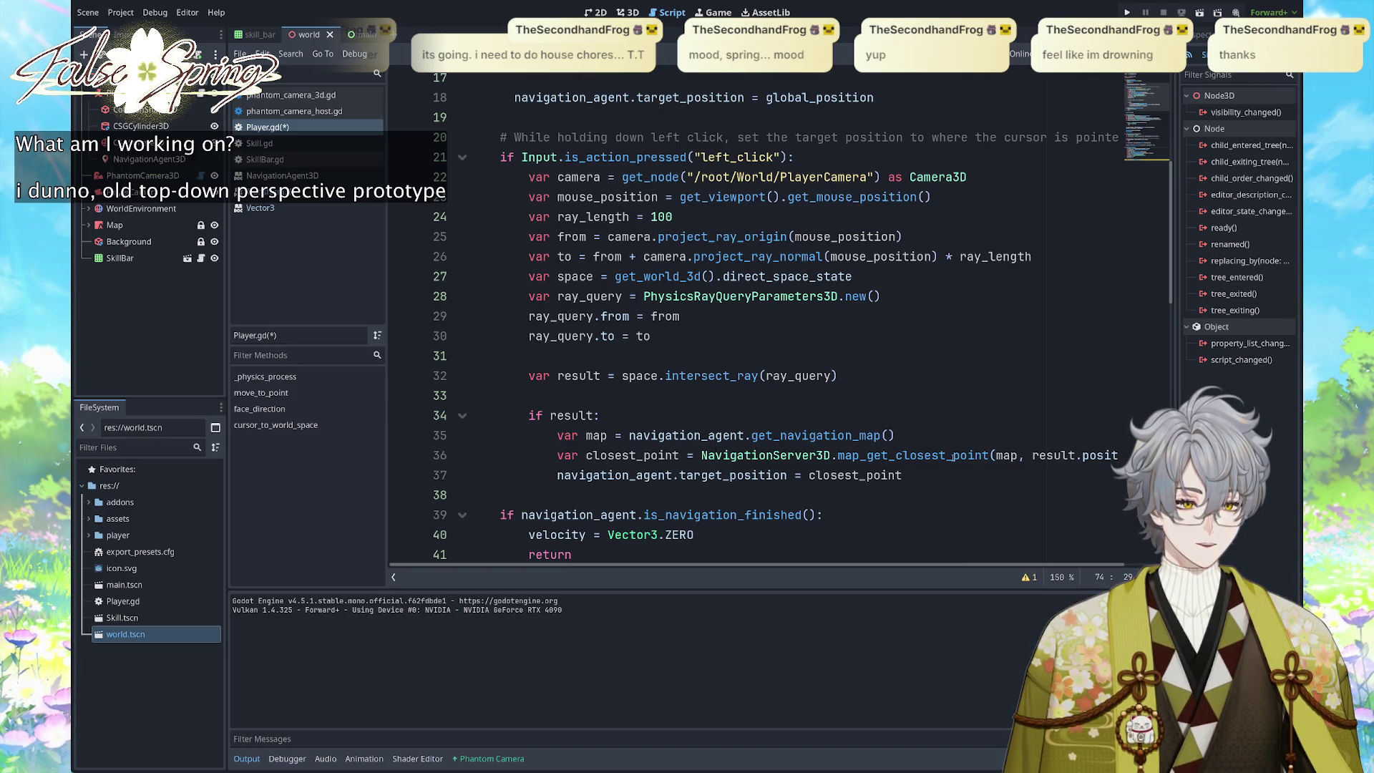
Step: Cut the if result: closest-point block from the click handler and paste it dedented after the raycast
{"action": "triple_click", "coordinate": [923, 455]}
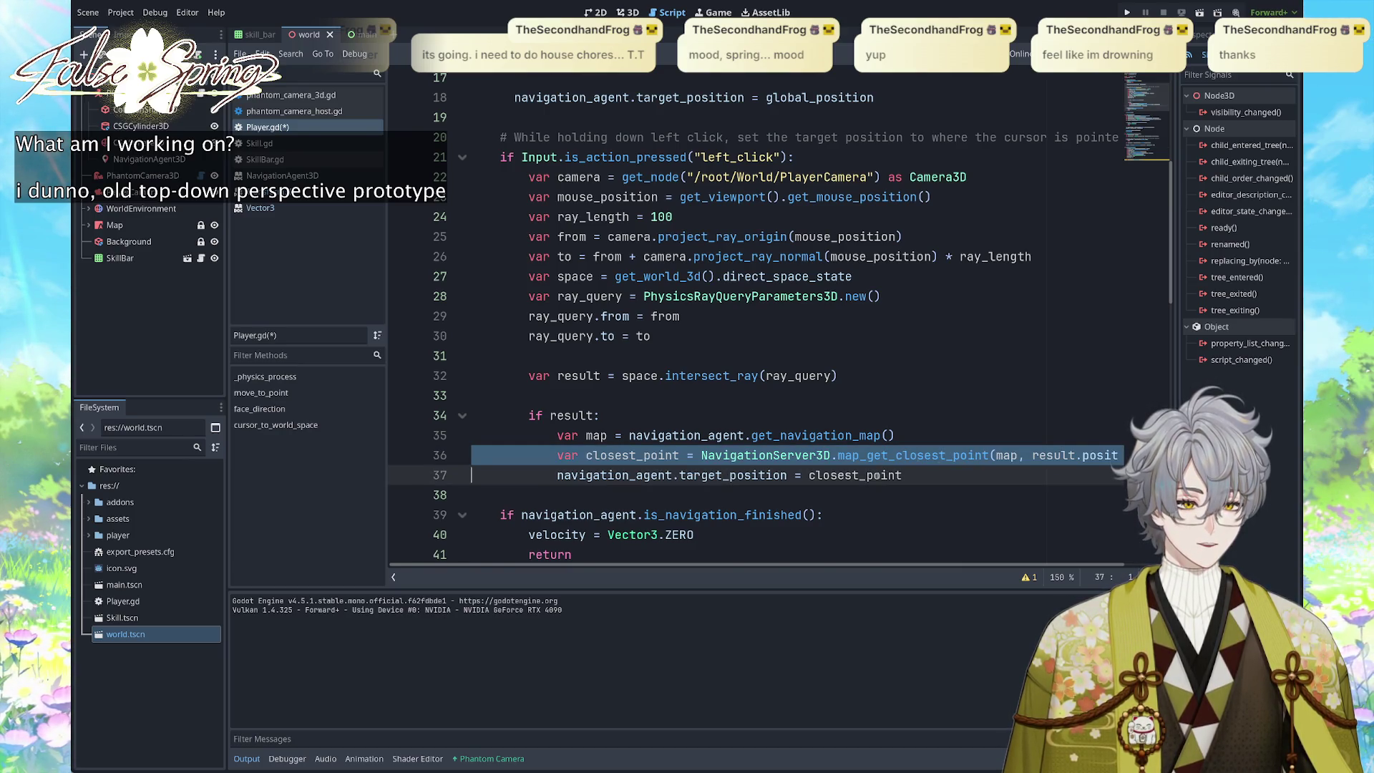
{"action": "scroll", "coordinate": [864, 438], "scroll_direction": "down", "scroll_amount": 6}
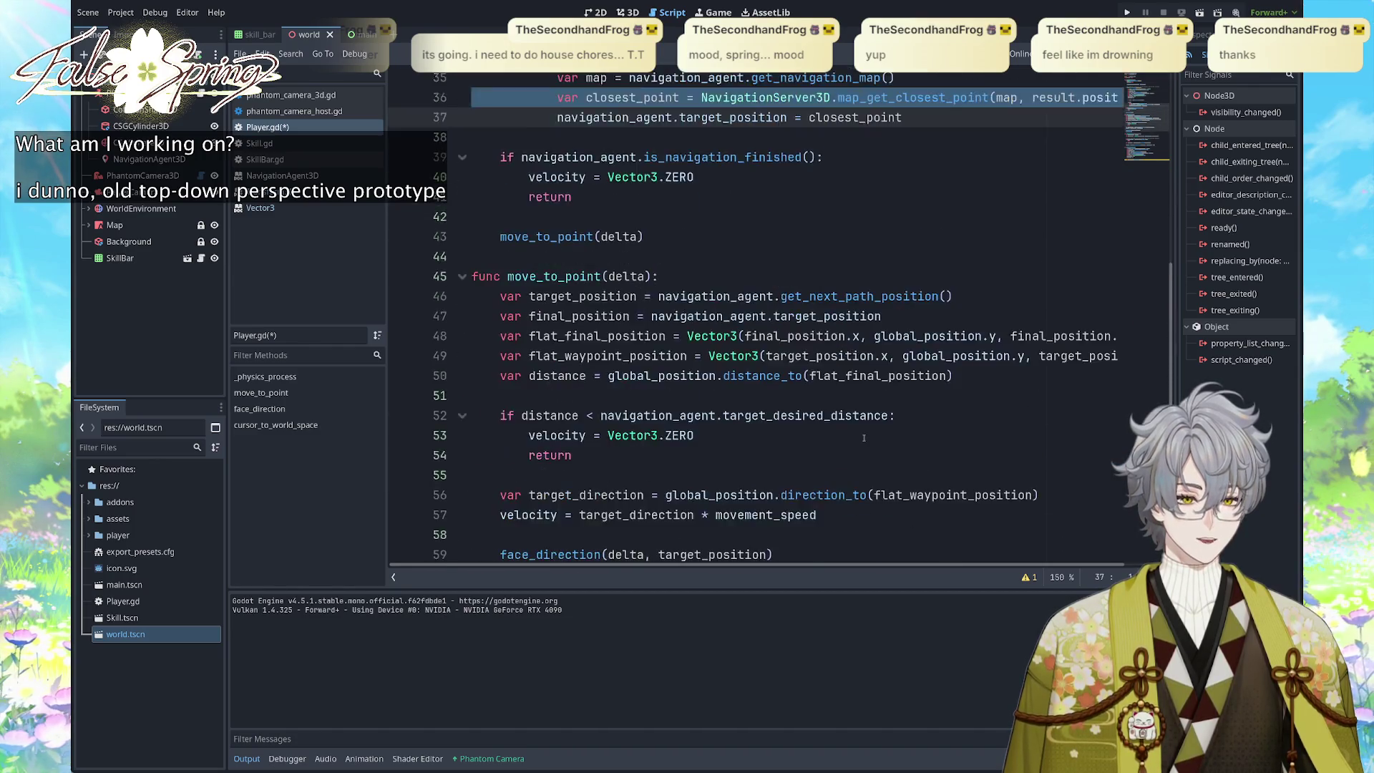
{"action": "scroll", "coordinate": [864, 438], "scroll_direction": "up", "scroll_amount": 5}
{"action": "left_click", "coordinate": [715, 396]}
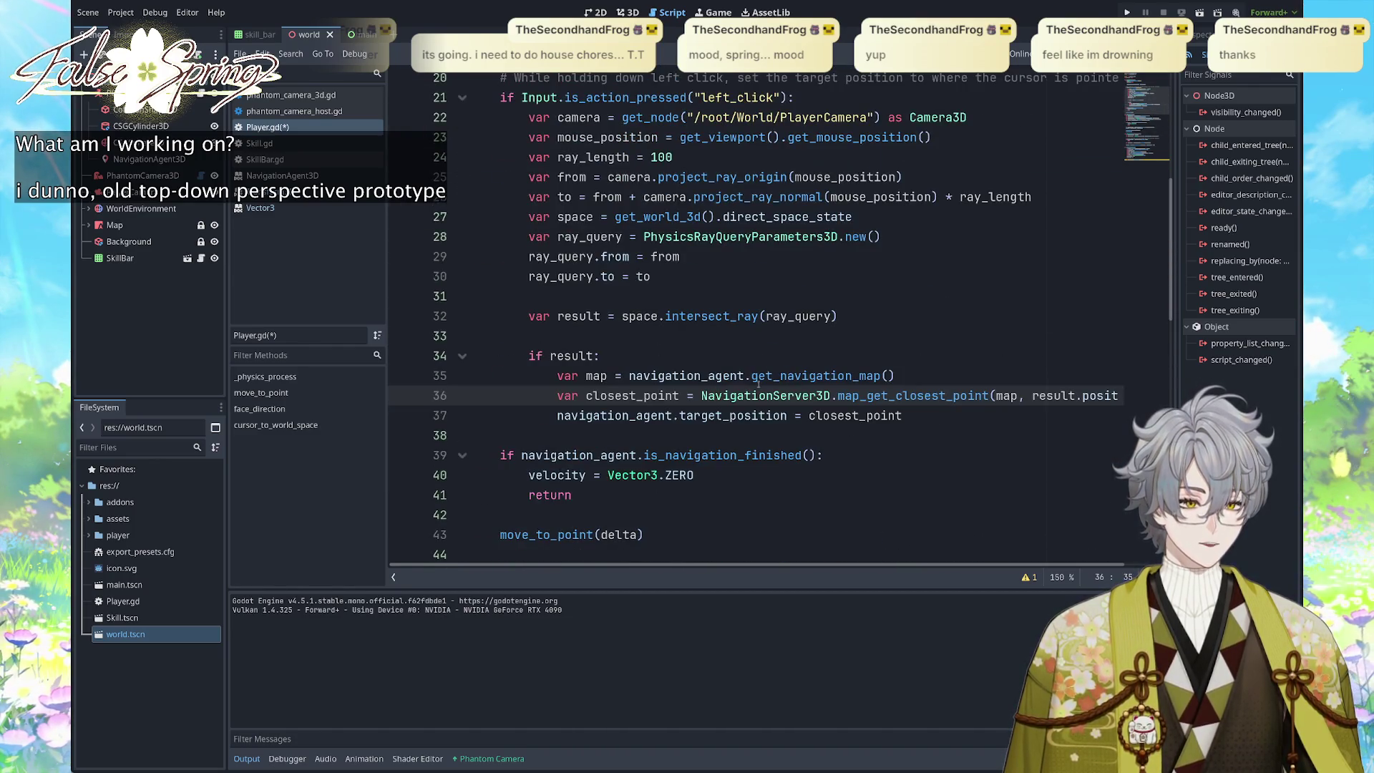
{"action": "left_click_drag", "start_coordinate": [905, 416], "coordinate": [473, 356]}
{"action": "scroll", "coordinate": [674, 355], "scroll_direction": "down", "scroll_amount": 3}
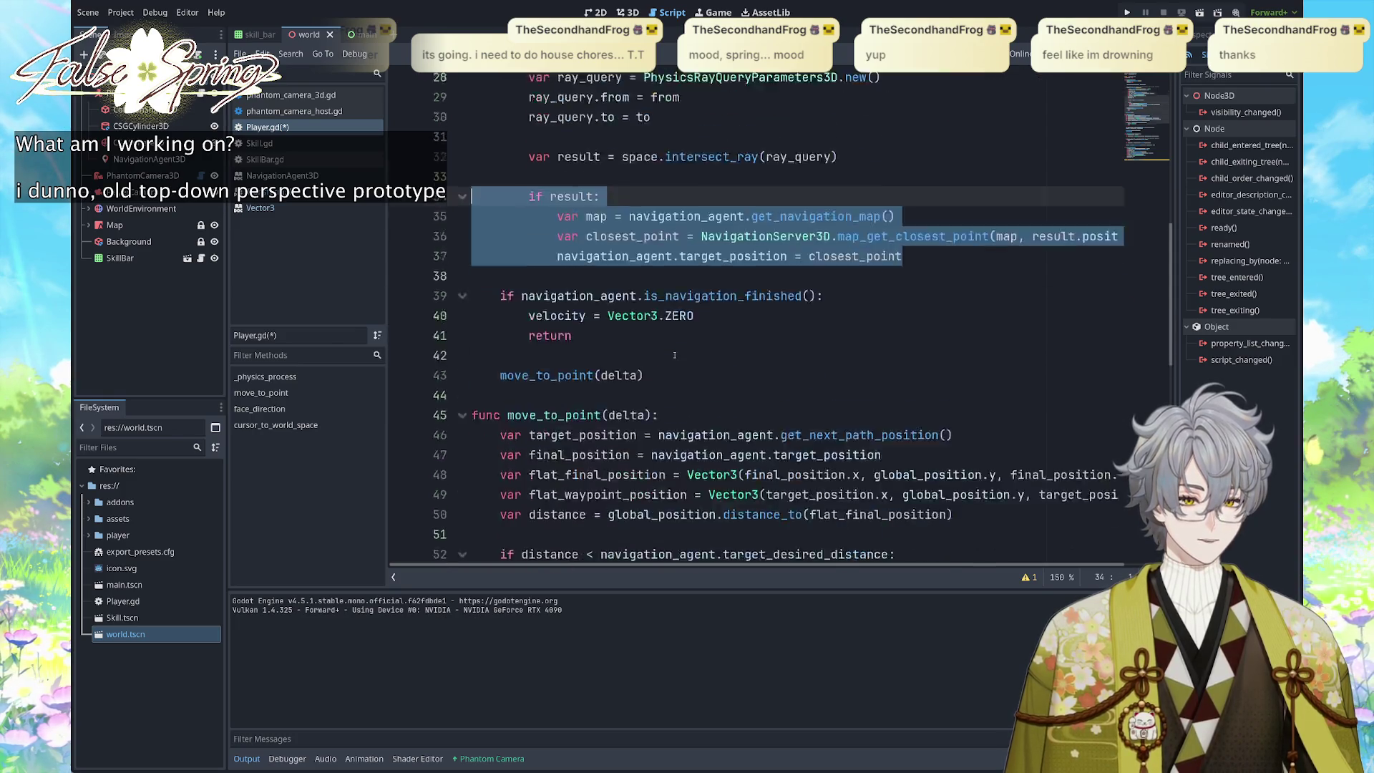
{"action": "key", "text": "ctrl+x"}
{"action": "key", "text": "ctrl+End"}
{"action": "type", "text": "\\"}
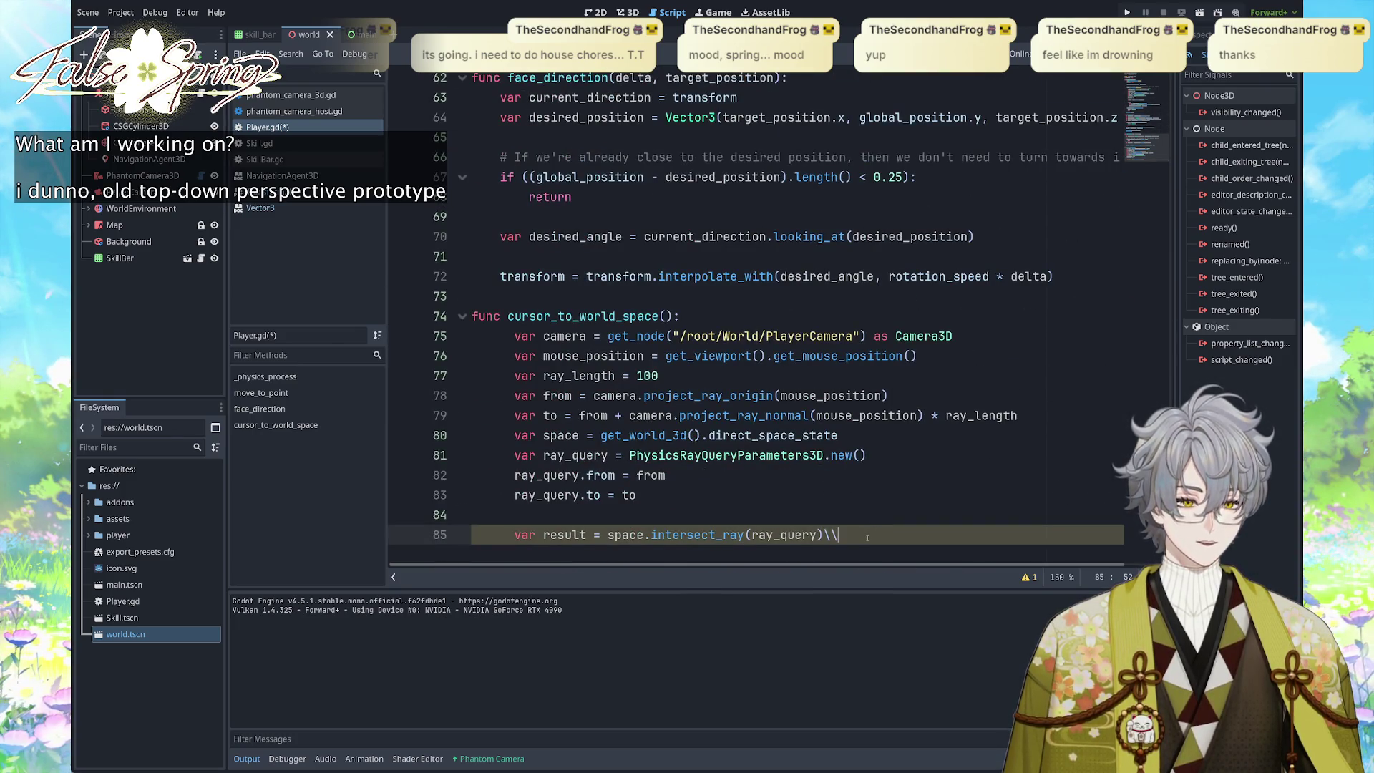
{"action": "key", "text": "BackSpace"}
{"action": "key", "text": "BackSpace"}
{"action": "key", "text": "Return"}
{"action": "key", "text": "ctrl+v"}
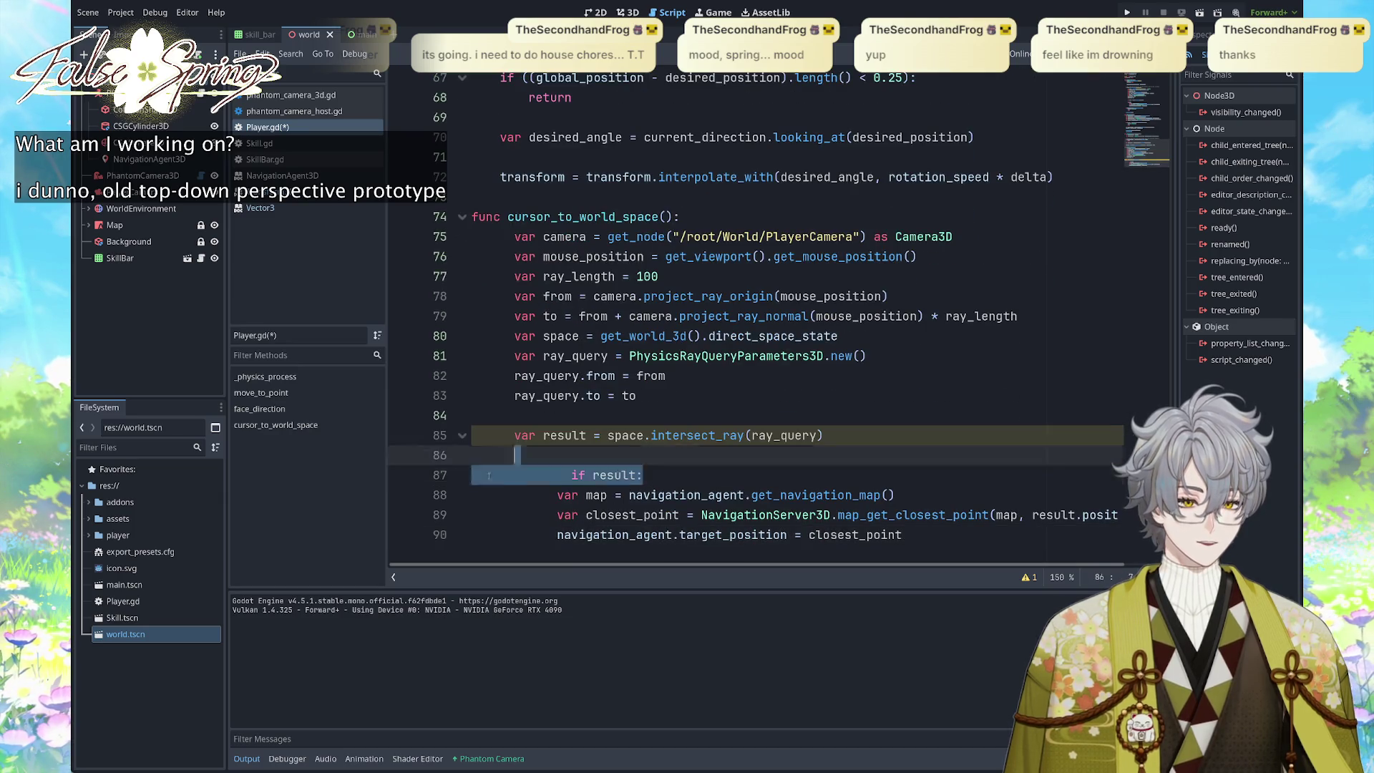
{"action": "key", "text": "shift+Tab"}
{"action": "key", "text": "shift+Tab"}
Step: Tidy the blank lines around the pasted block and select its navigation_agent.target_position assignment
{"action": "left_click", "coordinate": [782, 514]}
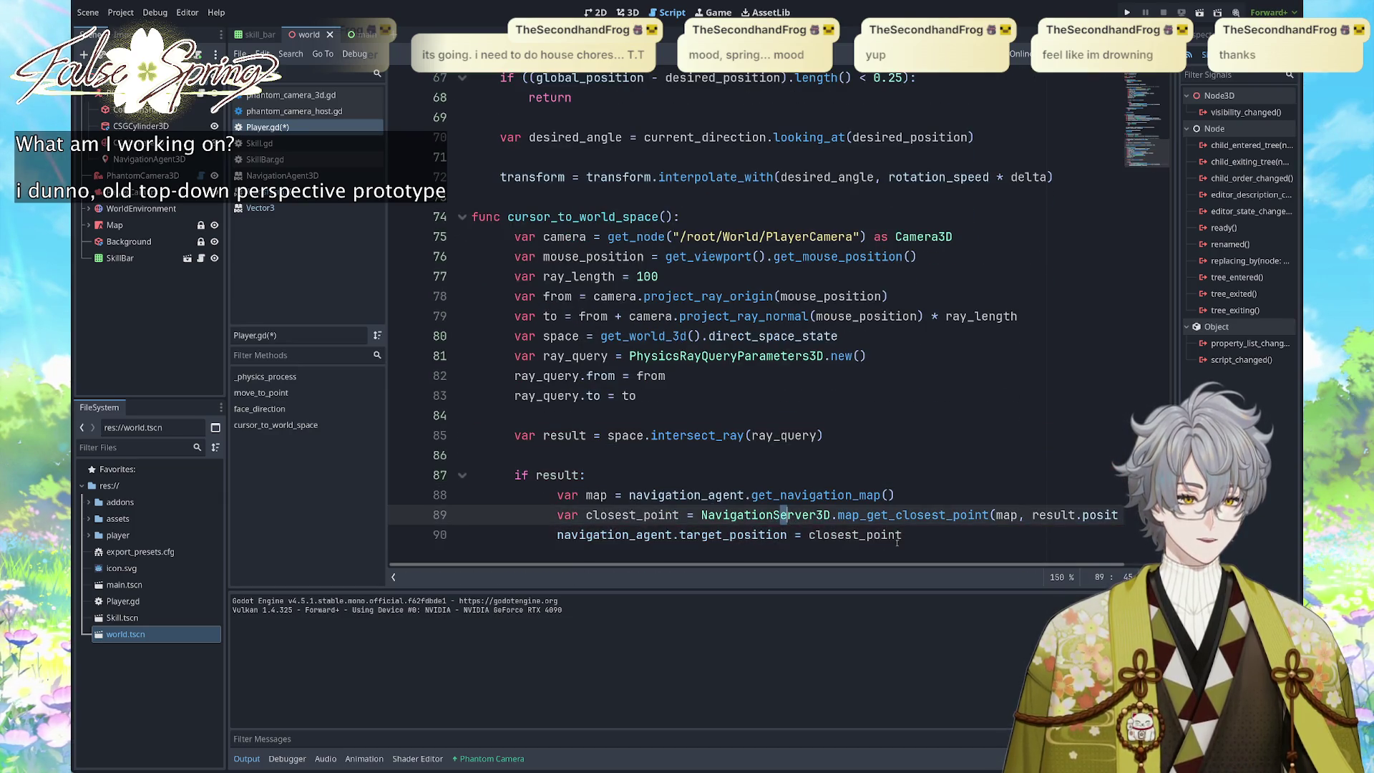
{"action": "left_click", "coordinate": [926, 537]}
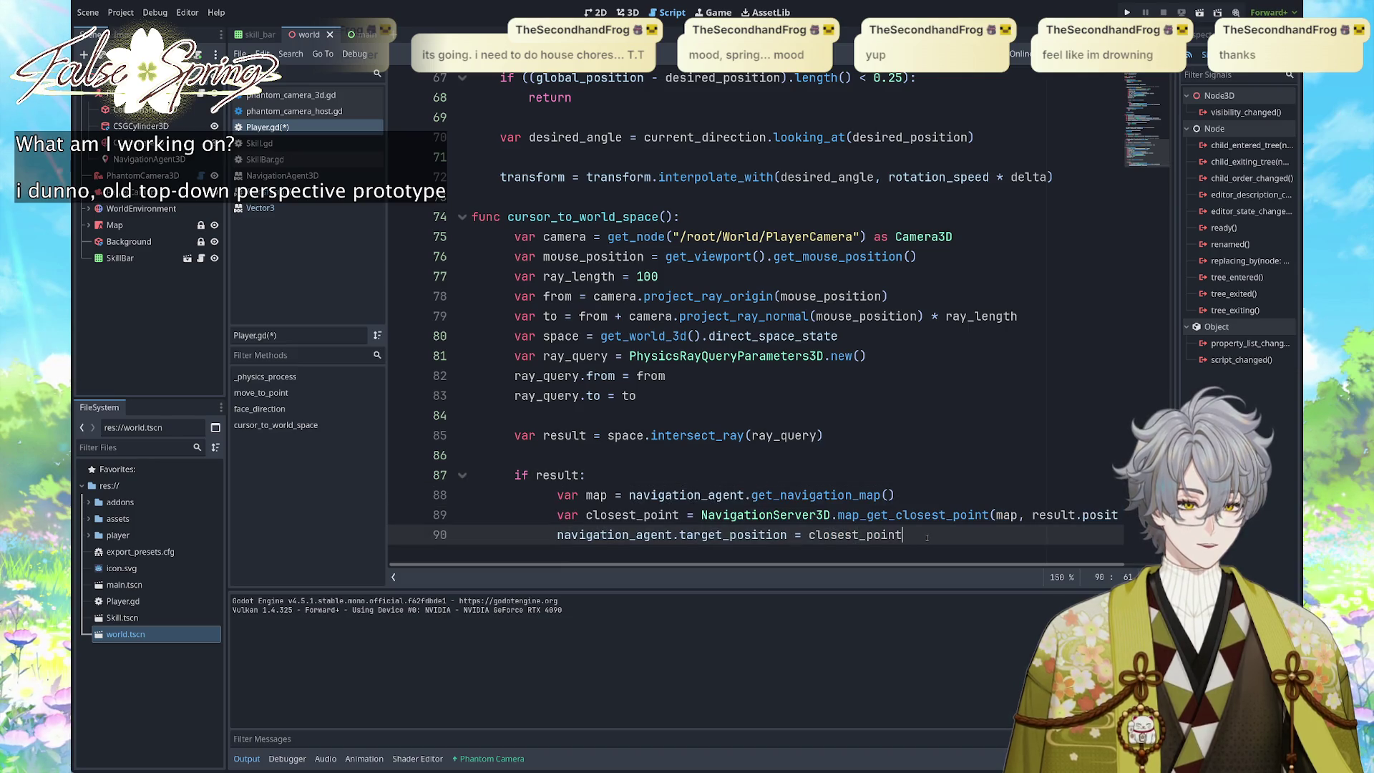
{"action": "mouse_move", "coordinate": [927, 538]}
{"action": "left_mouse_down"}
{"action": "mouse_move", "coordinate": [552, 515]}
{"action": "mouse_move", "coordinate": [542, 534]}
{"action": "left_mouse_up"}
{"action": "left_click", "coordinate": [909, 444]}
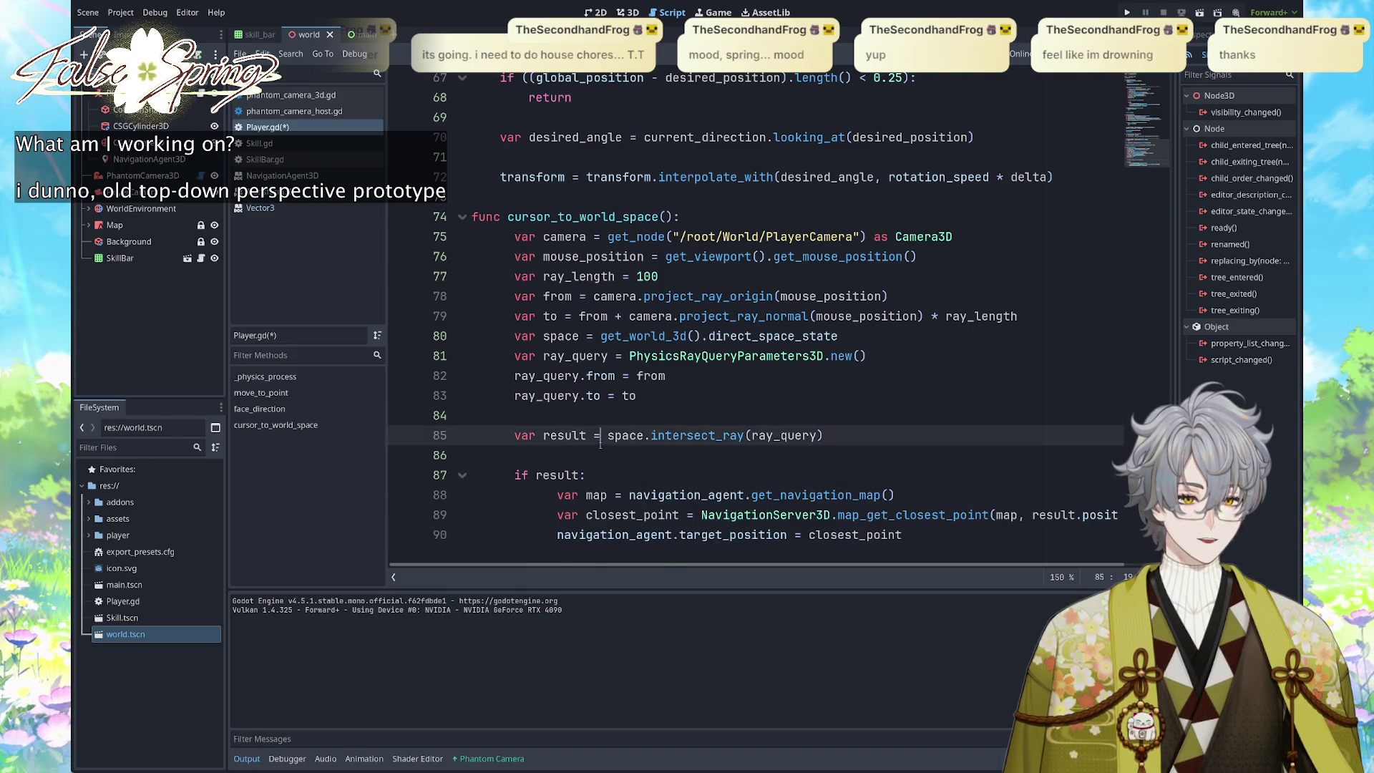
{"action": "key", "text": "Return"}
{"action": "key", "text": "Return"}
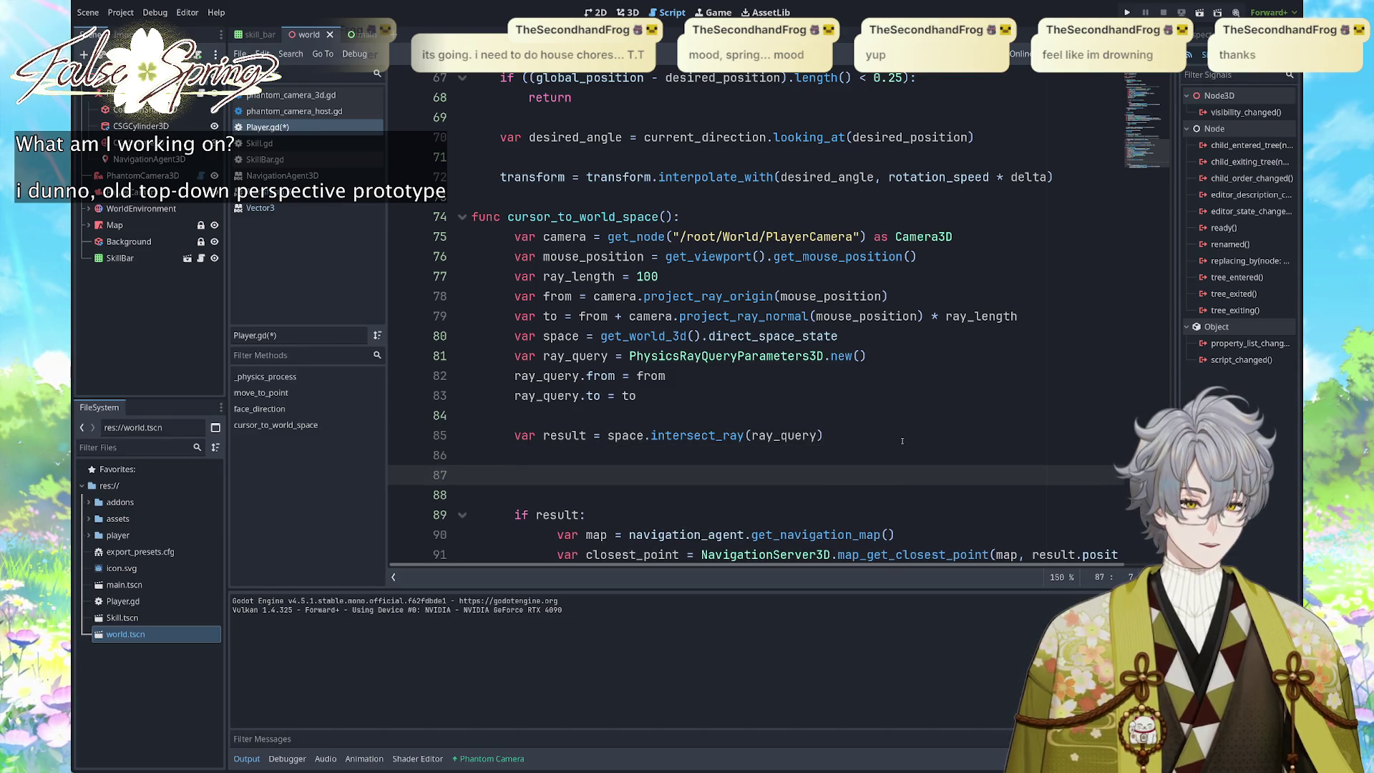
{"action": "scroll", "coordinate": [867, 421], "scroll_direction": "down", "scroll_amount": 1}
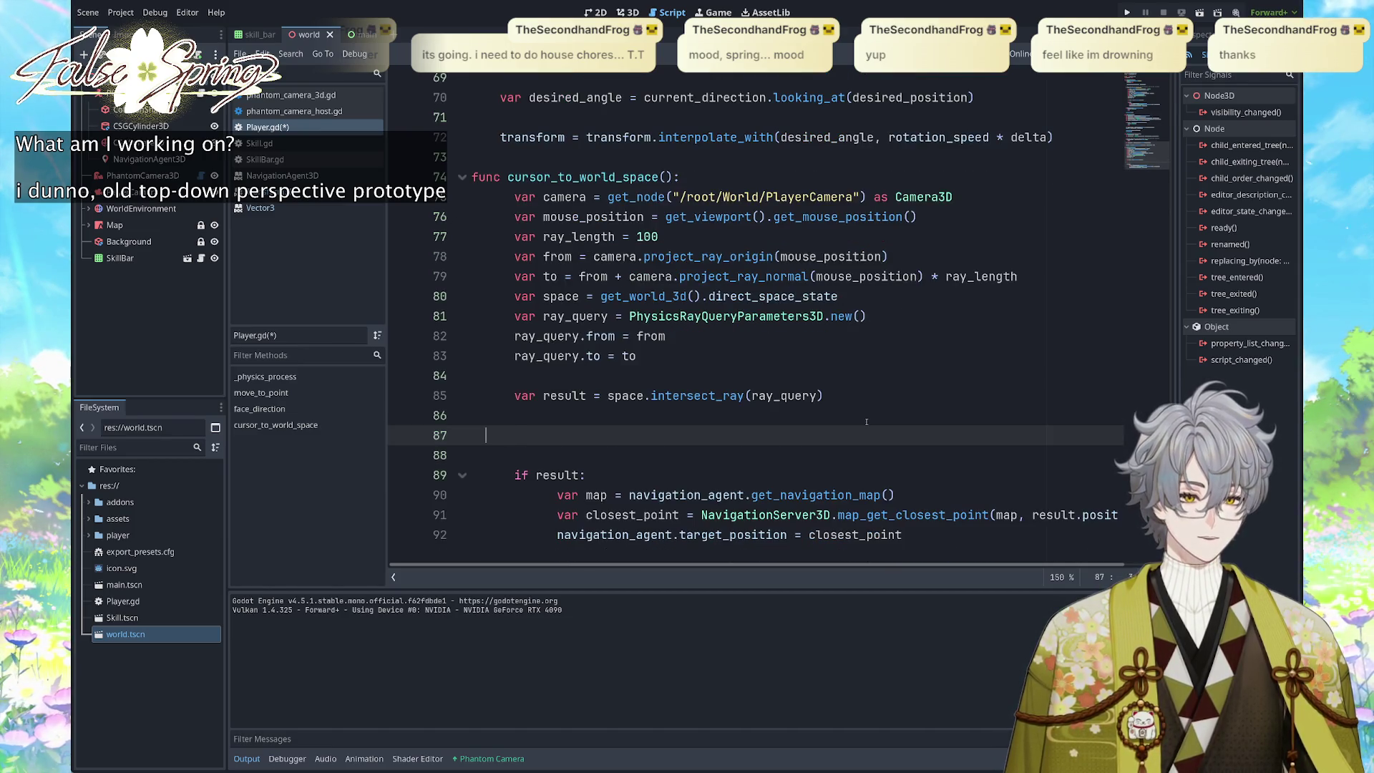
{"action": "key", "text": "BackSpace"}
{"action": "key", "text": "BackSpace"}
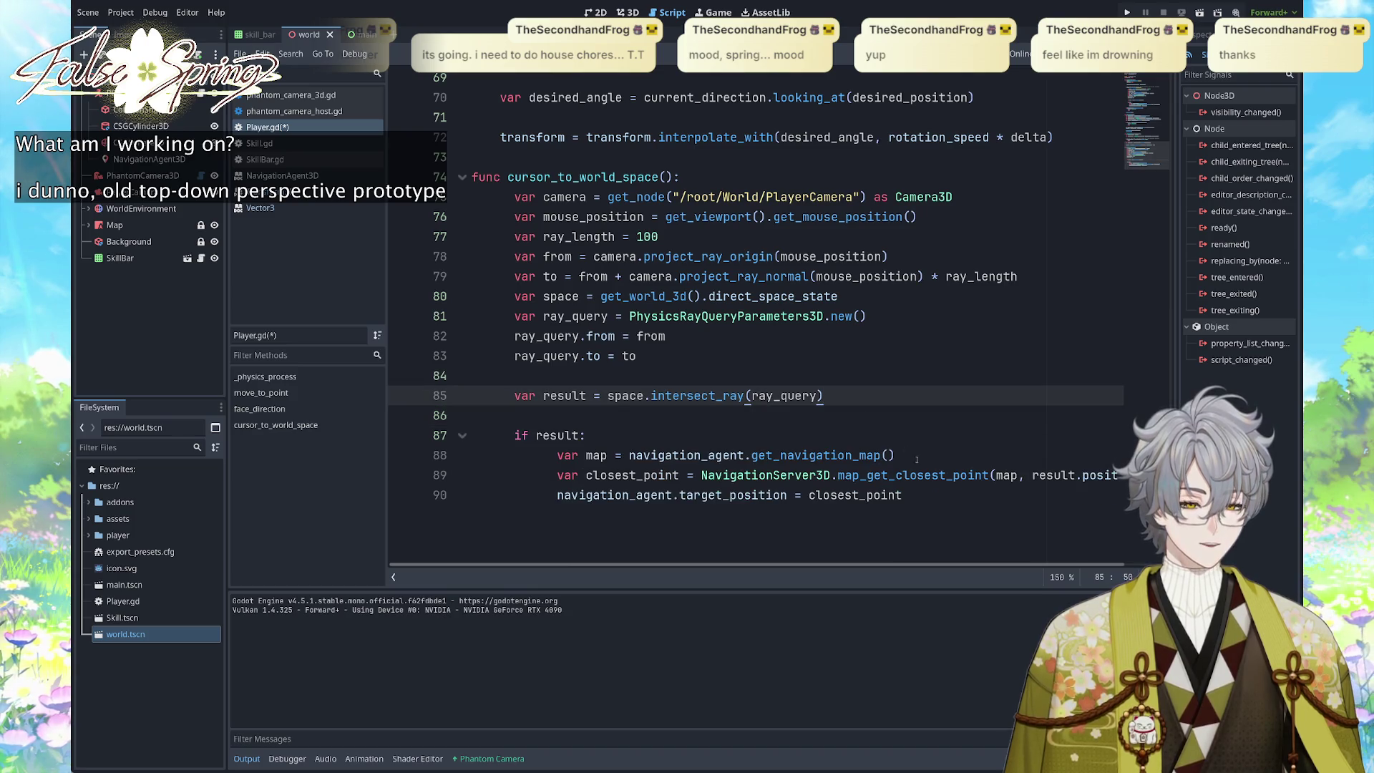
{"action": "left_click", "coordinate": [917, 459]}
{"action": "key", "text": "Down"}
{"action": "key", "text": "Down"}
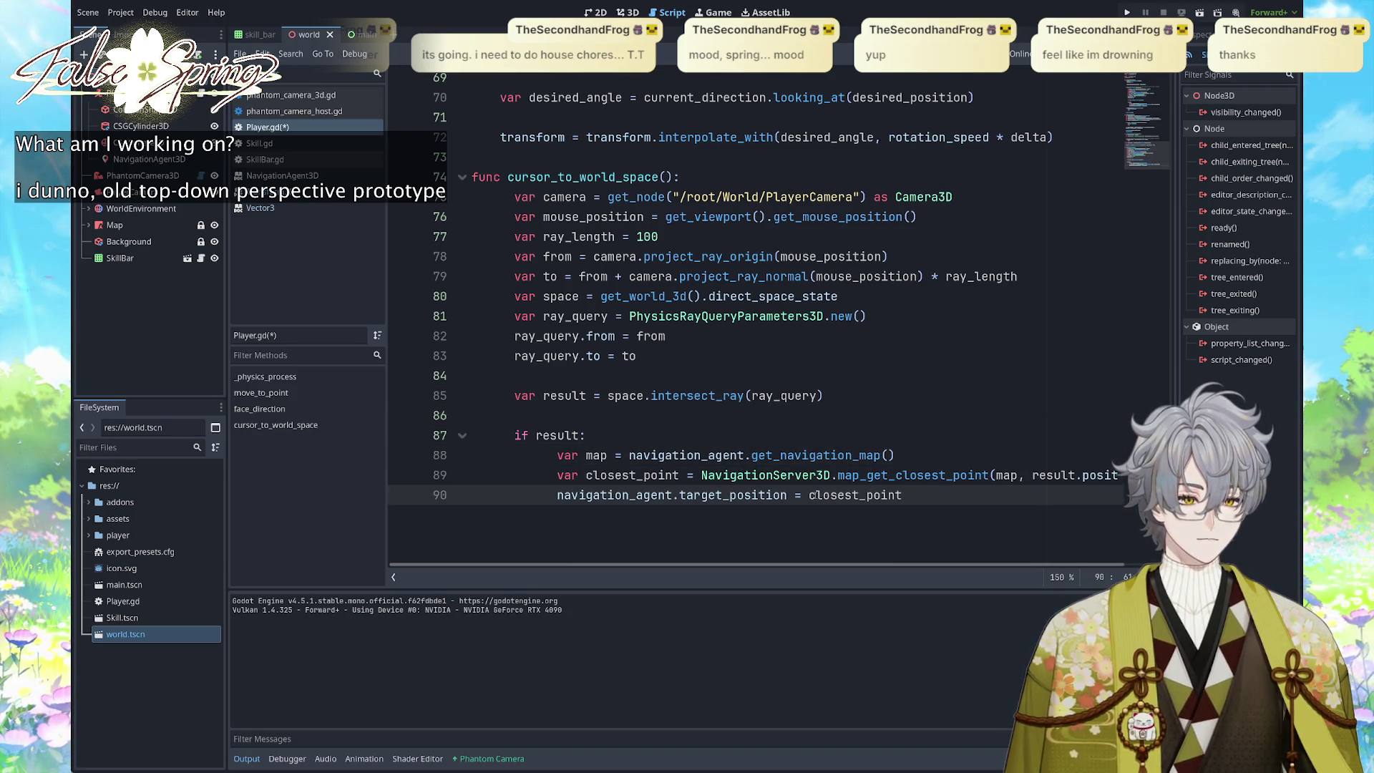
{"action": "left_click_drag", "start_coordinate": [815, 494], "coordinate": [554, 493]}
Step: Replace the target_position assignment with 'return closest_point'
{"action": "key", "text": "BackSpace"}
{"action": "key", "text": "Return"}
{"action": "type", "text": "ret"}
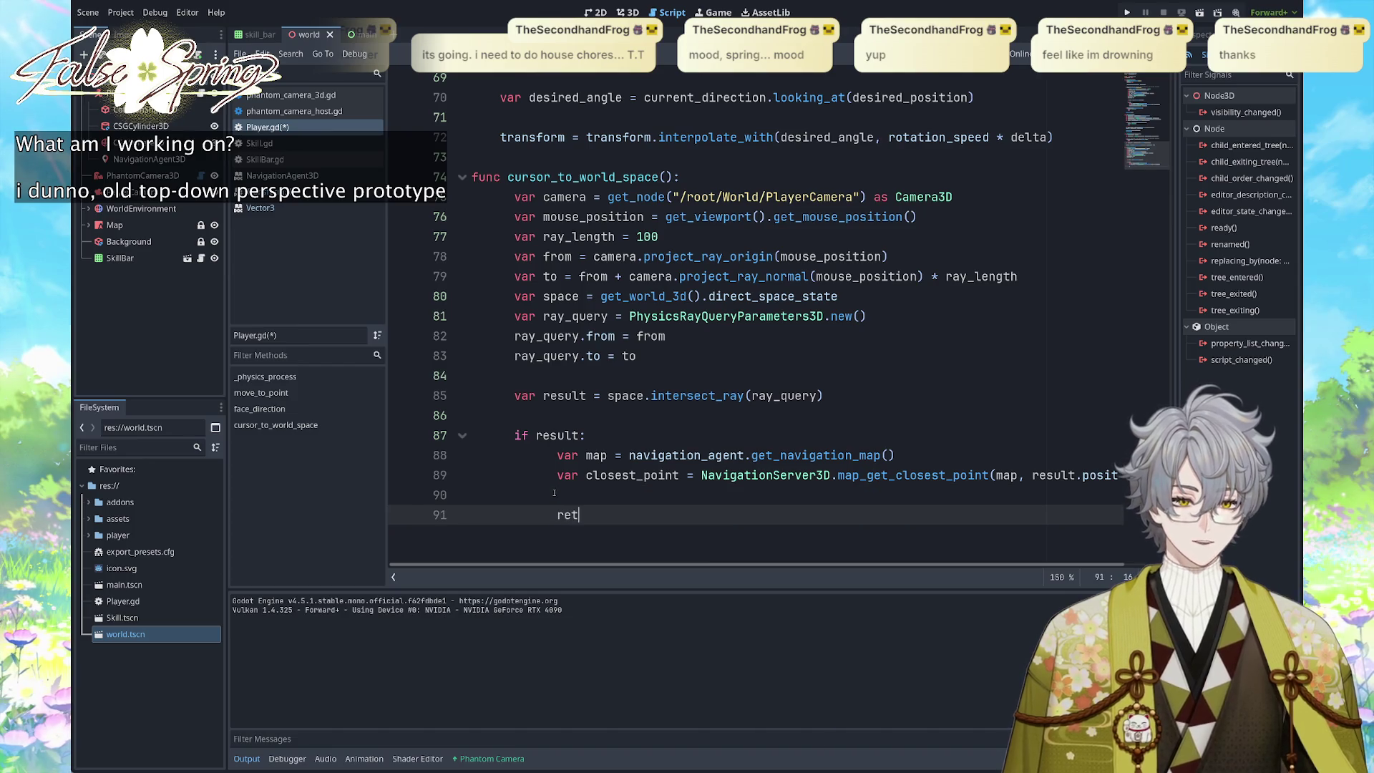
{"action": "type", "text": "urn clos"}
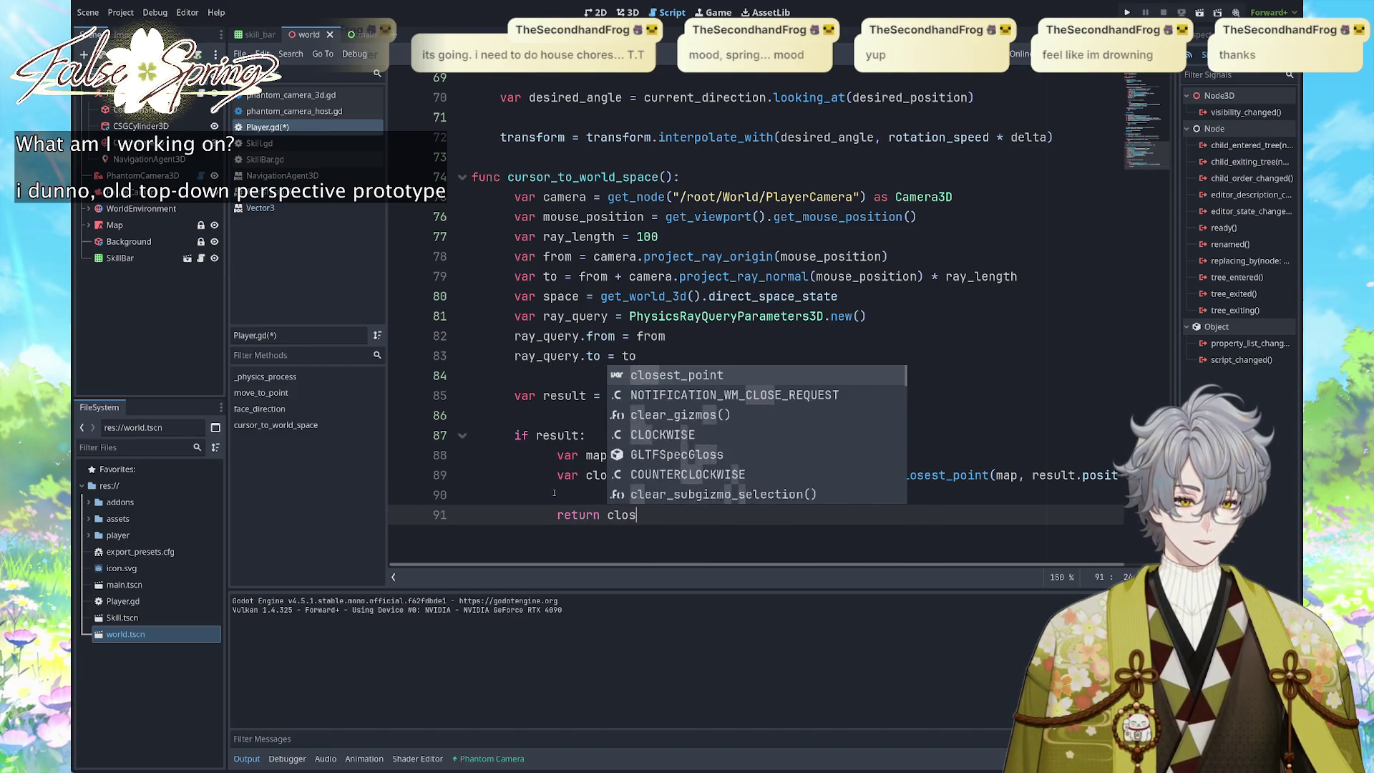
{"action": "type", "text": "est_po"}
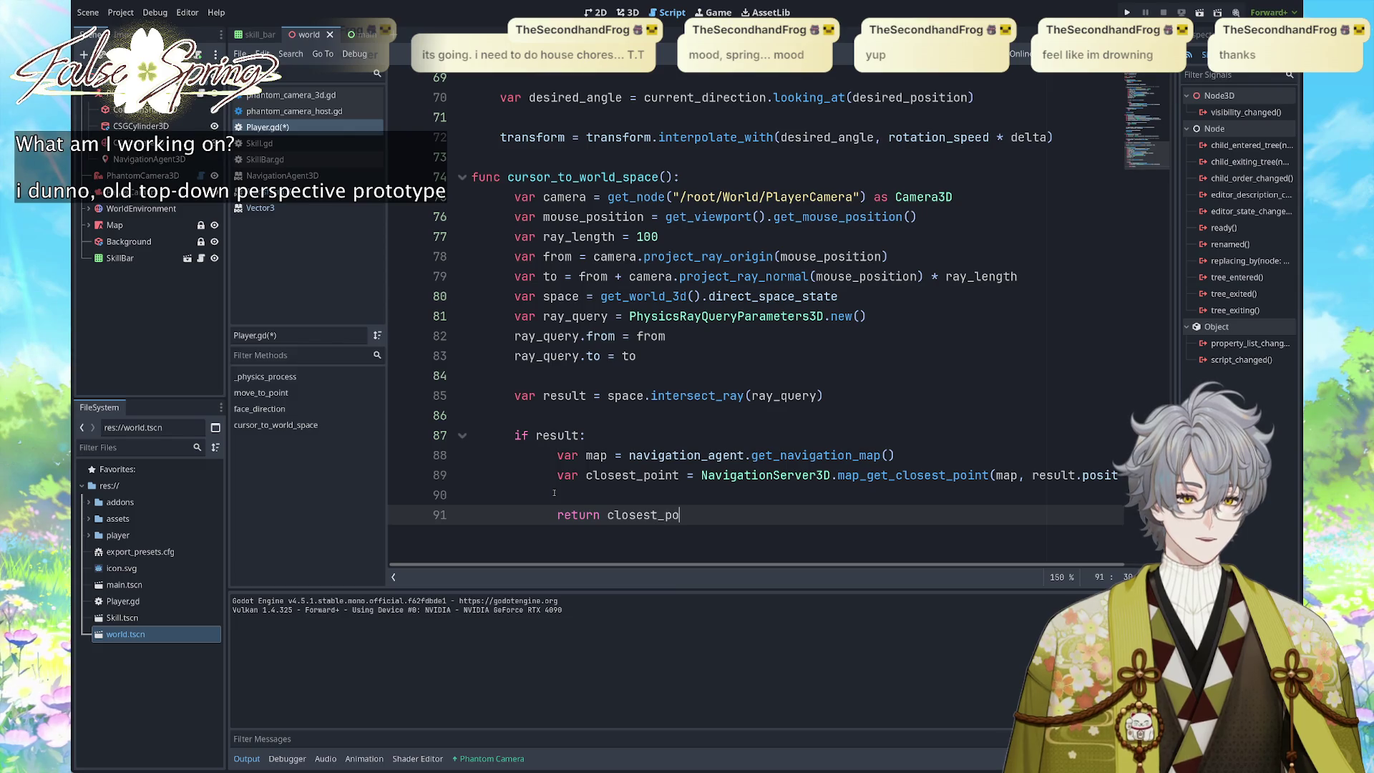
{"action": "type", "text": "int"}
{"action": "left_click", "coordinate": [643, 455]}
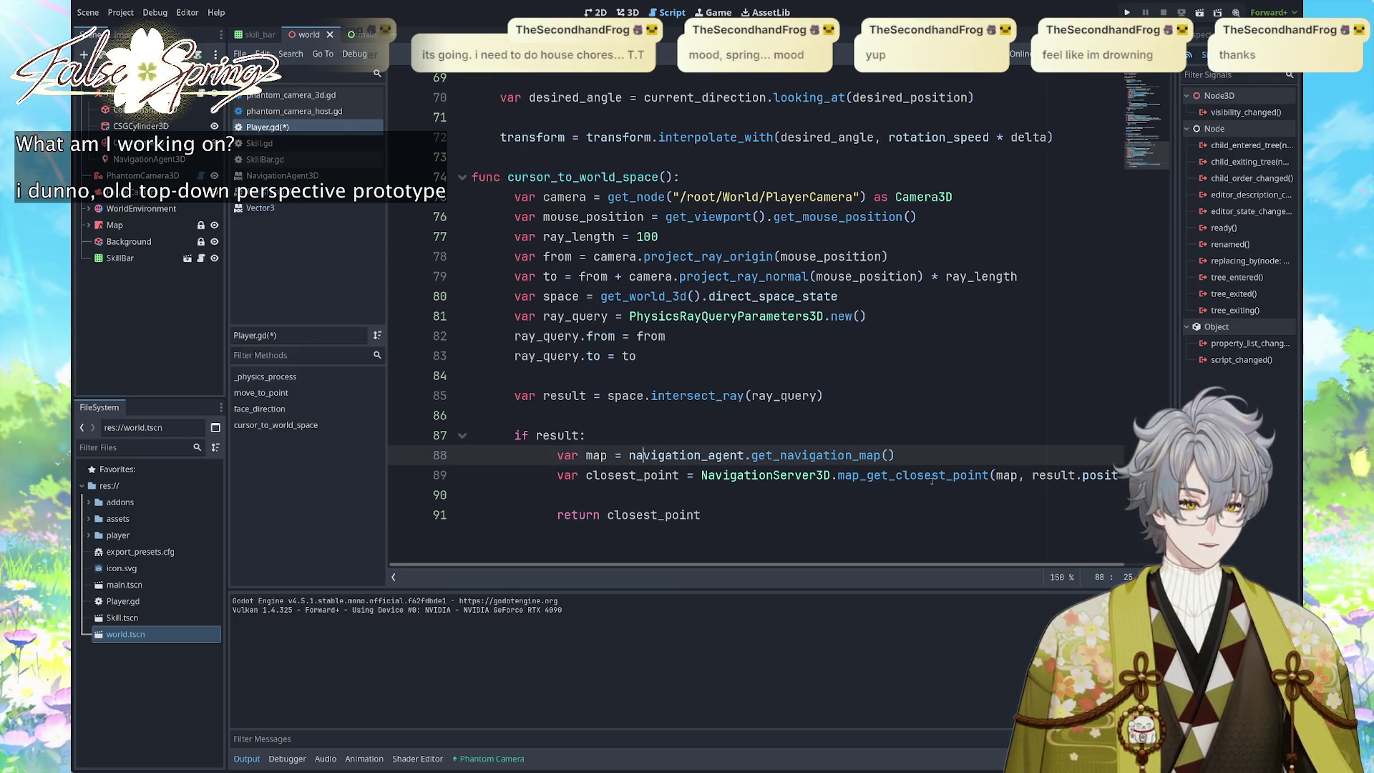
{"action": "left_click", "coordinate": [809, 475]}
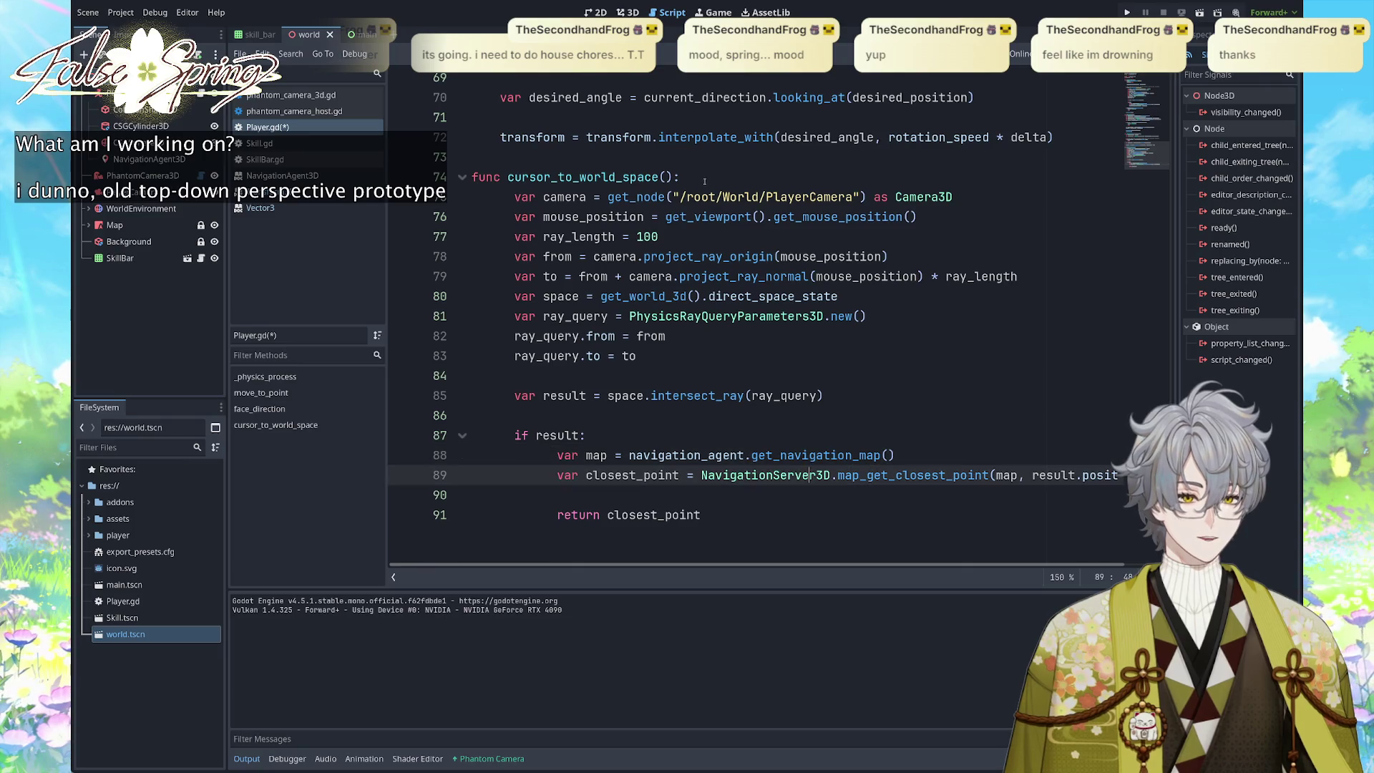
Step: Add a '-> Vector3' return type to the cursor_to_world_space signature
{"action": "left_click", "coordinate": [680, 178]}
{"action": "type", "text": "-> V"}
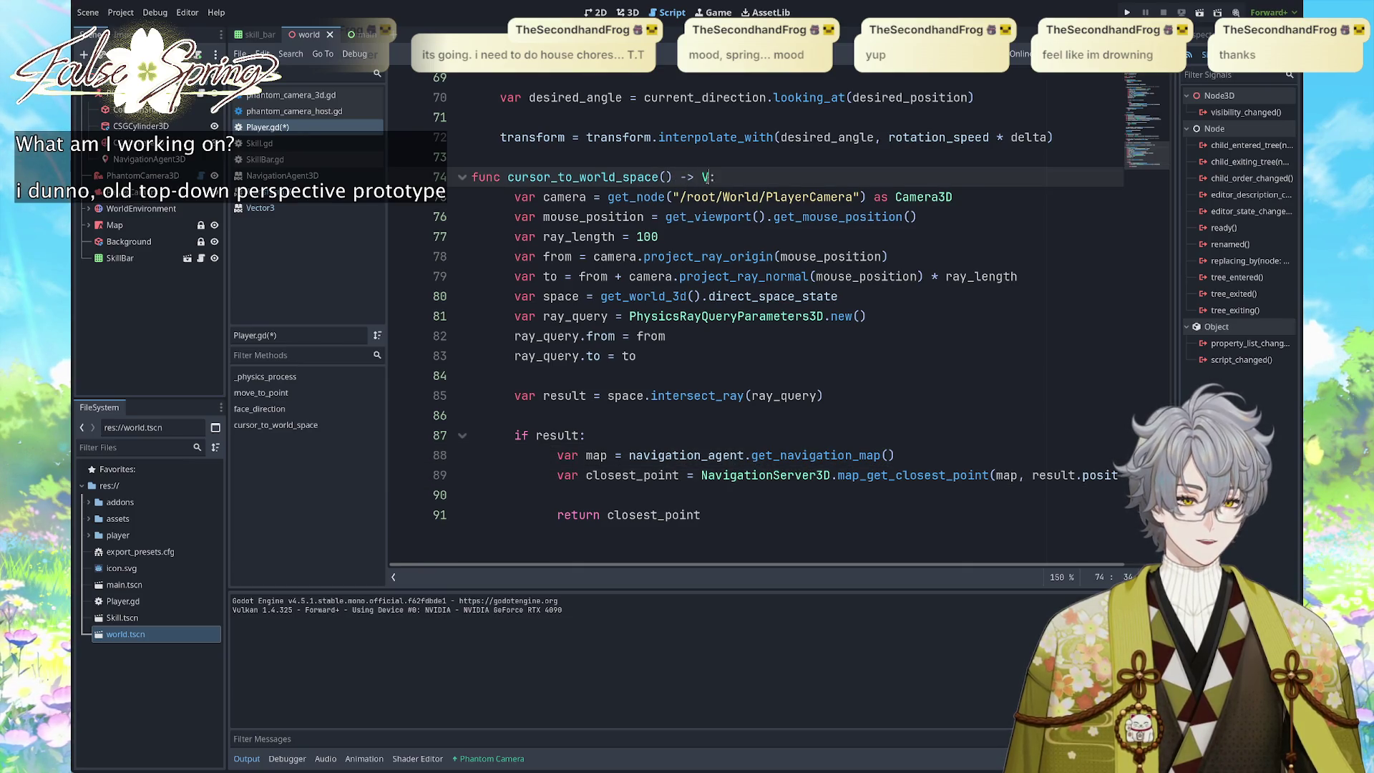
{"action": "type", "text": "ector3"}
{"action": "key", "text": "Up"}
{"action": "key", "text": "Up"}
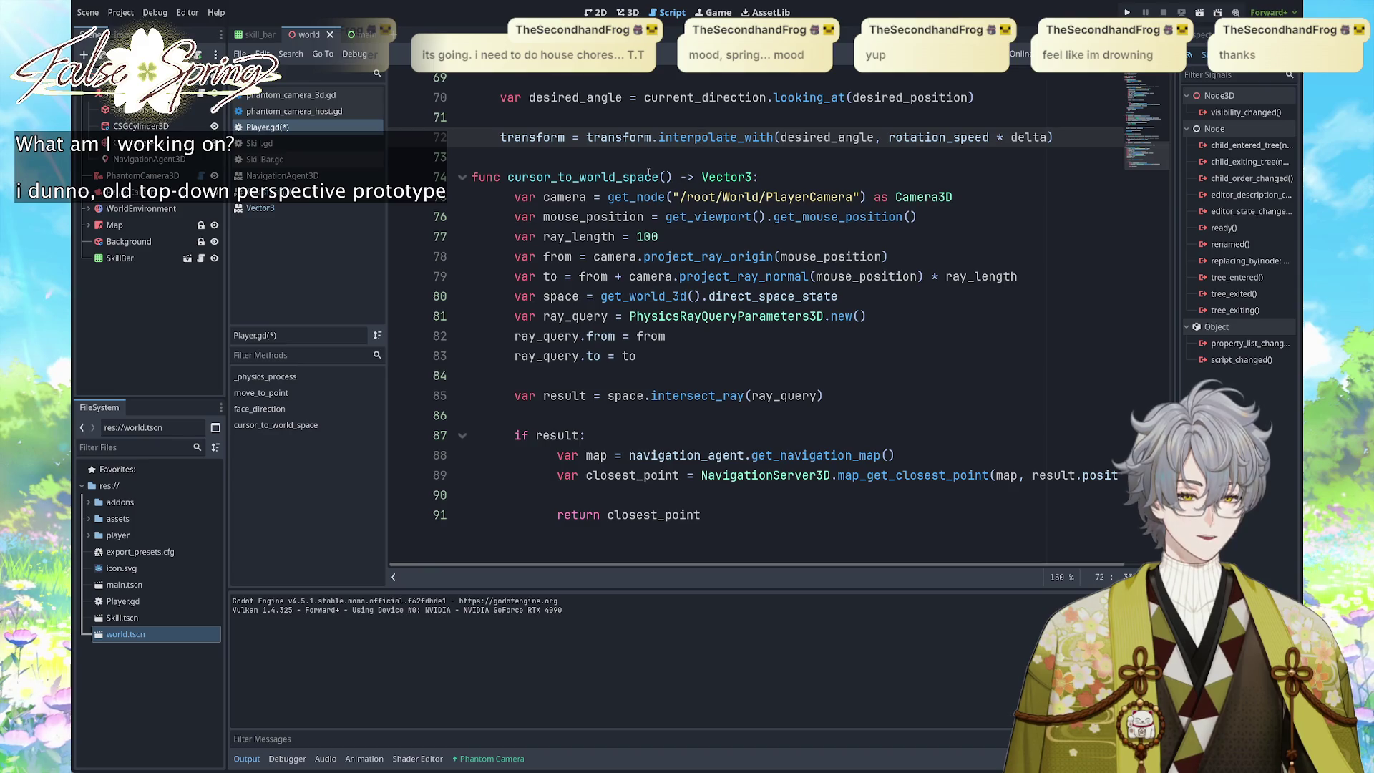
{"action": "key", "text": "Down"}
{"action": "key", "text": "Down"}
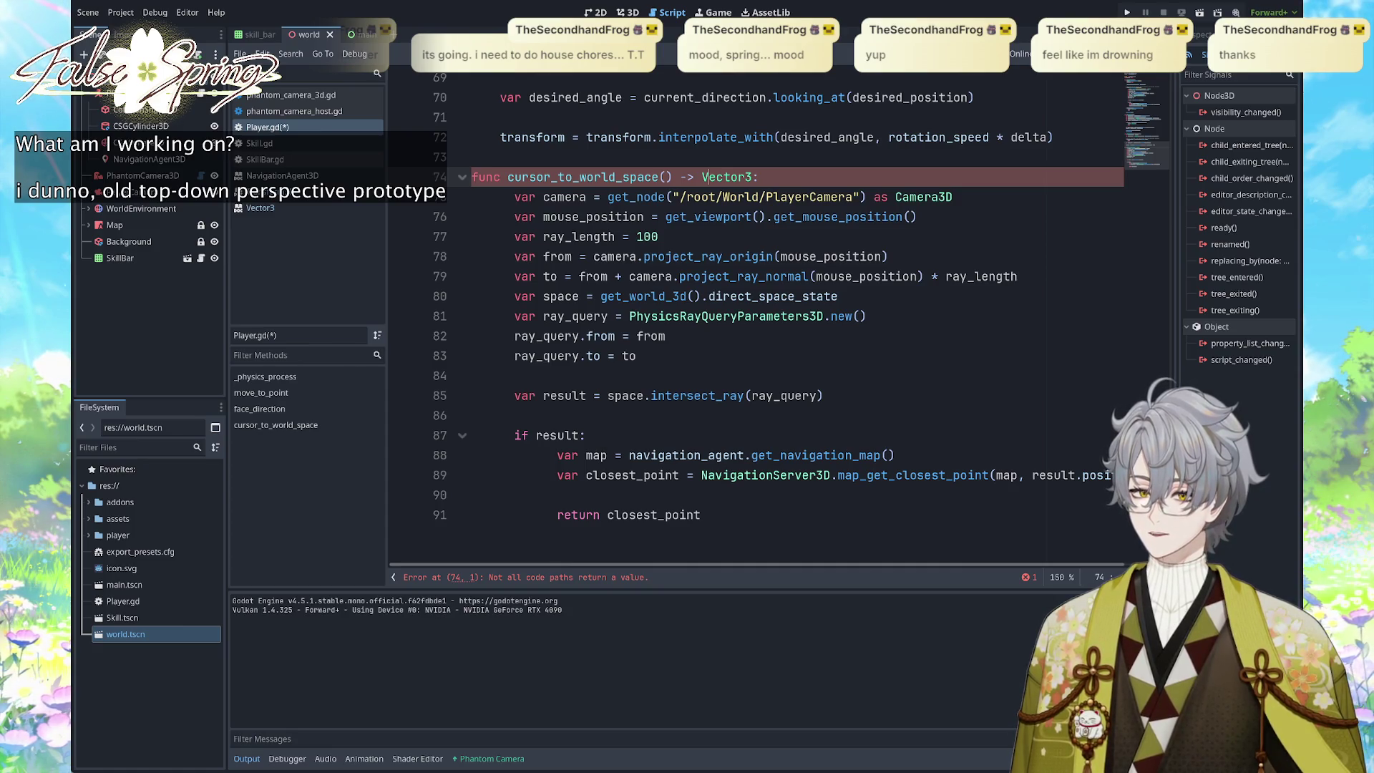
Step: Wrap the return type as Optional[Vector3], then change it to Optional<Vector3>
{"action": "left_click", "coordinate": [695, 316]}
{"action": "left_click", "coordinate": [695, 176]}
{"action": "type", "text": "Optional["}
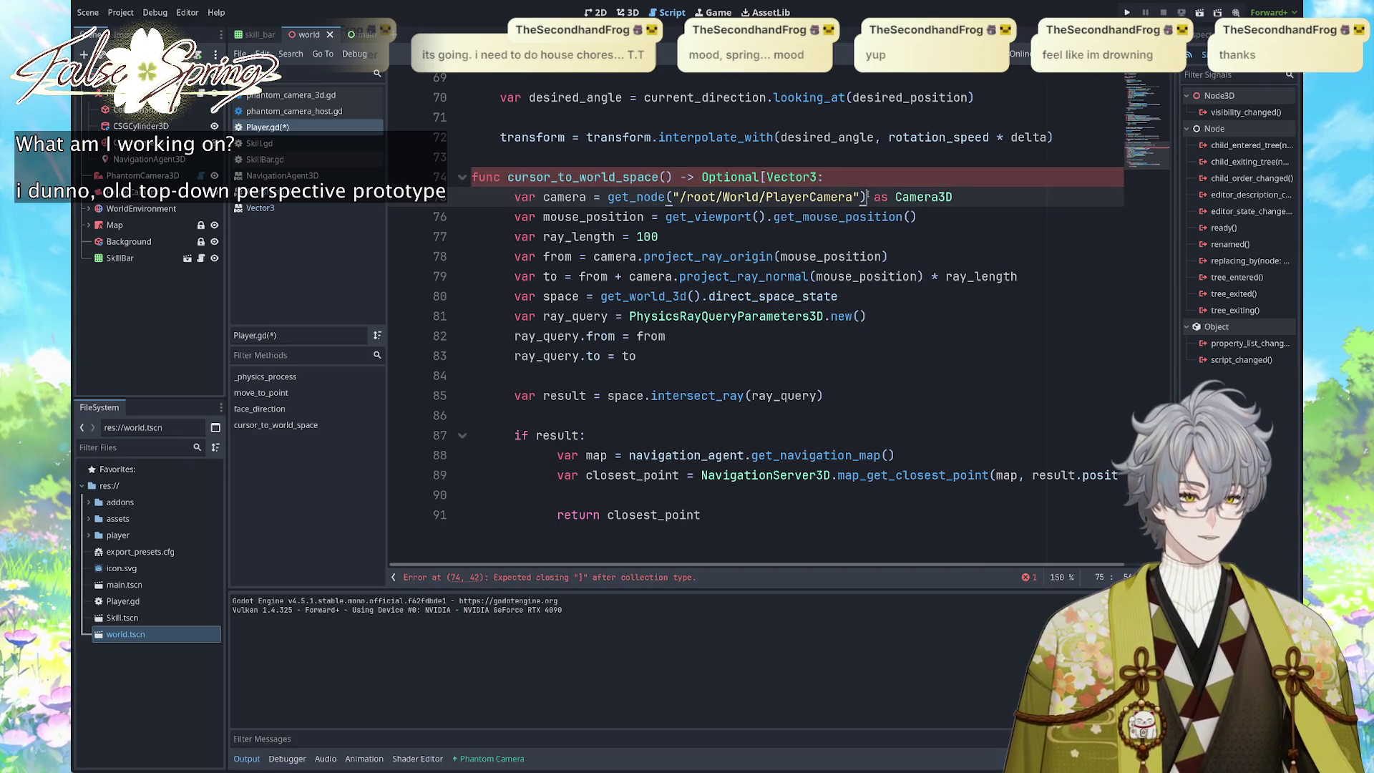
{"action": "left_click", "coordinate": [817, 176]}
{"action": "type", "text": "]"}
{"action": "left_click", "coordinate": [845, 276]}
{"action": "left_click", "coordinate": [917, 336]}
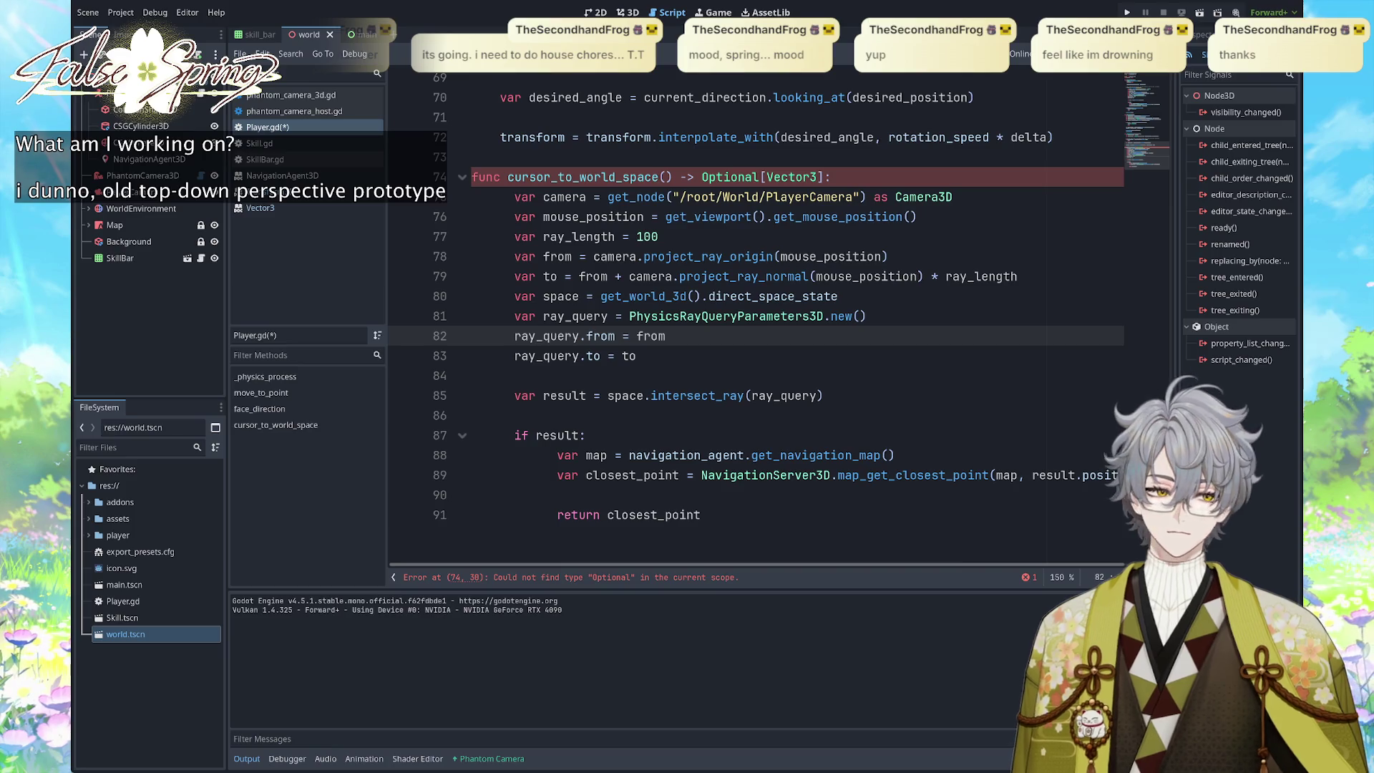
{"action": "left_click", "coordinate": [767, 177]}
{"action": "key", "text": "BackSpace"}
{"action": "type", "text": "<"}
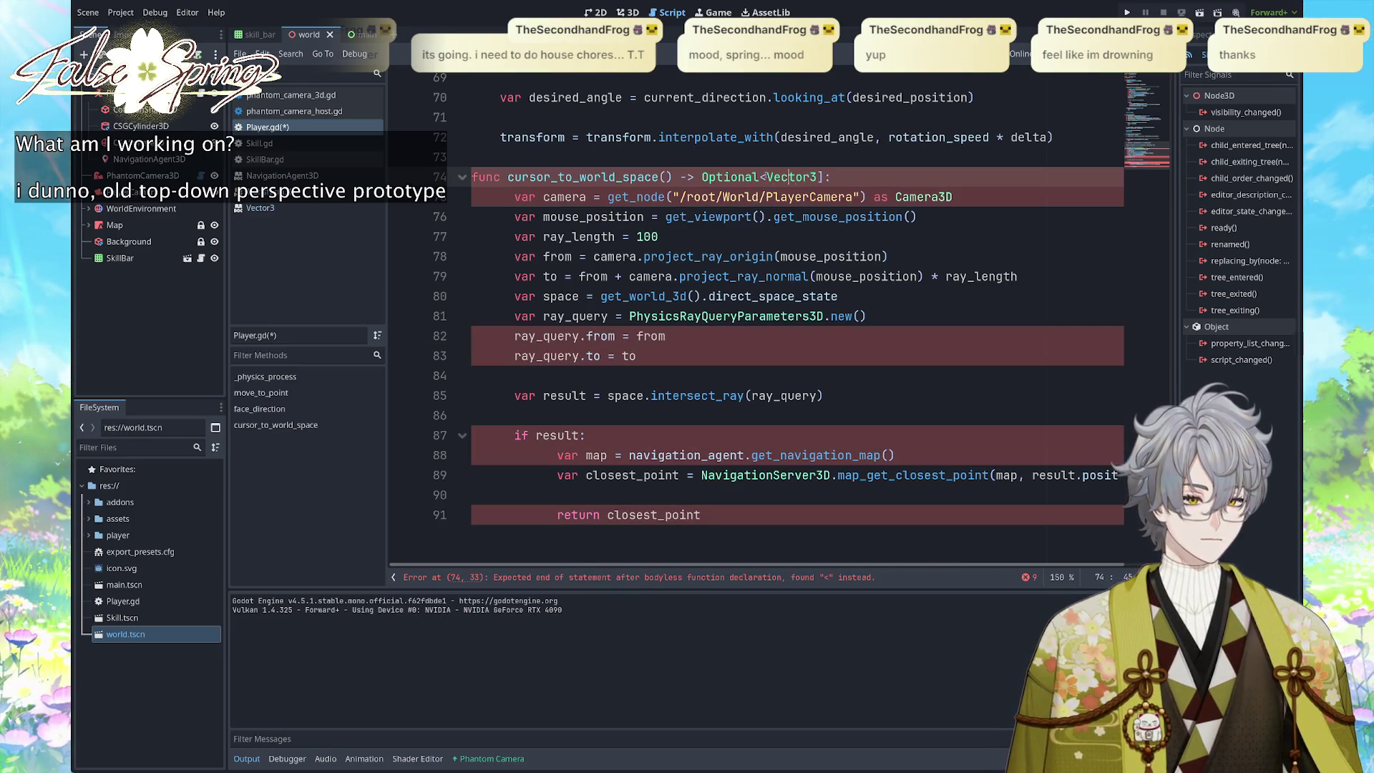
{"action": "key", "text": "Right"}
{"action": "key", "text": "Right"}
{"action": "key", "text": "Right"}
{"action": "key", "text": "BackSpace"}
{"action": "type", "text": ">"}
{"action": "left_click", "coordinate": [795, 217]}
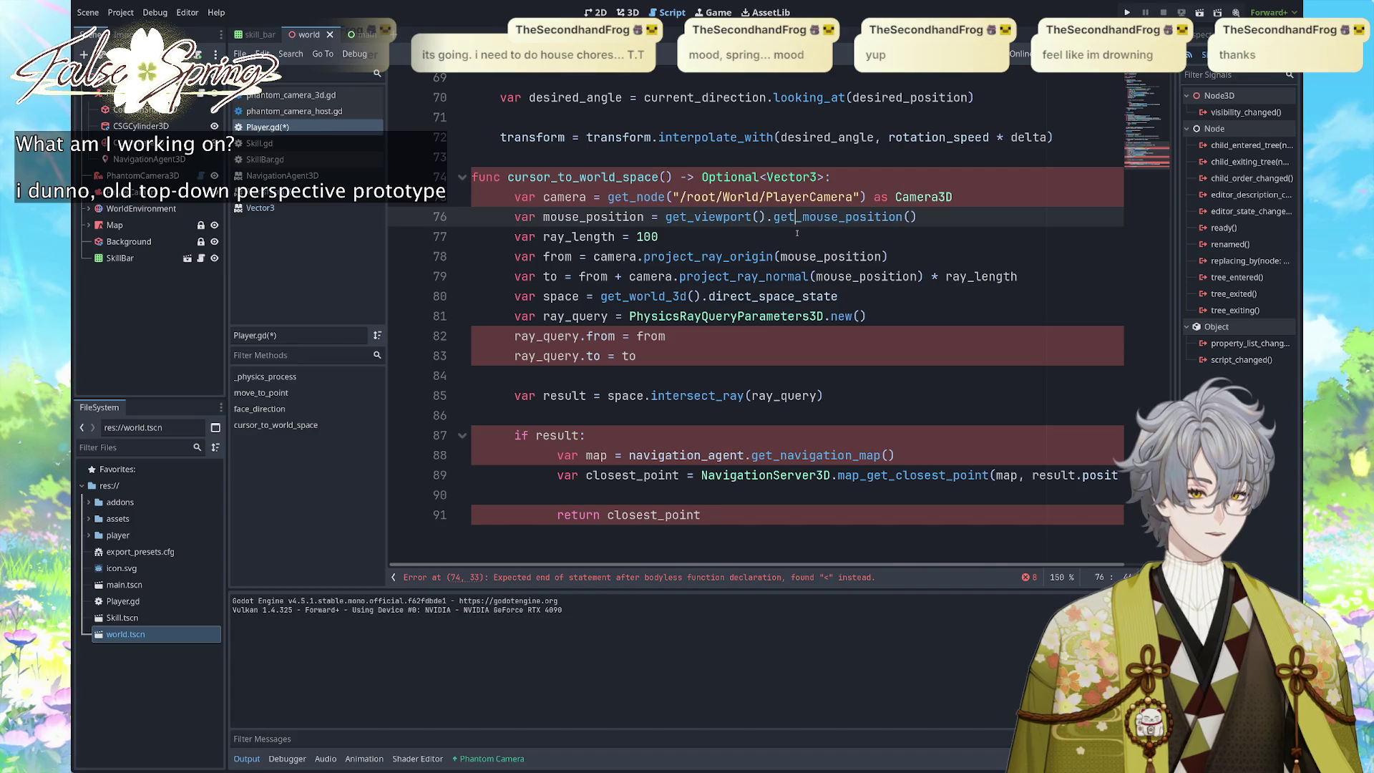
{"action": "left_click", "coordinate": [796, 232]}
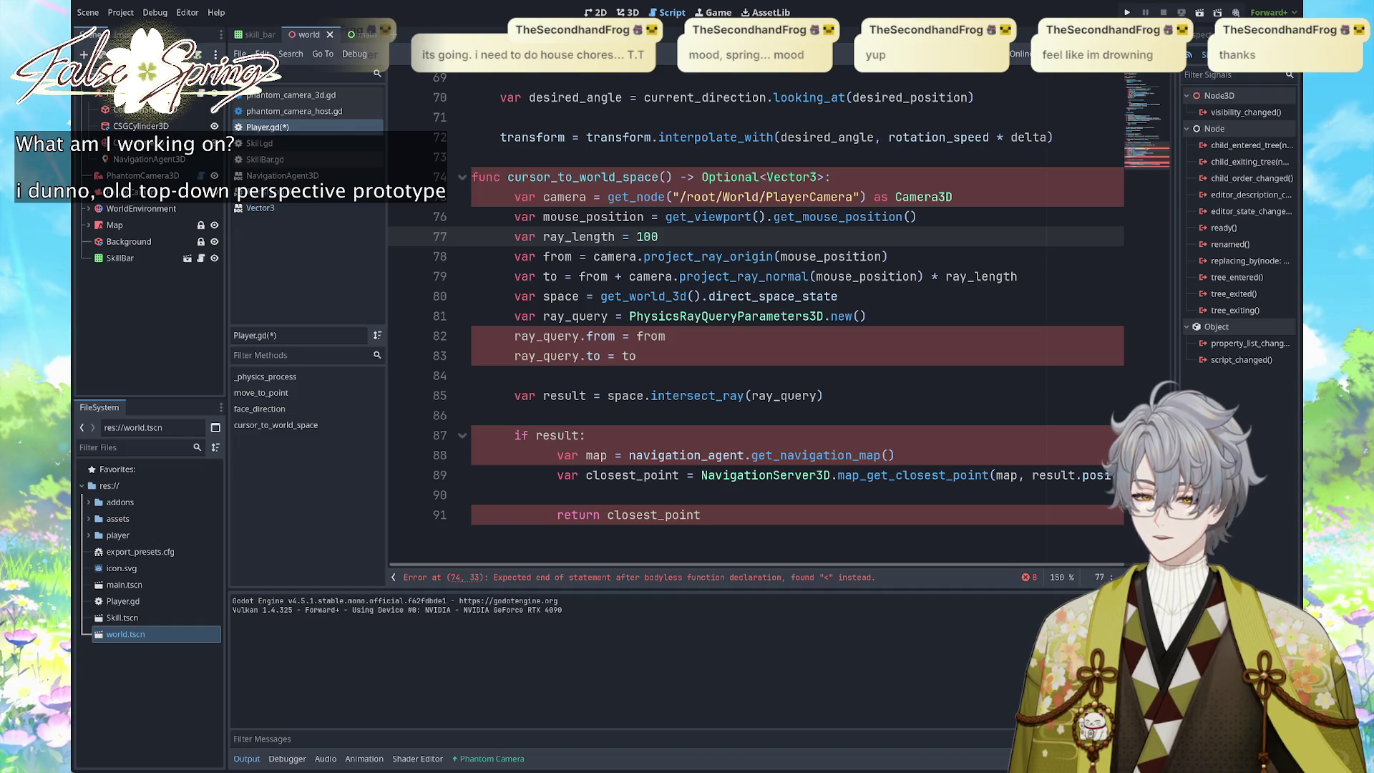
Step: Add an else: branch returning Vector3.ZERO after return closest_point
{"action": "left_click", "coordinate": [722, 517]}
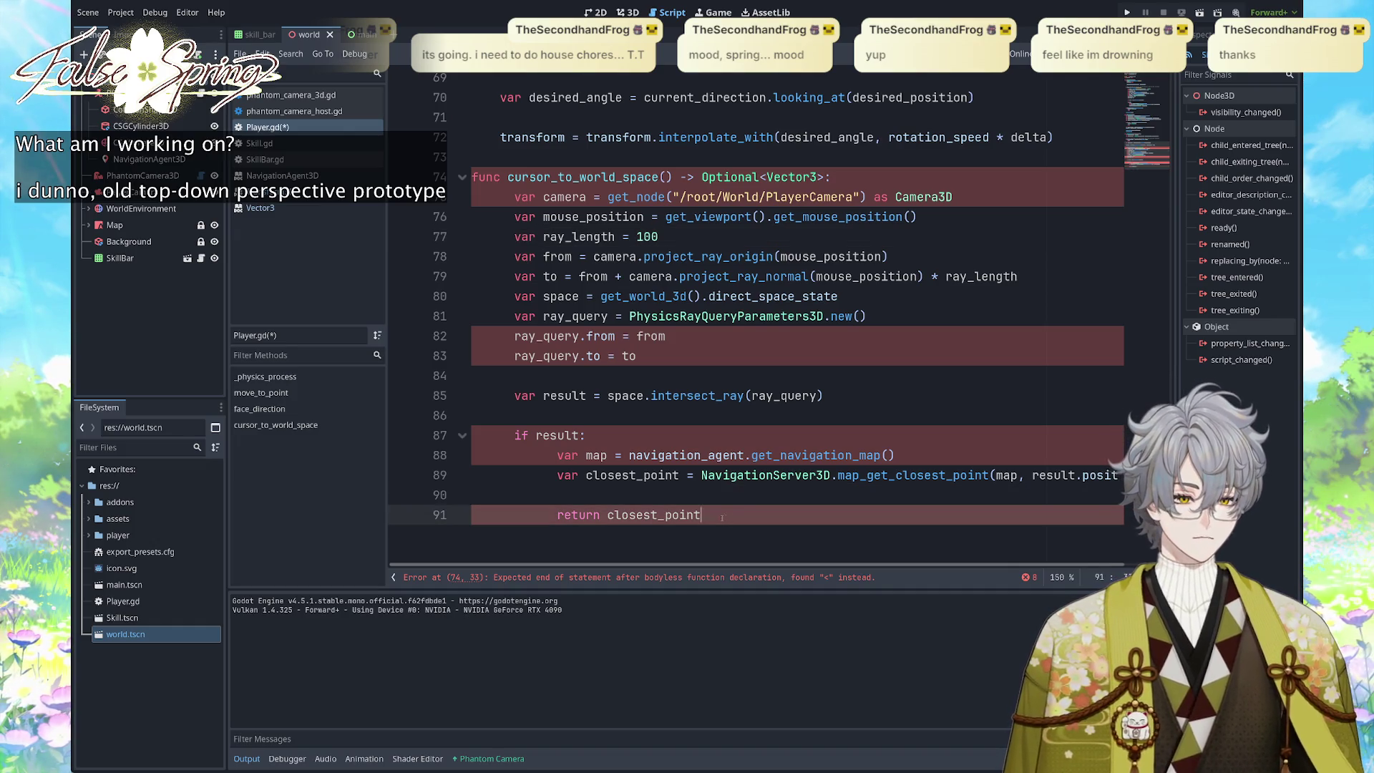
{"action": "left_click", "coordinate": [844, 398]}
{"action": "left_click", "coordinate": [777, 510]}
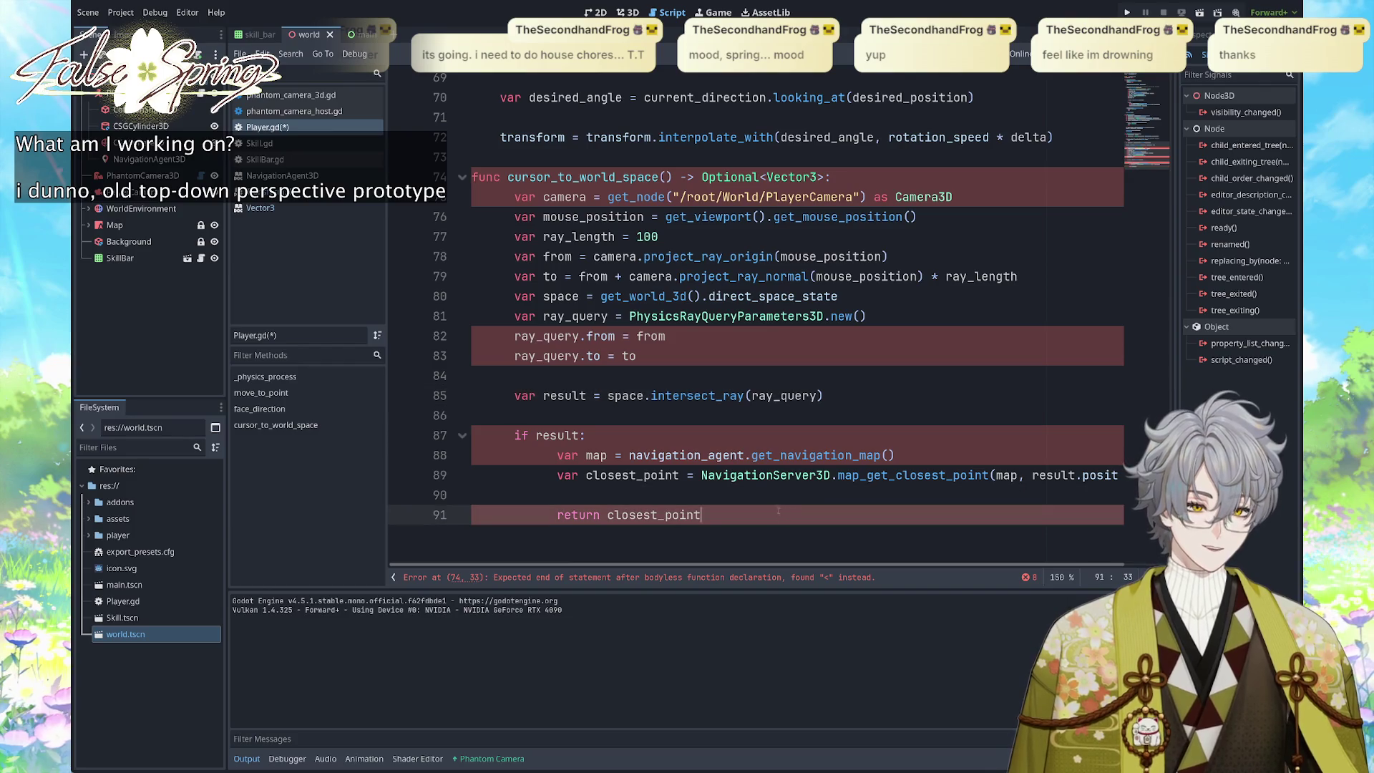
{"action": "key", "text": "Return"}
{"action": "key", "text": "Return"}
{"action": "key", "text": "BackSpace"}
{"action": "type", "text": "else:"}
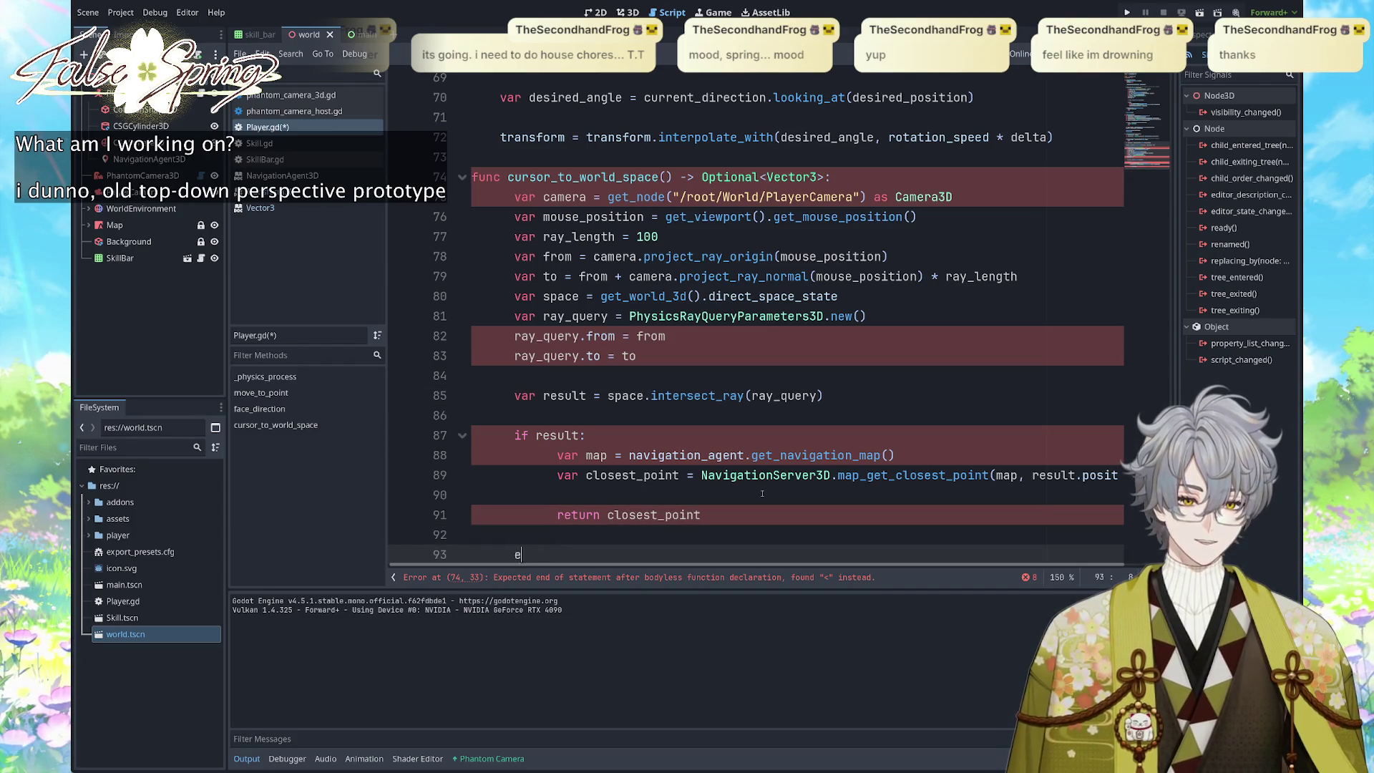
{"action": "key", "text": "Return"}
{"action": "type", "text": "return Vector3."}
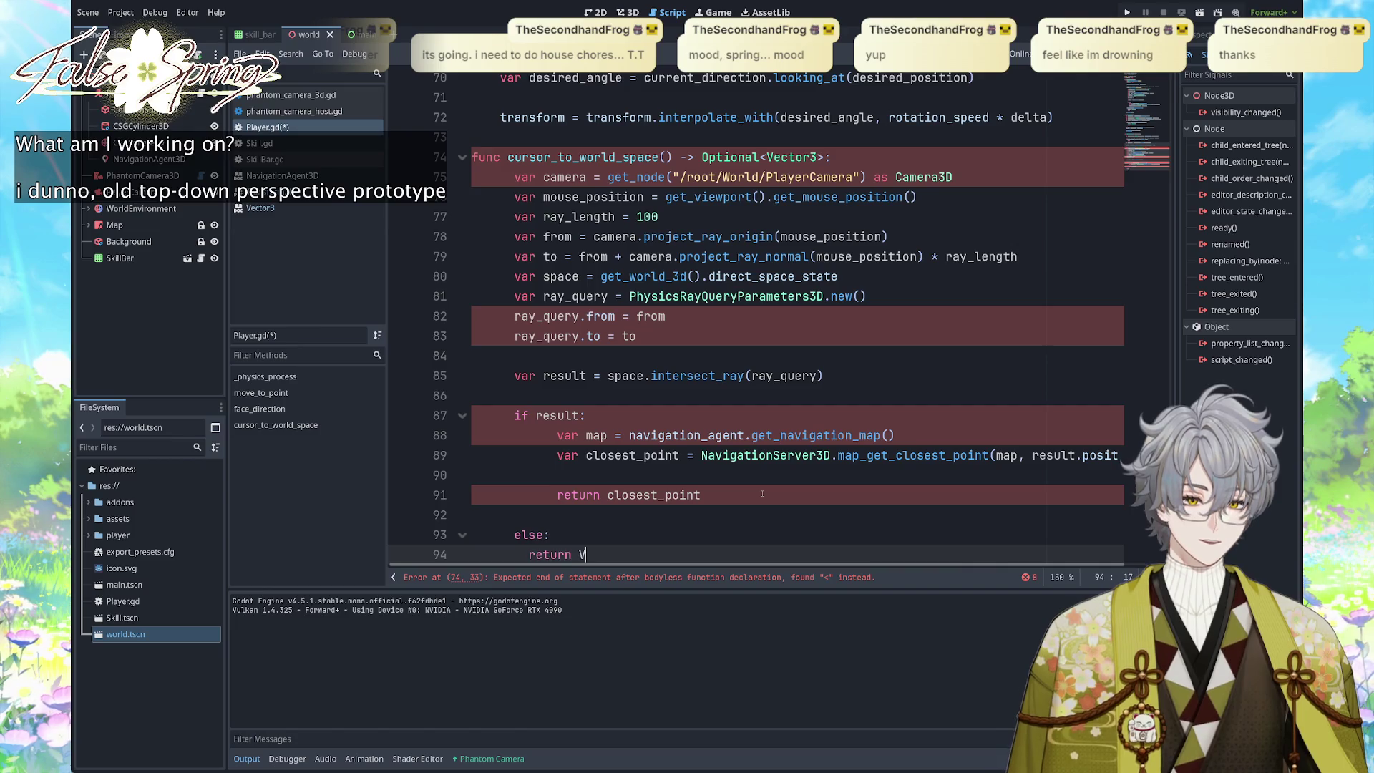
{"action": "type", "text": "ZERO"}
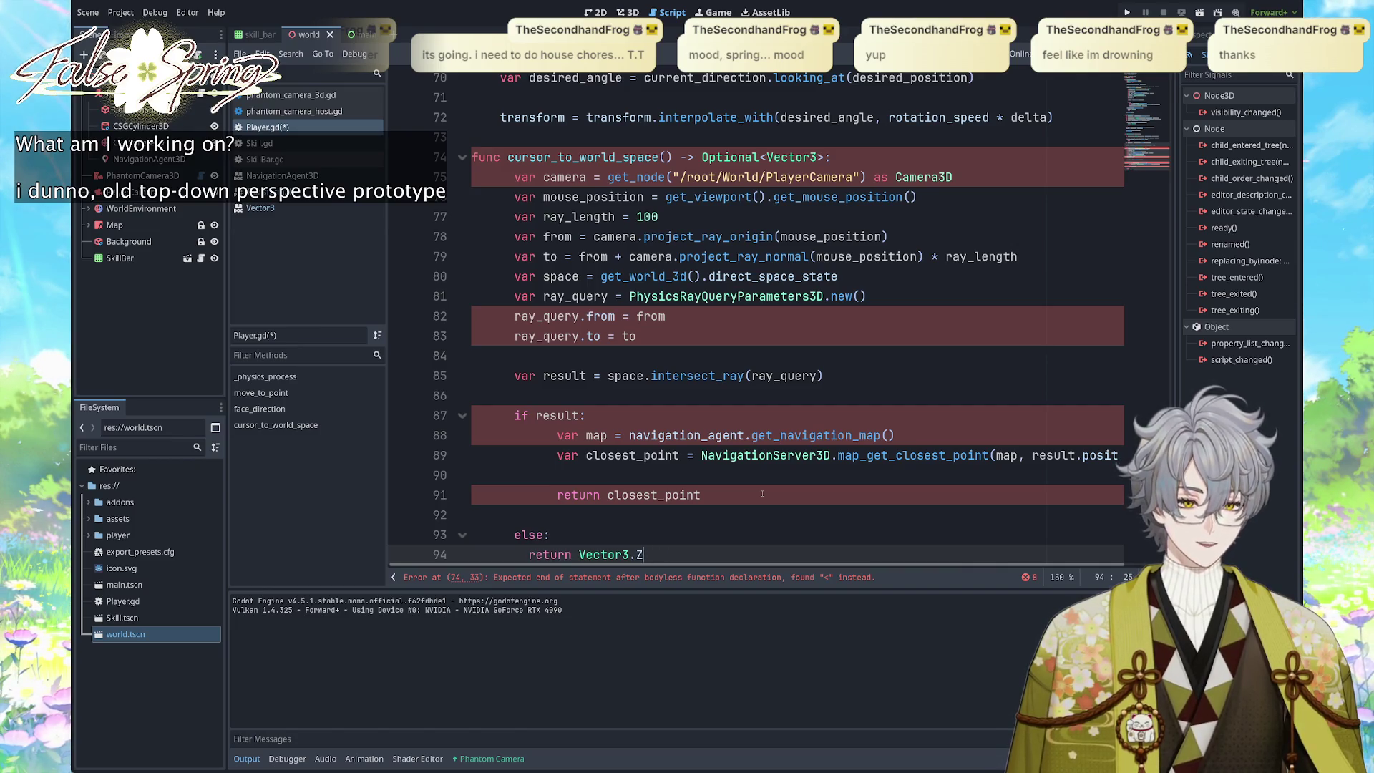
Step: Remove the blank lines around the return statement and save Player.gd
{"action": "left_click", "coordinate": [803, 457]}
{"action": "left_click", "coordinate": [773, 469]}
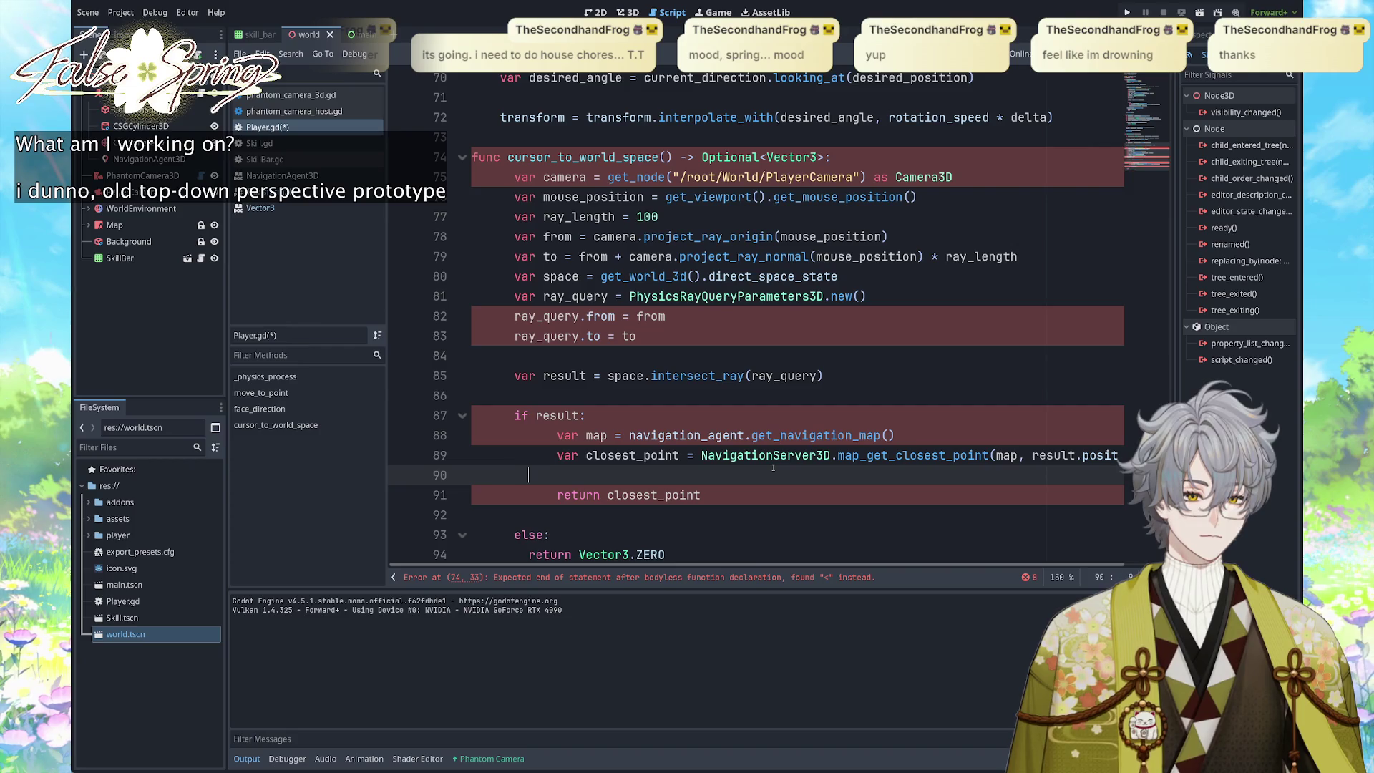
{"action": "key", "text": "Delete"}
{"action": "key", "text": "Down"}
{"action": "key", "text": "BackSpace"}
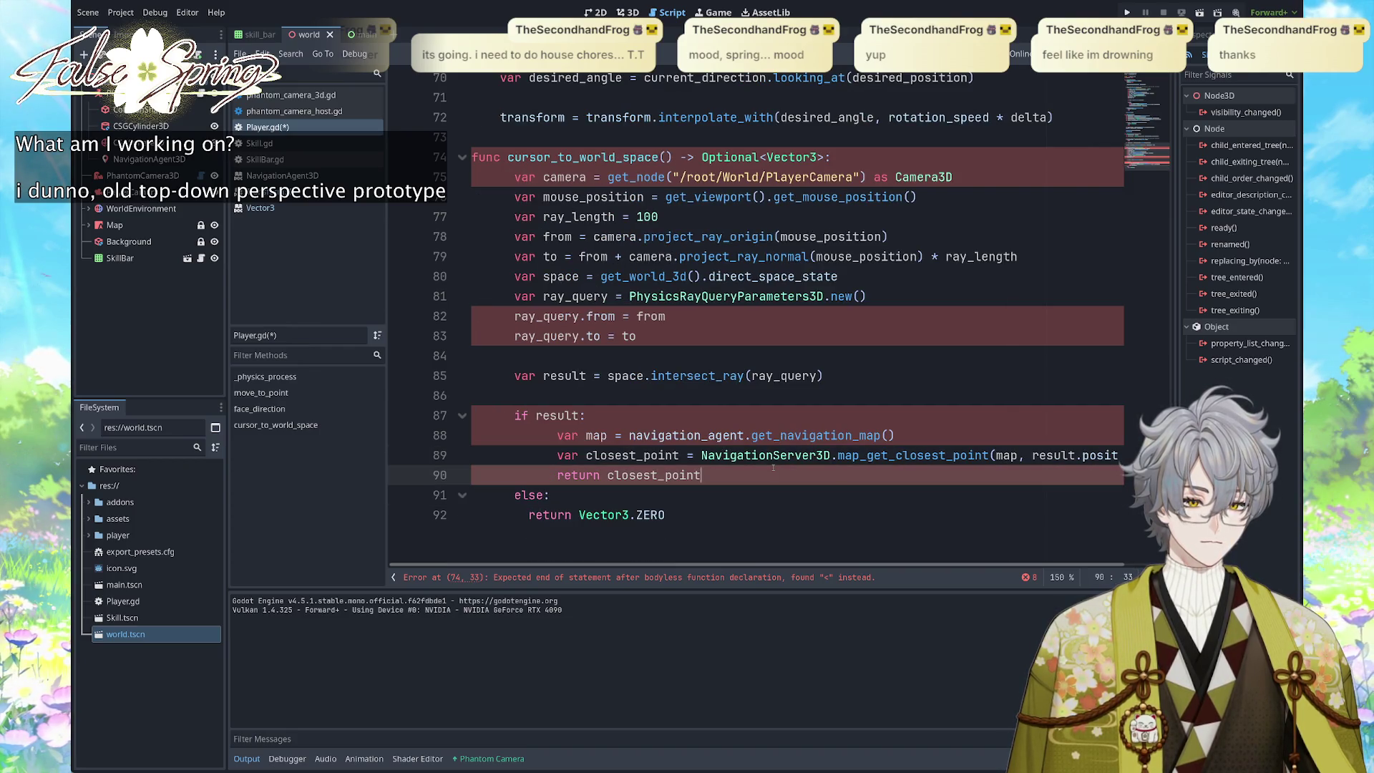
{"action": "left_click", "coordinate": [773, 415]}
{"action": "key", "text": "ctrl+s"}
Step: Strip the Optional<> wrapper so the return type is plain Vector3, and save
{"action": "left_click", "coordinate": [822, 376]}
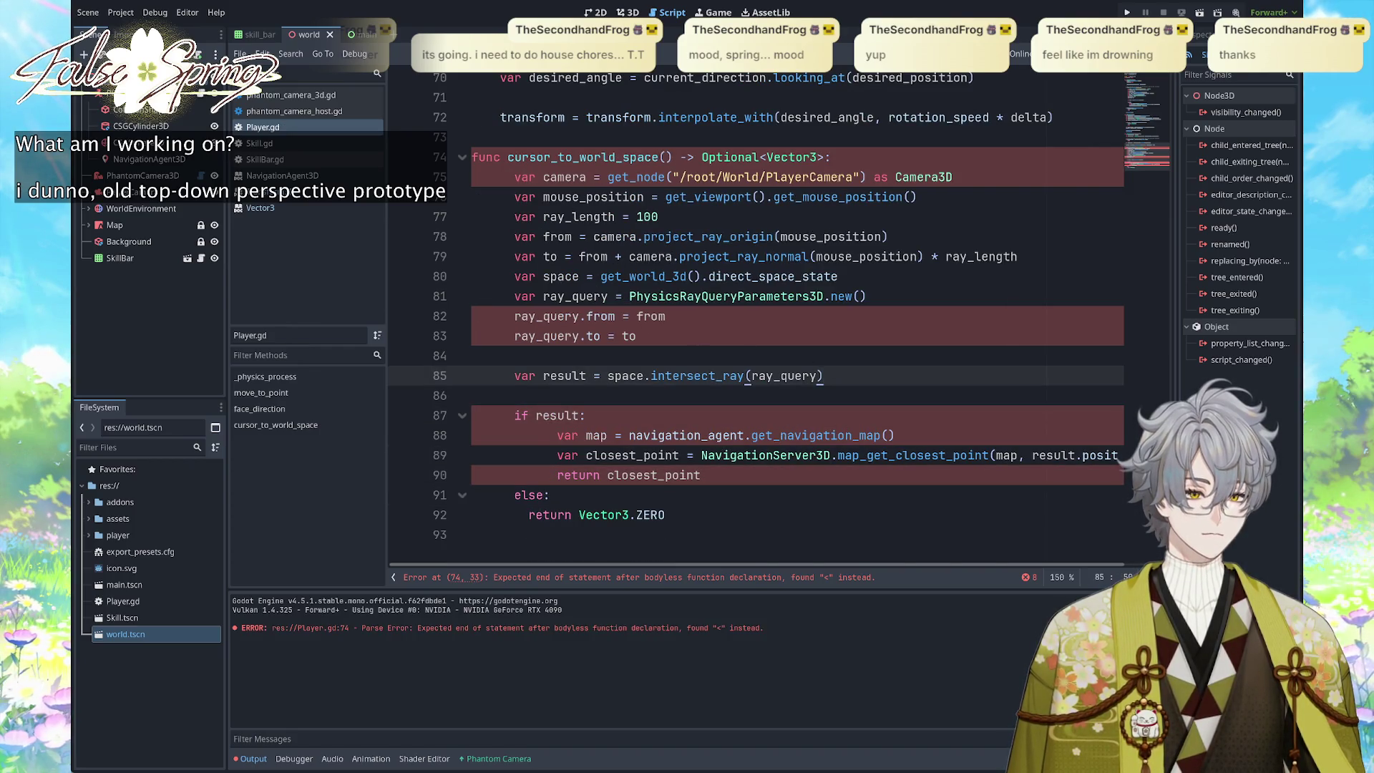
{"action": "left_click", "coordinate": [823, 157]}
{"action": "key", "text": "BackSpace"}
{"action": "left_click_drag", "start_coordinate": [767, 157], "coordinate": [709, 157]}
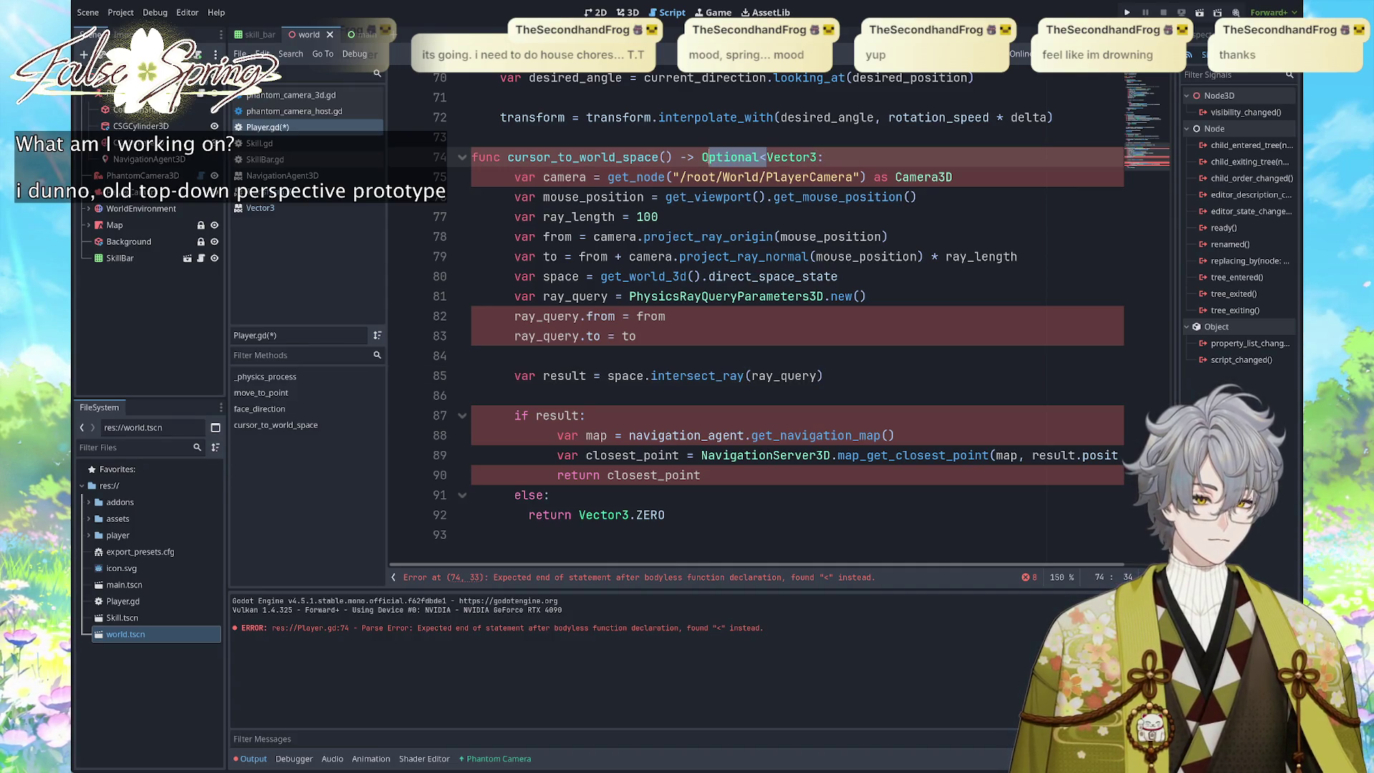
{"action": "key", "text": "BackSpace"}
{"action": "key", "text": "BackSpace"}
{"action": "key", "text": "ctrl+s"}
{"action": "left_click", "coordinate": [858, 277]}
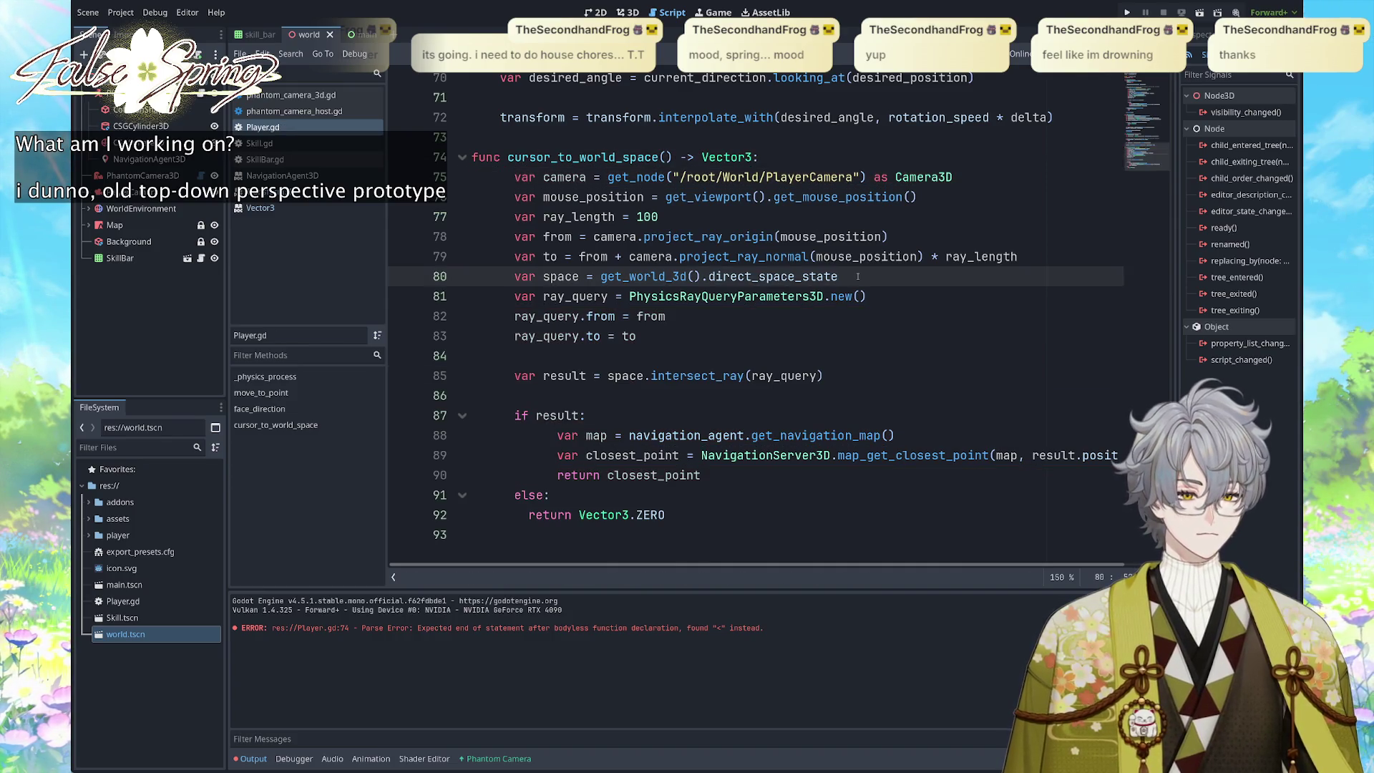
Step: Delete the old inline raycast lines from the left-click handler in _physics_process
{"action": "scroll", "coordinate": [857, 276], "scroll_direction": "up", "scroll_amount": 5}
{"action": "left_click", "coordinate": [852, 276]}
{"action": "scroll", "coordinate": [846, 276], "scroll_direction": "up", "scroll_amount": 5}
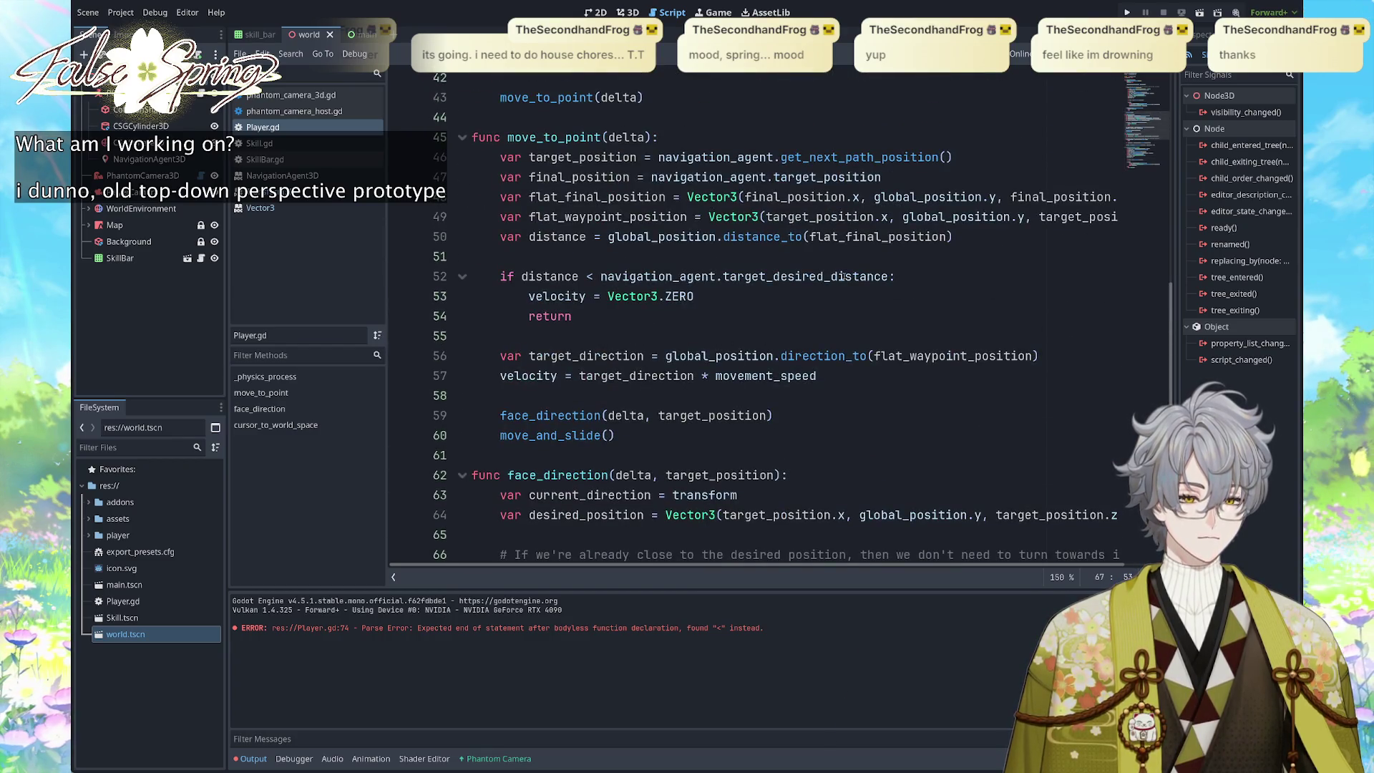
{"action": "scroll", "coordinate": [843, 276], "scroll_direction": "up", "scroll_amount": 10}
{"action": "left_click", "coordinate": [873, 458]}
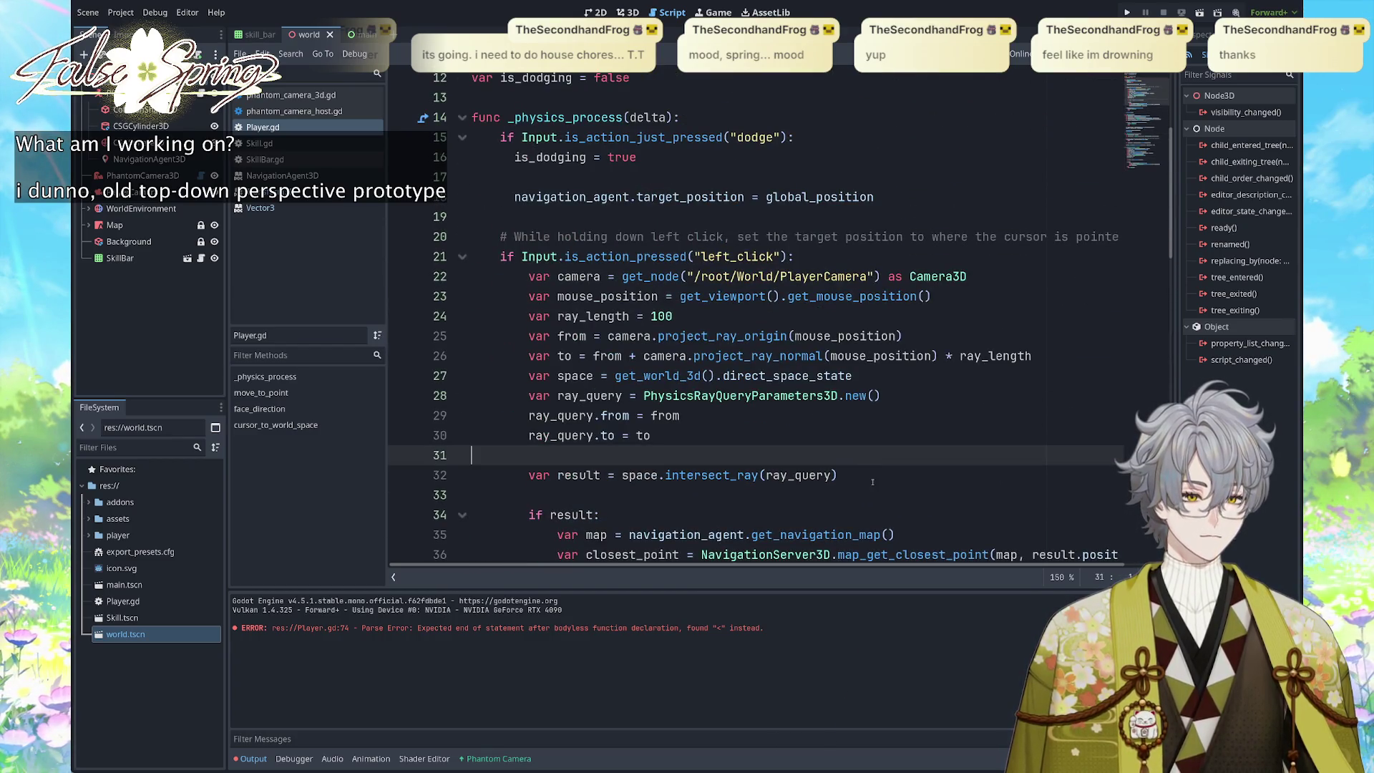
{"action": "scroll", "coordinate": [872, 481], "scroll_direction": "down", "scroll_amount": 3}
{"action": "scroll", "coordinate": [873, 482], "scroll_direction": "up", "scroll_amount": 2}
{"action": "scroll", "coordinate": [918, 438], "scroll_direction": "down", "scroll_amount": 1}
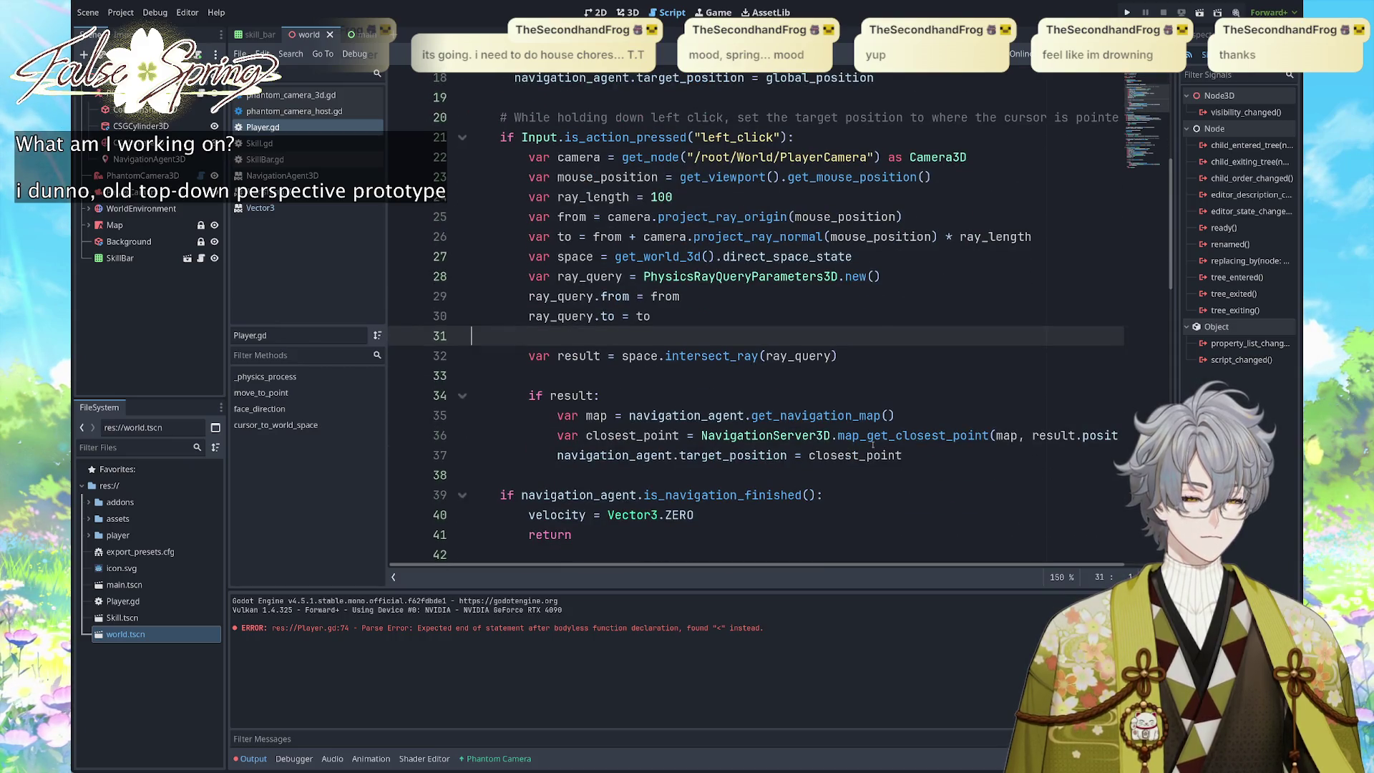
{"action": "left_click", "coordinate": [587, 453]}
{"action": "key", "text": "shift+Tab"}
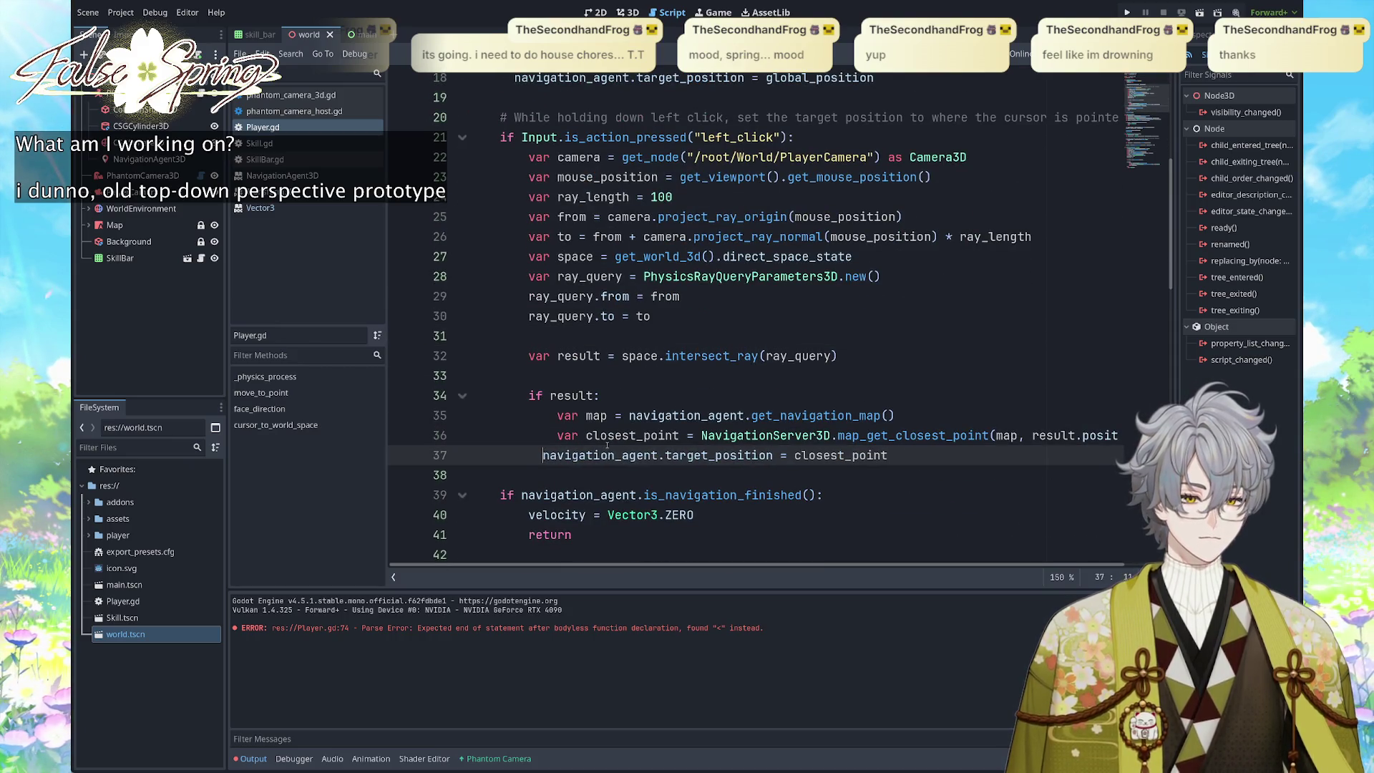
{"action": "left_click", "coordinate": [658, 435]}
{"action": "scroll", "coordinate": [658, 435], "scroll_direction": "down", "scroll_amount": 1}
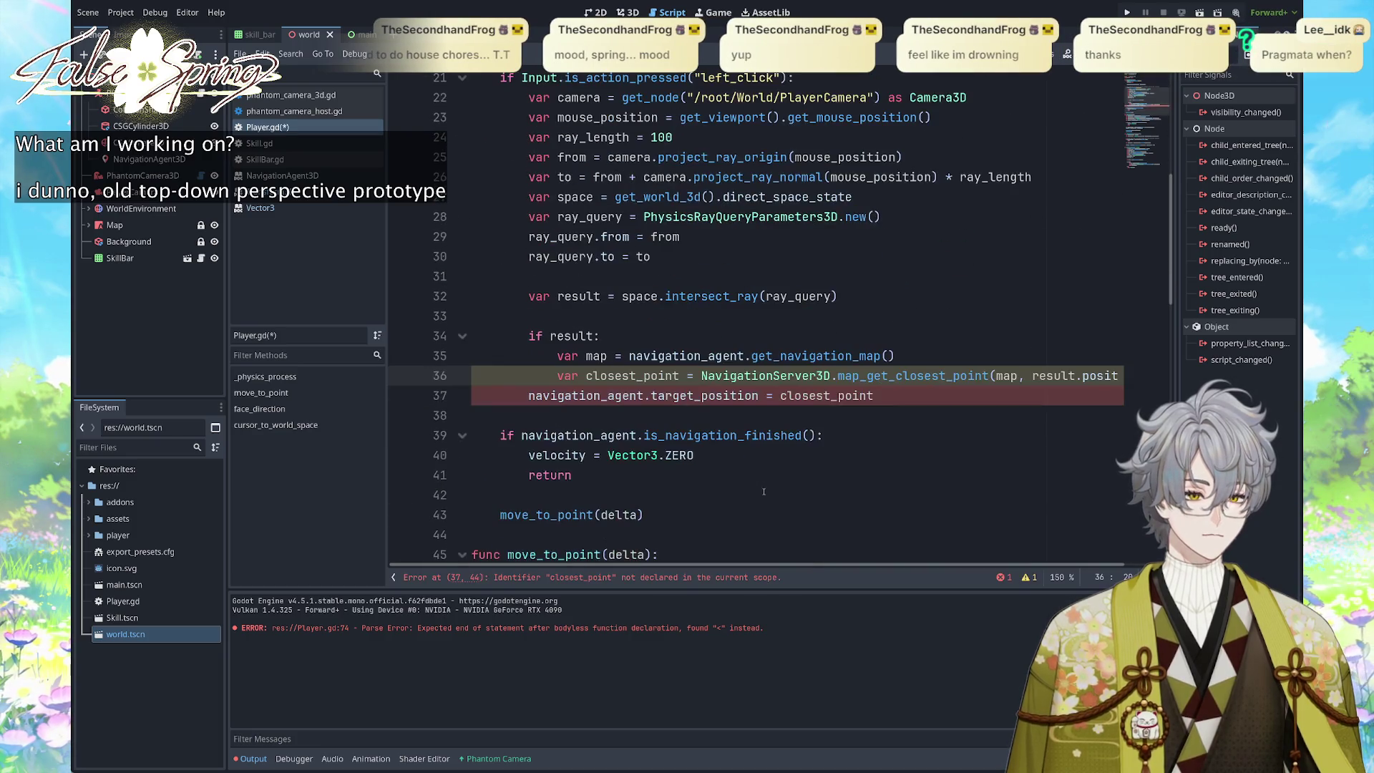
{"action": "left_click", "coordinate": [687, 395]}
{"action": "left_click_drag", "start_coordinate": [528, 395], "coordinate": [528, 276]}
{"action": "key", "text": "BackSpace"}
Step: Add 'closest_point = cursor_to_world_space()' under the left_click check
{"action": "left_click", "coordinate": [883, 252]}
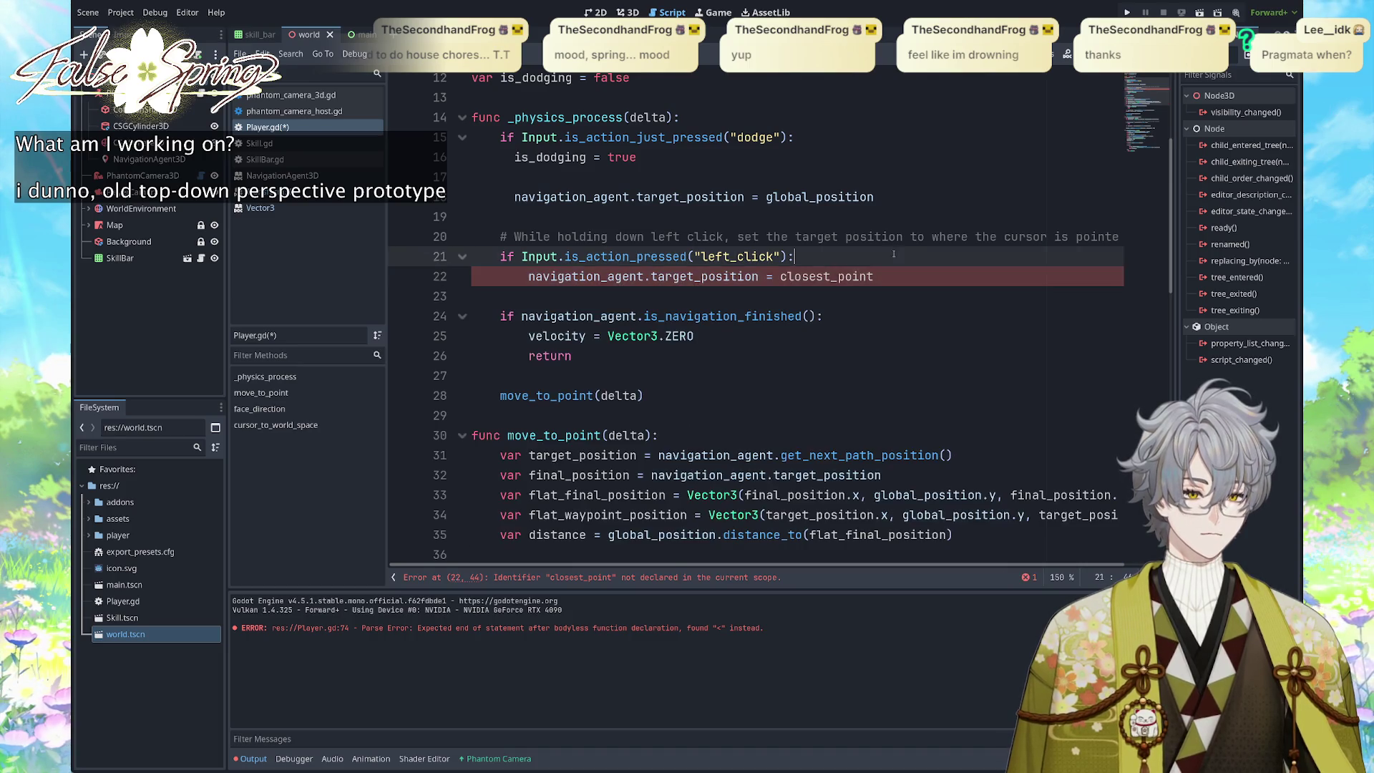
{"action": "key", "text": "Return"}
{"action": "type", "text": "get_"}
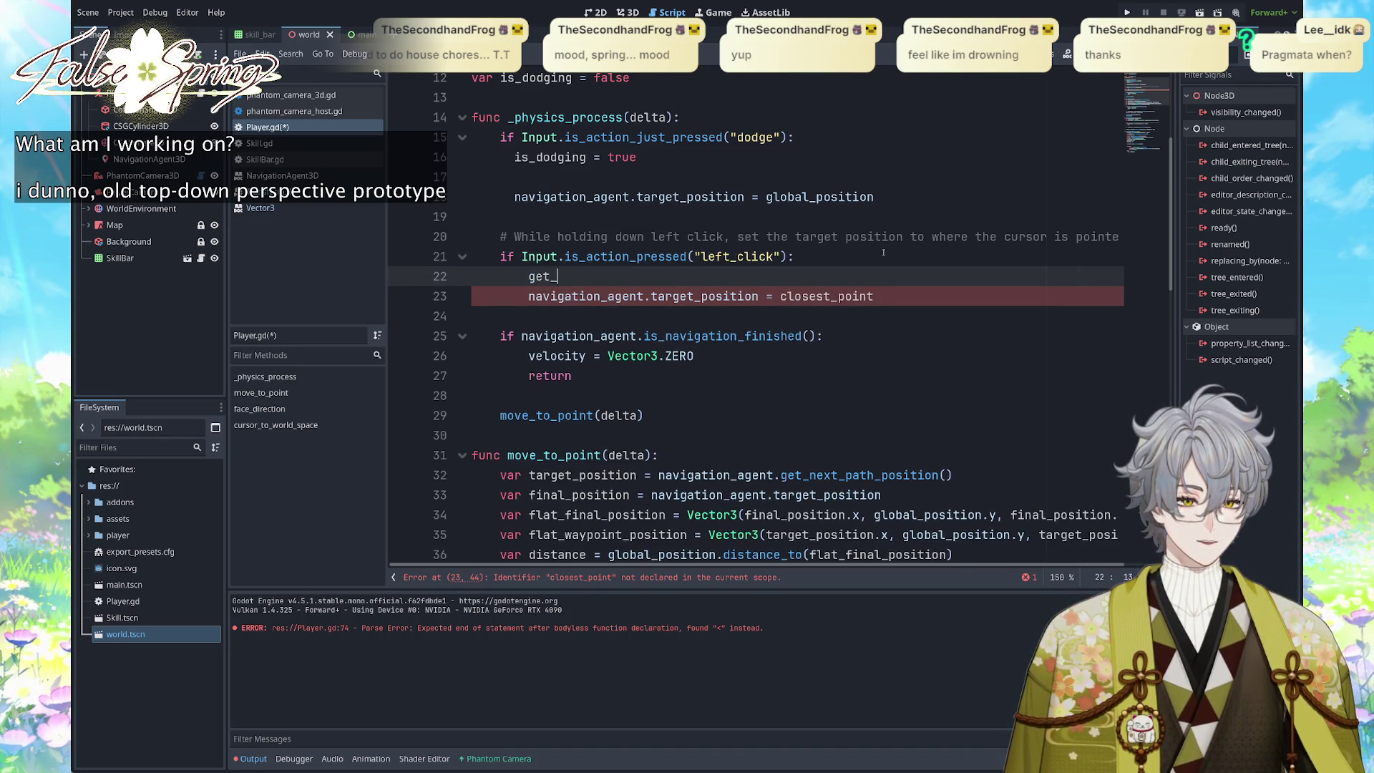
{"action": "type", "text": "cam"}
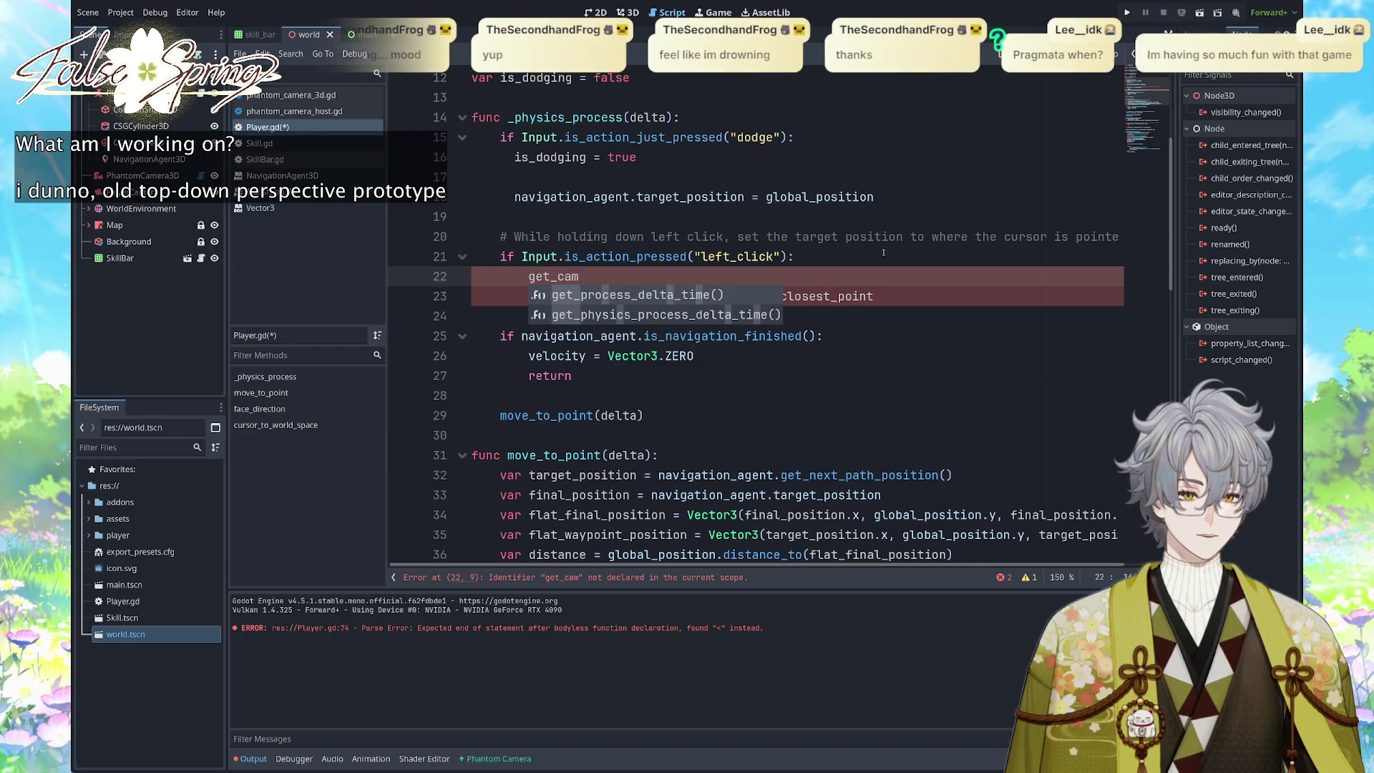
{"action": "key", "text": "BackSpace"}
{"action": "key", "text": "BackSpace"}
{"action": "key", "text": "BackSpace"}
{"action": "key", "text": "BackSpace"}
{"action": "key", "text": "BackSpace"}
{"action": "scroll", "coordinate": [883, 252], "scroll_direction": "down", "scroll_amount": 15}
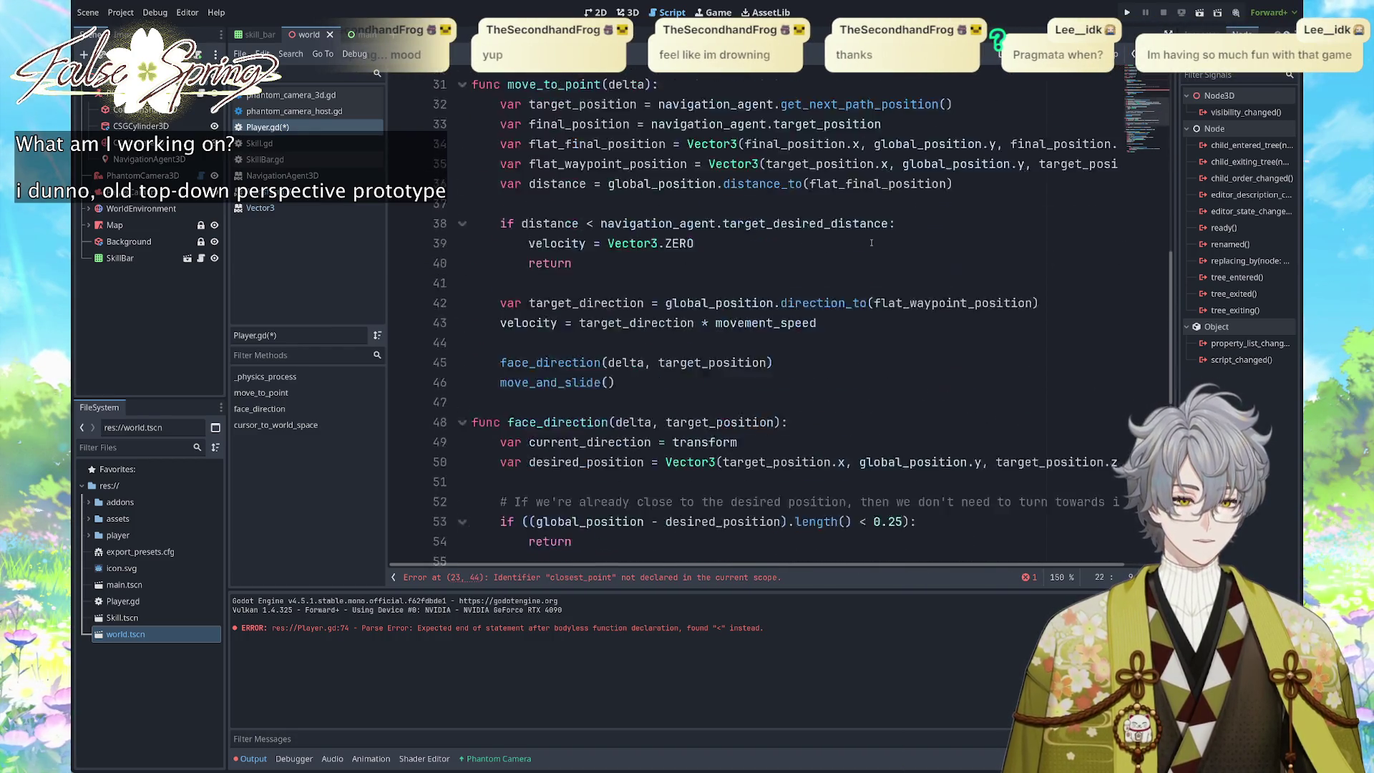
{"action": "scroll", "coordinate": [863, 256], "scroll_direction": "up", "scroll_amount": 17}
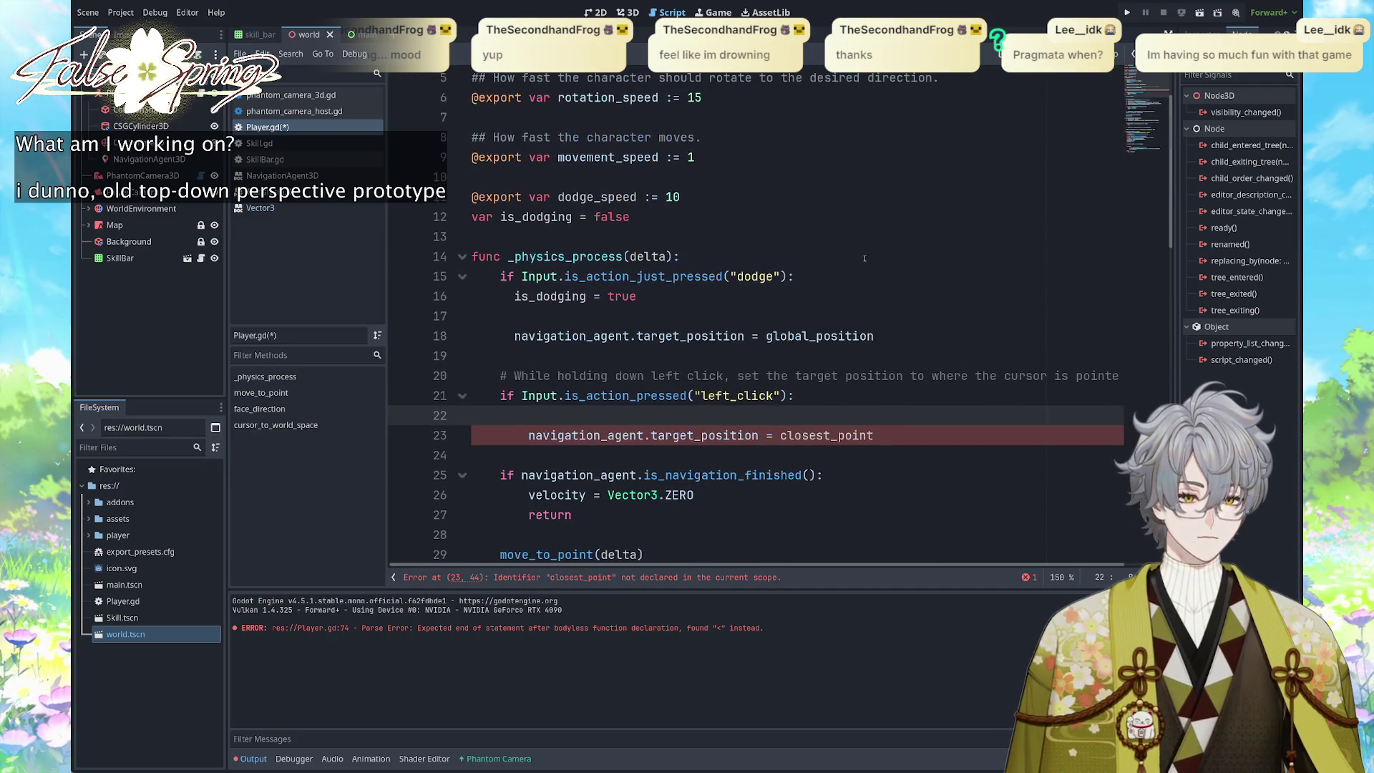
{"action": "type", "text": "closeest_"}
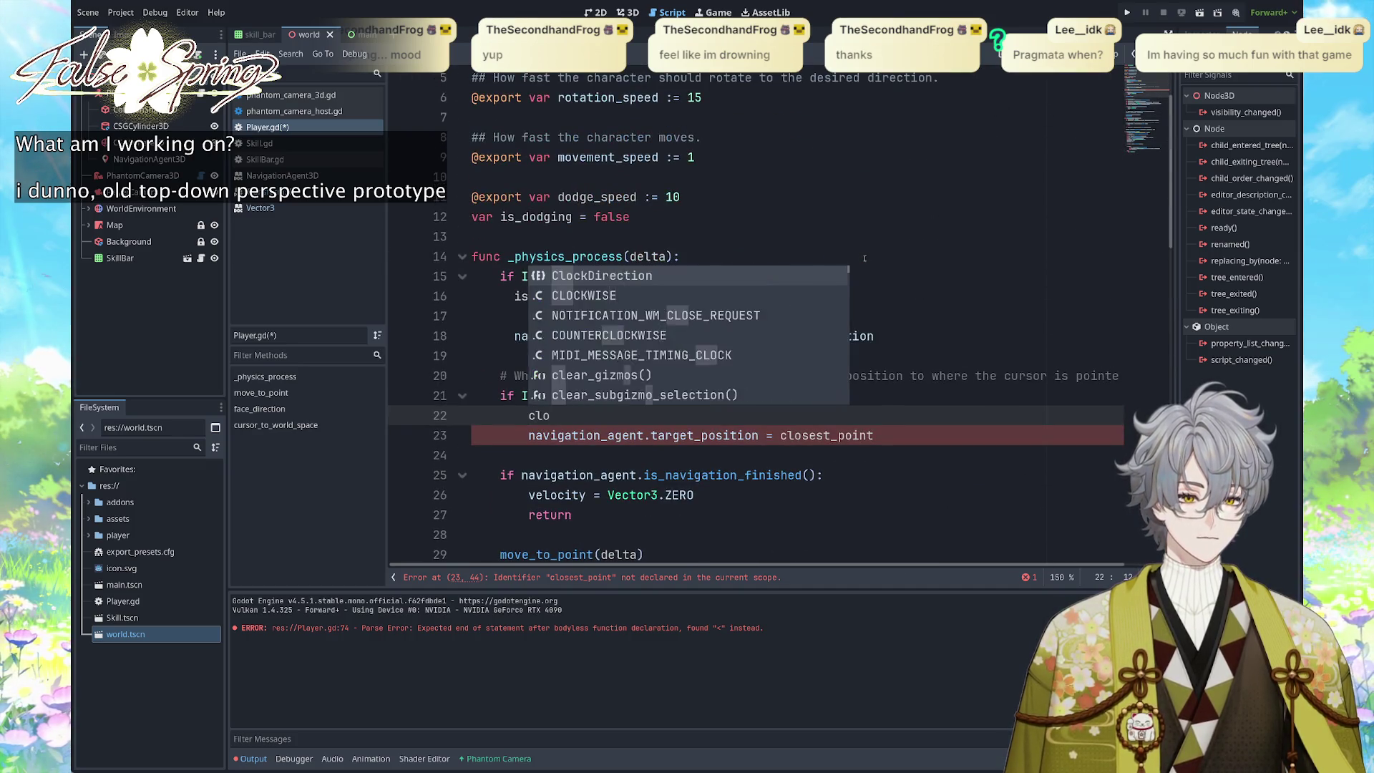
{"action": "key", "text": "BackSpace"}
{"action": "key", "text": "BackSpace"}
{"action": "key", "text": "BackSpace"}
{"action": "type", "text": "st_point = cur"}
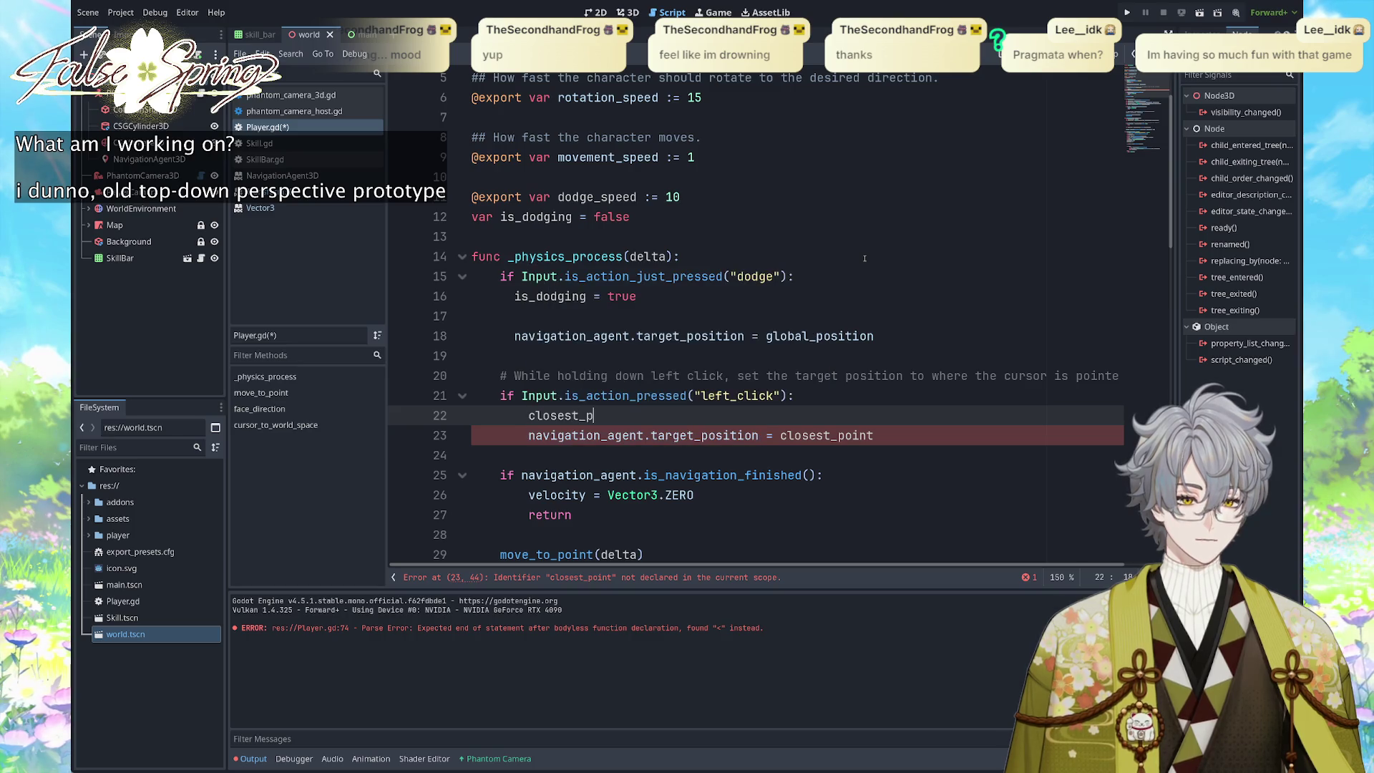
{"action": "type", "text": "sor_to"}
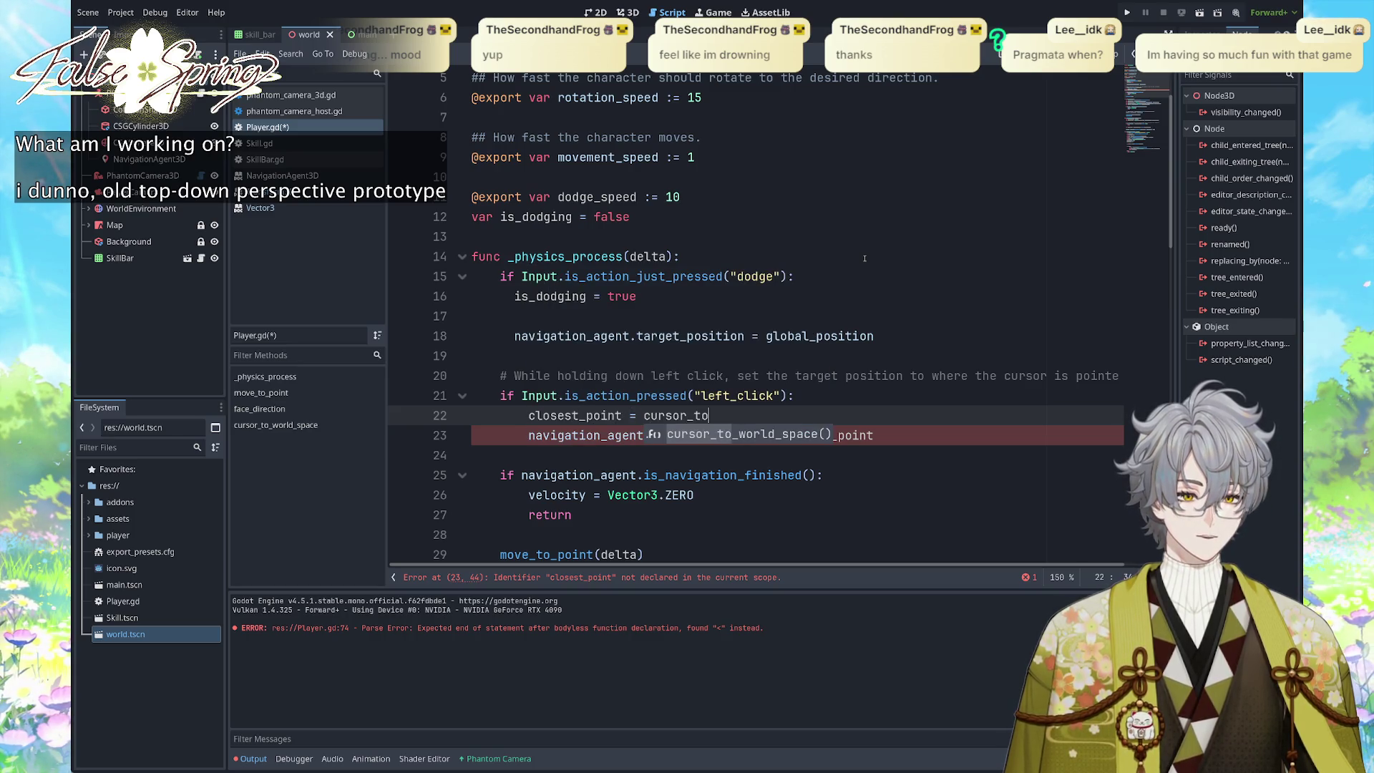
{"action": "key", "text": "Return"}
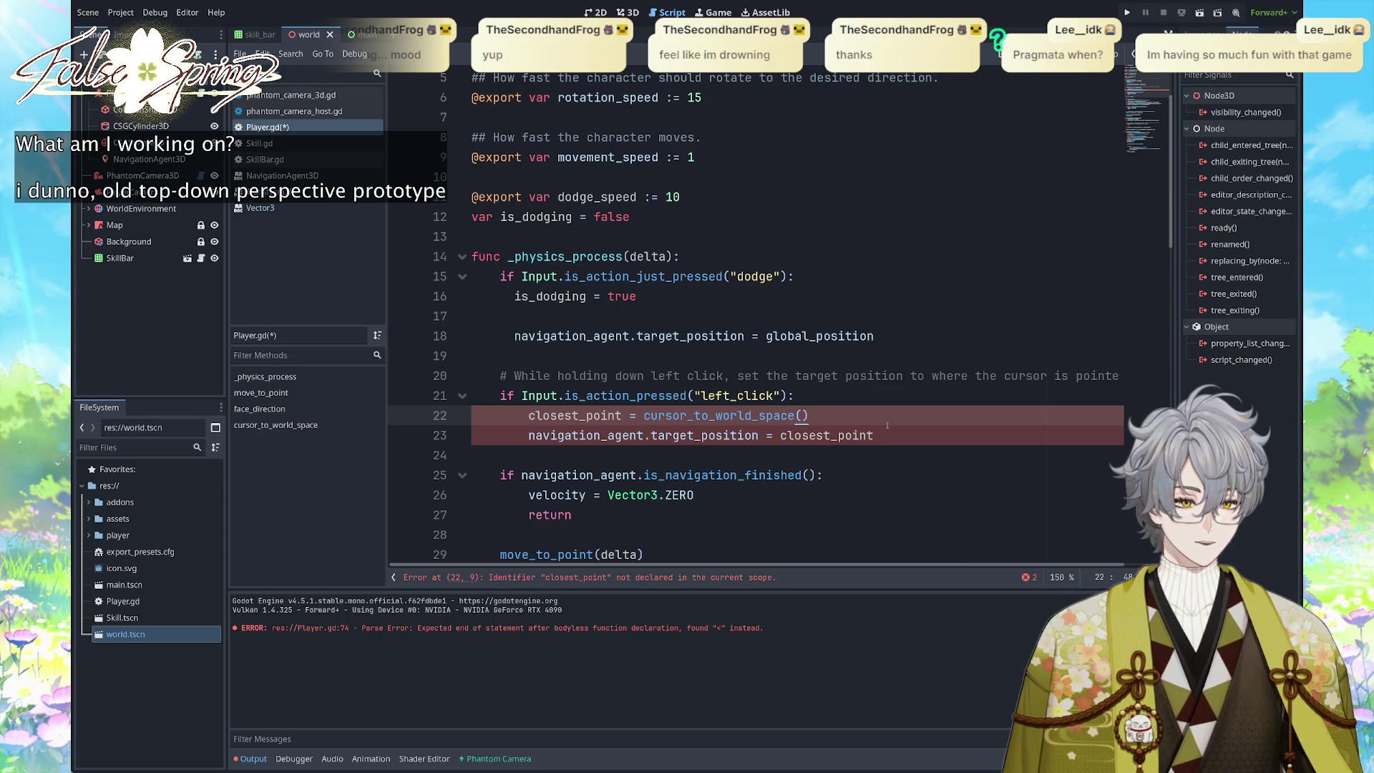
{"action": "key", "text": "Return"}
Step: Add an 'if closest_point != Vector3.ZERO:' guard and indent the target assignment under it
{"action": "type", "text": "if closest_po"}
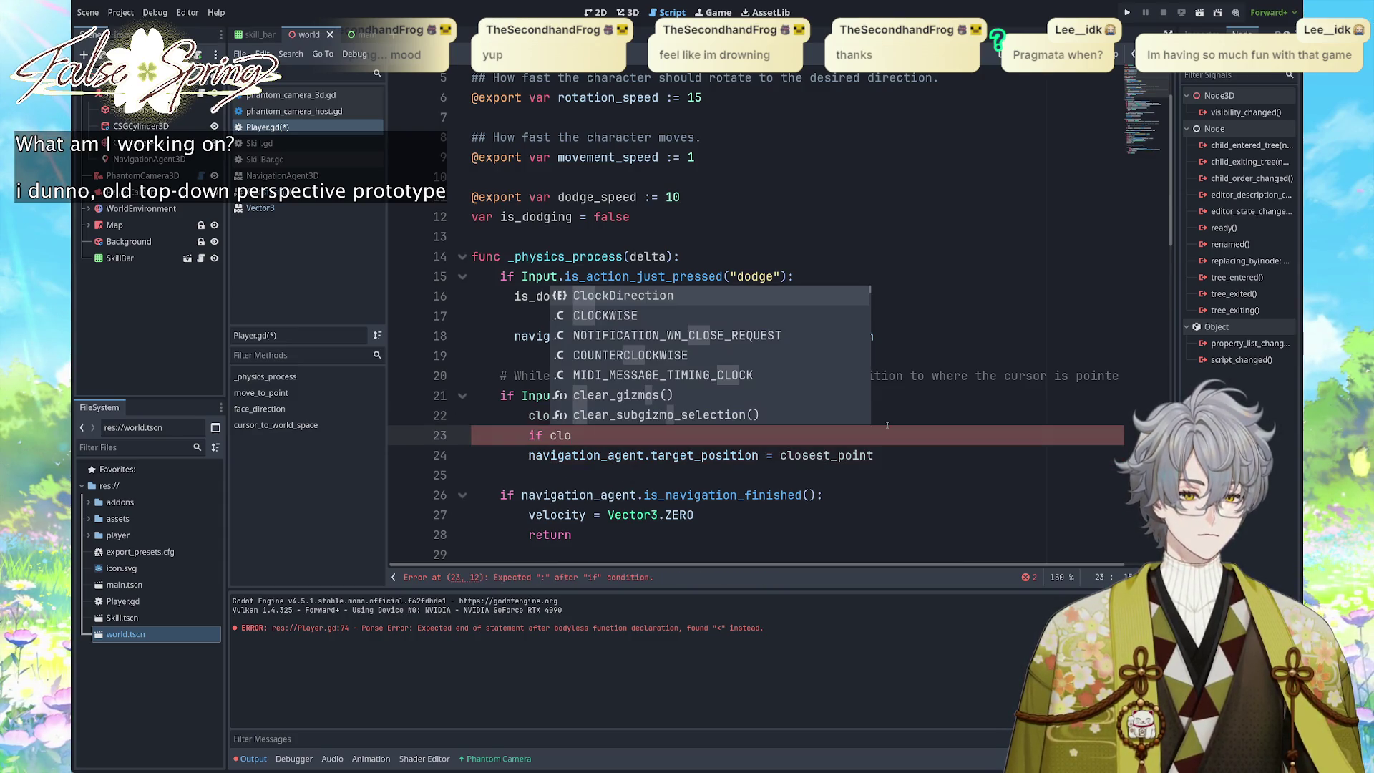
{"action": "type", "text": "int != "}
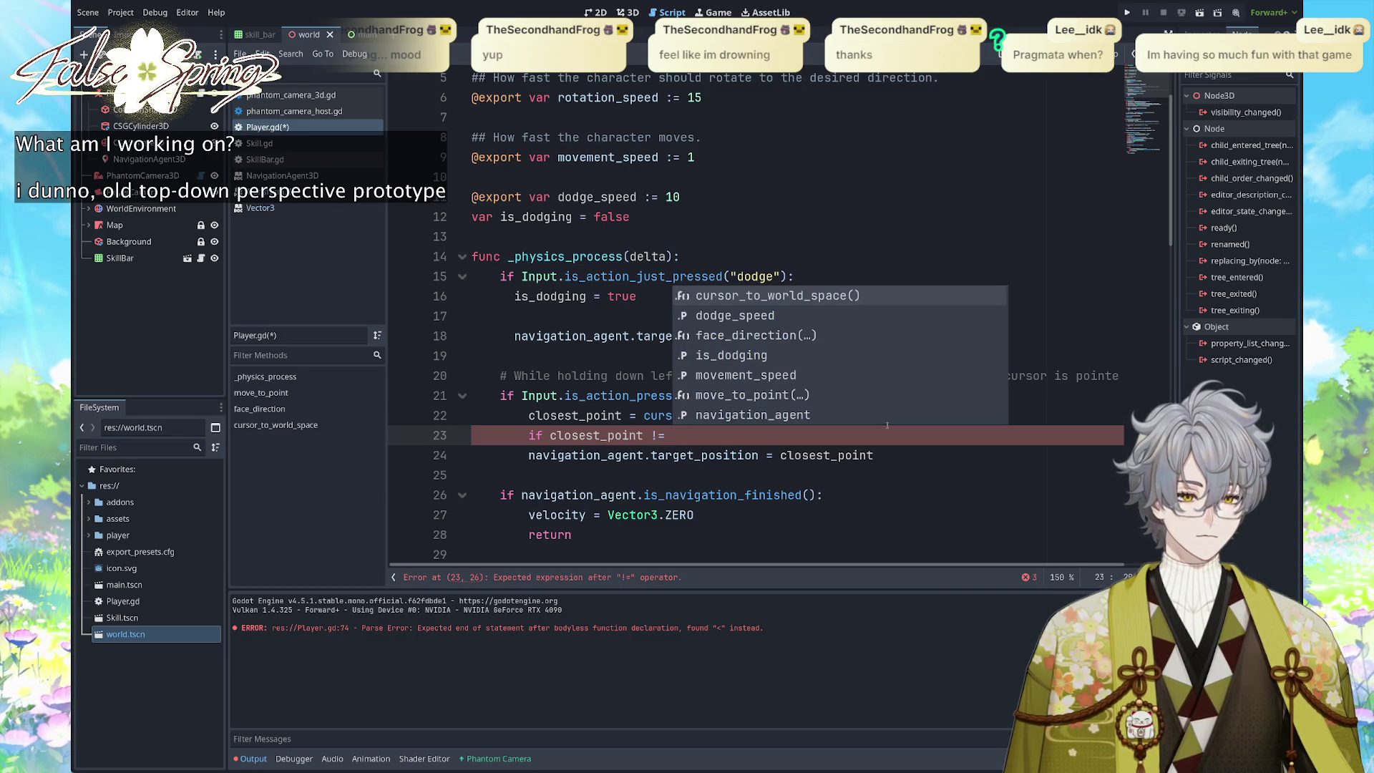
{"action": "type", "text": "vecto"}
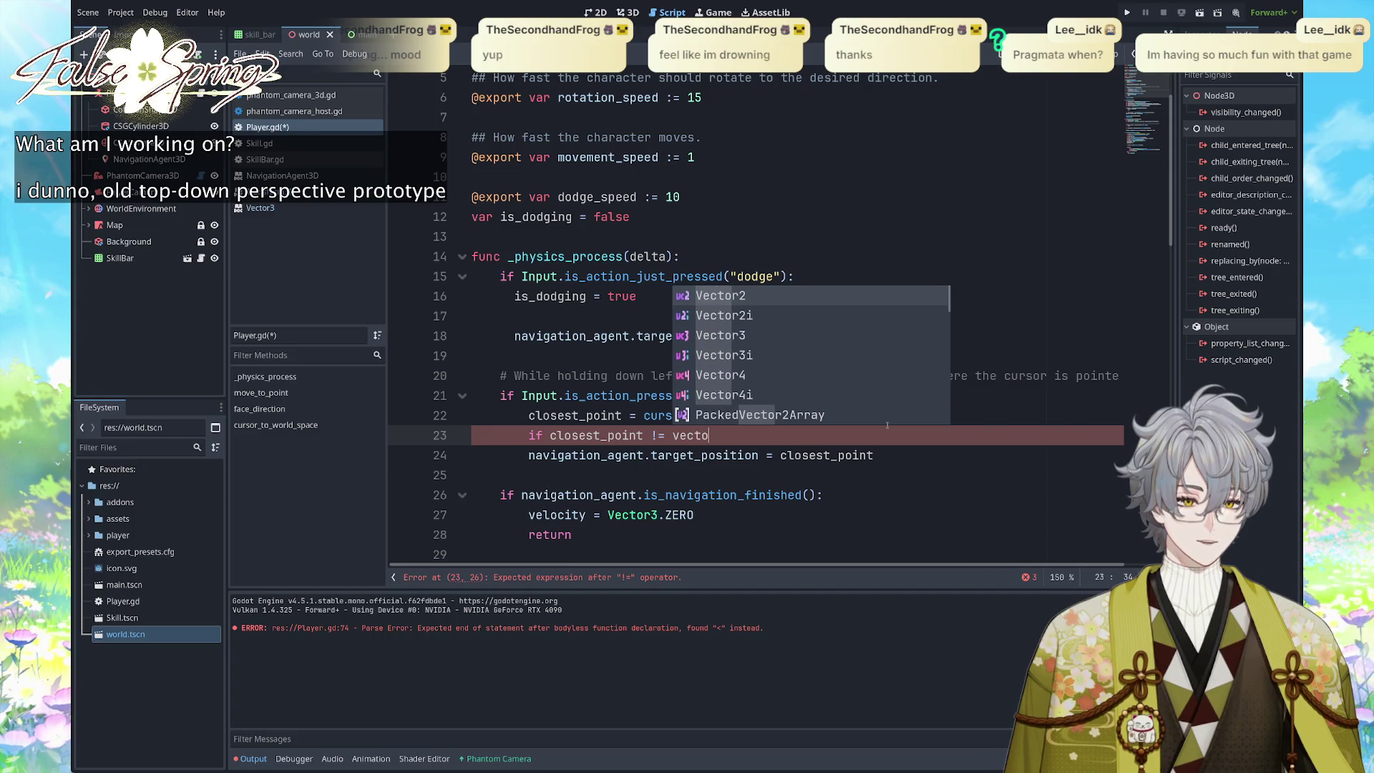
{"action": "key", "text": "Down"}
{"action": "key", "text": "Down"}
{"action": "key", "text": "Return"}
{"action": "type", "text": ".ZERO"}
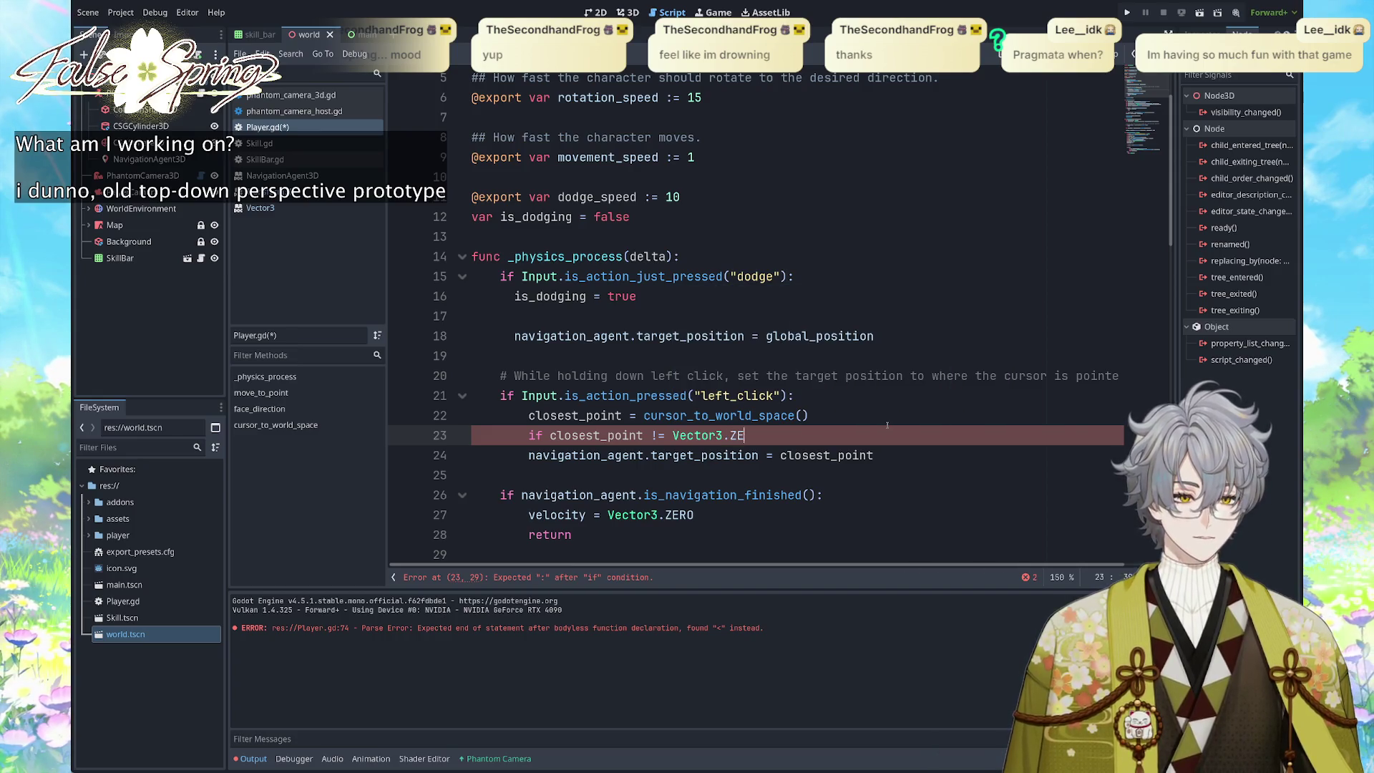
{"action": "type", "text": ":L"}
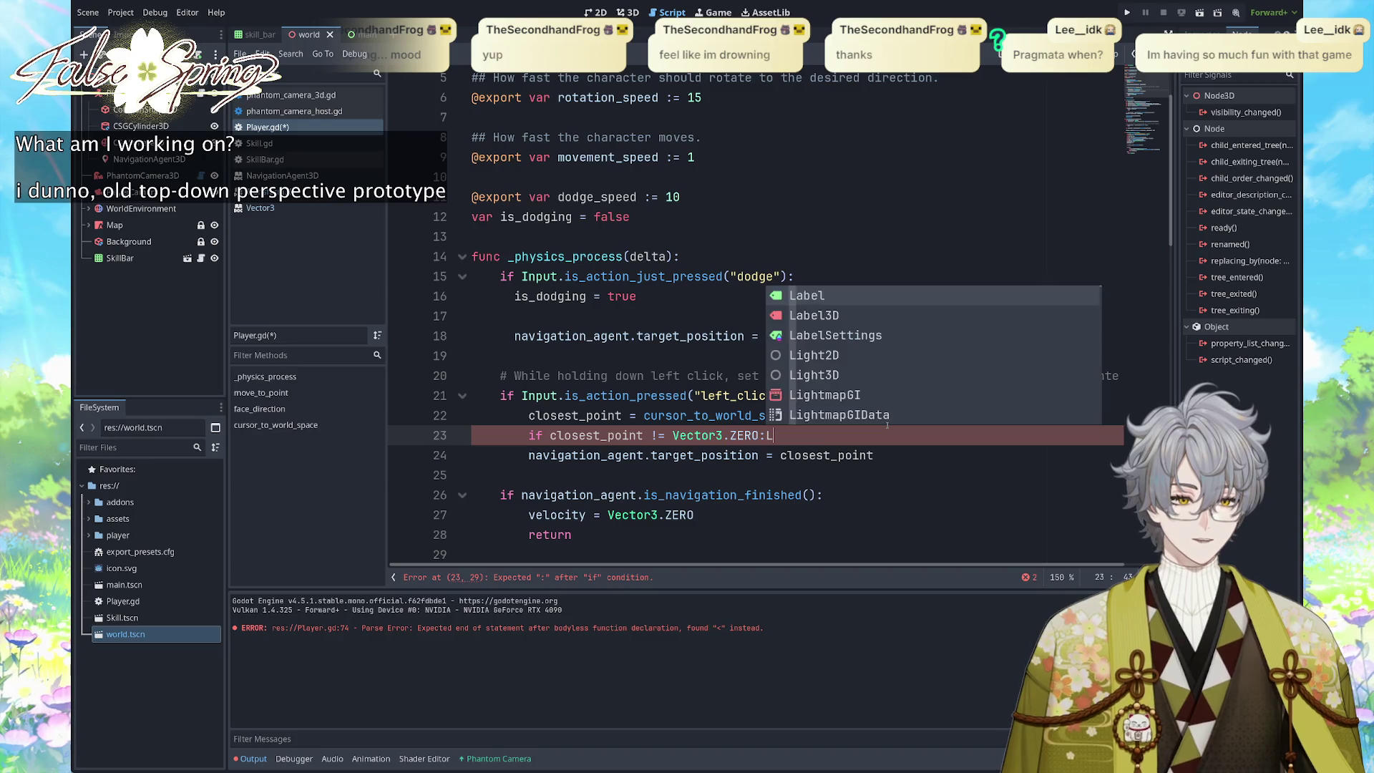
{"action": "left_click", "coordinate": [550, 435]}
{"action": "left_click", "coordinate": [528, 455]}
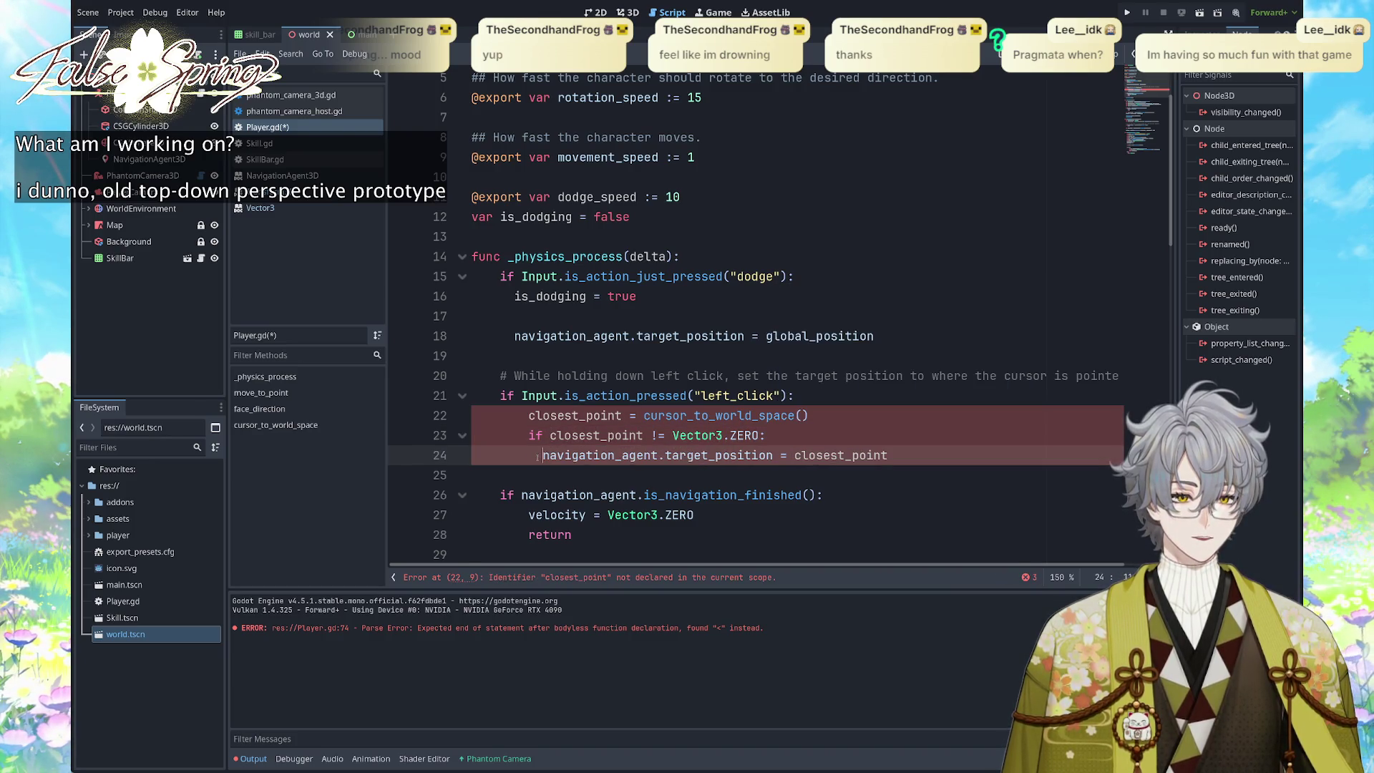
{"action": "left_click", "coordinate": [762, 415]}
Step: Prefix the closest_point assignment with var and save Player.gd
{"action": "left_click", "coordinate": [814, 441]}
{"action": "left_click", "coordinate": [528, 415]}
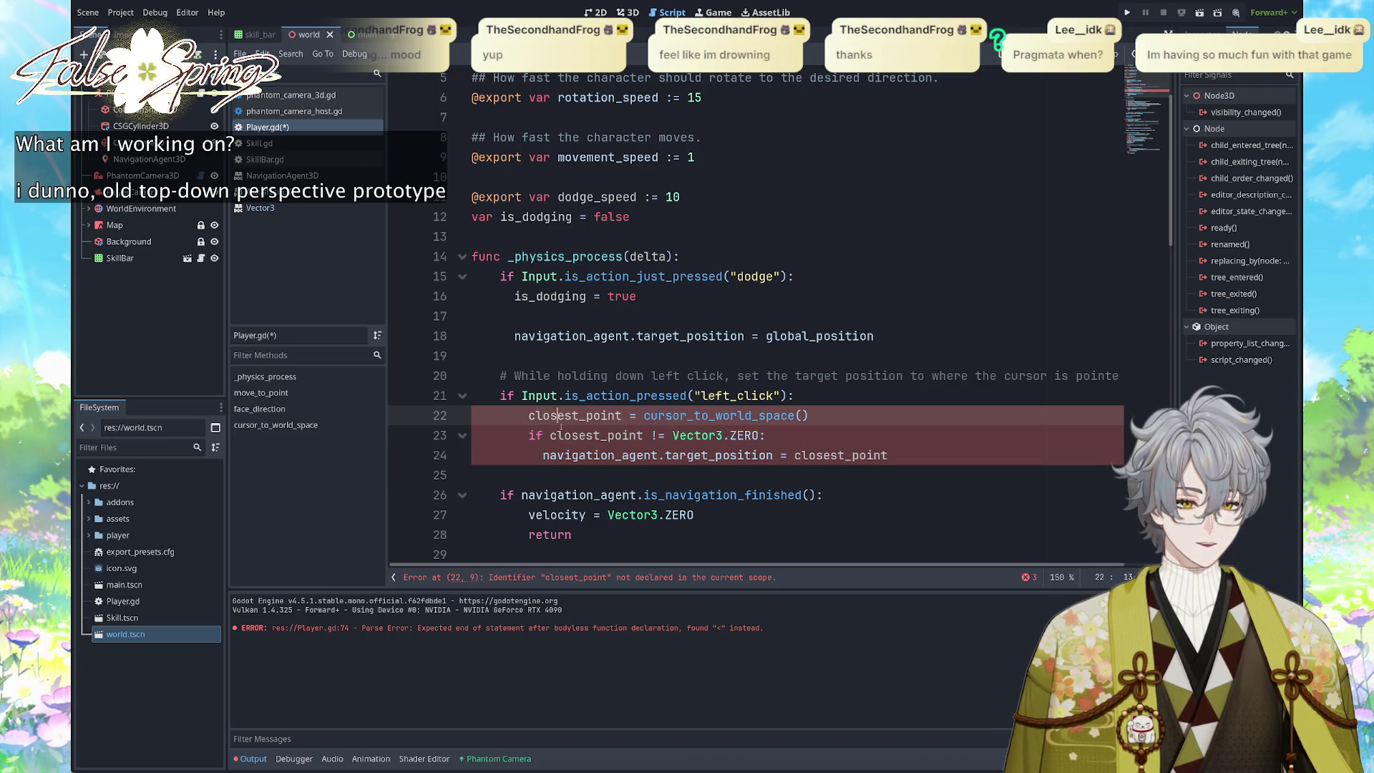
{"action": "type", "text": "var"}
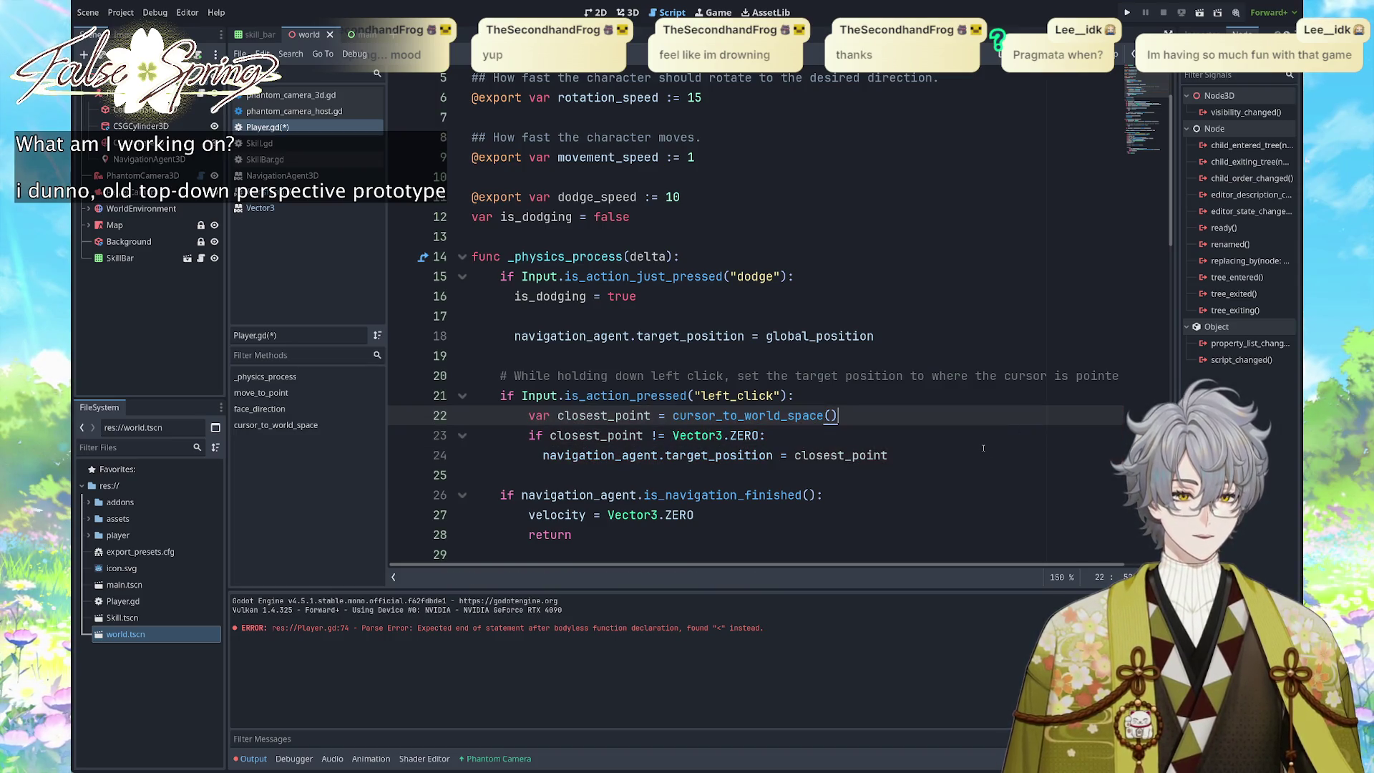
{"action": "key", "text": "ctrl+s"}
{"action": "left_click", "coordinate": [529, 356]}
{"action": "left_click", "coordinate": [529, 315]}
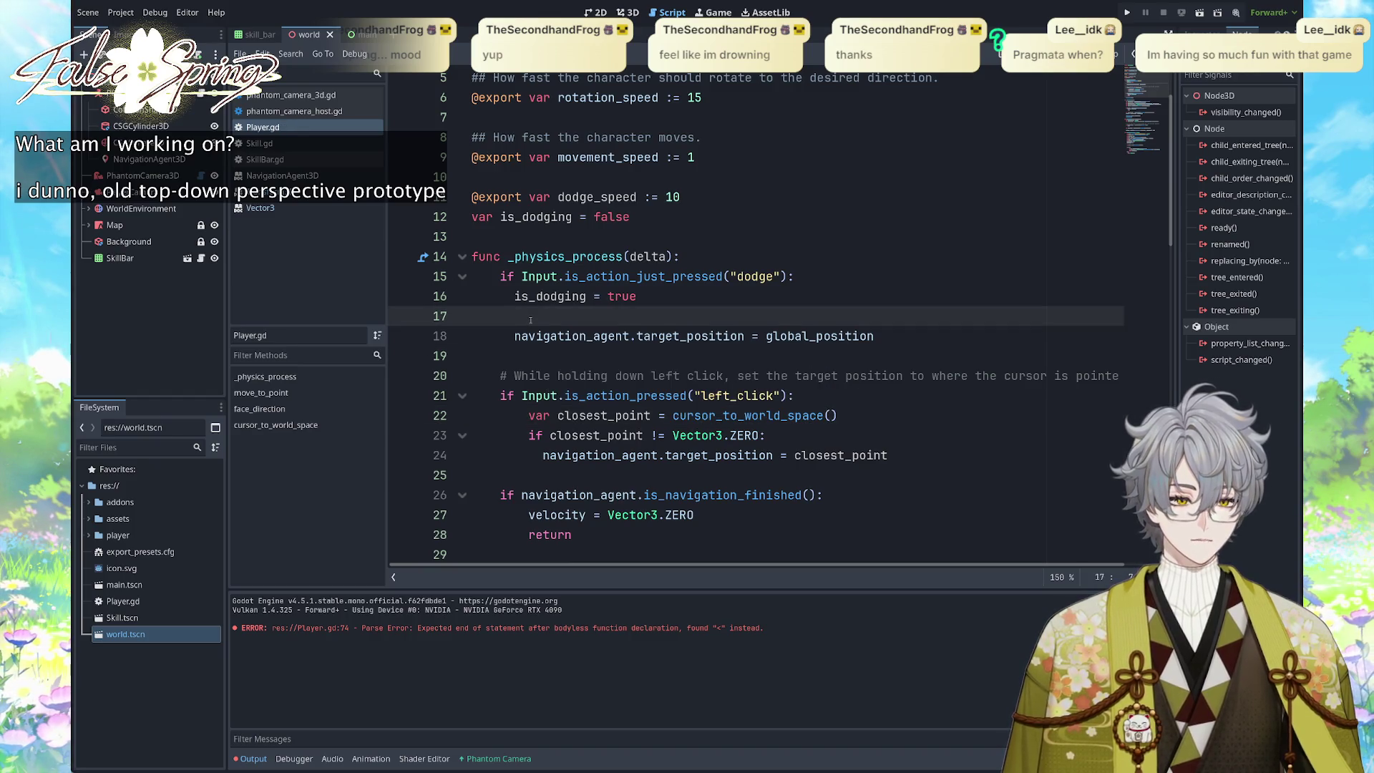
{"action": "key", "text": "Up"}
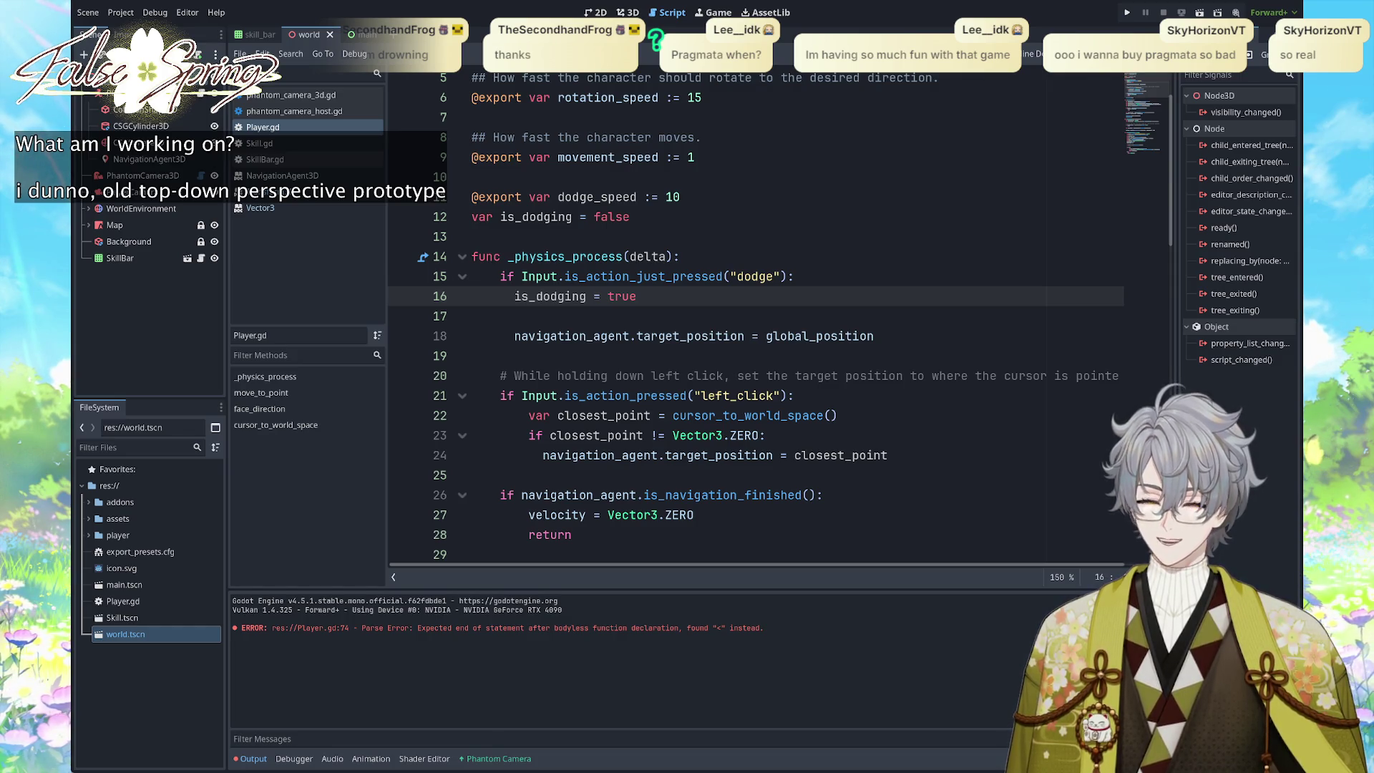
Step: On the blank line after is_dodging = true, match line 16's indentation and type var
{"action": "left_click", "coordinate": [565, 415]}
{"action": "left_click", "coordinate": [540, 355]}
{"action": "left_click", "coordinate": [573, 308]}
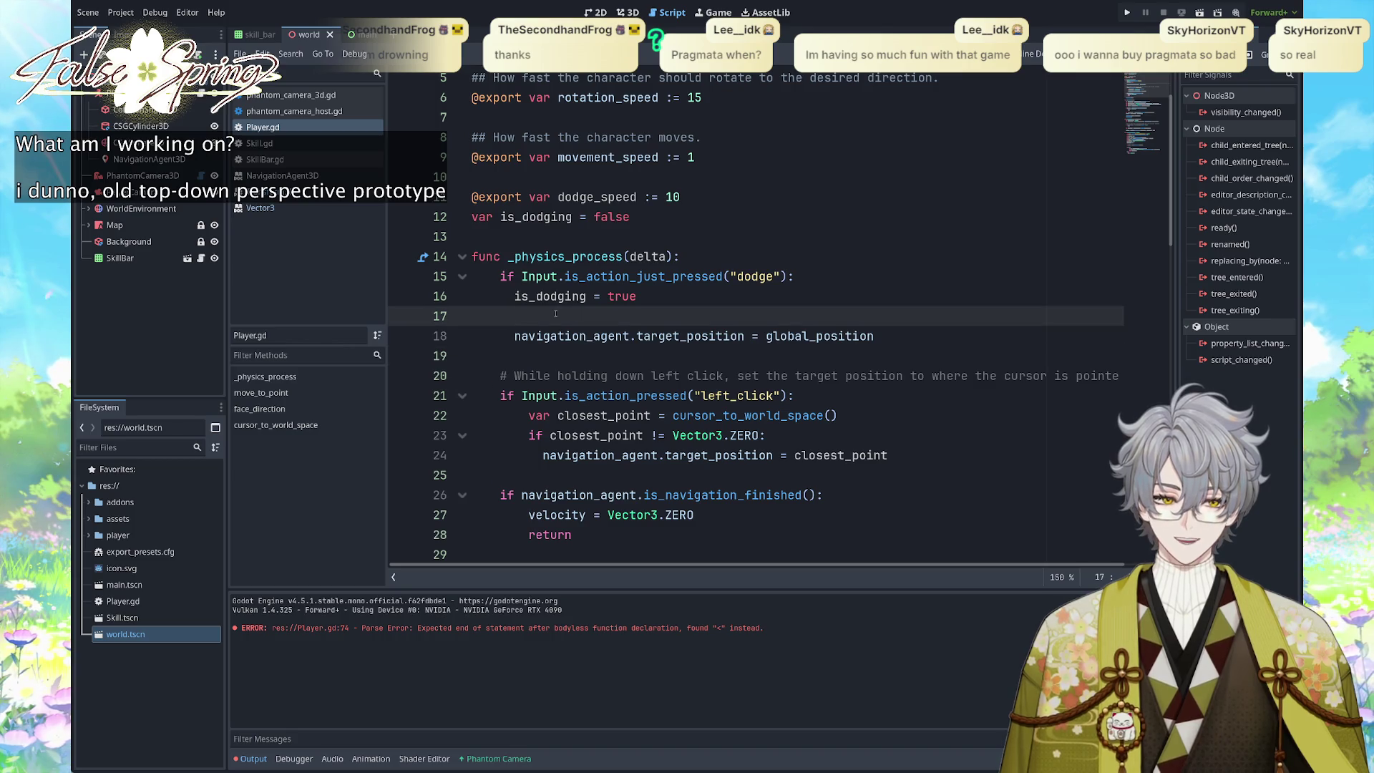
{"action": "key", "text": "Up"}
{"action": "key", "text": "Down"}
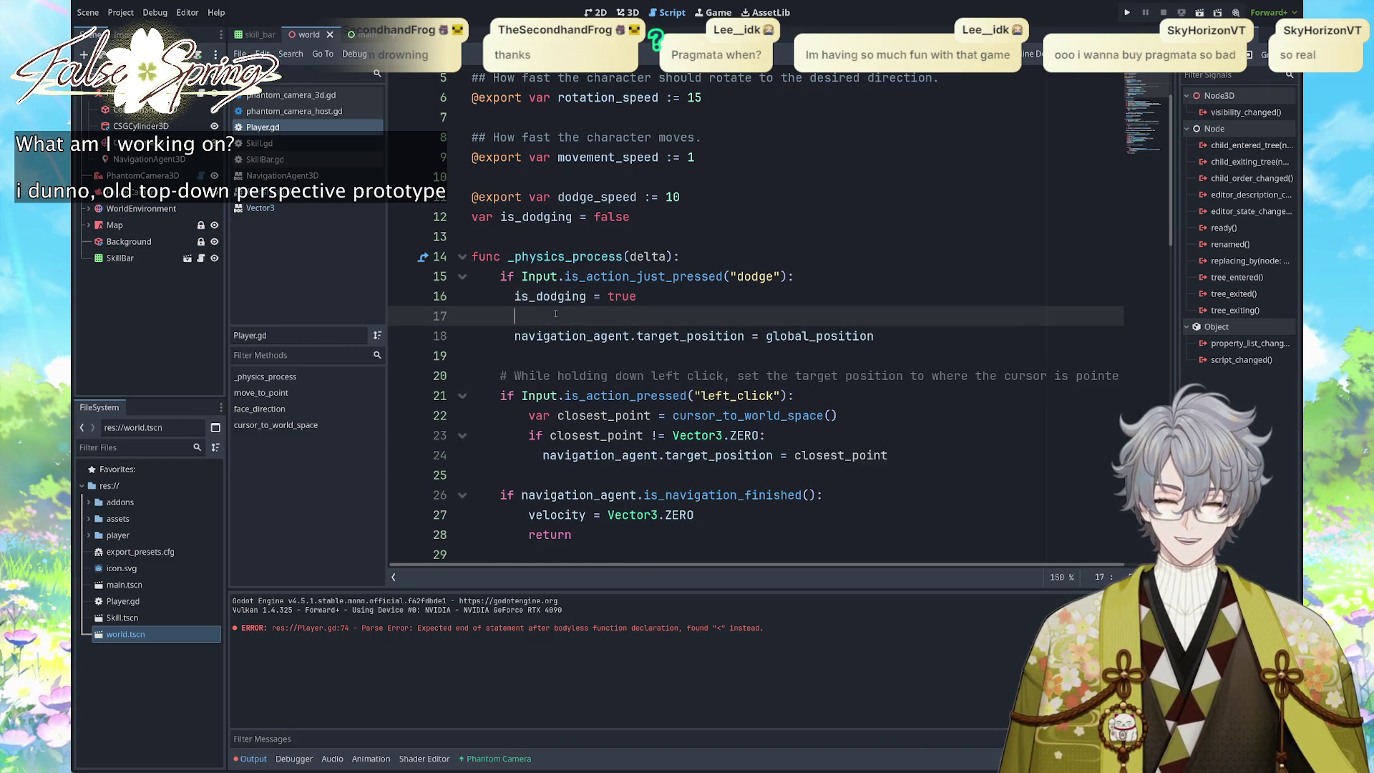
{"action": "key", "text": "Delete"}
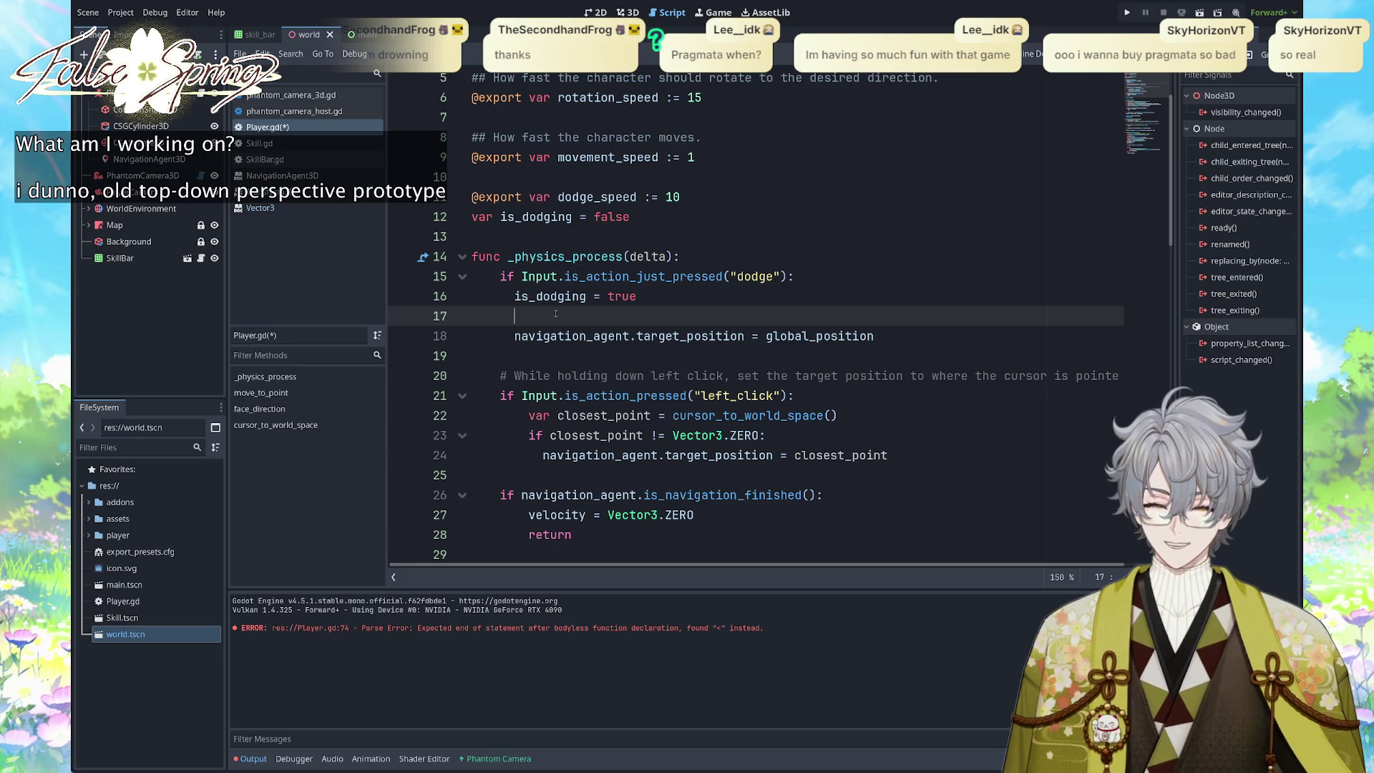
{"action": "key", "text": "BackSpace"}
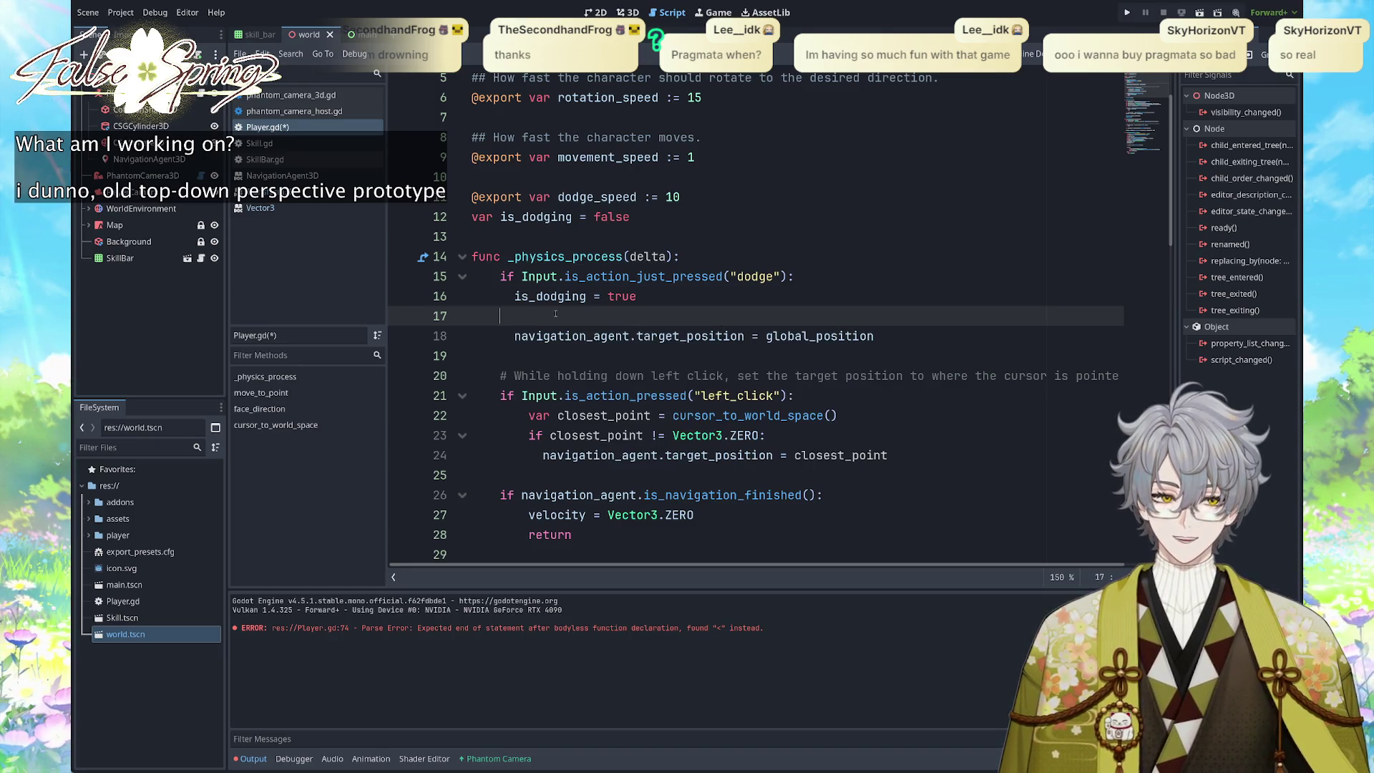
{"action": "key", "text": "Tab"}
{"action": "key", "text": "Tab"}
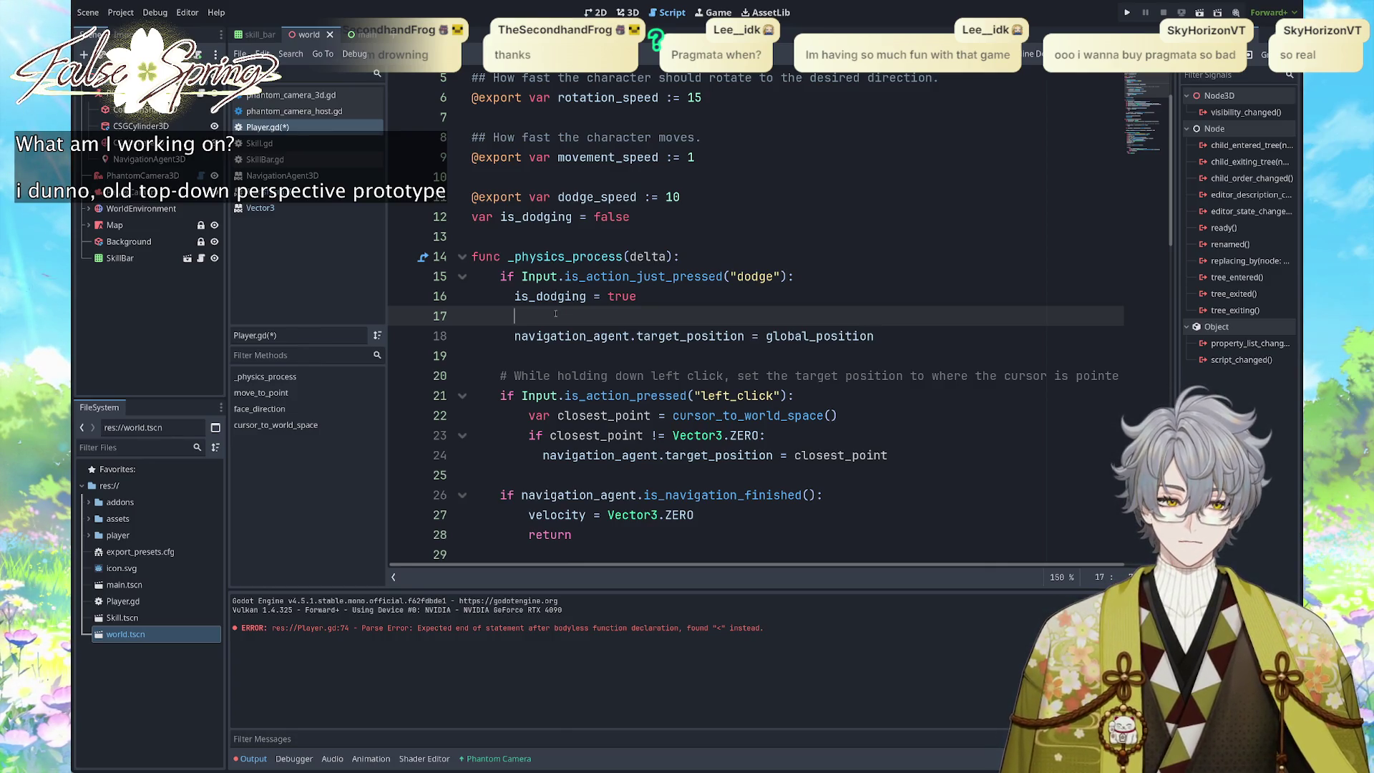
{"action": "type", "text": "var"}
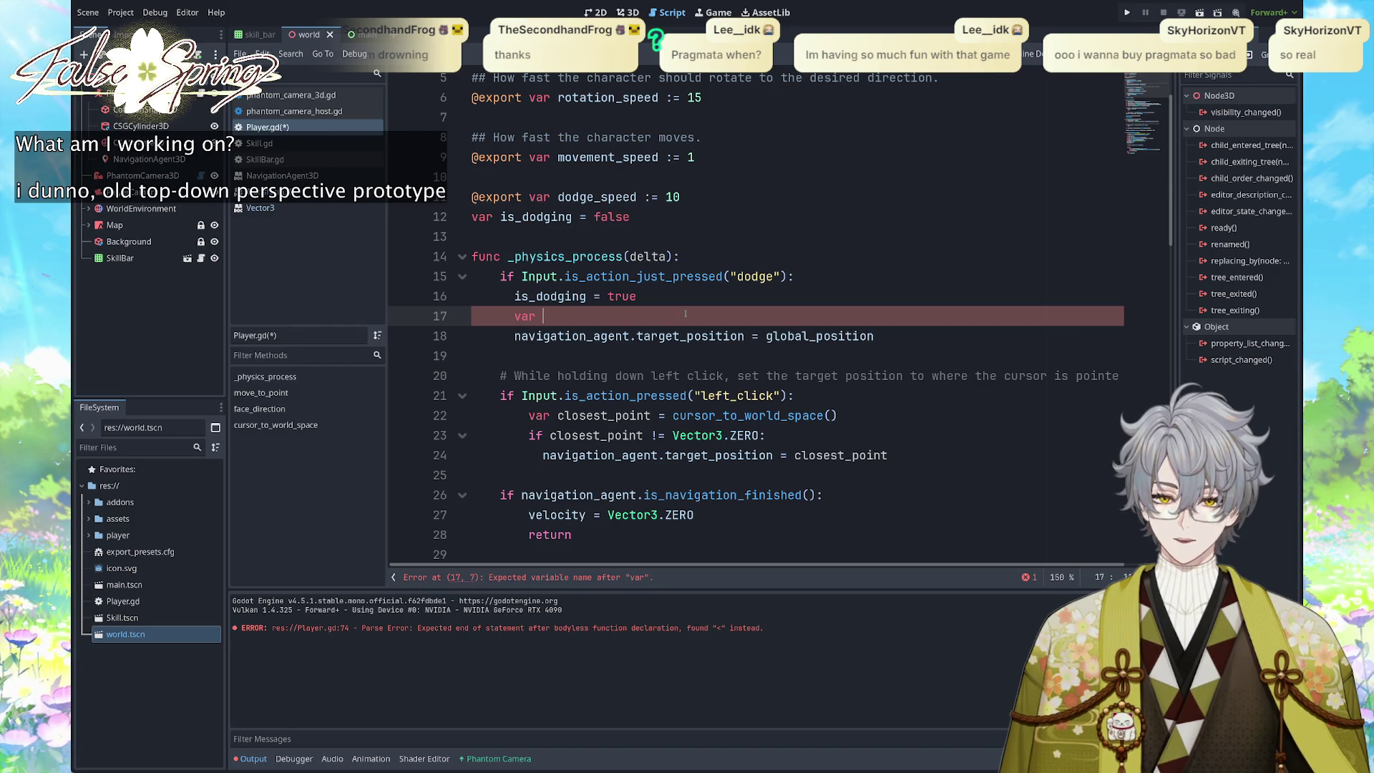
Step: Scroll down Player.gd to the navigation target line
{"action": "scroll", "coordinate": [676, 315], "scroll_direction": "down", "scroll_amount": 1}
{"action": "scroll", "coordinate": [676, 314], "scroll_direction": "down", "scroll_amount": 2}
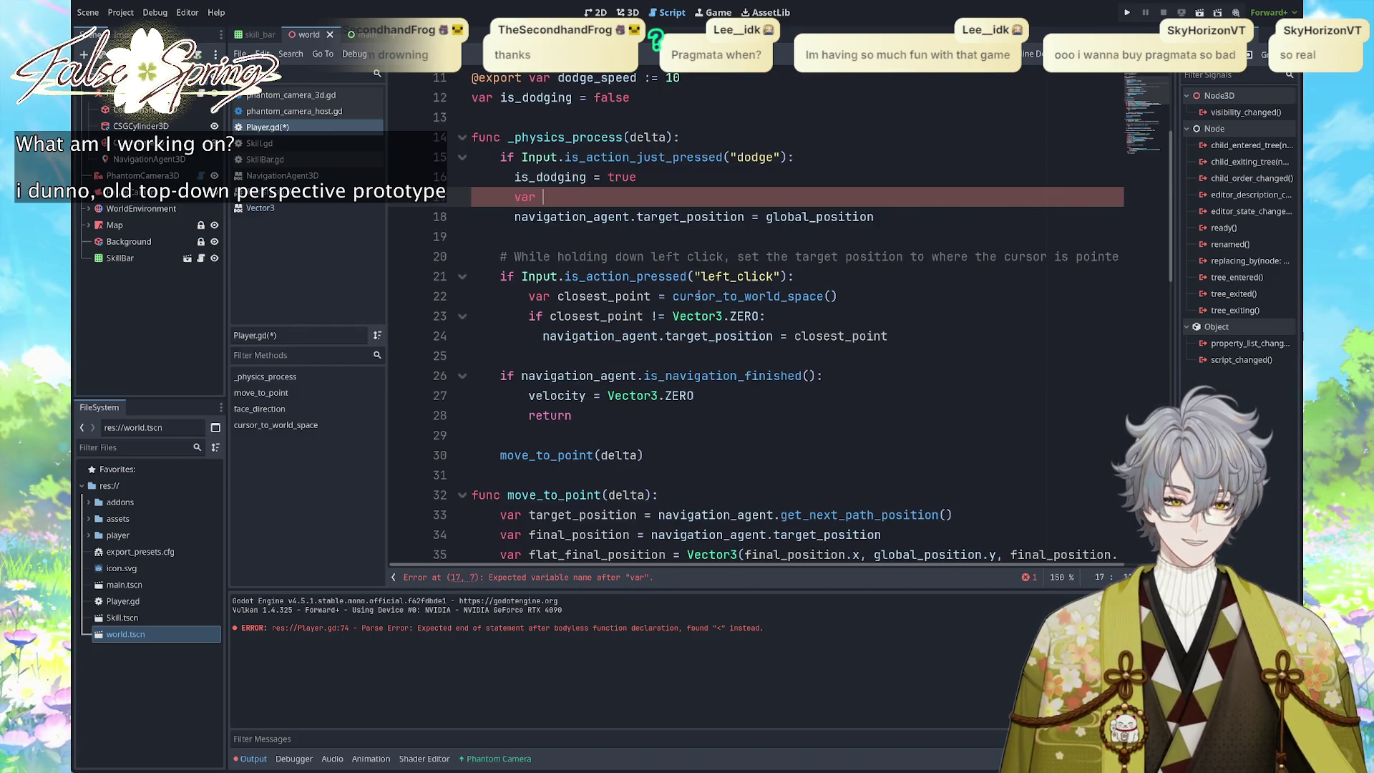
{"action": "scroll", "coordinate": [615, 313], "scroll_direction": "down", "scroll_amount": 2}
{"action": "scroll", "coordinate": [615, 312], "scroll_direction": "down", "scroll_amount": 4}
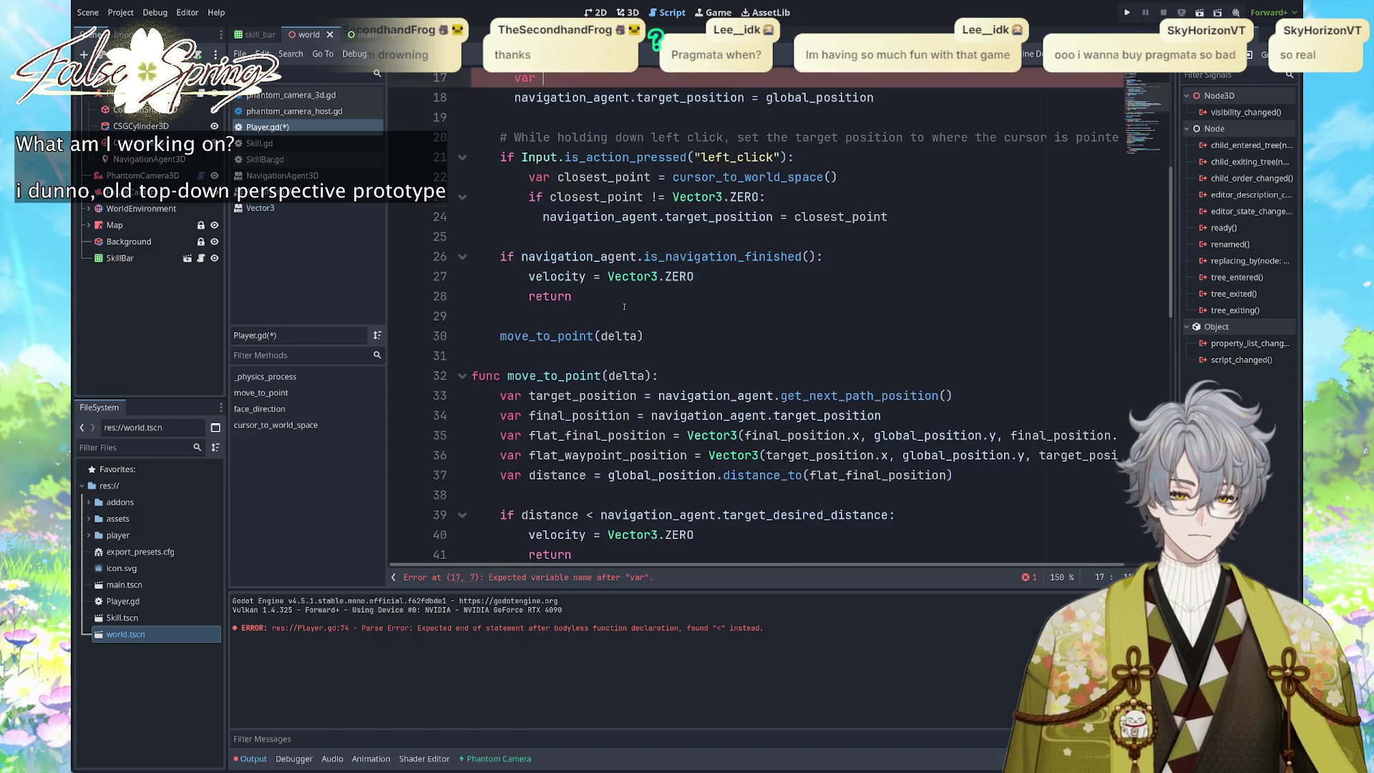
{"action": "scroll", "coordinate": [625, 308], "scroll_direction": "up", "scroll_amount": 7}
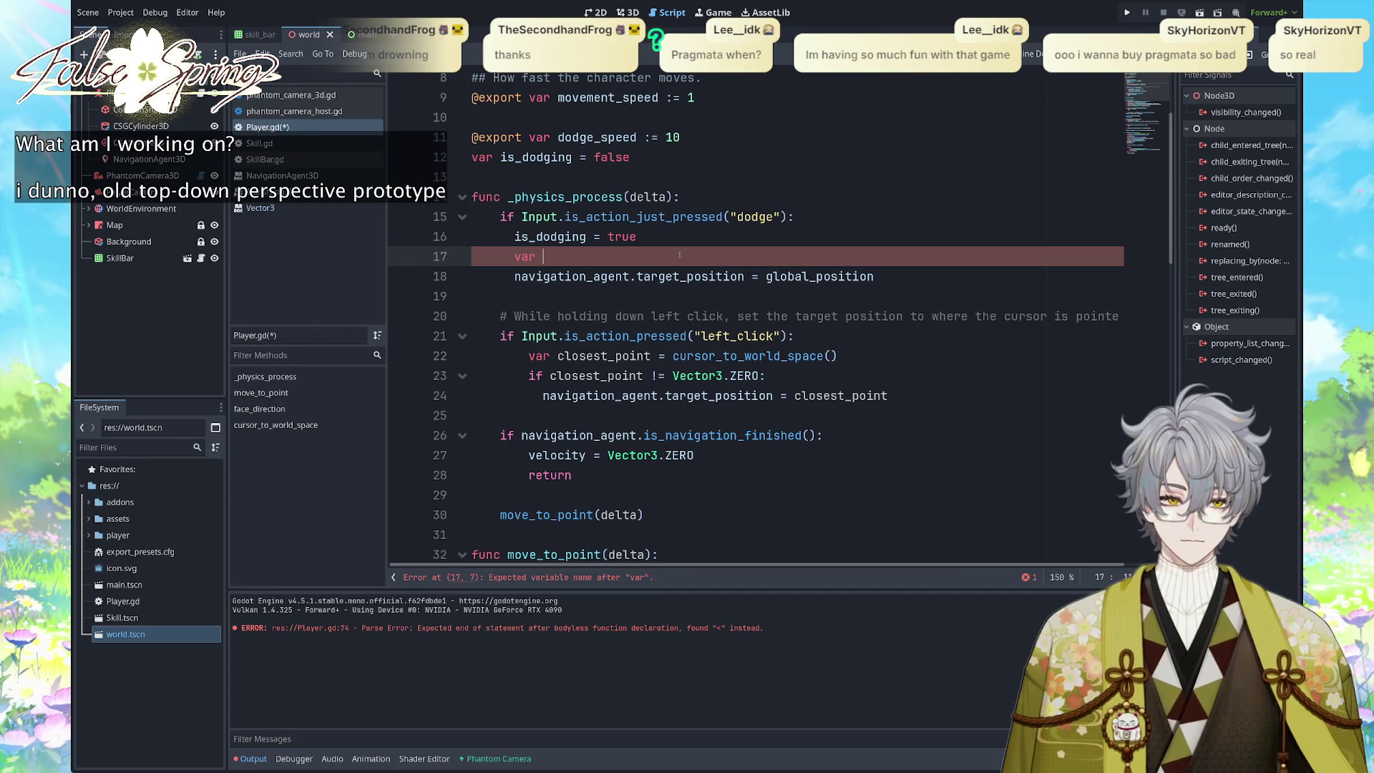
{"action": "scroll", "coordinate": [624, 309], "scroll_direction": "down", "scroll_amount": 1}
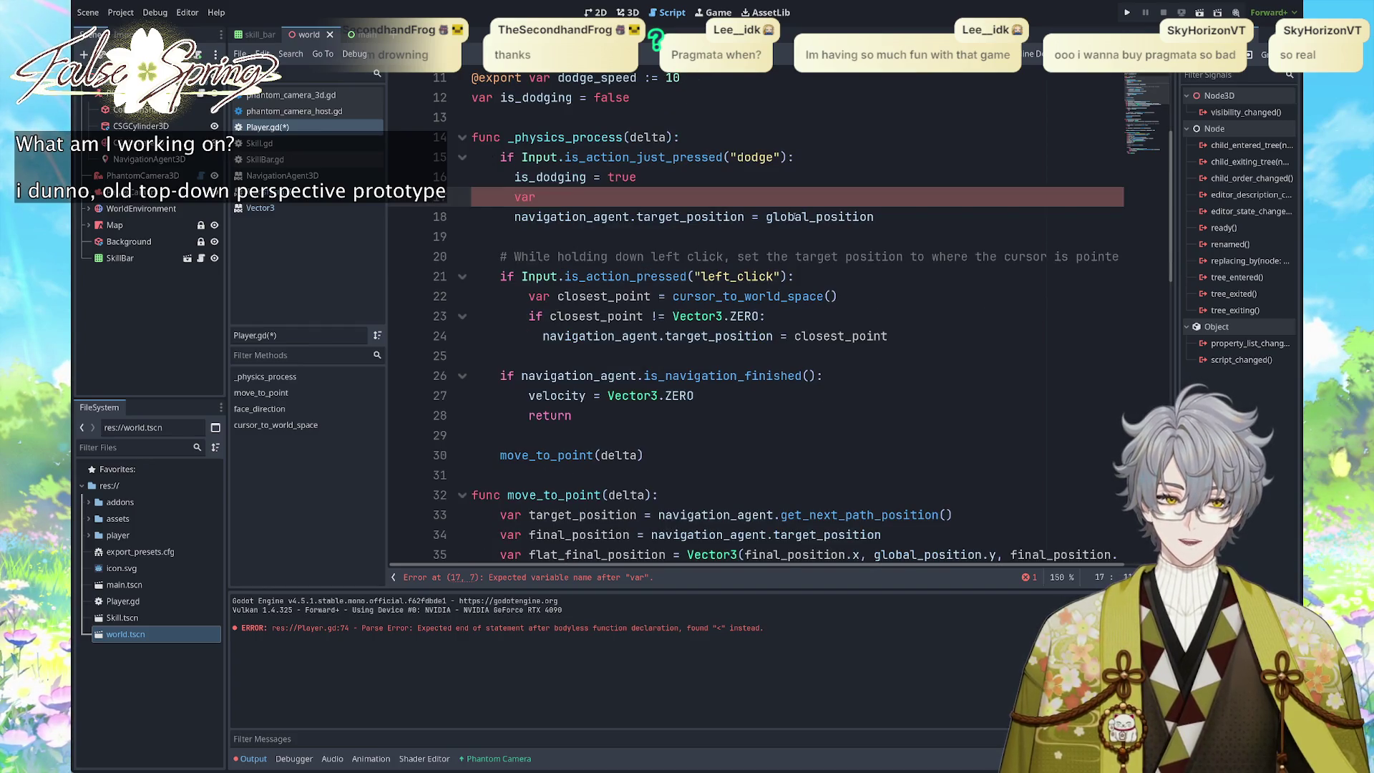
{"action": "left_click", "coordinate": [873, 225]}
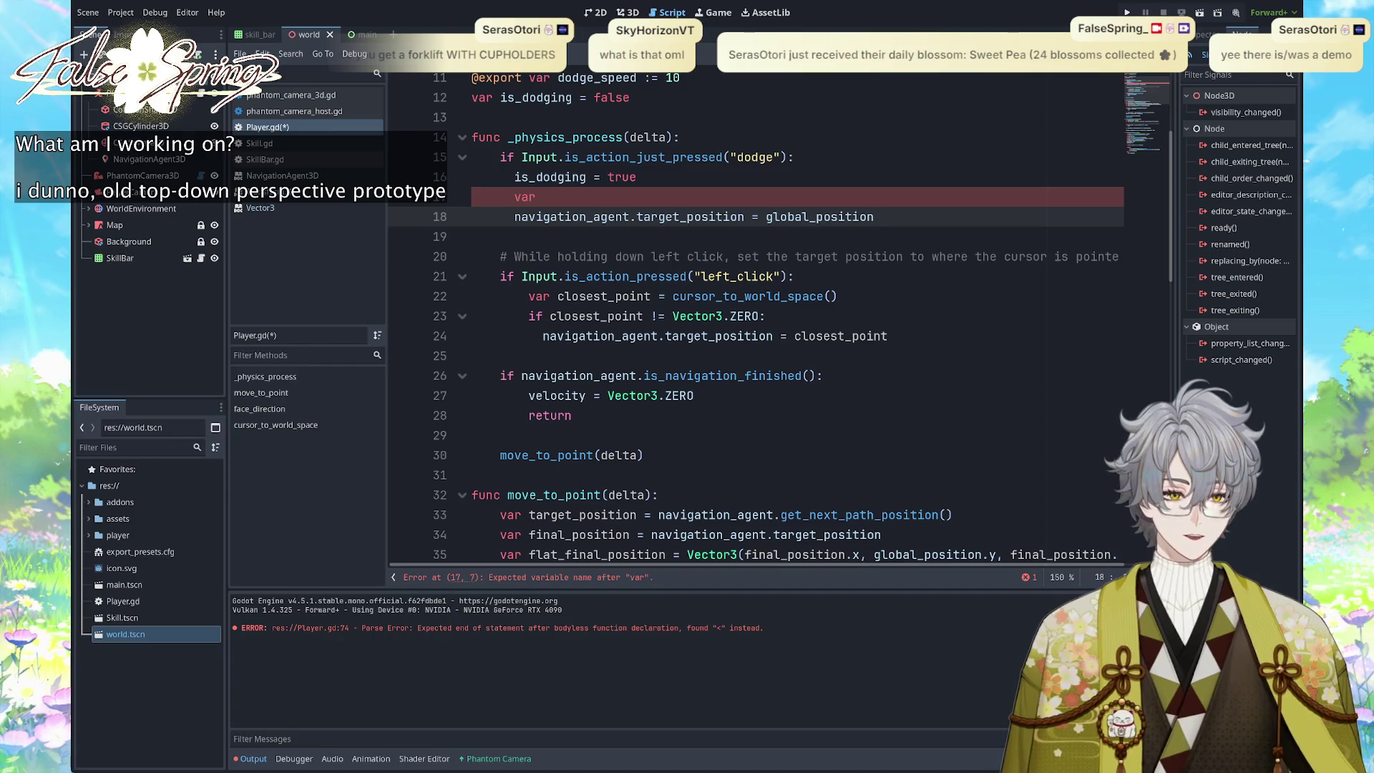
{"action": "left_click", "coordinate": [515, 256]}
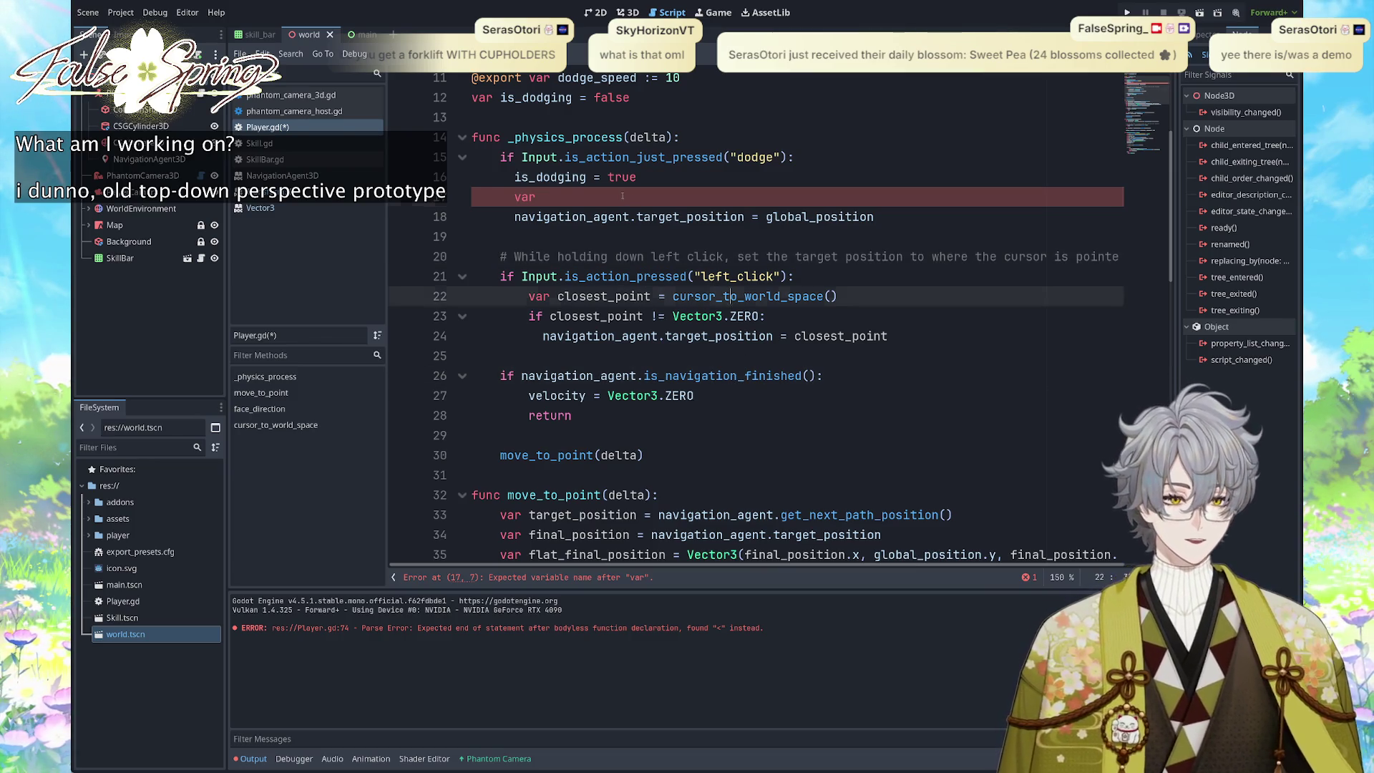
{"action": "left_click", "coordinate": [720, 197]}
{"action": "scroll", "coordinate": [719, 261], "scroll_direction": "down", "scroll_amount": 3}
{"action": "scroll", "coordinate": [719, 261], "scroll_direction": "up", "scroll_amount": 3}
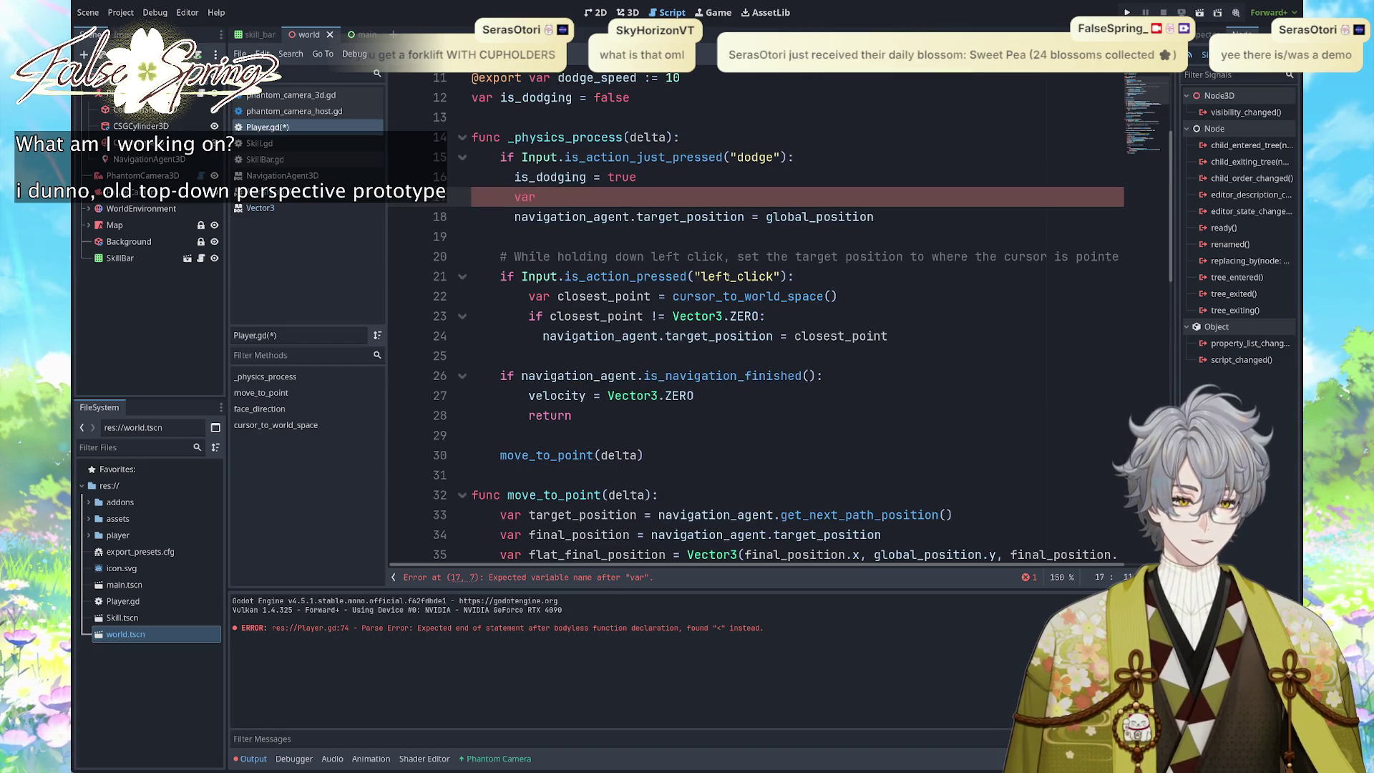
Step: Write closest_point = cursor_to_world_space() on line 17, delete the navigation target line, and add a blank line after is_dodging = true
{"action": "type", "text": "closest_"}
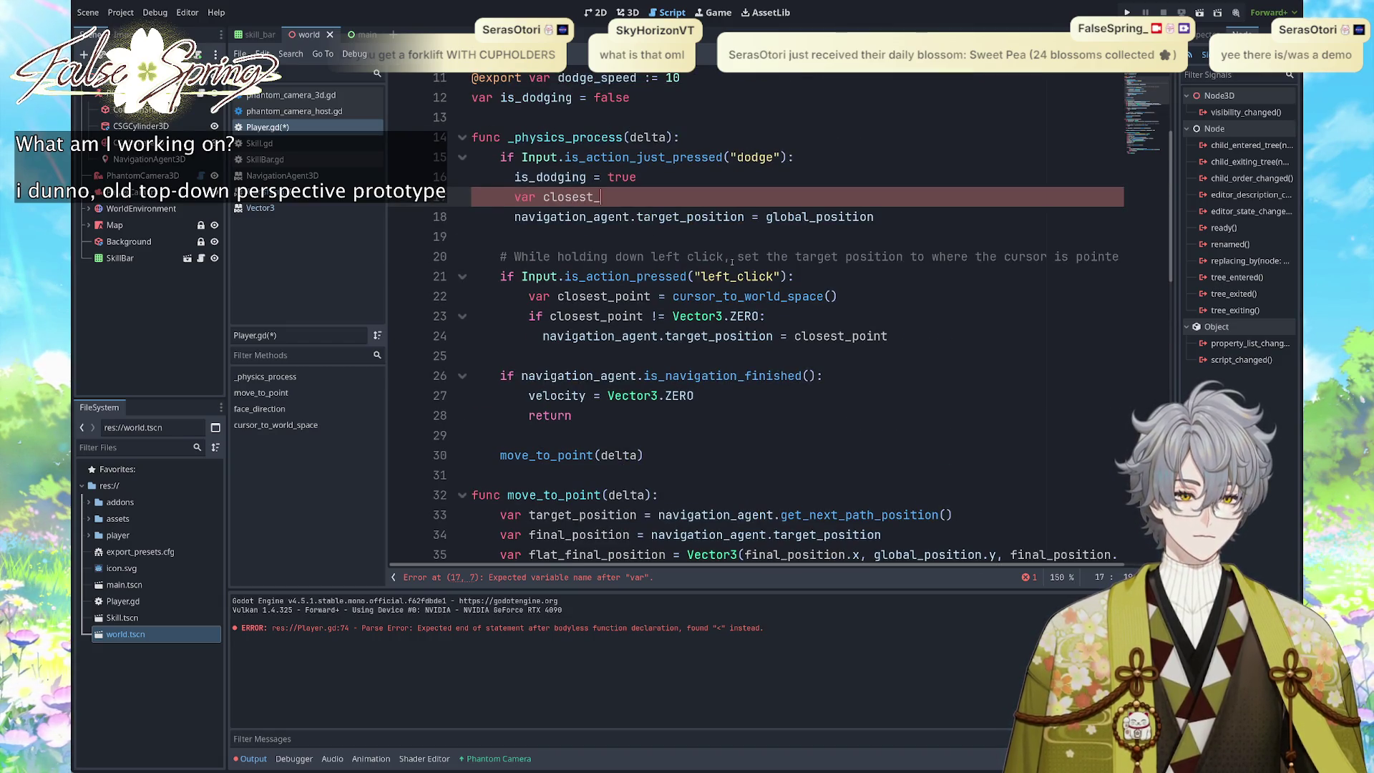
{"action": "type", "text": "point = curs"}
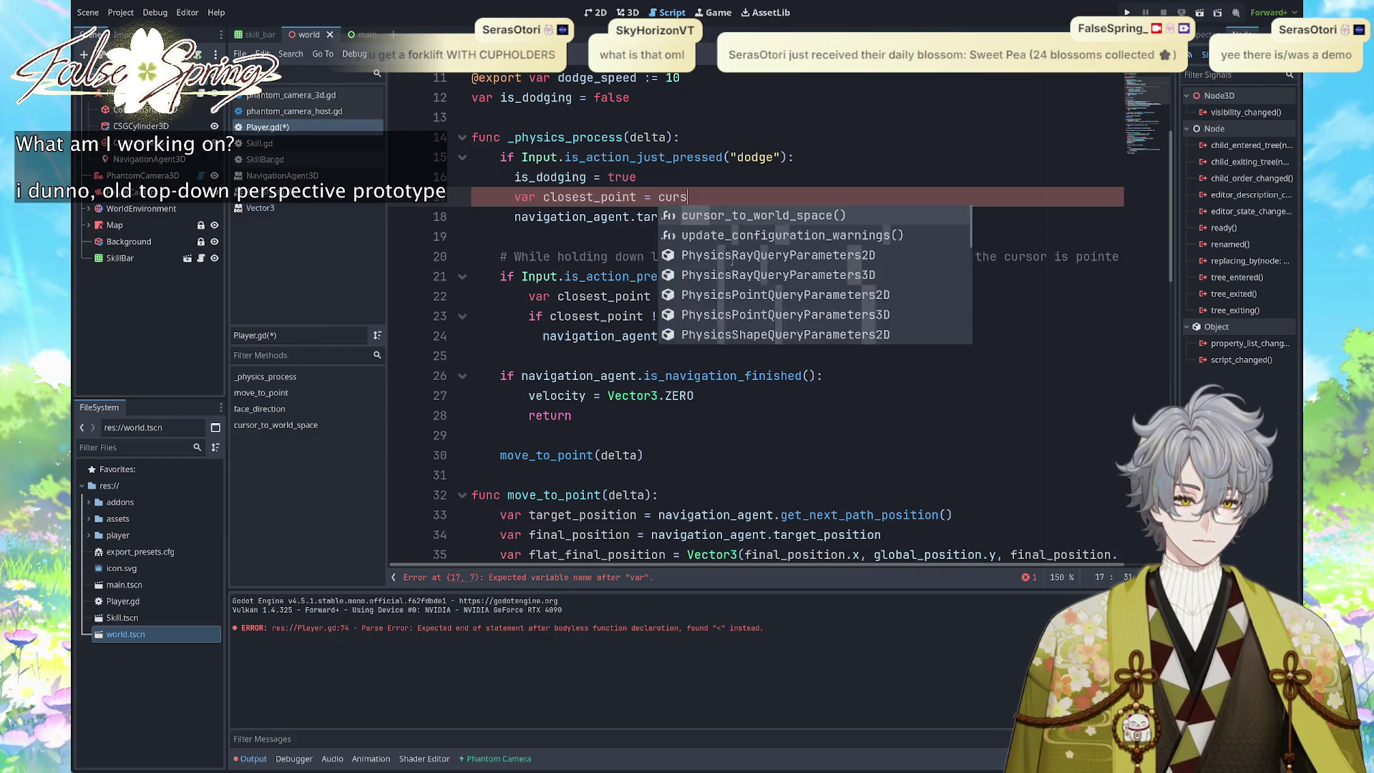
{"action": "key", "text": "Return"}
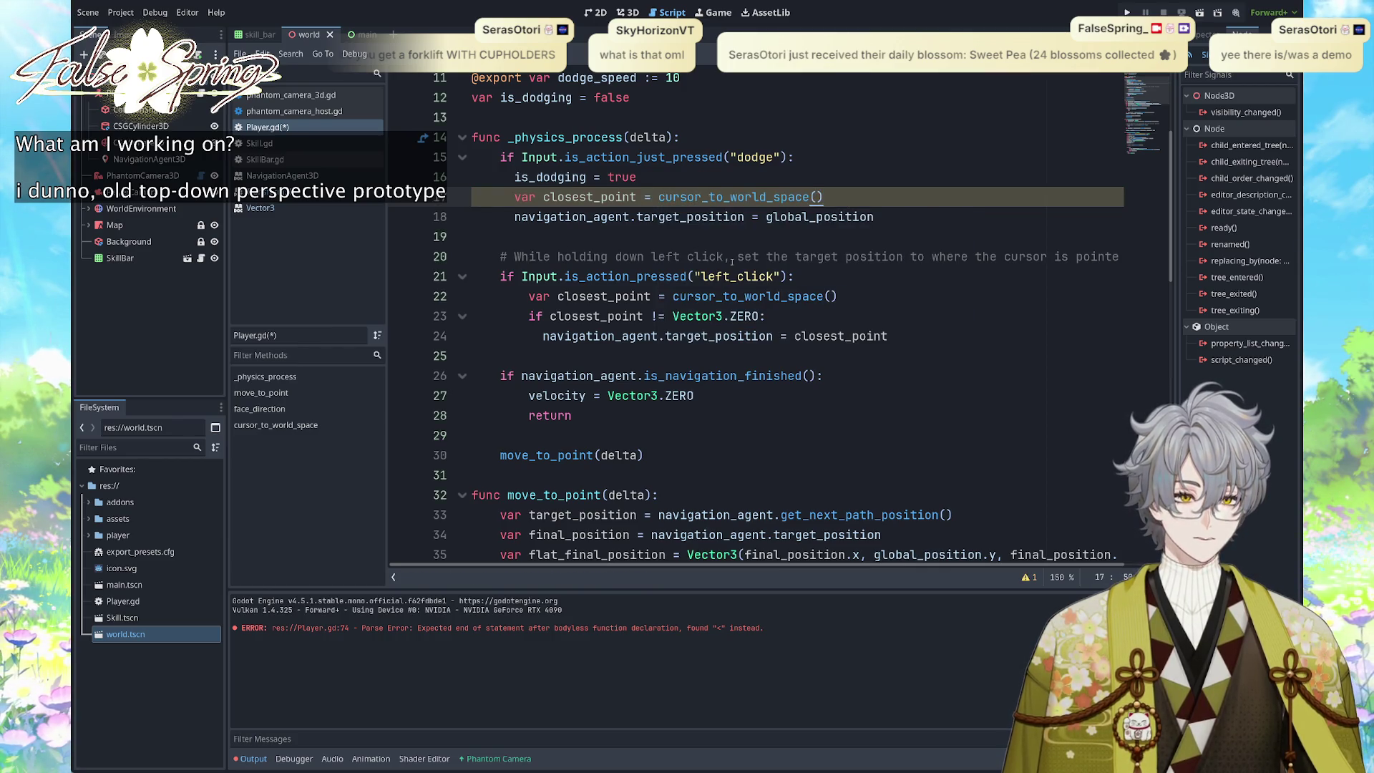
{"action": "key", "text": "Down"}
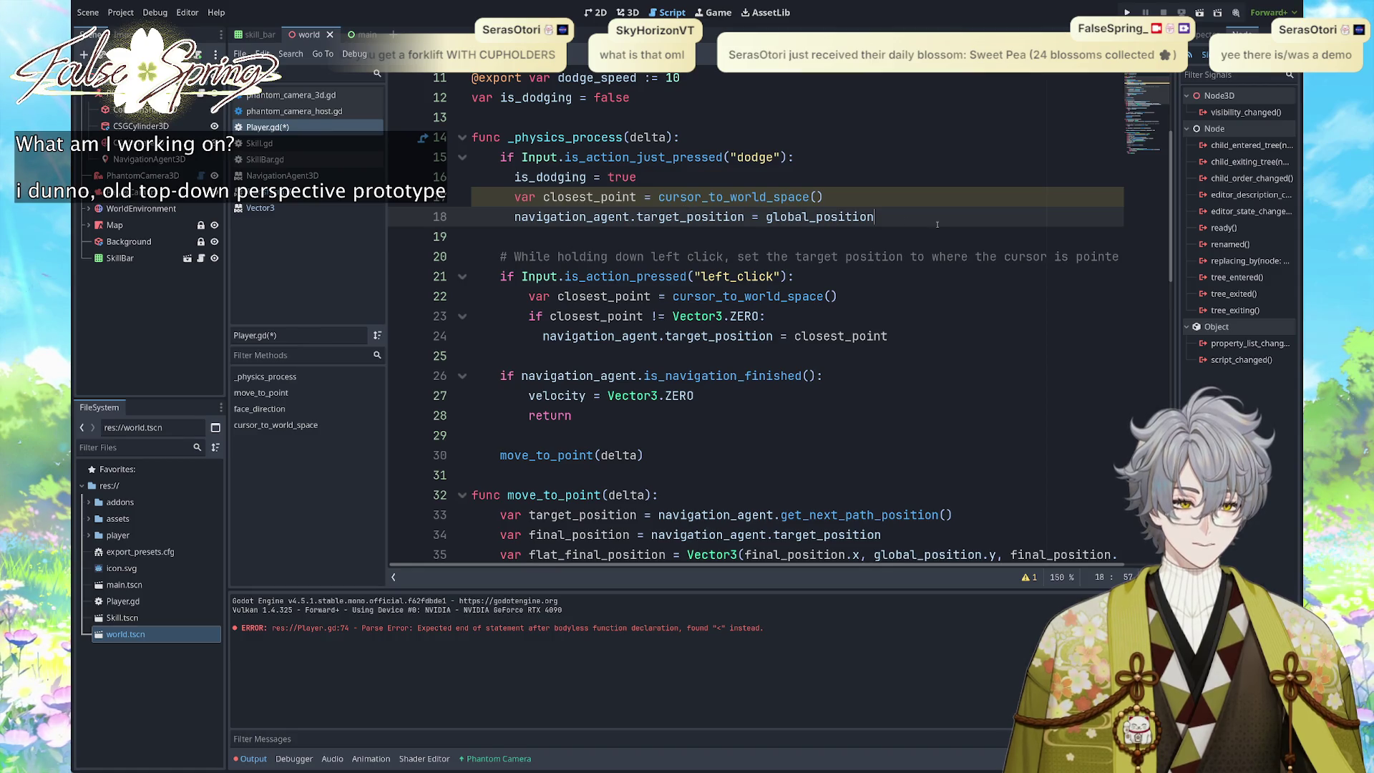
{"action": "left_click_drag", "start_coordinate": [874, 217], "coordinate": [514, 217]}
{"action": "key", "text": "BackSpace"}
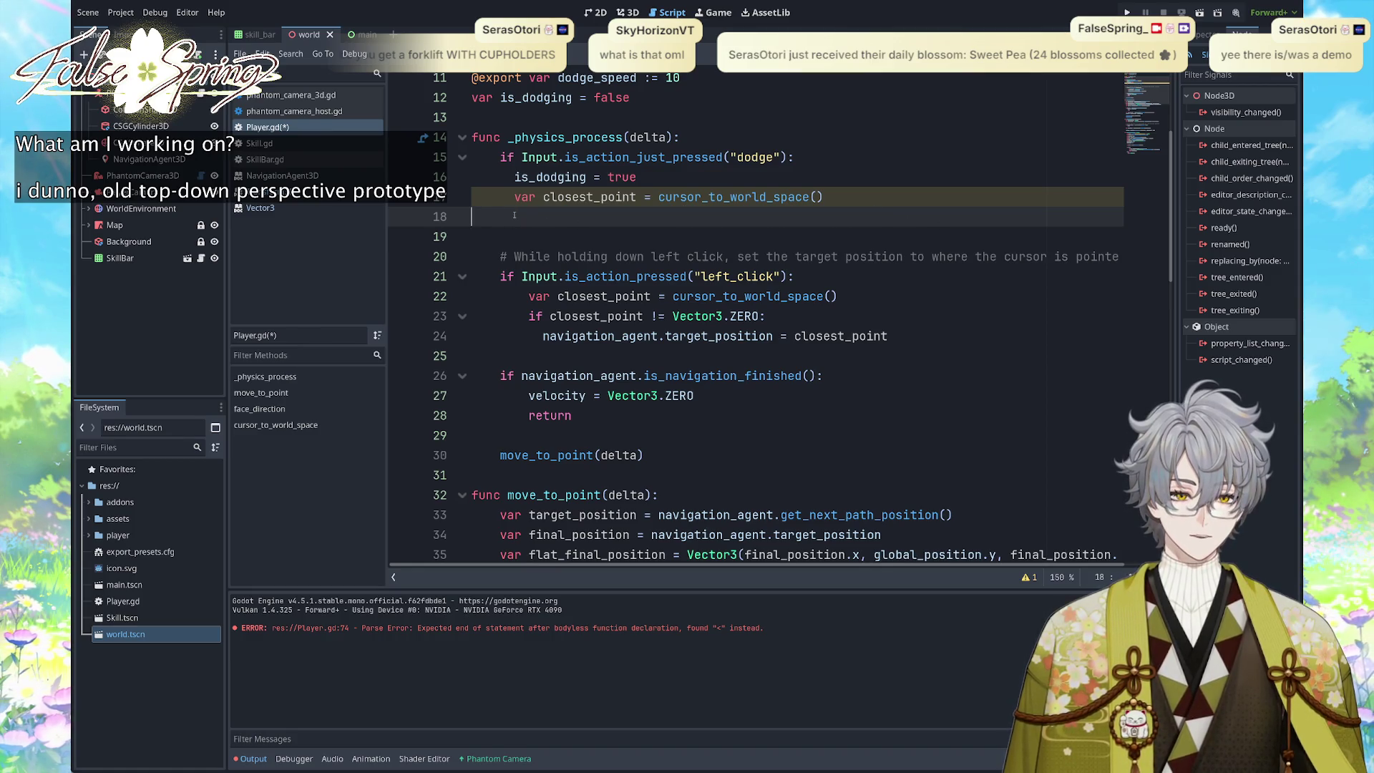
{"action": "key", "text": "BackSpace"}
{"action": "left_click", "coordinate": [644, 175]}
{"action": "key", "text": "Return"}
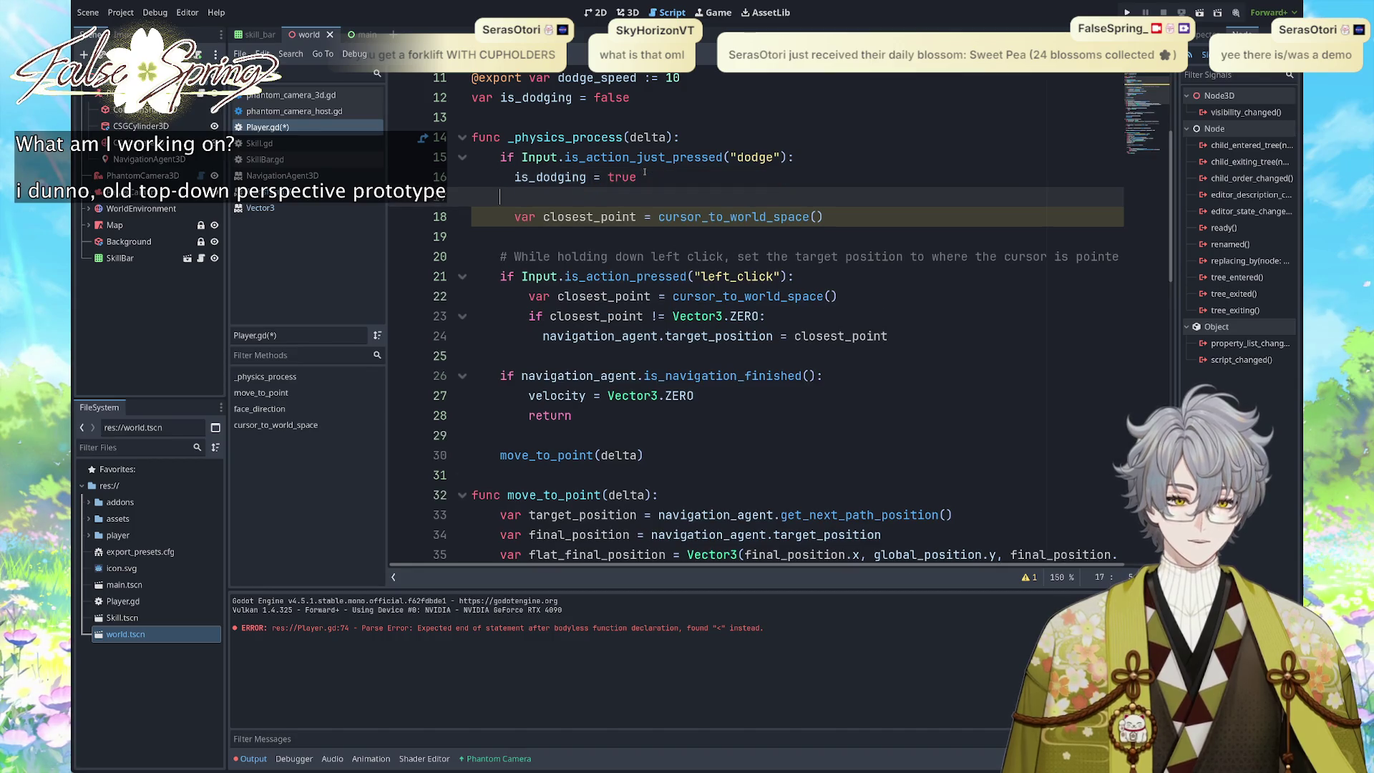
{"action": "scroll", "coordinate": [653, 203], "scroll_direction": "down", "scroll_amount": 2}
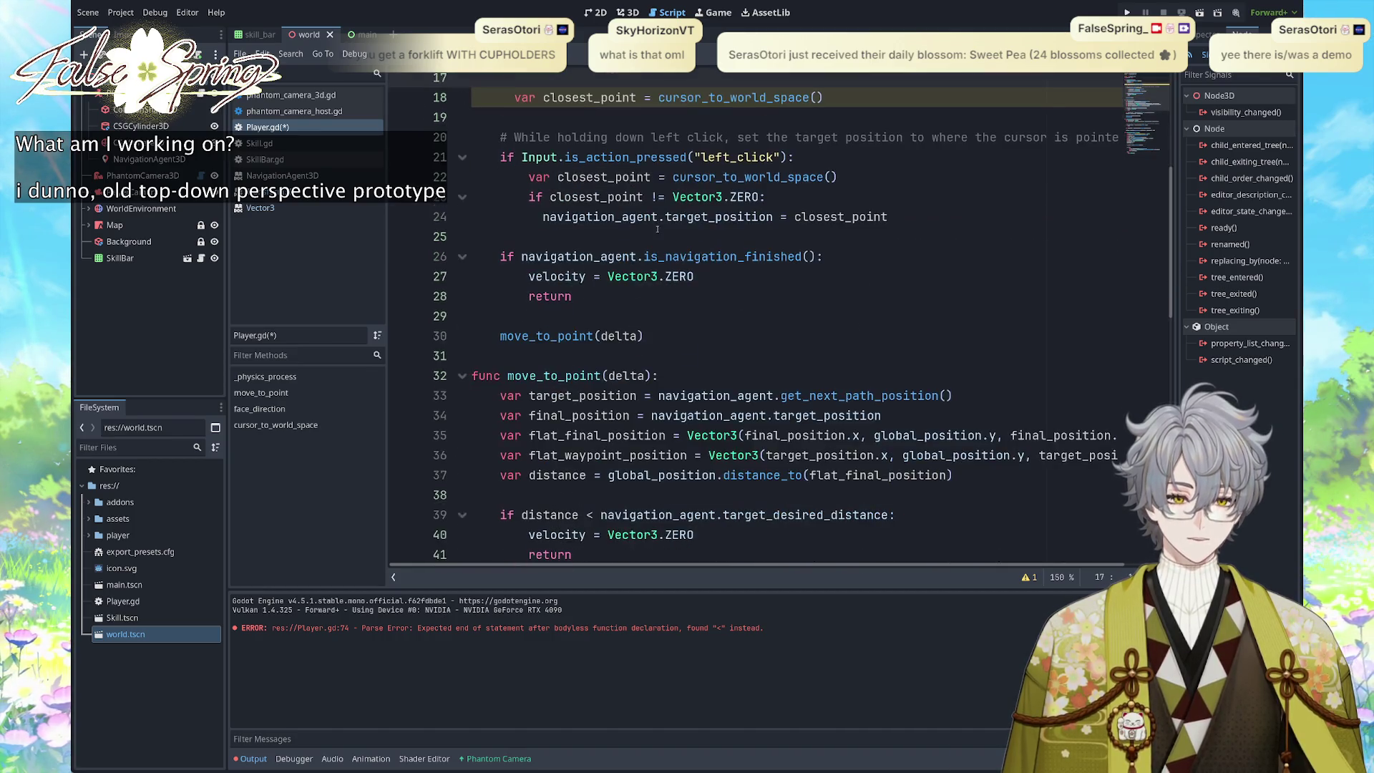
{"action": "scroll", "coordinate": [654, 214], "scroll_direction": "up", "scroll_amount": 3}
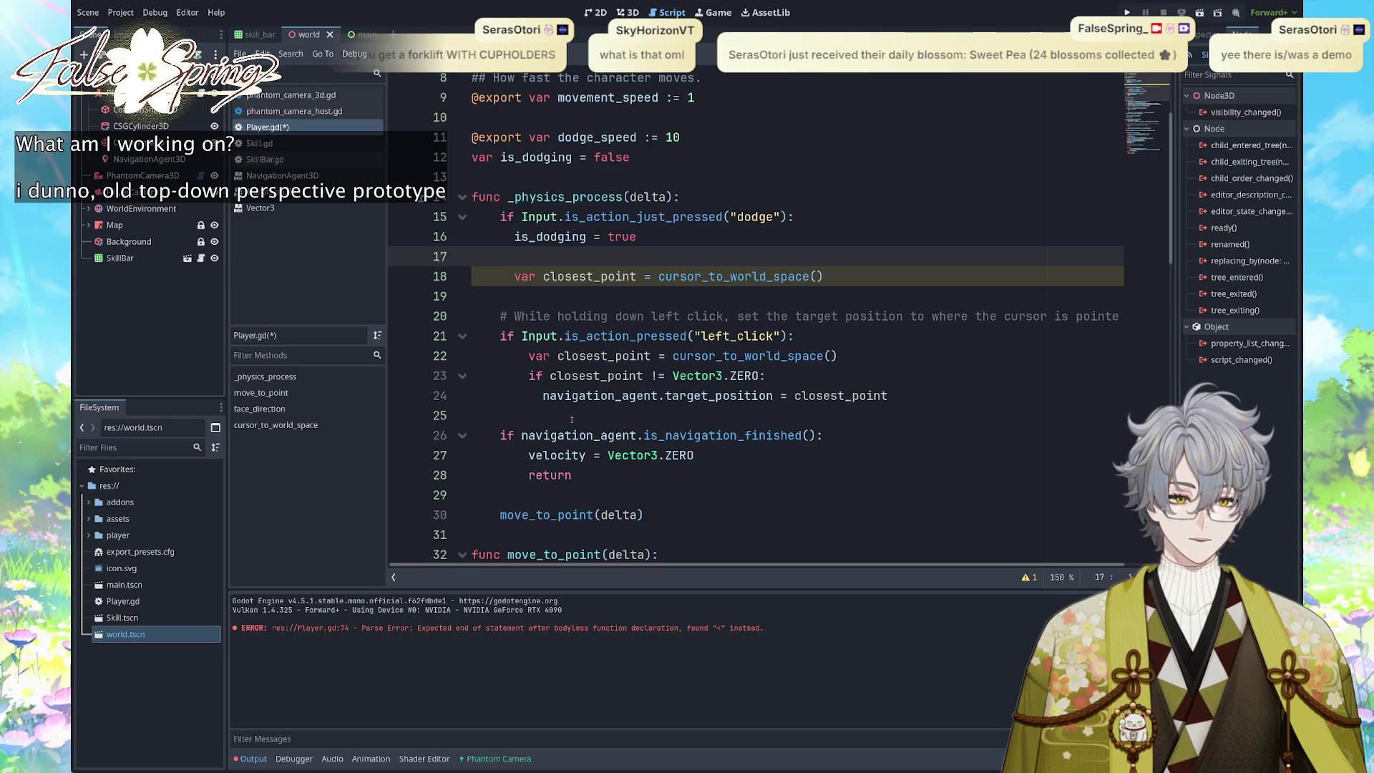
{"action": "left_click", "coordinate": [700, 438]}
{"action": "scroll", "coordinate": [700, 445], "scroll_direction": "down", "scroll_amount": 1}
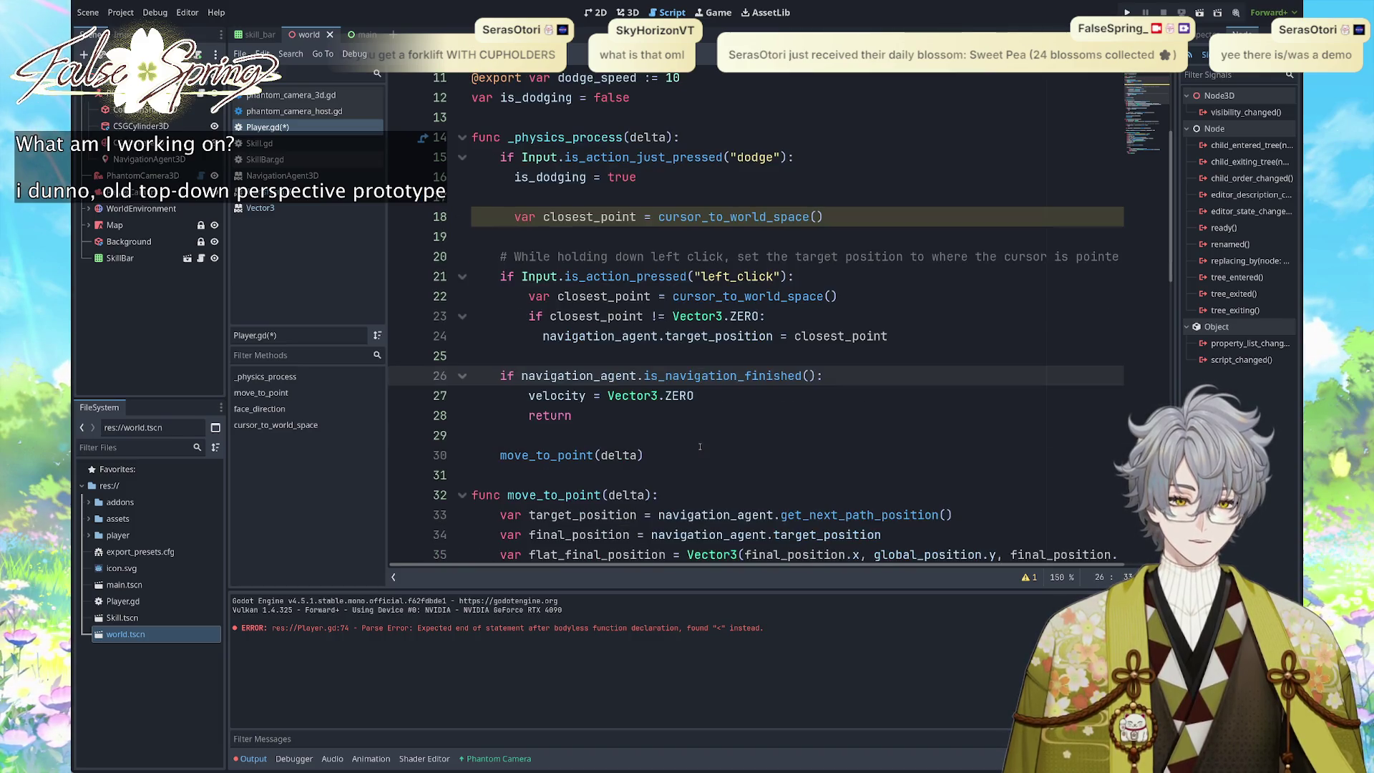
{"action": "left_click", "coordinate": [700, 443]}
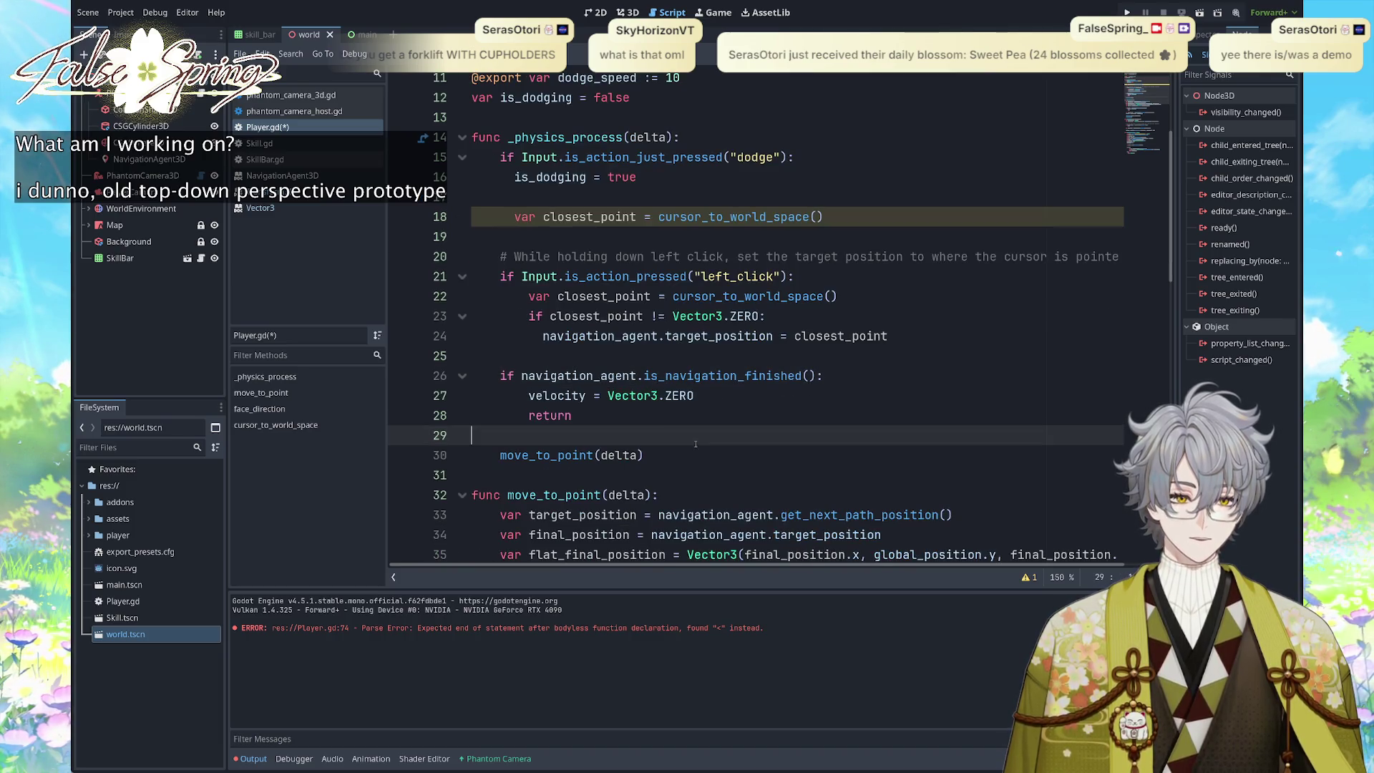
{"action": "left_click", "coordinate": [658, 410]}
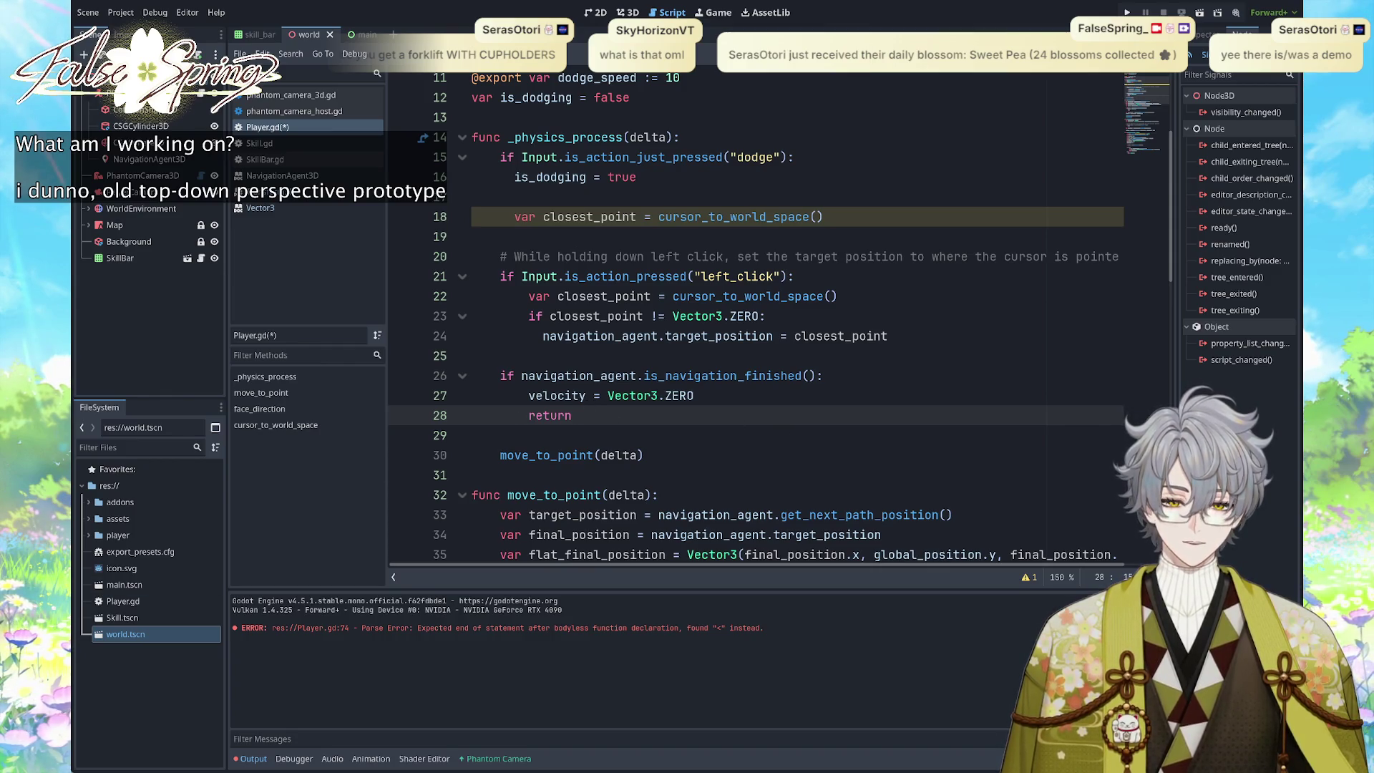
{"action": "key", "text": "Down"}
{"action": "key", "text": "Down"}
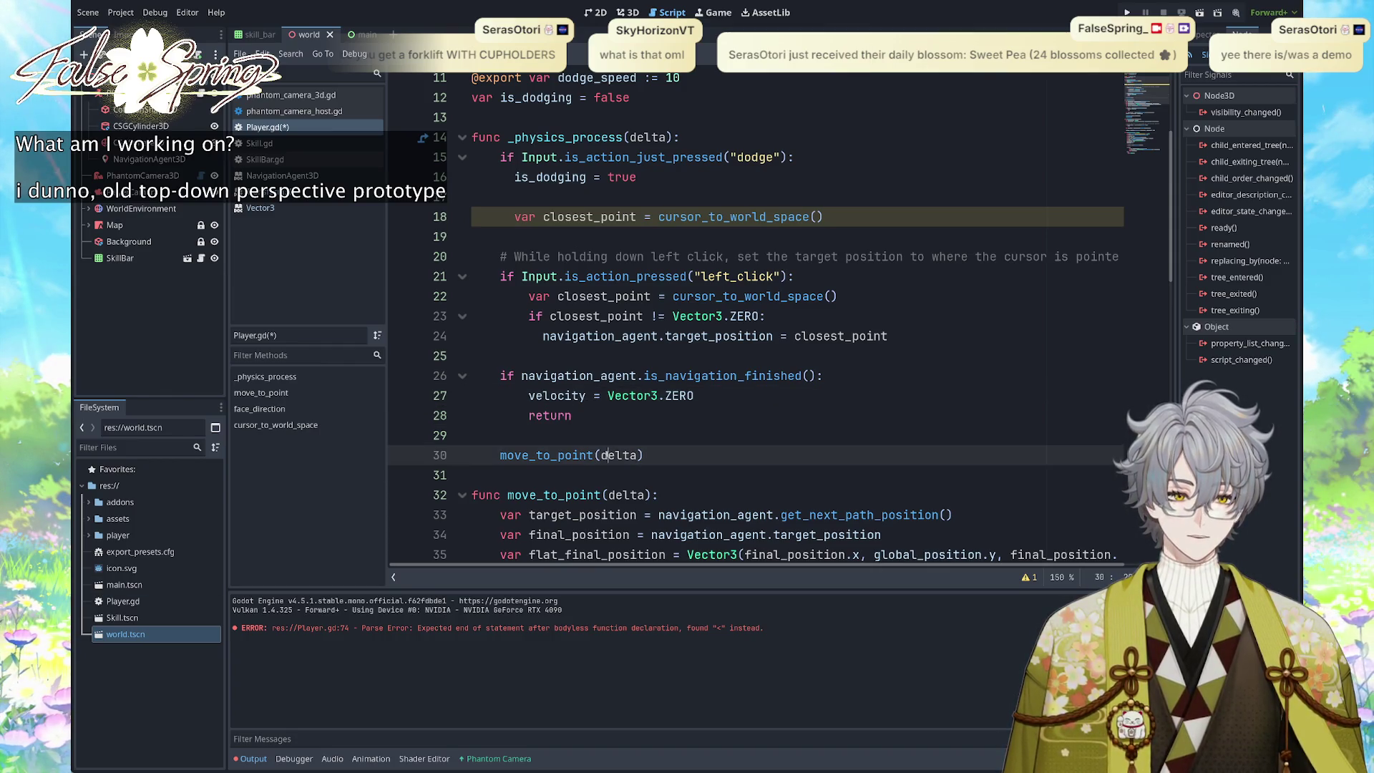
{"action": "key", "text": "Up"}
{"action": "key", "text": "Up"}
{"action": "scroll", "coordinate": [655, 372], "scroll_direction": "up", "scroll_amount": 1}
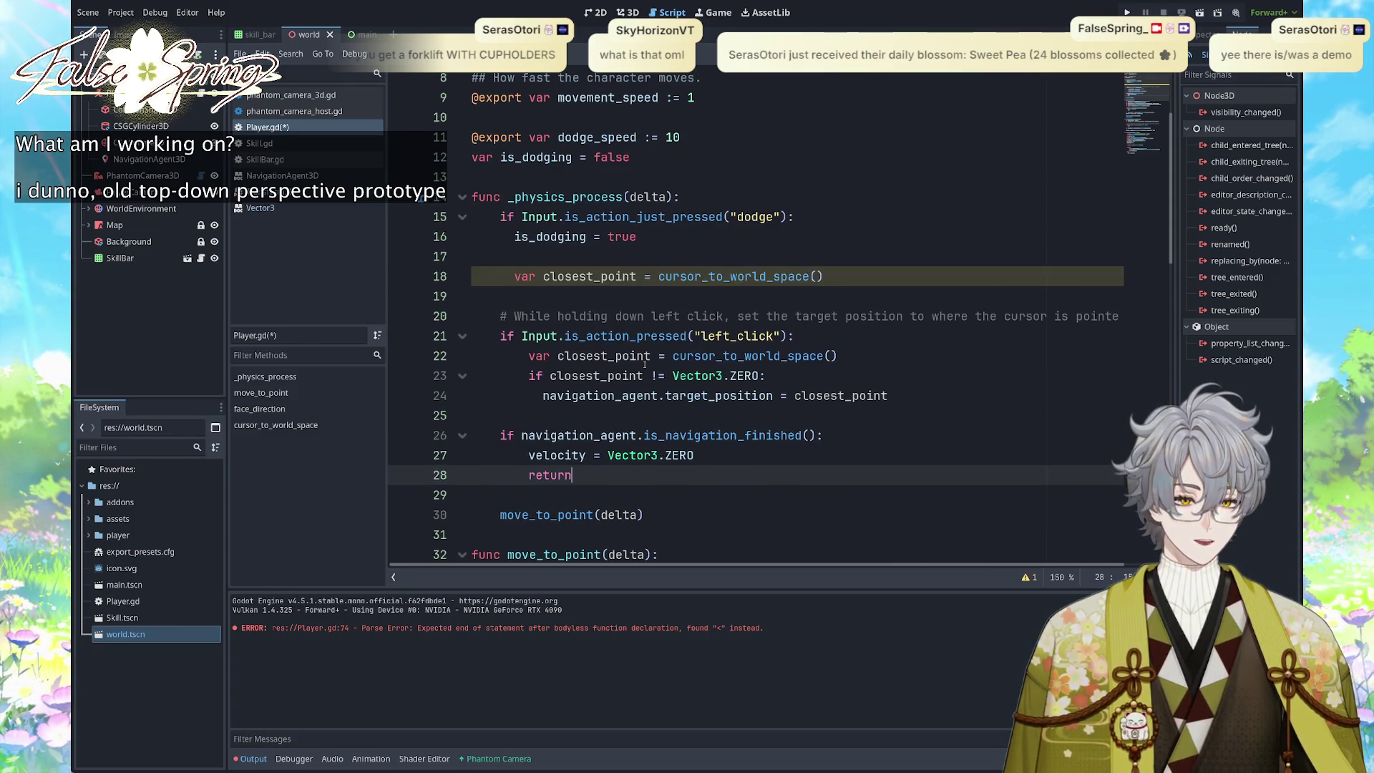
{"action": "scroll", "coordinate": [640, 369], "scroll_direction": "down", "scroll_amount": 7}
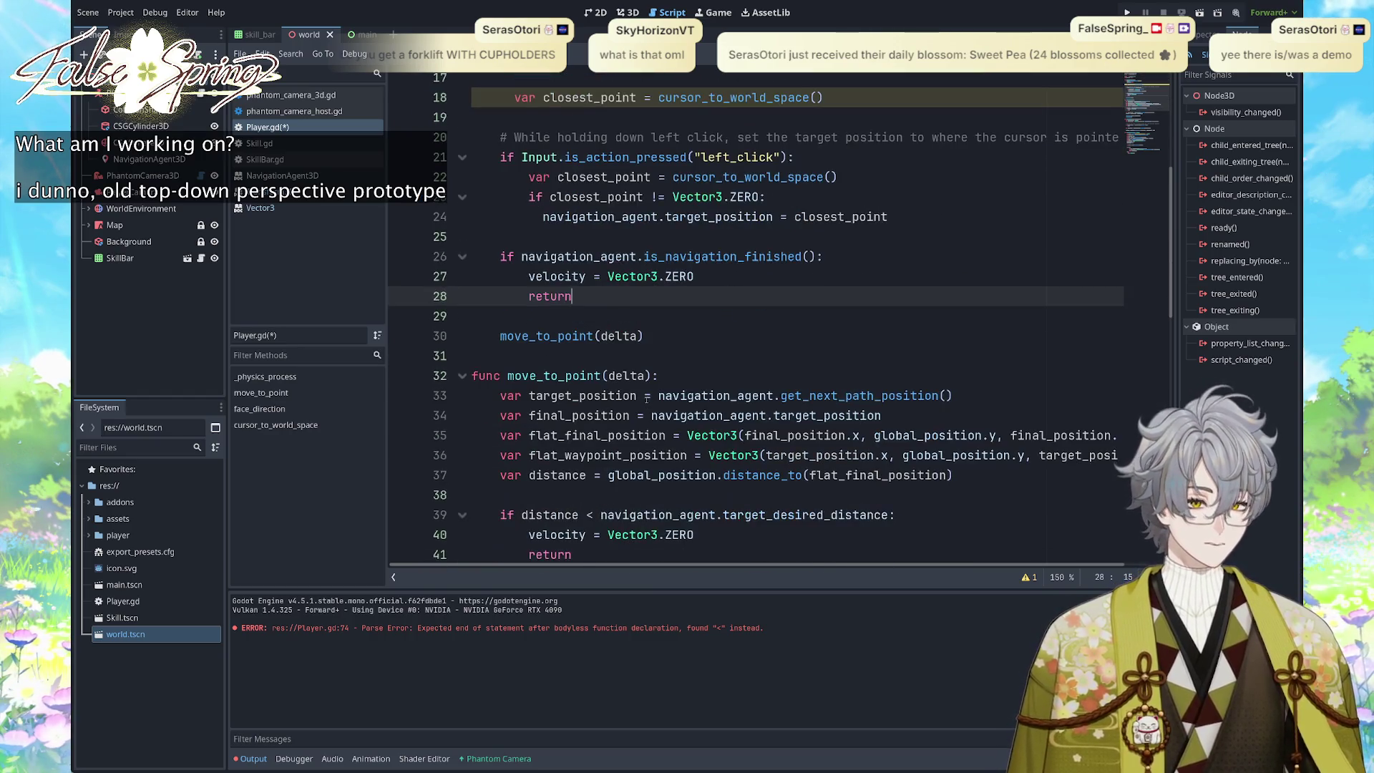
{"action": "scroll", "coordinate": [624, 397], "scroll_direction": "up", "scroll_amount": 2}
{"action": "double_click", "coordinate": [554, 252]}
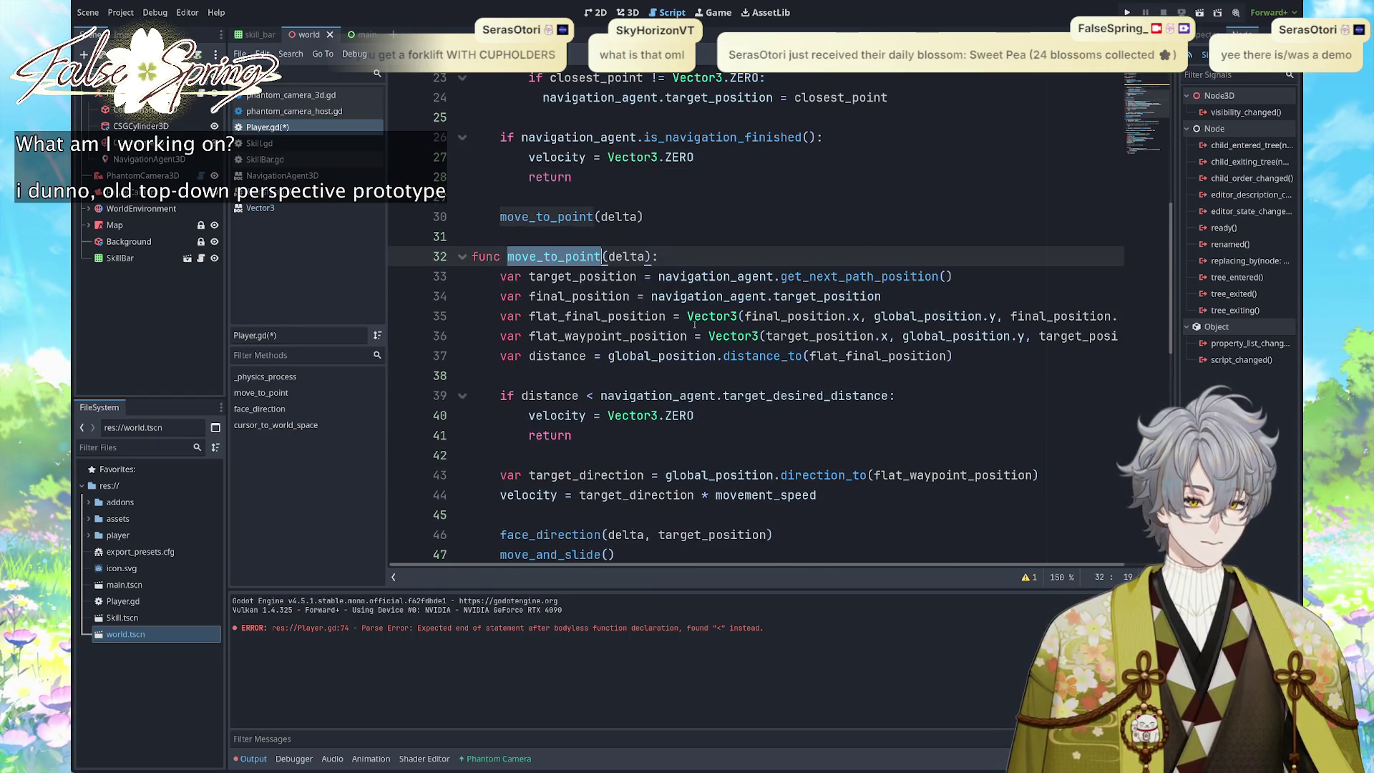
{"action": "scroll", "coordinate": [689, 335], "scroll_direction": "down", "scroll_amount": 1}
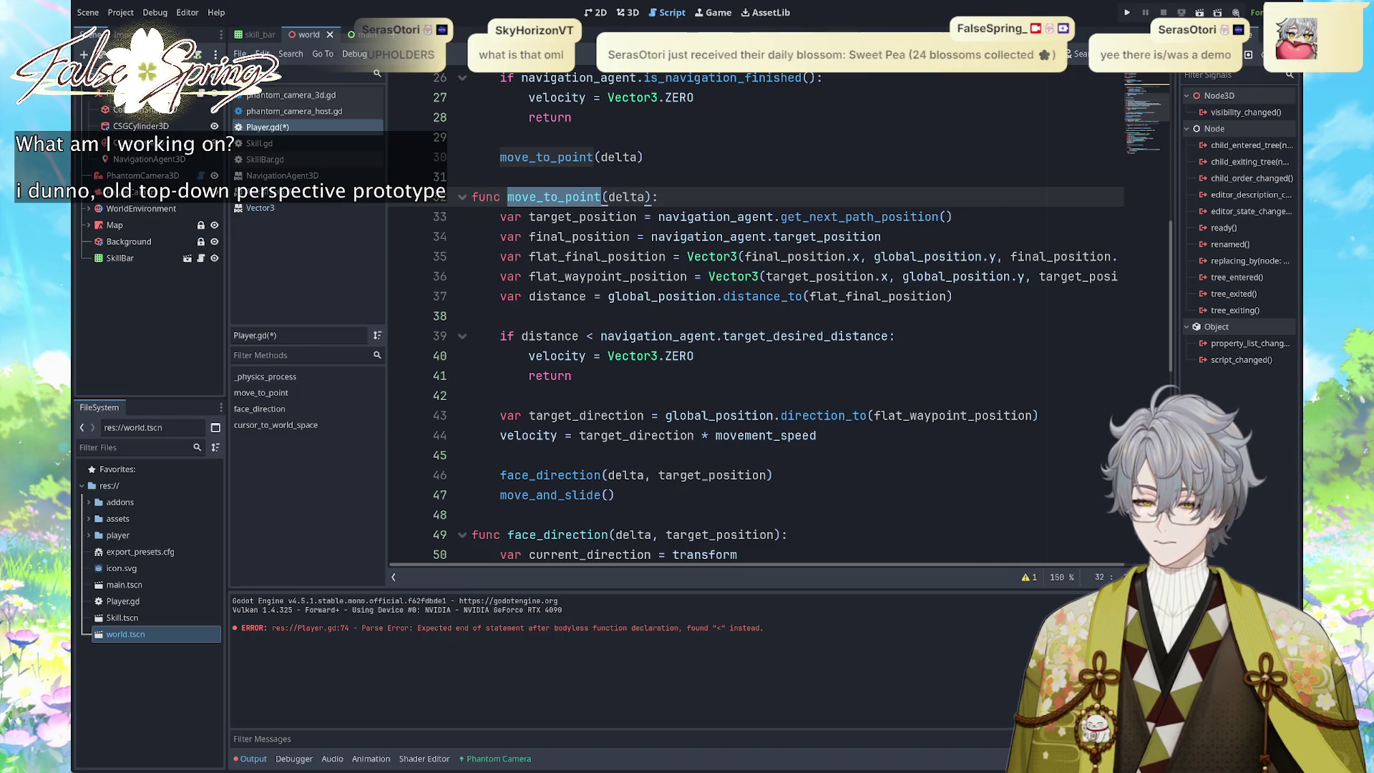
{"action": "scroll", "coordinate": [799, 354], "scroll_direction": "down", "scroll_amount": 2}
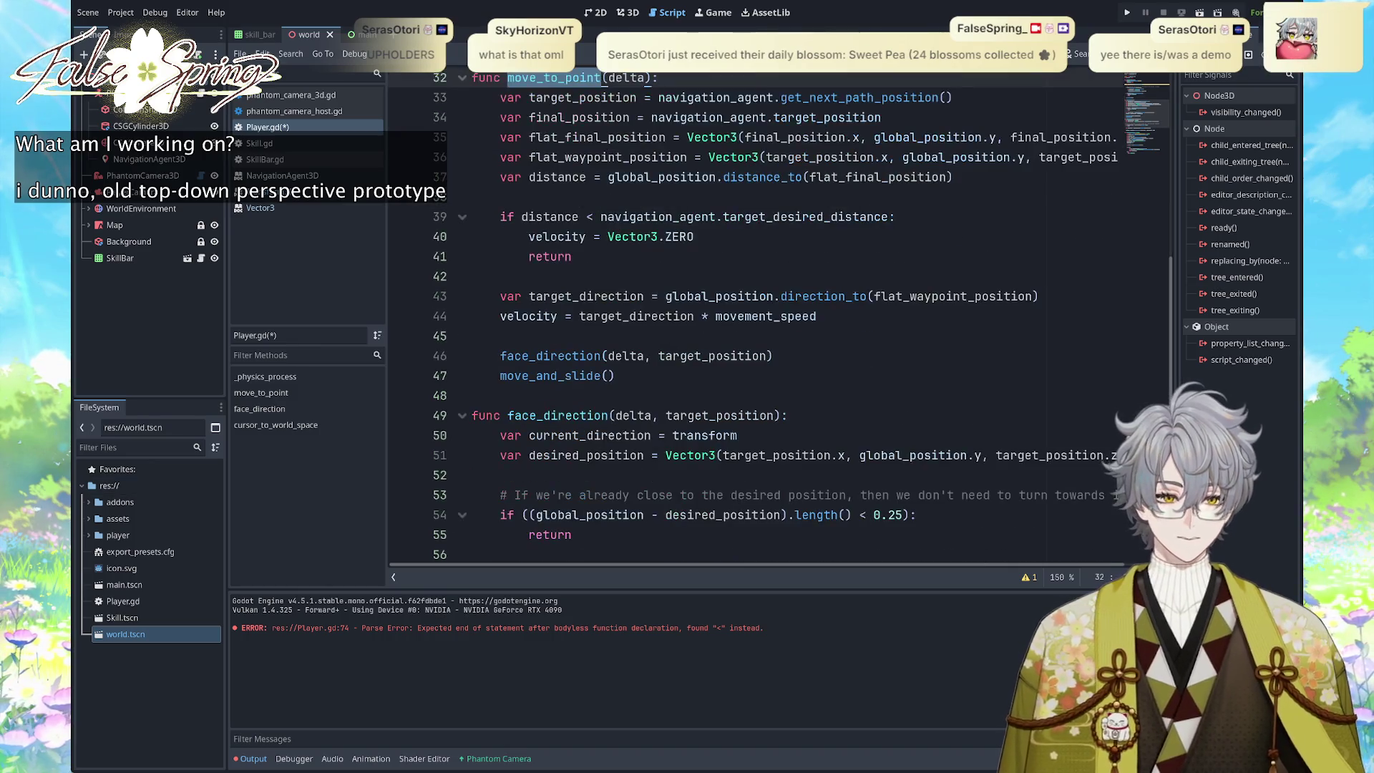
Step: Try wrapping move_and_slide() in an is_dodging / else: branch after face_direction
{"action": "left_click", "coordinate": [799, 353]}
{"action": "key", "text": "Return"}
{"action": "key", "text": "Return"}
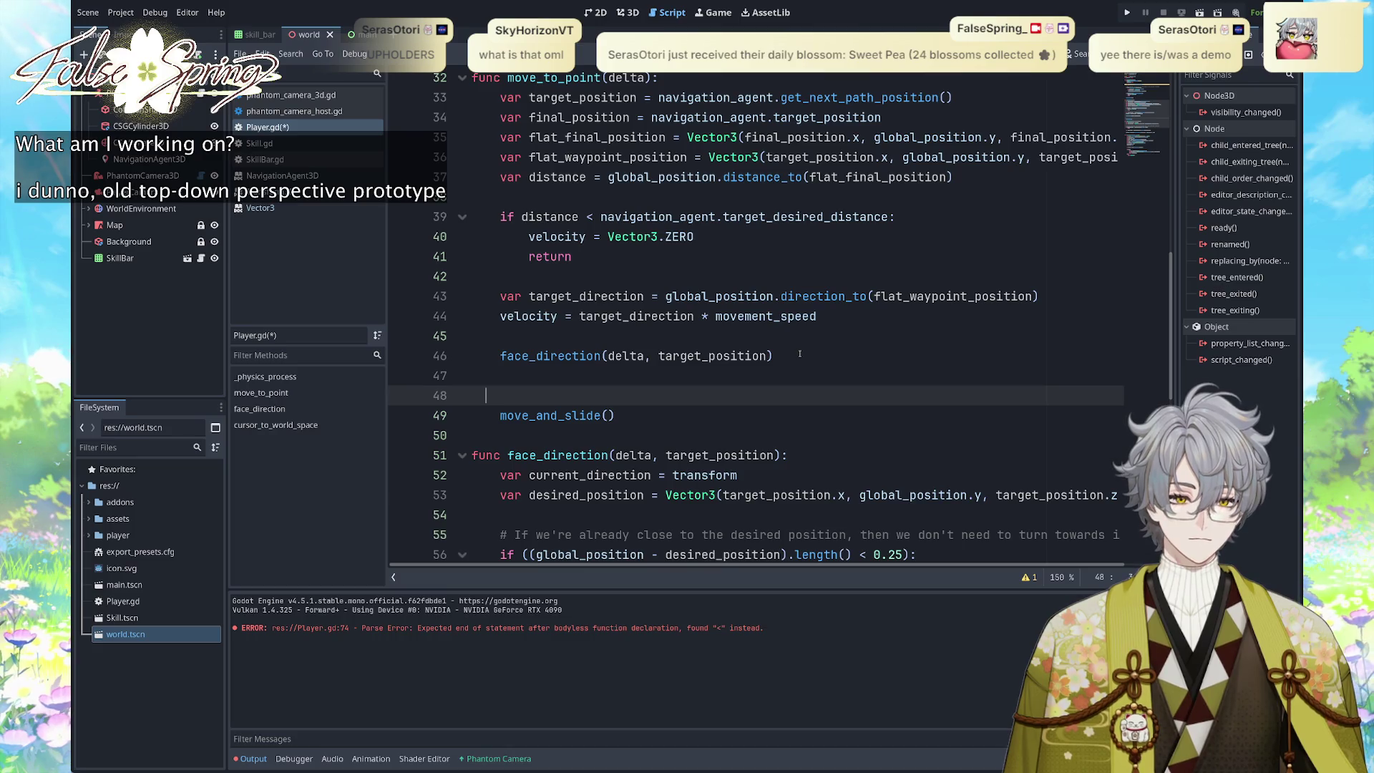
{"action": "key", "text": "Up"}
{"action": "key", "text": "Down"}
{"action": "type", "text": "is_dodgin"}
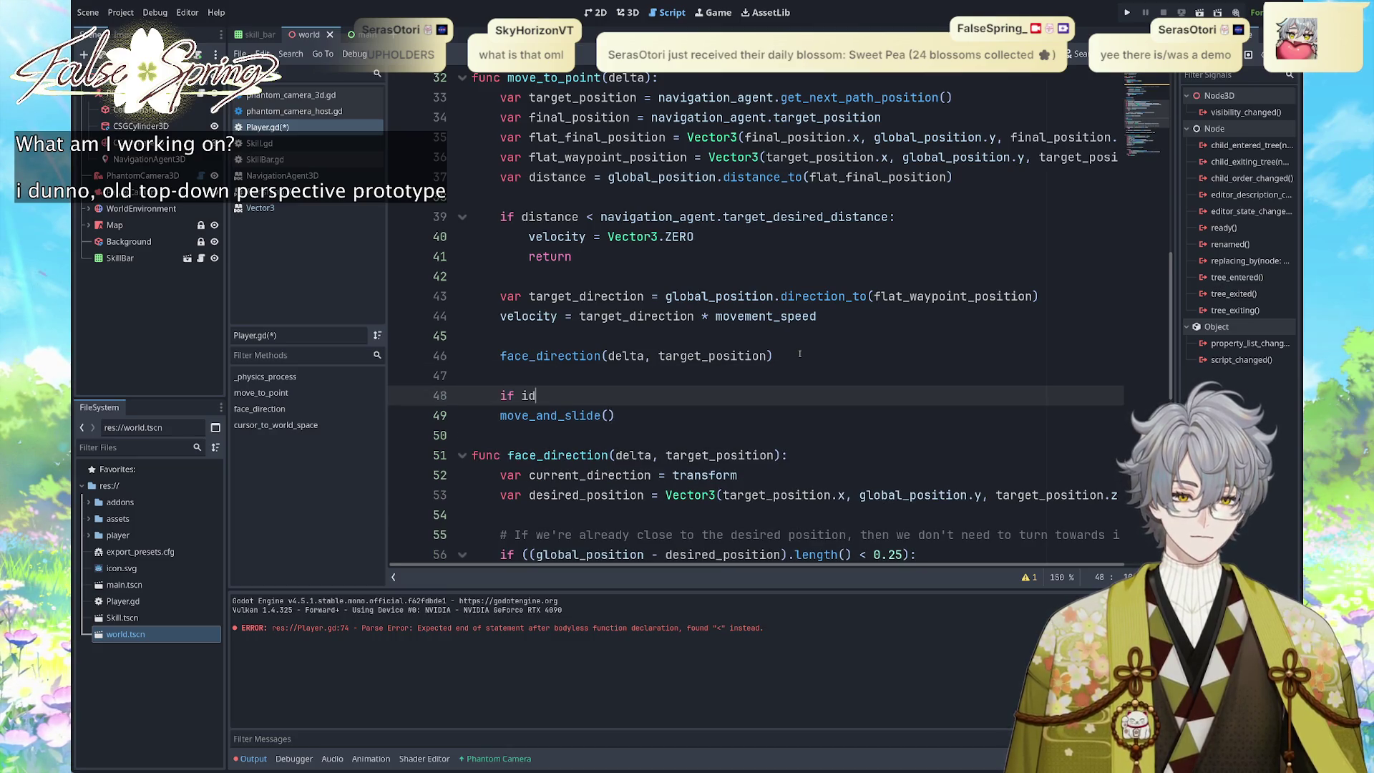
{"action": "type", "text": "g:"}
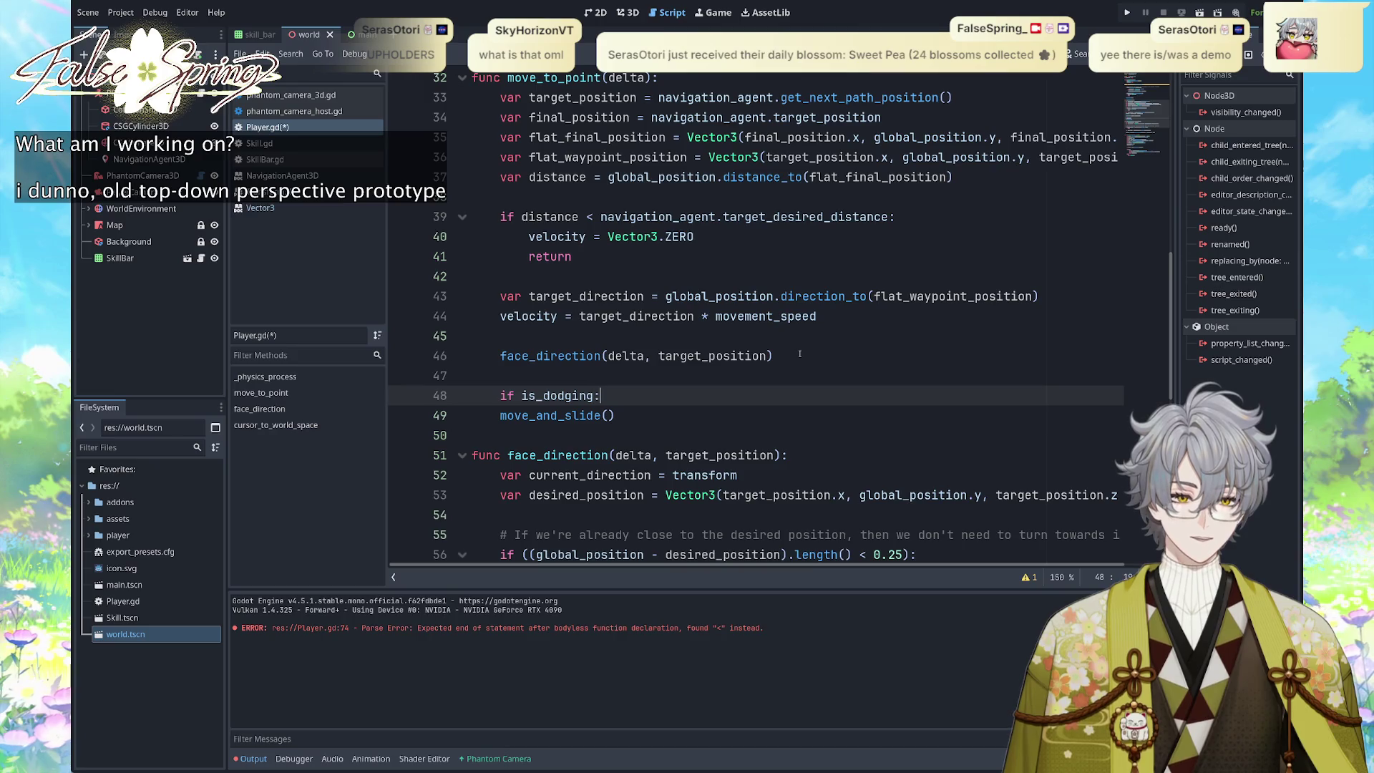
{"action": "key", "text": "Return"}
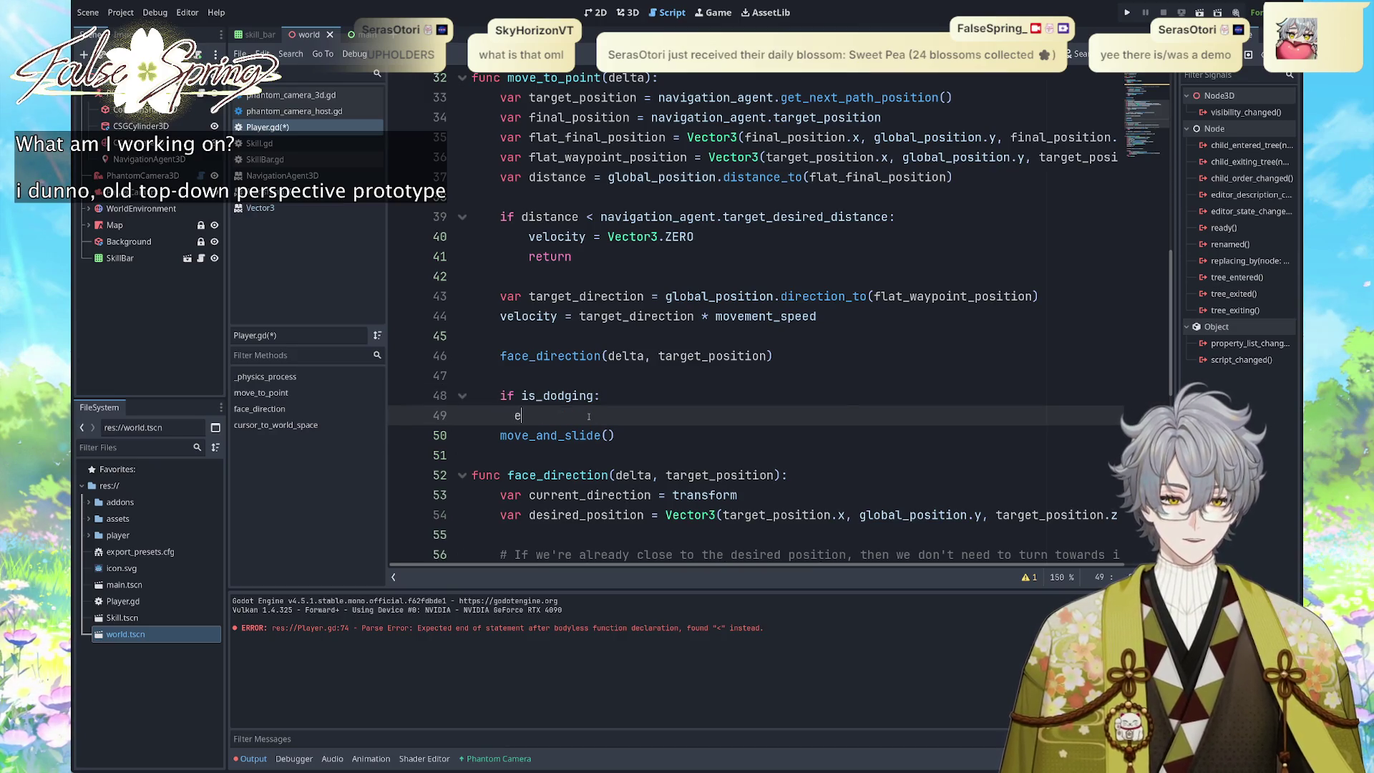
{"action": "key", "text": "BackSpace"}
{"action": "key", "text": "BackSpace"}
{"action": "type", "text": "else:"}
{"action": "left_click", "coordinate": [499, 436]}
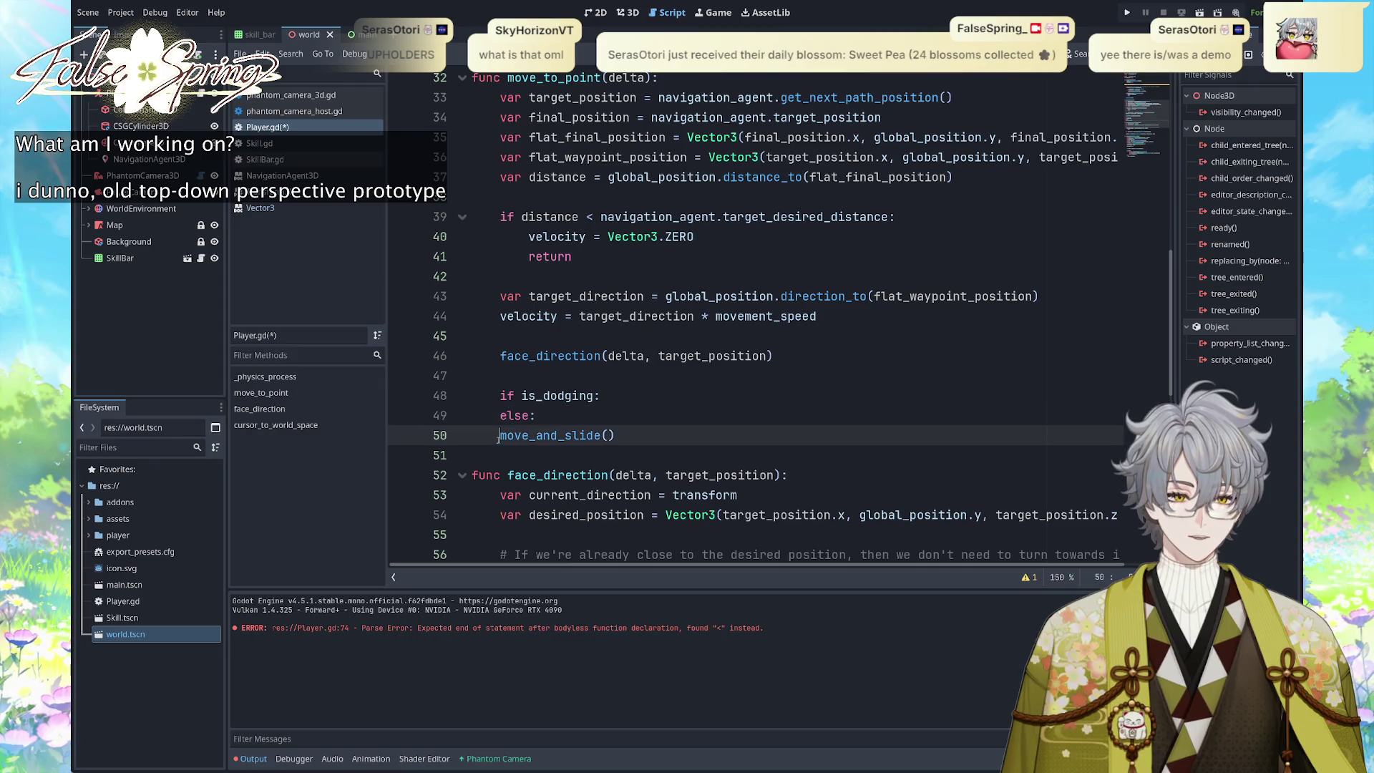
{"action": "key", "text": "Tab"}
{"action": "scroll", "coordinate": [684, 254], "scroll_direction": "down", "scroll_amount": 5}
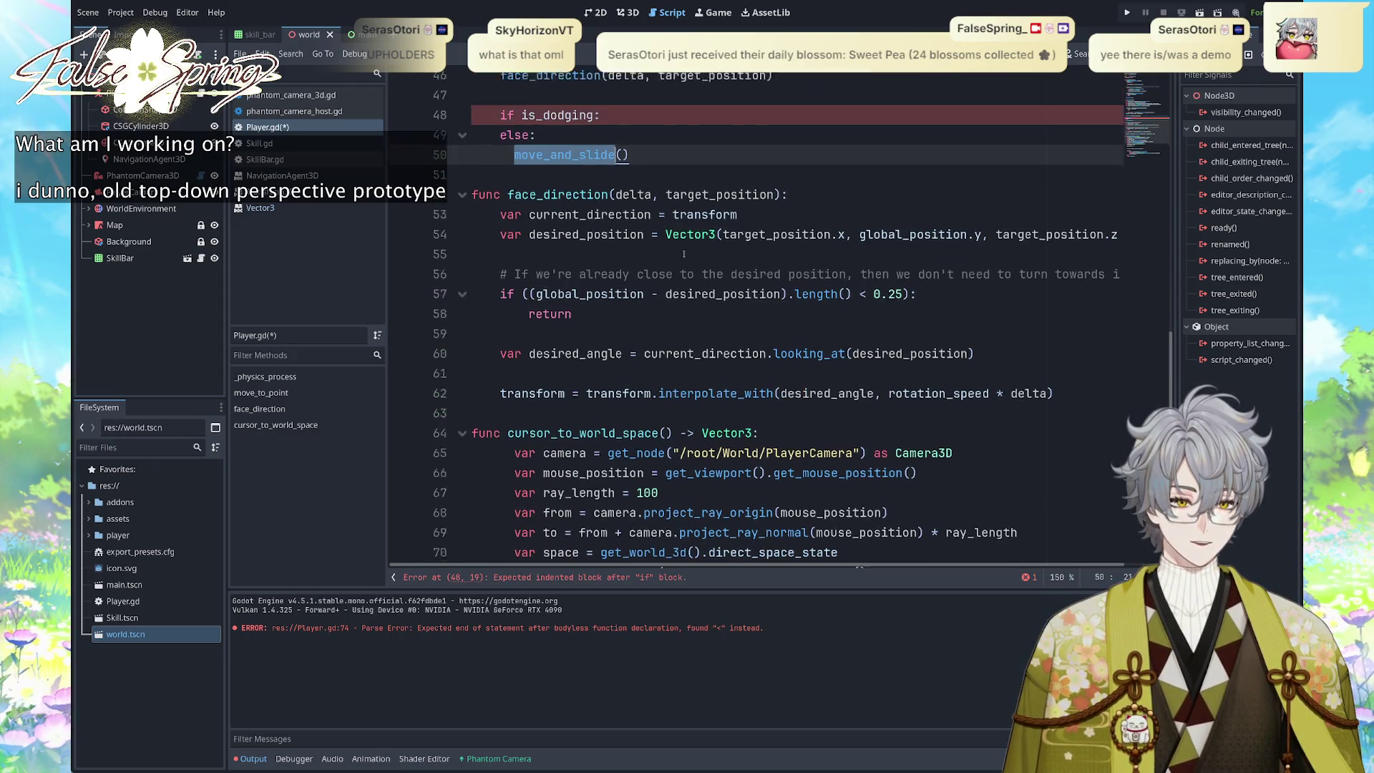
{"action": "scroll", "coordinate": [683, 254], "scroll_direction": "up", "scroll_amount": 5}
{"action": "scroll", "coordinate": [680, 256], "scroll_direction": "down", "scroll_amount": 5}
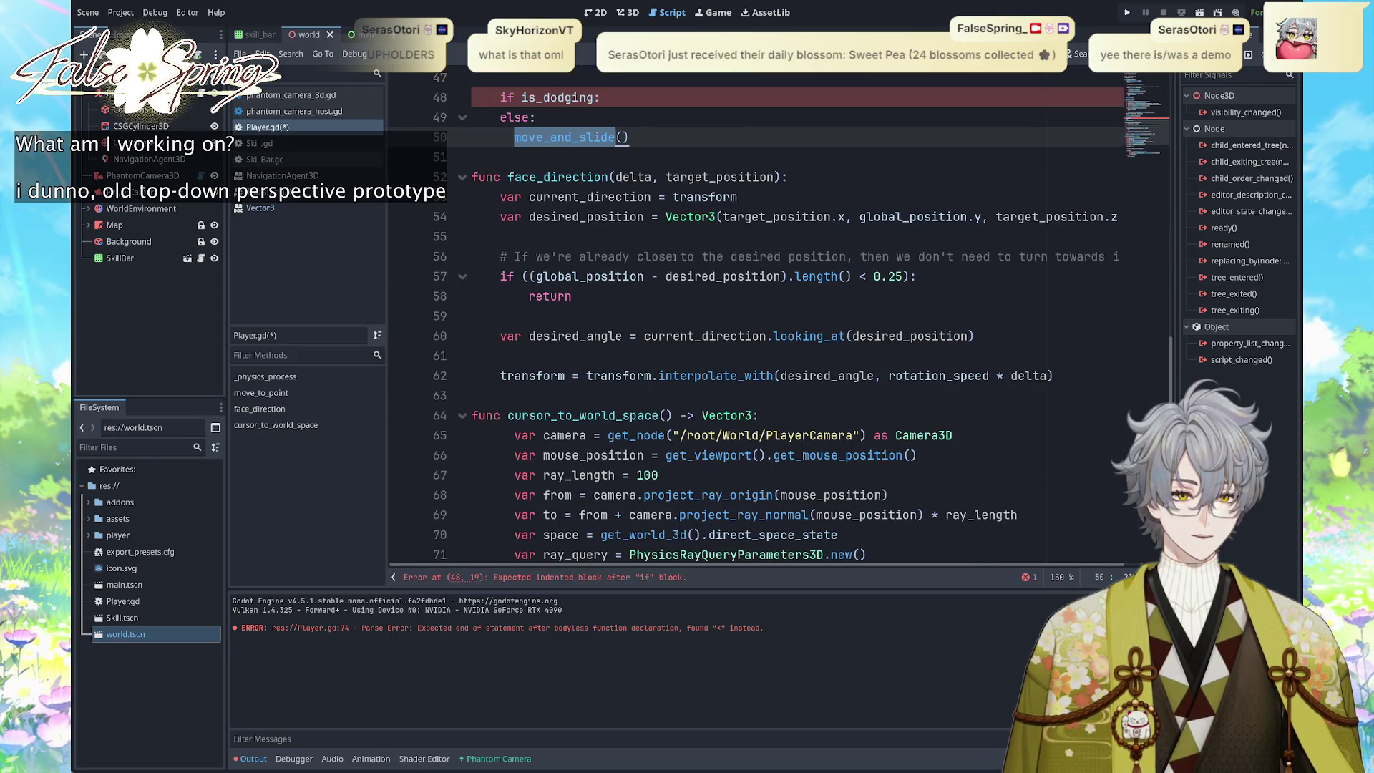
{"action": "scroll", "coordinate": [675, 257], "scroll_direction": "down", "scroll_amount": 5}
{"action": "scroll", "coordinate": [675, 256], "scroll_direction": "up", "scroll_amount": 12}
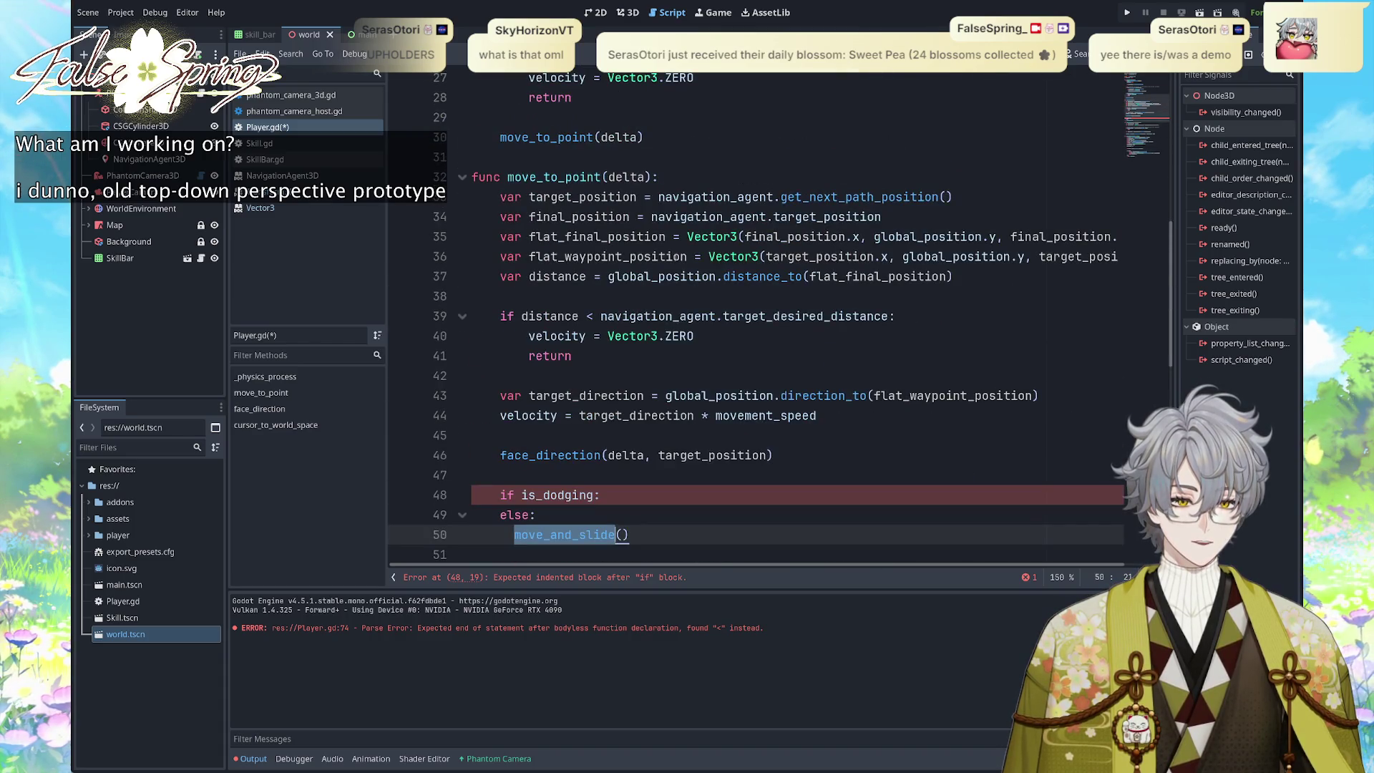
Step: Delete the is_dodging and else lines, unindent move_and_slide(), and remove the leftover blank line
{"action": "left_click_drag", "start_coordinate": [594, 512], "coordinate": [501, 493]}
{"action": "key", "text": "BackSpace"}
{"action": "left_click_drag", "start_coordinate": [630, 514], "coordinate": [515, 518]}
{"action": "left_click", "coordinate": [514, 516]}
{"action": "key", "text": "BackSpace"}
{"action": "key", "text": "BackSpace"}
{"action": "left_click", "coordinate": [473, 489]}
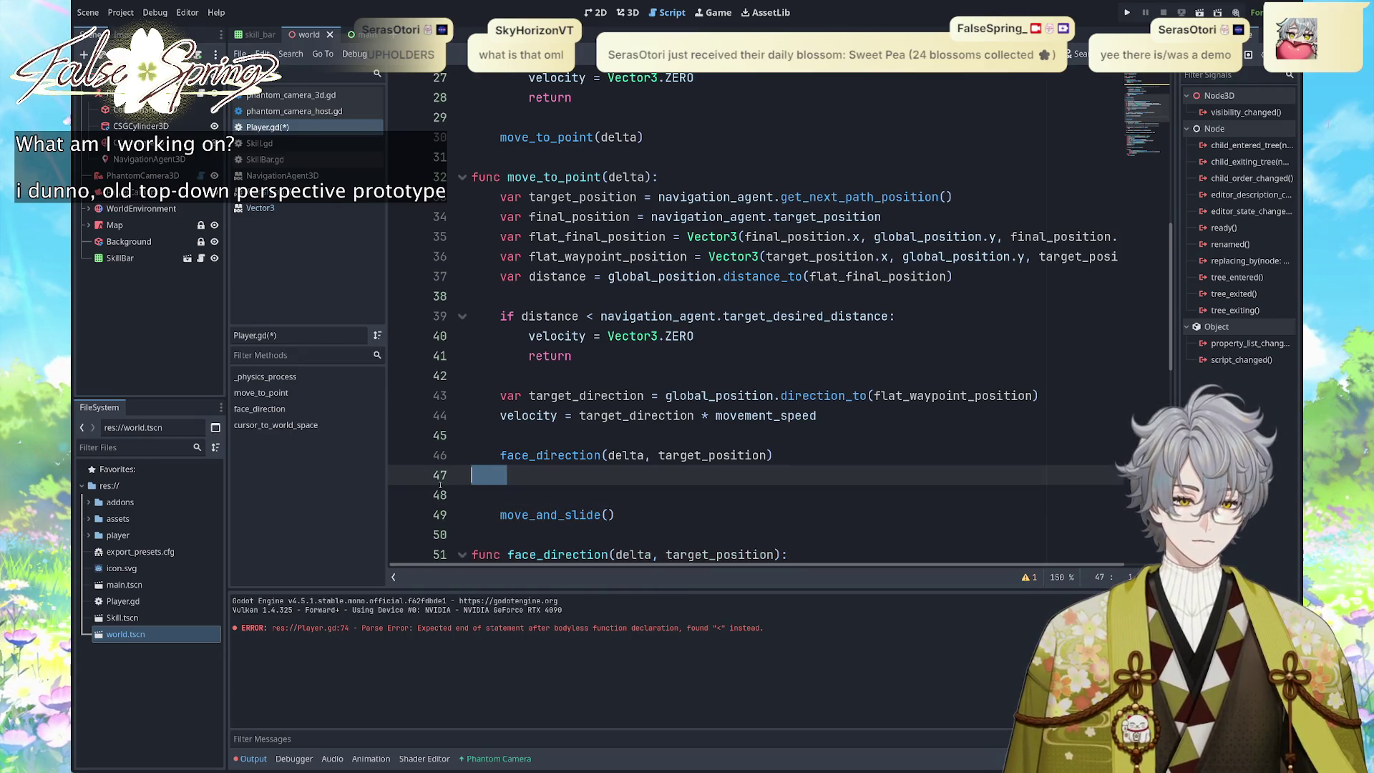
{"action": "key", "text": "BackSpace"}
{"action": "key", "text": "BackSpace"}
Step: Draft an if is_dodging: / else: branch above move_to_point(delta) in _physics_process
{"action": "scroll", "coordinate": [644, 322], "scroll_direction": "up", "scroll_amount": 3}
{"action": "left_click", "coordinate": [685, 299]}
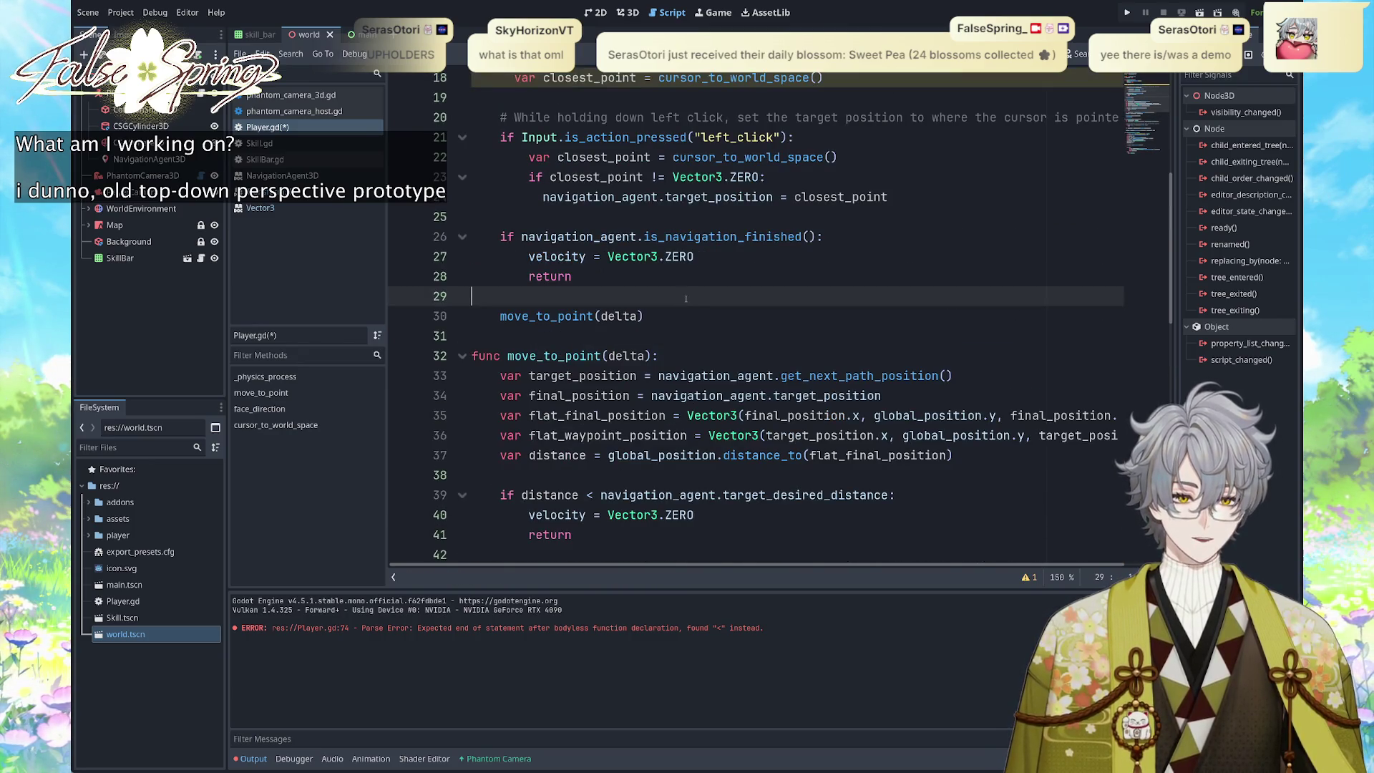
{"action": "key", "text": "Return"}
{"action": "type", "text": "if is_"}
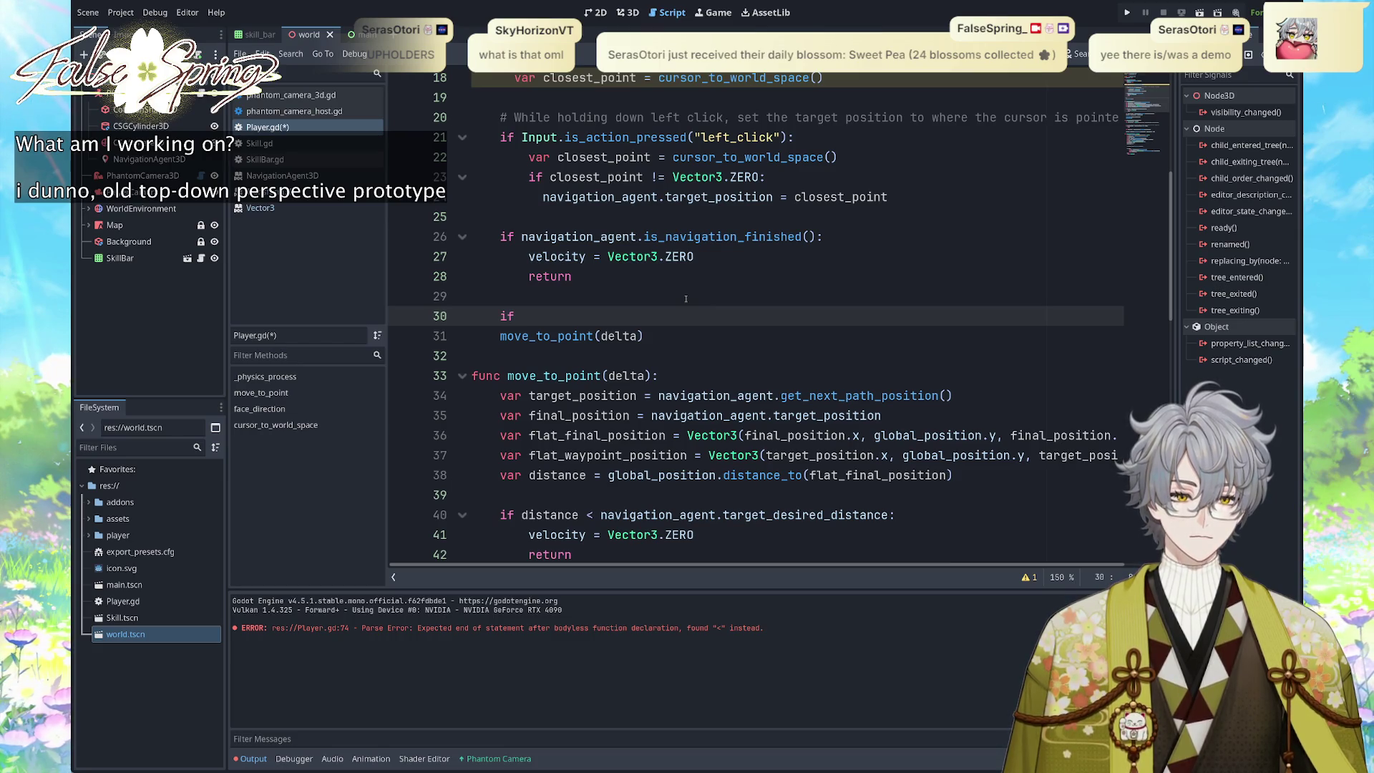
{"action": "key", "text": "Return"}
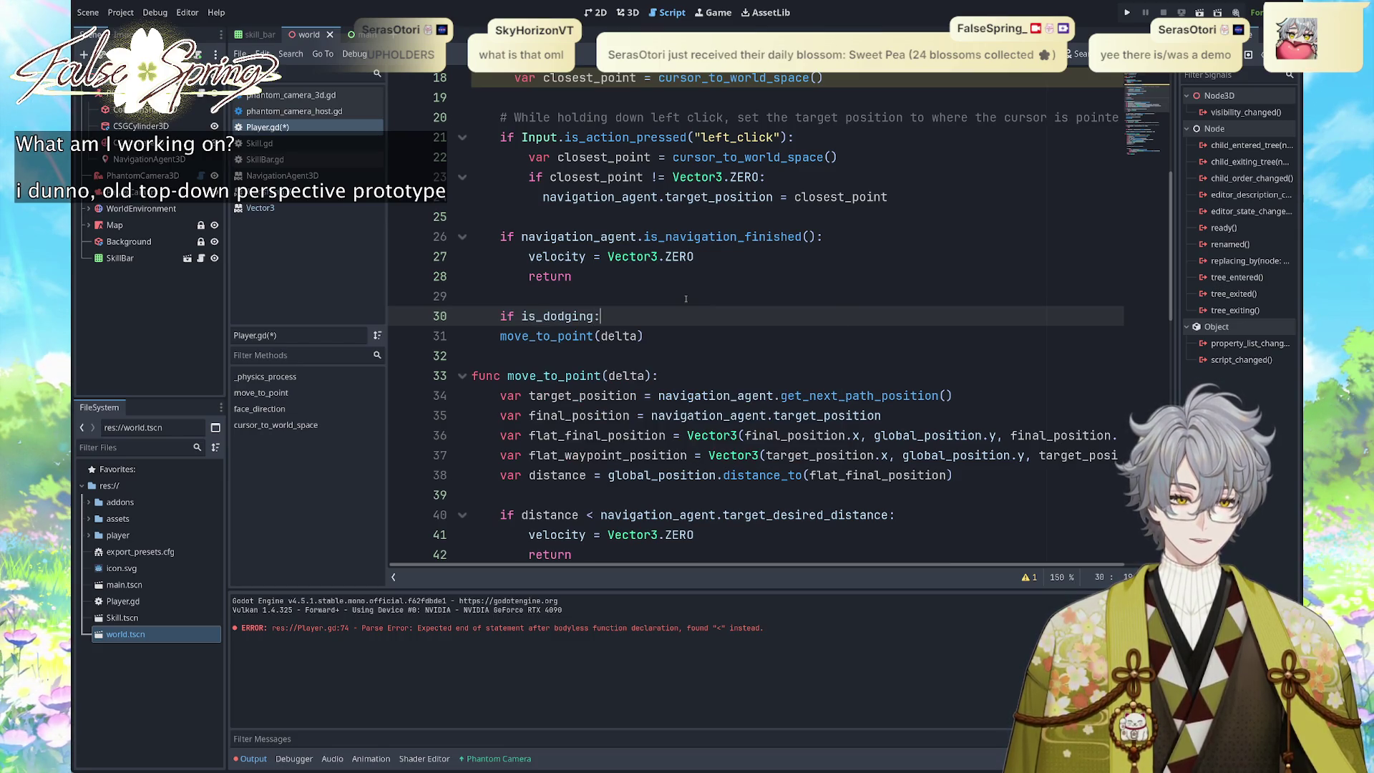
{"action": "key", "text": "Return"}
{"action": "key", "text": "BackSpace"}
{"action": "type", "text": "else:"}
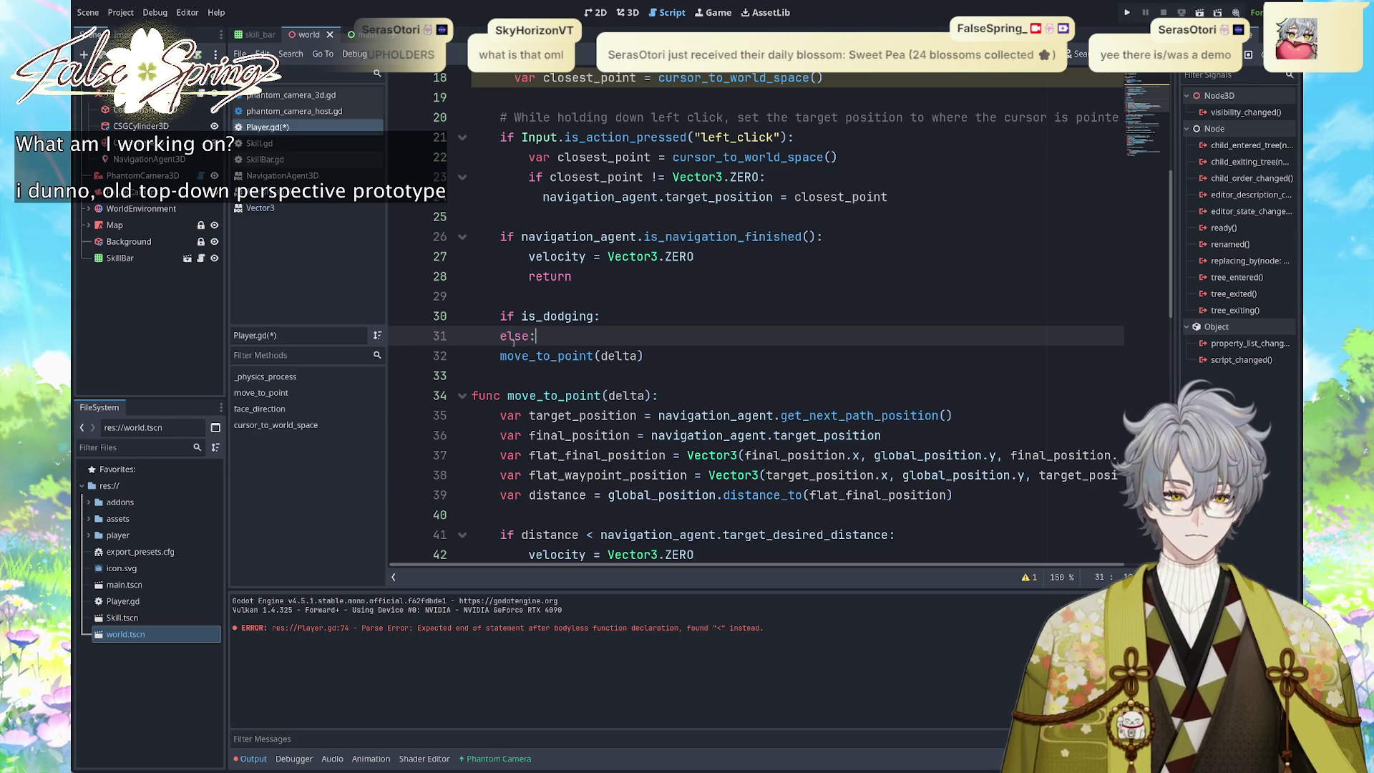
{"action": "key", "text": "ctrl+z"}
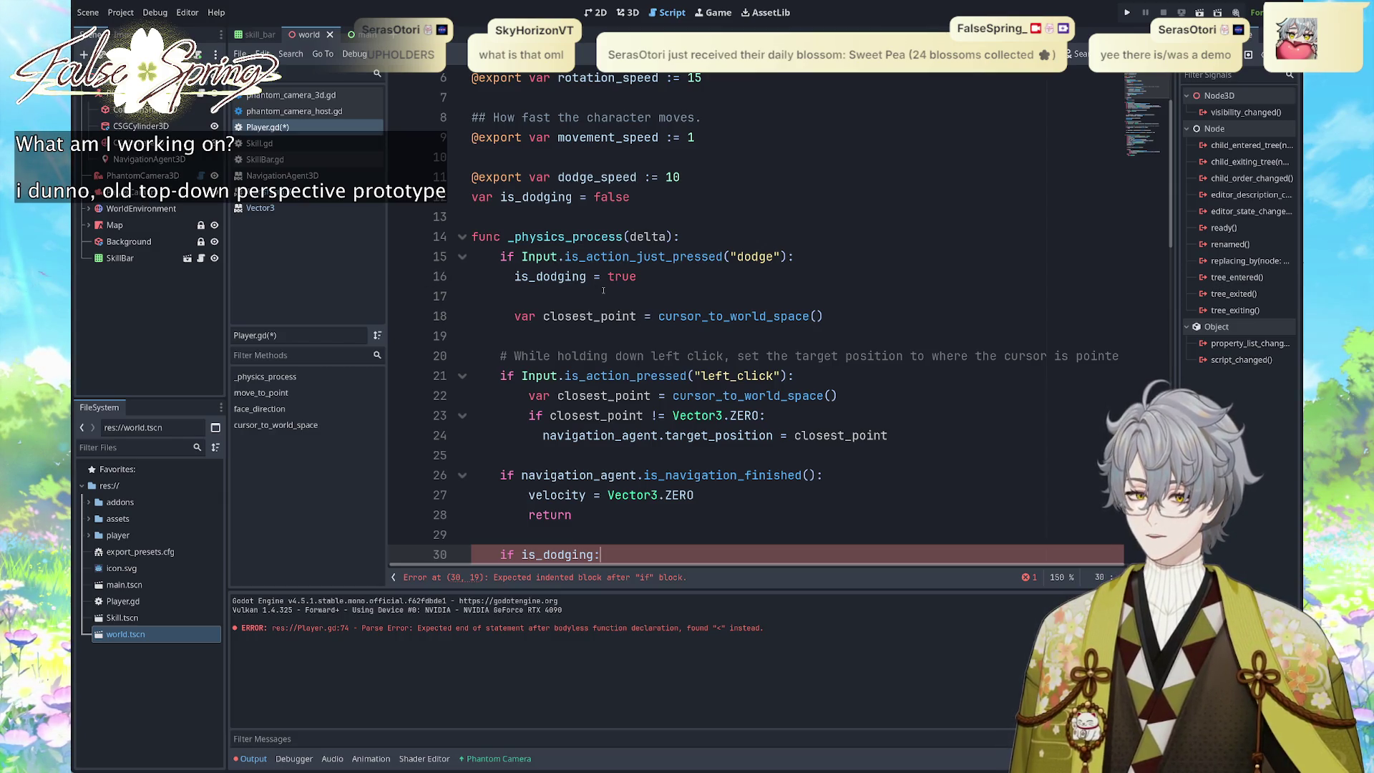
{"action": "scroll", "coordinate": [603, 290], "scroll_direction": "down", "scroll_amount": 1}
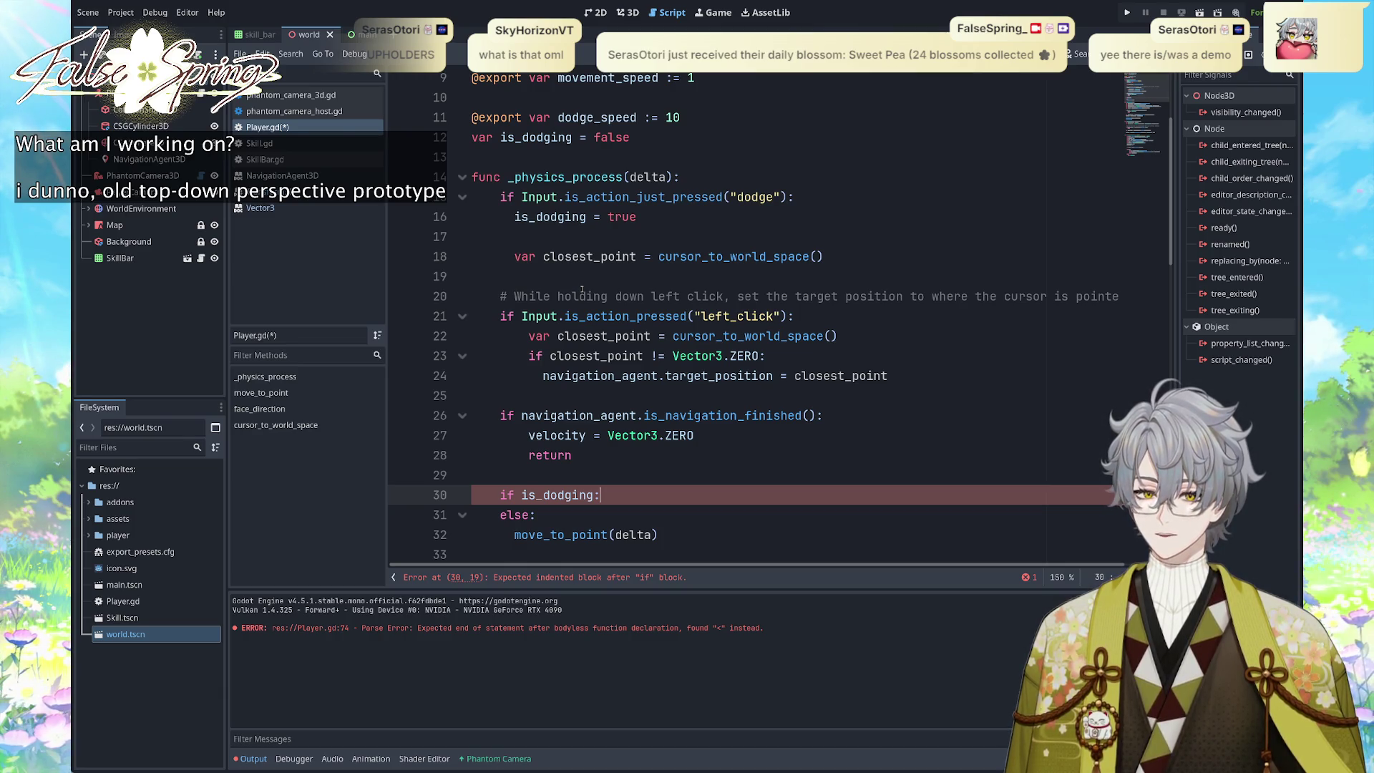
{"action": "scroll", "coordinate": [581, 290], "scroll_direction": "down", "scroll_amount": 3}
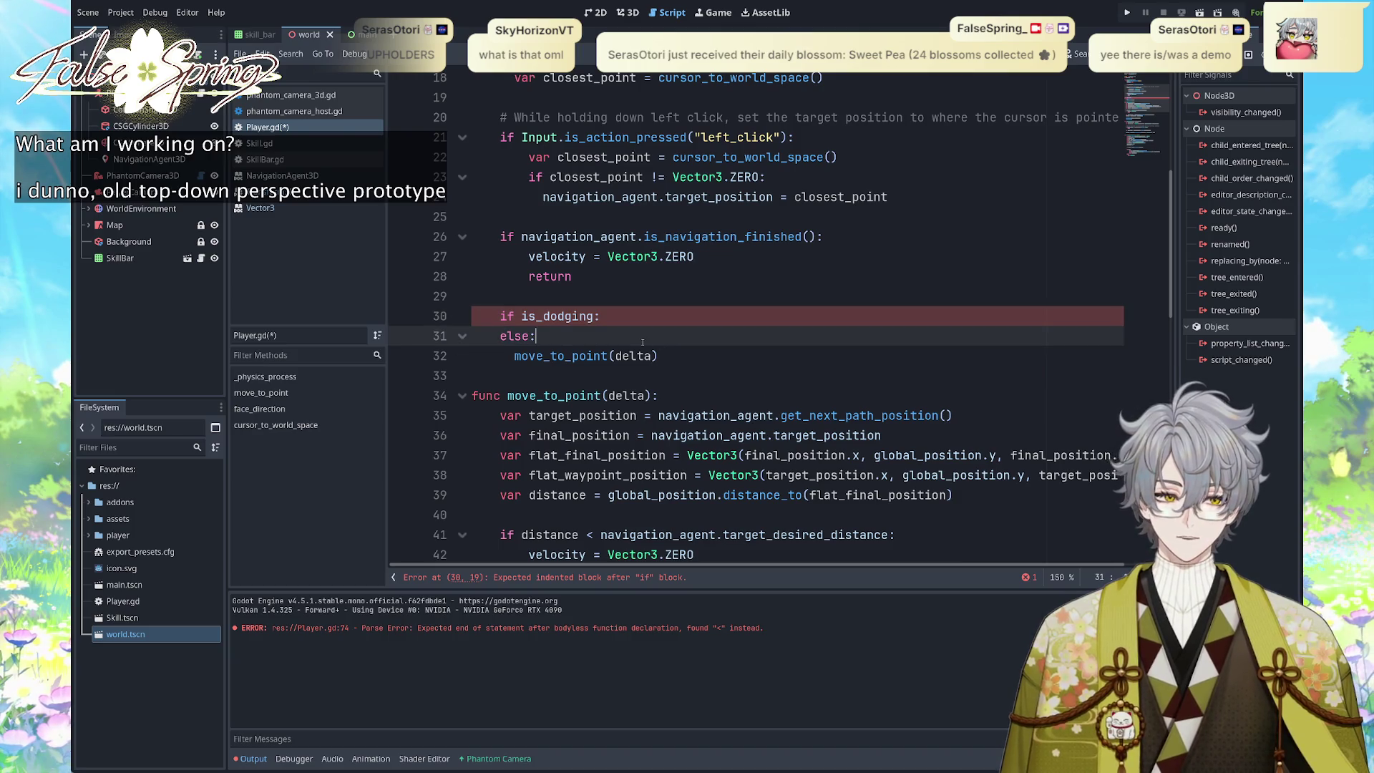
Step: Delete the draft branch and its leftover indentation so move_to_point(delta) stands alone
{"action": "left_click_drag", "start_coordinate": [536, 336], "coordinate": [500, 315]}
{"action": "key", "text": "BackSpace"}
{"action": "left_click", "coordinate": [512, 336]}
{"action": "key", "text": "BackSpace"}
{"action": "key", "text": "BackSpace"}
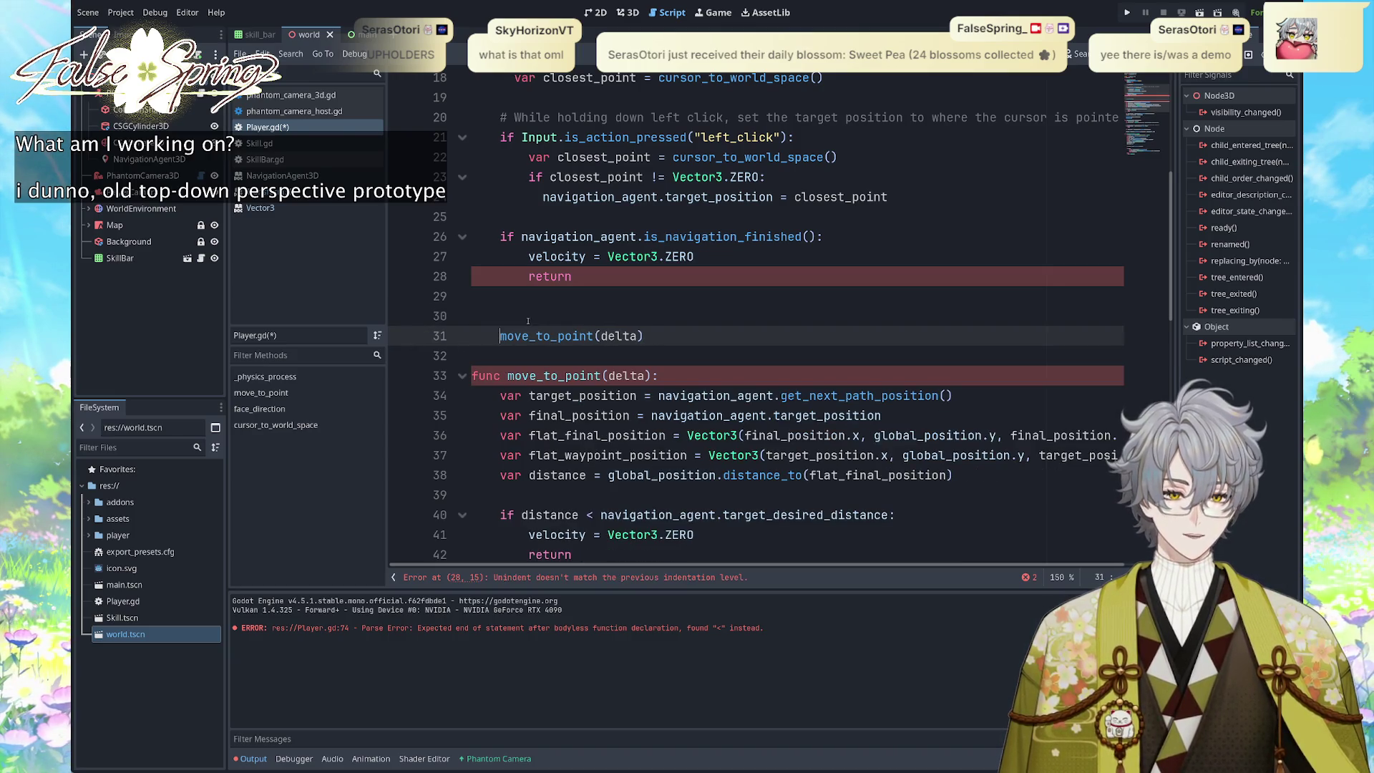
{"action": "key", "text": "Up"}
{"action": "scroll", "coordinate": [559, 320], "scroll_direction": "up", "scroll_amount": 3}
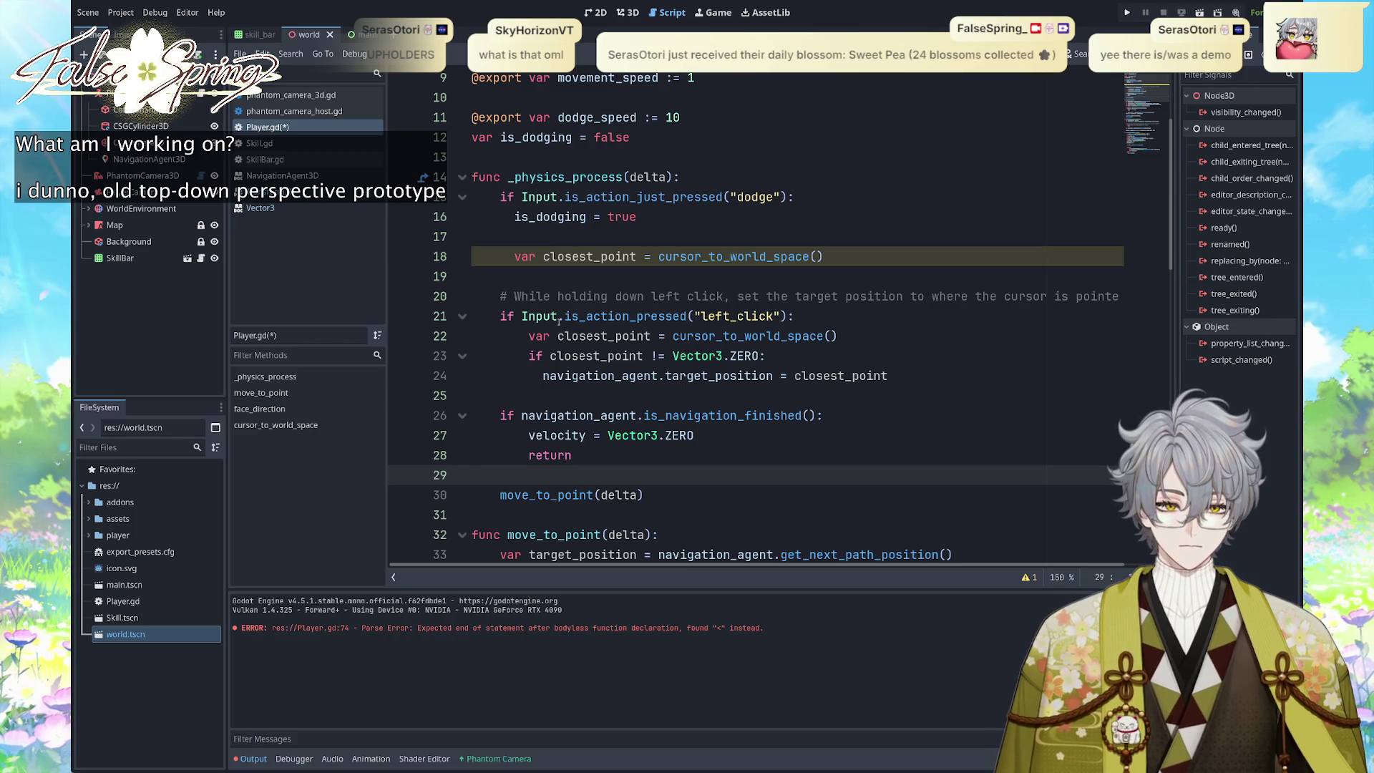
Step: Declare var dodge_target_point = Vector3.ZERO below the is_dodging variable
{"action": "scroll", "coordinate": [669, 264], "scroll_direction": "up", "scroll_amount": 3}
{"action": "left_click", "coordinate": [699, 292]}
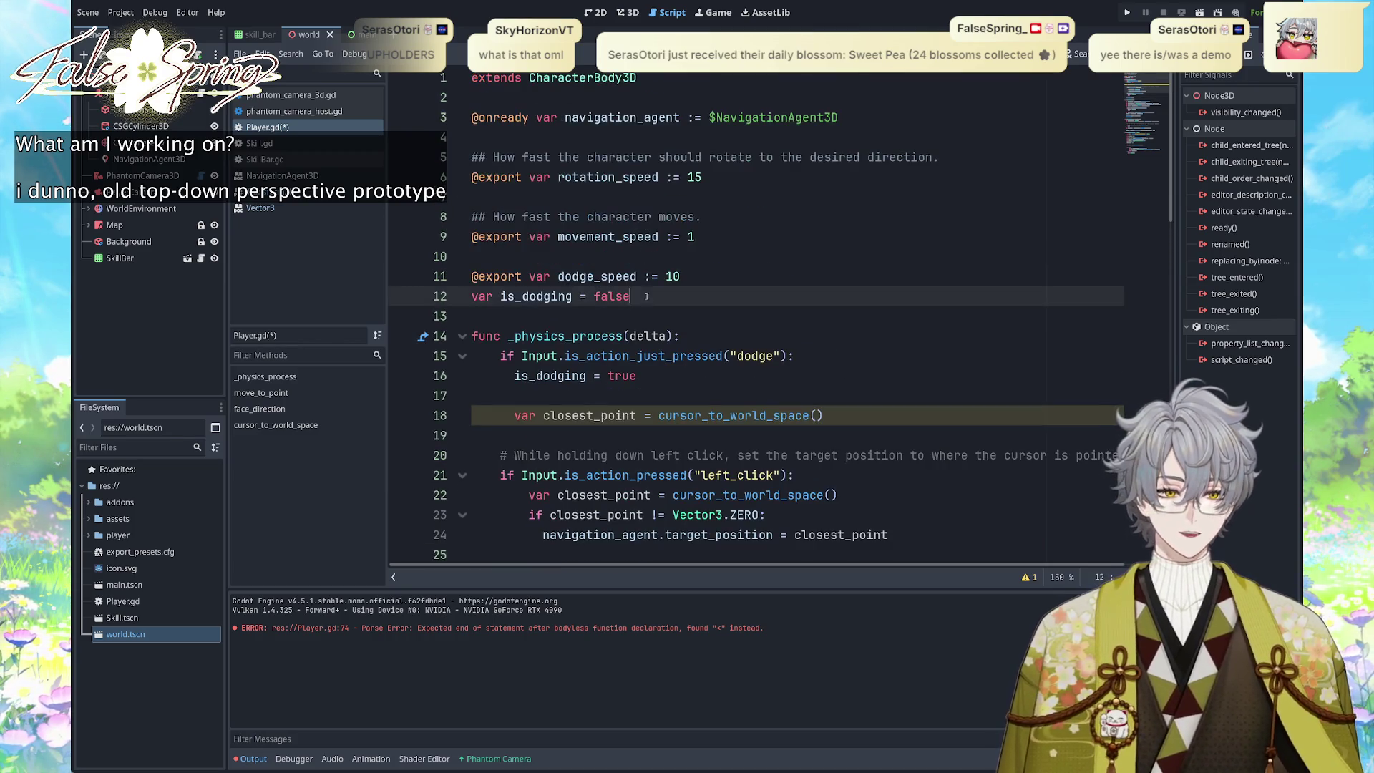
{"action": "key", "text": "Return"}
{"action": "type", "text": "var dodge_"}
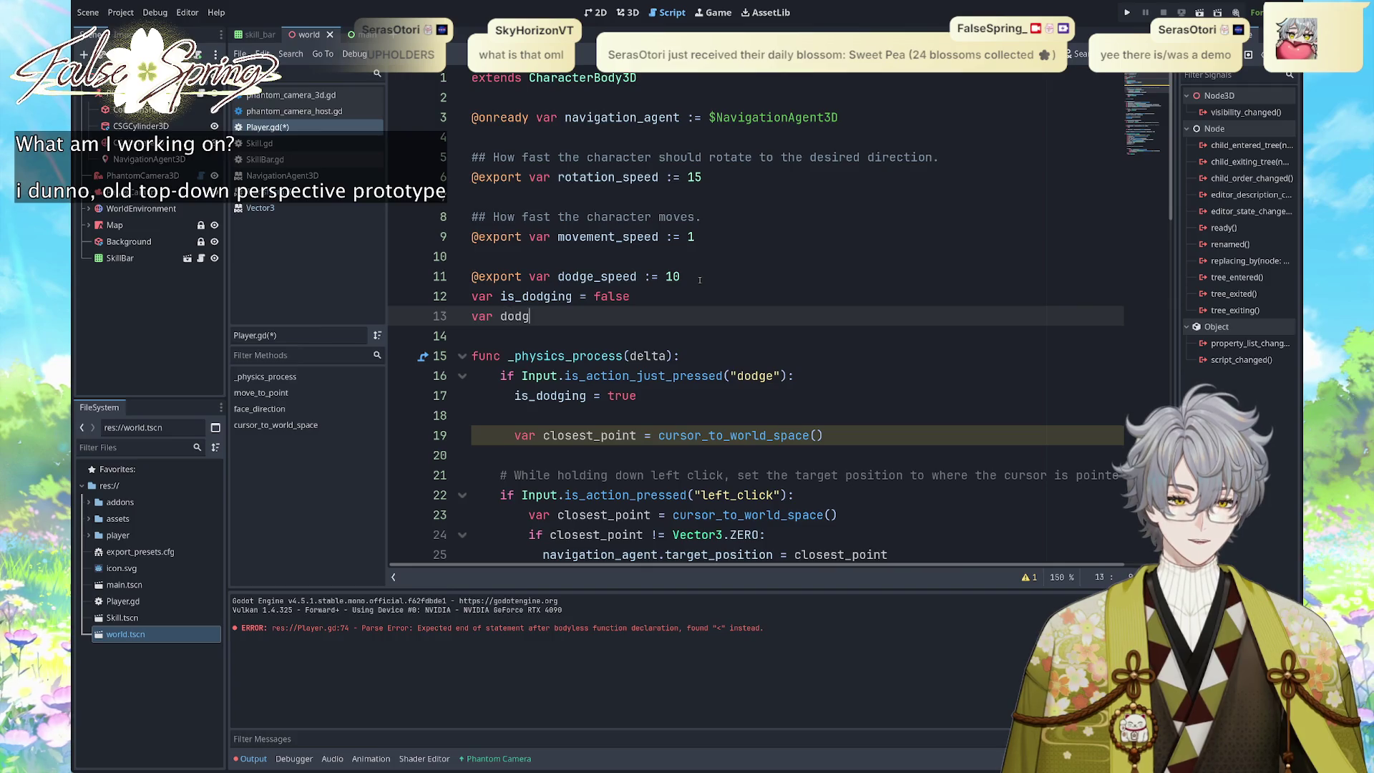
{"action": "type", "text": "target_poiint"}
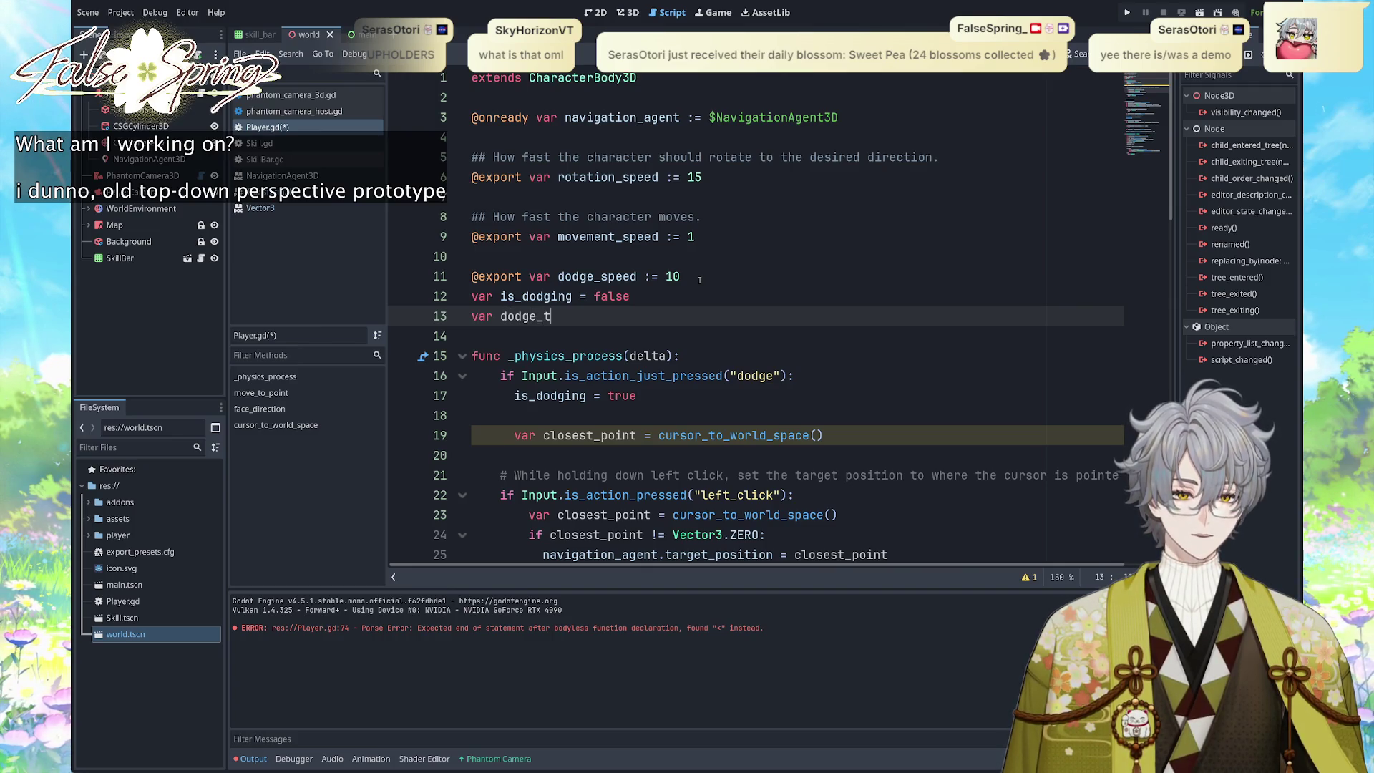
{"action": "key", "text": "BackSpace"}
{"action": "key", "text": "BackSpace"}
{"action": "key", "text": "BackSpace"}
{"action": "type", "text": "nt ="}
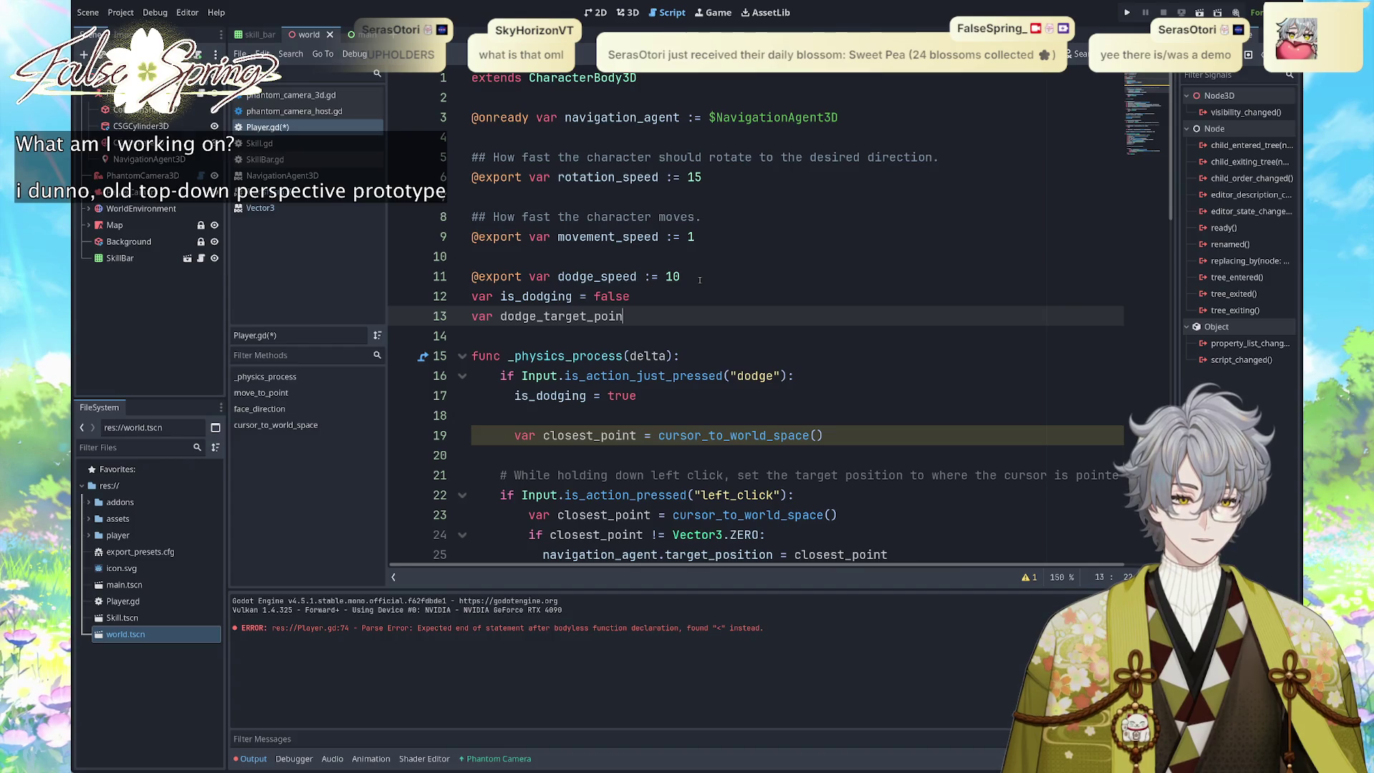
{"action": "type", "text": " Vector3"}
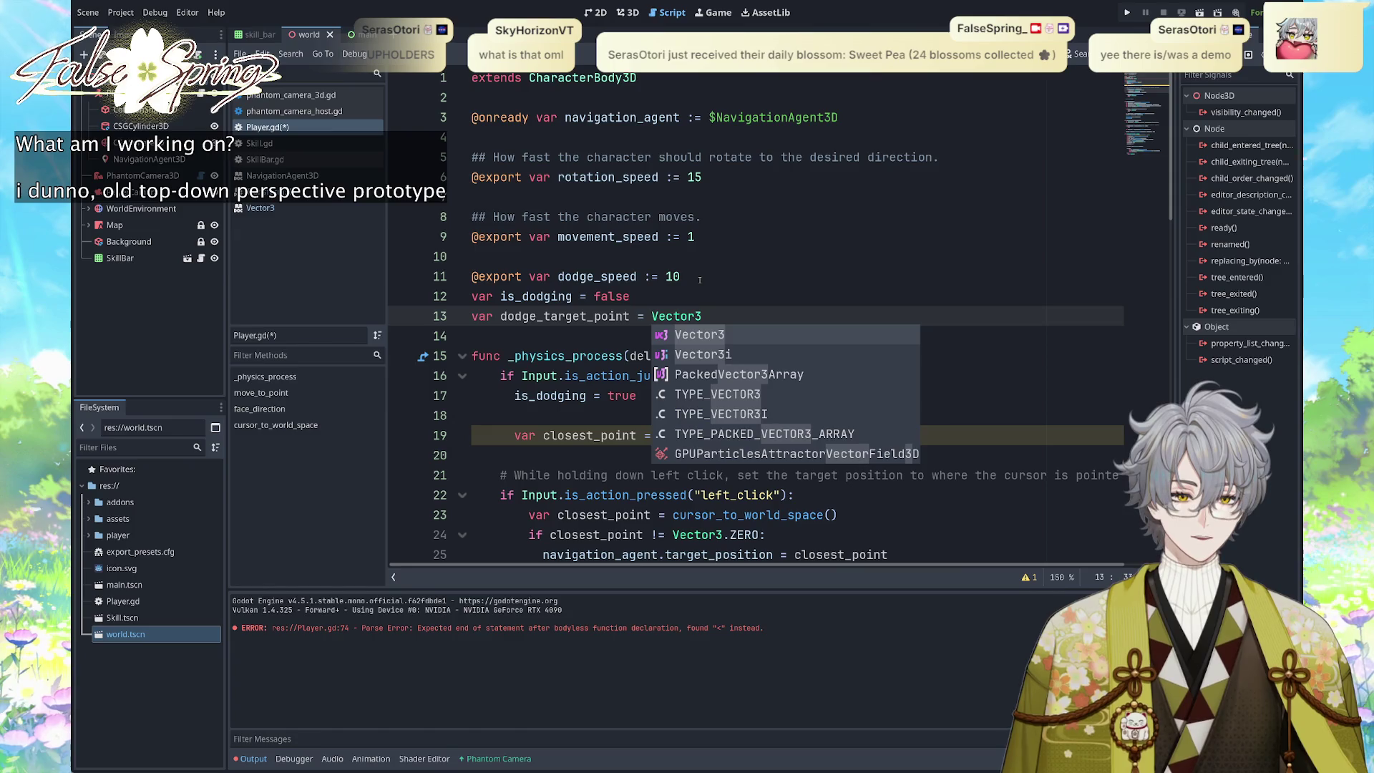
{"action": "type", "text": ".ZERO"}
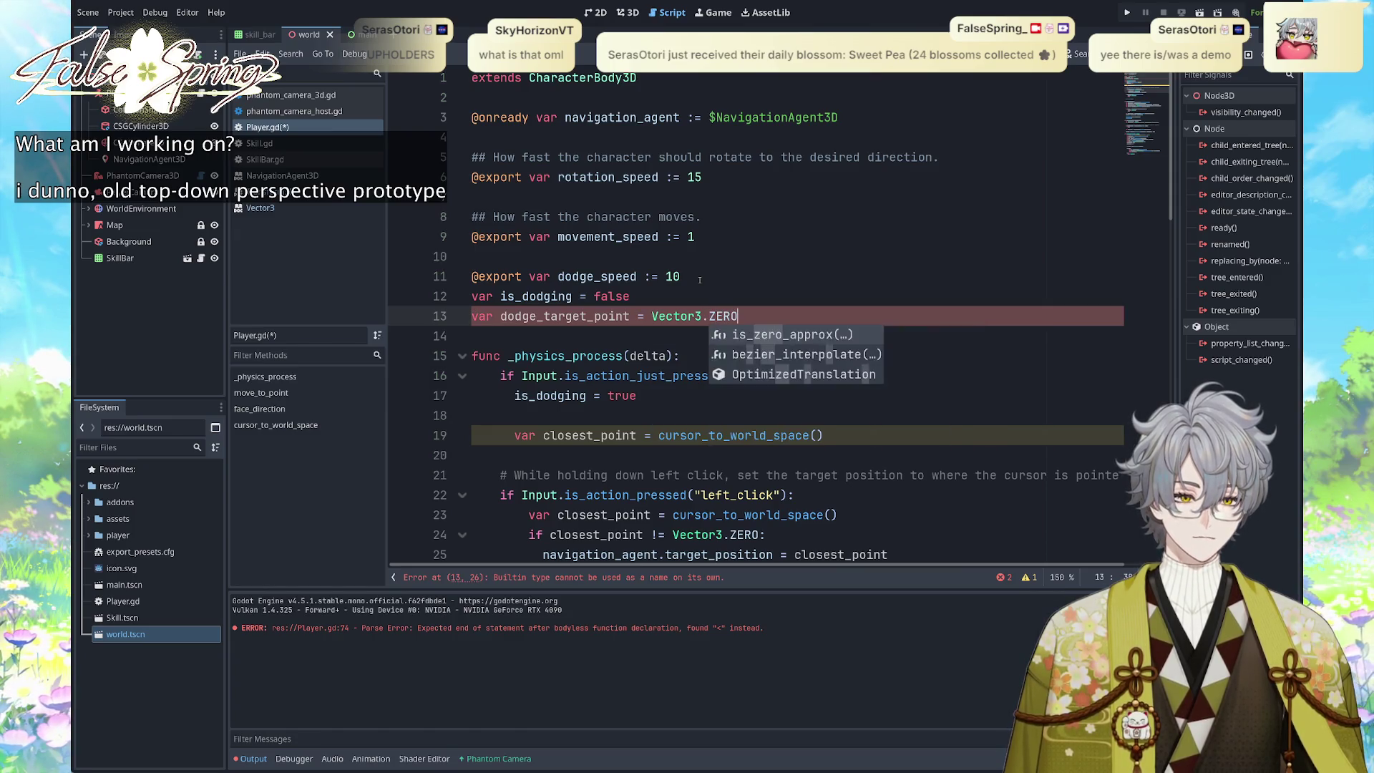
Step: Assign cursor_to_world_space() to dodge_target_point in the dodge branch, replacing var closest_point, and remove the blank line above
{"action": "key", "text": "Down"}
{"action": "key", "text": "Down"}
{"action": "key", "text": "Down"}
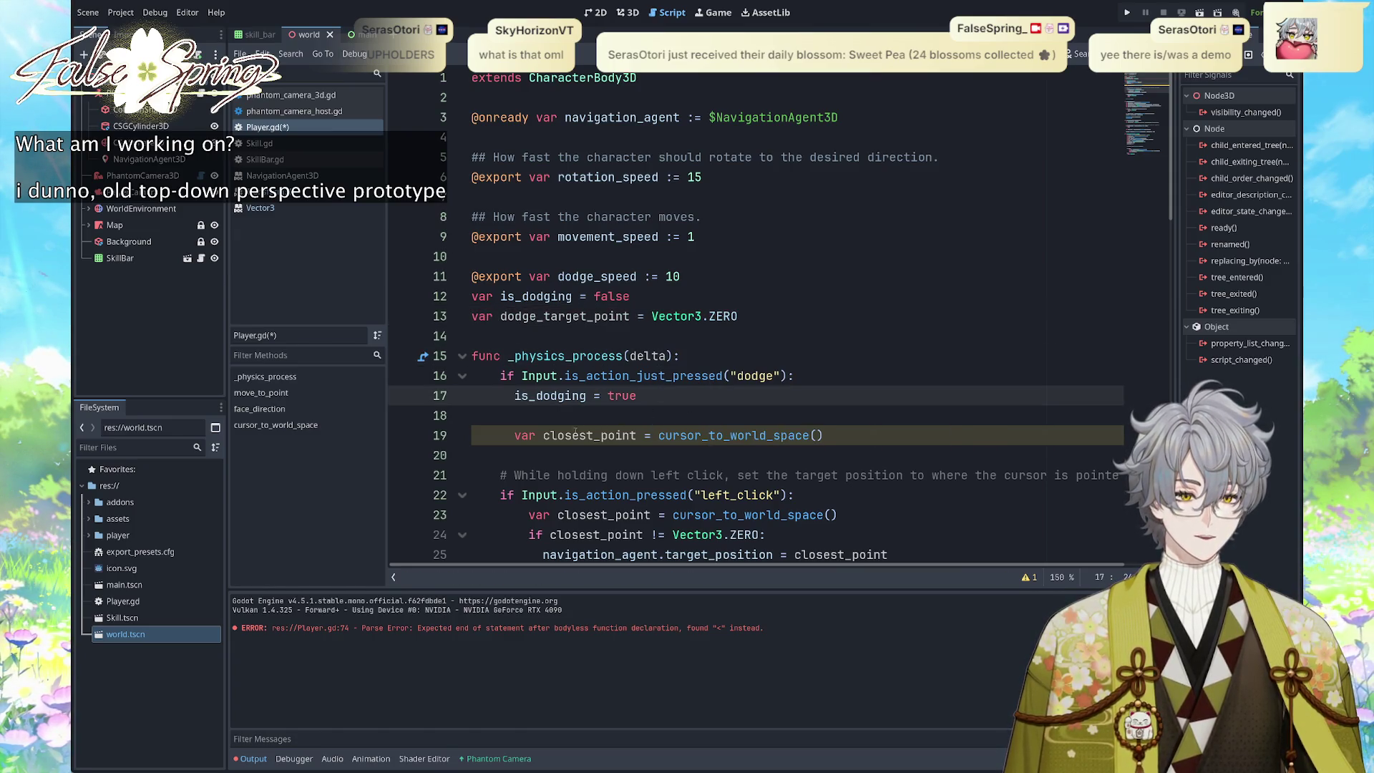
{"action": "left_click", "coordinate": [544, 435]}
{"action": "key", "text": "shift+Home"}
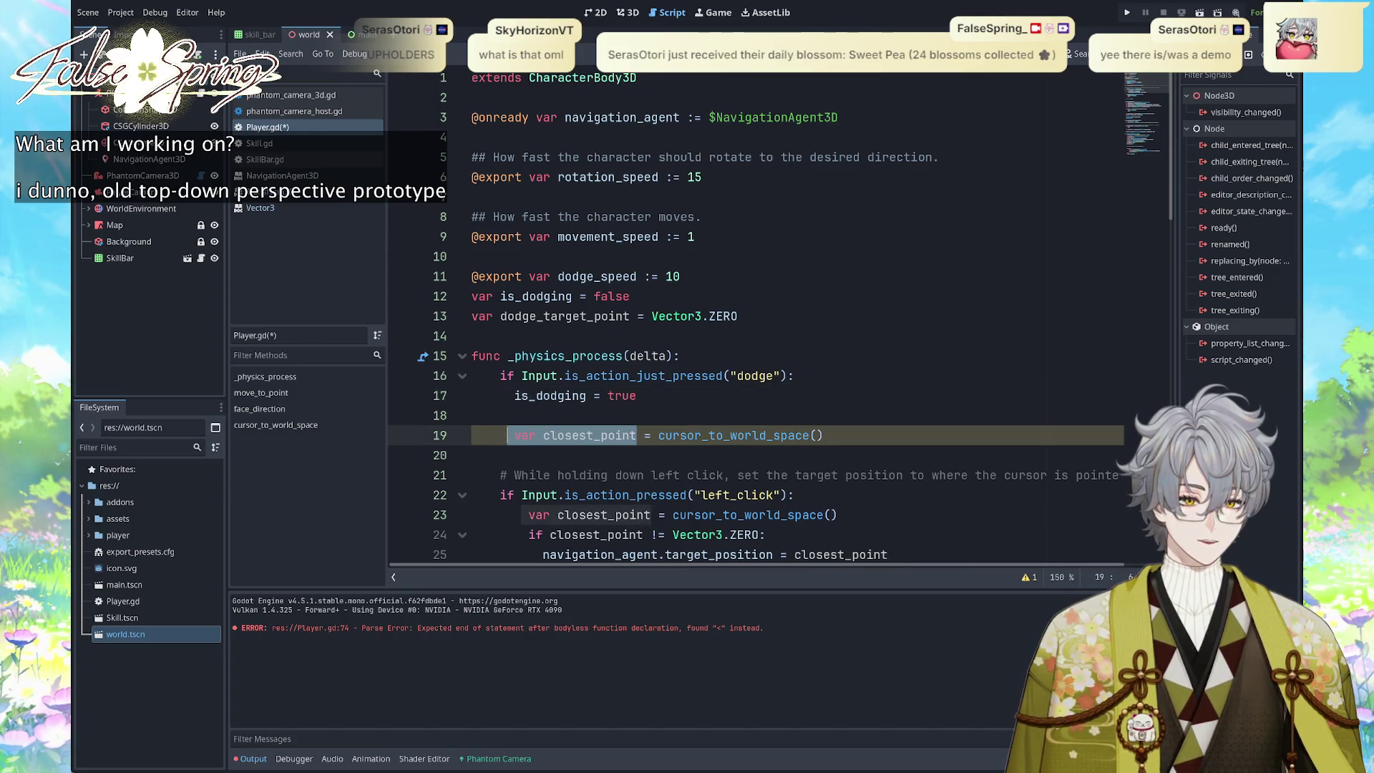
{"action": "type", "text": "dodfgv"}
{"action": "key", "text": "BackSpace"}
{"action": "key", "text": "BackSpace"}
{"action": "key", "text": "BackSpace"}
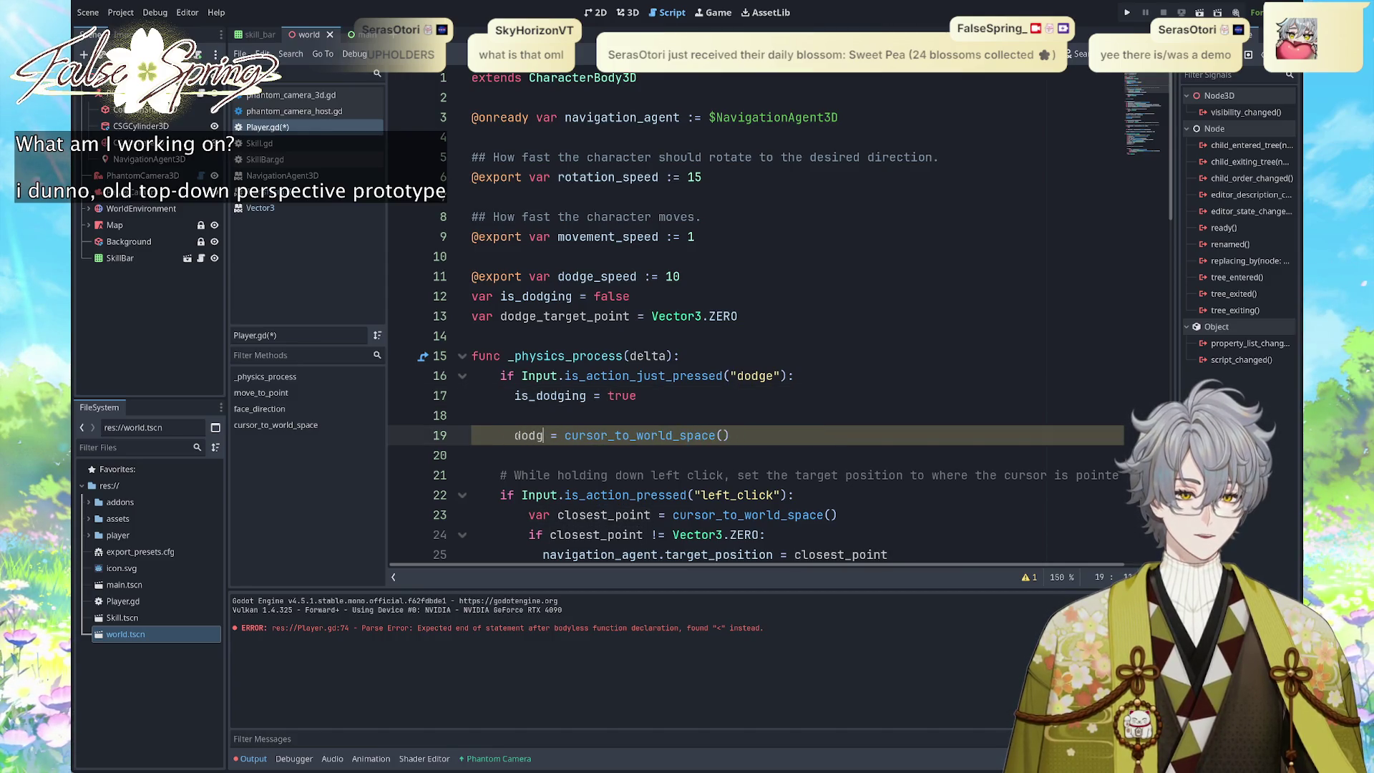
{"action": "type", "text": "ge_target_point"}
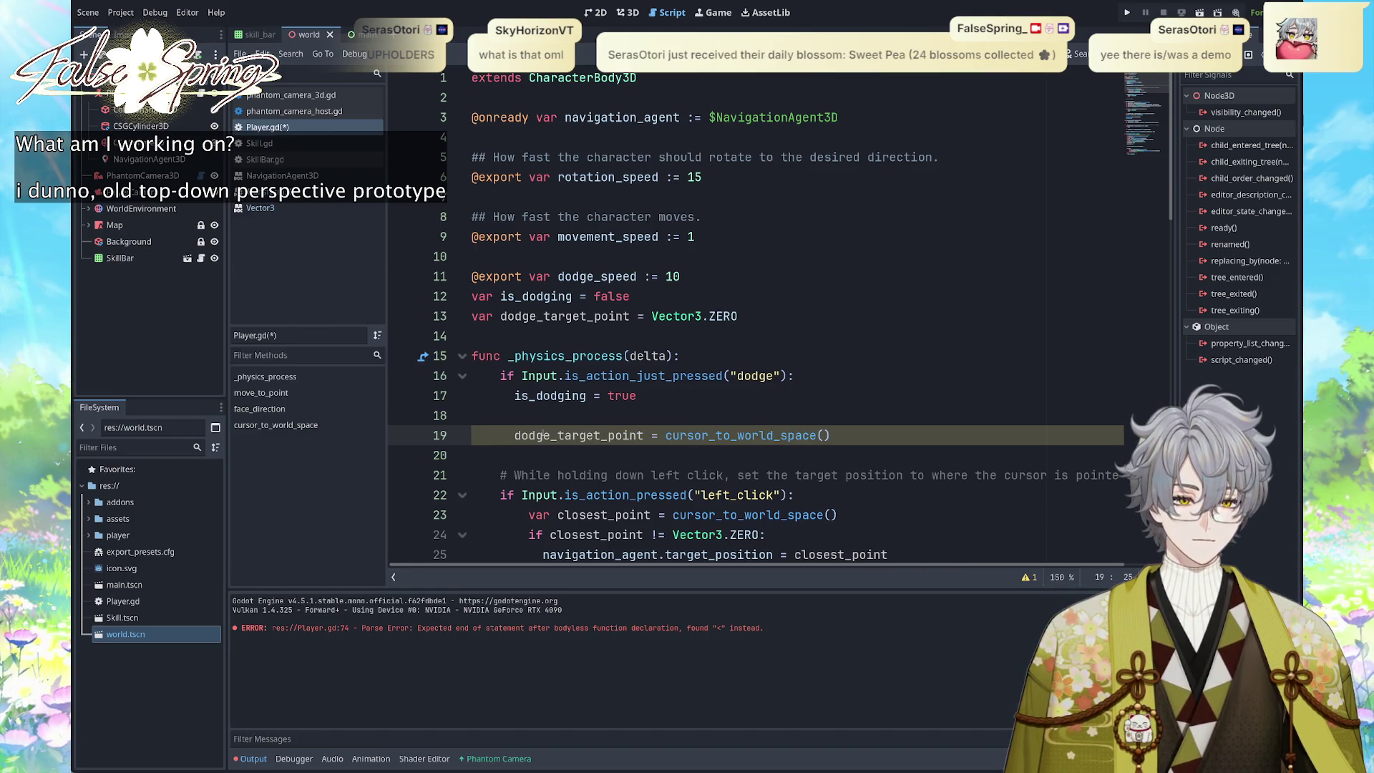
{"action": "left_click", "coordinate": [657, 420]}
{"action": "key", "text": "BackSpace"}
{"action": "scroll", "coordinate": [657, 419], "scroll_direction": "down", "scroll_amount": 5}
{"action": "scroll", "coordinate": [657, 419], "scroll_direction": "down", "scroll_amount": 2}
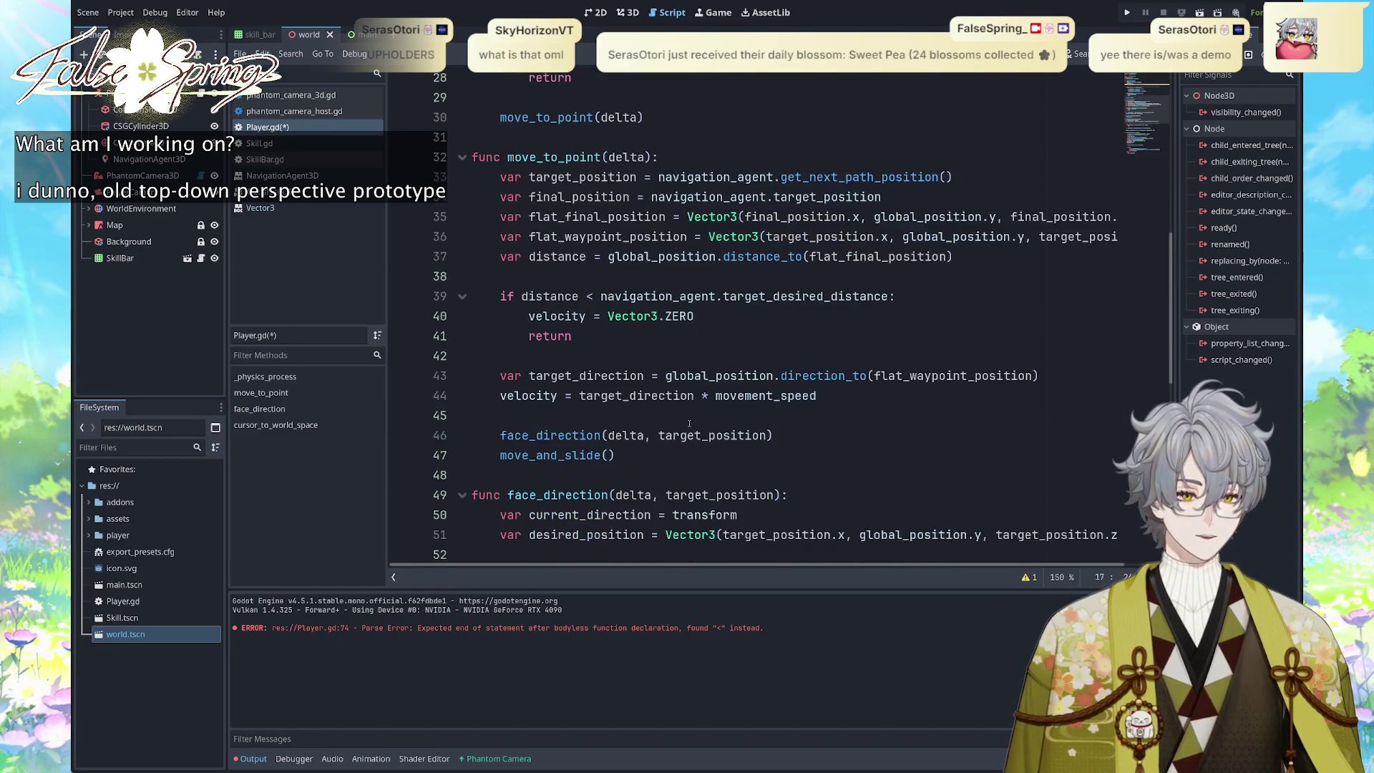
{"action": "scroll", "coordinate": [689, 423], "scroll_direction": "up", "scroll_amount": 1}
{"action": "scroll", "coordinate": [689, 423], "scroll_direction": "up", "scroll_amount": 4}
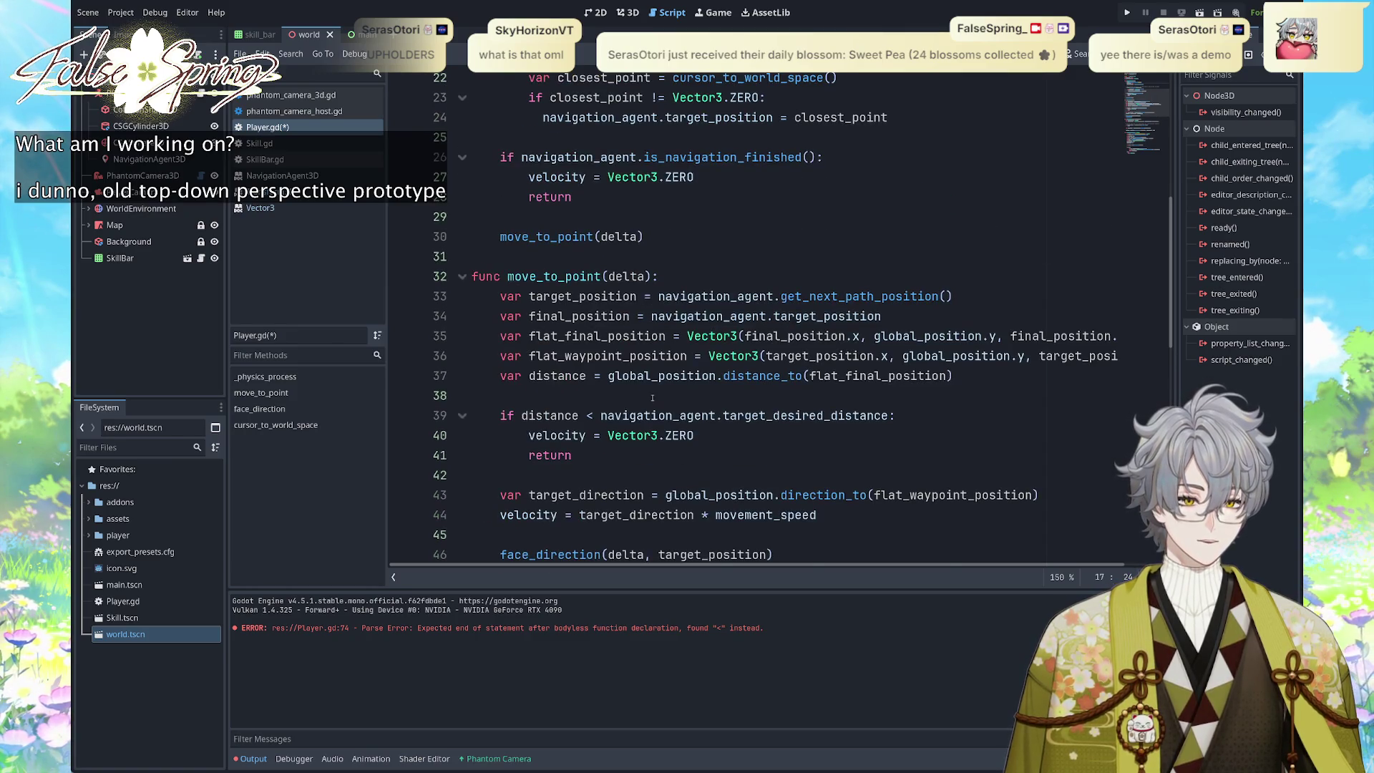
{"action": "left_click", "coordinate": [689, 356]}
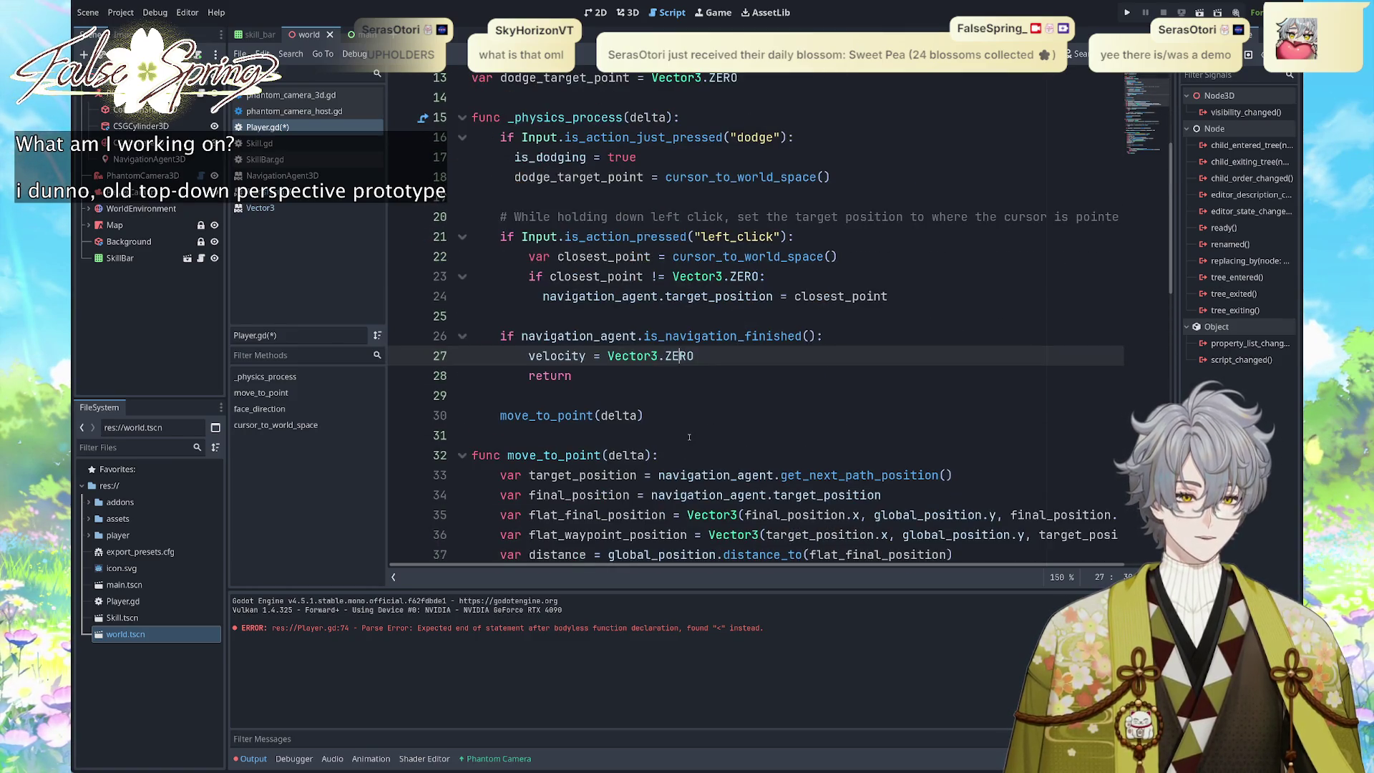
Step: Insert a new first line in move_to_point, directly below the function header
{"action": "left_click", "coordinate": [704, 409]}
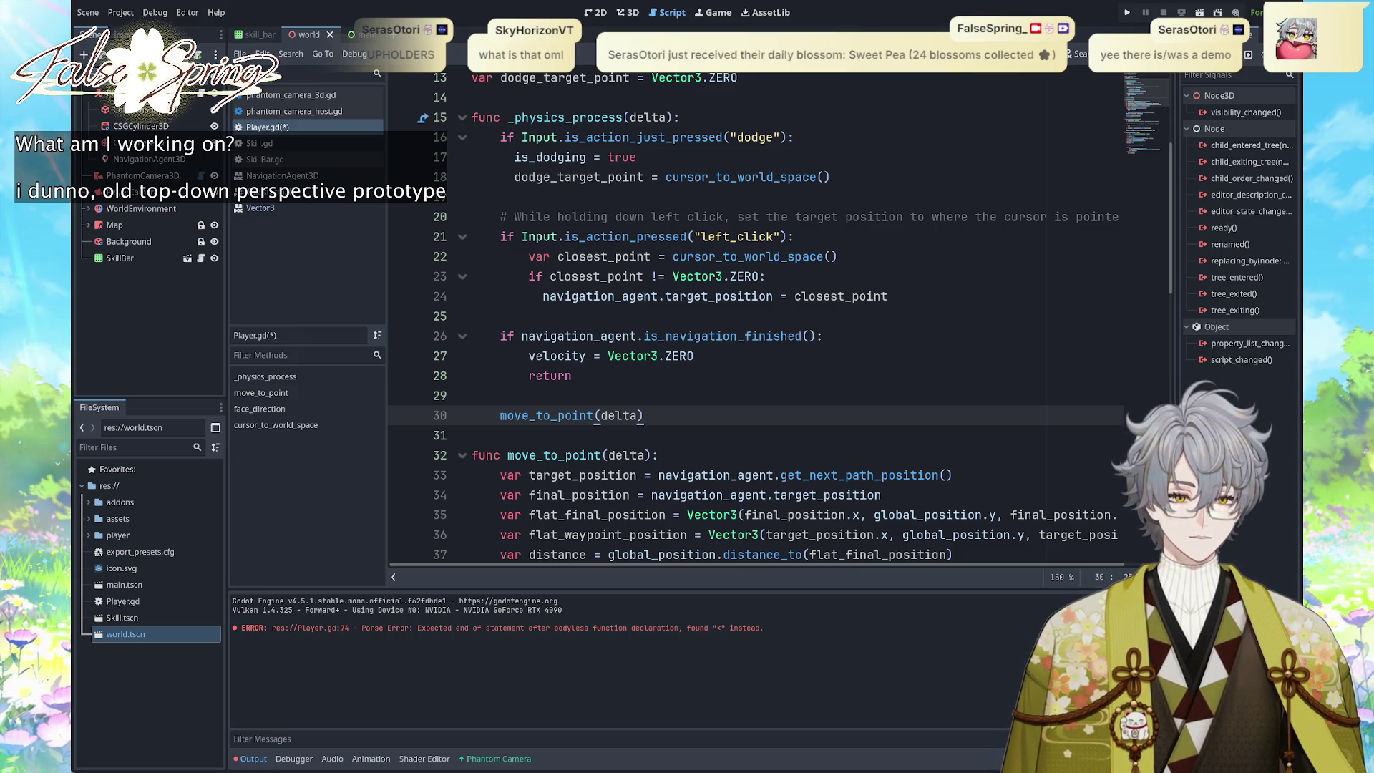
{"action": "key", "text": "Up"}
{"action": "key", "text": "Up"}
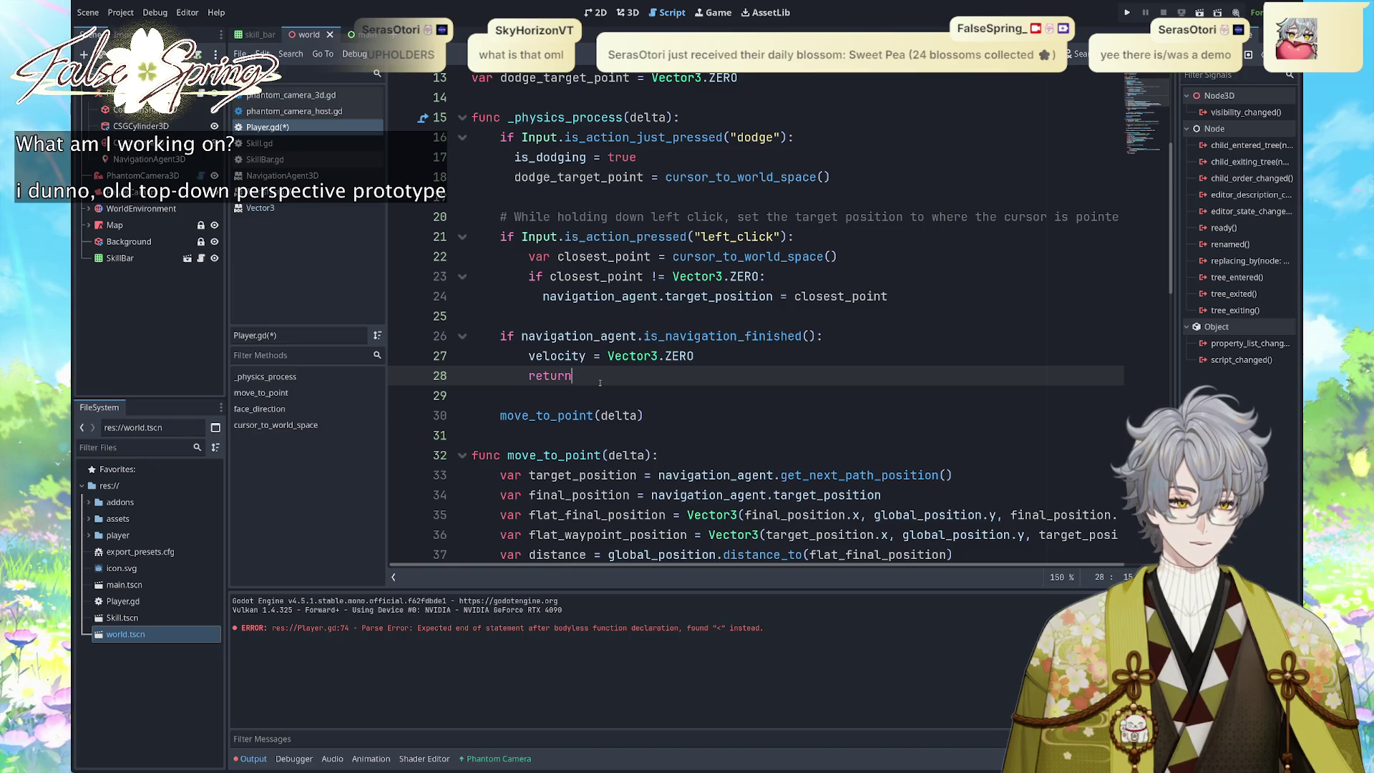
{"action": "scroll", "coordinate": [599, 382], "scroll_direction": "up", "scroll_amount": 1}
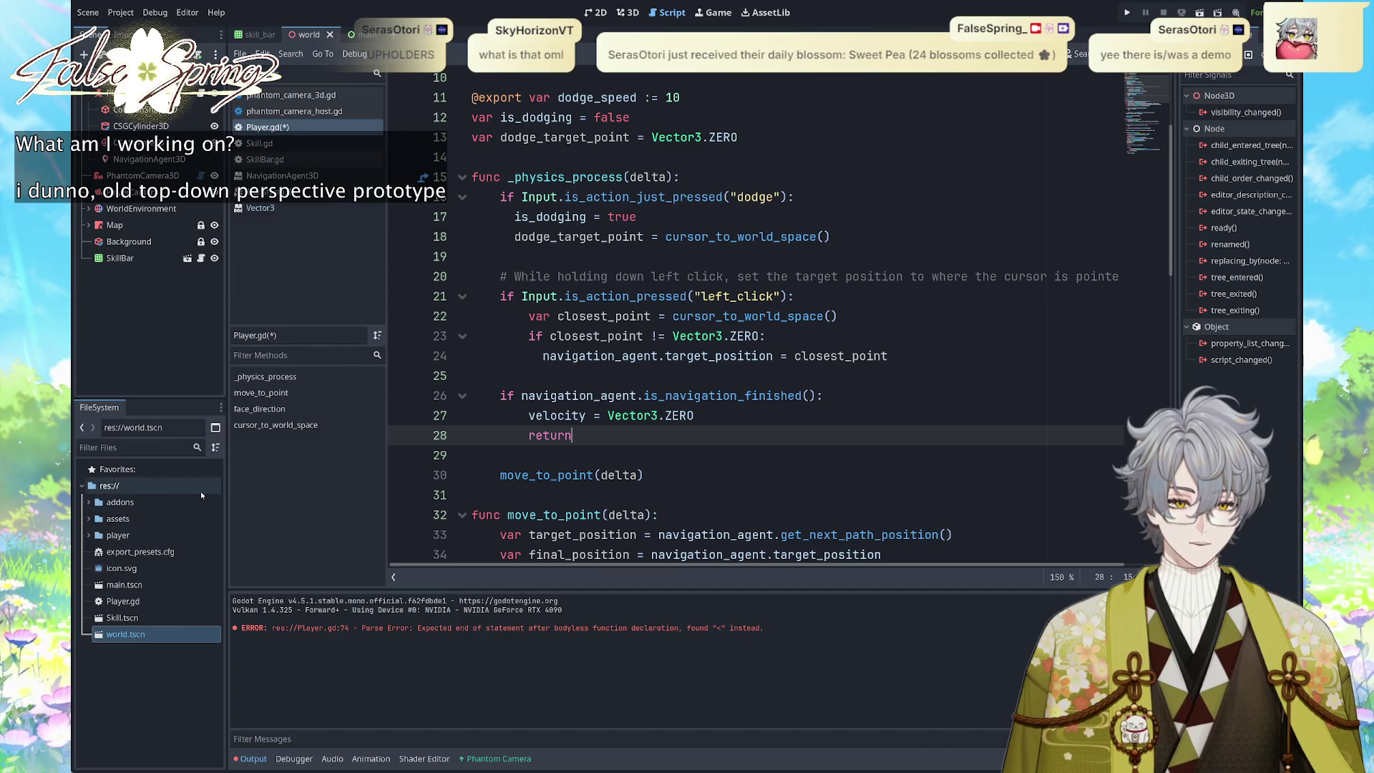
{"action": "scroll", "coordinate": [657, 390], "scroll_direction": "down", "scroll_amount": 4}
{"action": "scroll", "coordinate": [657, 390], "scroll_direction": "up", "scroll_amount": 2}
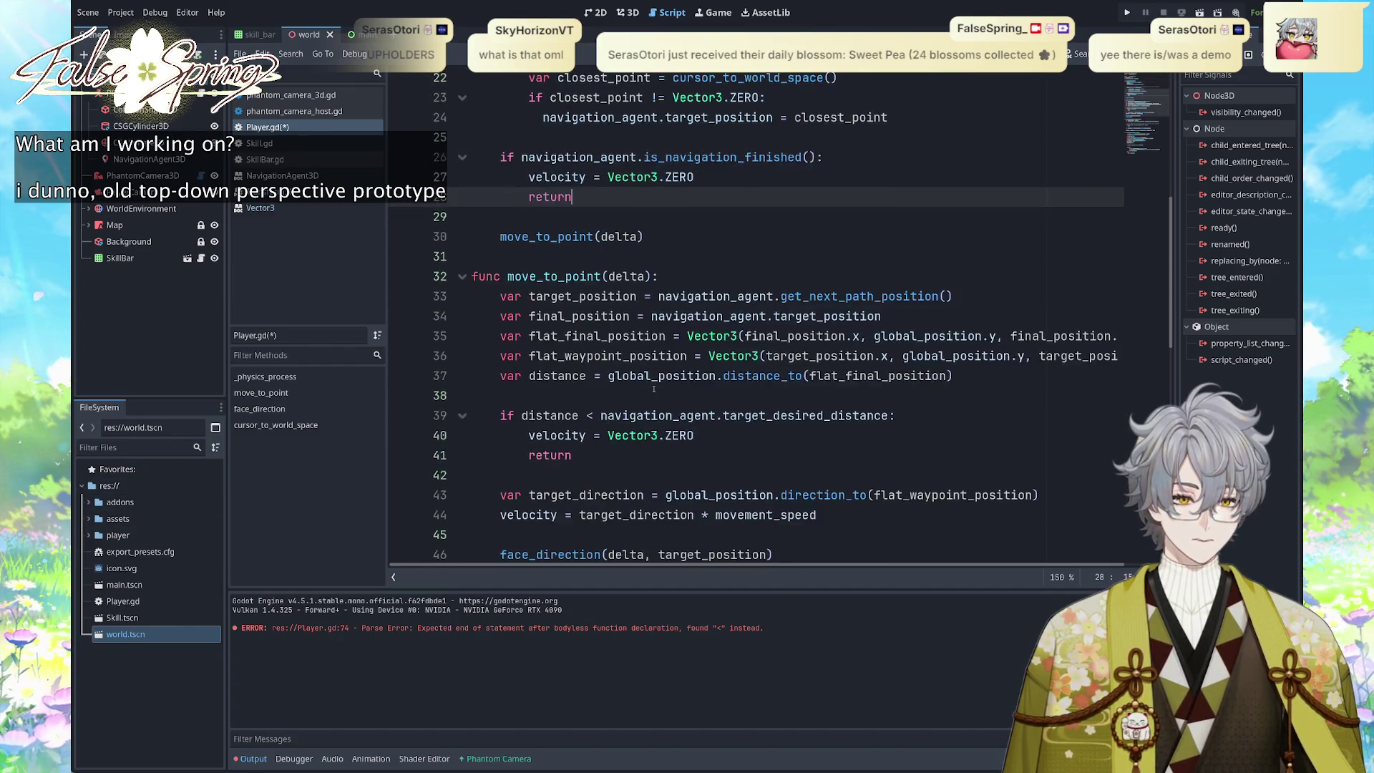
{"action": "left_click", "coordinate": [666, 394]}
{"action": "scroll", "coordinate": [666, 394], "scroll_direction": "down", "scroll_amount": 3}
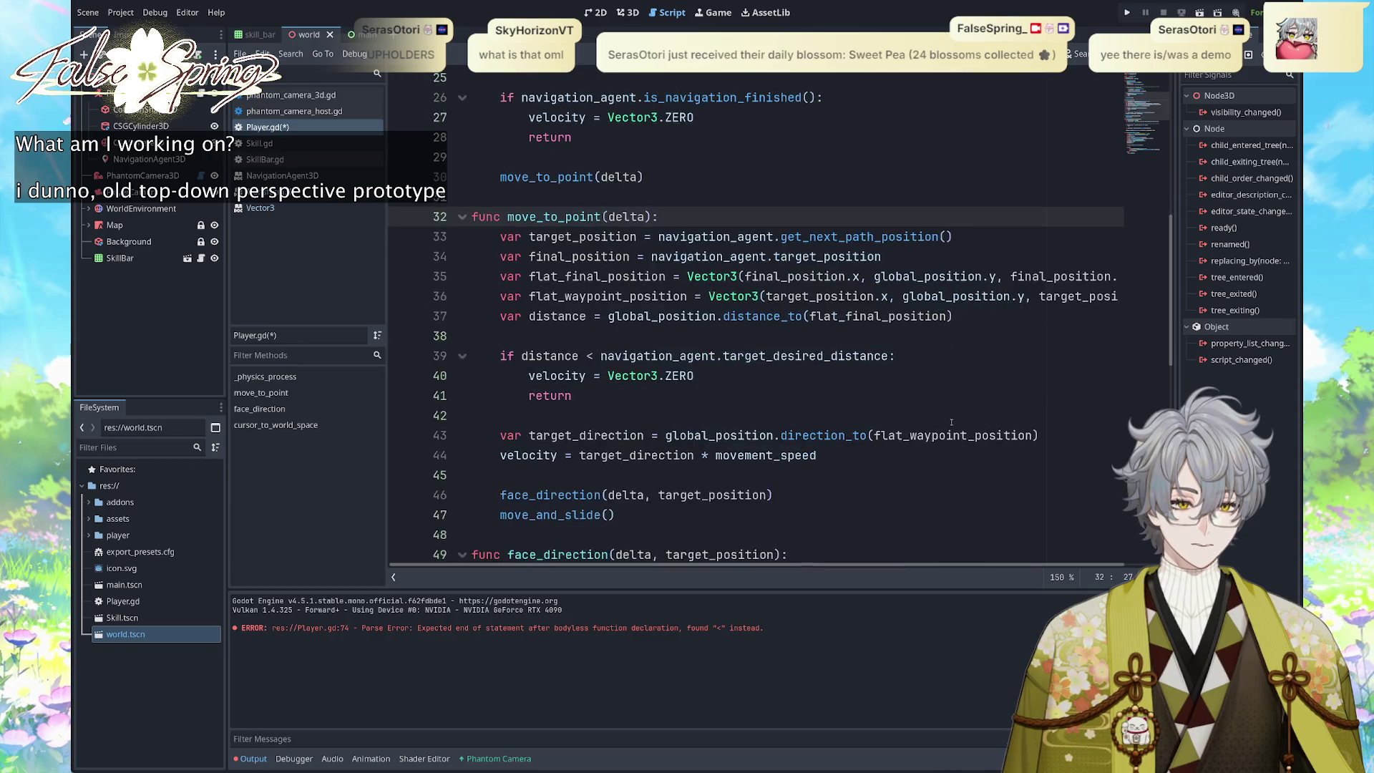
{"action": "scroll", "coordinate": [716, 397], "scroll_direction": "up", "scroll_amount": 3}
{"action": "key", "text": "Return"}
Step: Add an 'if is_dodging: return' check at the top of move_to_point
{"action": "type", "text": "if is_dod"}
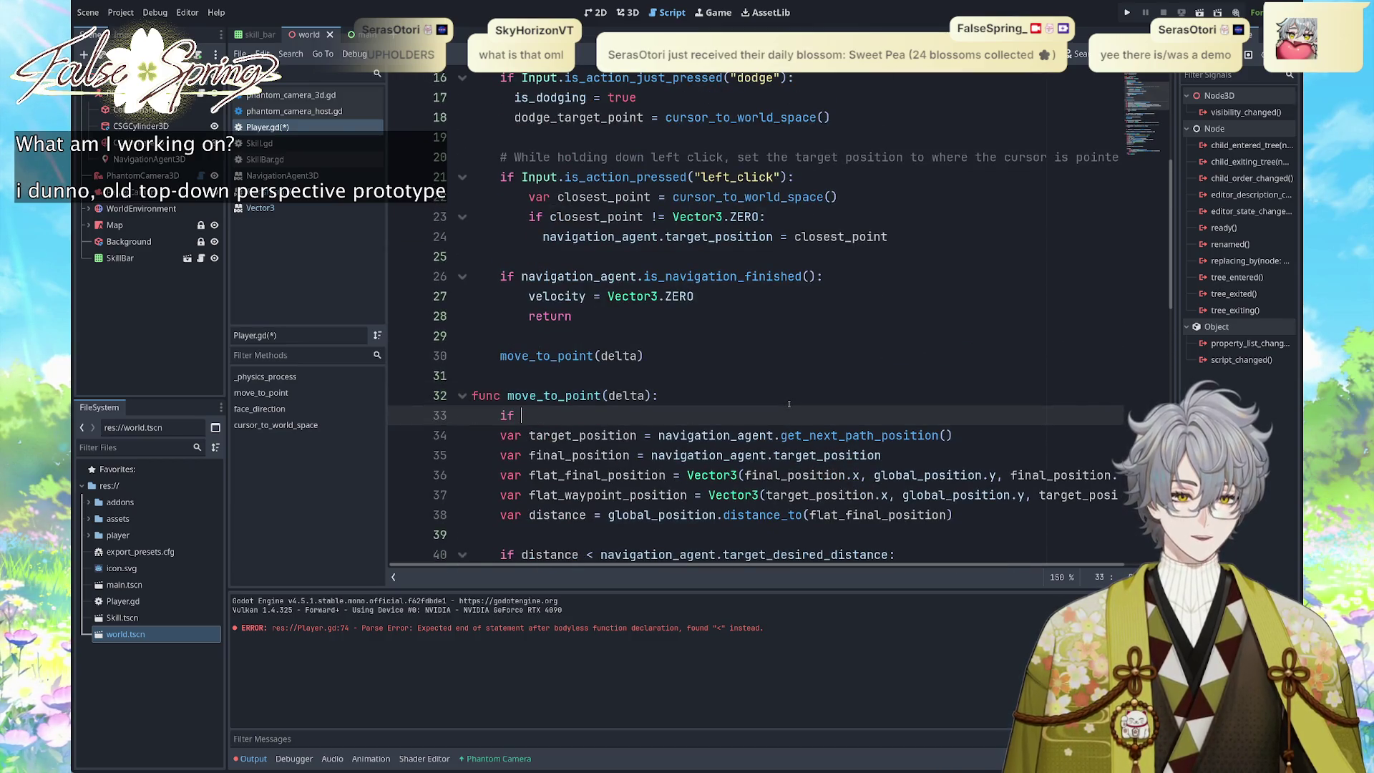
{"action": "key", "text": "Return"}
{"action": "type", "text": ":"}
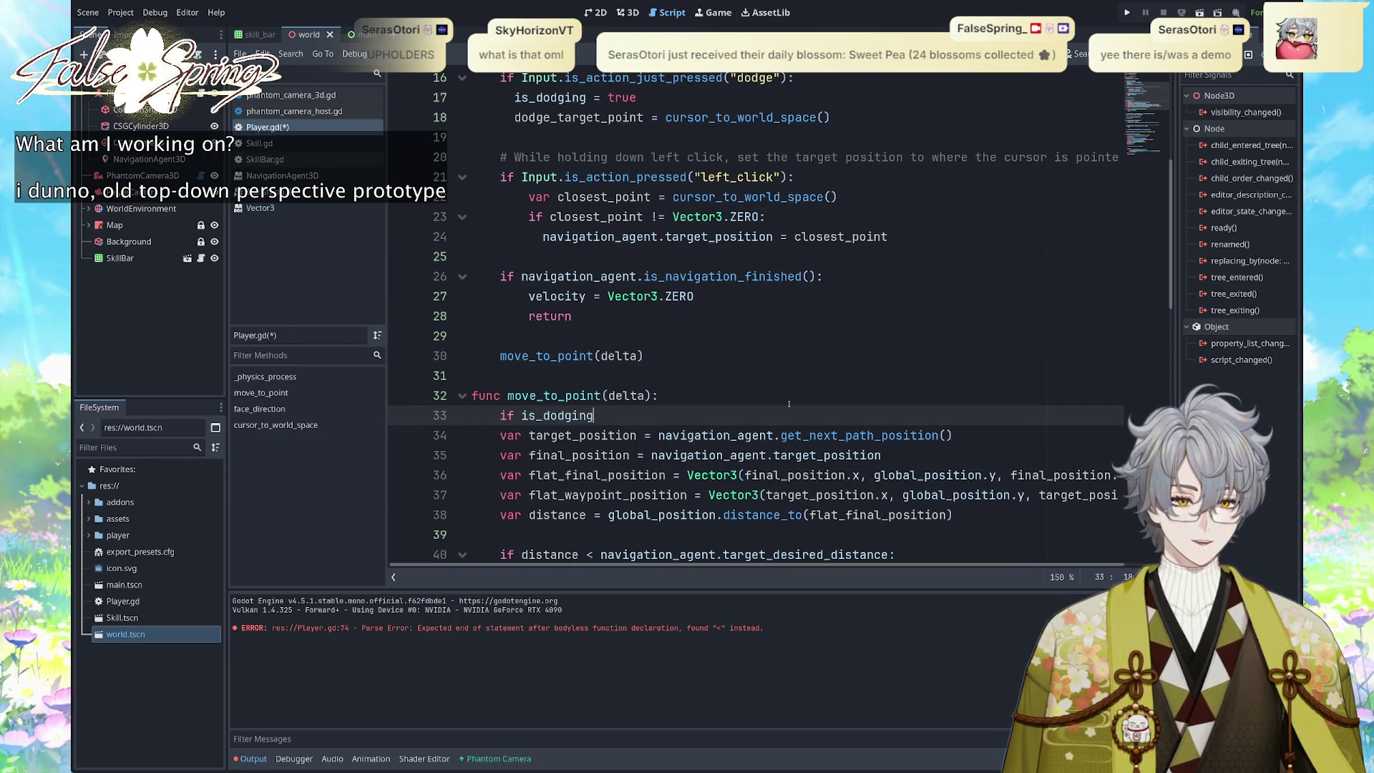
{"action": "key", "text": "Return"}
{"action": "key", "text": "Return"}
{"action": "key", "text": "Return"}
{"action": "type", "text": "return"}
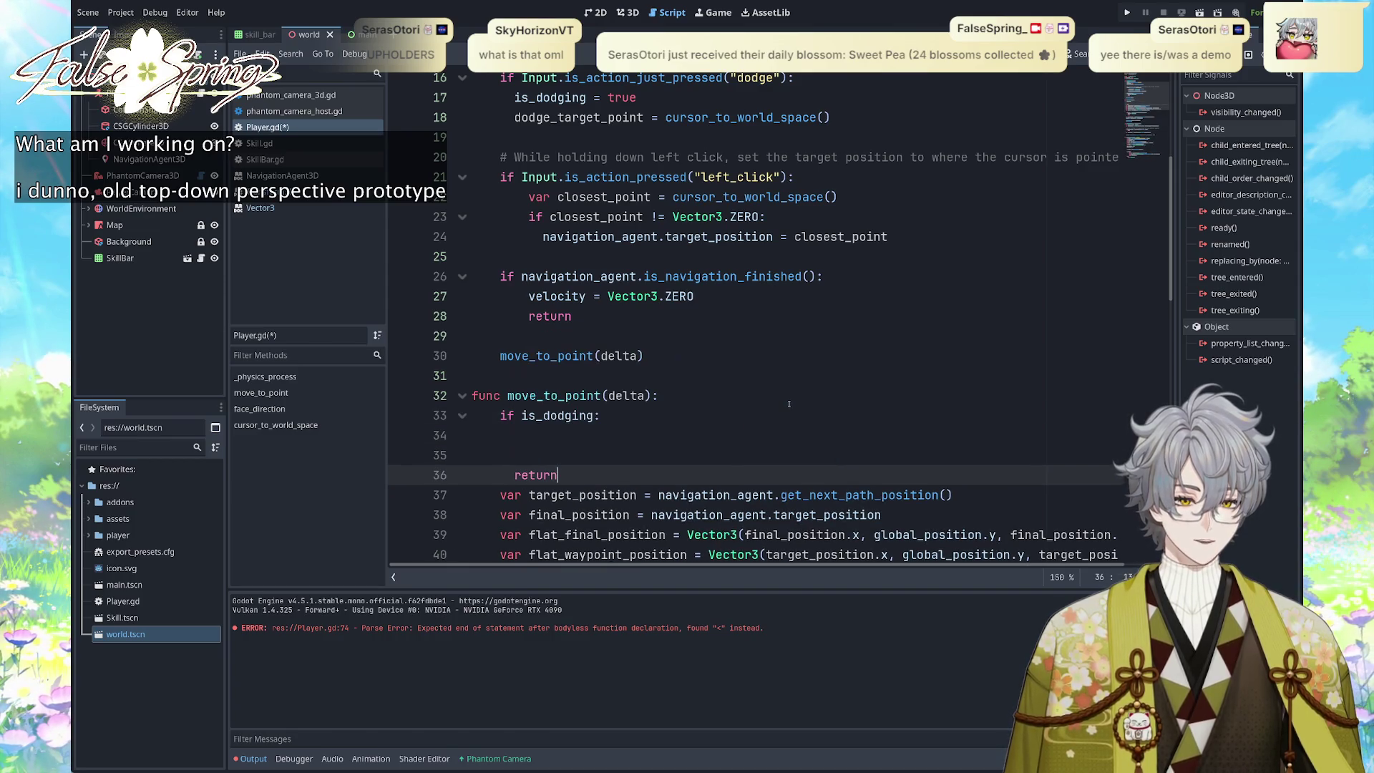
{"action": "key", "text": "Return"}
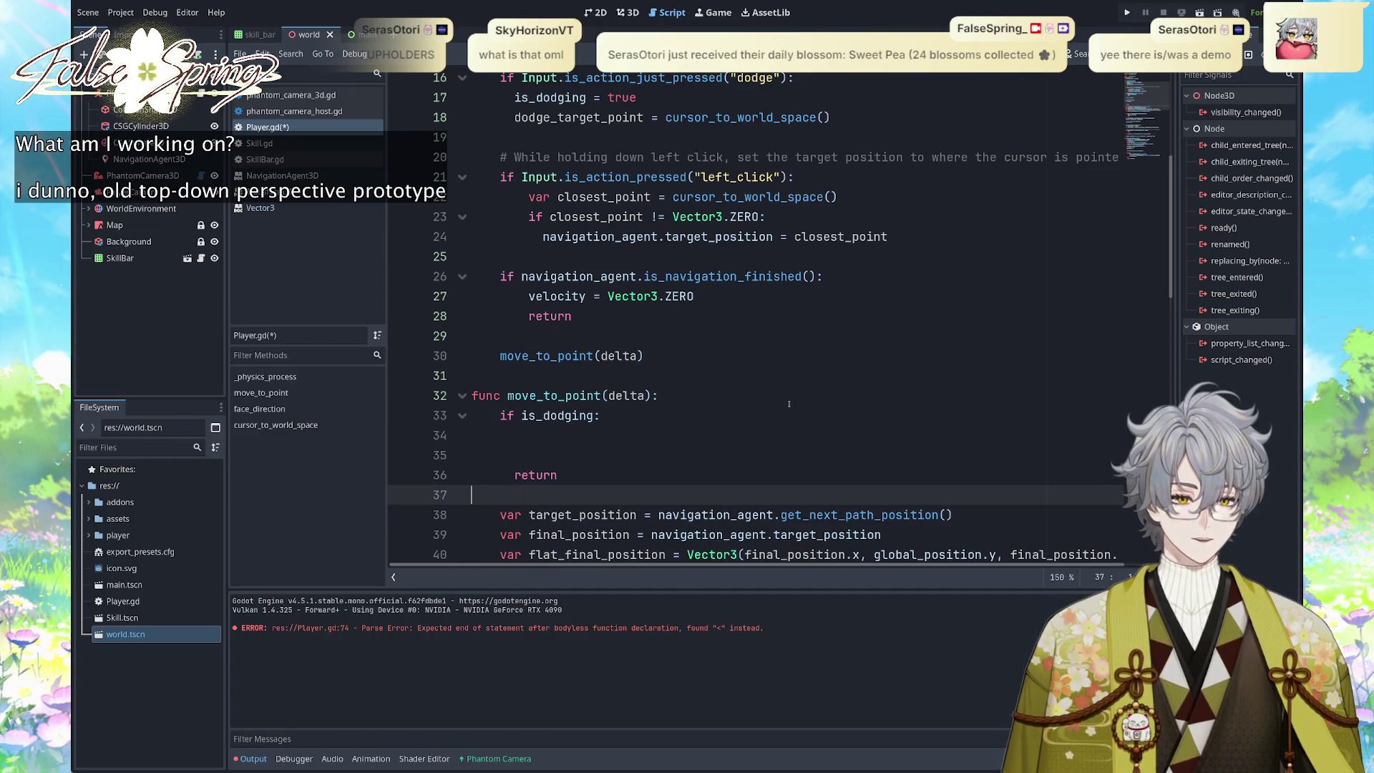
{"action": "key", "text": "BackSpace"}
Step: Paste move_and_slide() on its own line right after move_to_point(delta) in _physics_process
{"action": "scroll", "coordinate": [765, 410], "scroll_direction": "down", "scroll_amount": 7}
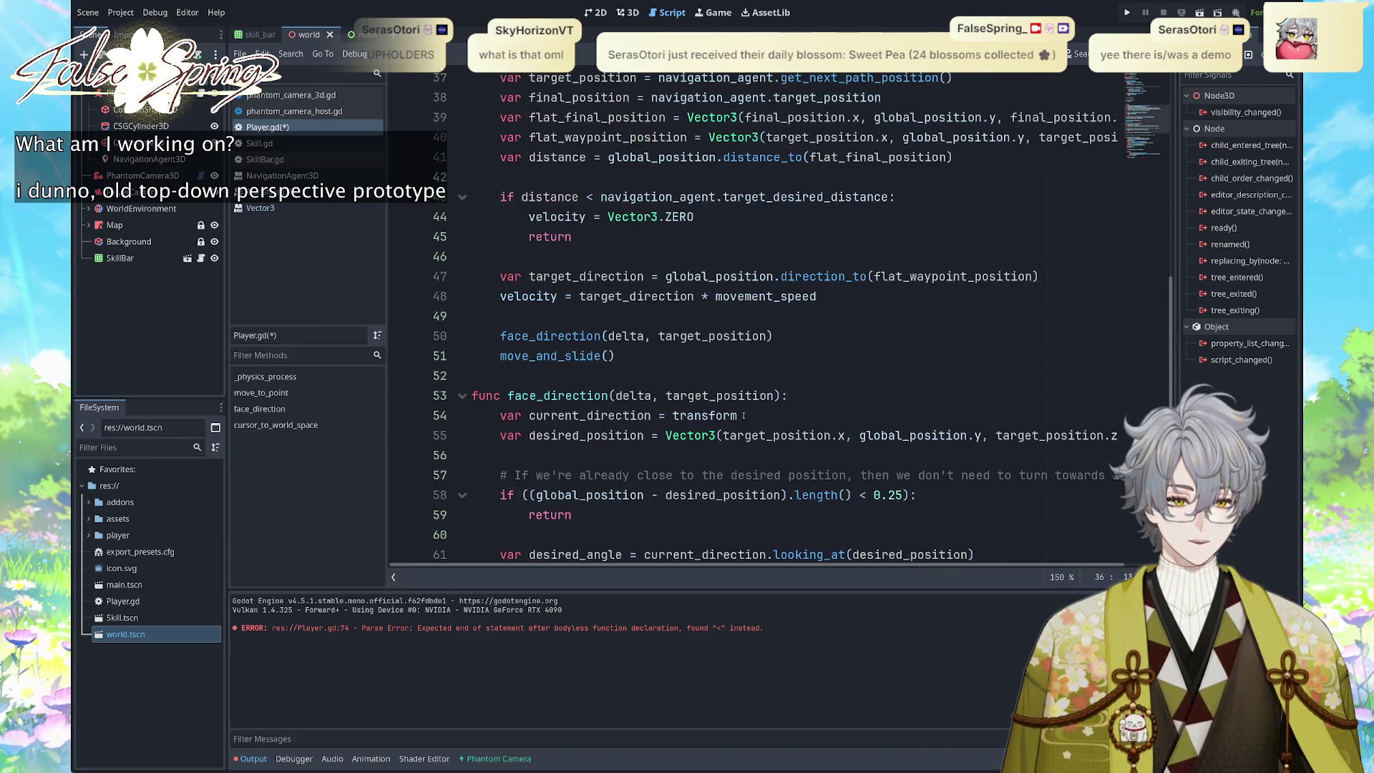
{"action": "left_click", "coordinate": [623, 356]}
{"action": "scroll", "coordinate": [642, 287], "scroll_direction": "up", "scroll_amount": 5}
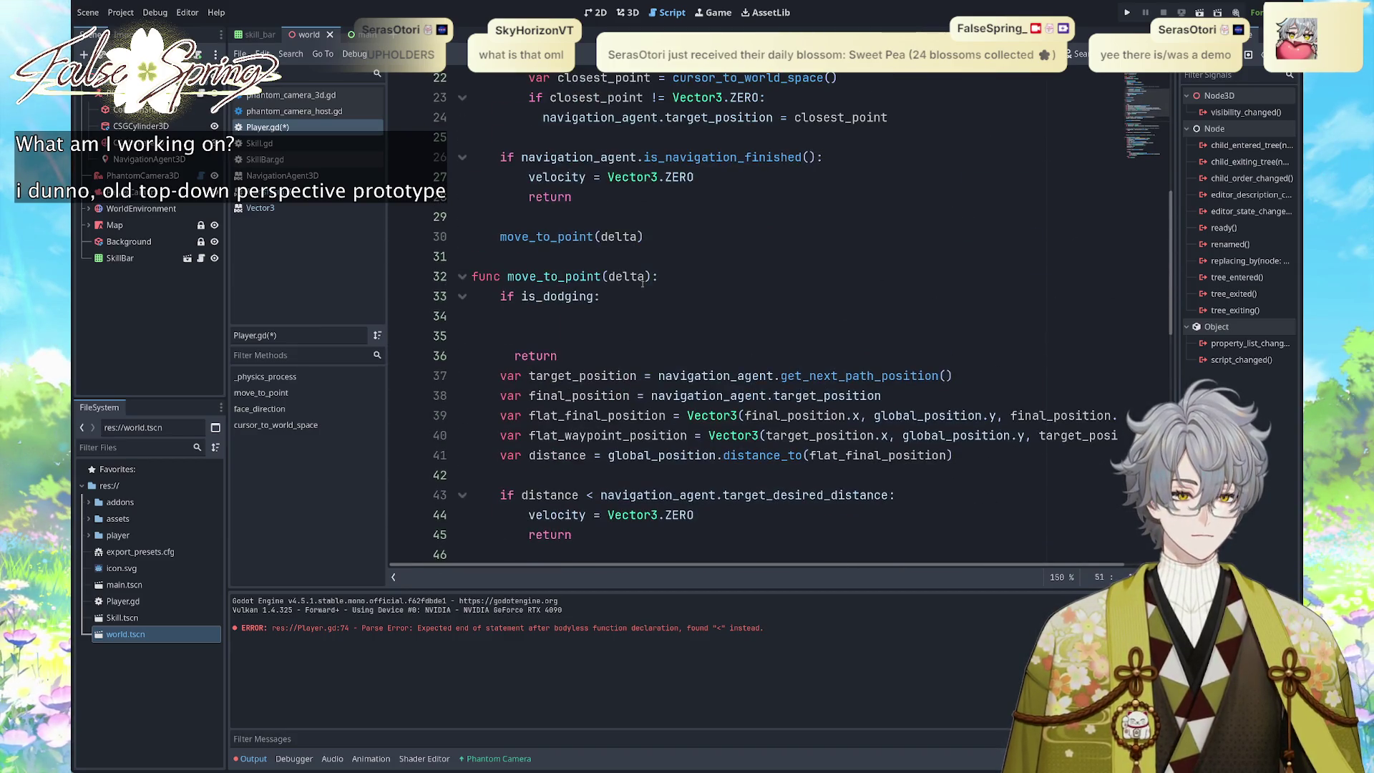
{"action": "left_click", "coordinate": [648, 236]}
{"action": "key", "text": "Return"}
{"action": "key", "text": "ctrl+v"}
{"action": "left_click", "coordinate": [529, 257]}
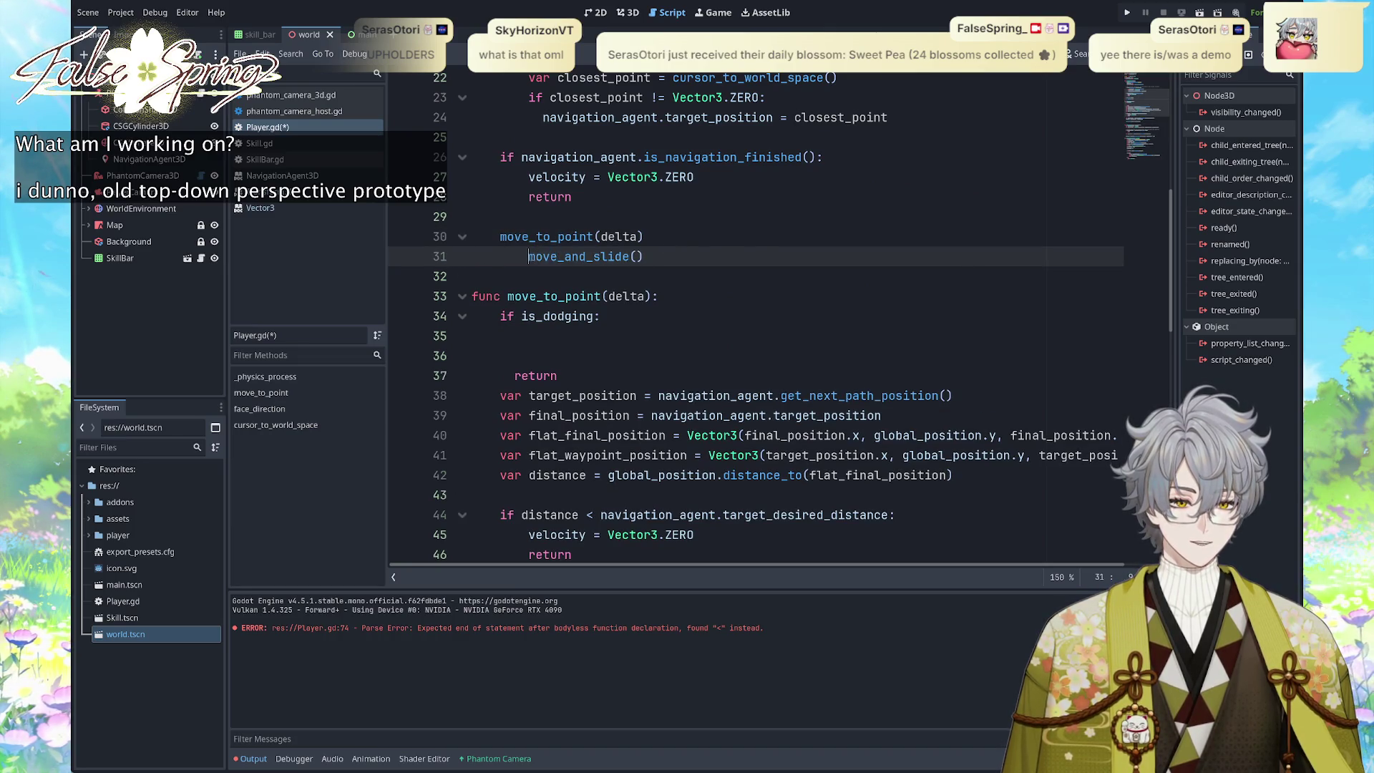
{"action": "key", "text": "BackSpace"}
Step: Remove the leftover blank lines around the is_dodging check and its return
{"action": "left_click", "coordinate": [611, 333]}
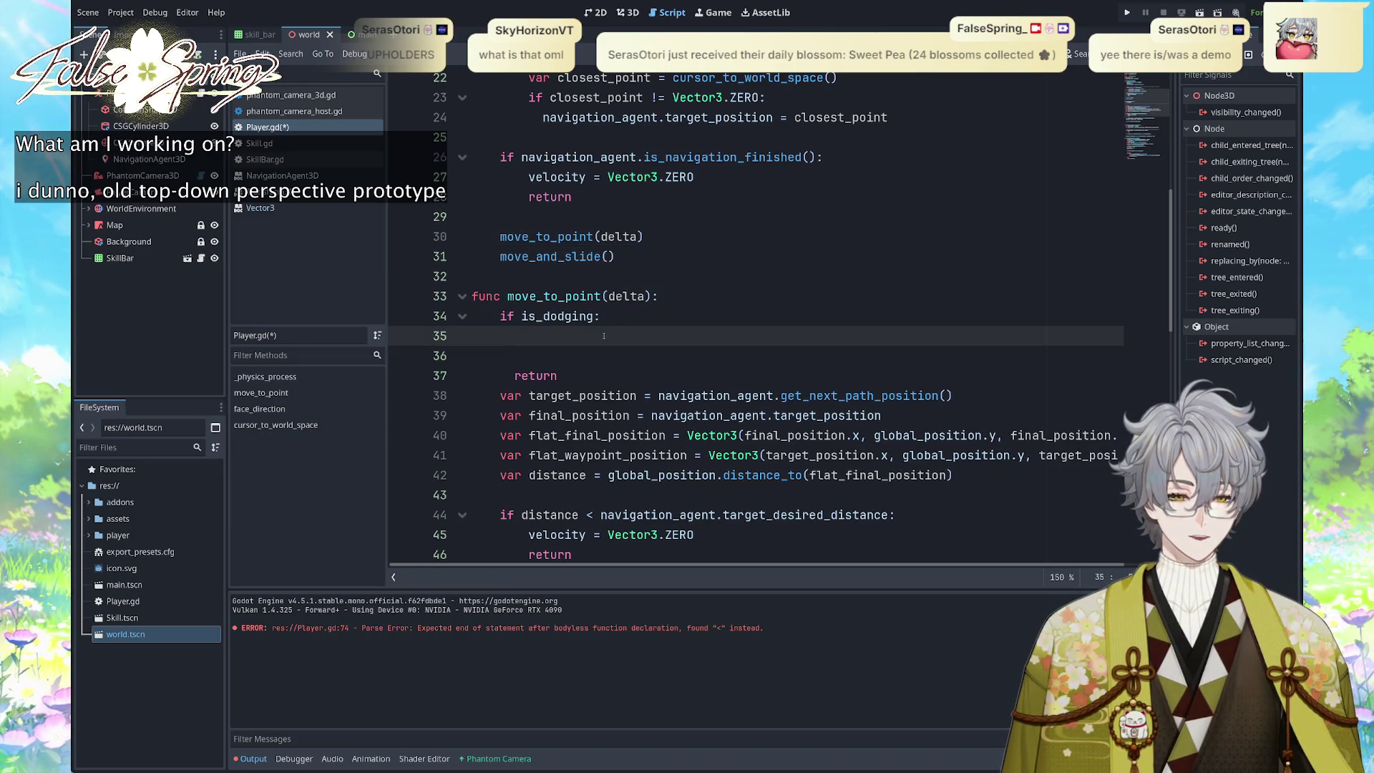
{"action": "key", "text": "BackSpace"}
{"action": "key", "text": "Down"}
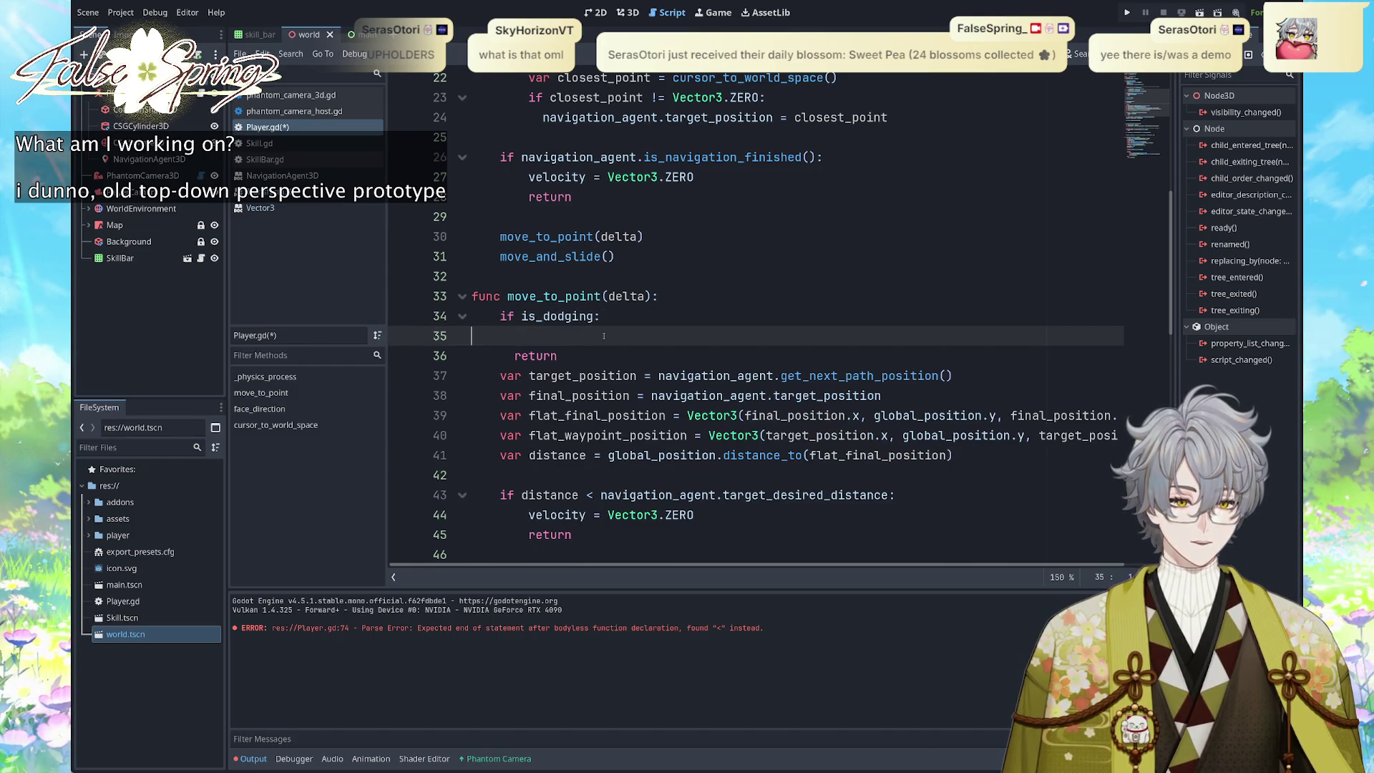
{"action": "key", "text": "BackSpace"}
{"action": "key", "text": "Down"}
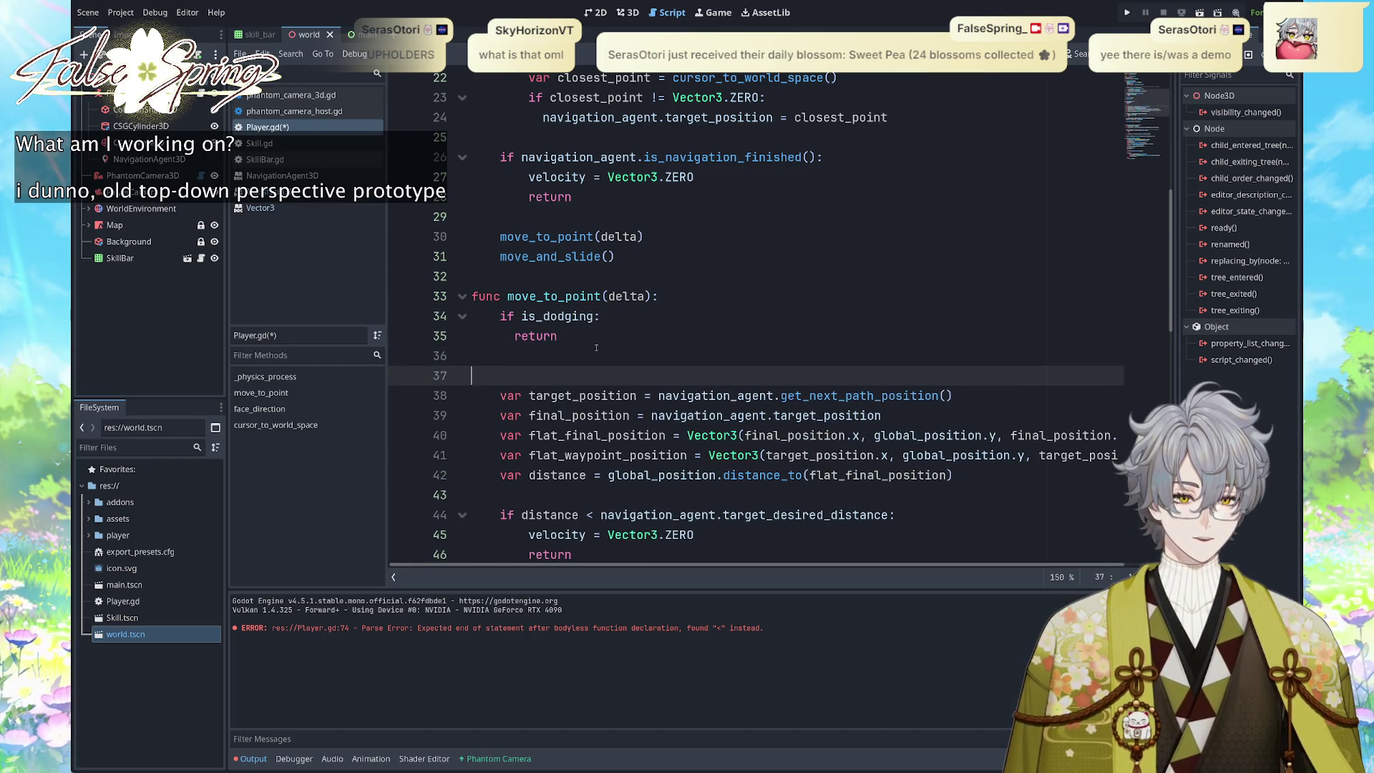
{"action": "key", "text": "BackSpace"}
{"action": "key", "text": "Up"}
{"action": "key", "text": "Up"}
{"action": "key", "text": "End"}
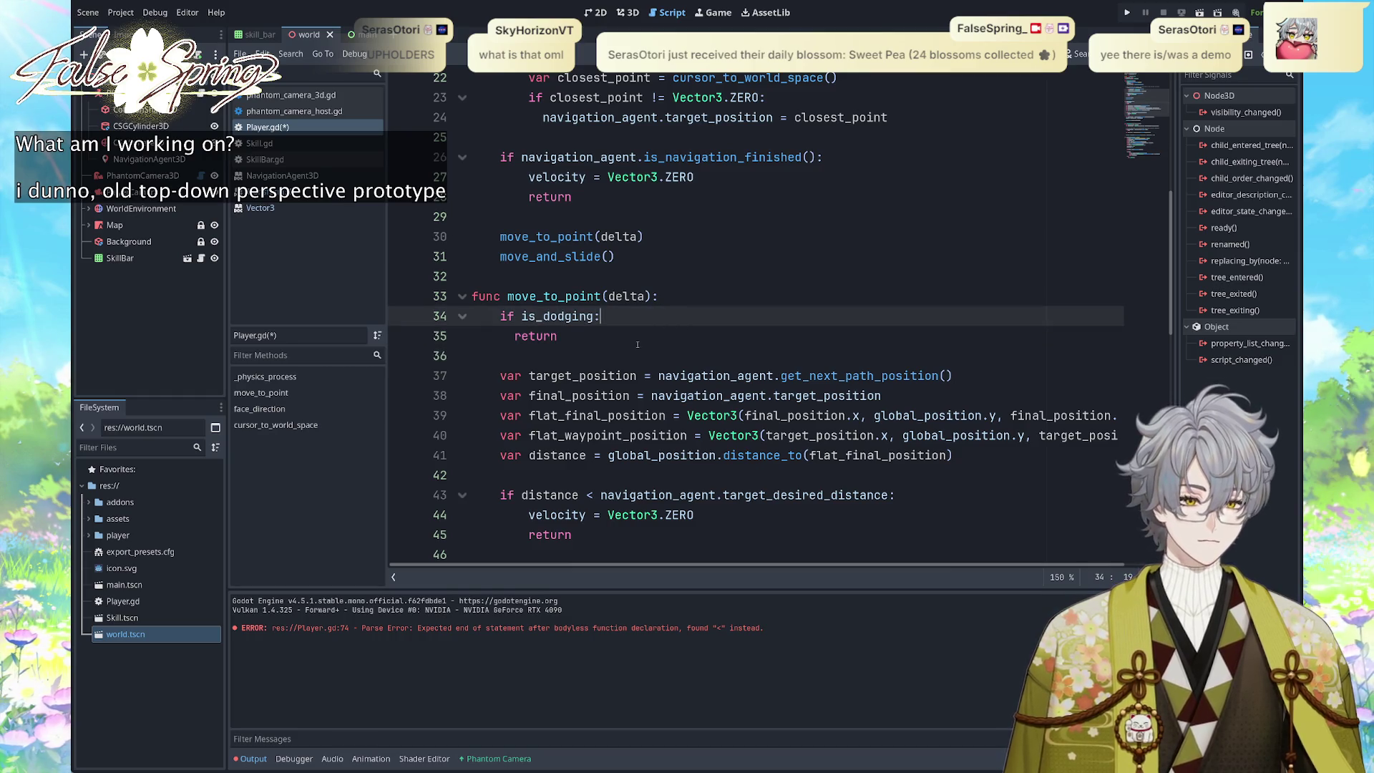
{"action": "scroll", "coordinate": [637, 344], "scroll_direction": "up", "scroll_amount": 4}
{"action": "left_click", "coordinate": [665, 236]}
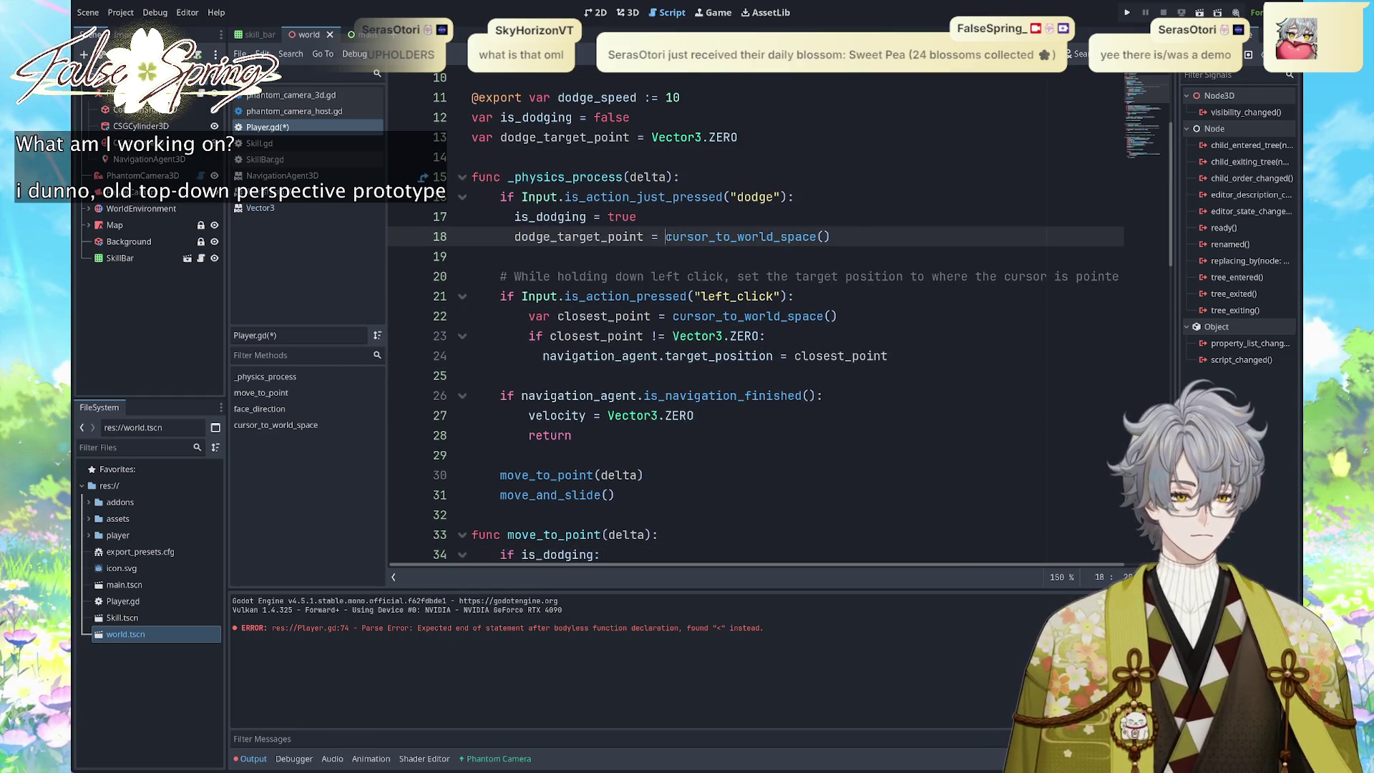
Step: Change line 18 to var closest_point = cursor_to_world_space()
{"action": "scroll", "coordinate": [755, 322], "scroll_direction": "down", "scroll_amount": 5}
{"action": "scroll", "coordinate": [754, 322], "scroll_direction": "up", "scroll_amount": 6}
{"action": "left_click", "coordinate": [643, 296]}
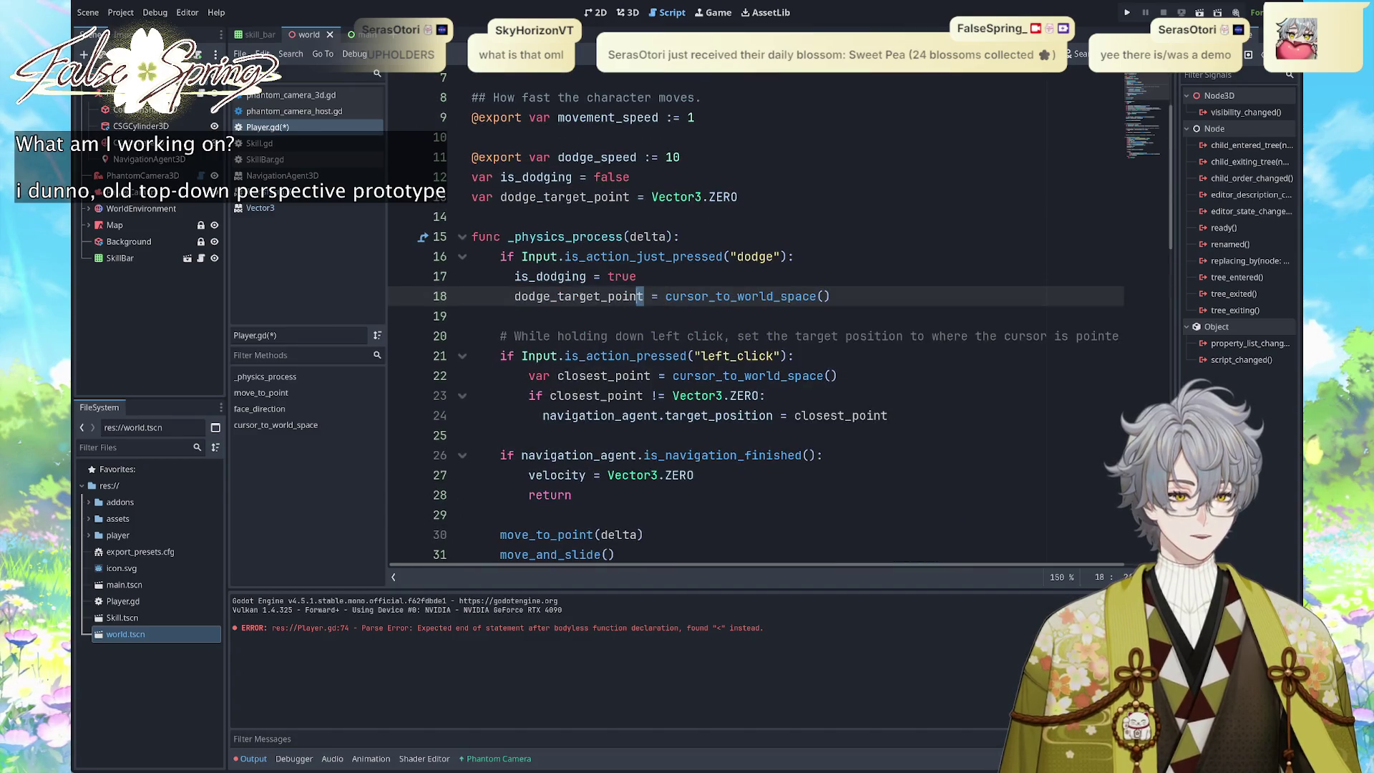
{"action": "left_click_drag", "start_coordinate": [643, 296], "coordinate": [514, 295]}
{"action": "type", "text": "va"}
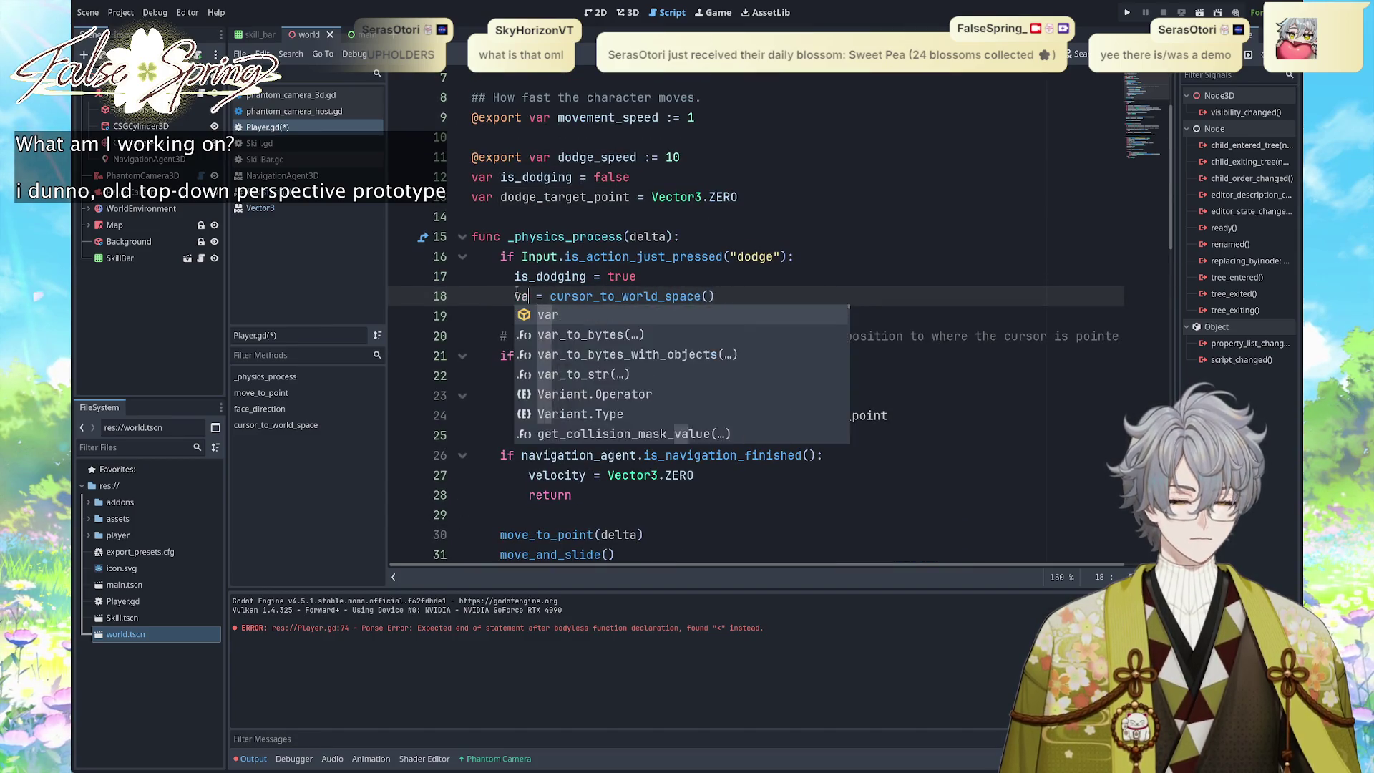
{"action": "type", "text": "r closeset"}
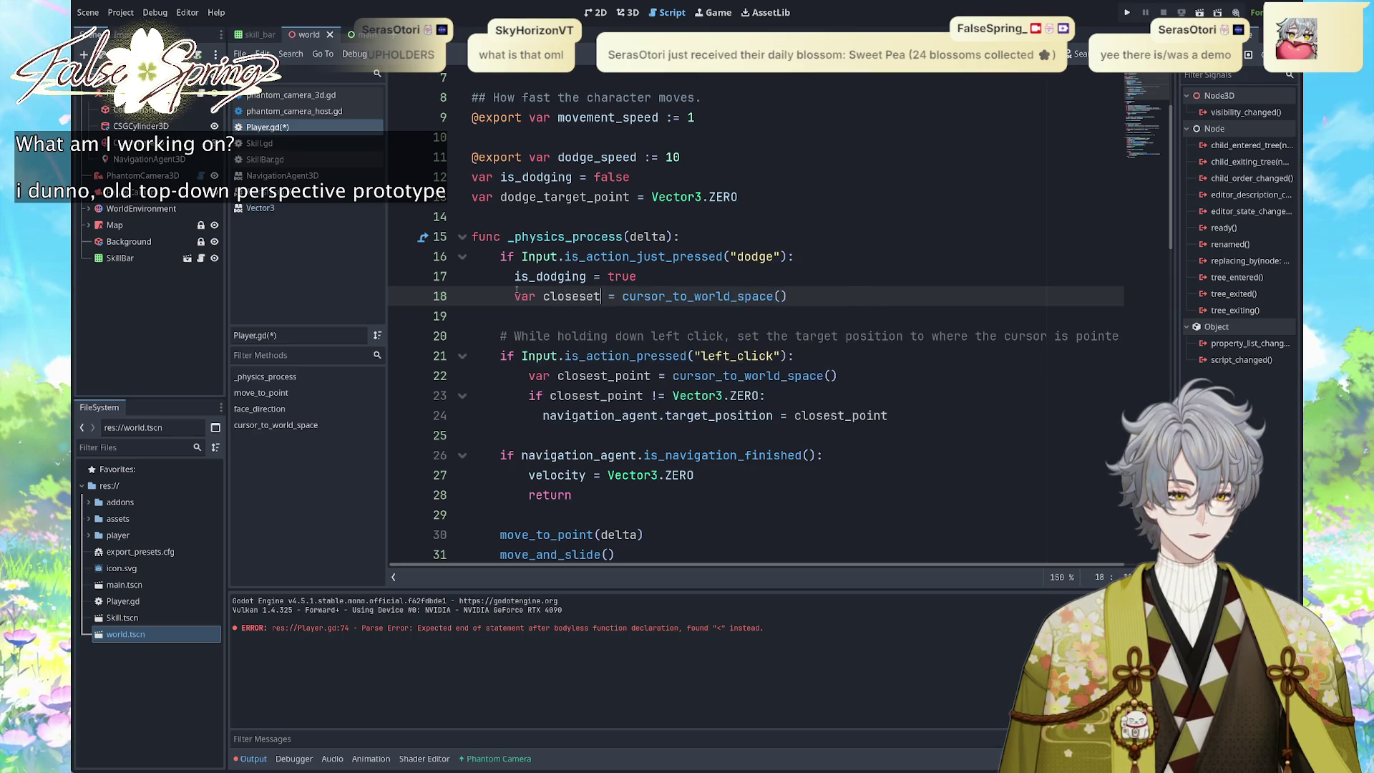
{"action": "key", "text": "BackSpace"}
{"action": "key", "text": "BackSpace"}
{"action": "key", "text": "BackSpace"}
{"action": "type", "text": "st_"}
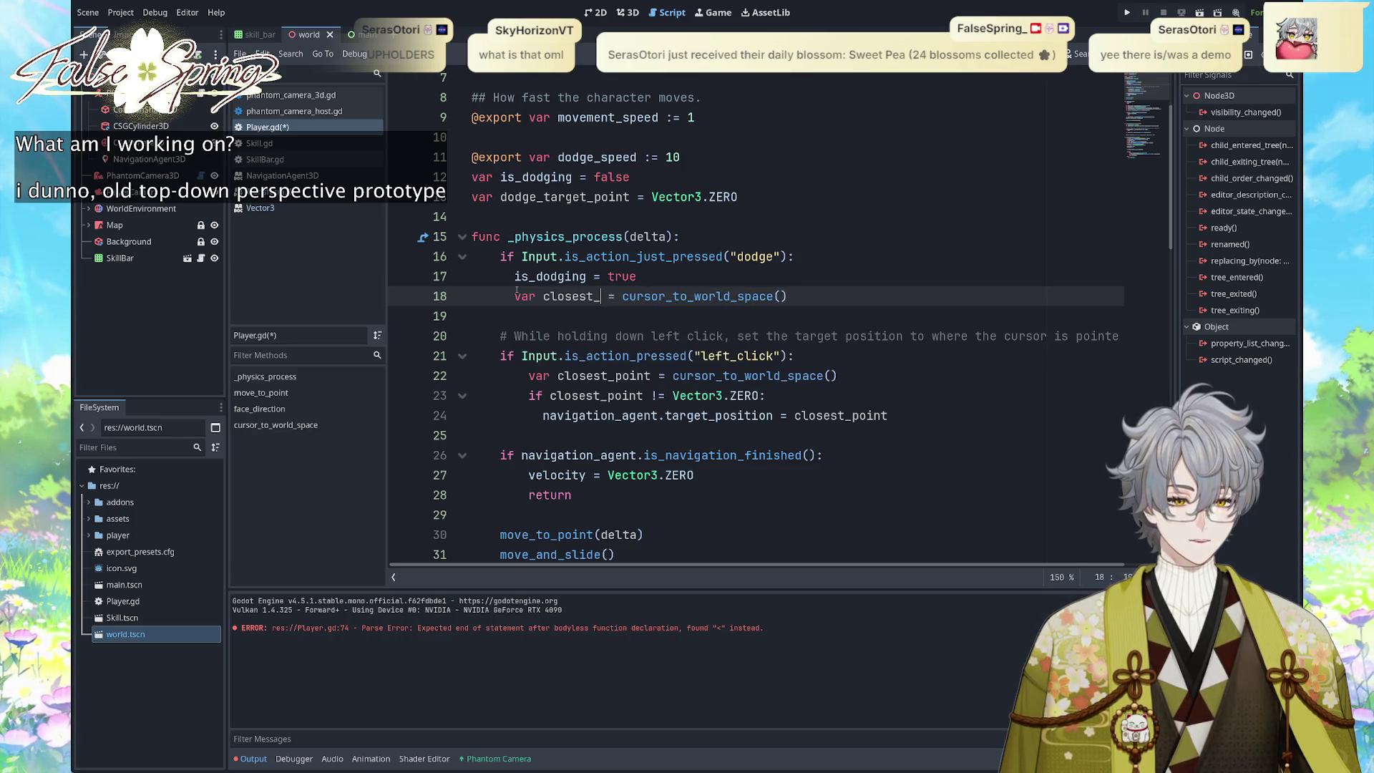
{"action": "type", "text": "point"}
Step: Add dodge_target_point = Vector3(closest_point.x, global_position.y, closest_point.z) below it
{"action": "left_click", "coordinate": [886, 301]}
{"action": "key", "text": "Return"}
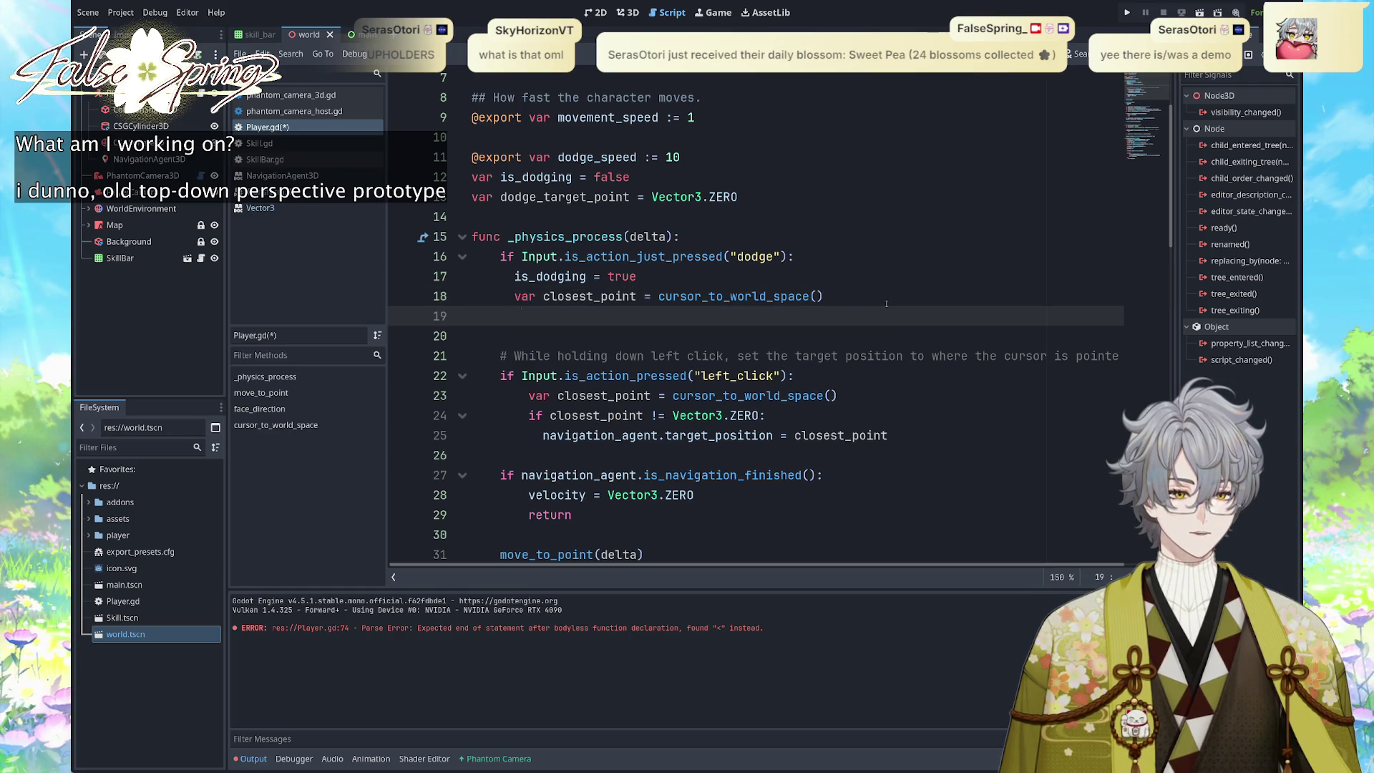
{"action": "type", "text": "dodge_targ"}
{"action": "key", "text": "Return"}
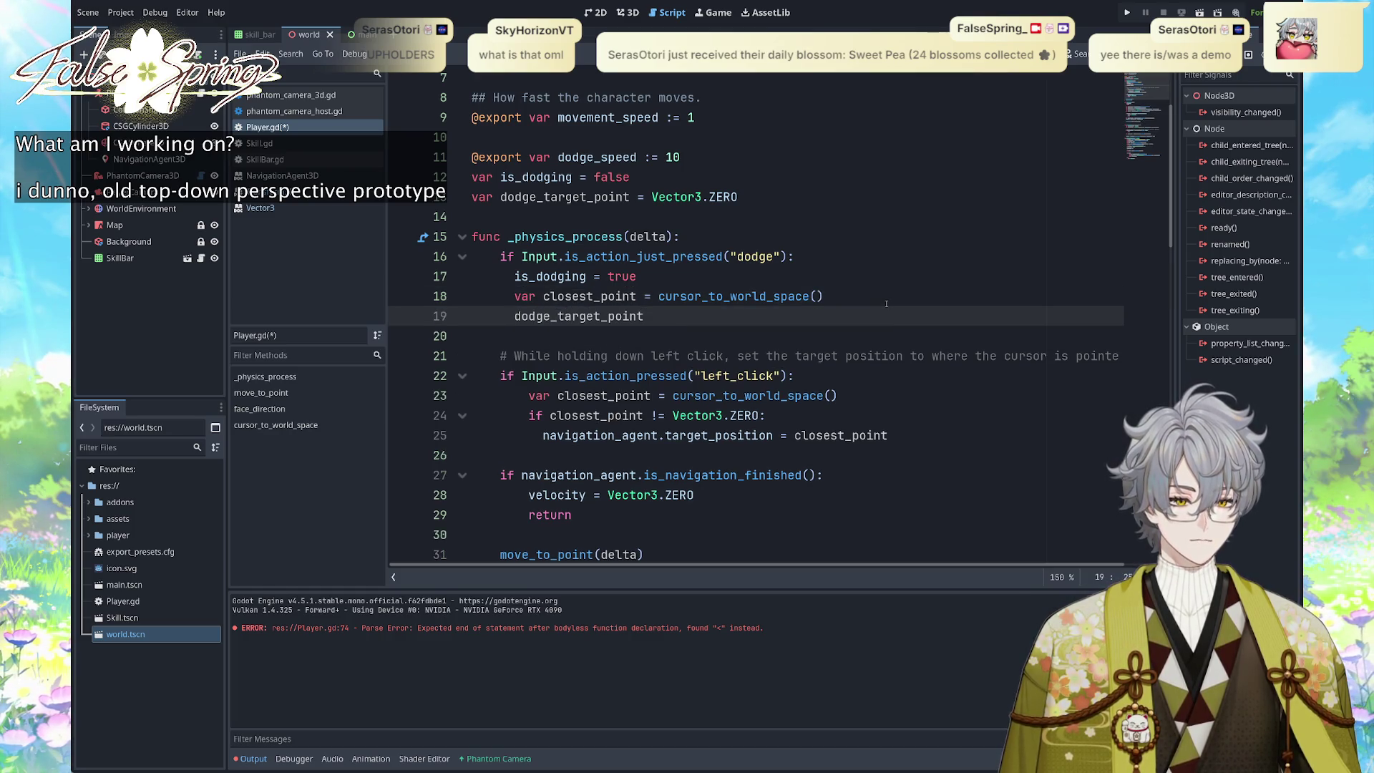
{"action": "type", "text": "= W"}
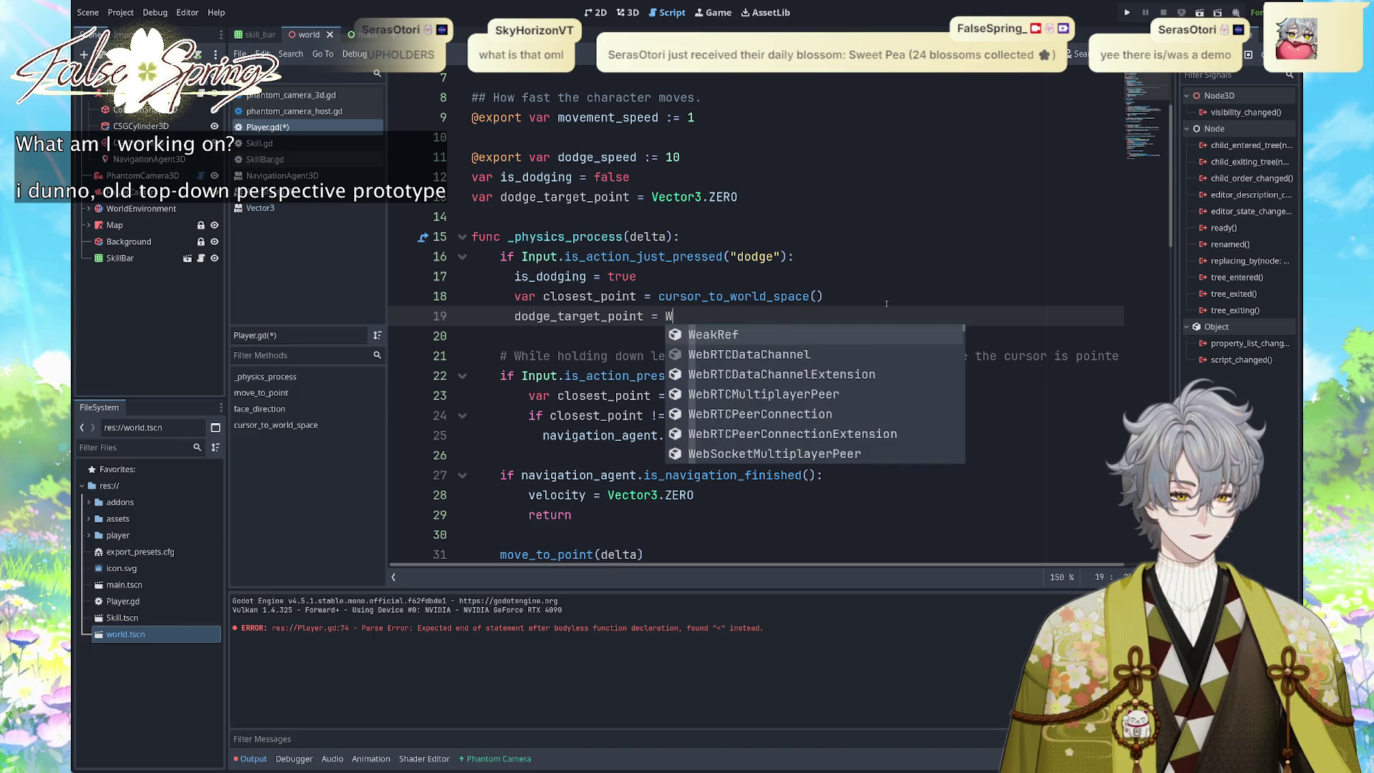
{"action": "key", "text": "BackSpace"}
{"action": "type", "text": "Vector3"}
{"action": "key", "text": "Return"}
{"action": "type", "text": "."}
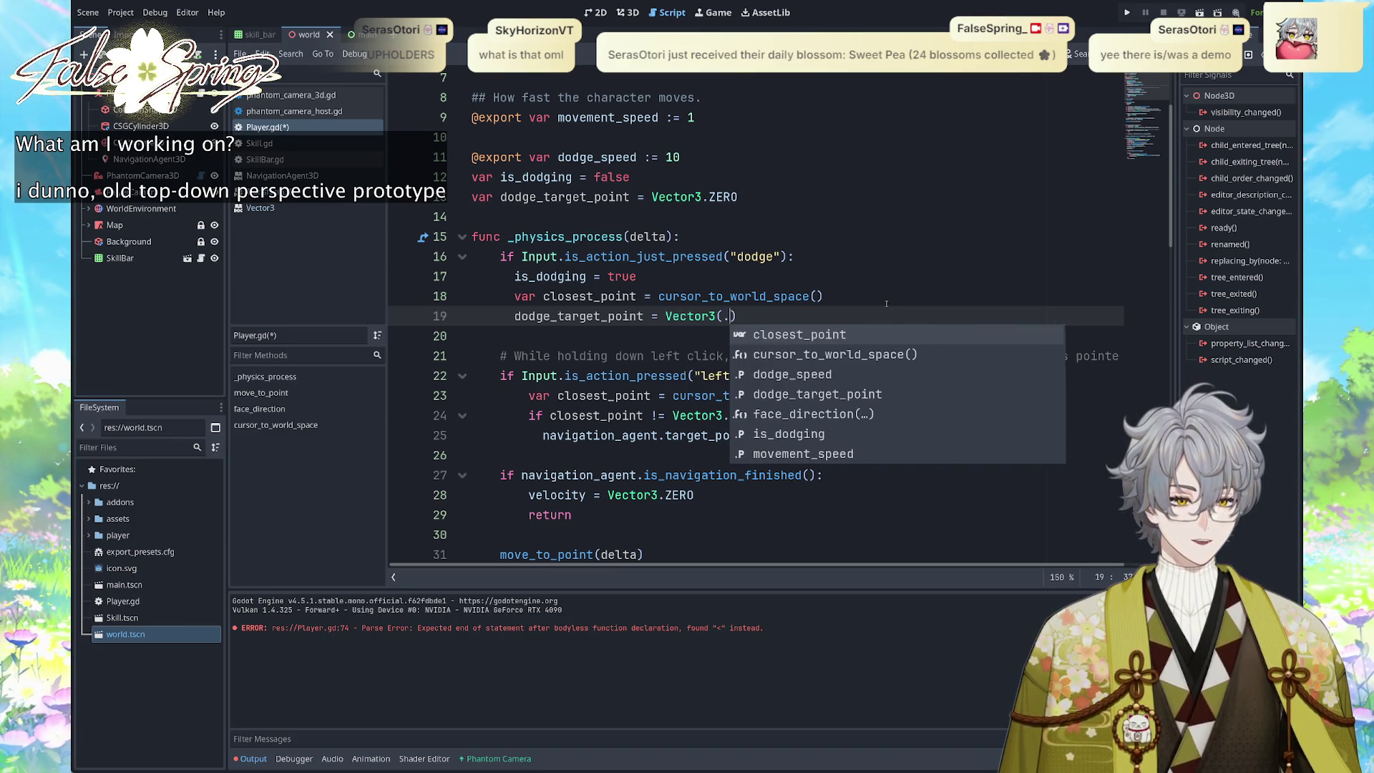
{"action": "key", "text": "BackSpace"}
{"action": "type", "text": "clos"}
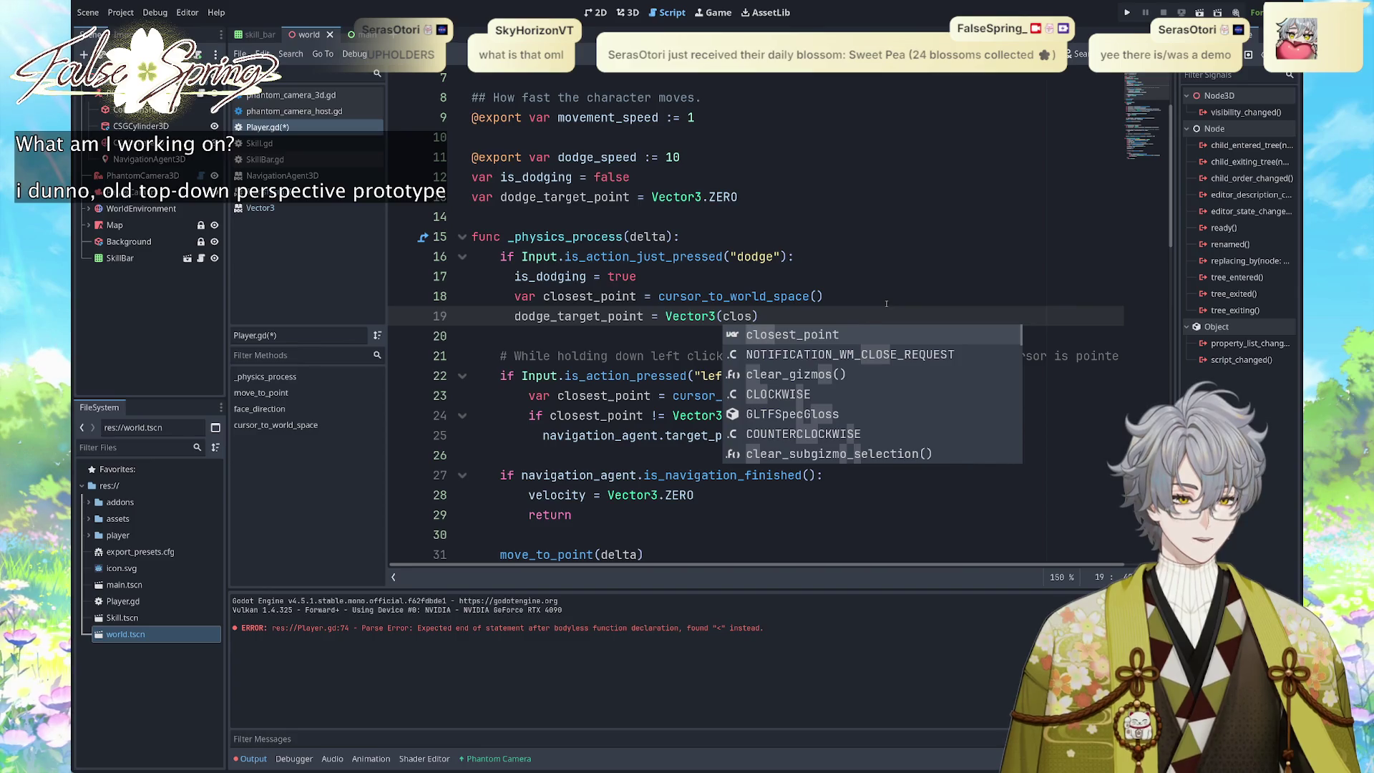
{"action": "key", "text": "Return"}
{"action": "type", "text": ".x,"}
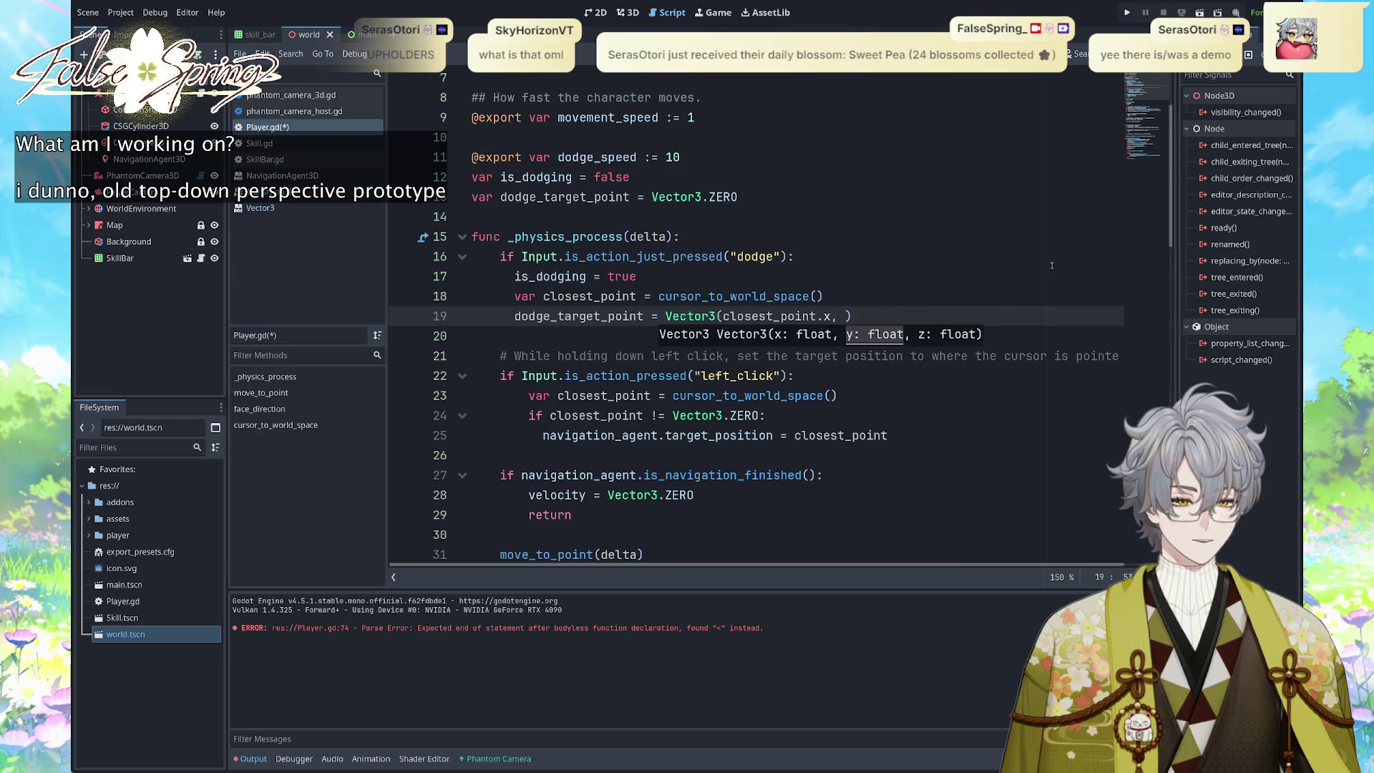
{"action": "scroll", "coordinate": [1051, 265], "scroll_direction": "down", "scroll_amount": 1}
{"action": "type", "text": "global"}
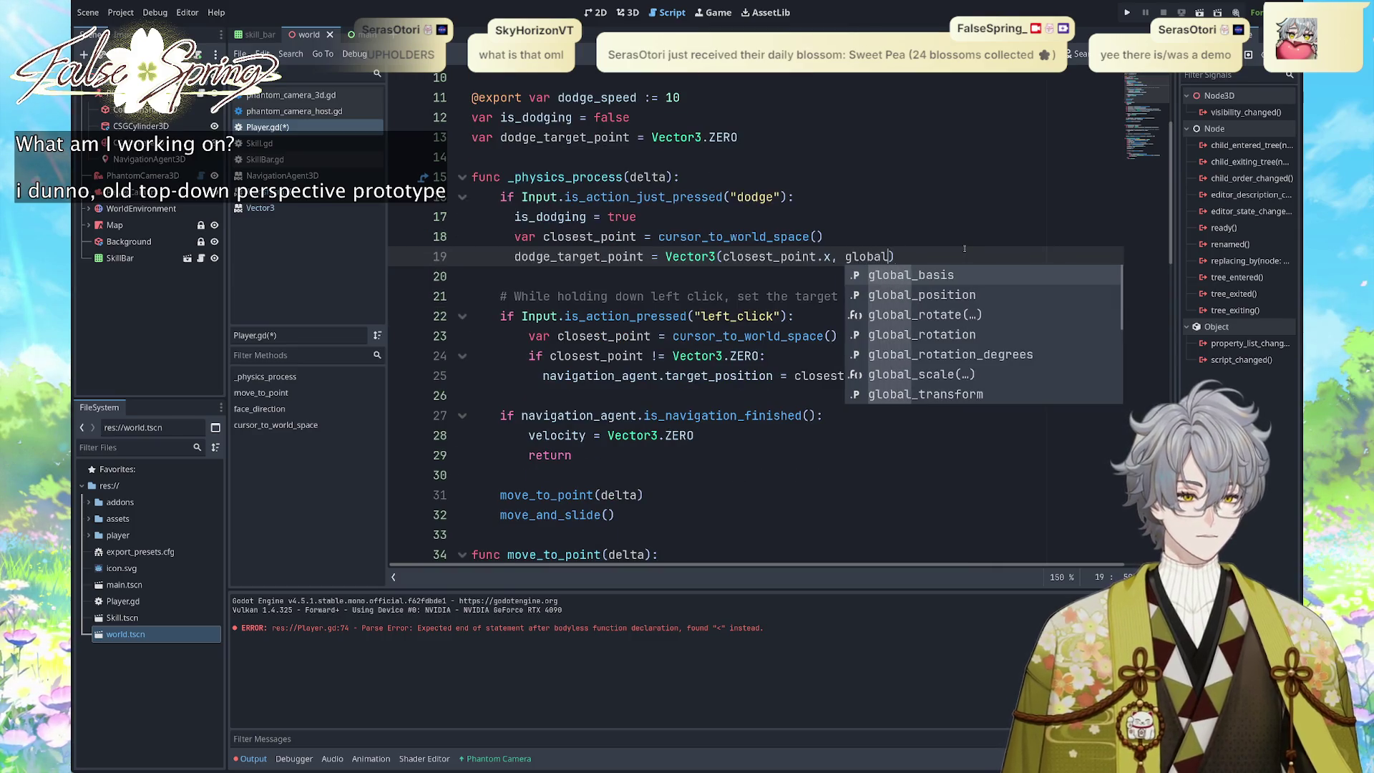
{"action": "type", "text": "_posit"}
{"action": "key", "text": "Return"}
{"action": "type", "text": ".y, "}
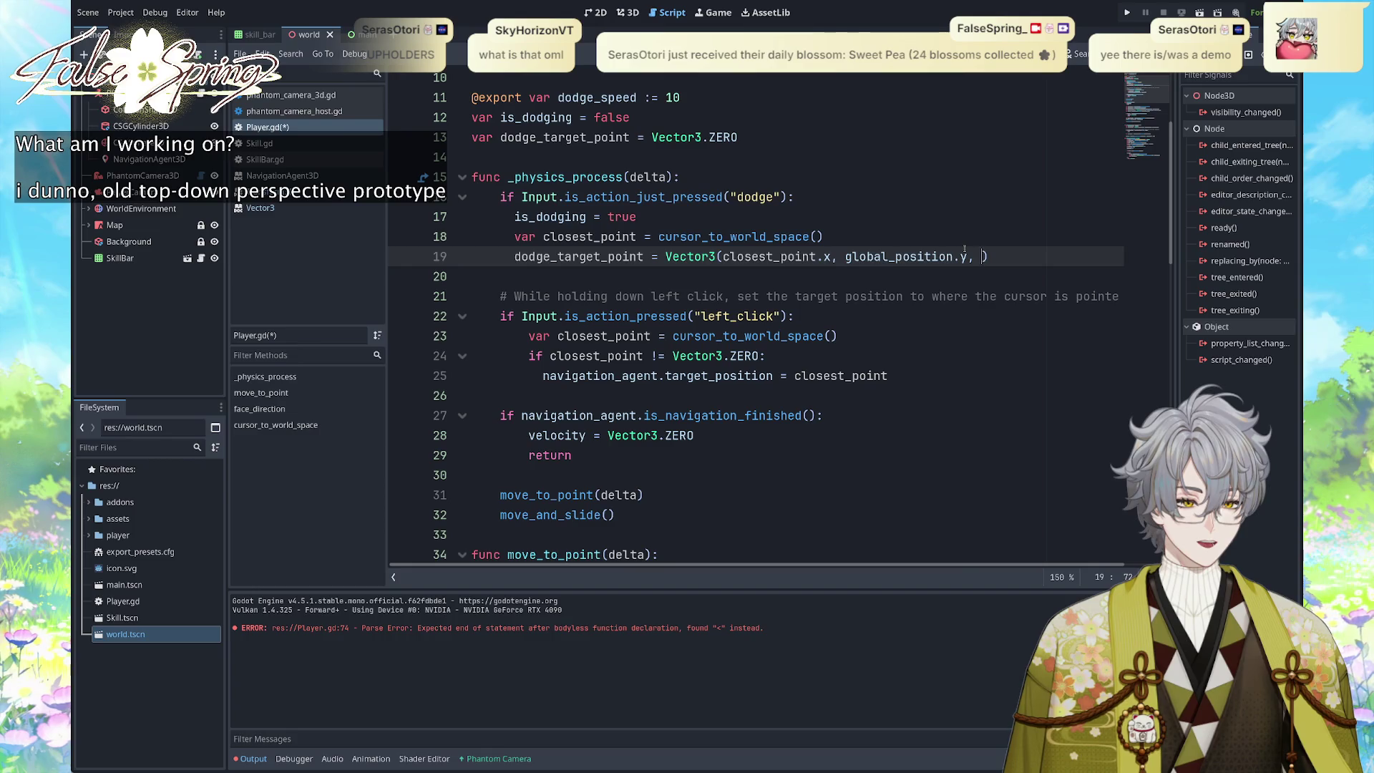
{"action": "type", "text": "clo"}
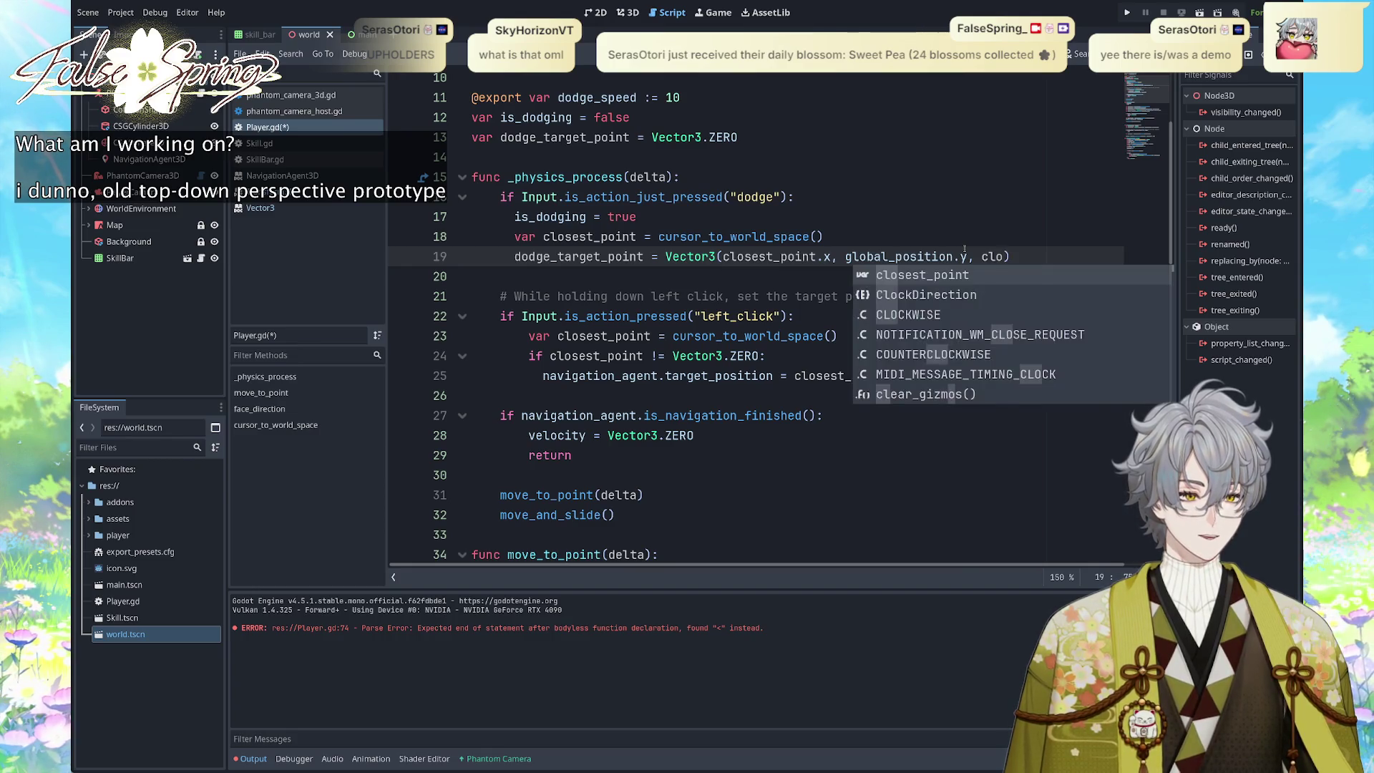
{"action": "type", "text": "sest_poi"}
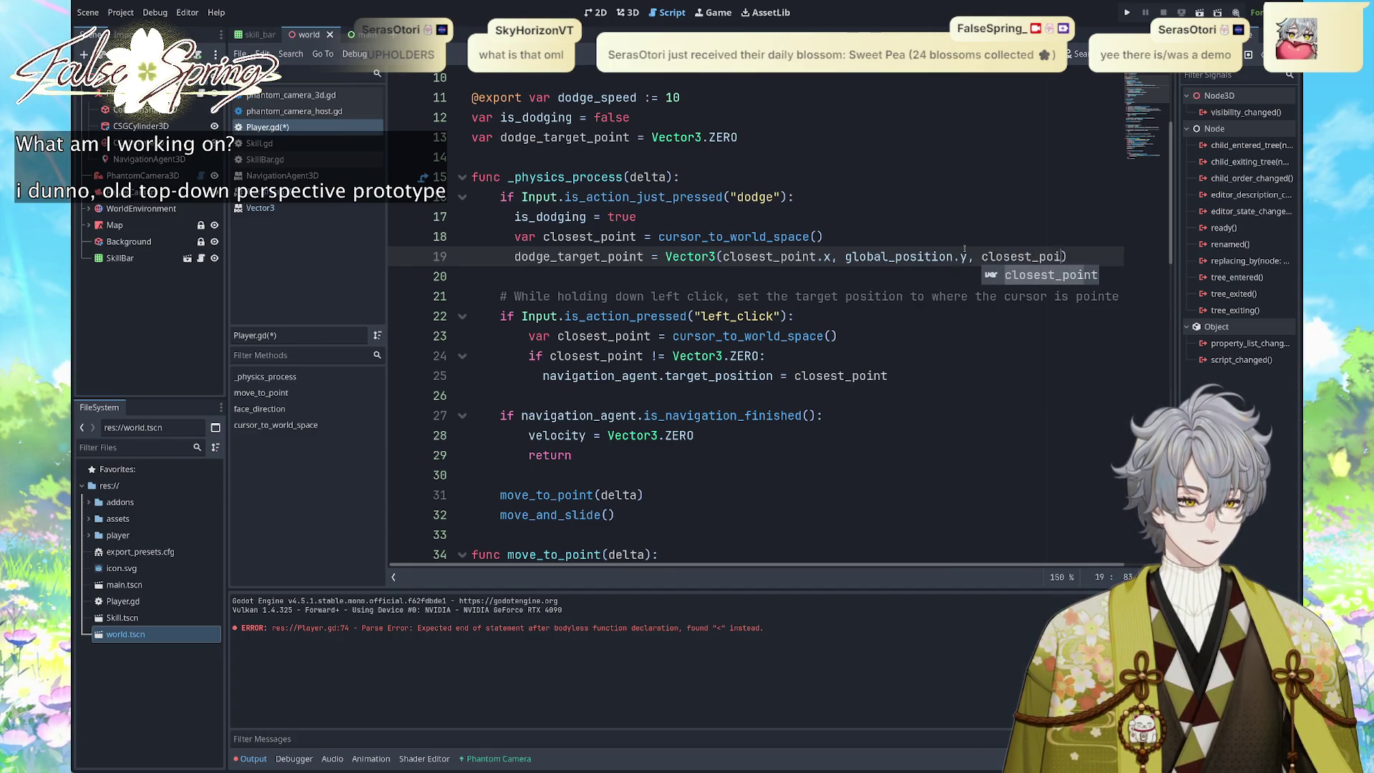
{"action": "key", "text": "Return"}
{"action": "type", "text": ".z"}
Step: Begin a 'velocity =' assignment on a new line after the dodge target line
{"action": "left_click", "coordinate": [930, 216]}
{"action": "scroll", "coordinate": [847, 321], "scroll_direction": "down", "scroll_amount": 4}
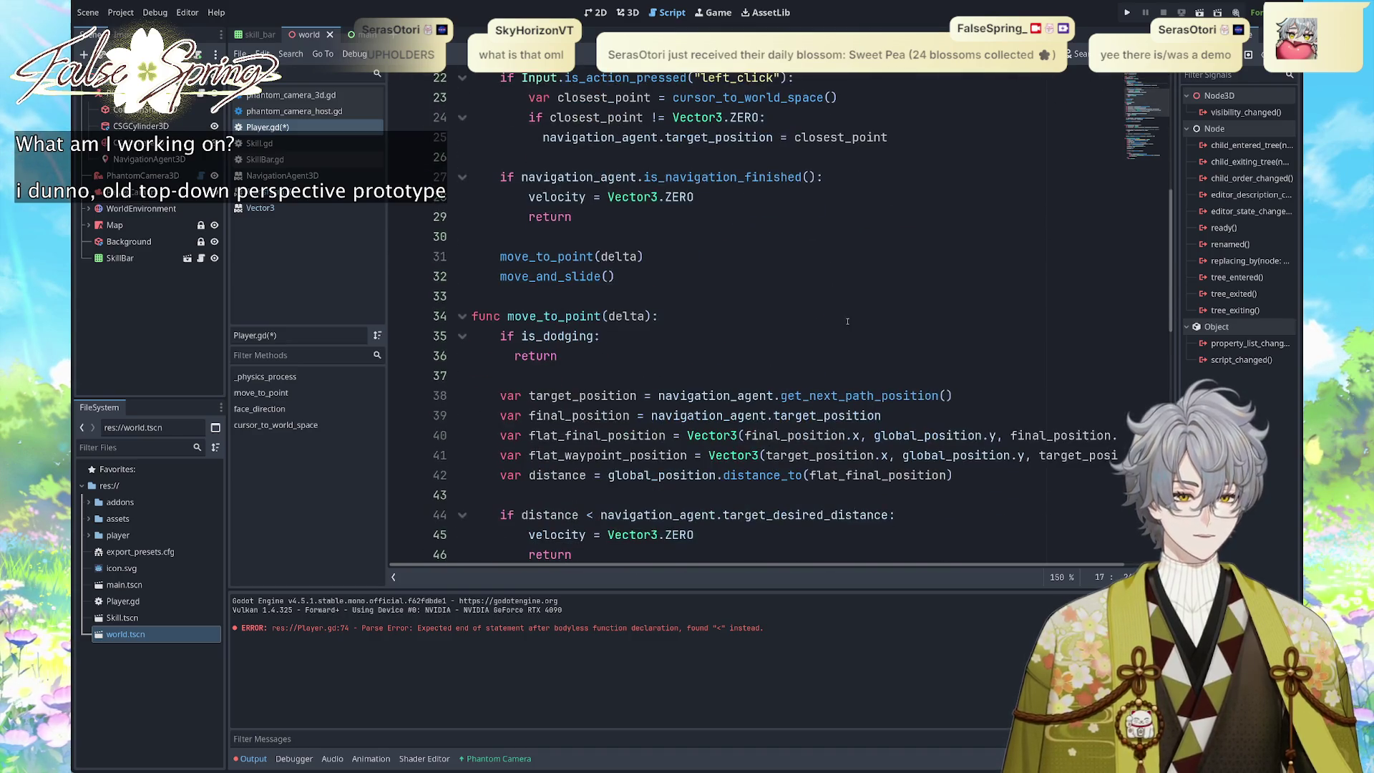
{"action": "left_click", "coordinate": [785, 338]}
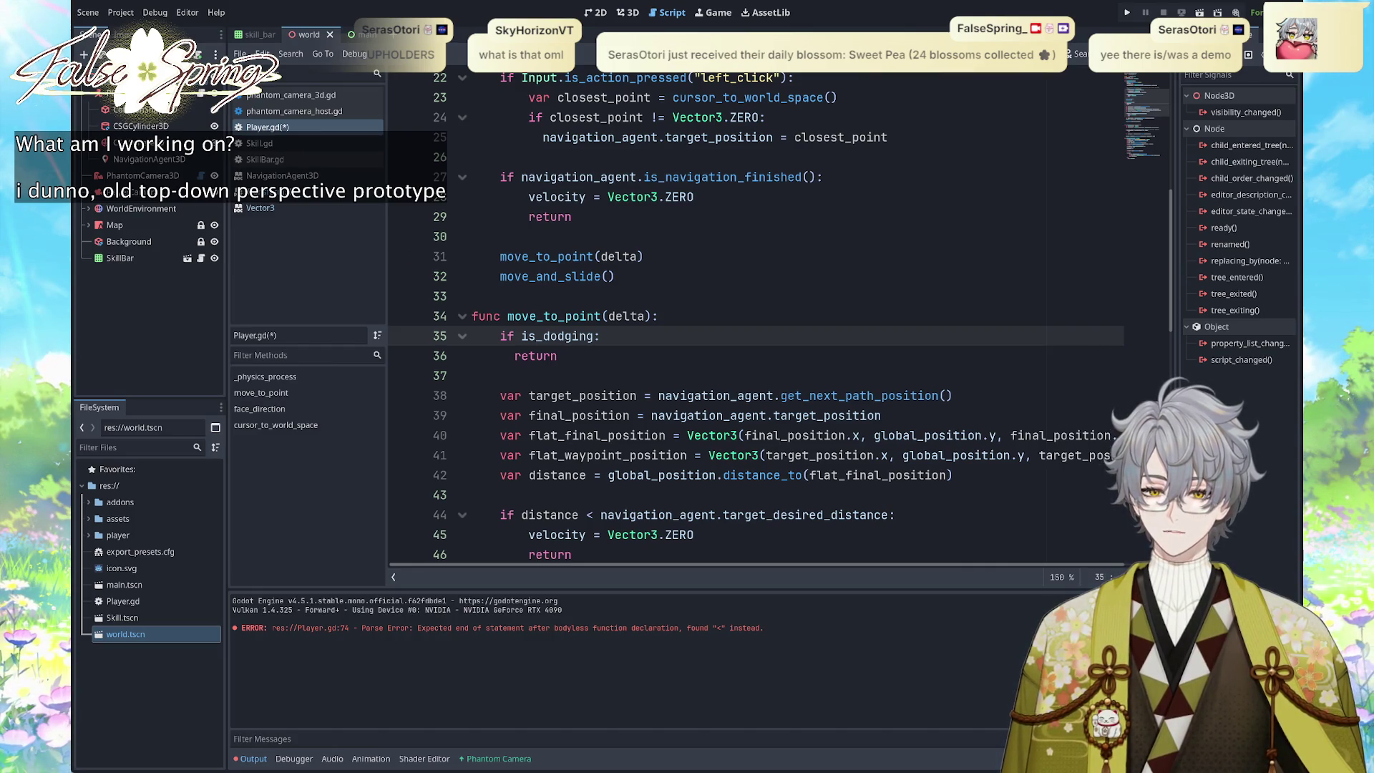
{"action": "scroll", "coordinate": [1107, 314], "scroll_direction": "up", "scroll_amount": 4}
{"action": "left_click", "coordinate": [747, 236]}
{"action": "left_click", "coordinate": [1107, 256]}
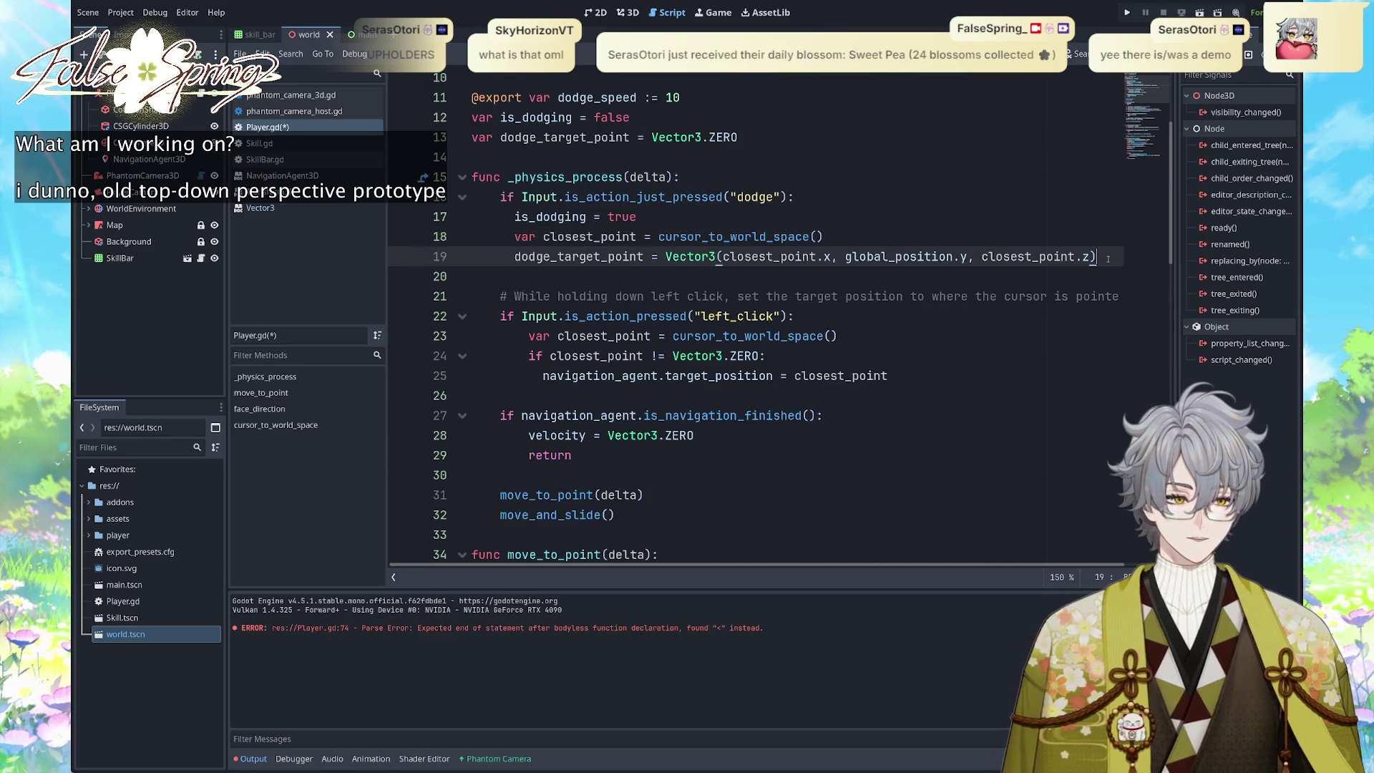
{"action": "key", "text": "Return"}
{"action": "type", "text": "velocity ="}
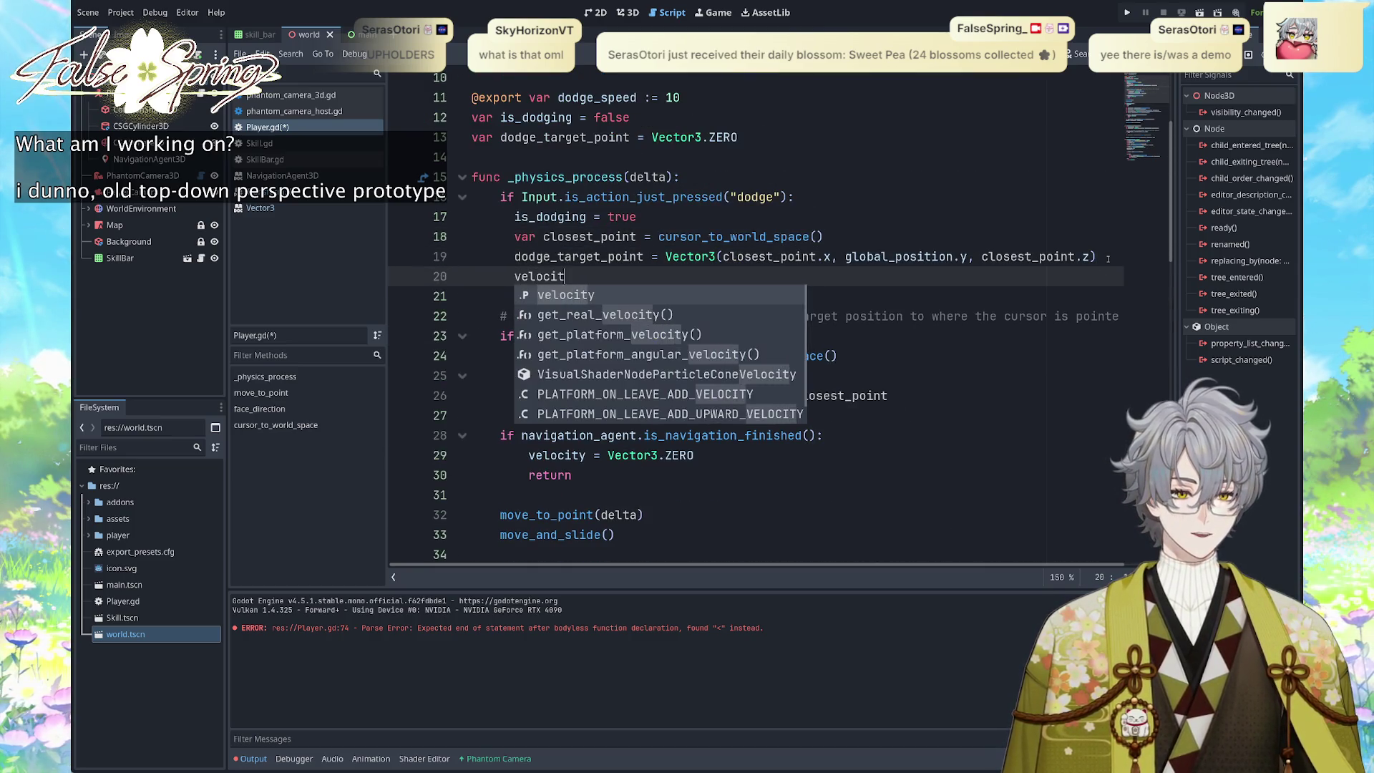
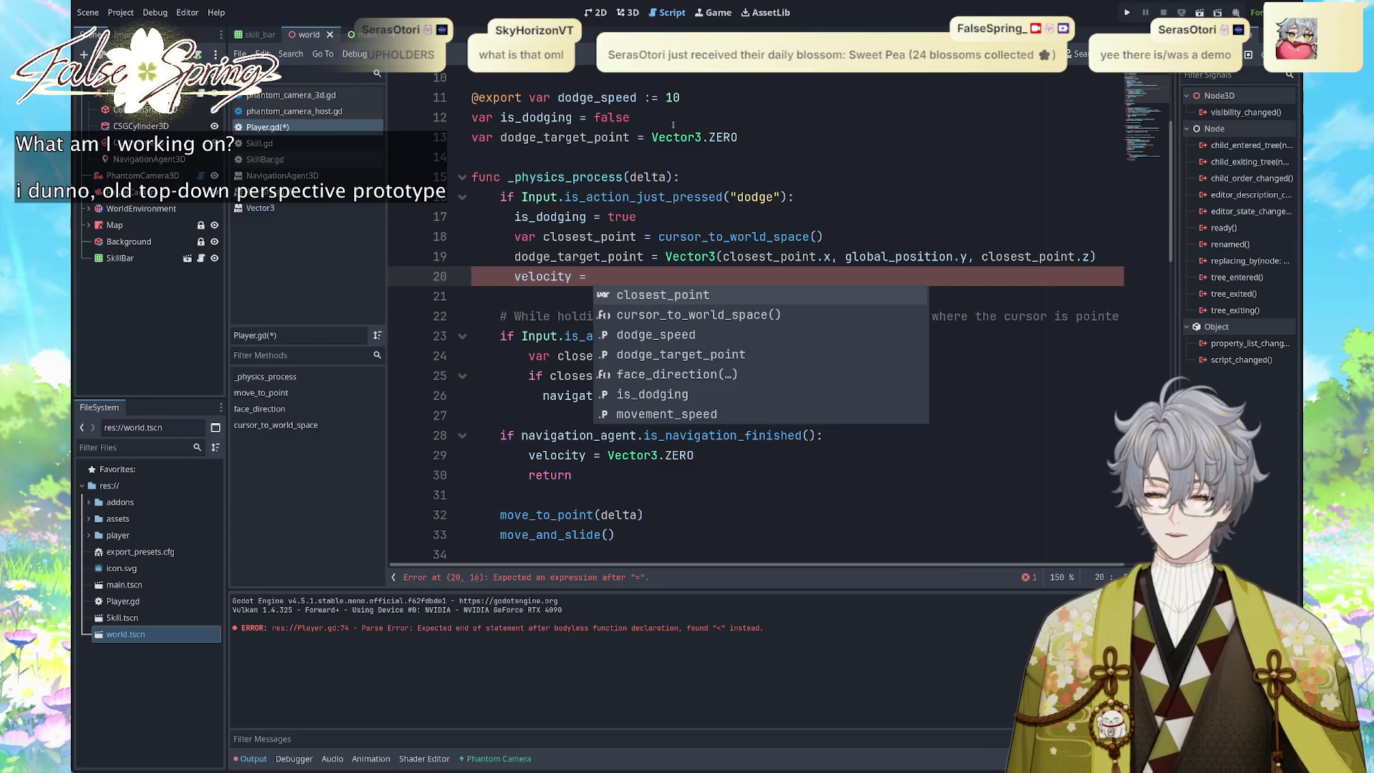
Step: Start a new 'global_position.' statement on the line below closest_point in the dodge branch
{"action": "left_click", "coordinate": [703, 219]}
{"action": "scroll", "coordinate": [703, 218], "scroll_direction": "down", "scroll_amount": 15}
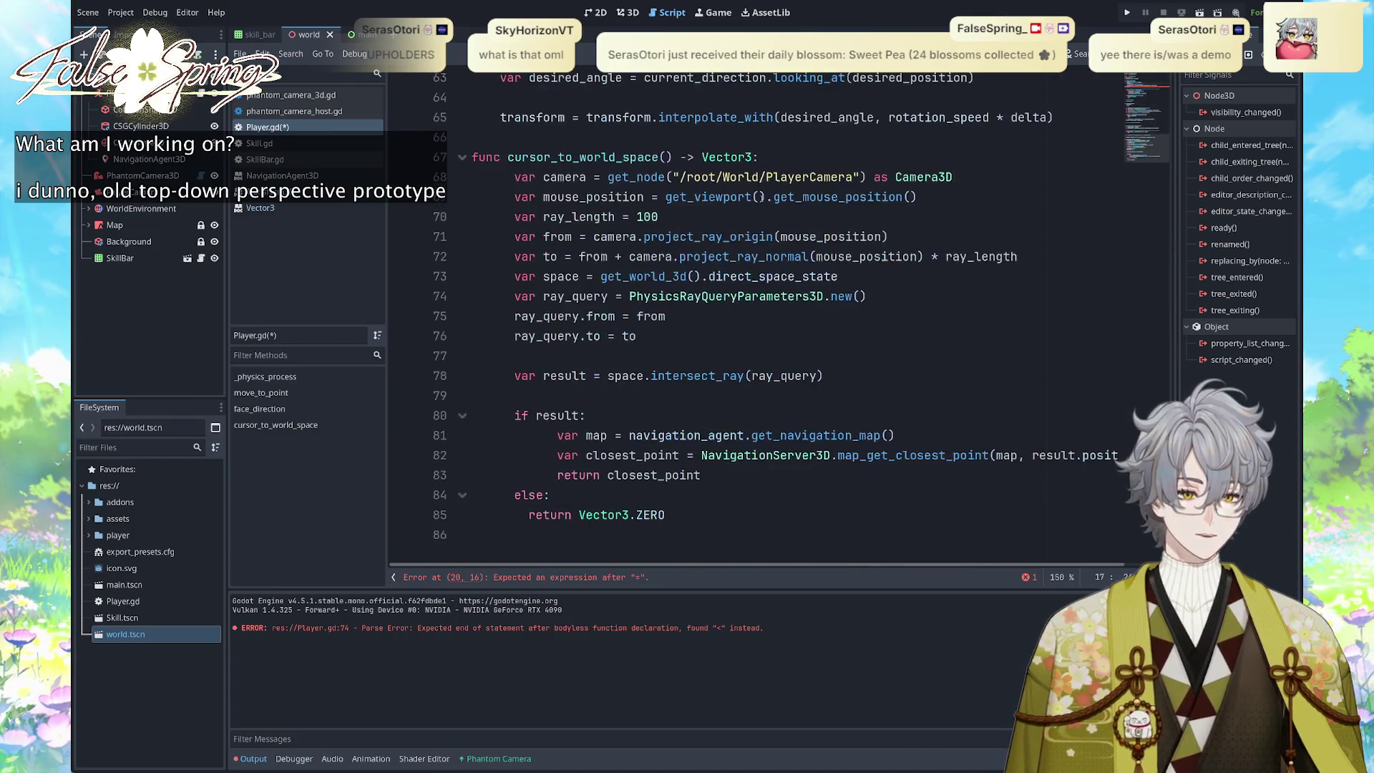
{"action": "scroll", "coordinate": [760, 197], "scroll_direction": "up", "scroll_amount": 18}
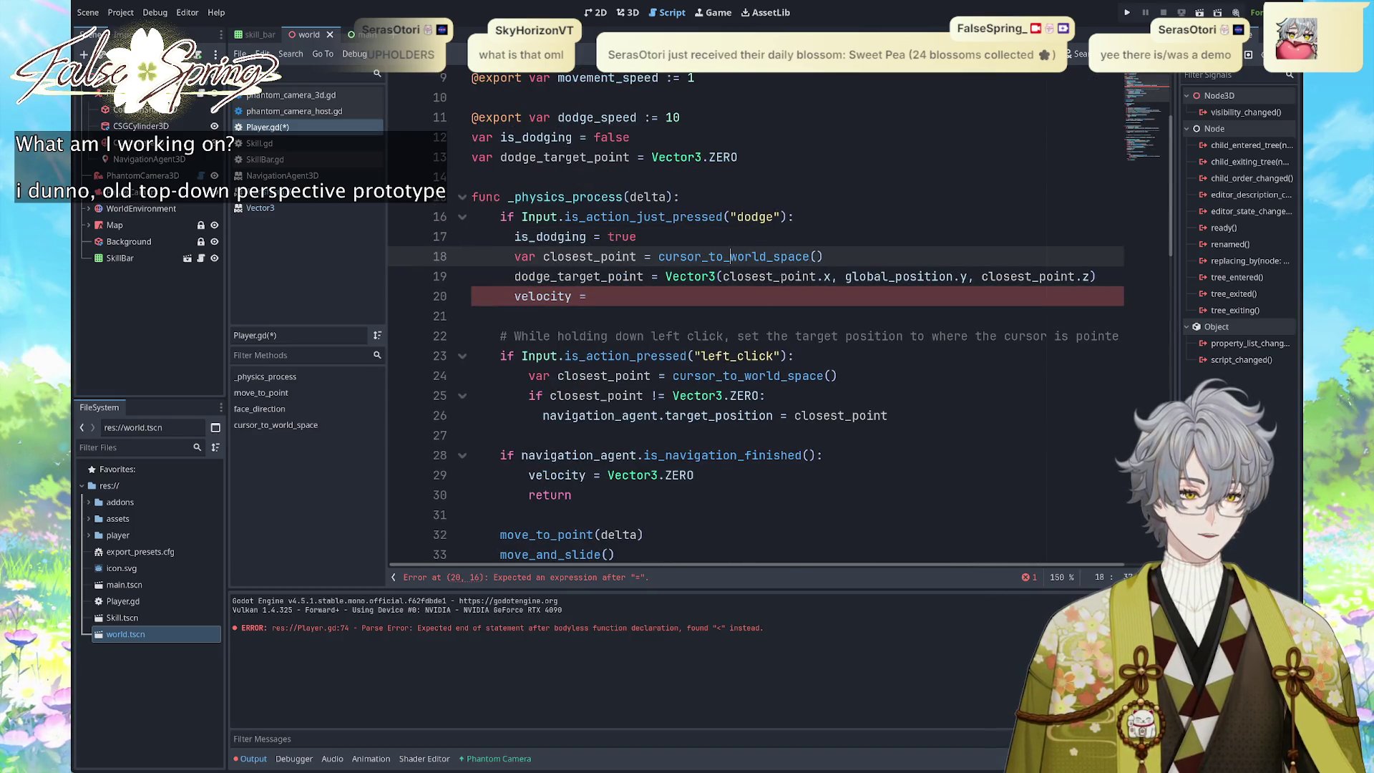
{"action": "left_click_drag", "start_coordinate": [1095, 276], "coordinate": [593, 276]}
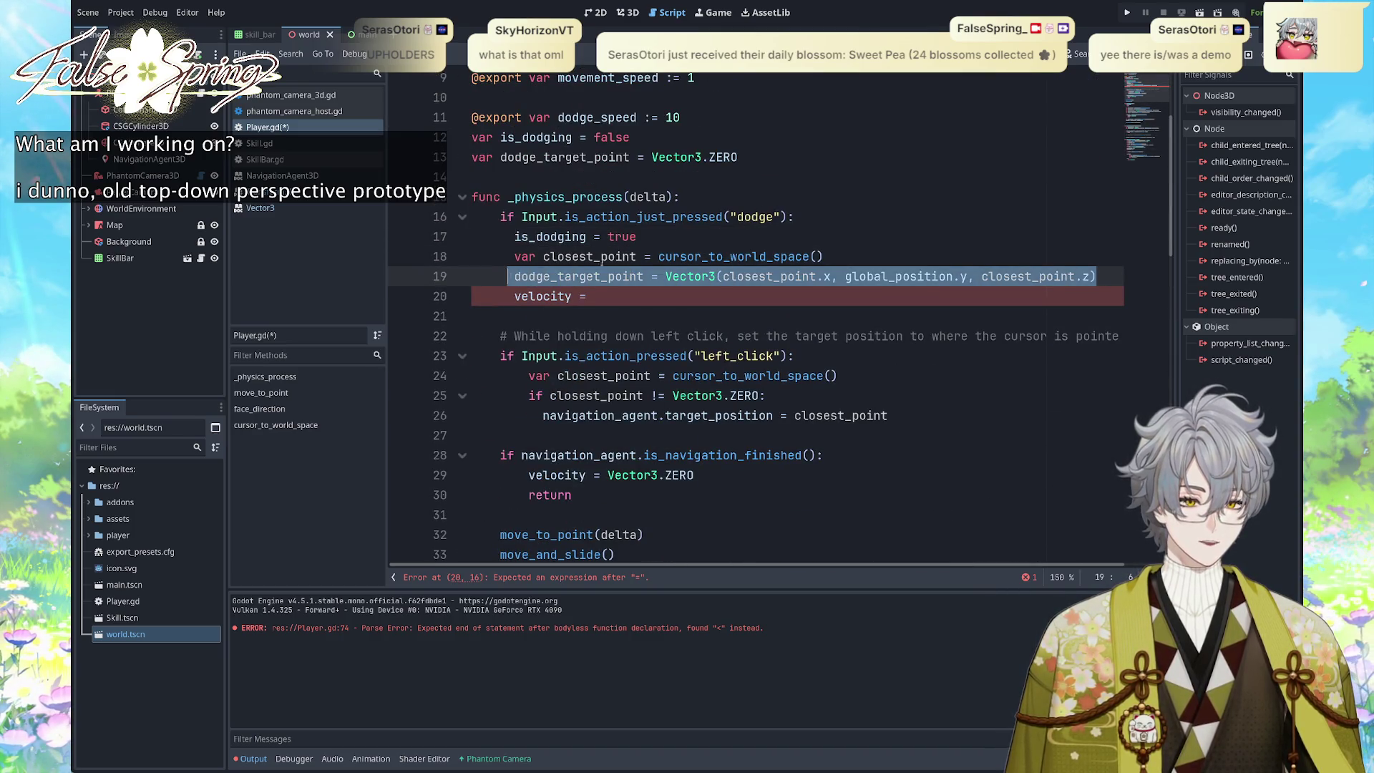
{"action": "left_click", "coordinate": [904, 257]}
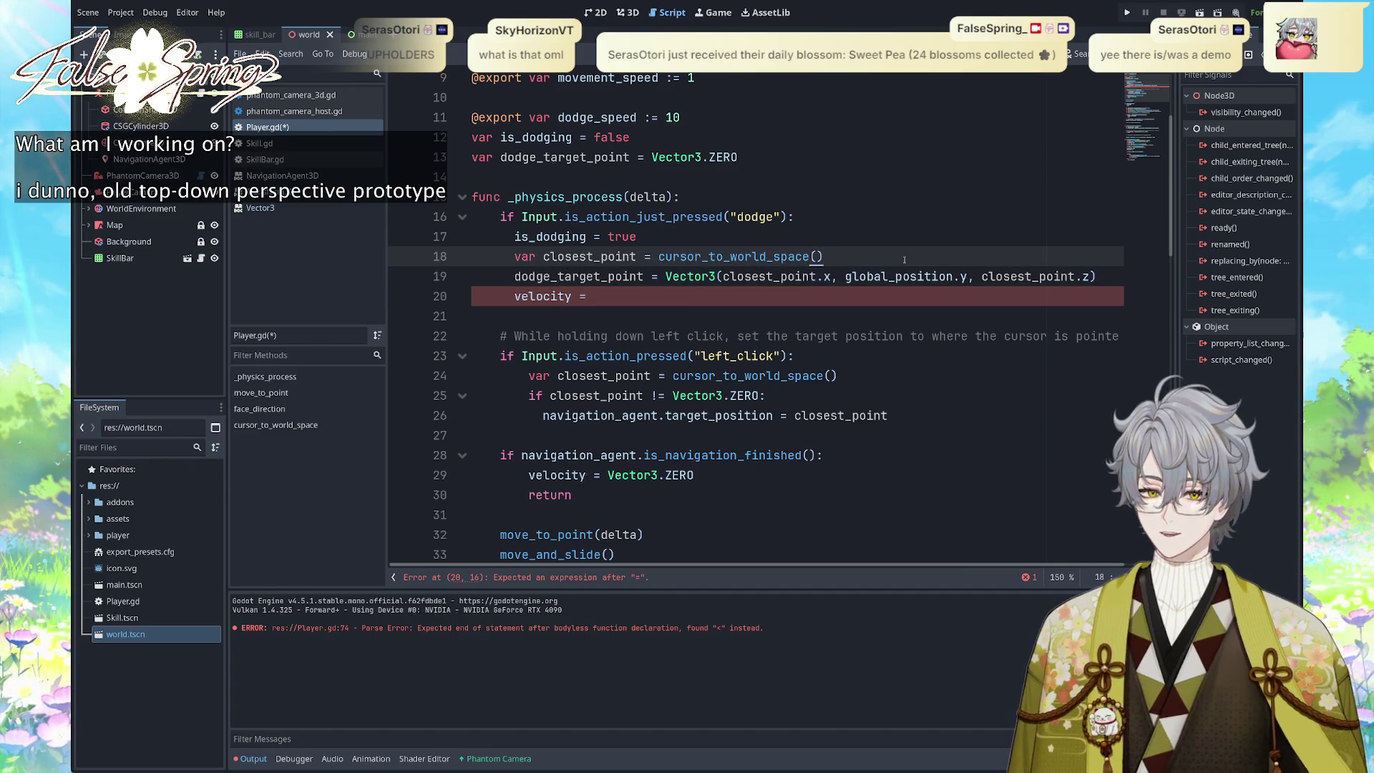
{"action": "key", "text": "Return"}
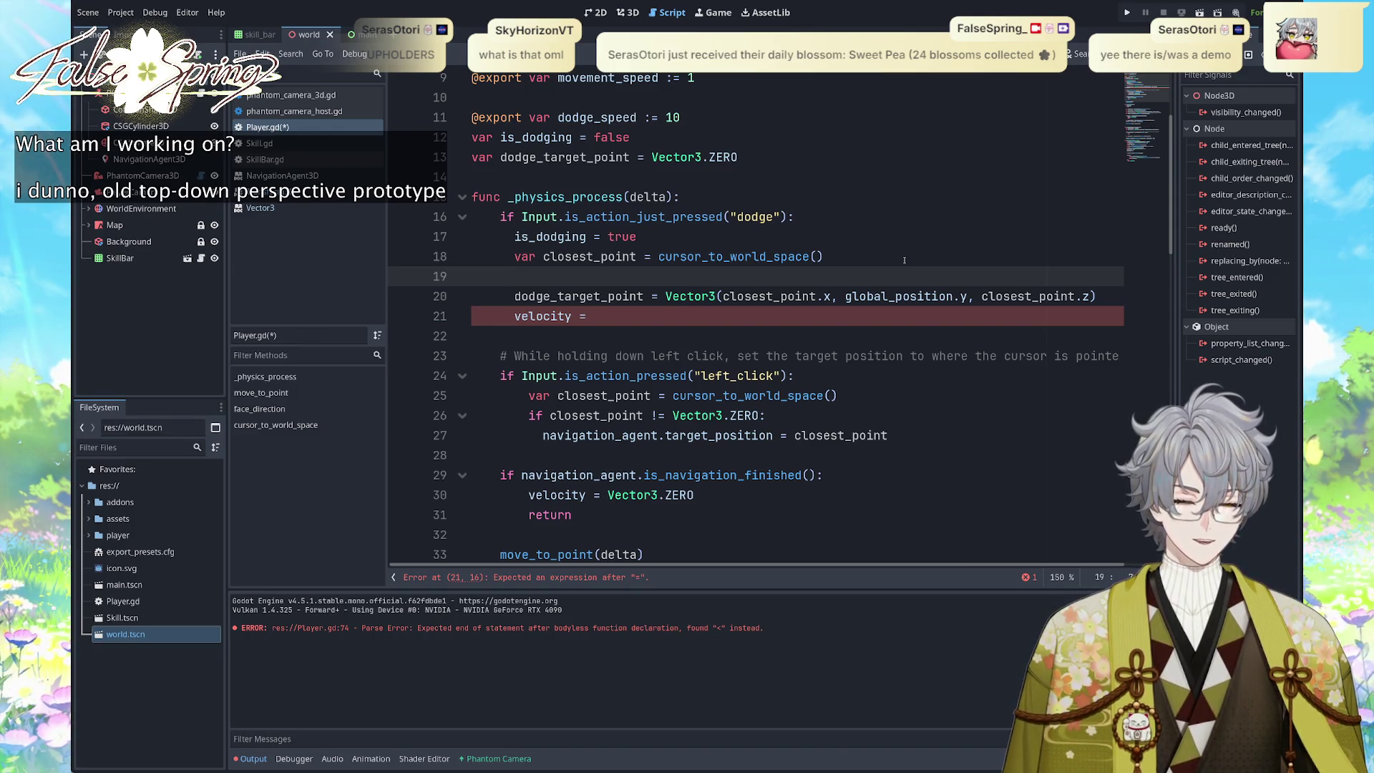
{"action": "type", "text": "global_position."}
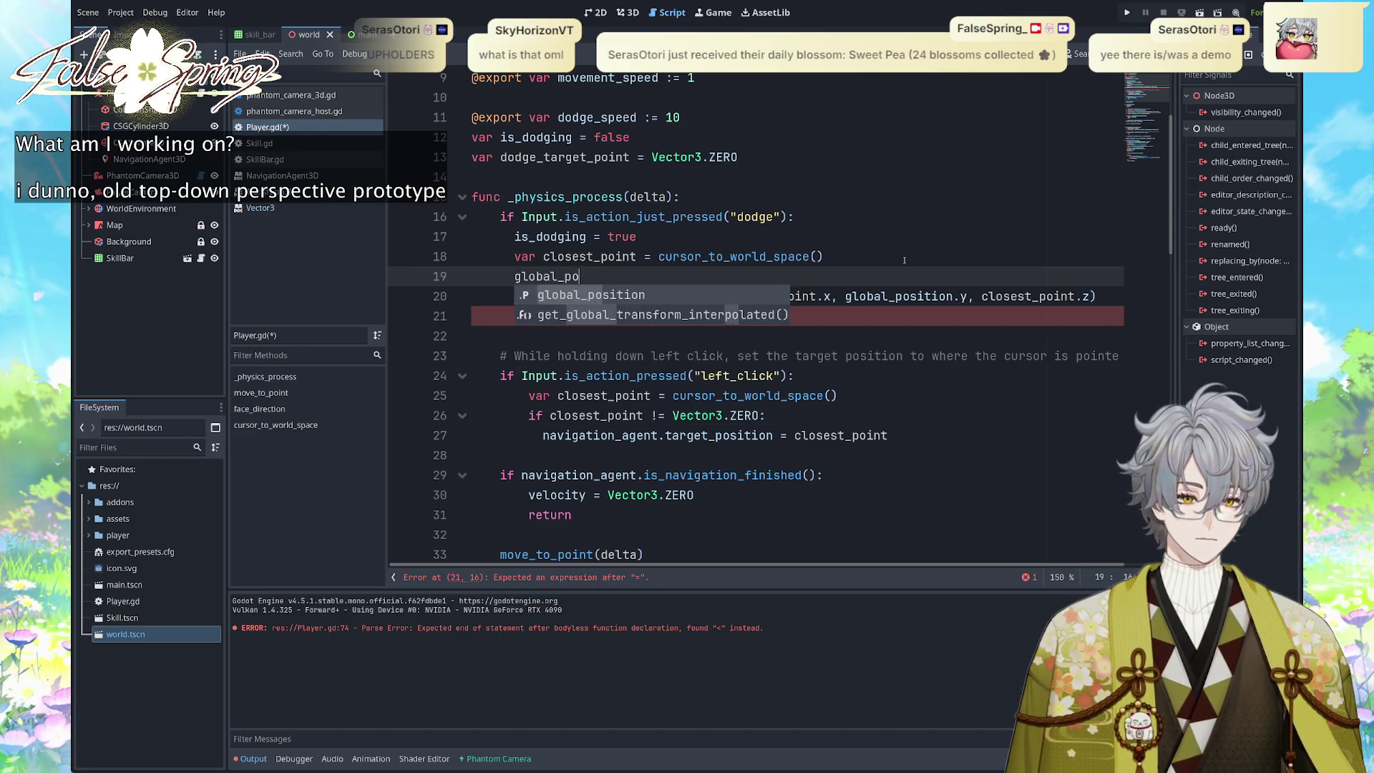
{"action": "key", "text": "Escape"}
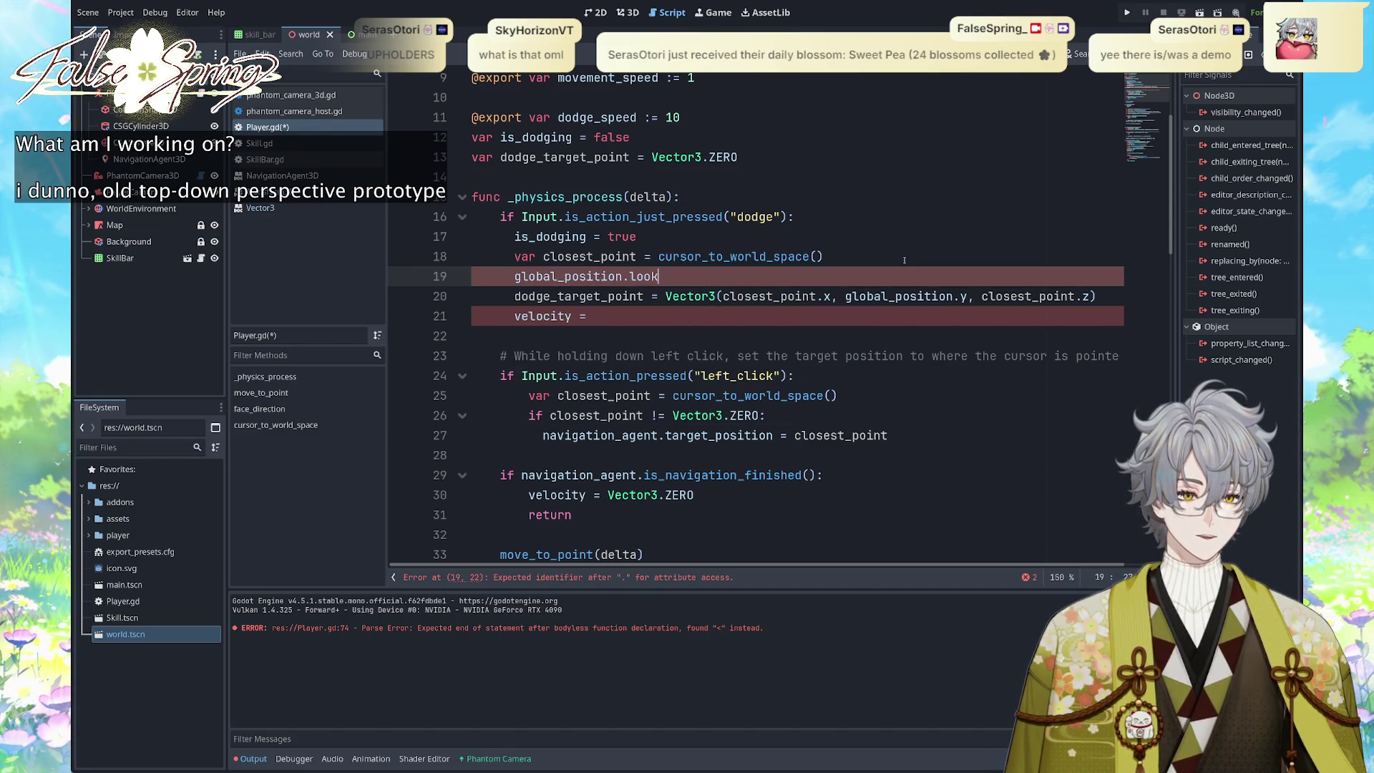
Step: Scroll down to face_direction and select its desired_angle line
{"action": "scroll", "coordinate": [903, 260], "scroll_direction": "down", "scroll_amount": 10}
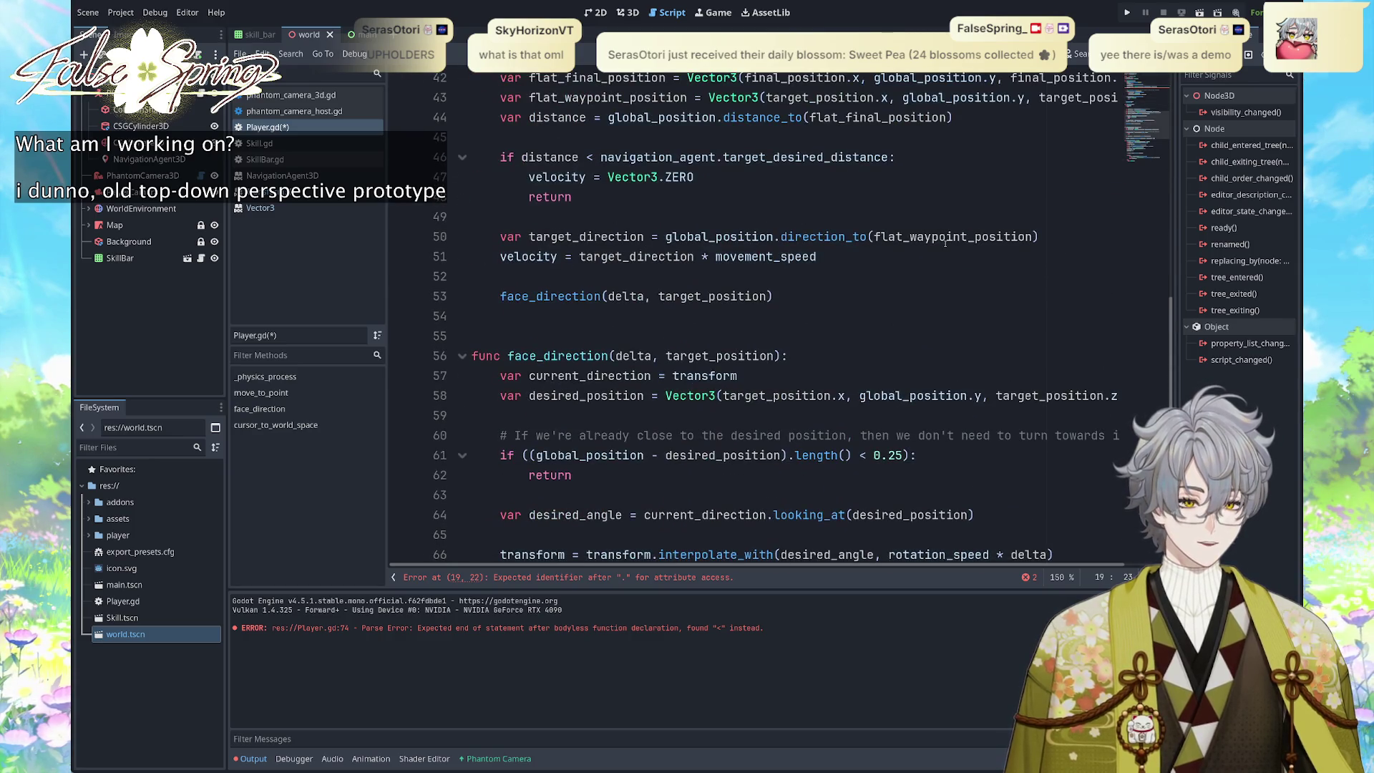
{"action": "scroll", "coordinate": [944, 243], "scroll_direction": "down", "scroll_amount": 1}
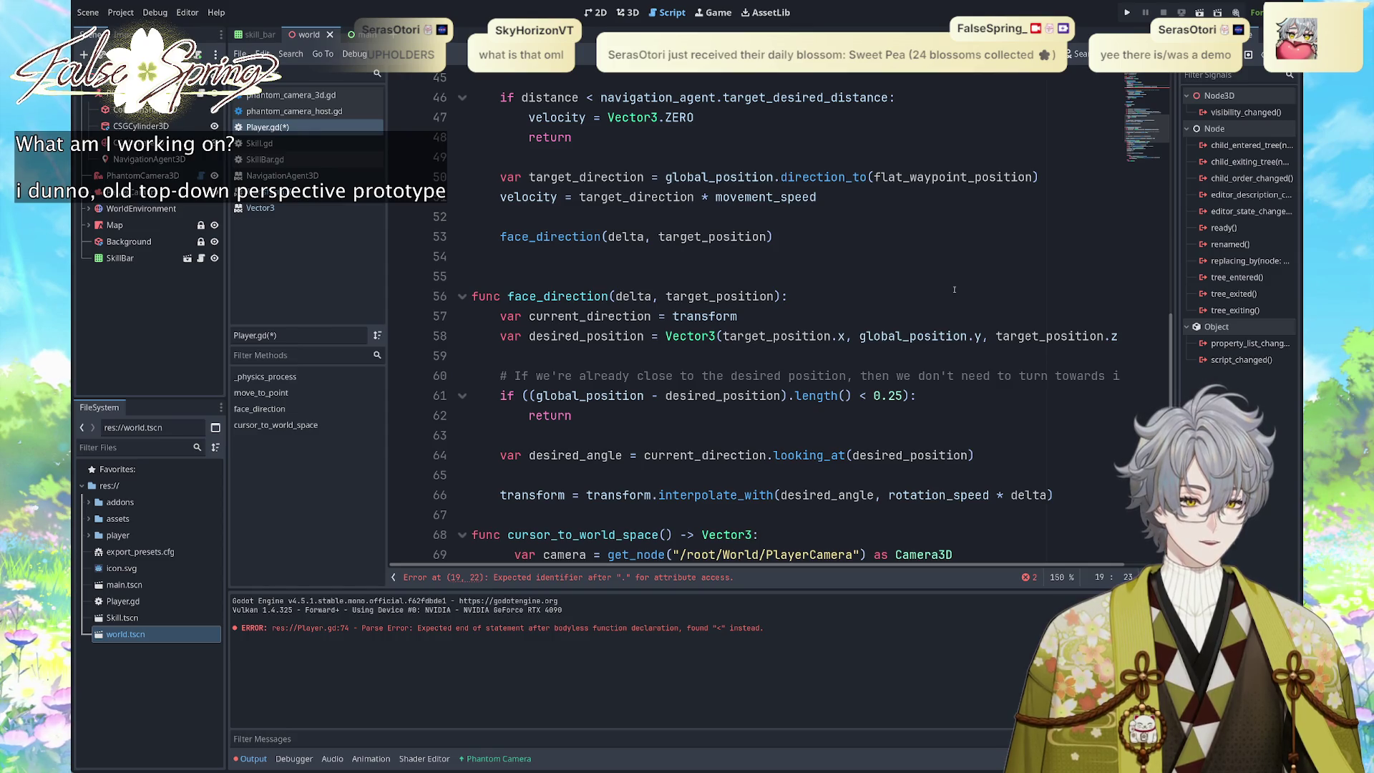
{"action": "left_click_drag", "start_coordinate": [987, 458], "coordinate": [500, 456]}
{"action": "key", "text": "ctrl+c"}
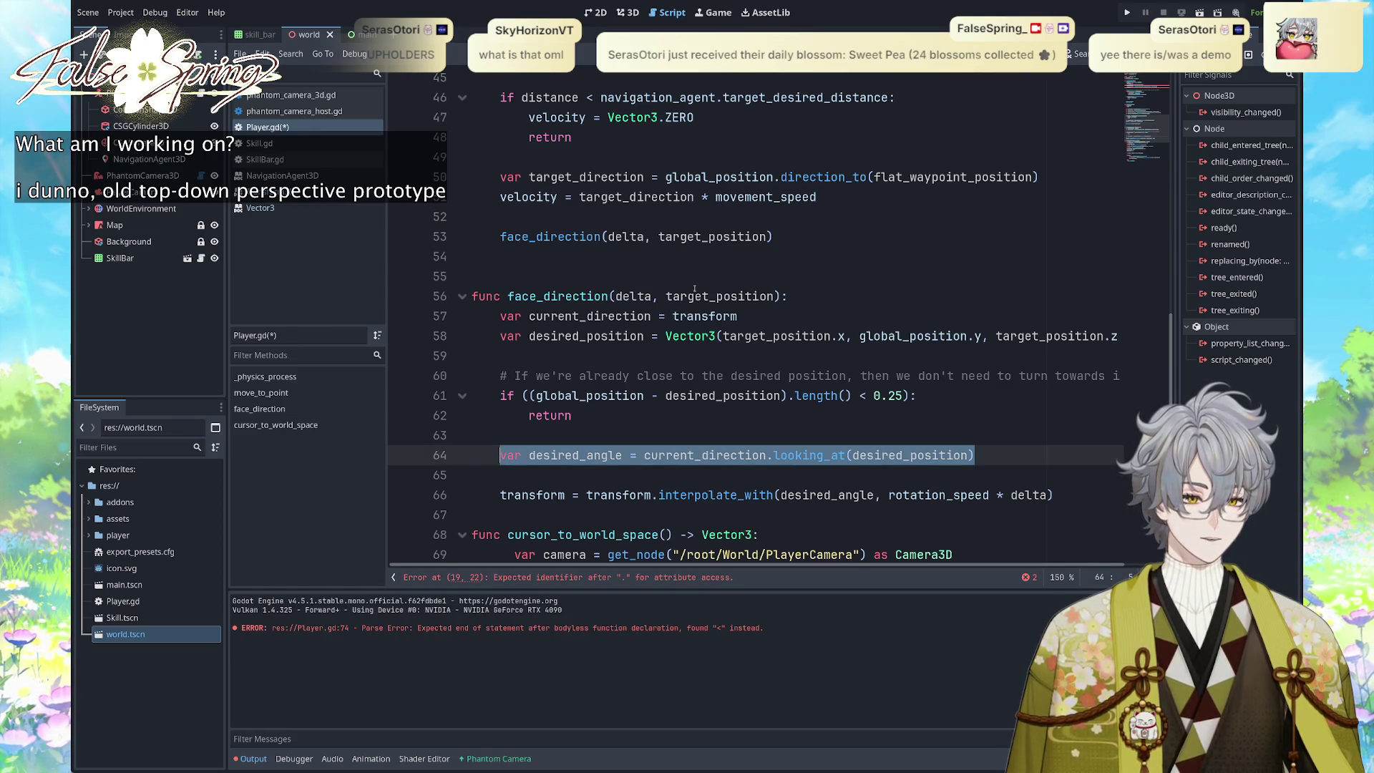
Step: Paste the desired_angle line over global_position, using transform and closest_point instead of current_direction and desired_position
{"action": "scroll", "coordinate": [696, 286], "scroll_direction": "up", "scroll_amount": 11}
{"action": "left_click_drag", "start_coordinate": [630, 217], "coordinate": [509, 216]}
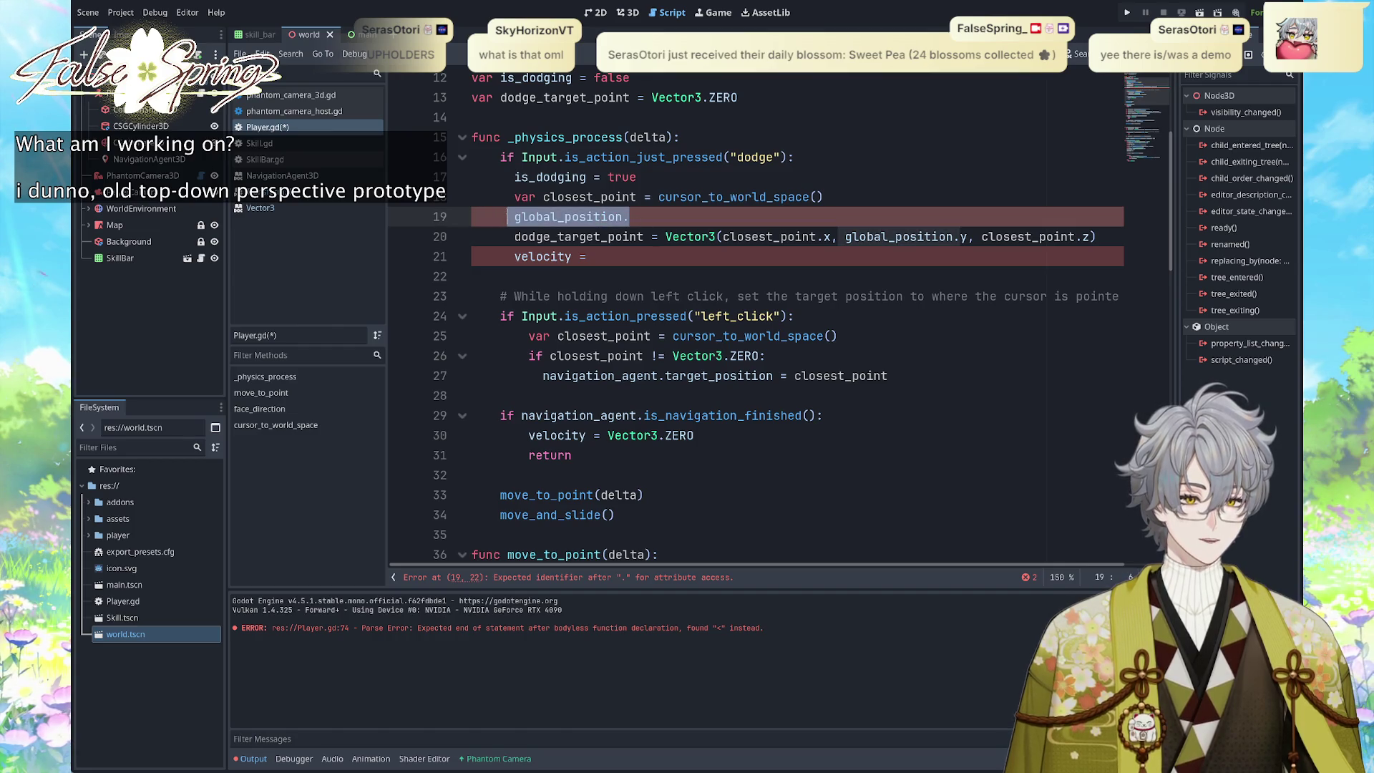
{"action": "key", "text": "ctrl+v"}
{"action": "double_click", "coordinate": [681, 216]}
{"action": "type", "text": "transfo"}
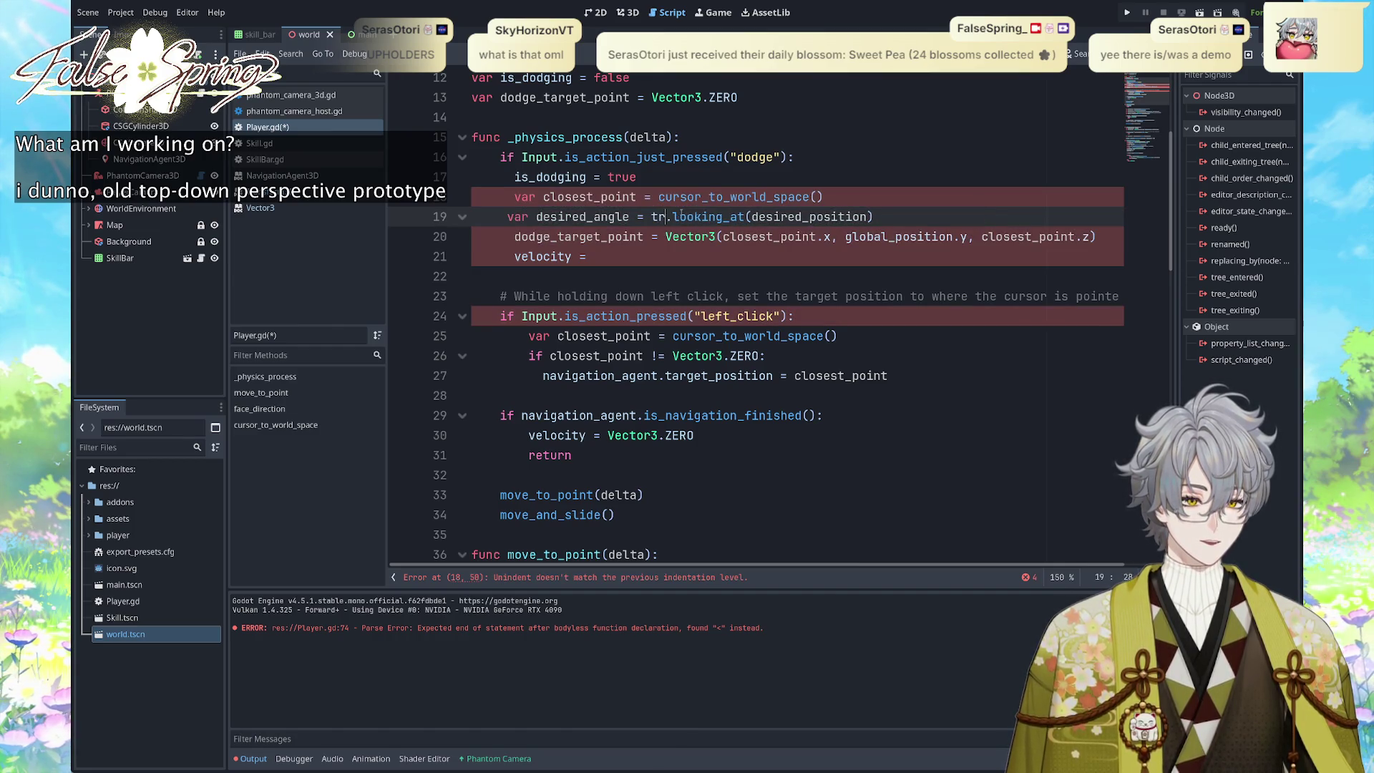
{"action": "type", "text": "rm"}
{"action": "left_click", "coordinate": [529, 217]}
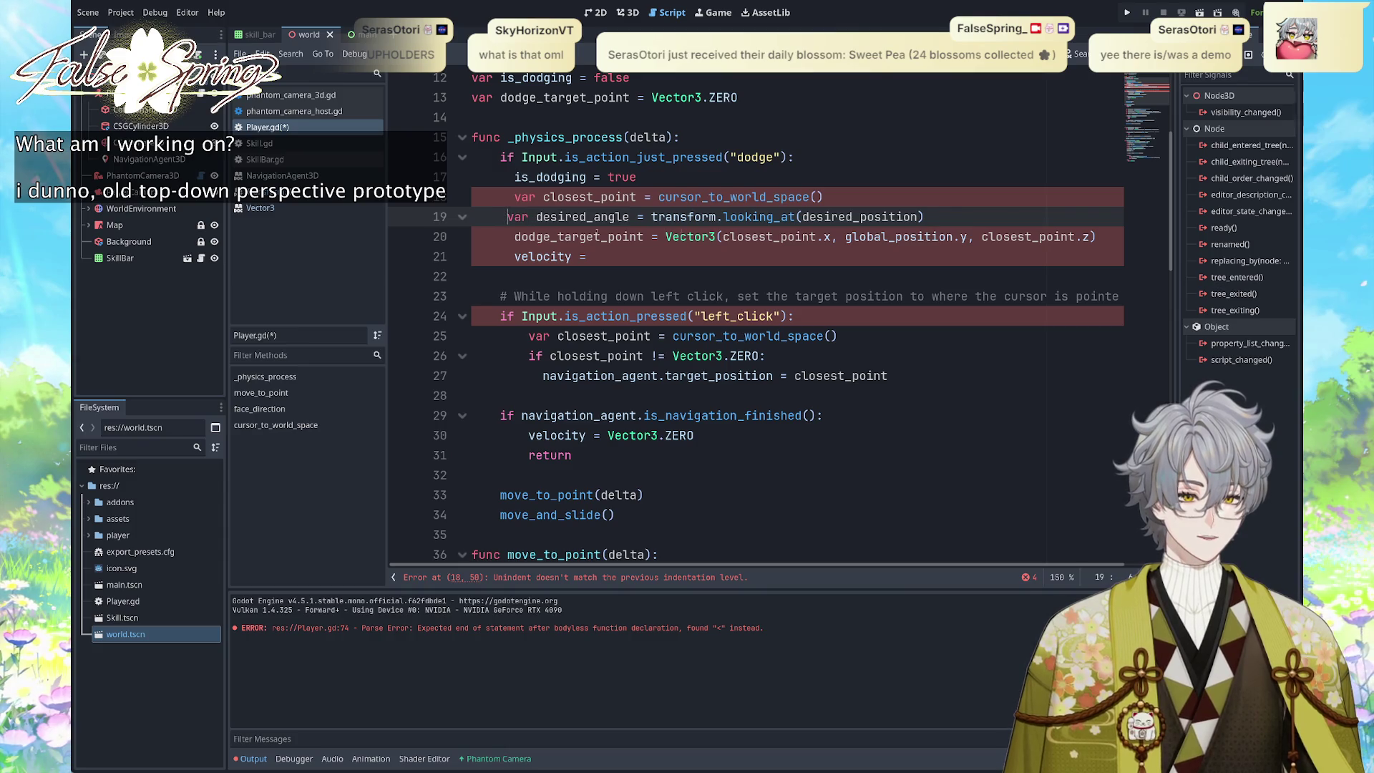
{"action": "double_click", "coordinate": [866, 216]}
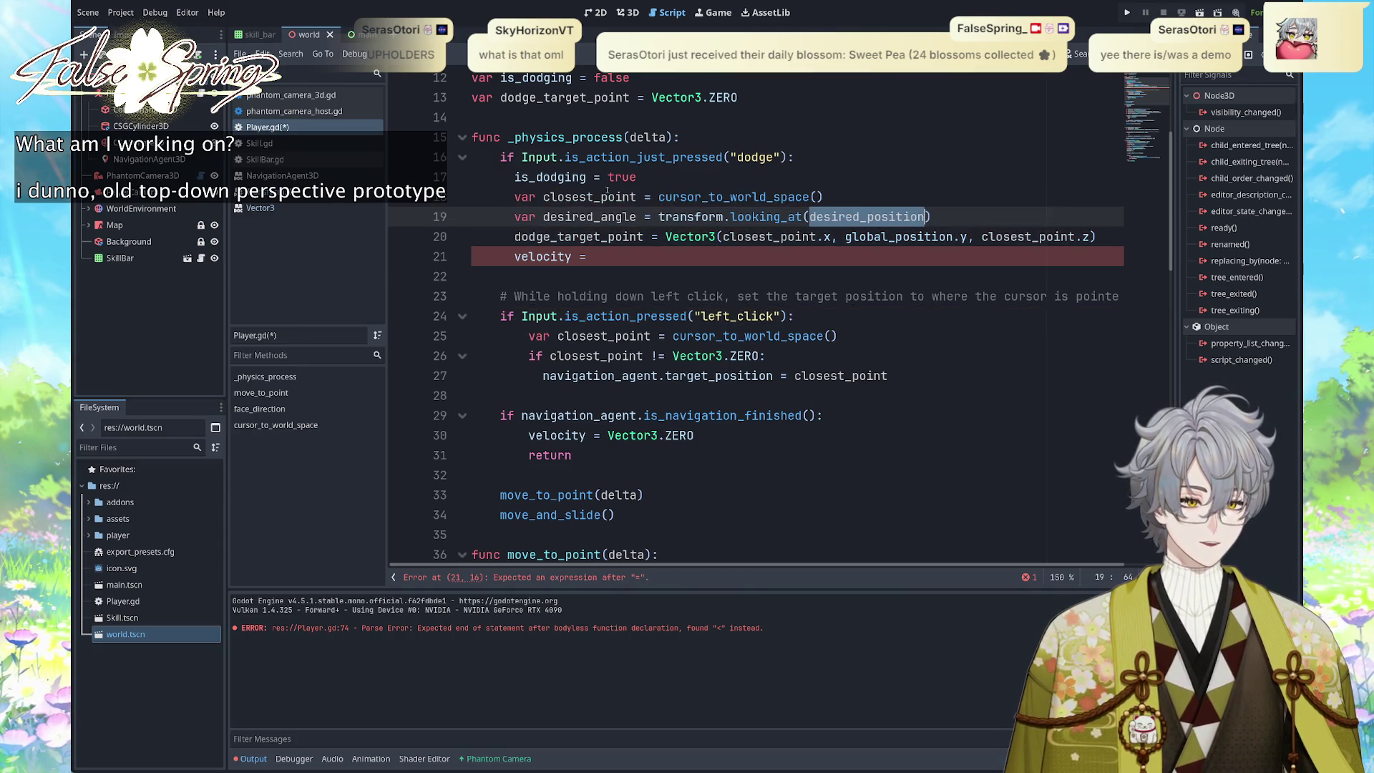
{"action": "type", "text": "closest_point"}
{"action": "left_click", "coordinate": [913, 252]}
{"action": "double_click", "coordinate": [903, 216]}
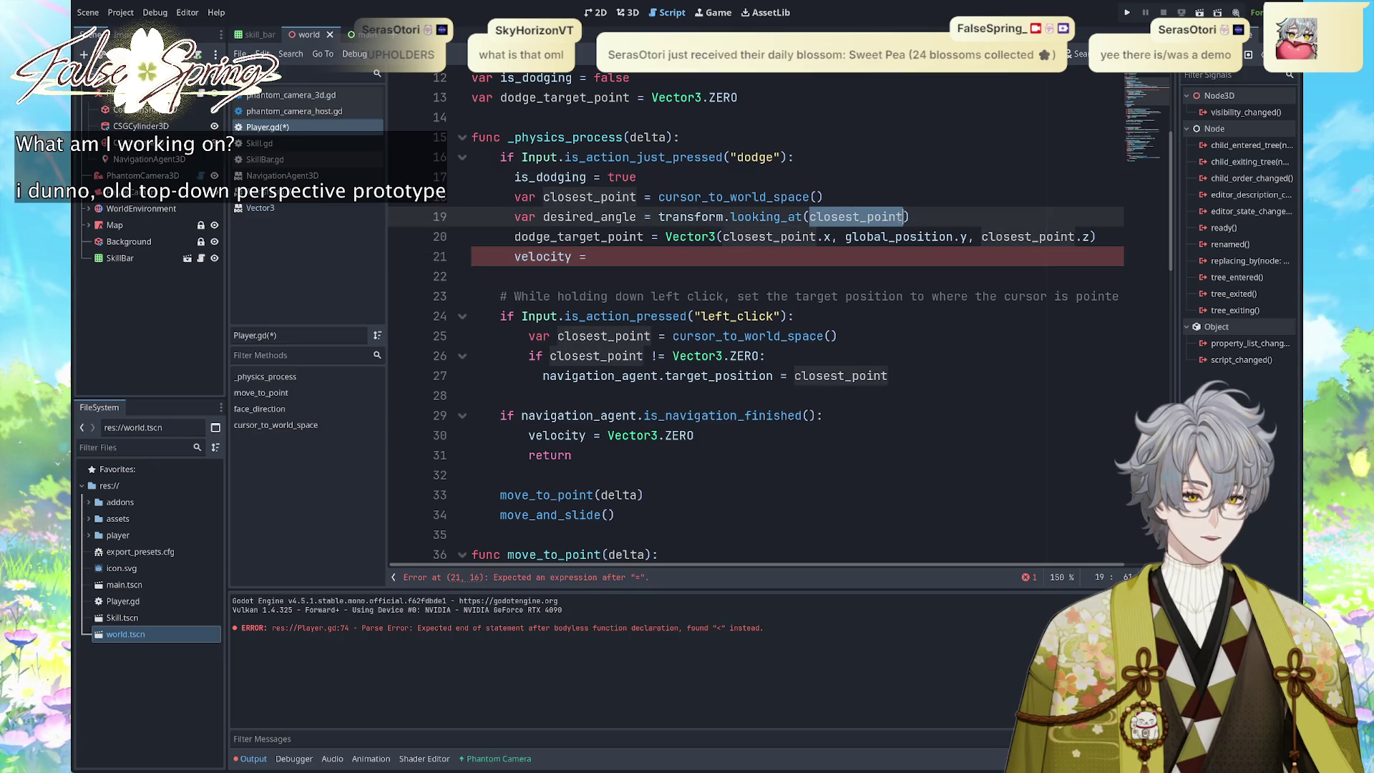
{"action": "left_click", "coordinate": [789, 216]}
Step: Add a 'var flat_target_point' line after closest_point, reusing the dodge_target_point assignment
{"action": "left_click", "coordinate": [629, 236]}
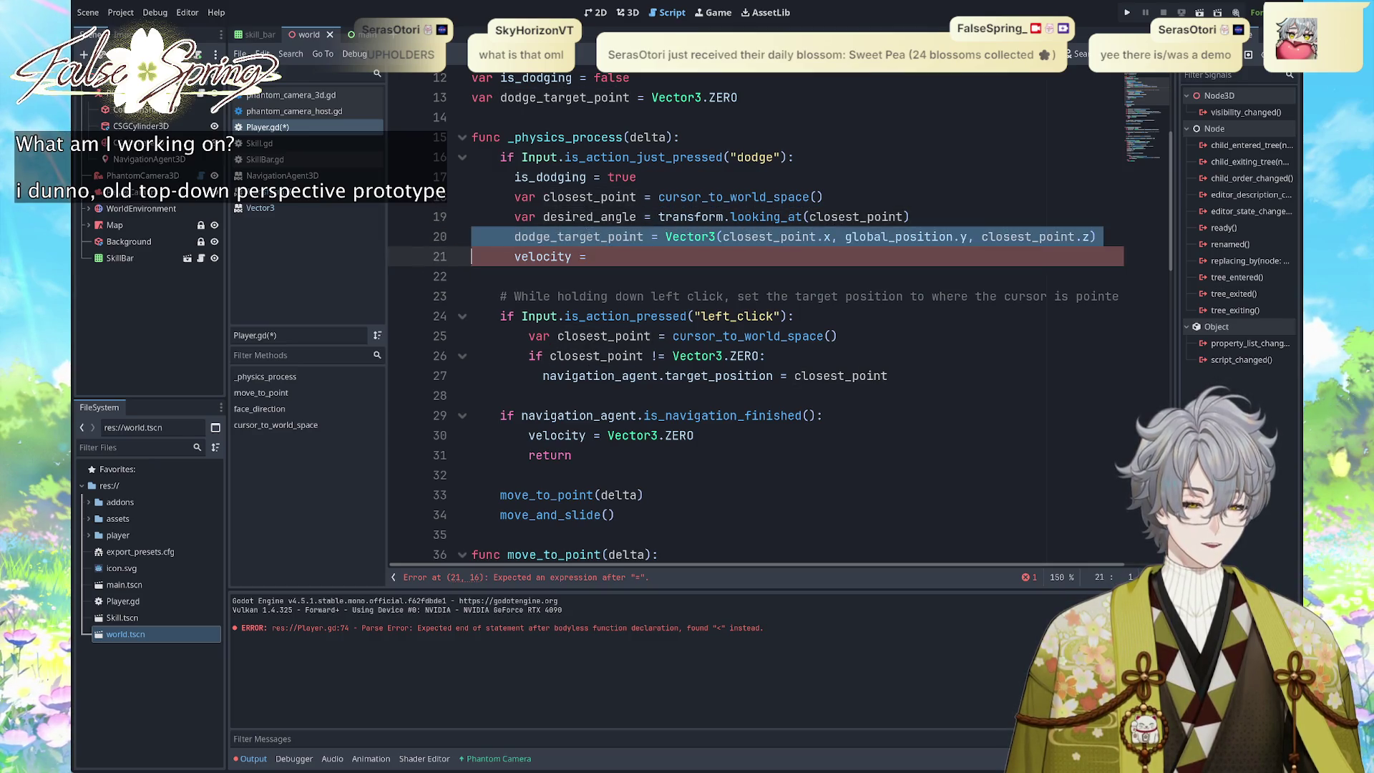
{"action": "left_click", "coordinate": [835, 195]}
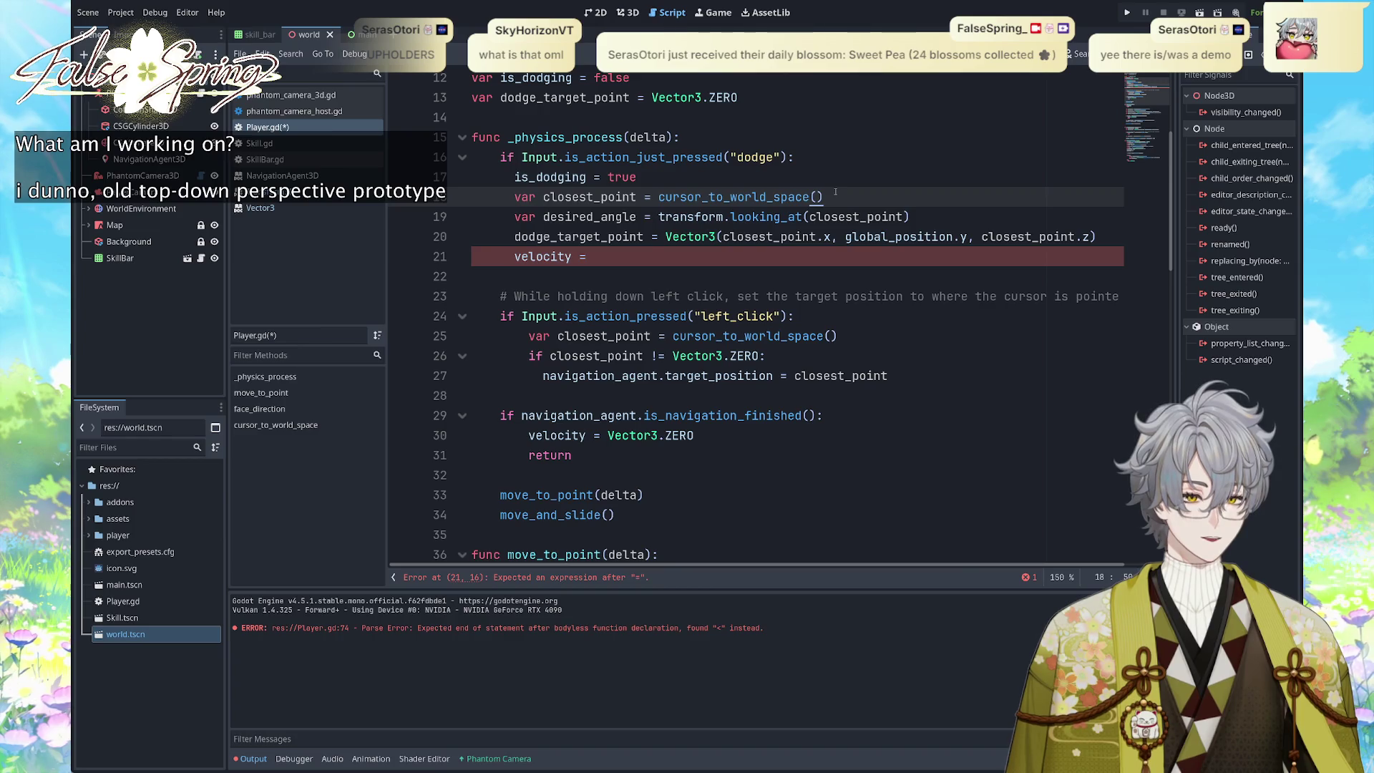
{"action": "key", "text": "Return"}
{"action": "type", "text": "var"}
{"action": "key", "text": "ctrl+v"}
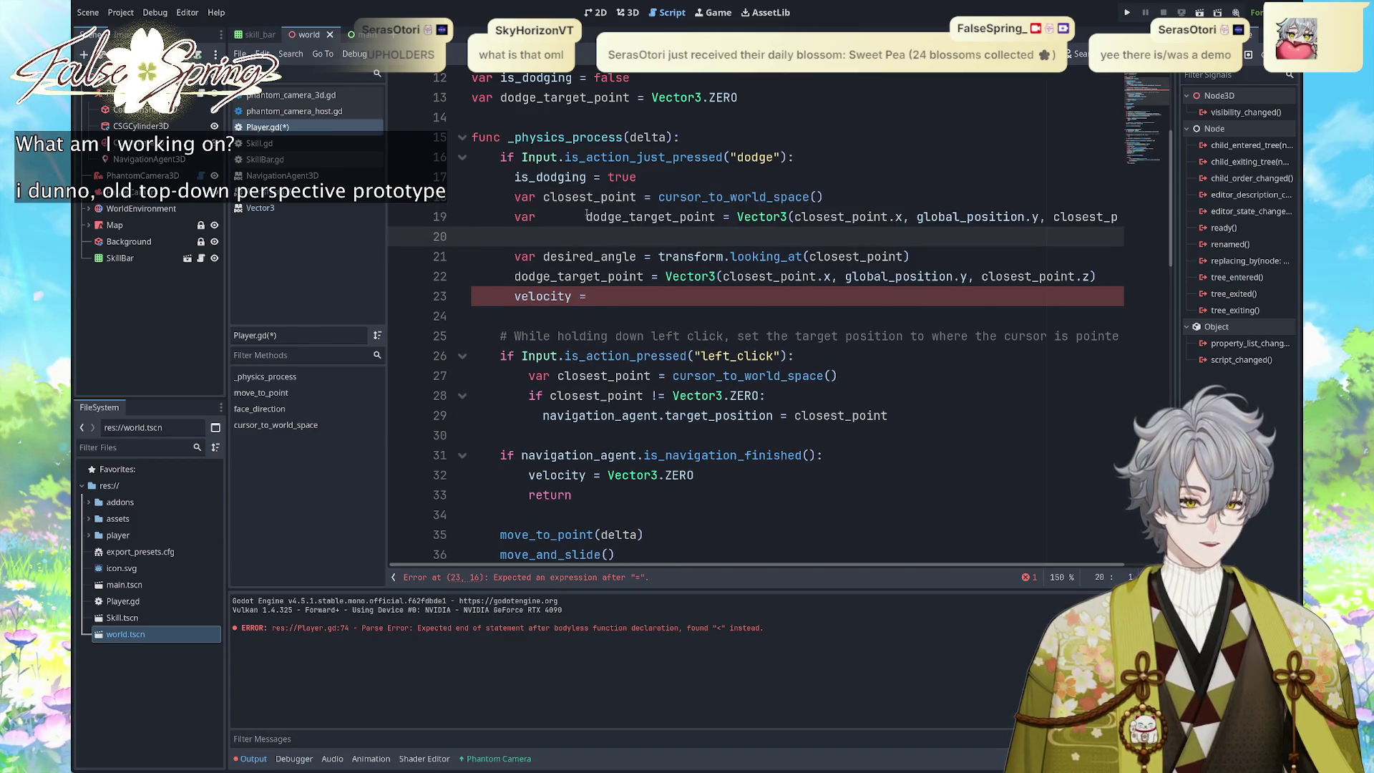
{"action": "left_click", "coordinate": [629, 216]}
{"action": "double_click", "coordinate": [629, 216]}
{"action": "key", "text": "BackSpace"}
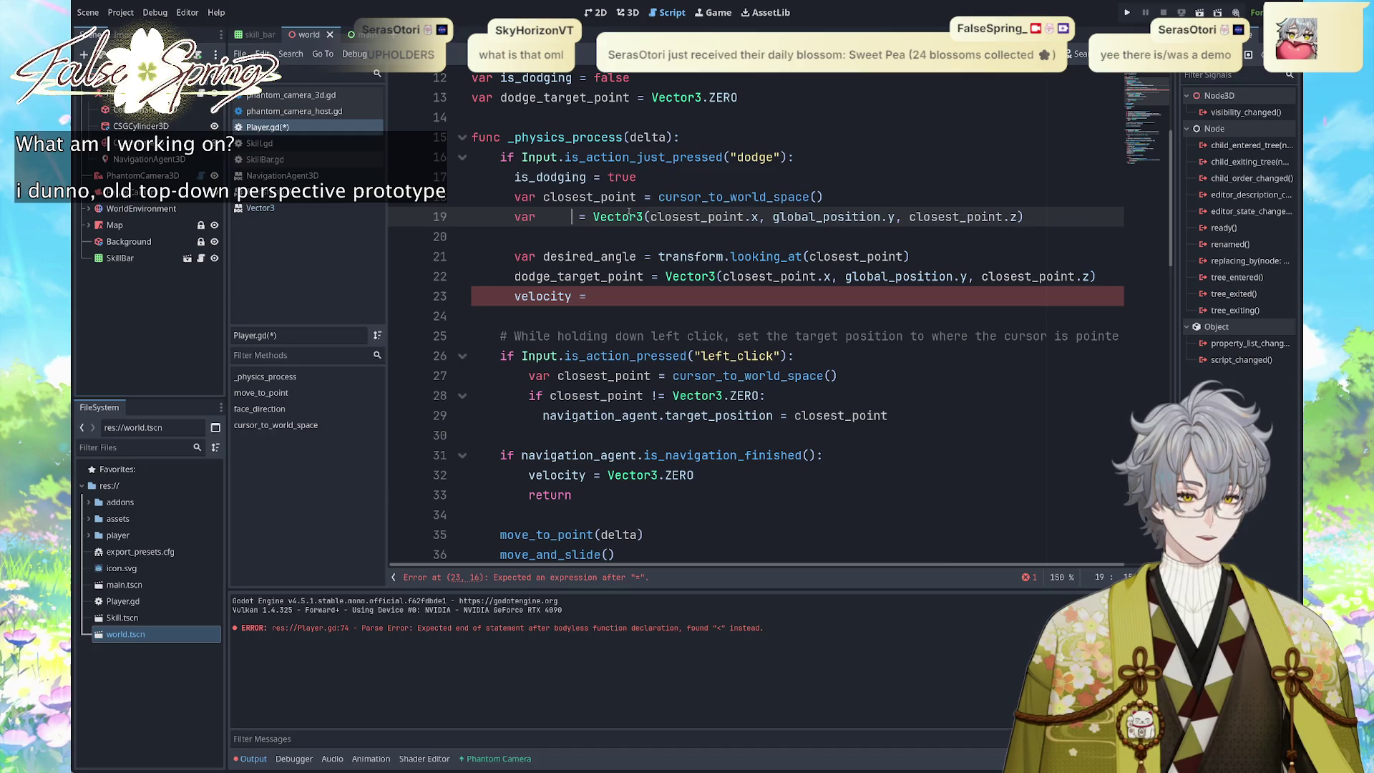
{"action": "type", "text": "flat_targe"}
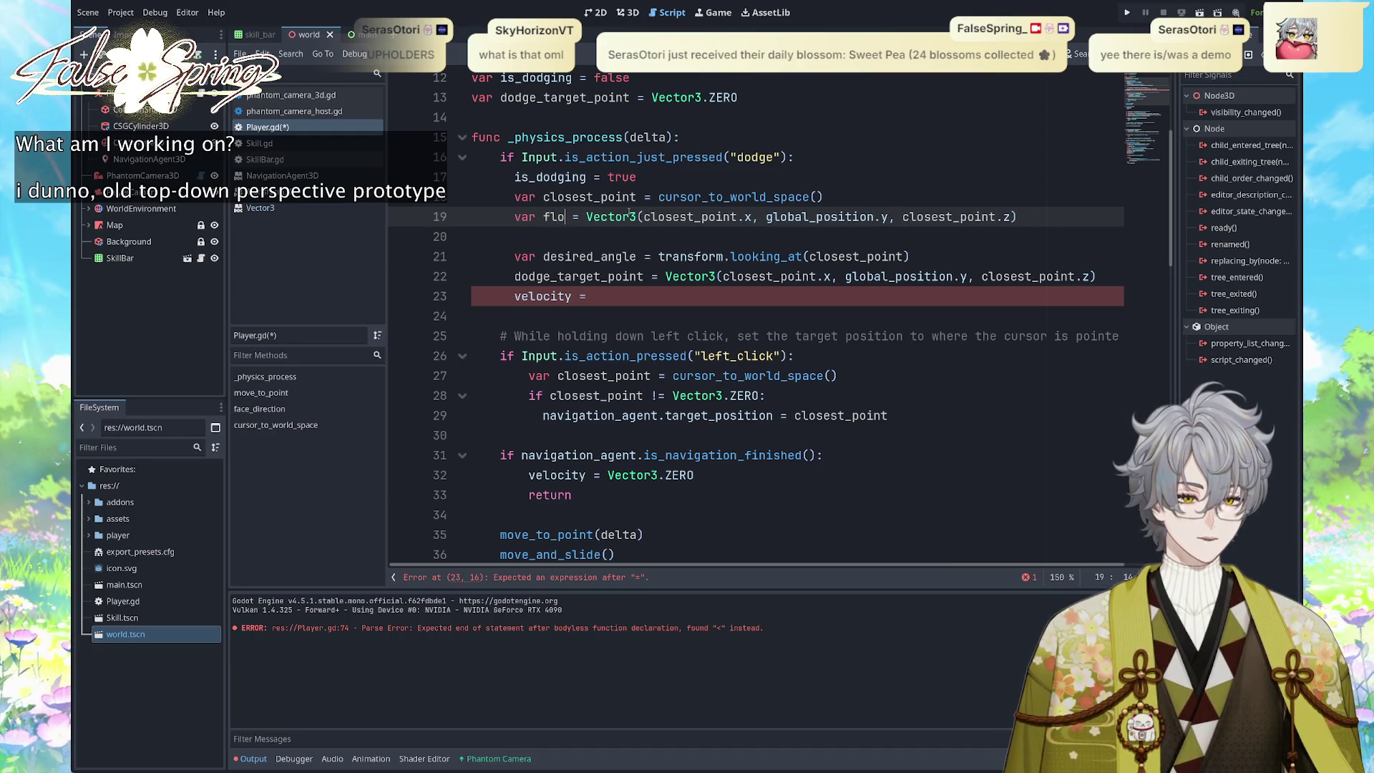
{"action": "type", "text": "t_point"}
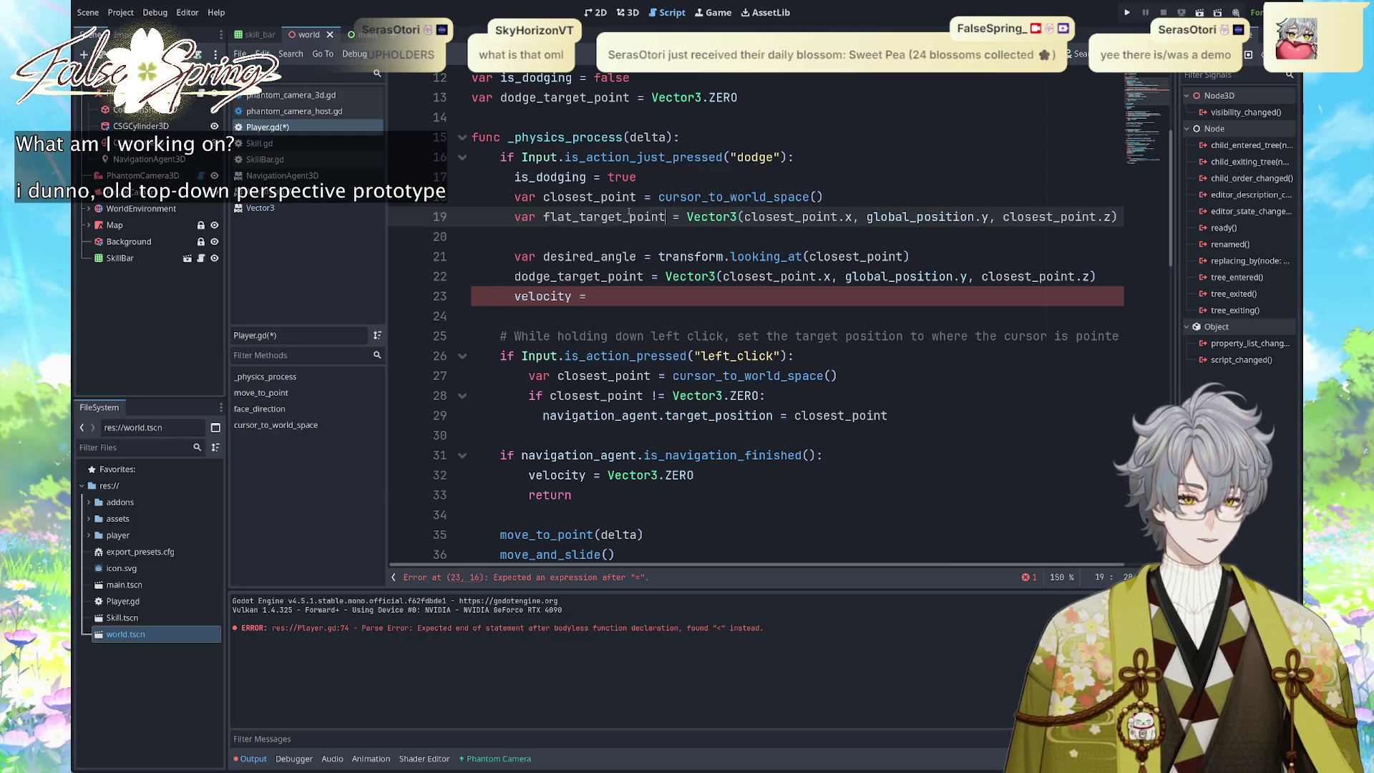
Step: Delete the blank line and the old dodge_target_point and velocity lines
{"action": "key", "text": "Down"}
{"action": "key", "text": "BackSpace"}
{"action": "left_click_drag", "start_coordinate": [472, 256], "coordinate": [472, 276]}
{"action": "left_click_drag", "start_coordinate": [598, 277], "coordinate": [511, 258]}
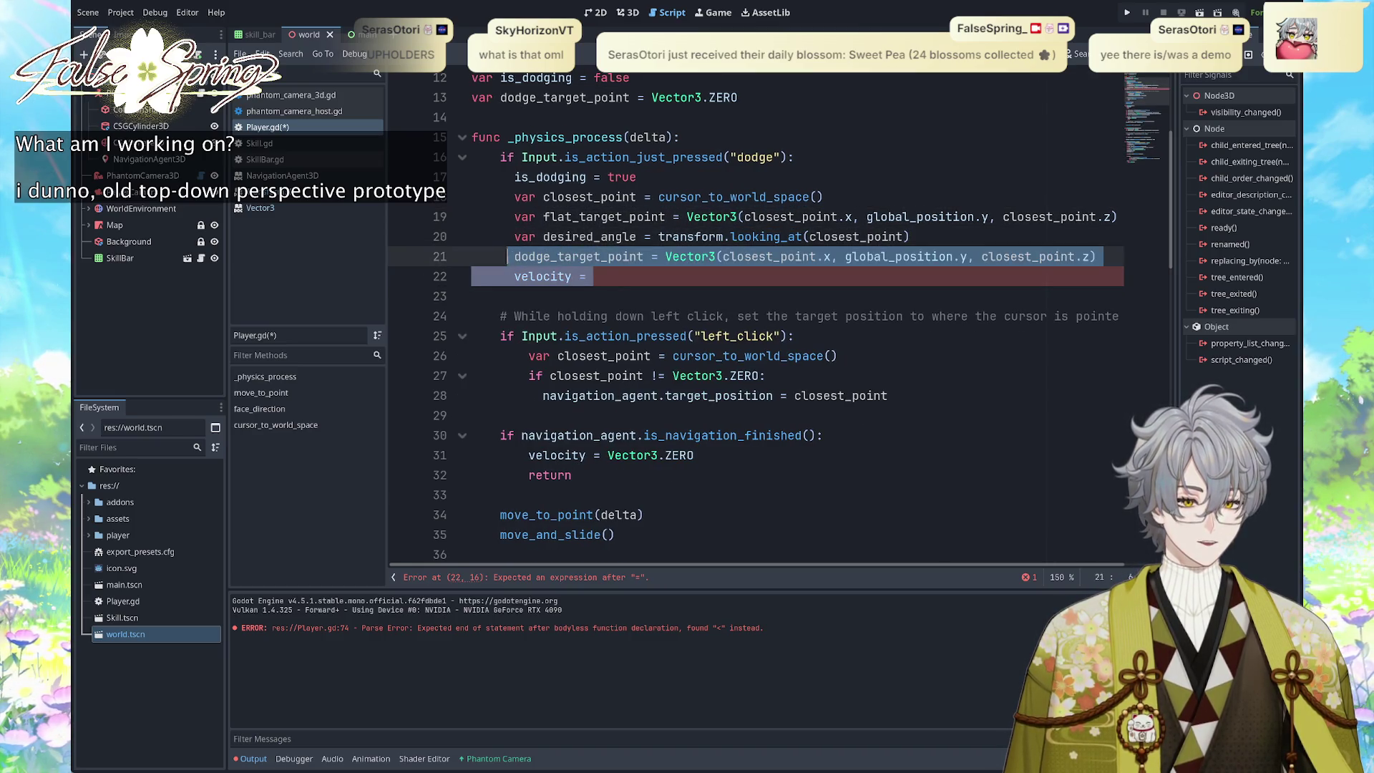
{"action": "key", "text": "BackSpace"}
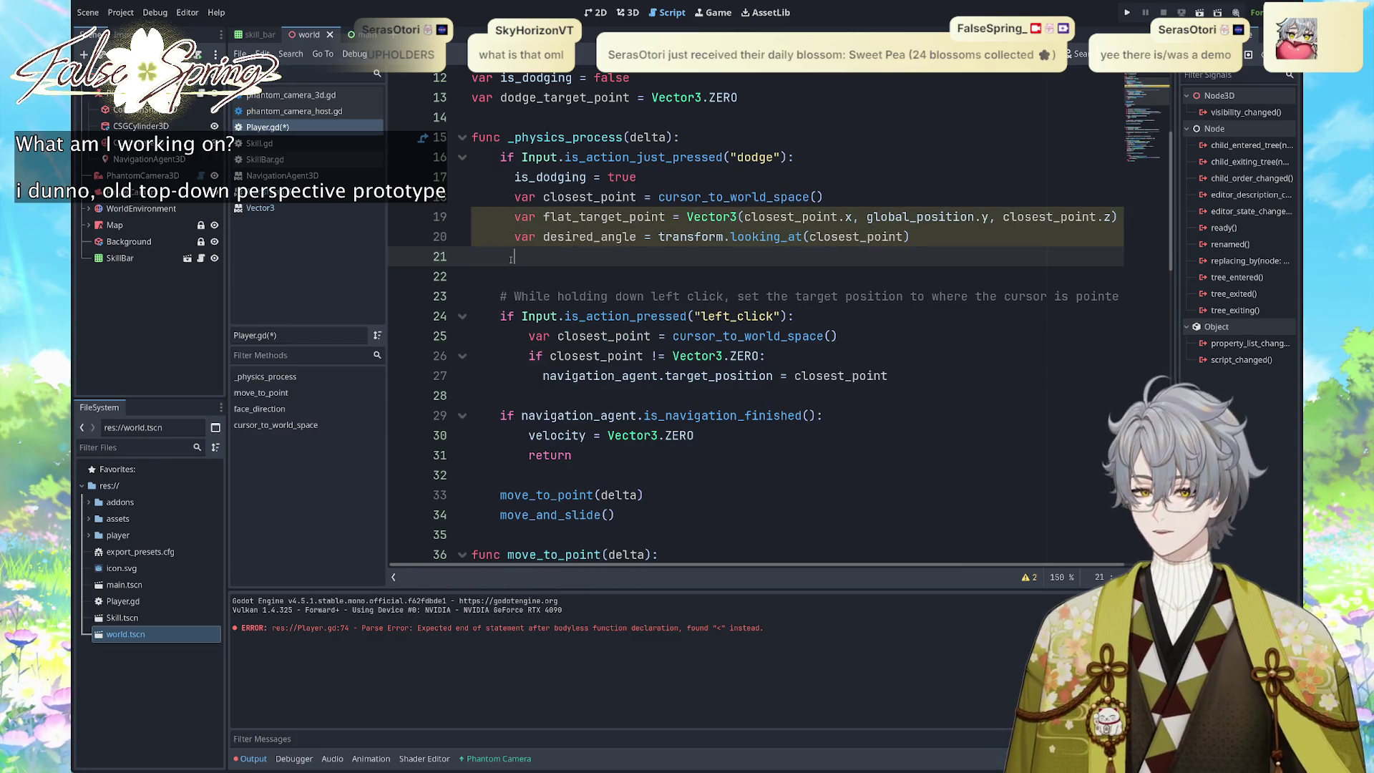
{"action": "type", "text": "odge_target_po"}
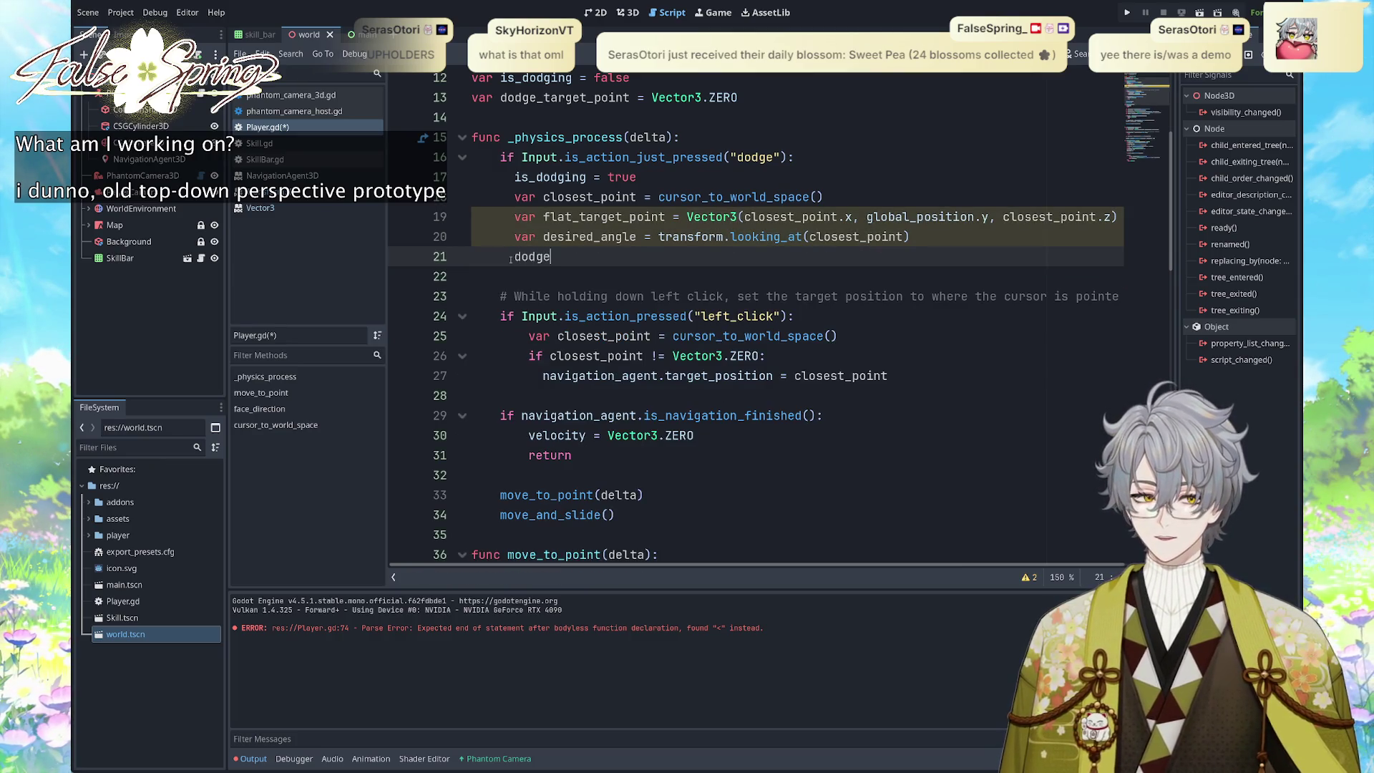
{"action": "type", "text": "int"}
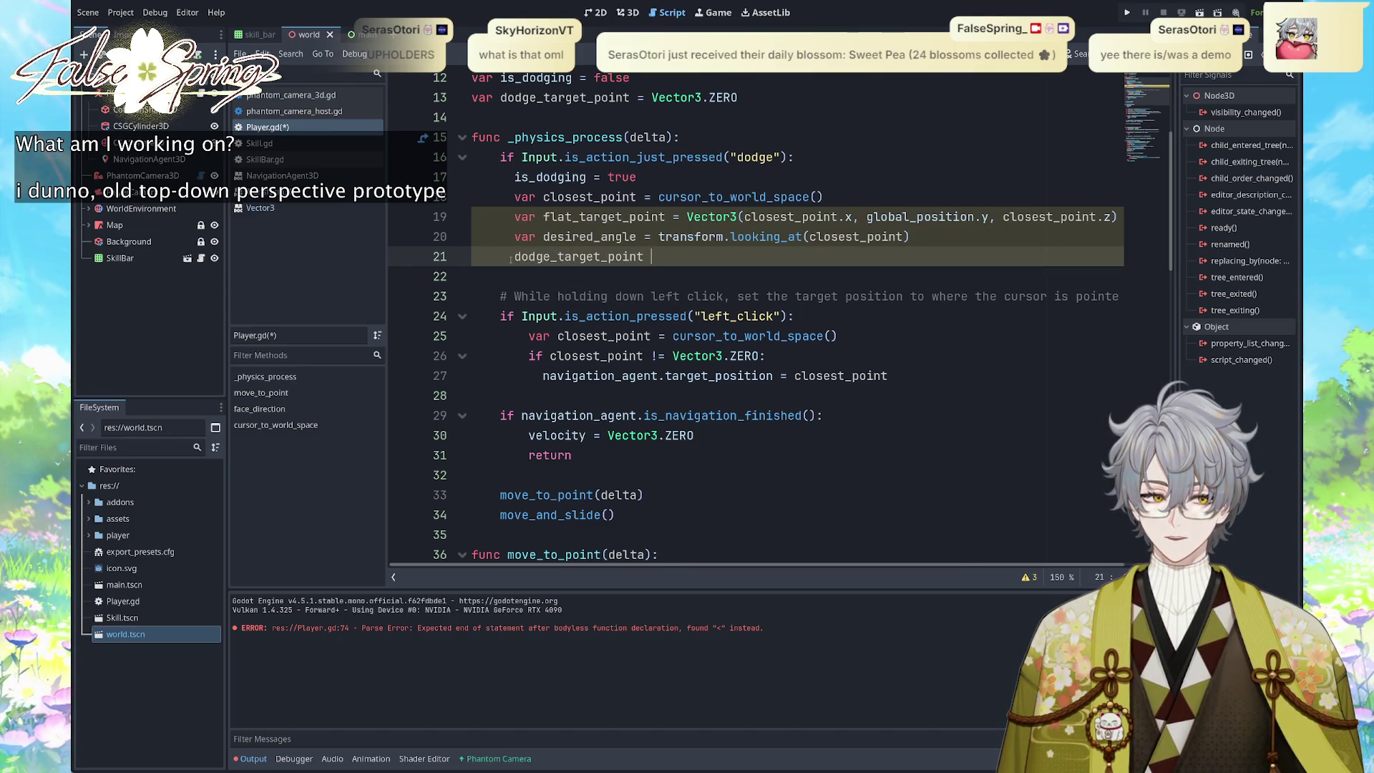
{"action": "key", "text": "BackSpace"}
{"action": "key", "text": "BackSpace"}
{"action": "key", "text": "BackSpace"}
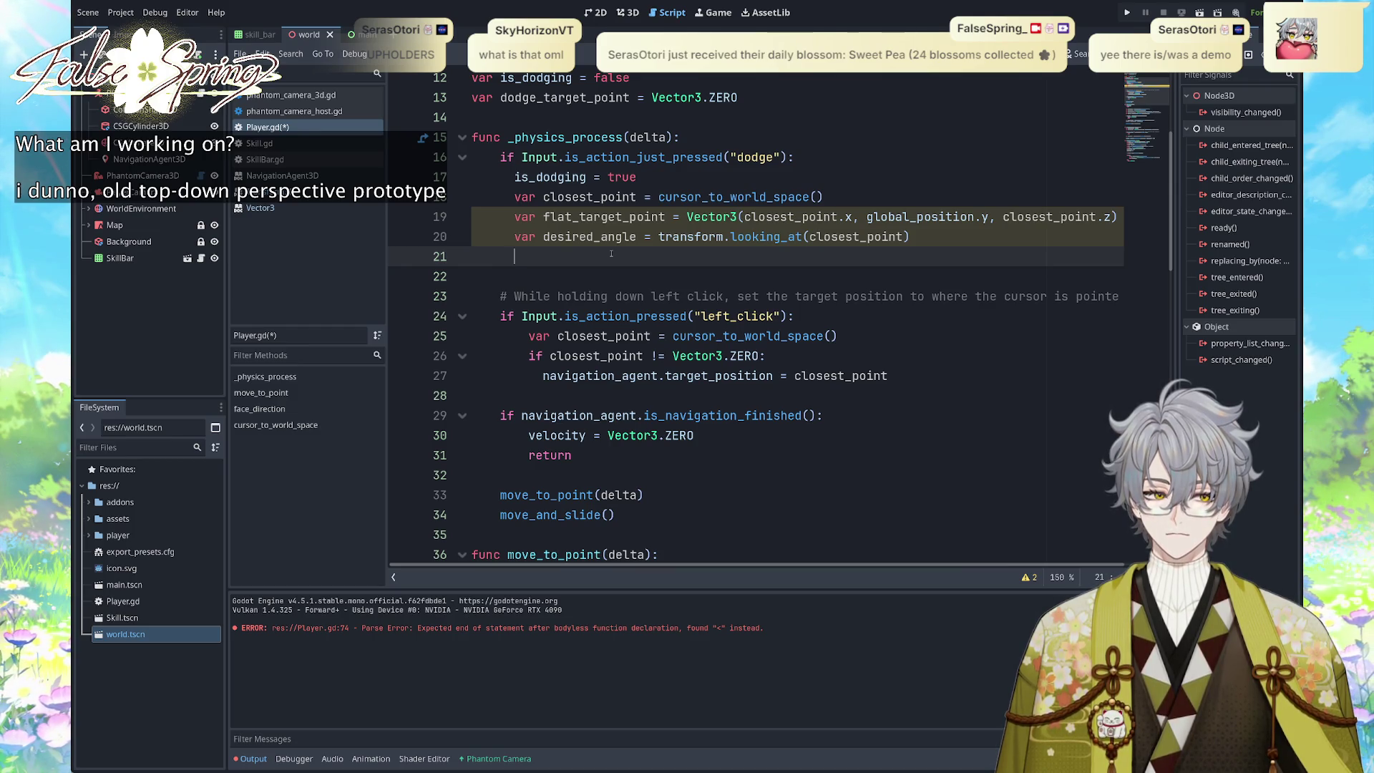
Step: Remove a stray blank line near the top and open a new line after is_dodging = true
{"action": "left_click", "coordinate": [759, 177]}
{"action": "key", "text": "Return"}
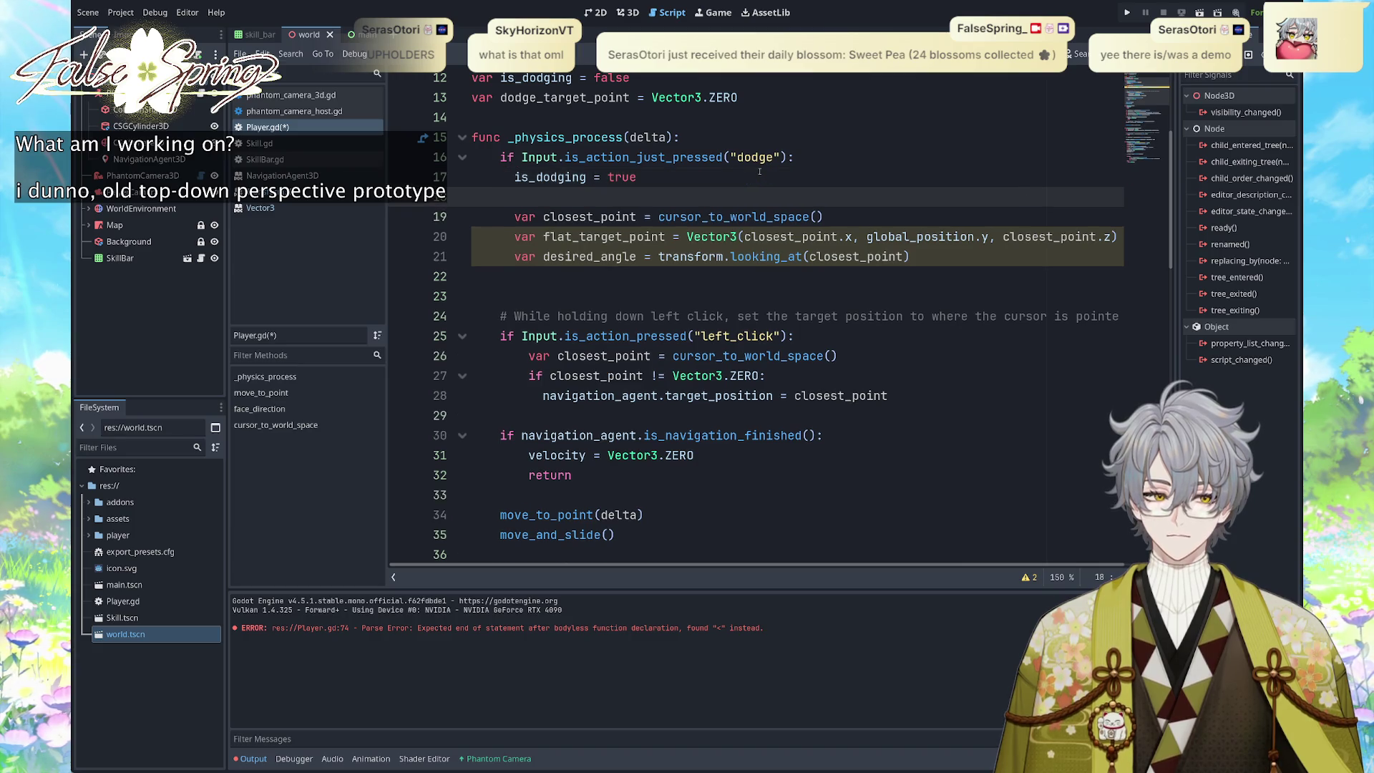
{"action": "key", "text": "Page_Down"}
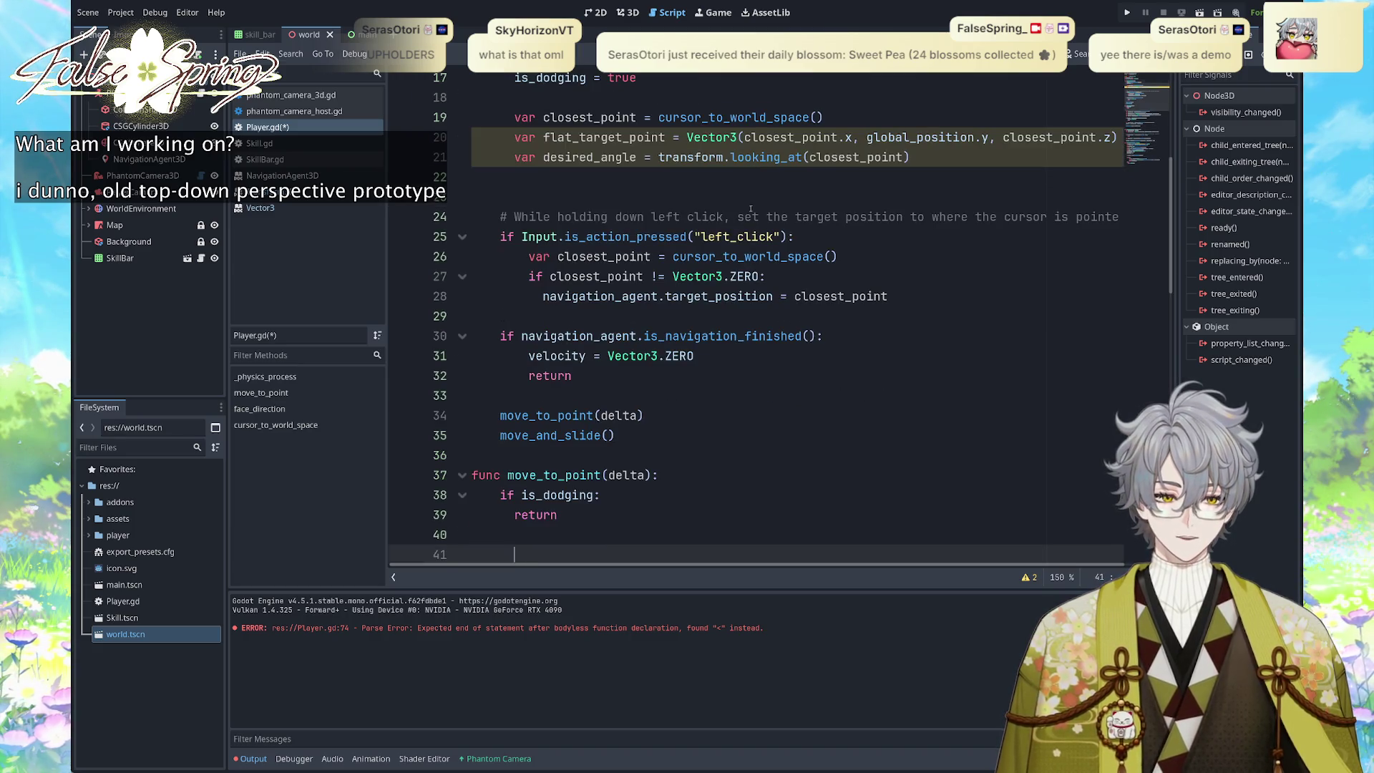
{"action": "key", "text": "Page_Up"}
{"action": "key", "text": "Page_Up"}
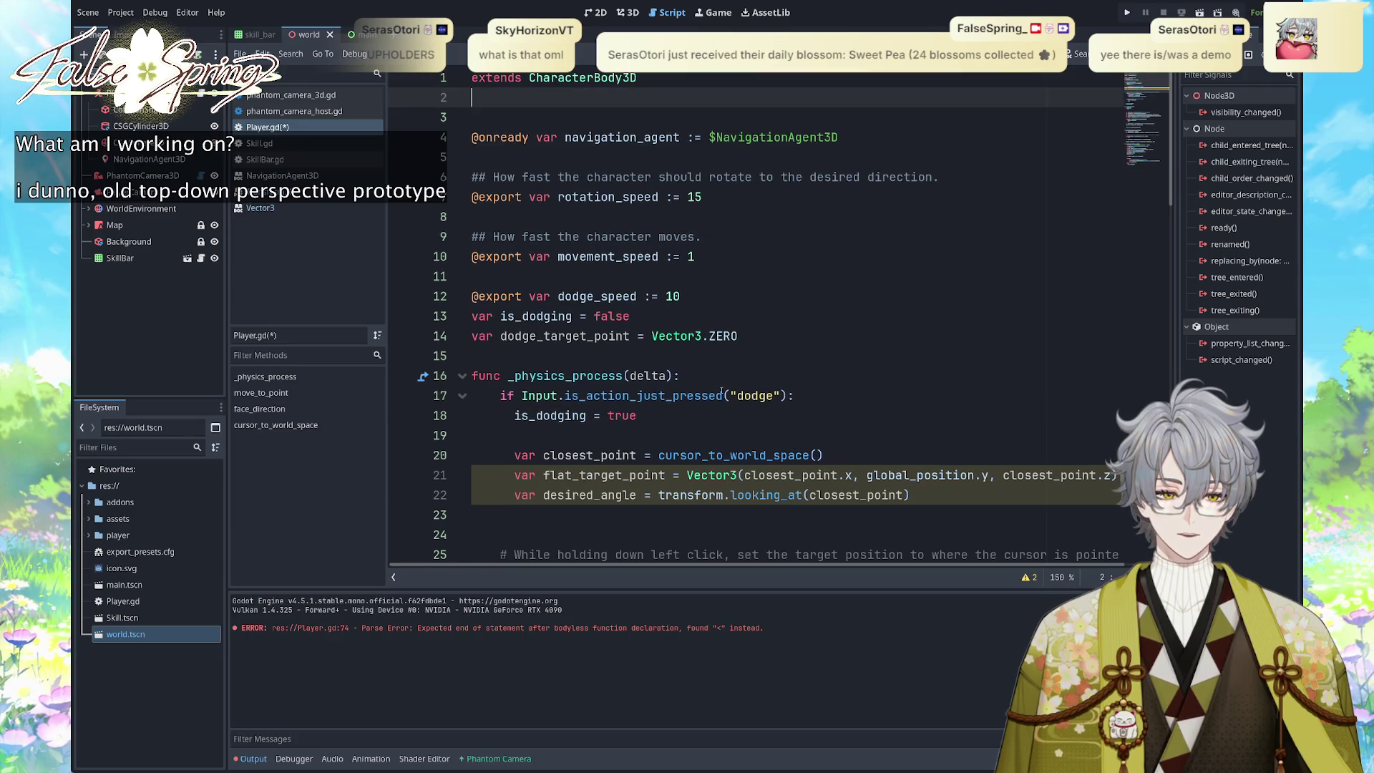
{"action": "key", "text": "BackSpace"}
{"action": "left_click", "coordinate": [721, 375]}
{"action": "left_click", "coordinate": [672, 395]}
{"action": "key", "text": "Return"}
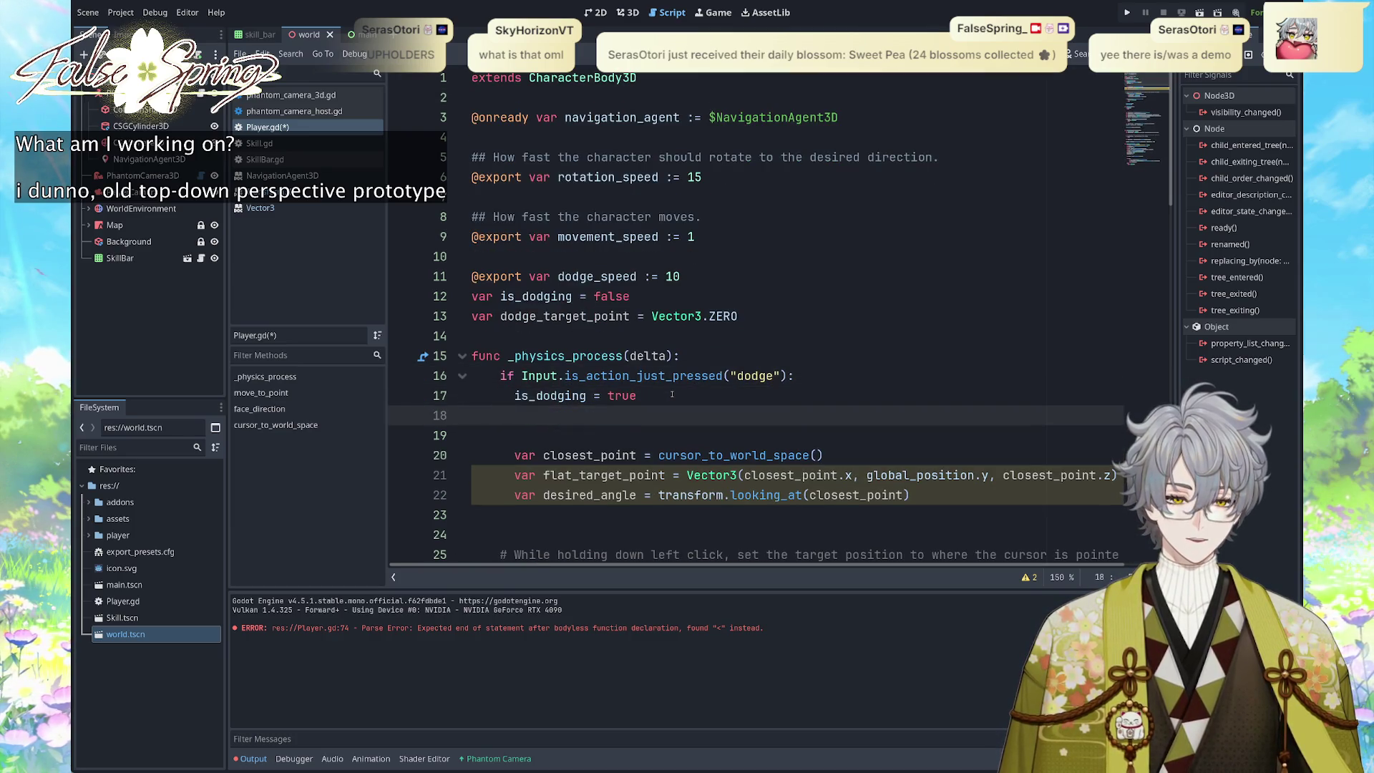
Step: Write navigation_agent.target_position = global_position, then move to empty line 23
{"action": "scroll", "coordinate": [672, 394], "scroll_direction": "down", "scroll_amount": 3}
{"action": "type", "text": "navigation_agen"}
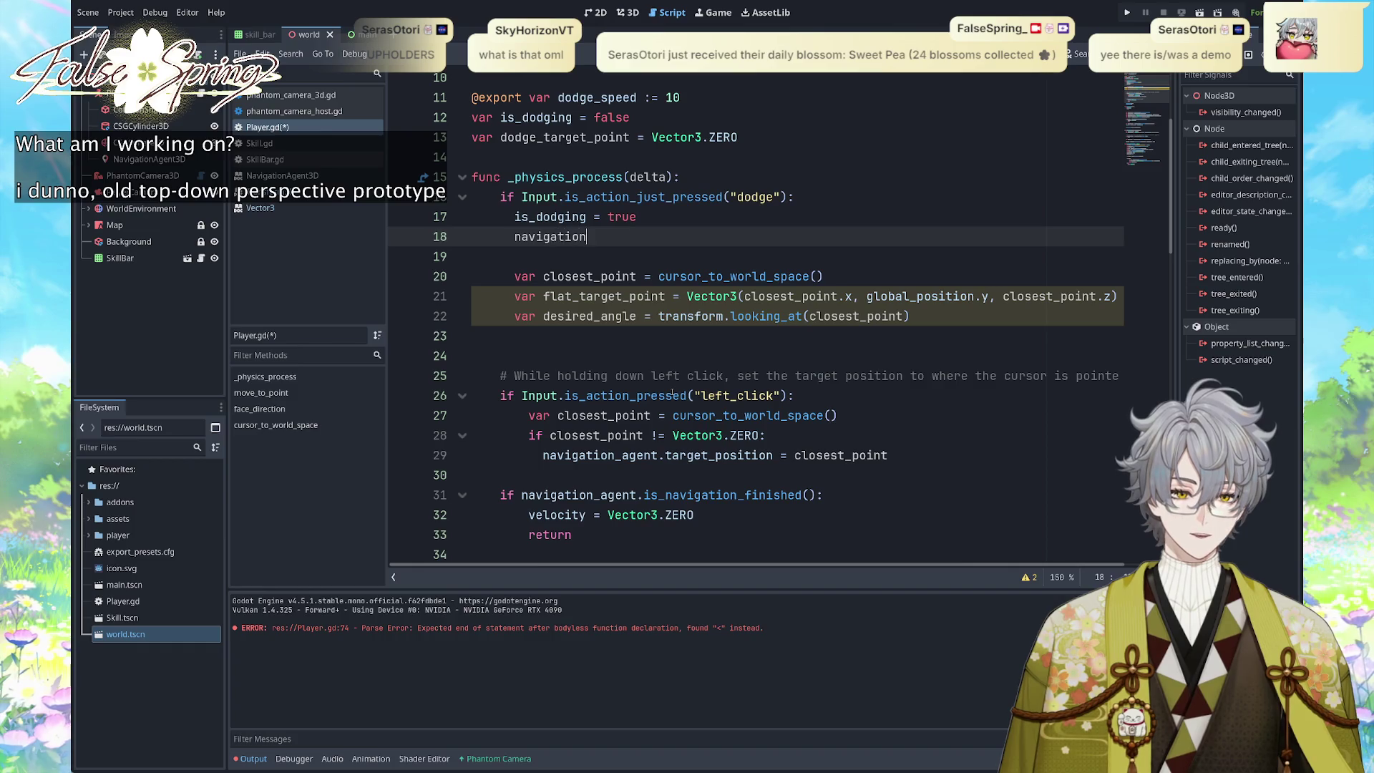
{"action": "type", "text": "t.target_poosi"}
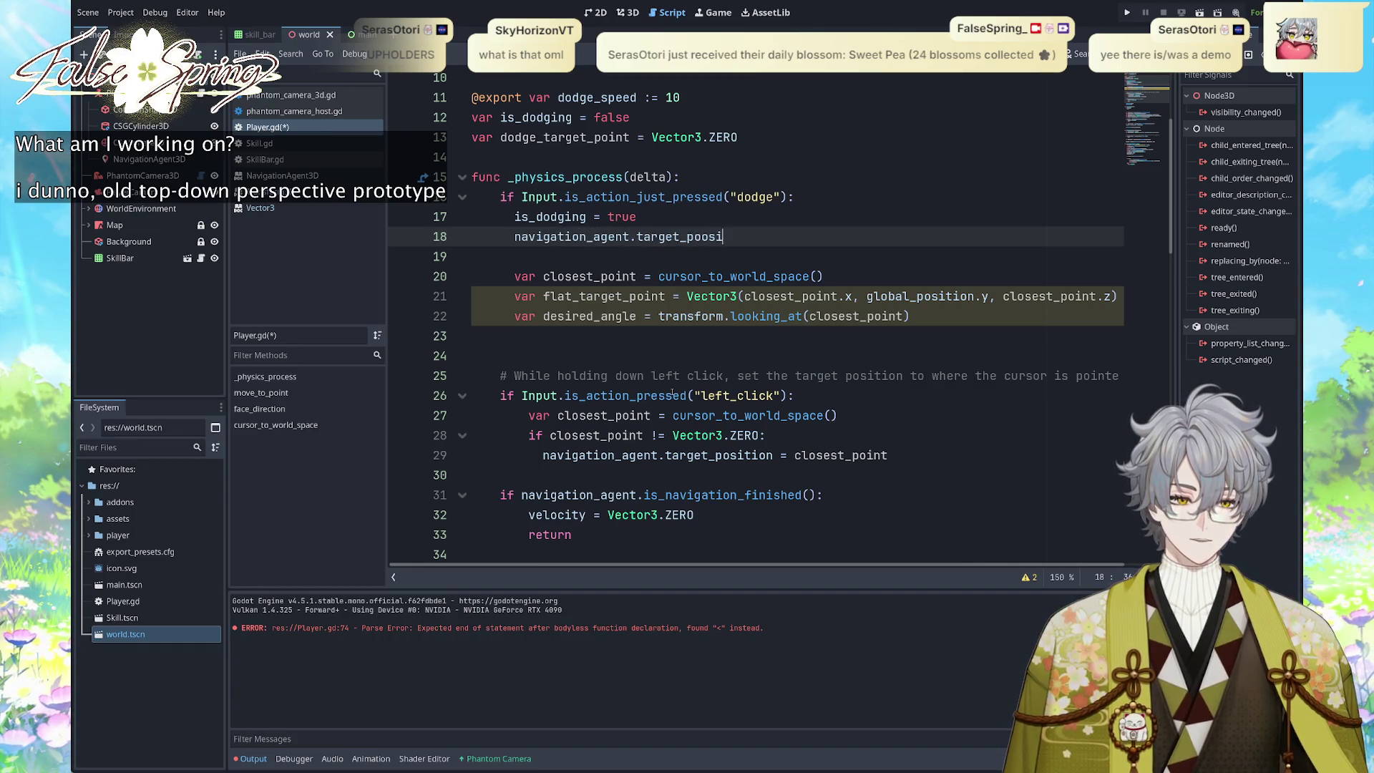
{"action": "key", "text": "BackSpace"}
{"action": "key", "text": "BackSpace"}
{"action": "key", "text": "BackSpace"}
{"action": "type", "text": "osition = glo"}
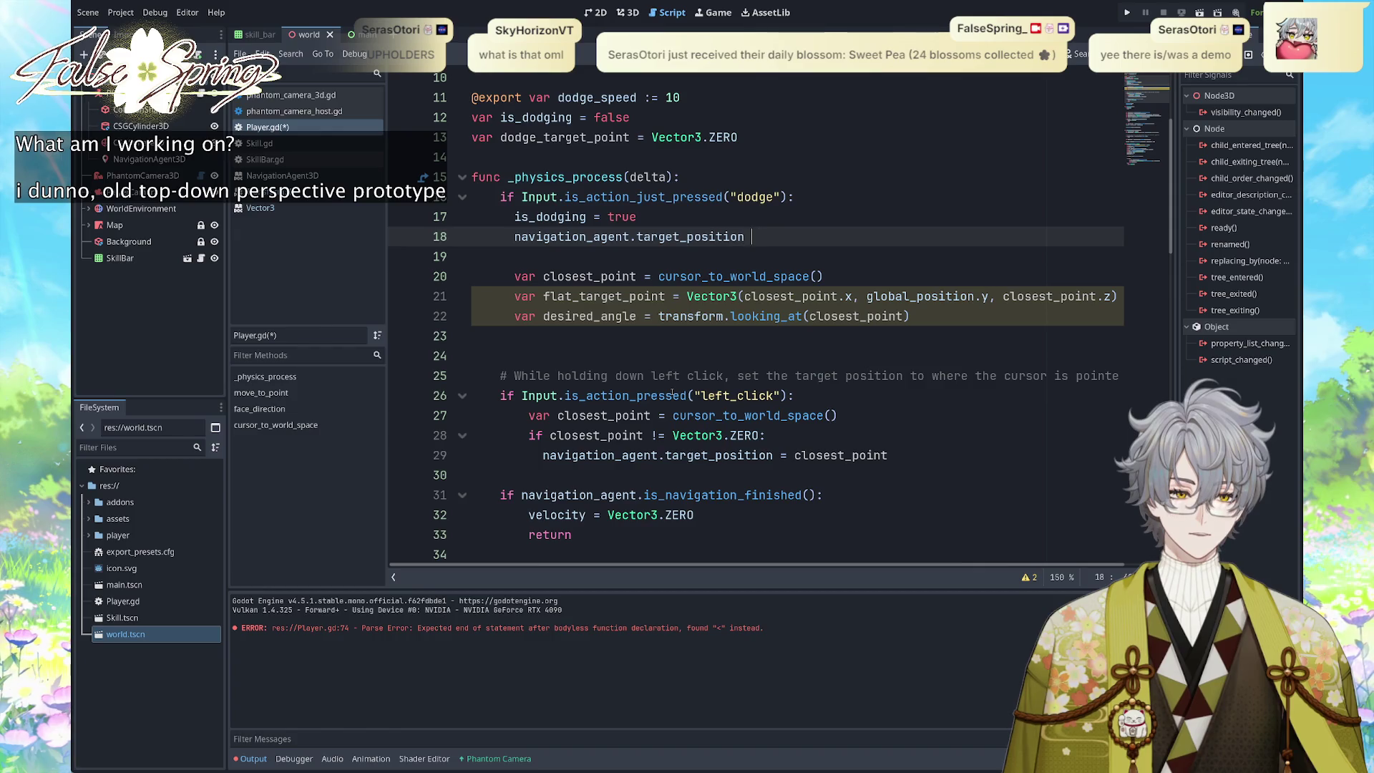
{"action": "type", "text": "bal_posit"}
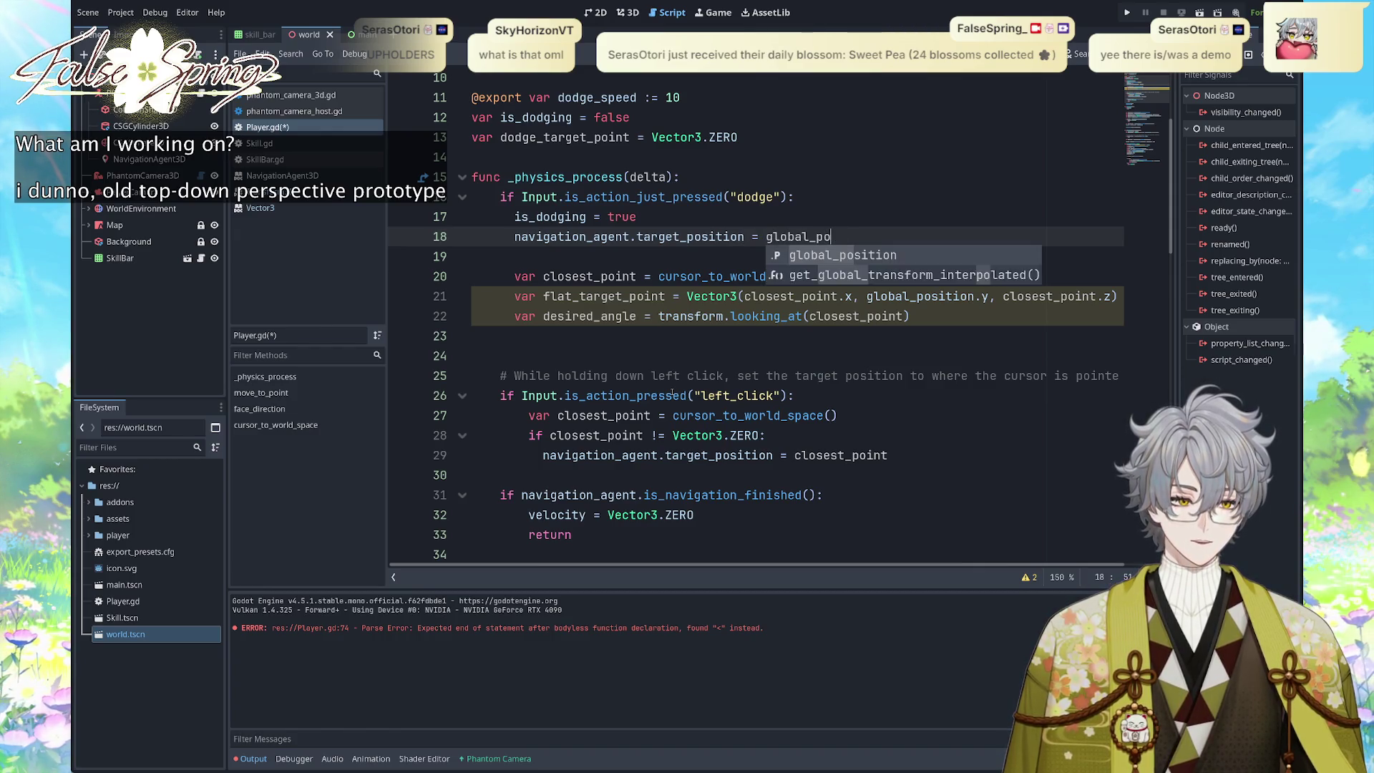
{"action": "key", "text": "Return"}
{"action": "left_click", "coordinate": [897, 368]}
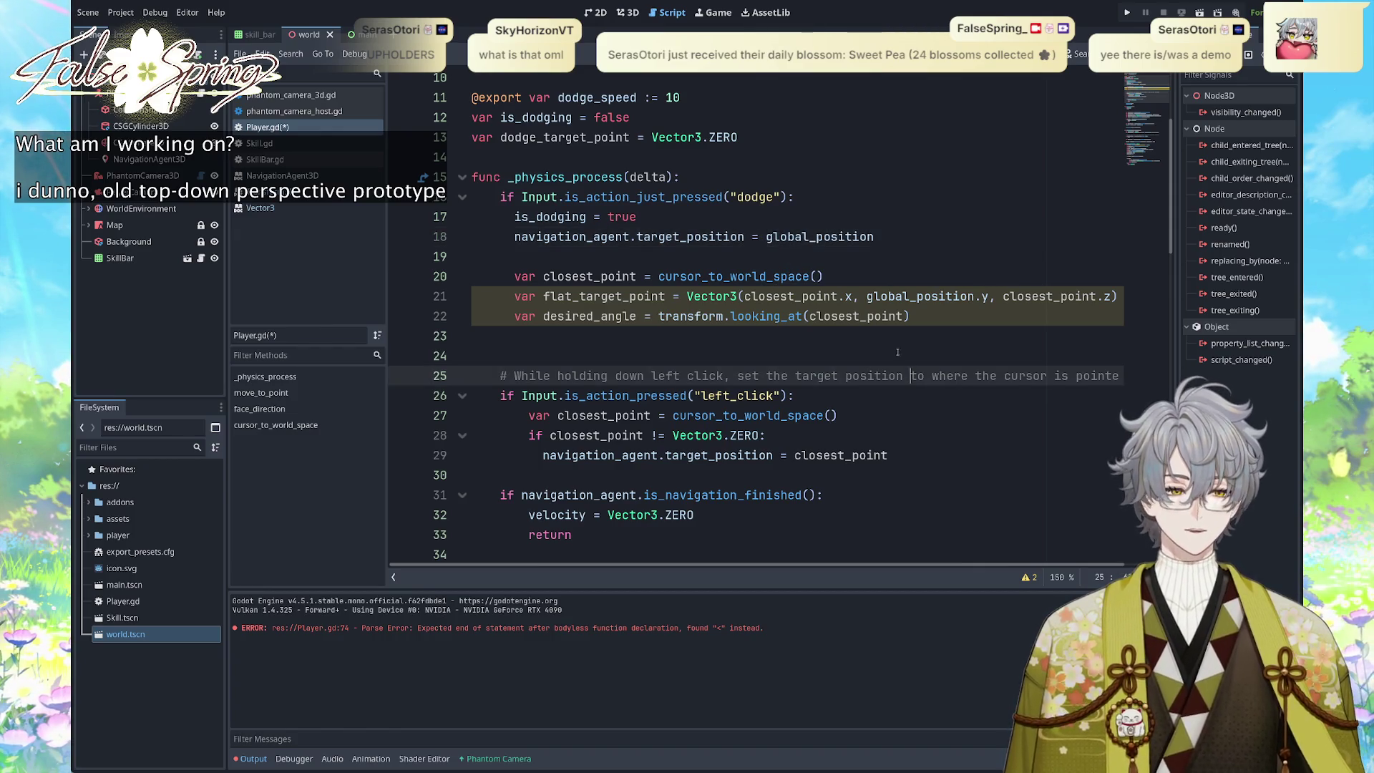
{"action": "left_click", "coordinate": [897, 348]}
{"action": "left_click", "coordinate": [889, 341]}
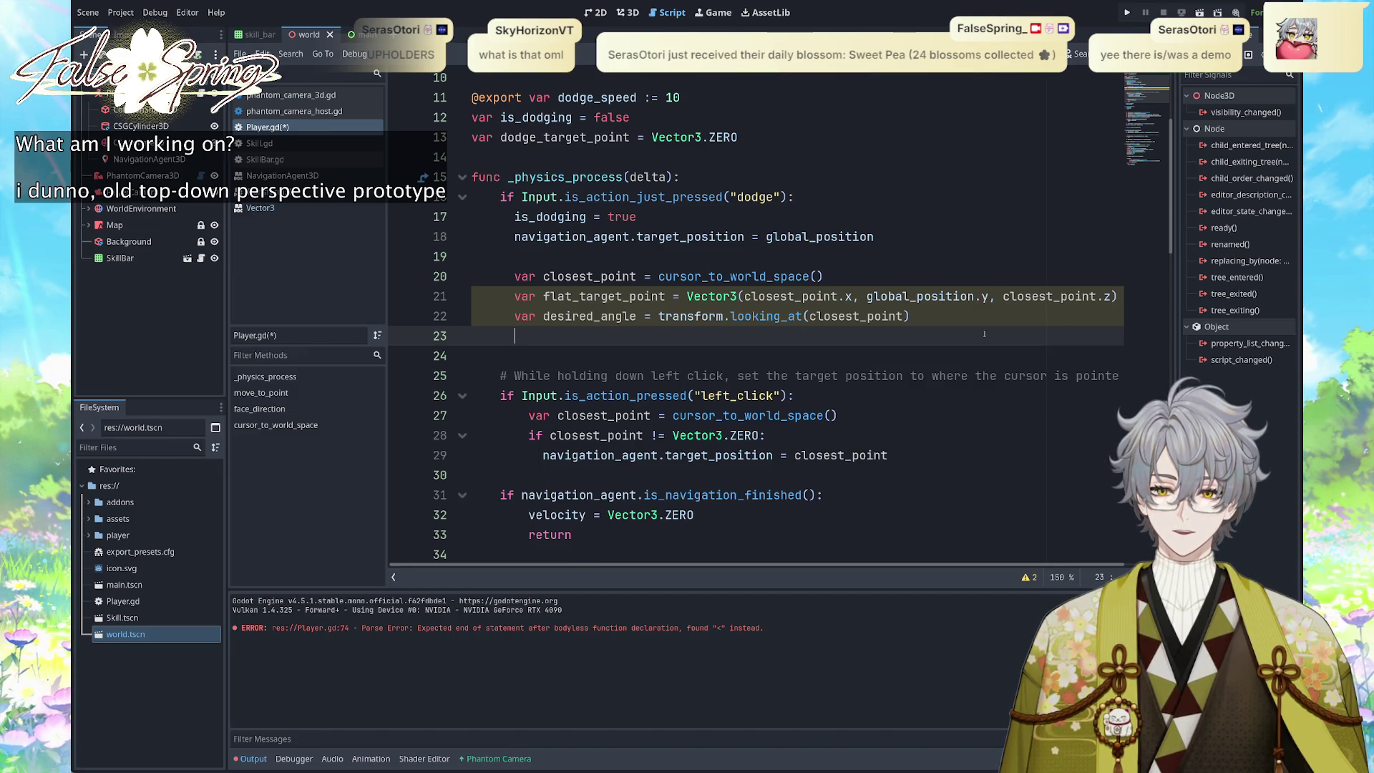
Step: Write velocity = desired_angle * dodge_speed on line 23
{"action": "type", "text": "velocy"}
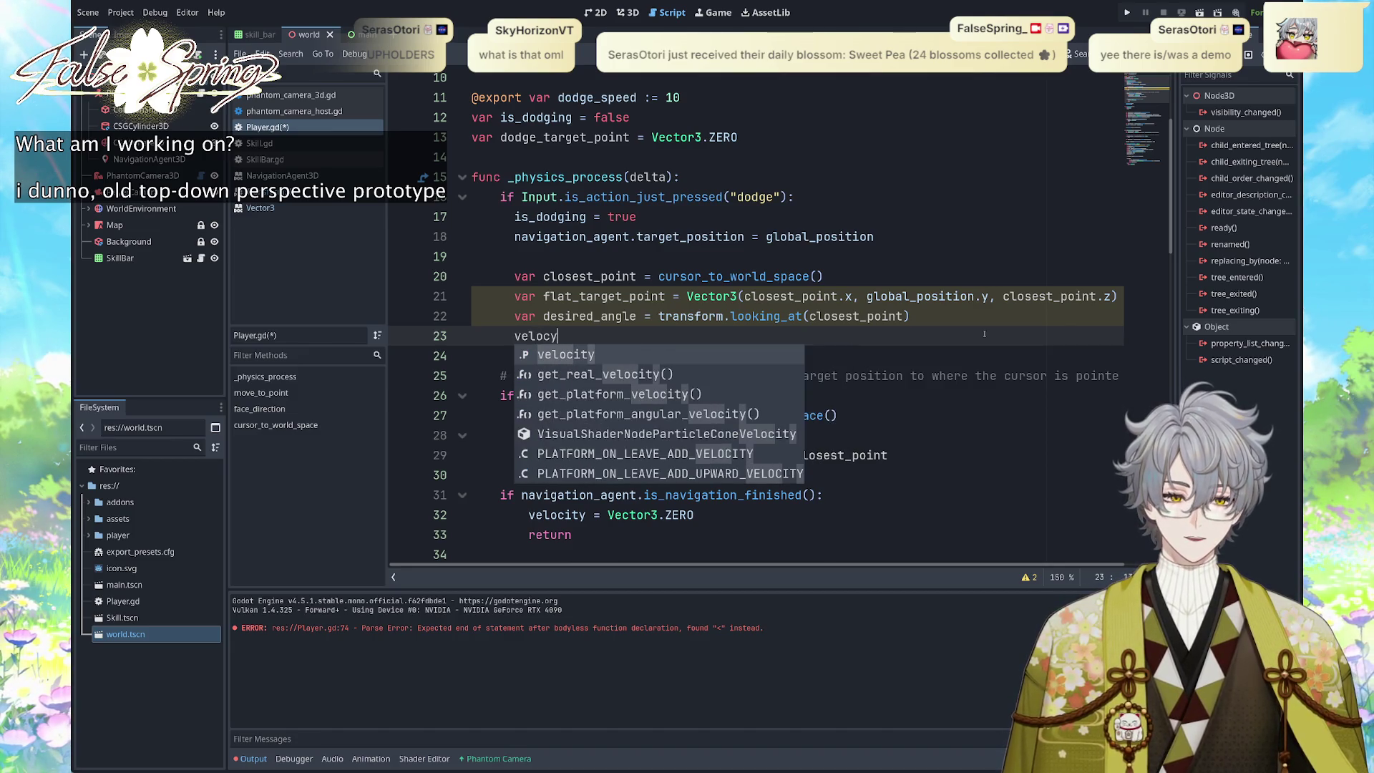
{"action": "key", "text": "Return"}
{"action": "type", "text": "="}
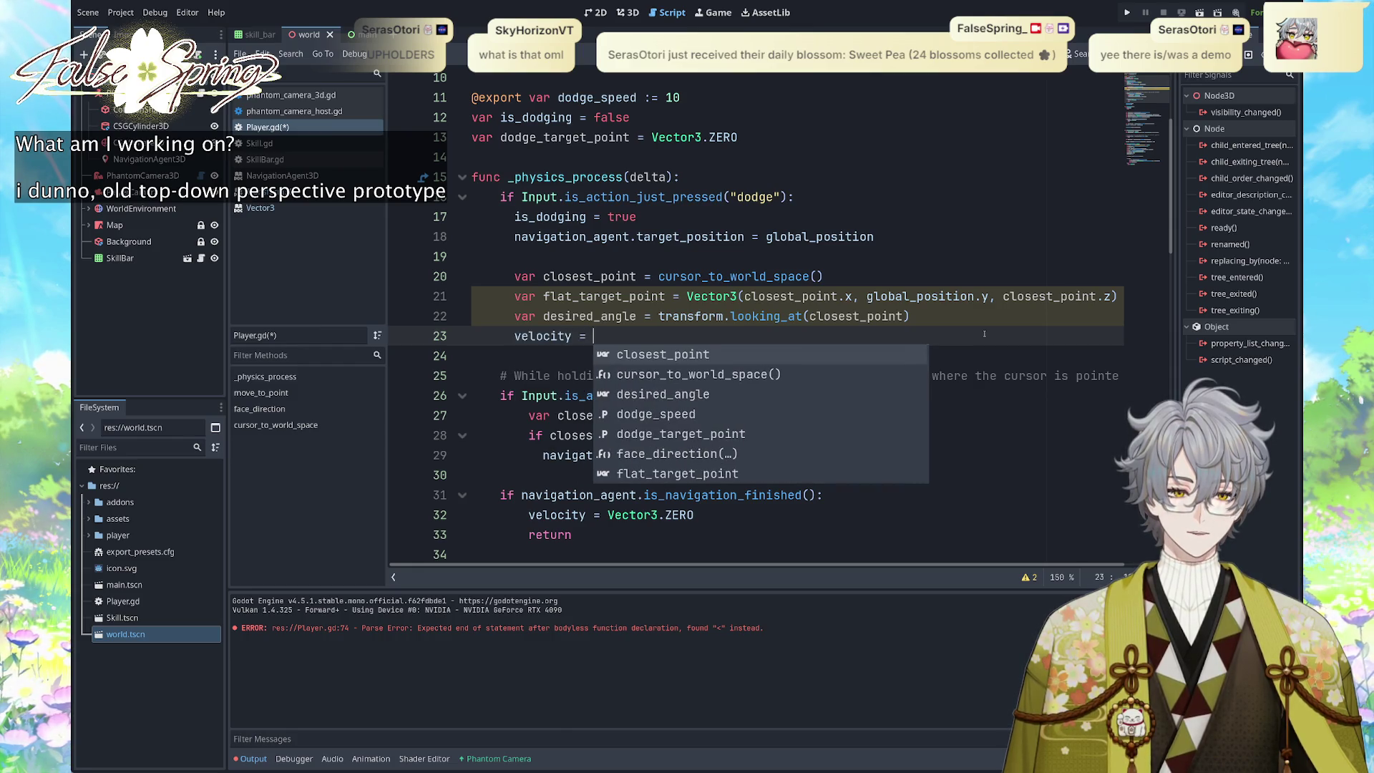
{"action": "type", "text": "esi"}
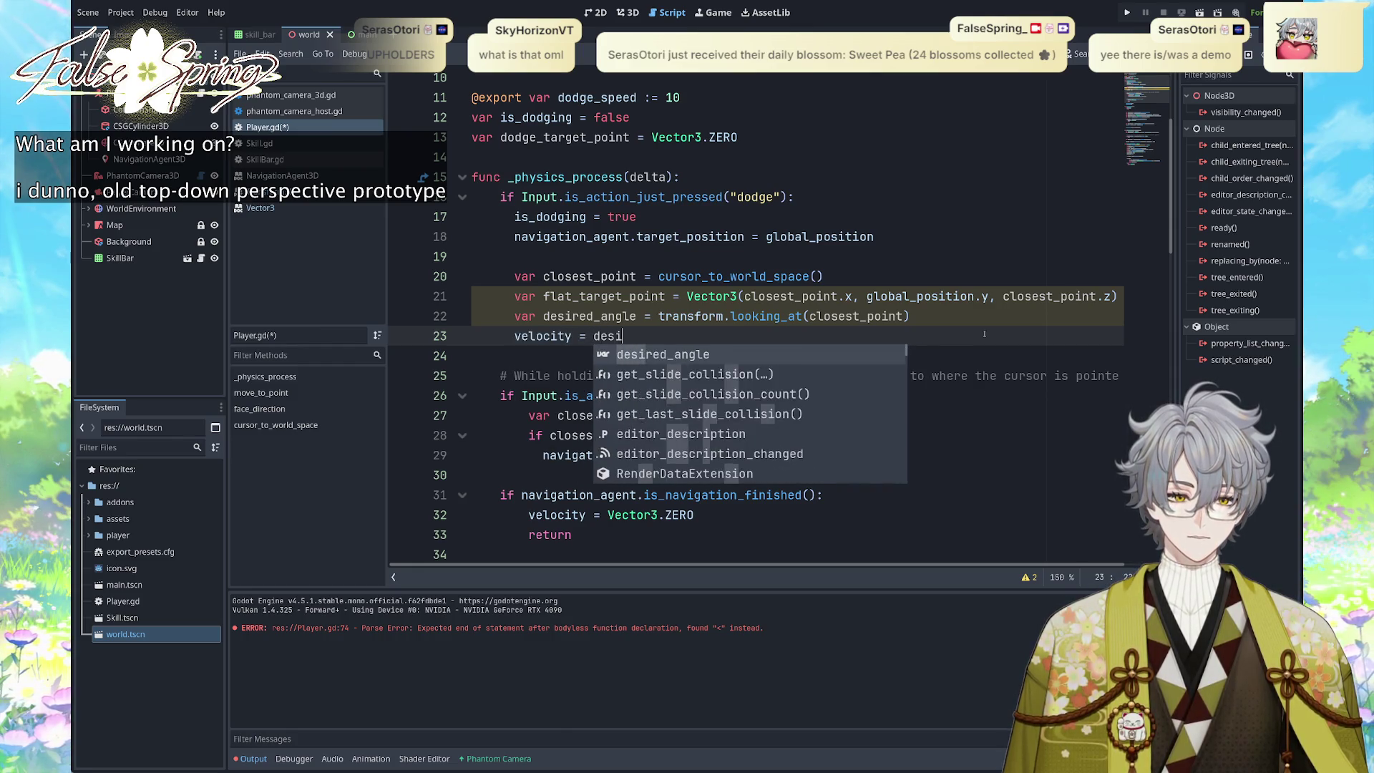
{"action": "key", "text": "Return"}
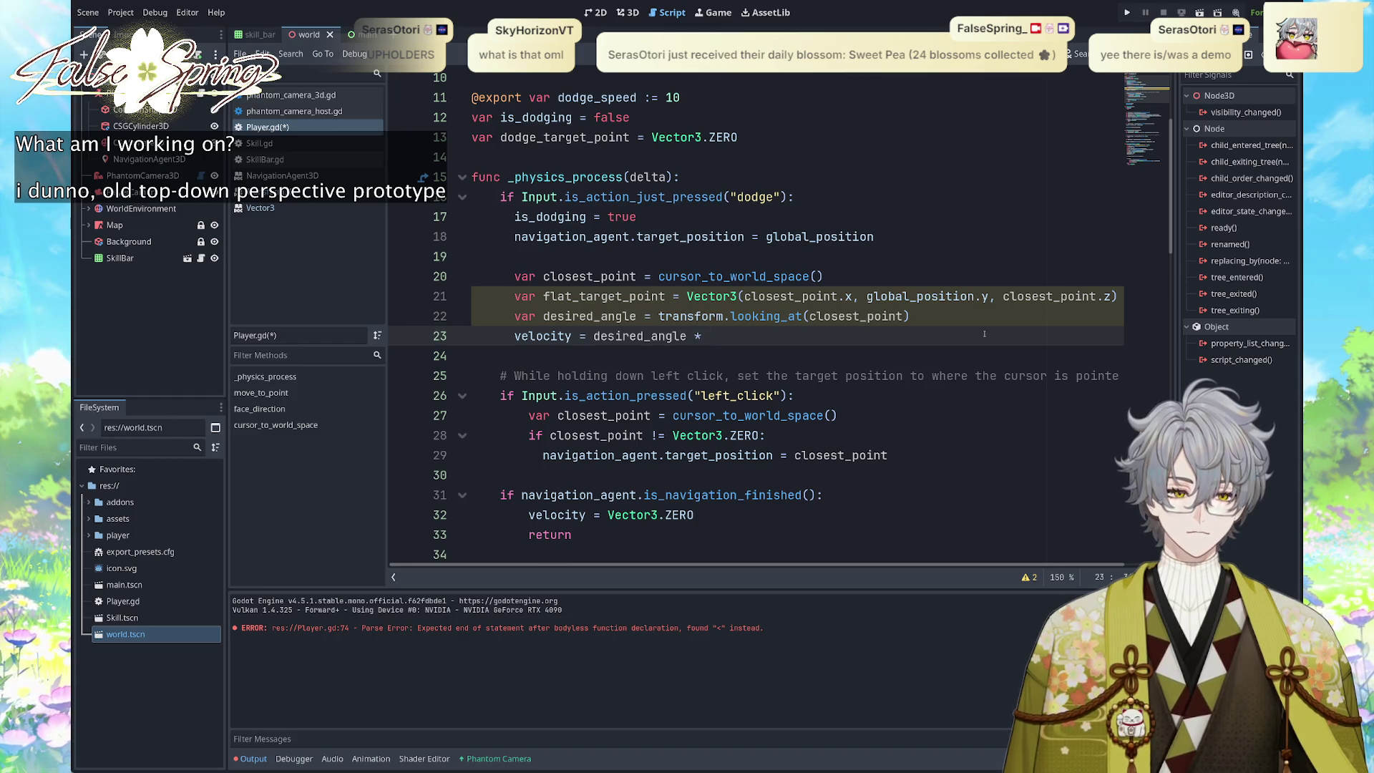
{"action": "type", "text": "dodge_speed;"}
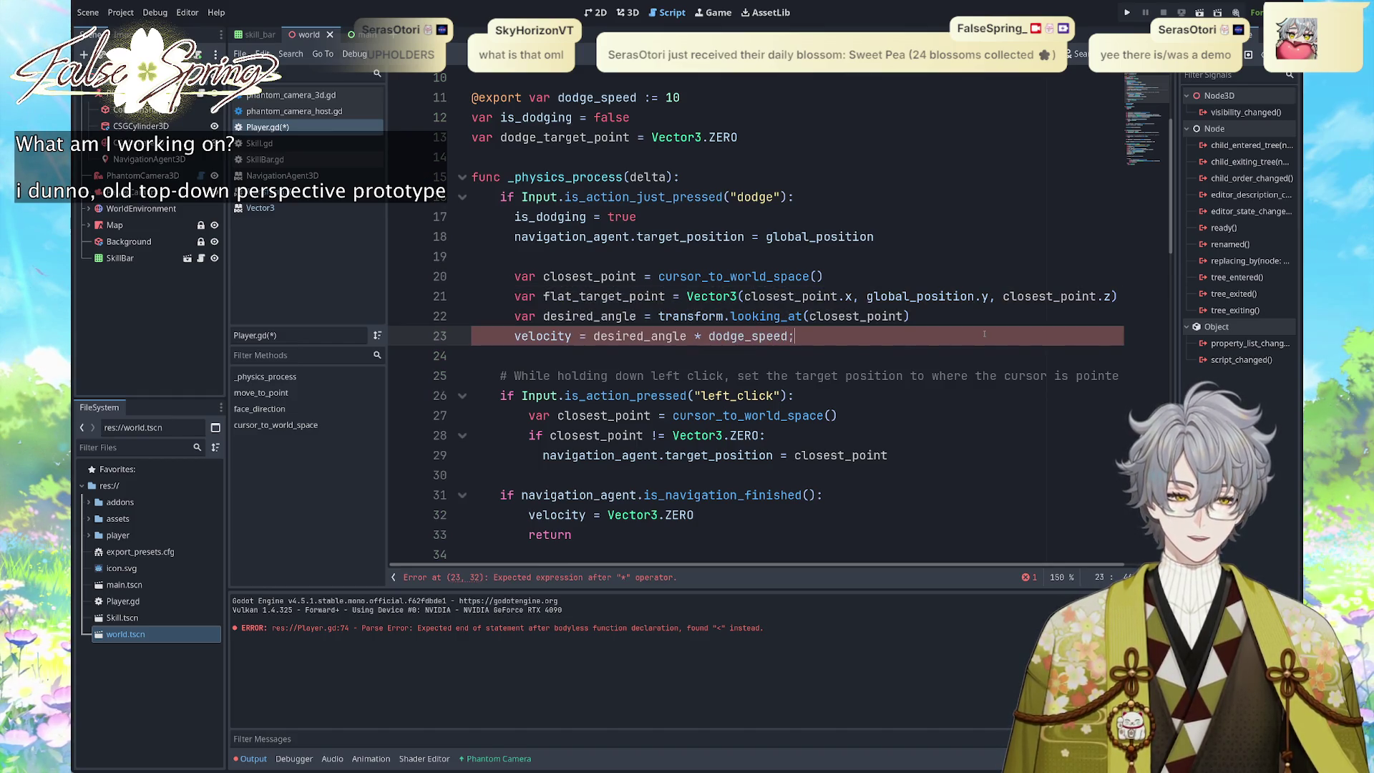
Step: Replace closest_point in looking_at() with flat_target_point, save Player.gd and run the project
{"action": "double_click", "coordinate": [634, 296]}
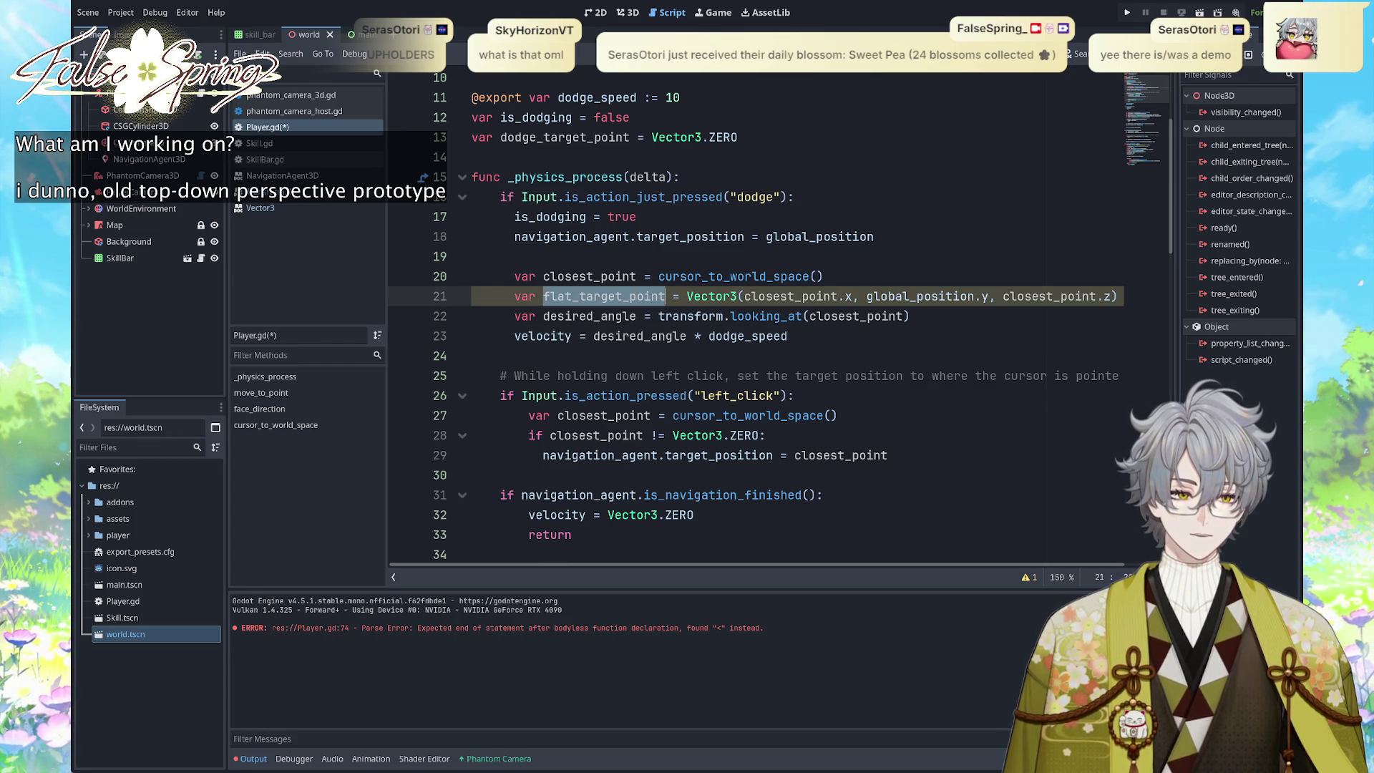
{"action": "key", "text": "ctrl+c"}
{"action": "double_click", "coordinate": [859, 317]}
{"action": "key", "text": "ctrl+v"}
{"action": "left_click", "coordinate": [895, 341]}
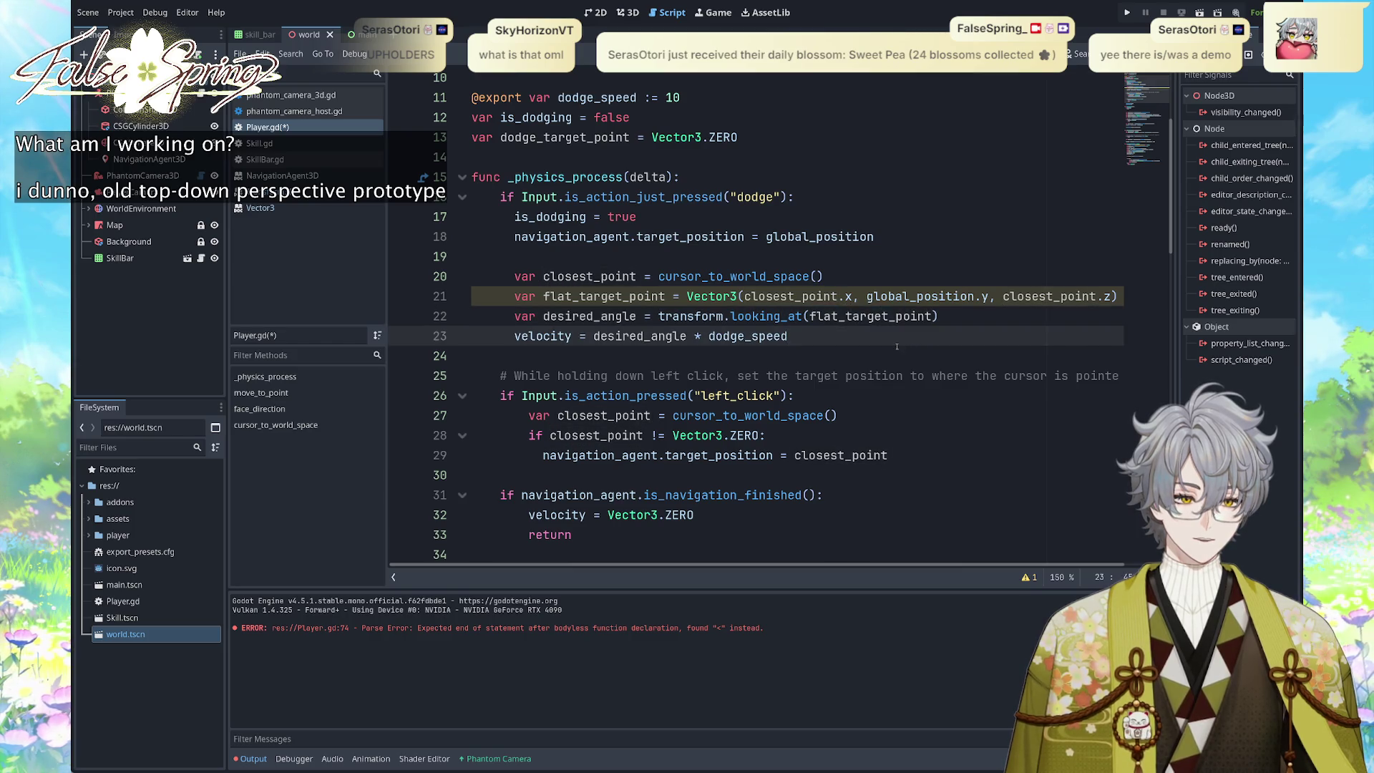
{"action": "key", "text": "Return"}
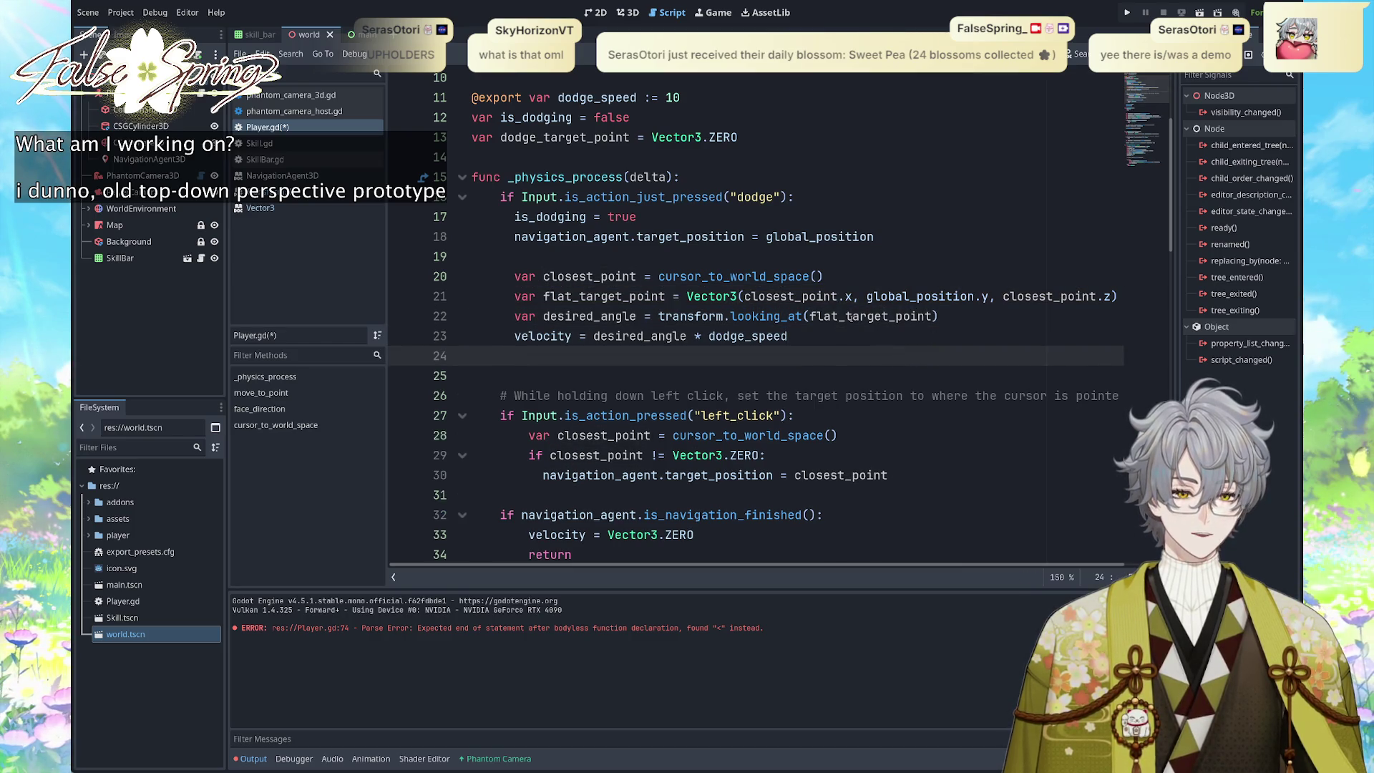
{"action": "scroll", "coordinate": [820, 309], "scroll_direction": "down", "scroll_amount": 5}
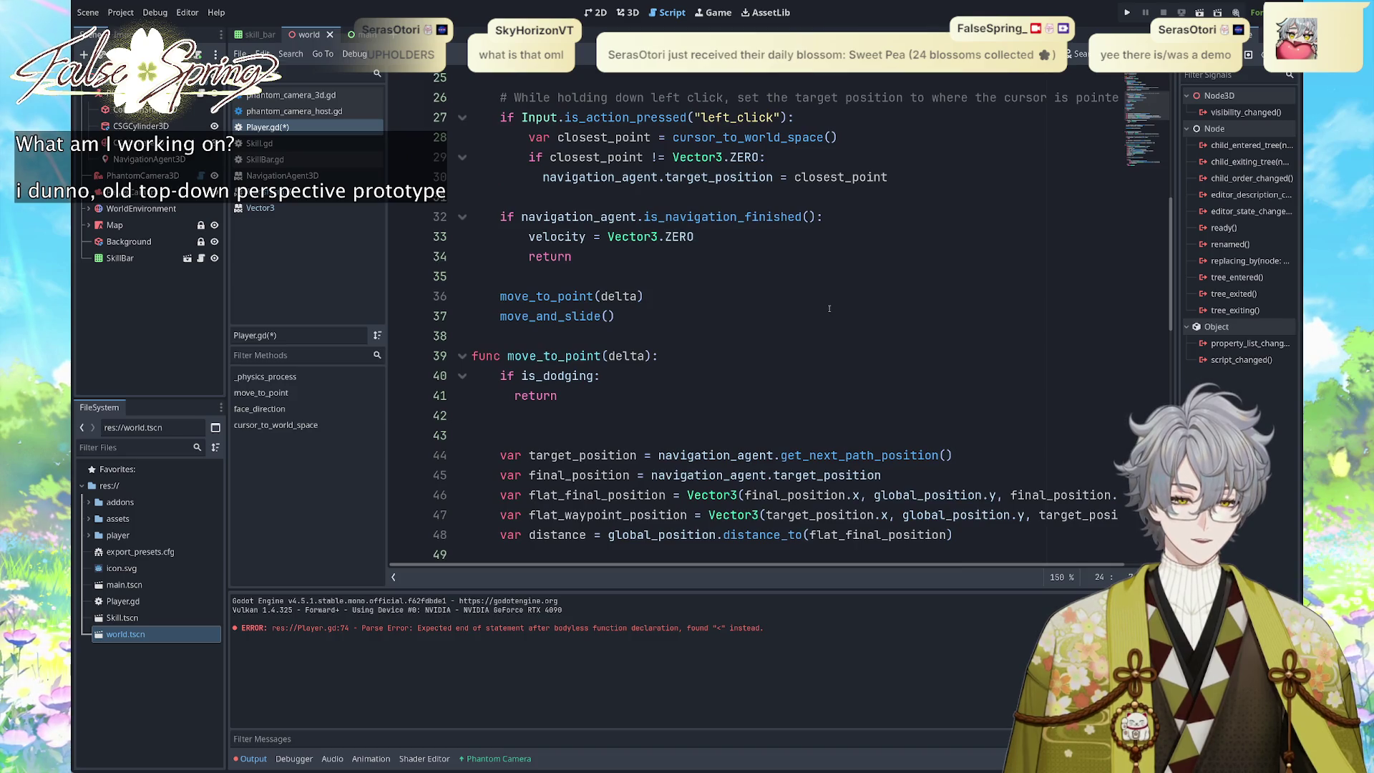
{"action": "key", "text": "ctrl+z"}
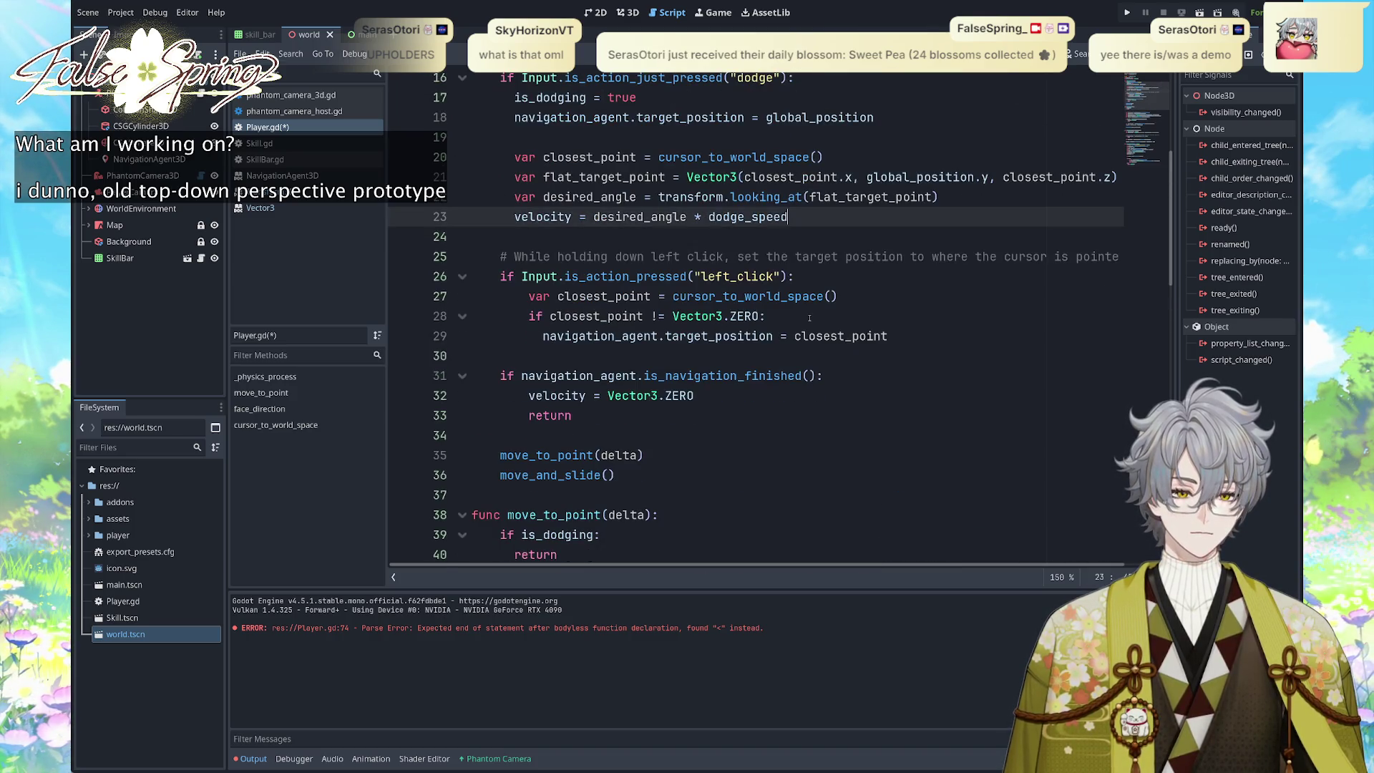
{"action": "key", "text": "ctrl+s"}
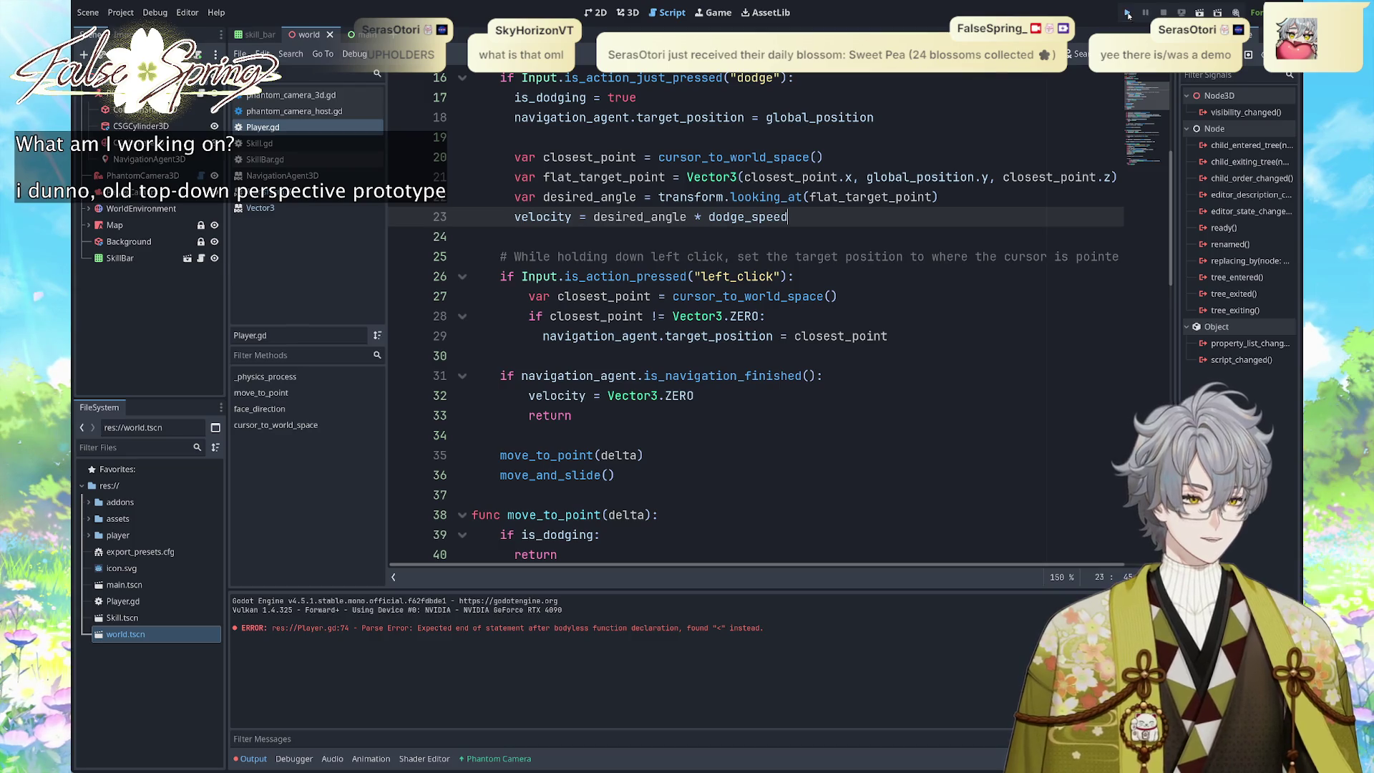
{"action": "left_click", "coordinate": [1128, 13]}
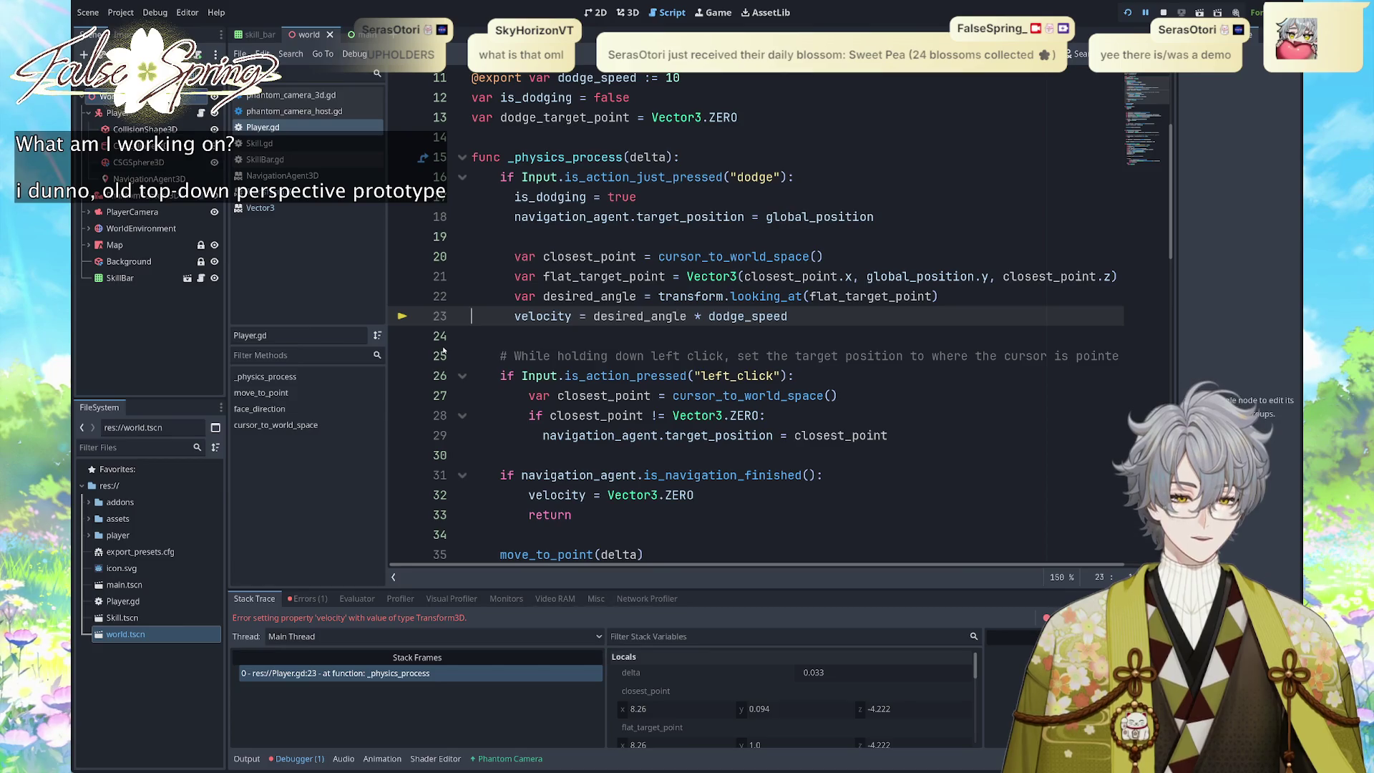
Step: Replace transform with global_position on the desired_angle line (line 22)
{"action": "scroll", "coordinate": [443, 350], "scroll_direction": "down", "scroll_amount": 10}
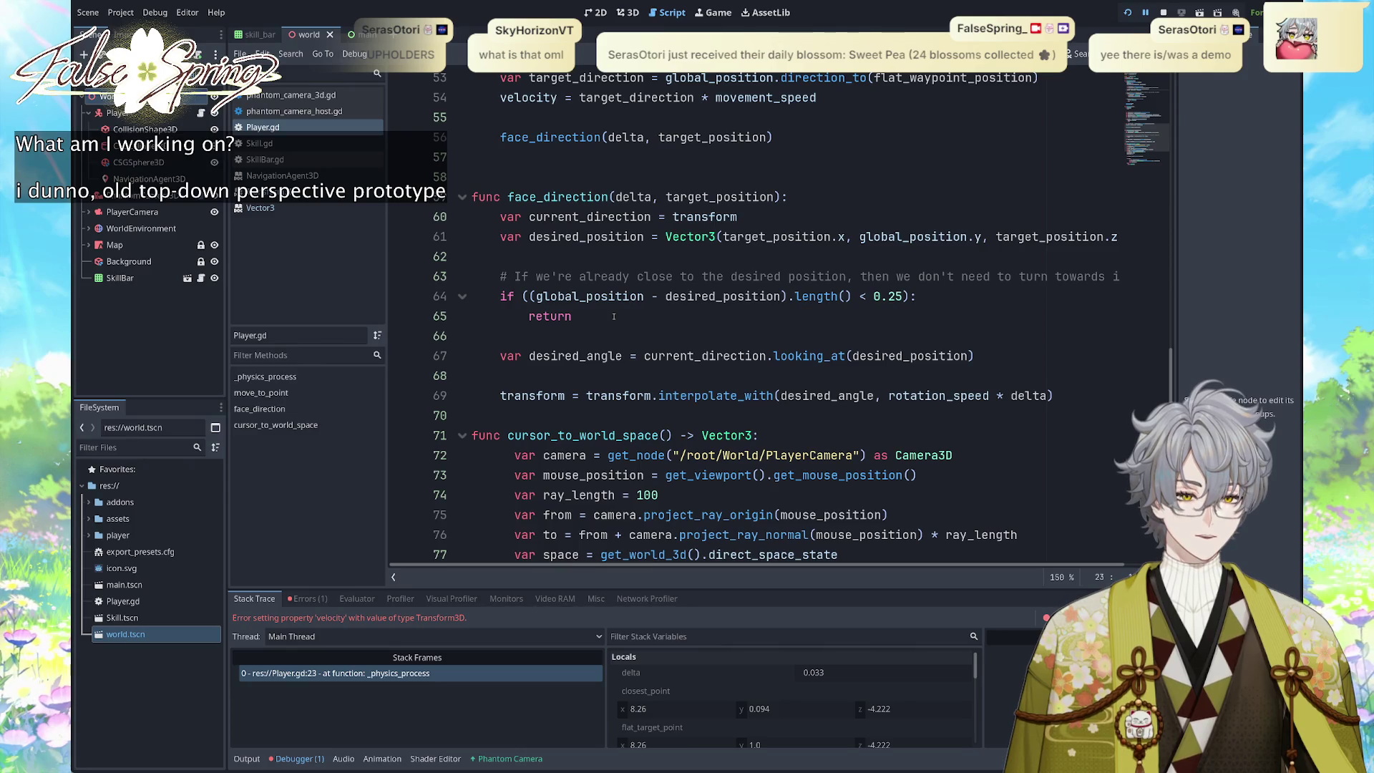
{"action": "scroll", "coordinate": [613, 316], "scroll_direction": "up", "scroll_amount": 3}
{"action": "scroll", "coordinate": [640, 321], "scroll_direction": "up", "scroll_amount": 1}
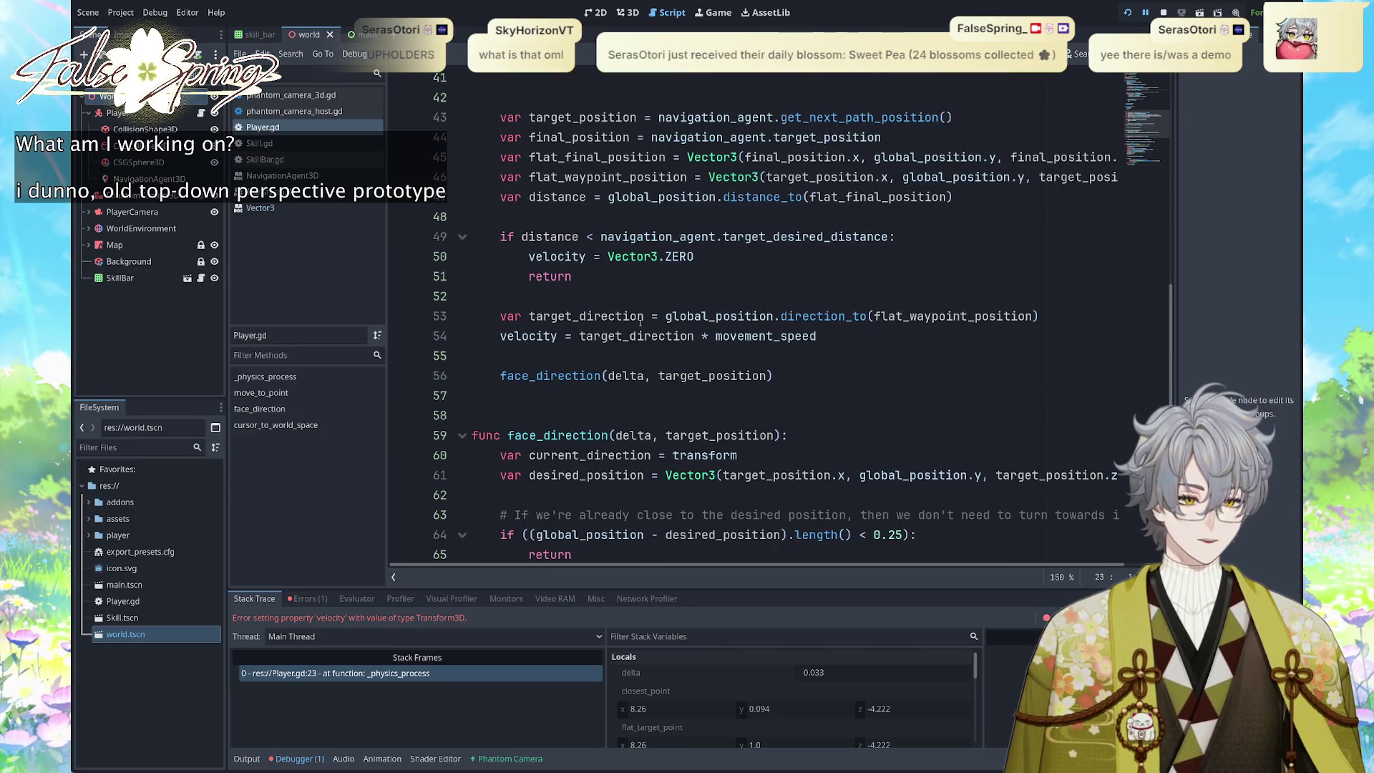
{"action": "scroll", "coordinate": [641, 322], "scroll_direction": "up", "scroll_amount": 13}
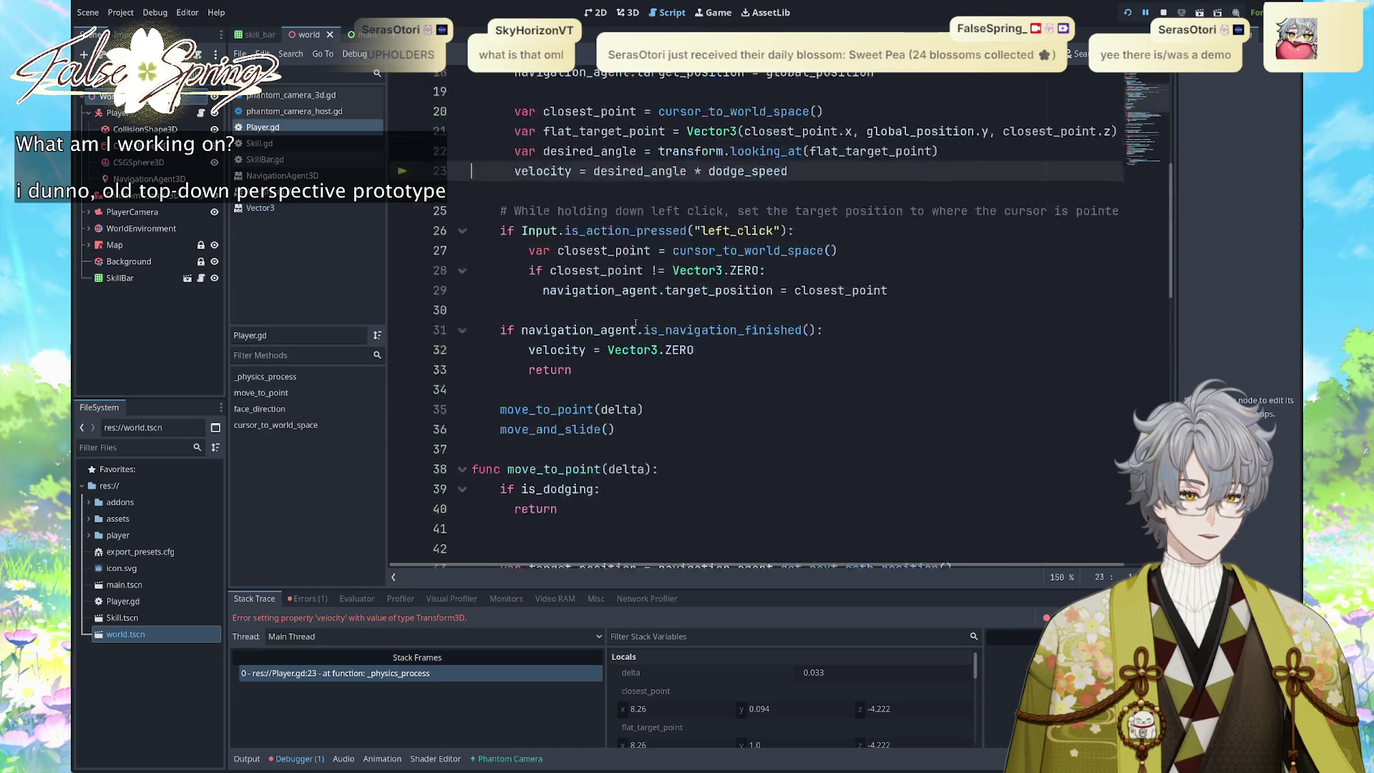
{"action": "scroll", "coordinate": [712, 355], "scroll_direction": "down", "scroll_amount": 2}
{"action": "scroll", "coordinate": [751, 356], "scroll_direction": "down", "scroll_amount": 9}
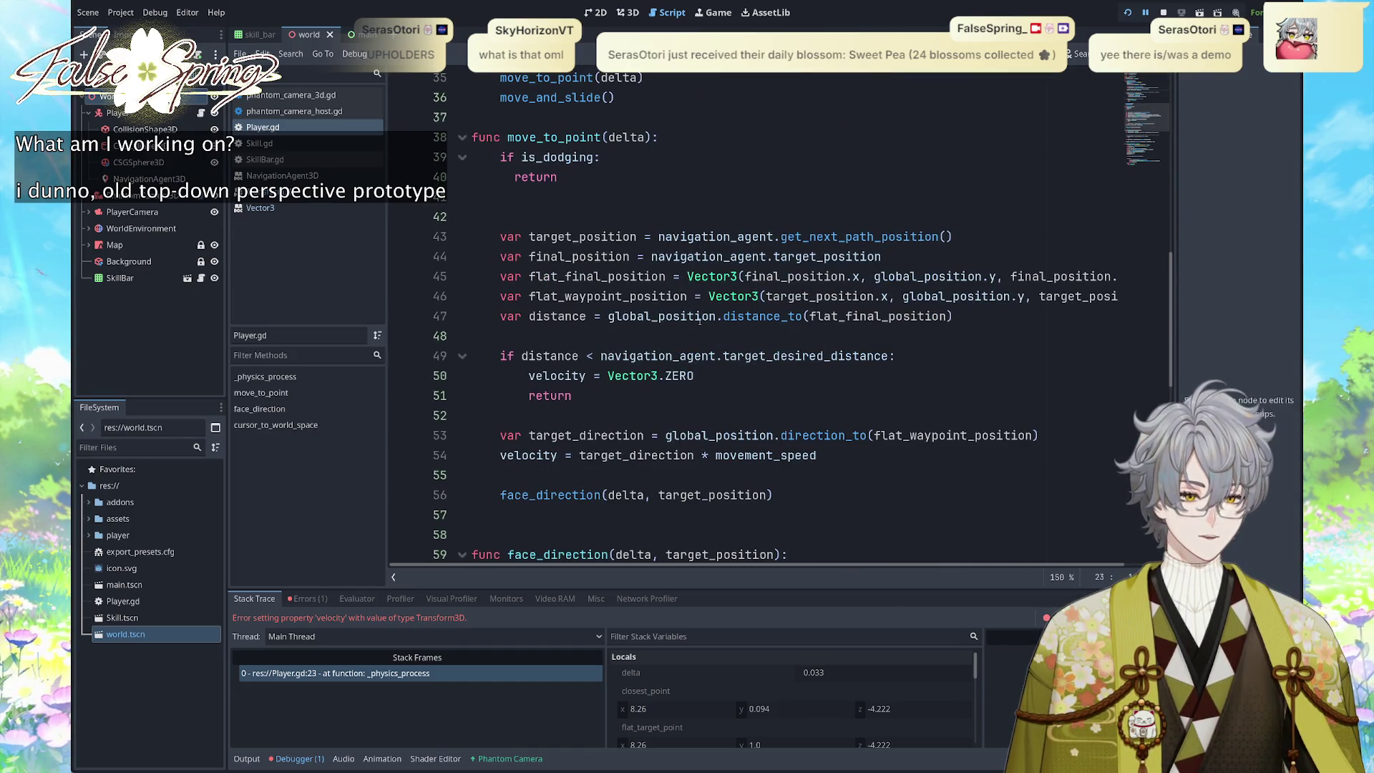
{"action": "scroll", "coordinate": [700, 321], "scroll_direction": "up", "scroll_amount": 8}
{"action": "double_click", "coordinate": [714, 295]}
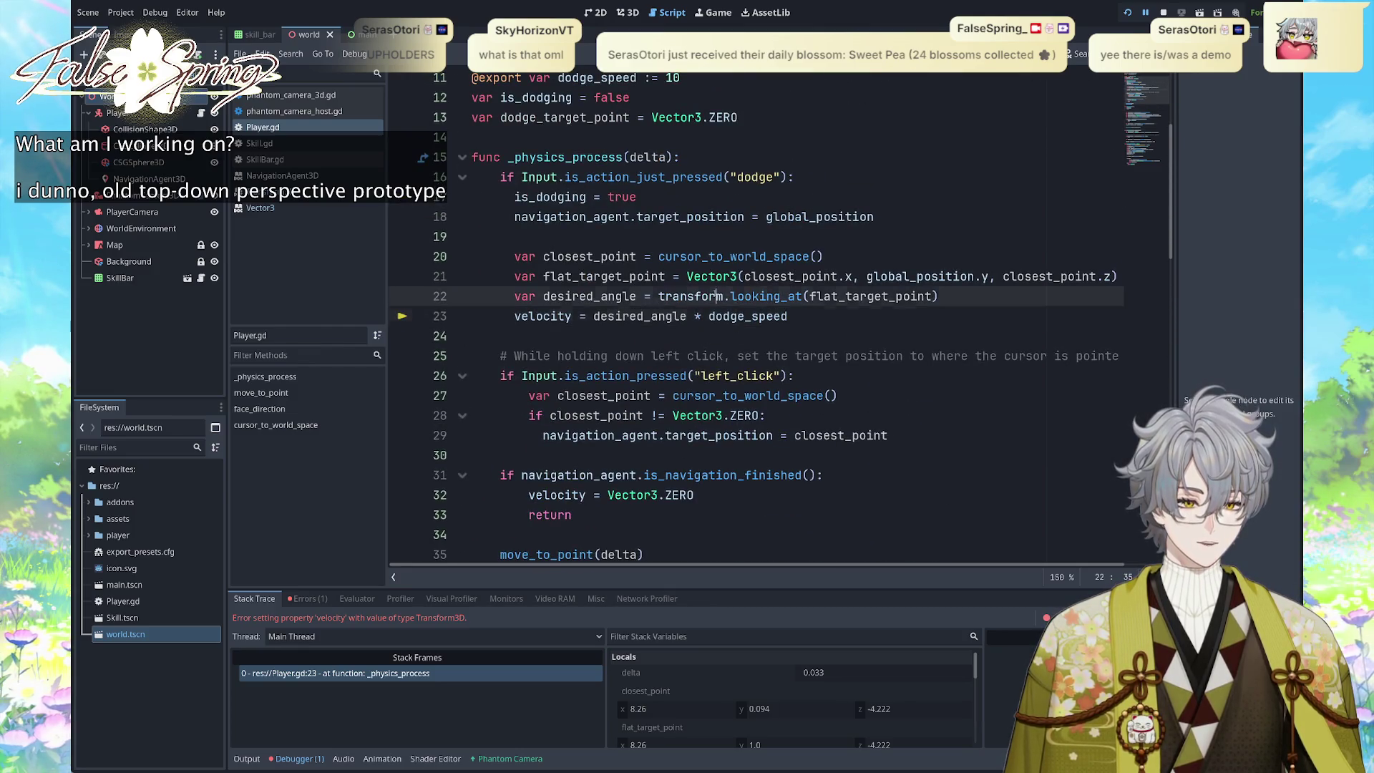
{"action": "type", "text": "global_position"}
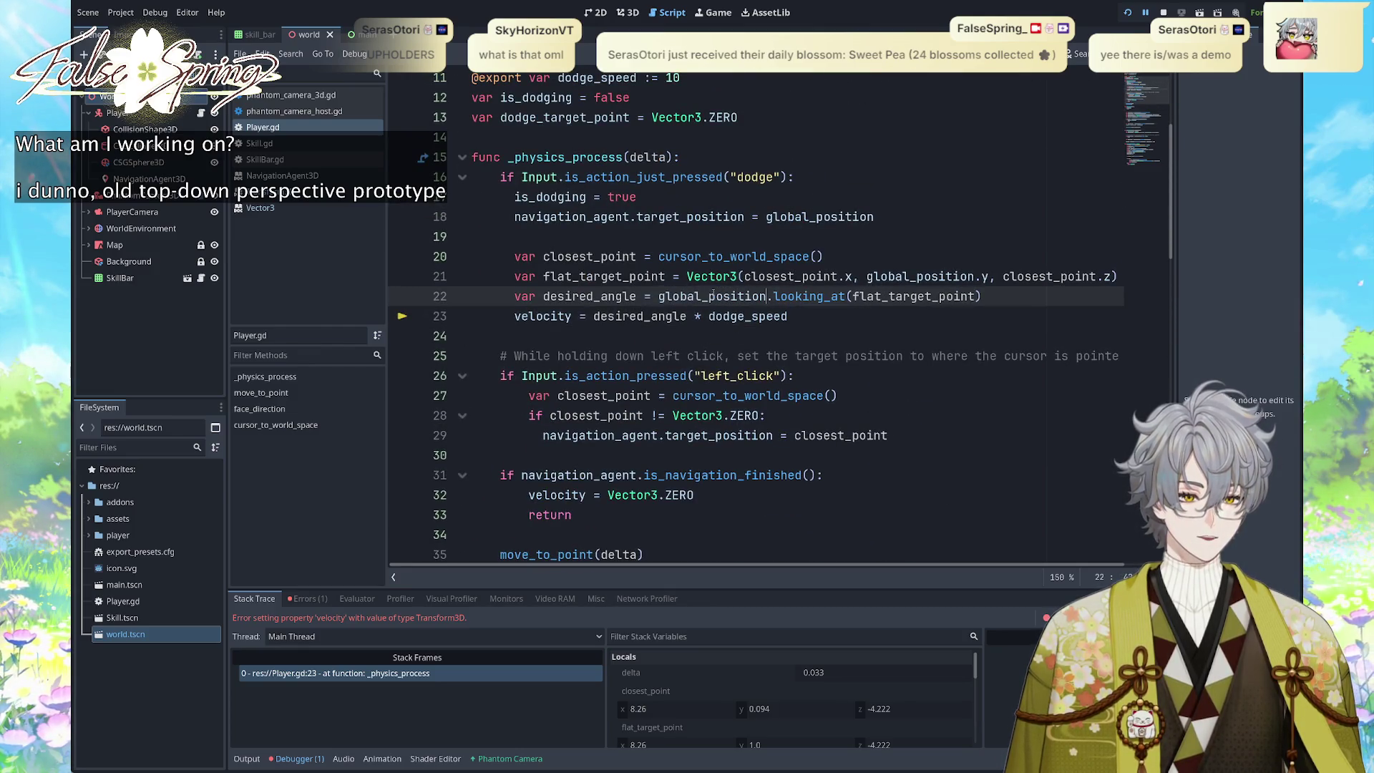
Step: Swap looking_at for direction_to, giving global_position.direction_to(flat_target_point), and stop the game
{"action": "double_click", "coordinate": [803, 296]}
{"action": "key", "text": "BackSpace"}
{"action": "type", "text": "direction_t"}
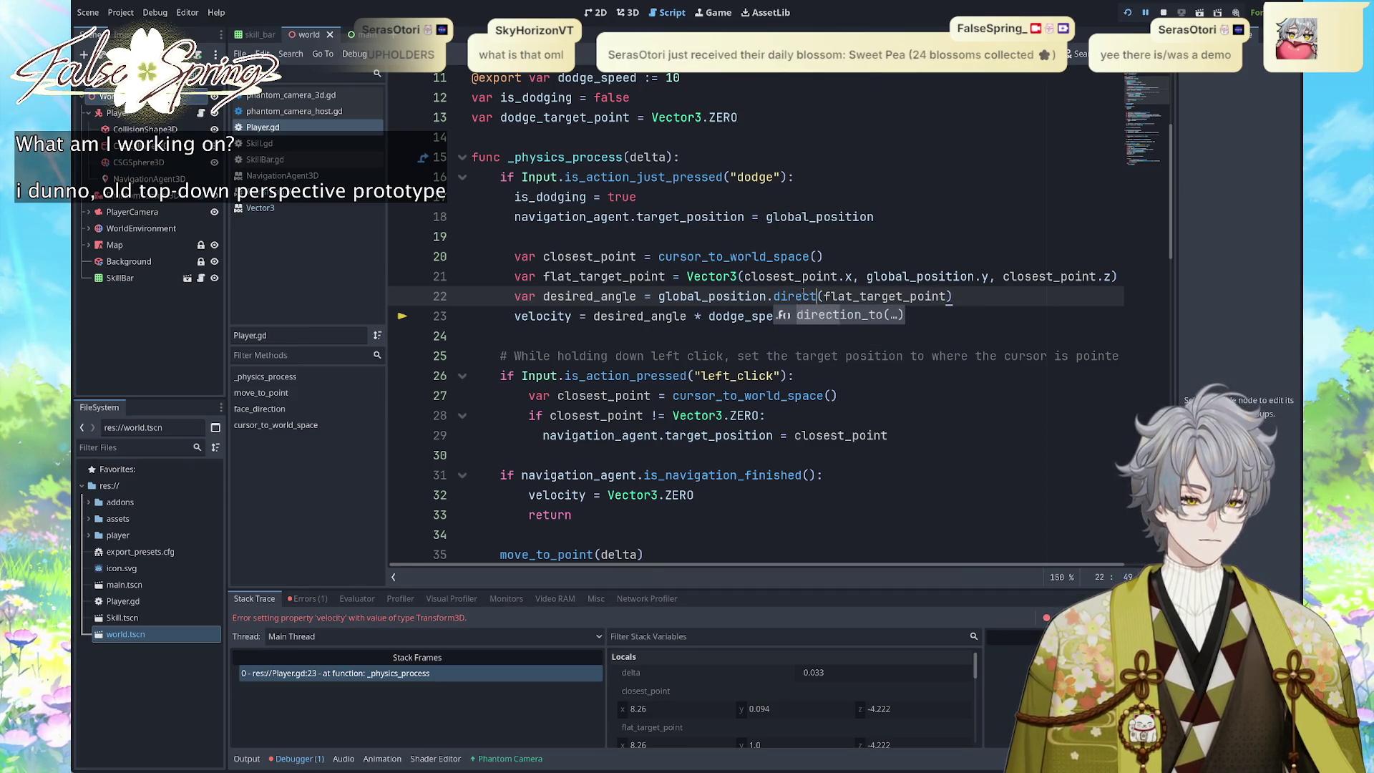
{"action": "type", "text": "o"}
{"action": "key", "text": "Up"}
{"action": "key", "text": "Up"}
{"action": "key", "text": "Down"}
{"action": "key", "text": "Down"}
{"action": "key", "text": "Down"}
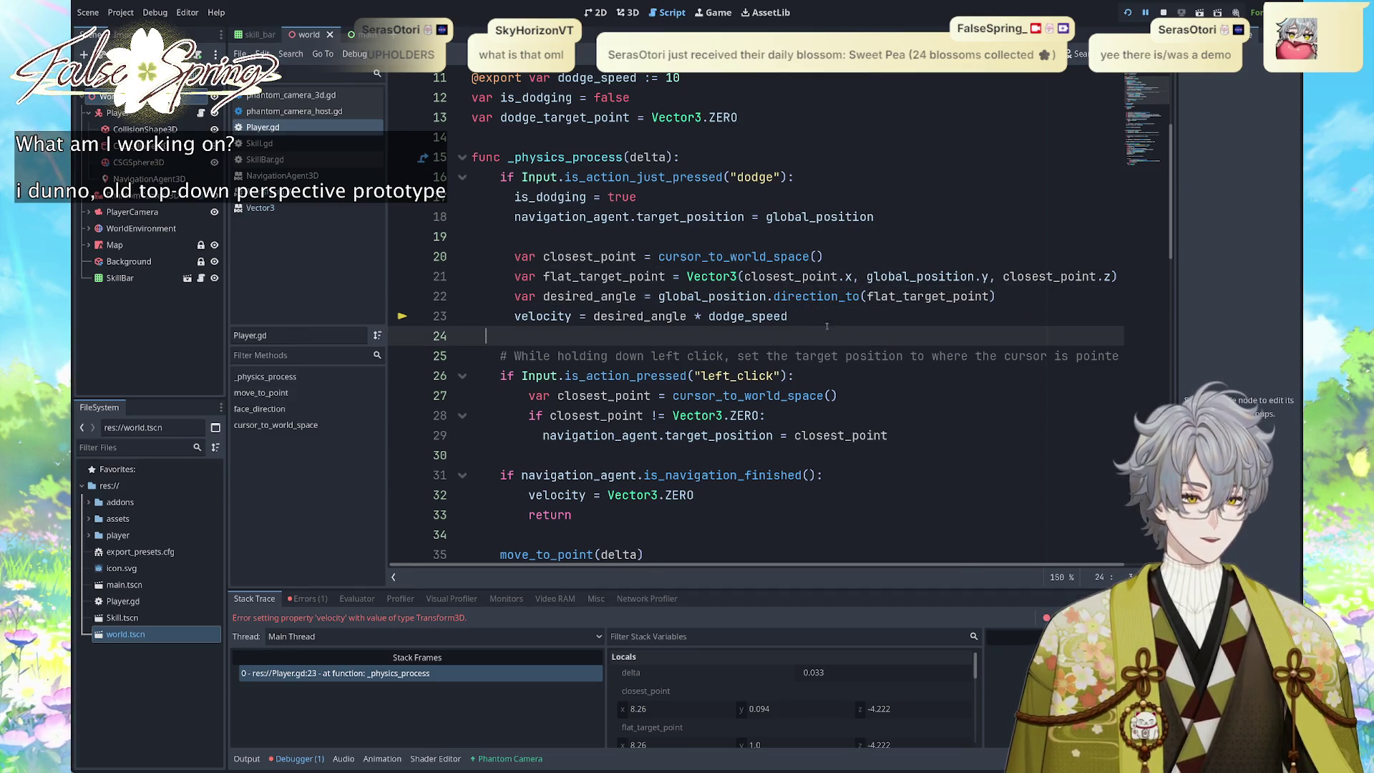
{"action": "key", "text": "Up"}
{"action": "key", "text": "Up"}
{"action": "key", "text": "Down"}
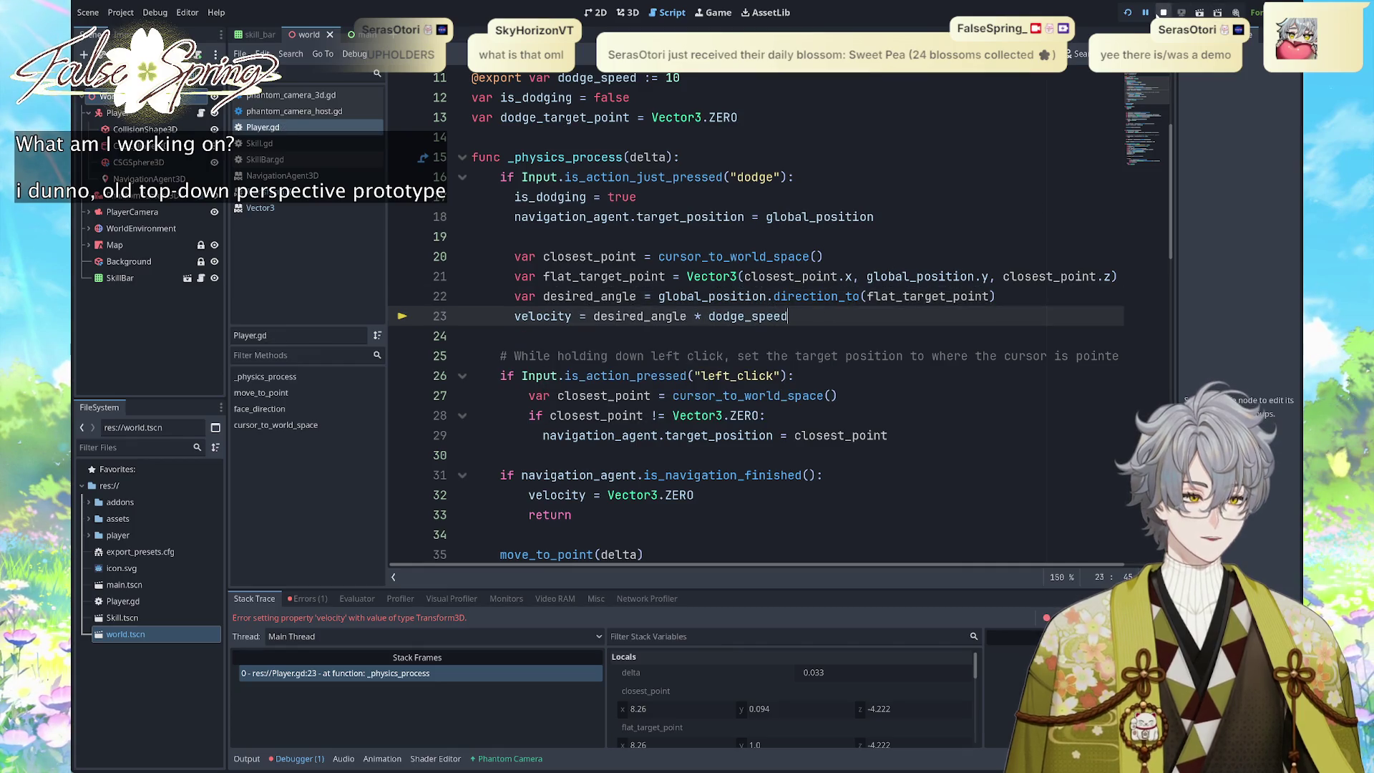
{"action": "left_click", "coordinate": [1128, 13]}
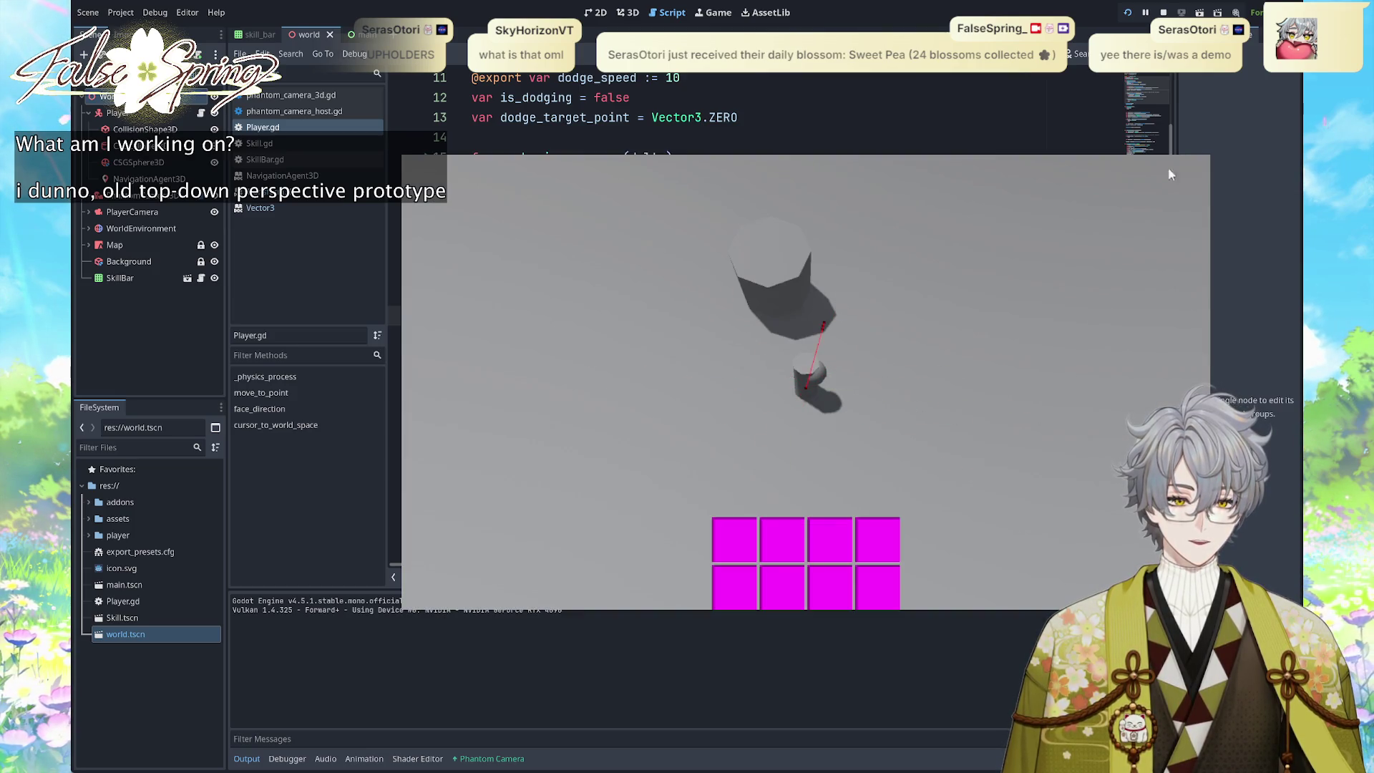
Step: Close the running game and delete the blank line after return in move_to_point
{"action": "key", "text": "F8"}
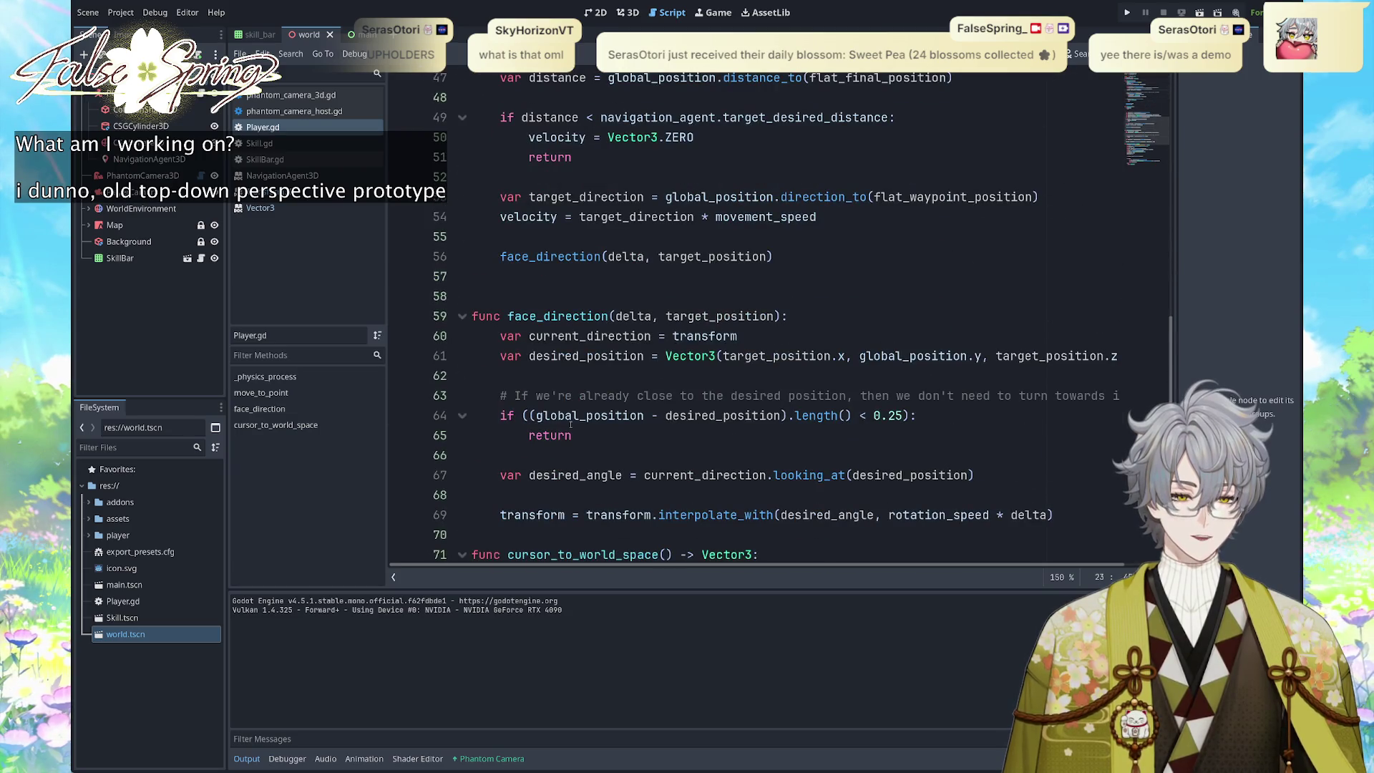
{"action": "scroll", "coordinate": [587, 408], "scroll_direction": "down", "scroll_amount": 2}
{"action": "left_click", "coordinate": [617, 395]}
{"action": "scroll", "coordinate": [617, 395], "scroll_direction": "down", "scroll_amount": 3}
{"action": "scroll", "coordinate": [615, 390], "scroll_direction": "up", "scroll_amount": 10}
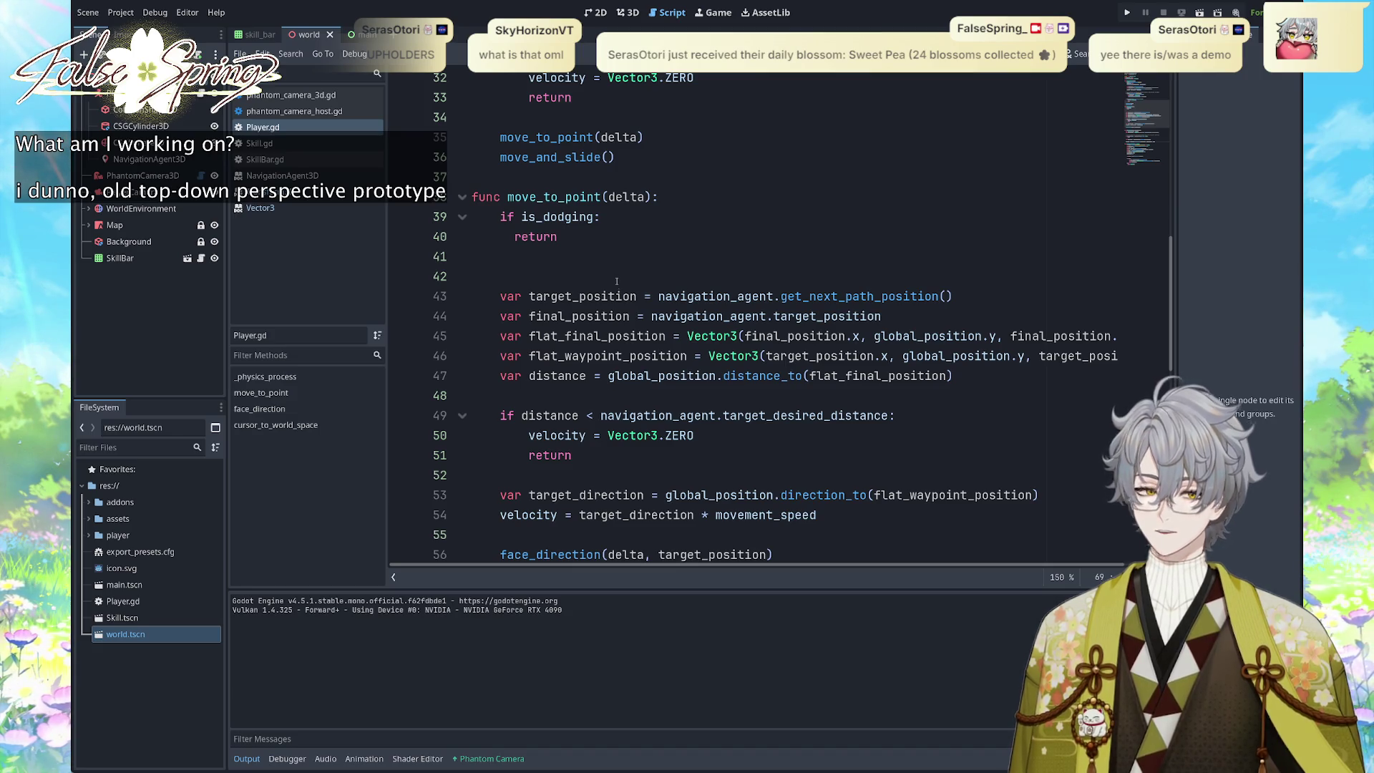
{"action": "scroll", "coordinate": [616, 281], "scroll_direction": "up", "scroll_amount": 2}
{"action": "left_click", "coordinate": [515, 376]}
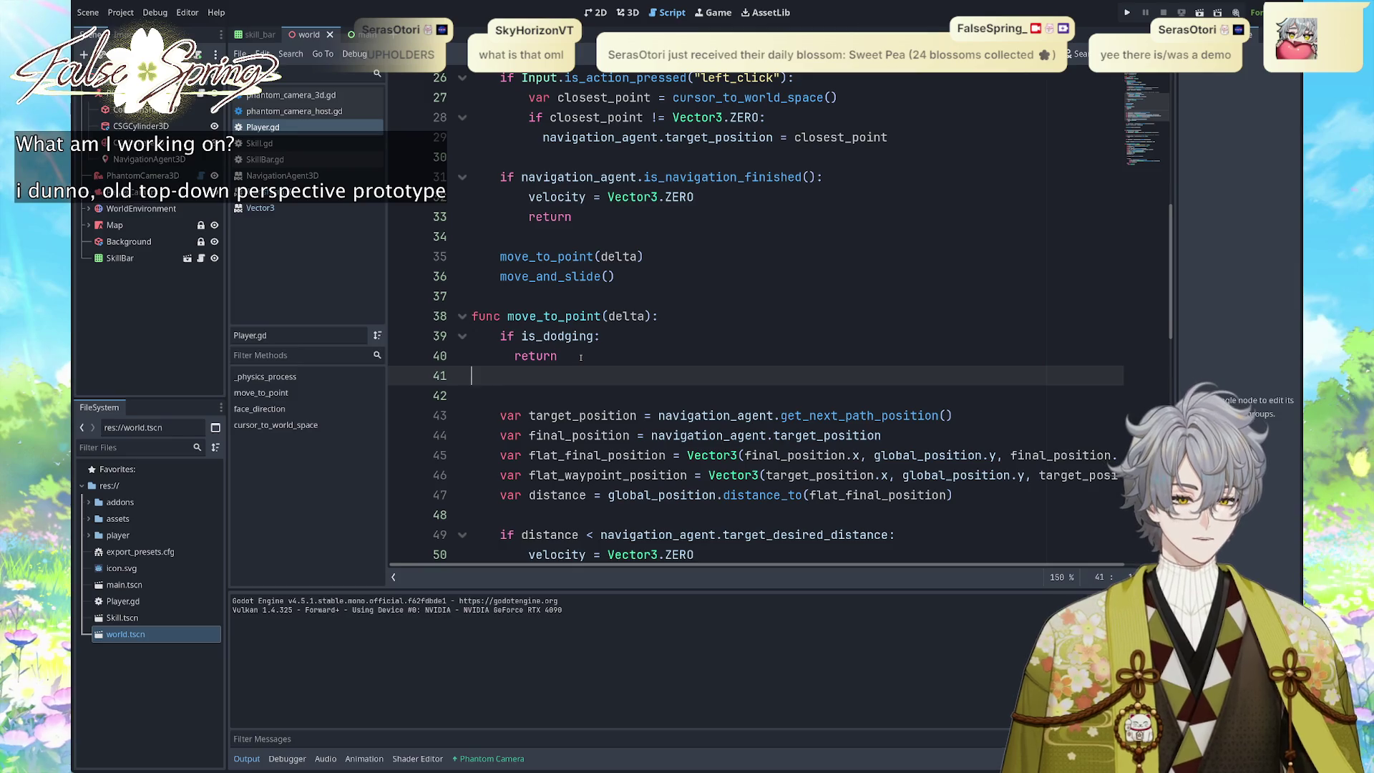
{"action": "key", "text": "BackSpace"}
Step: Return to the dodge branch and place the cursor at the end of the velocity line
{"action": "scroll", "coordinate": [573, 361], "scroll_direction": "up", "scroll_amount": 3}
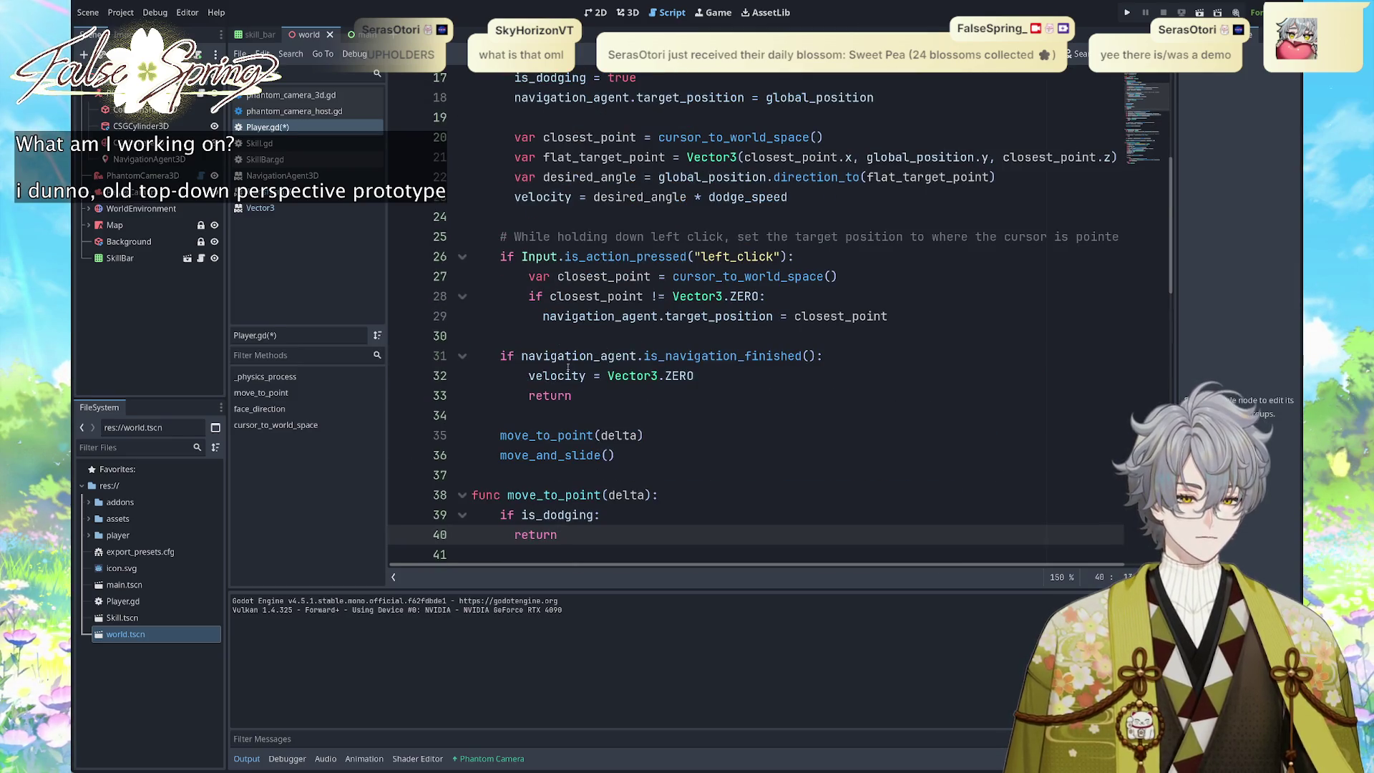
{"action": "scroll", "coordinate": [567, 367], "scroll_direction": "up", "scroll_amount": 5}
{"action": "left_click", "coordinate": [687, 312]}
{"action": "left_click", "coordinate": [688, 355]}
{"action": "scroll", "coordinate": [719, 221], "scroll_direction": "down", "scroll_amount": 1}
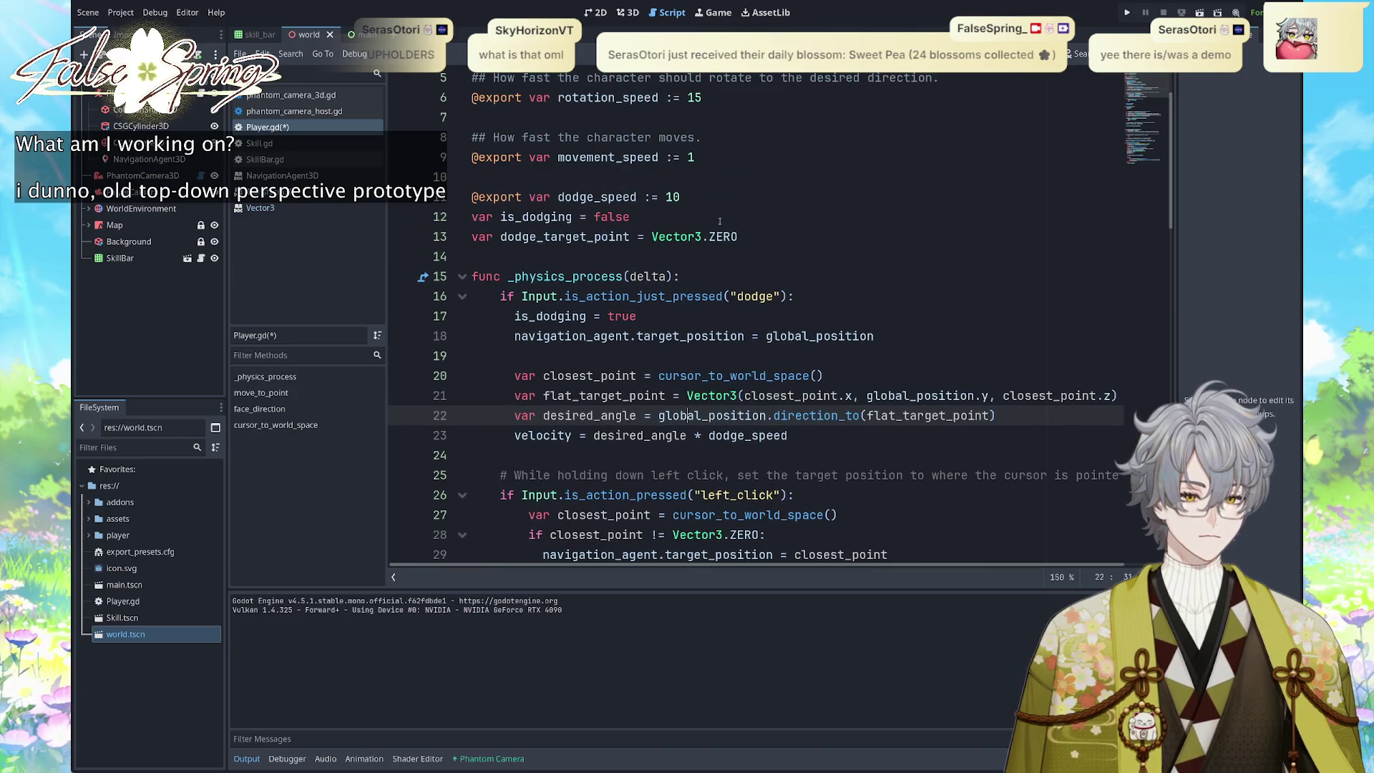
{"action": "left_click", "coordinate": [719, 221]}
{"action": "left_click", "coordinate": [721, 236]}
{"action": "scroll", "coordinate": [751, 272], "scroll_direction": "down", "scroll_amount": 2}
{"action": "left_click", "coordinate": [891, 319]}
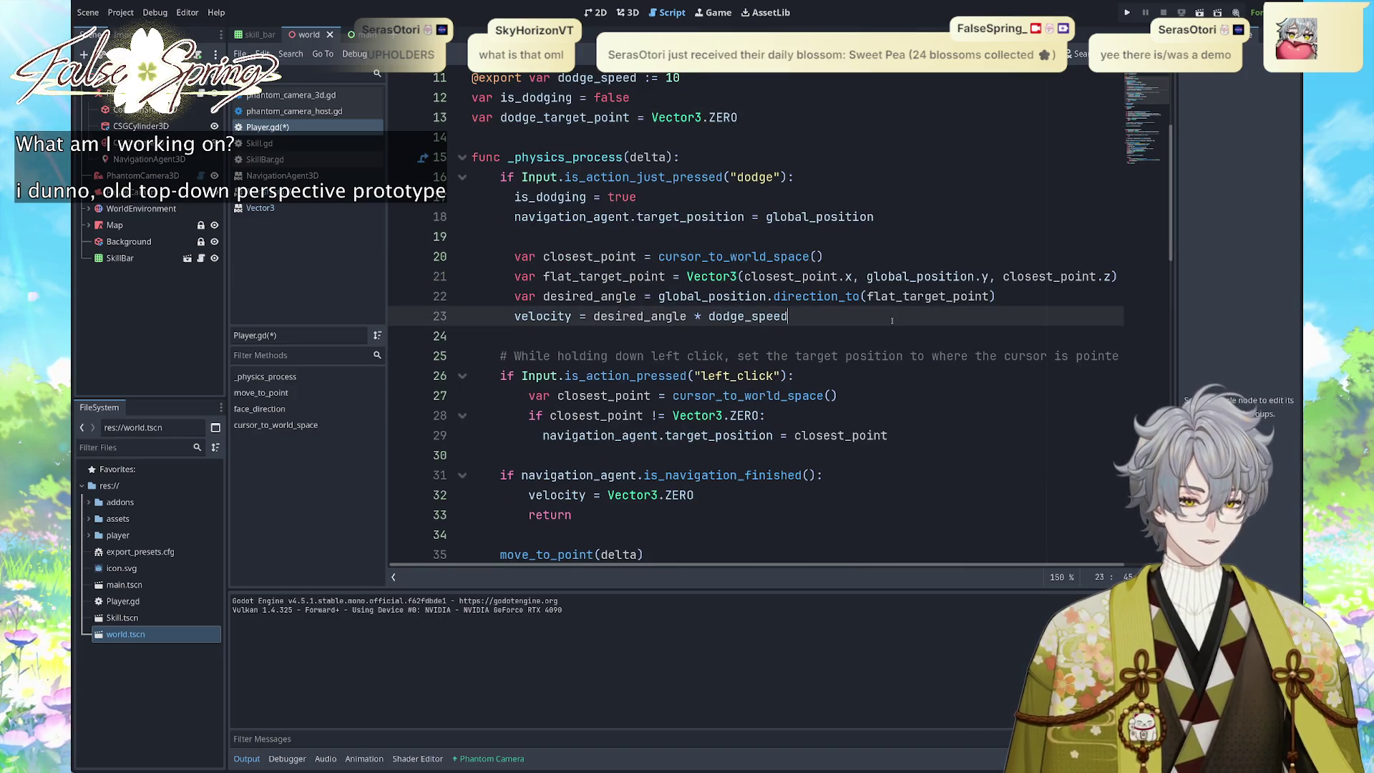
Step: After the dodge velocity, assign flat_target_point to the existing dodge_target_point variable
{"action": "key", "text": "Return"}
{"action": "type", "text": "var dodge_t"}
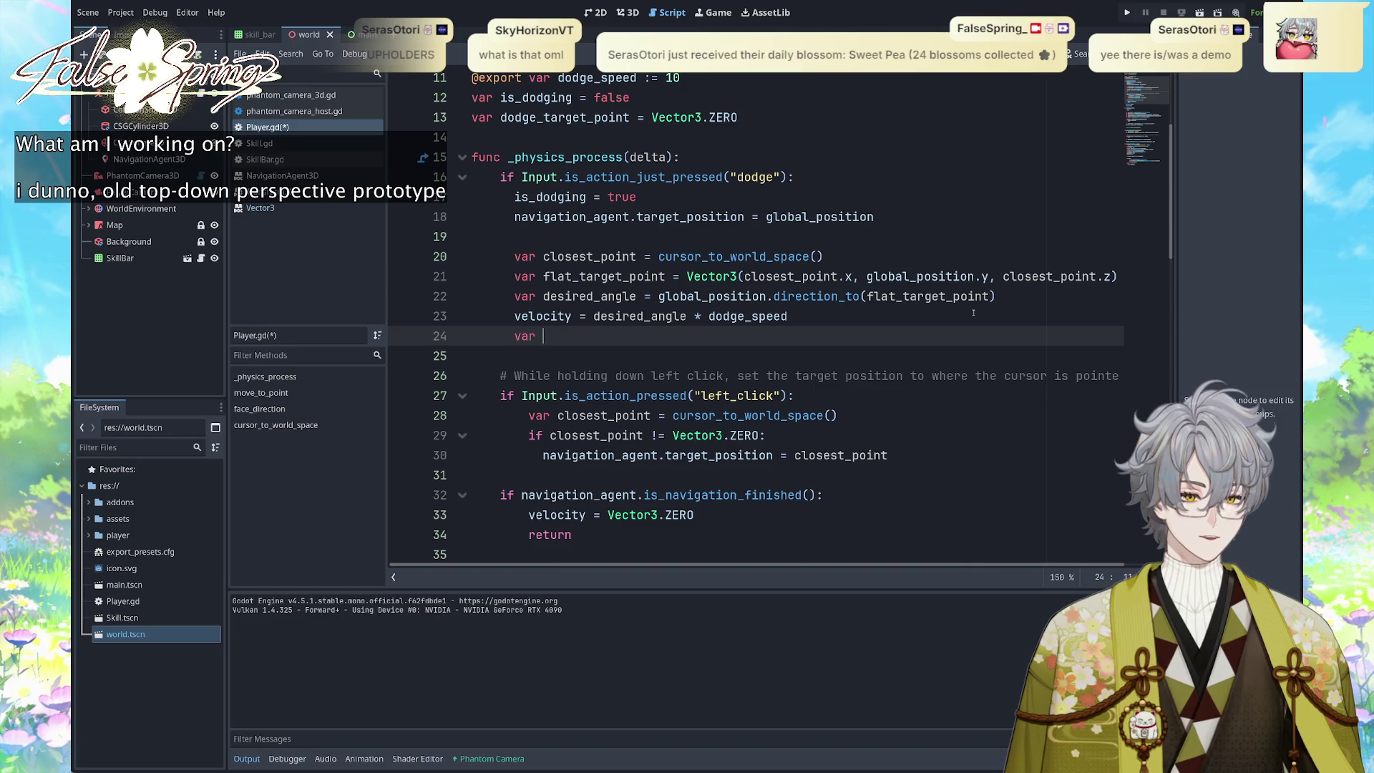
{"action": "type", "text": "arget"}
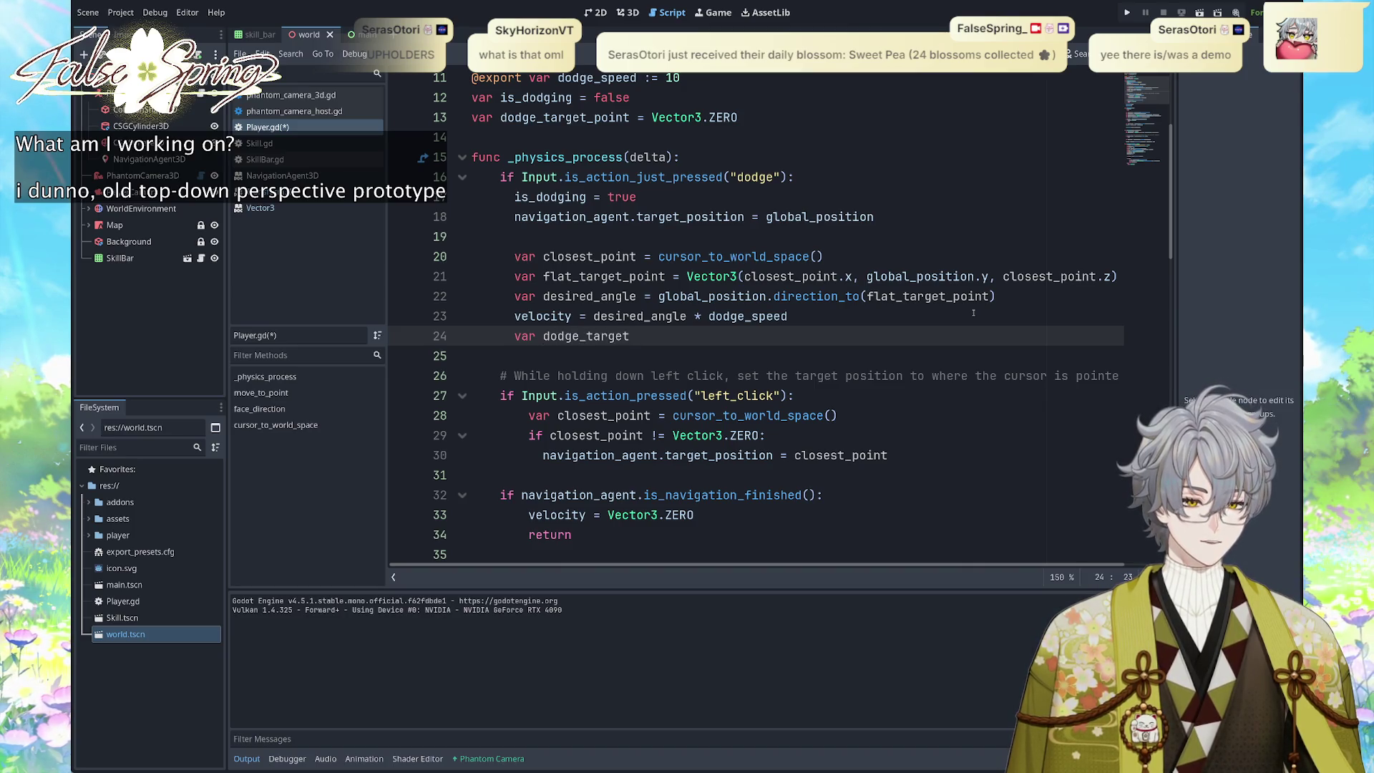
{"action": "type", "text": "_poitn"}
{"action": "type", "text": "nt"}
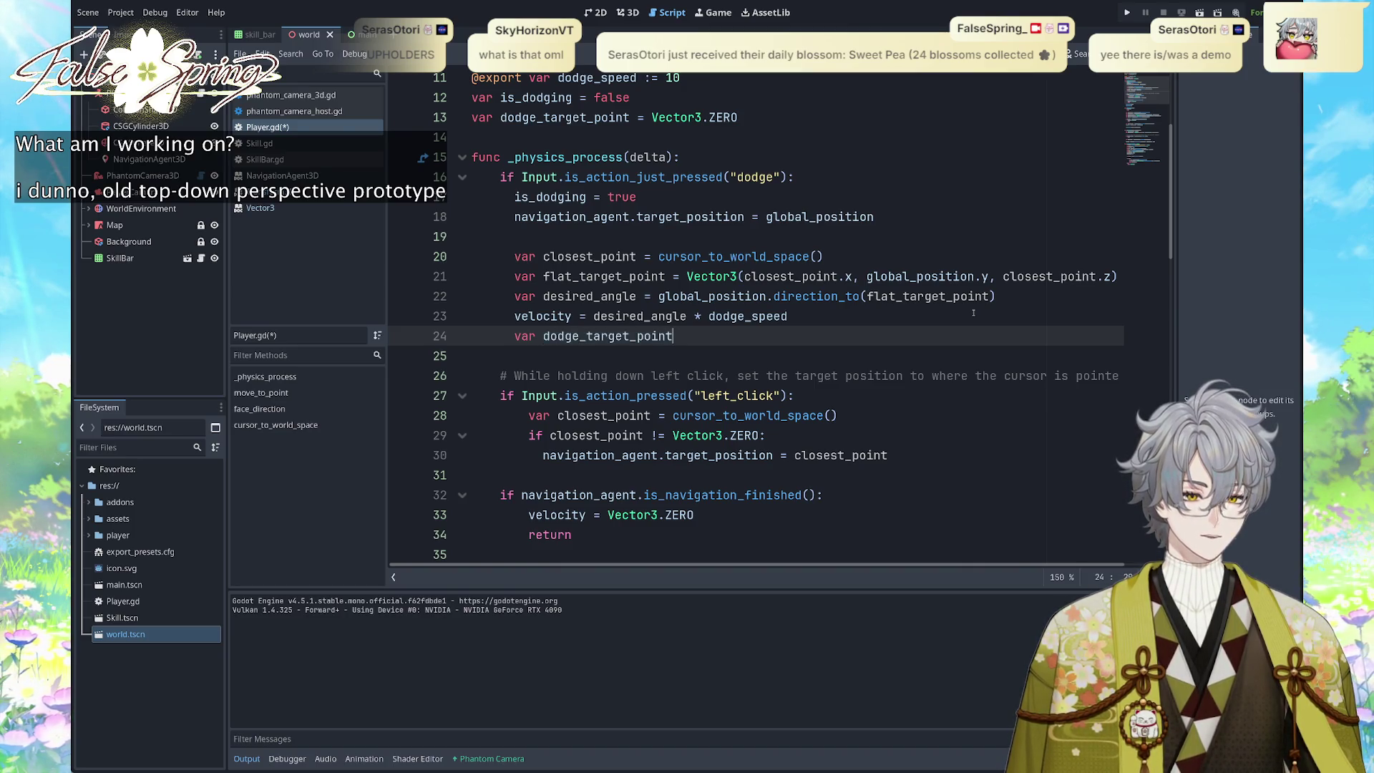
{"action": "key", "text": "ctrl+Left"}
{"action": "key", "text": "BackSpace"}
{"action": "key", "text": "BackSpace"}
{"action": "key", "text": "BackSpace"}
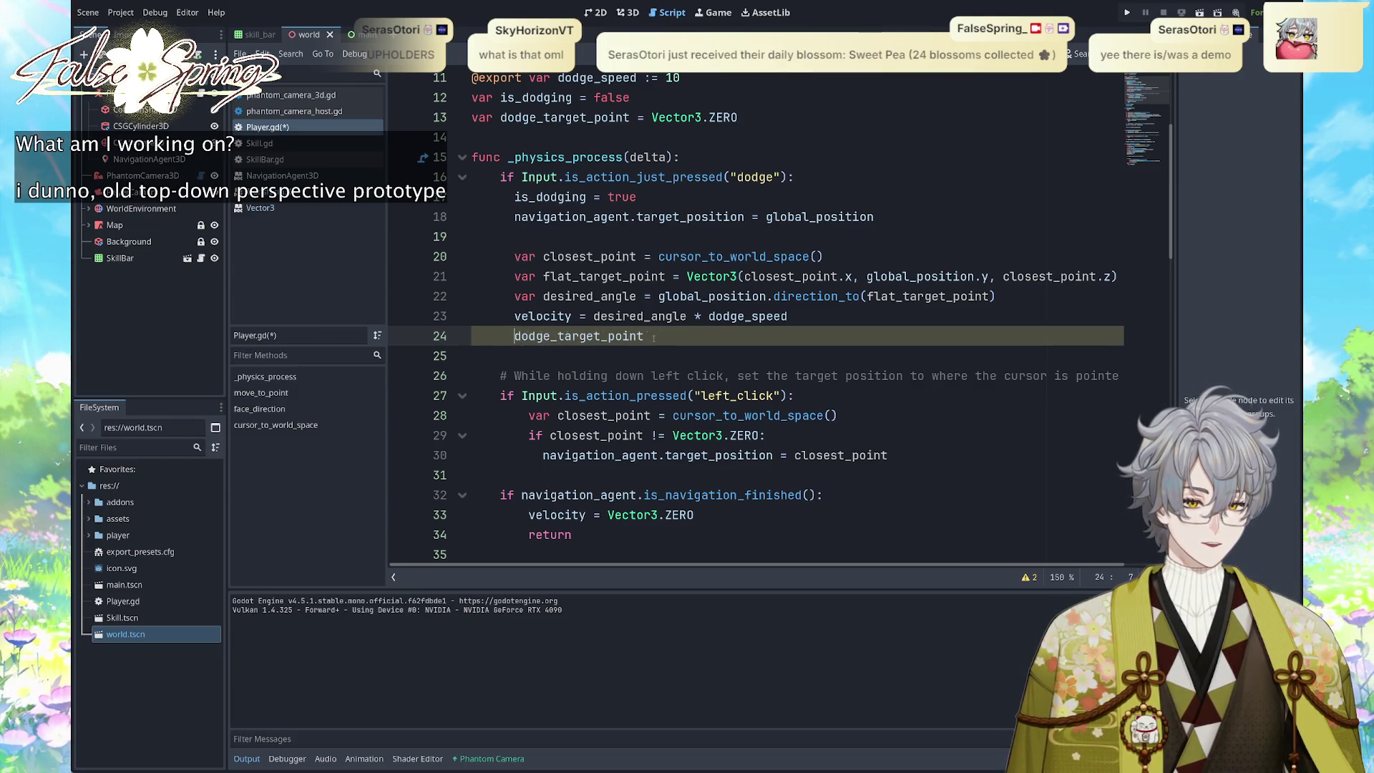
{"action": "type", "text": "= flat_tar"}
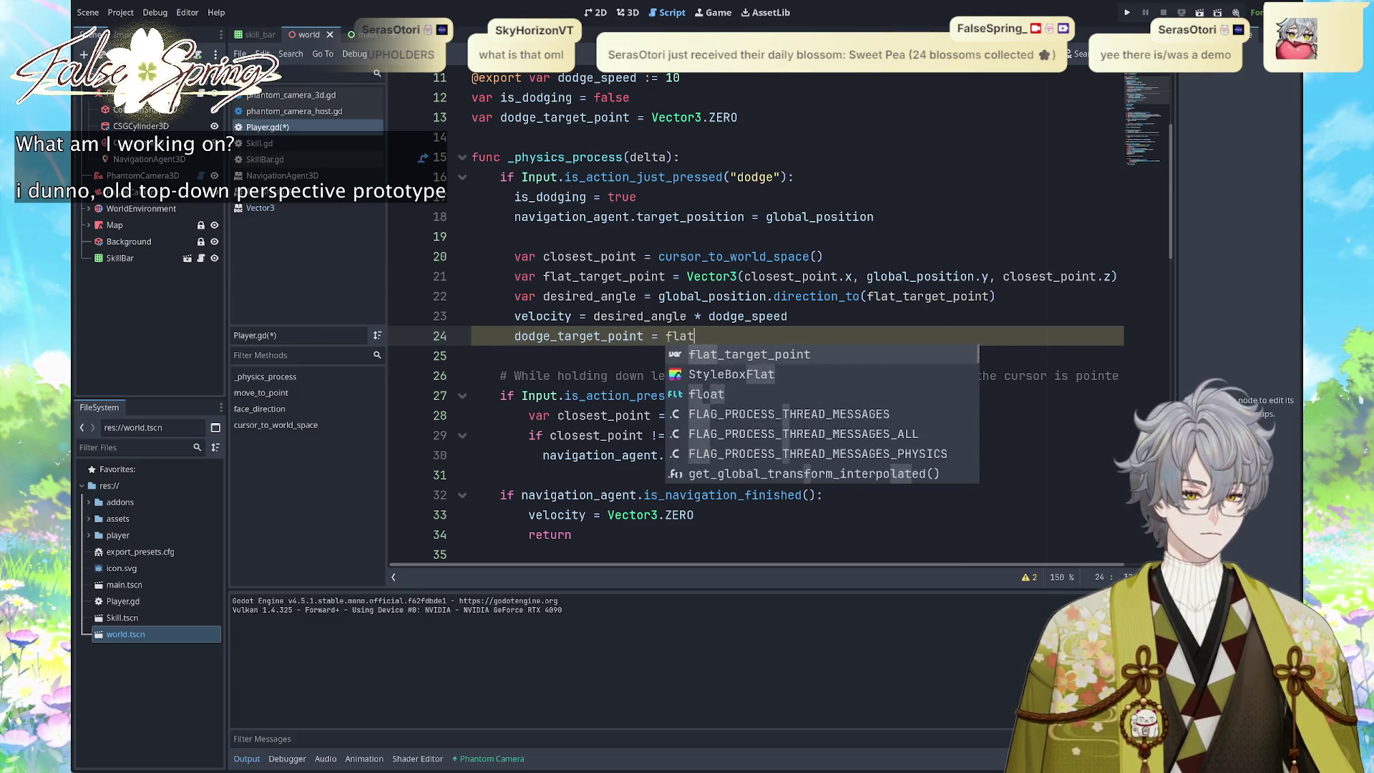
{"action": "key", "text": "Return"}
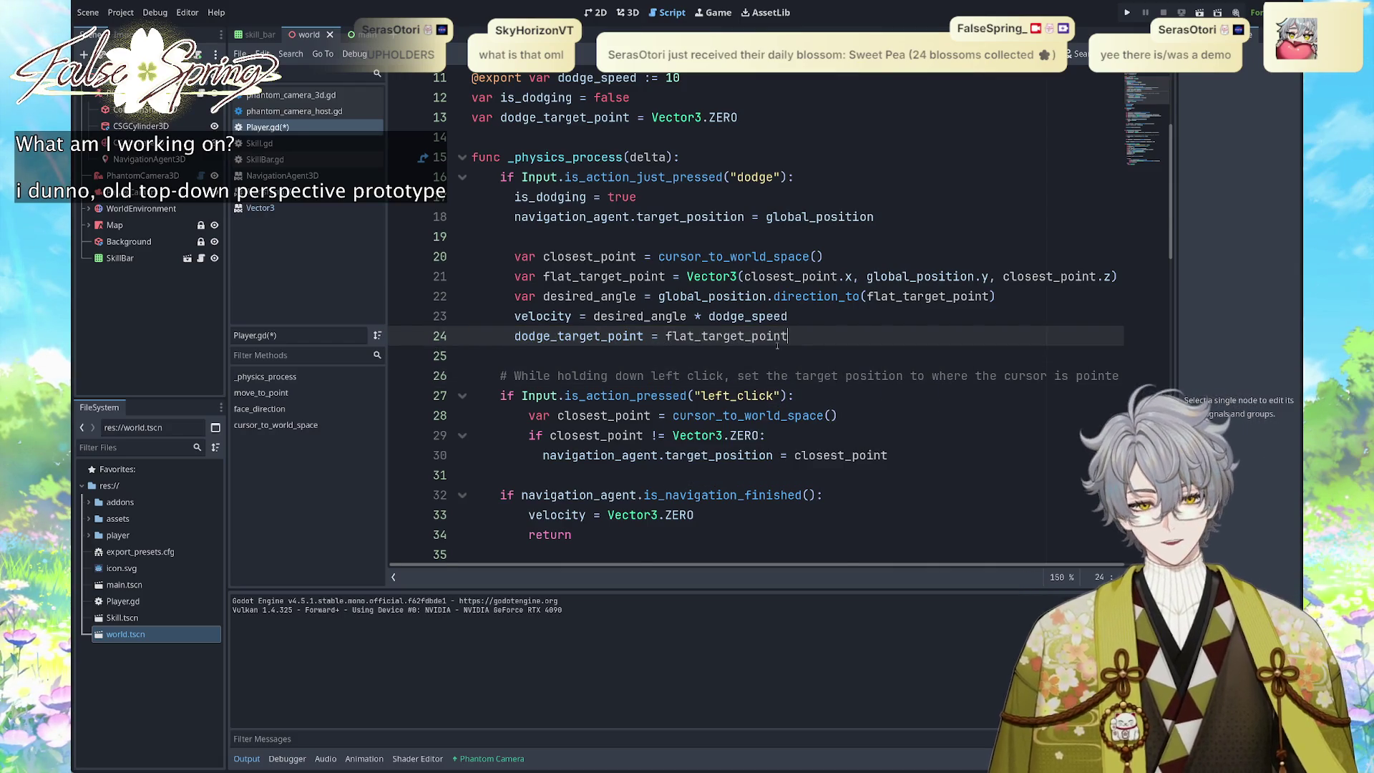
Step: Inside the is_dodging check, add var distance = global_position.distance_to(dodge_target_position)
{"action": "scroll", "coordinate": [777, 346], "scroll_direction": "down", "scroll_amount": 7}
{"action": "left_click", "coordinate": [639, 243]}
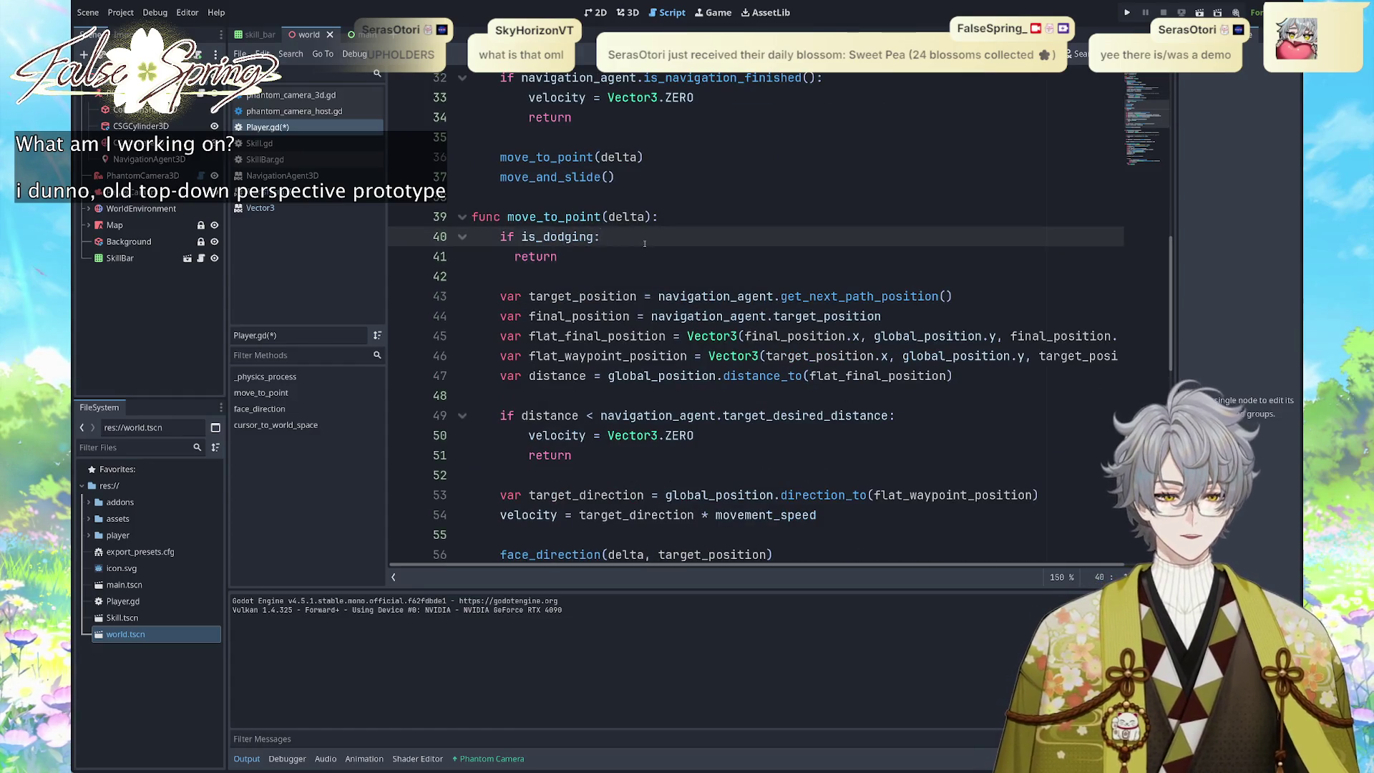
{"action": "key", "text": "Return"}
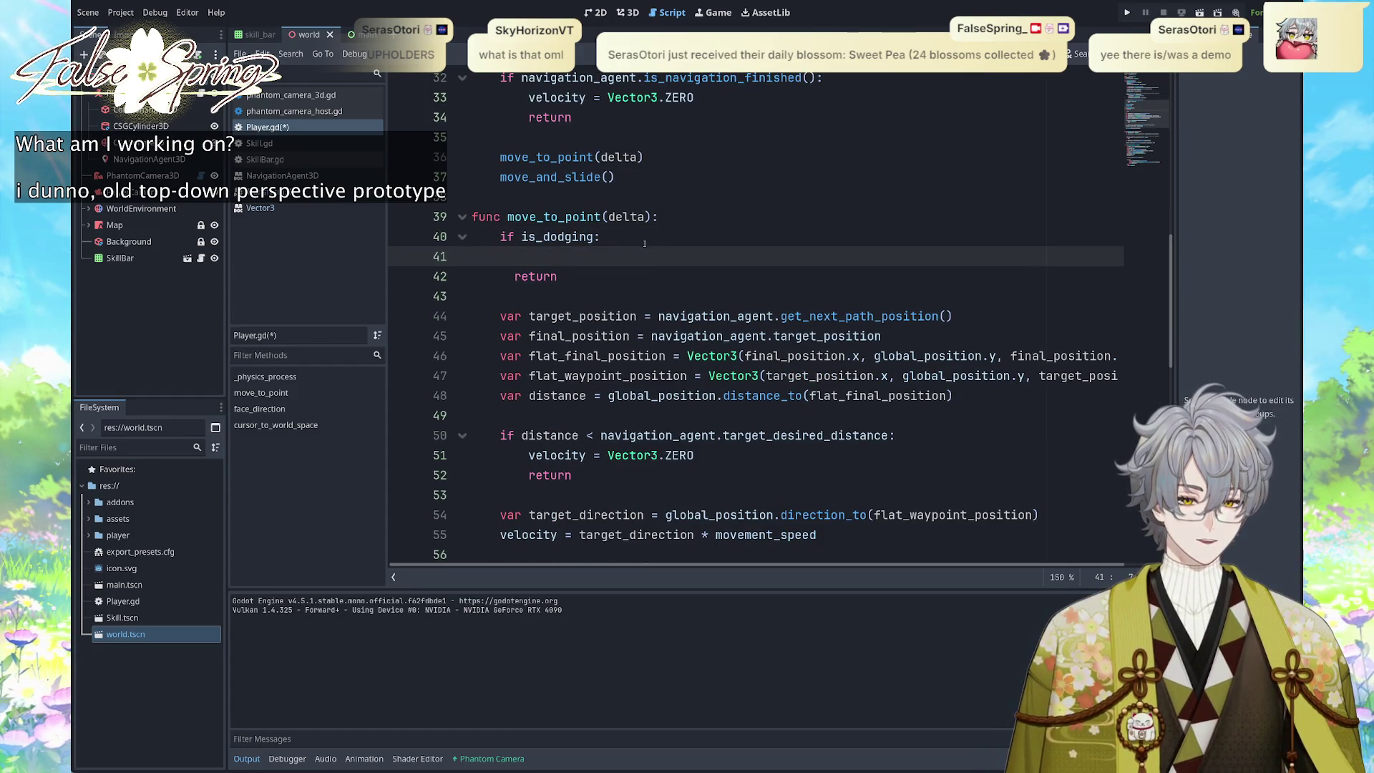
{"action": "type", "text": "ar distance = "}
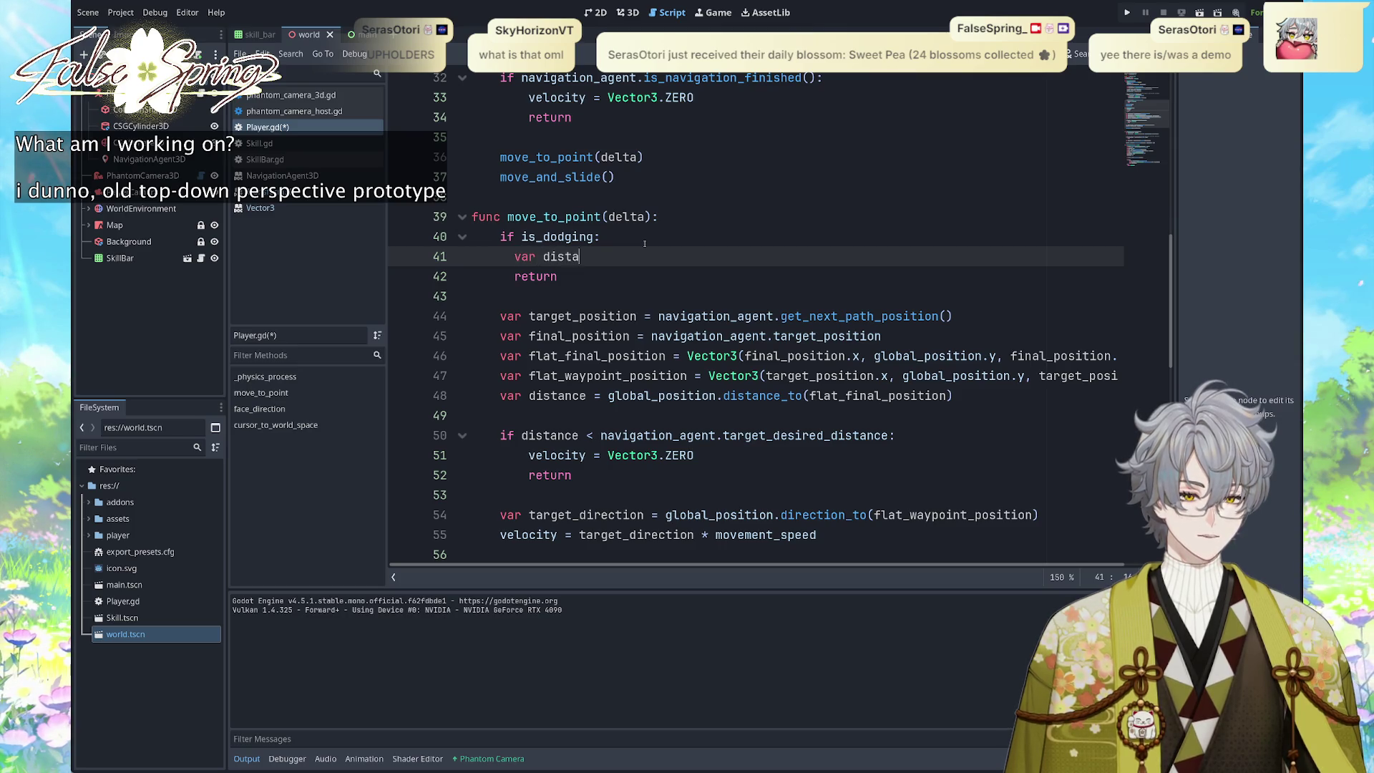
{"action": "type", "text": "global_pos"}
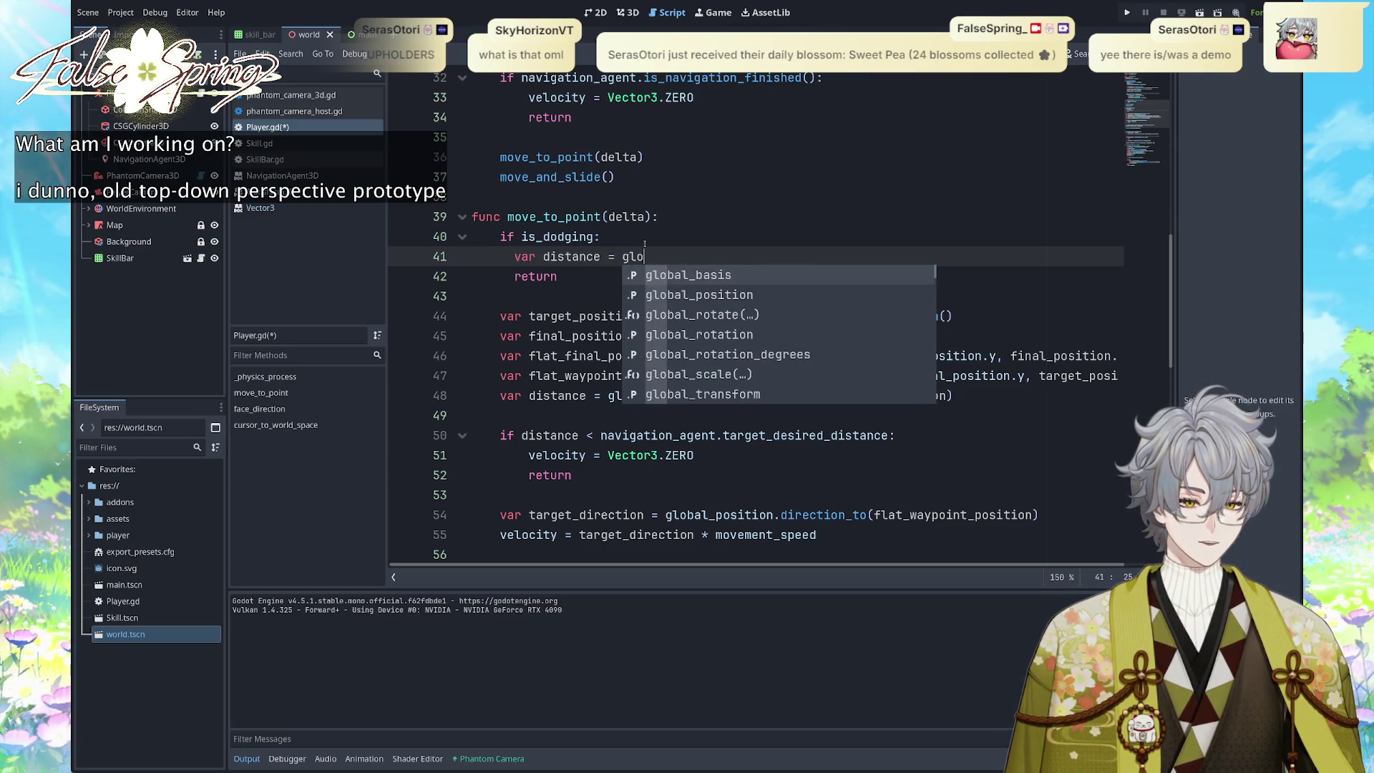
{"action": "key", "text": "Return"}
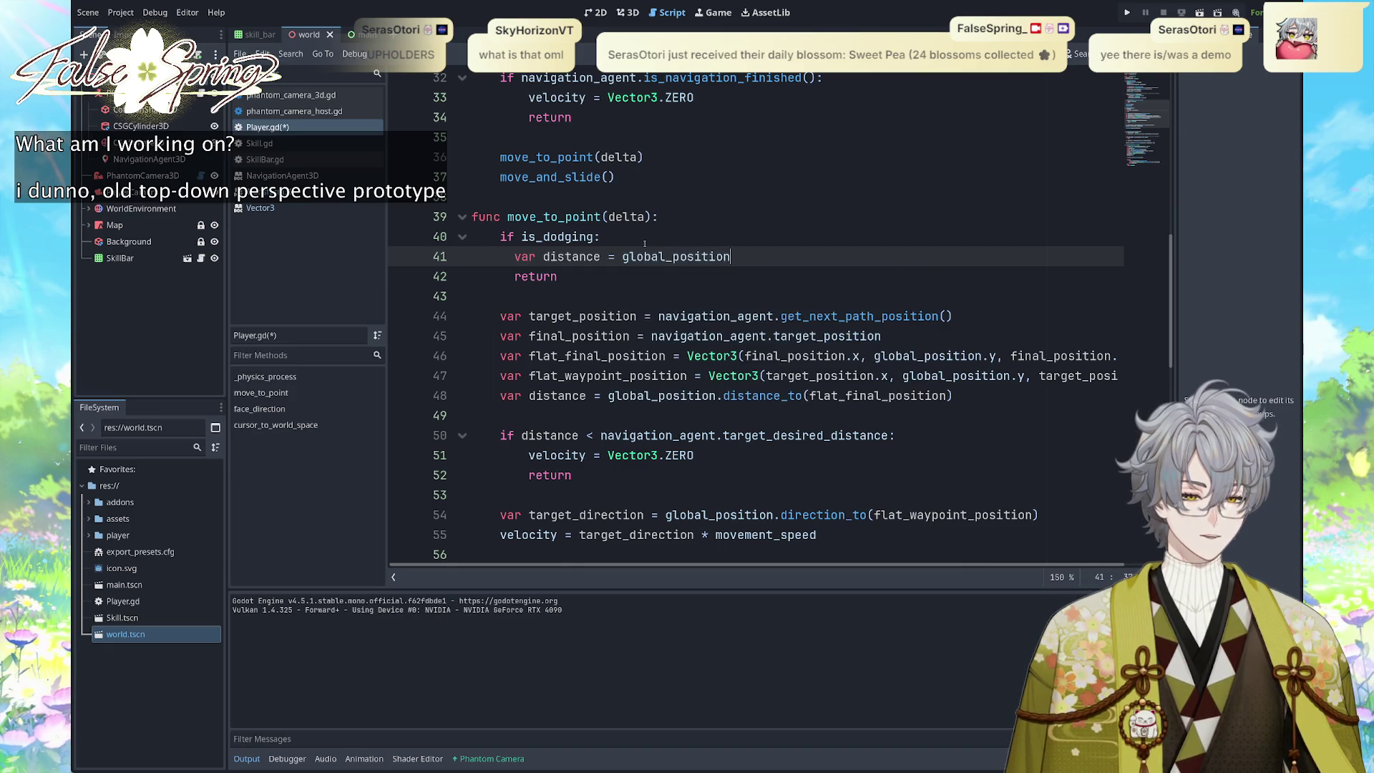
{"action": "type", "text": ".dis"}
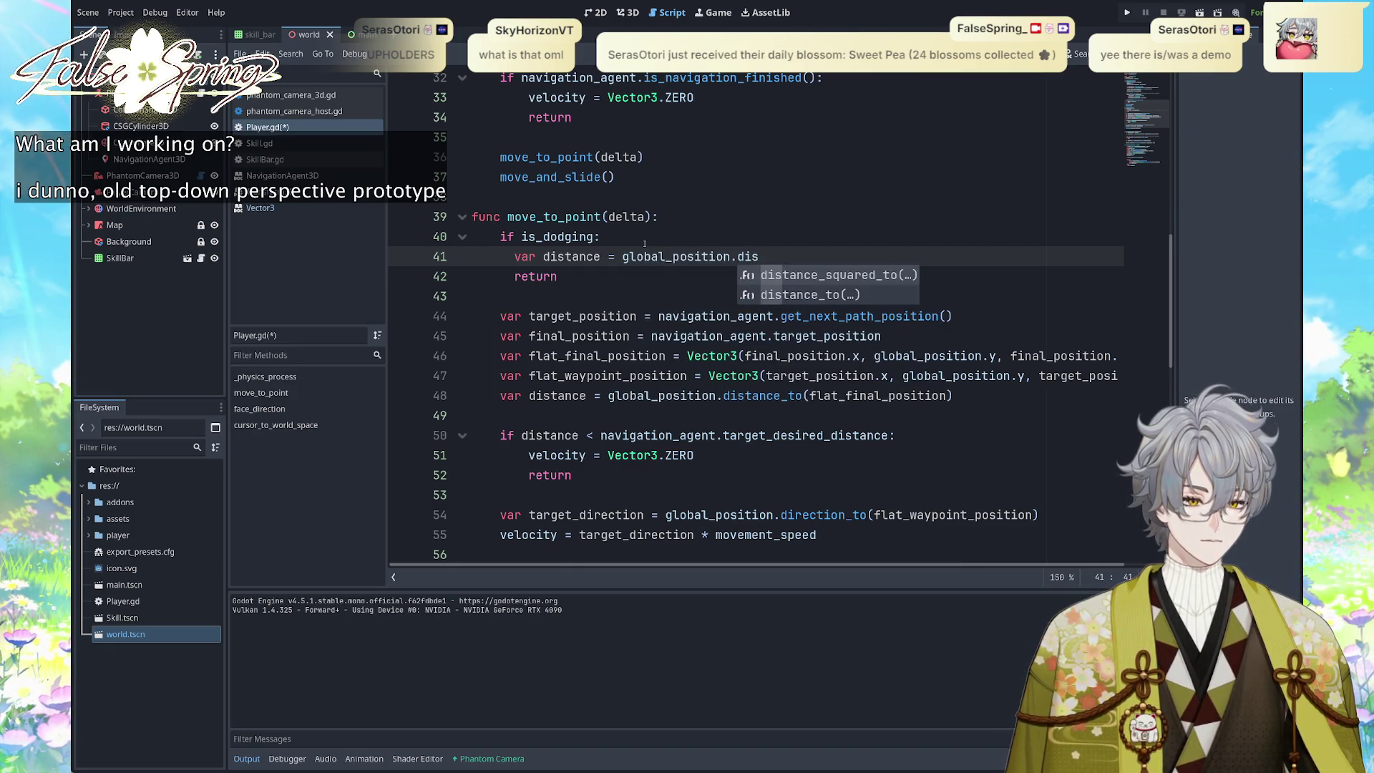
{"action": "key", "text": "Down"}
{"action": "key", "text": "Return"}
{"action": "type", "text": "tance_to(ta"}
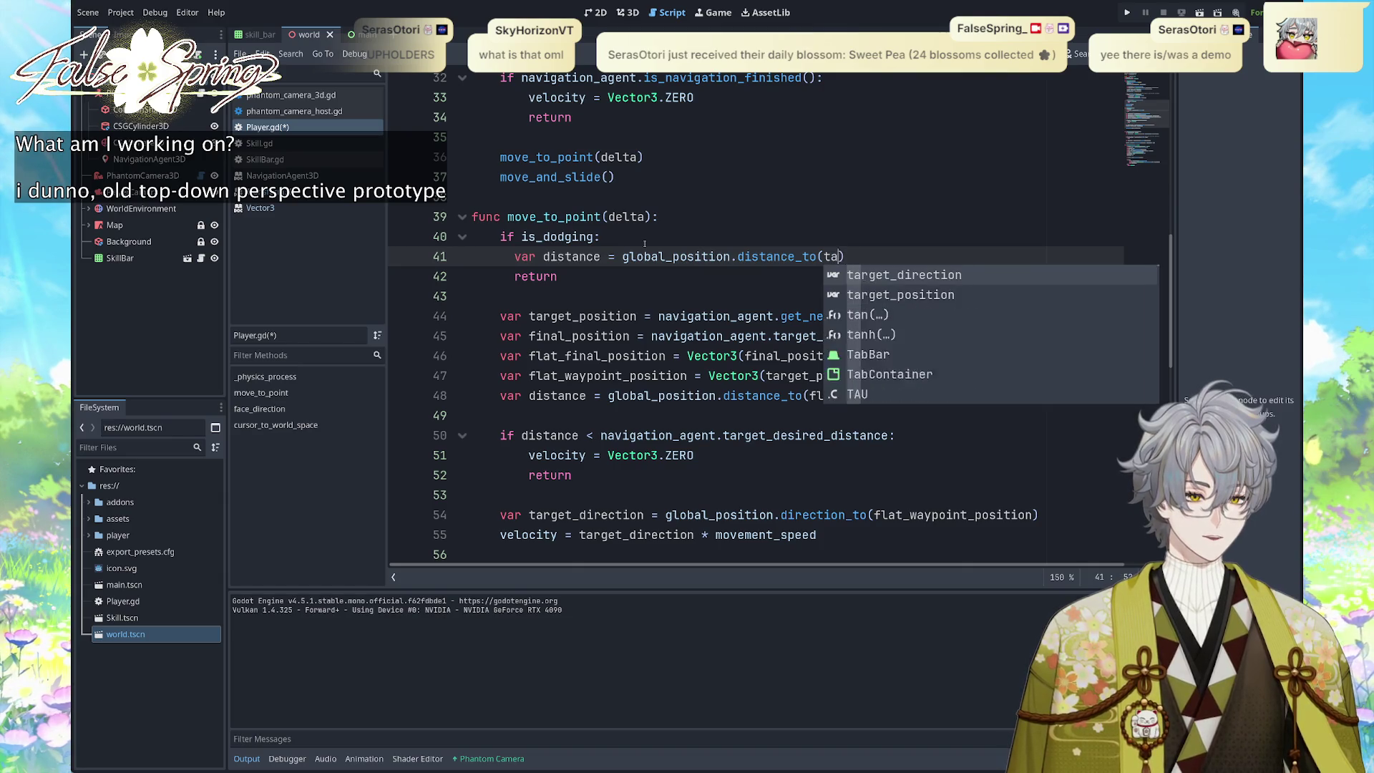
{"action": "key", "text": "BackSpace"}
{"action": "key", "text": "BackSpace"}
{"action": "type", "text": "dodge_target_po"}
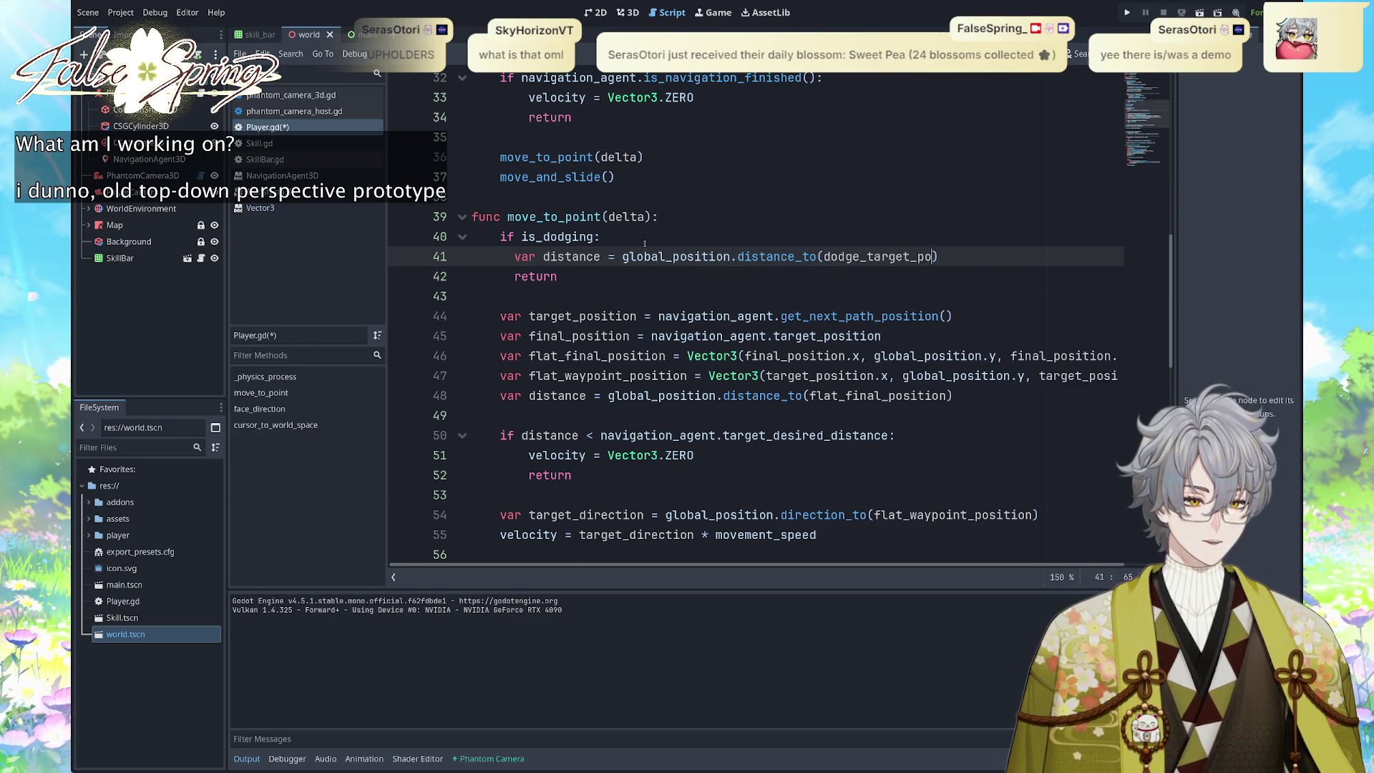
{"action": "type", "text": "sition"}
{"action": "key", "text": "Return"}
{"action": "key", "text": "Return"}
Step: Add 'if distance < 1.0:' that sets is_dodging = false, and save the script
{"action": "type", "text": "i"}
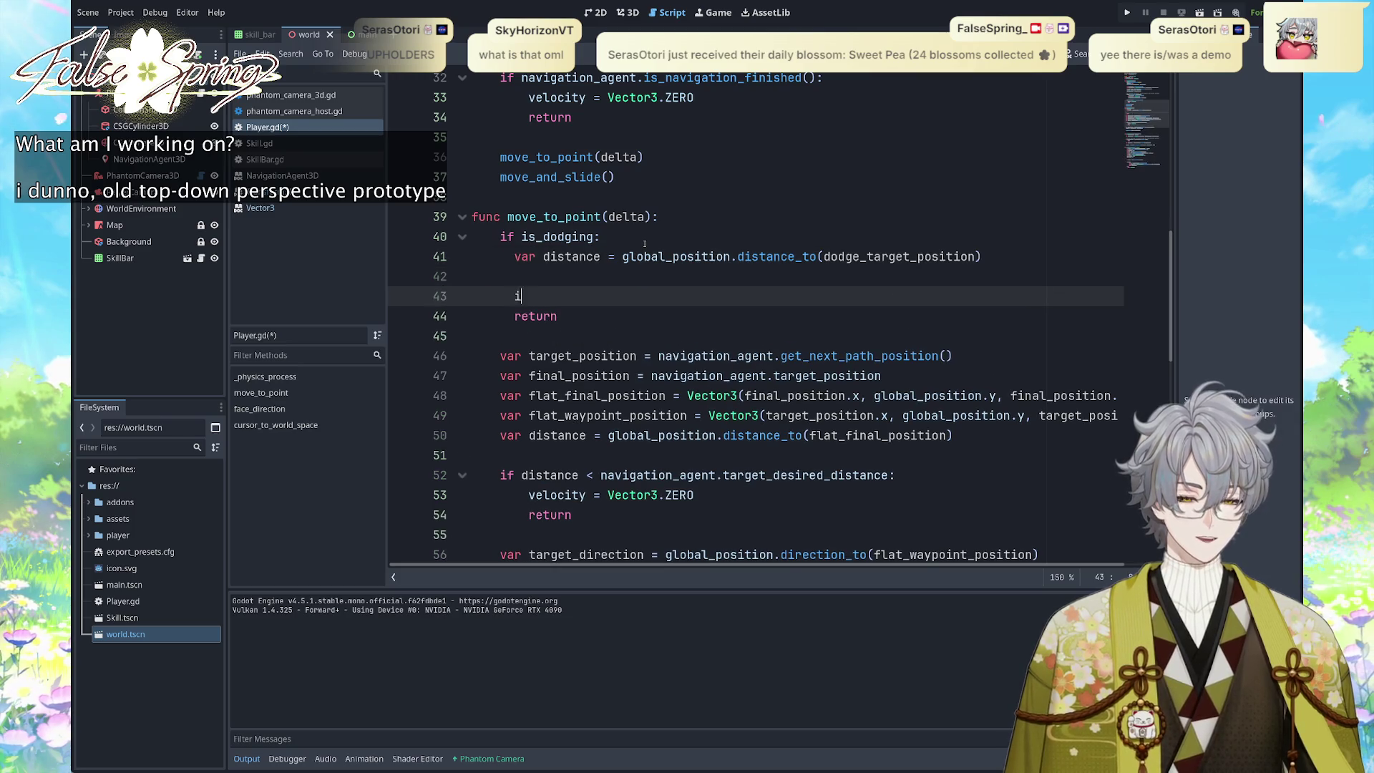
{"action": "type", "text": "f distance < "}
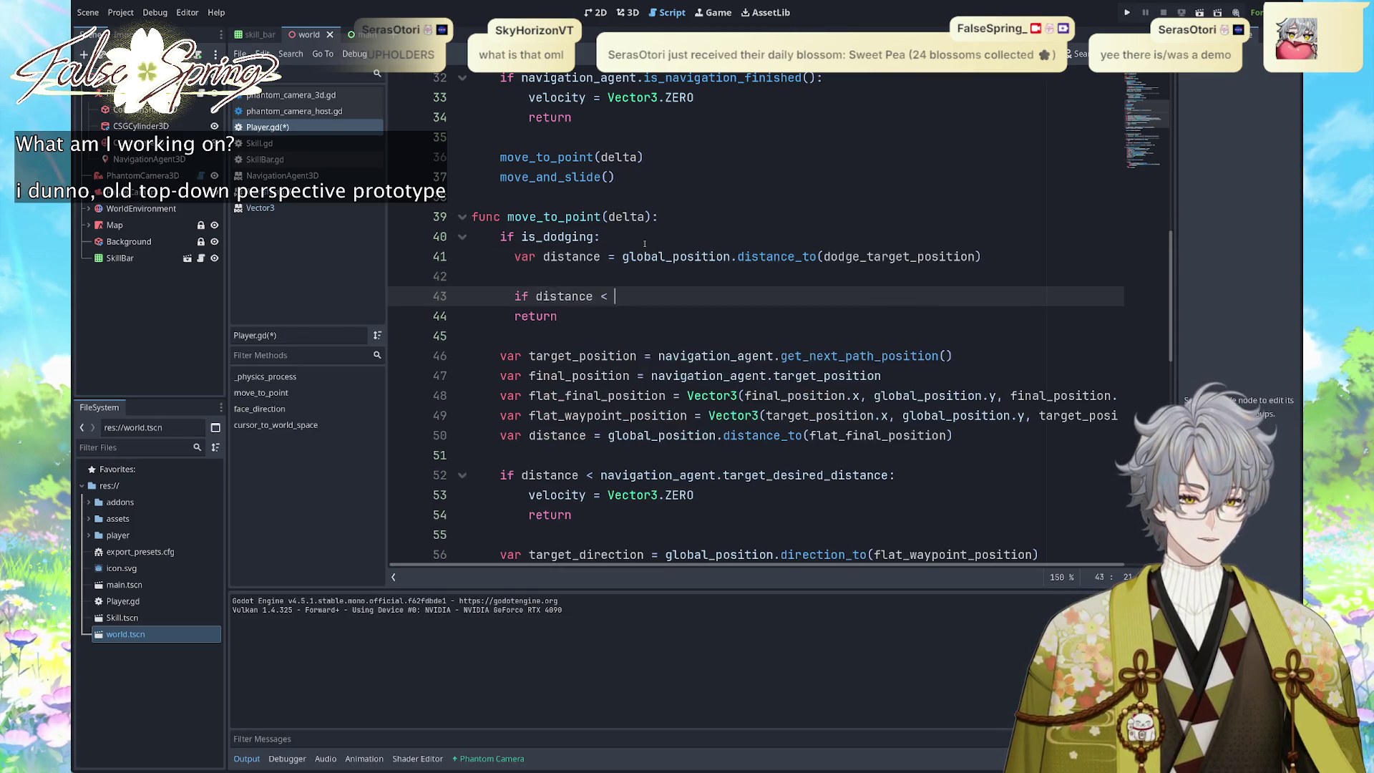
{"action": "type", "text": "1.0"}
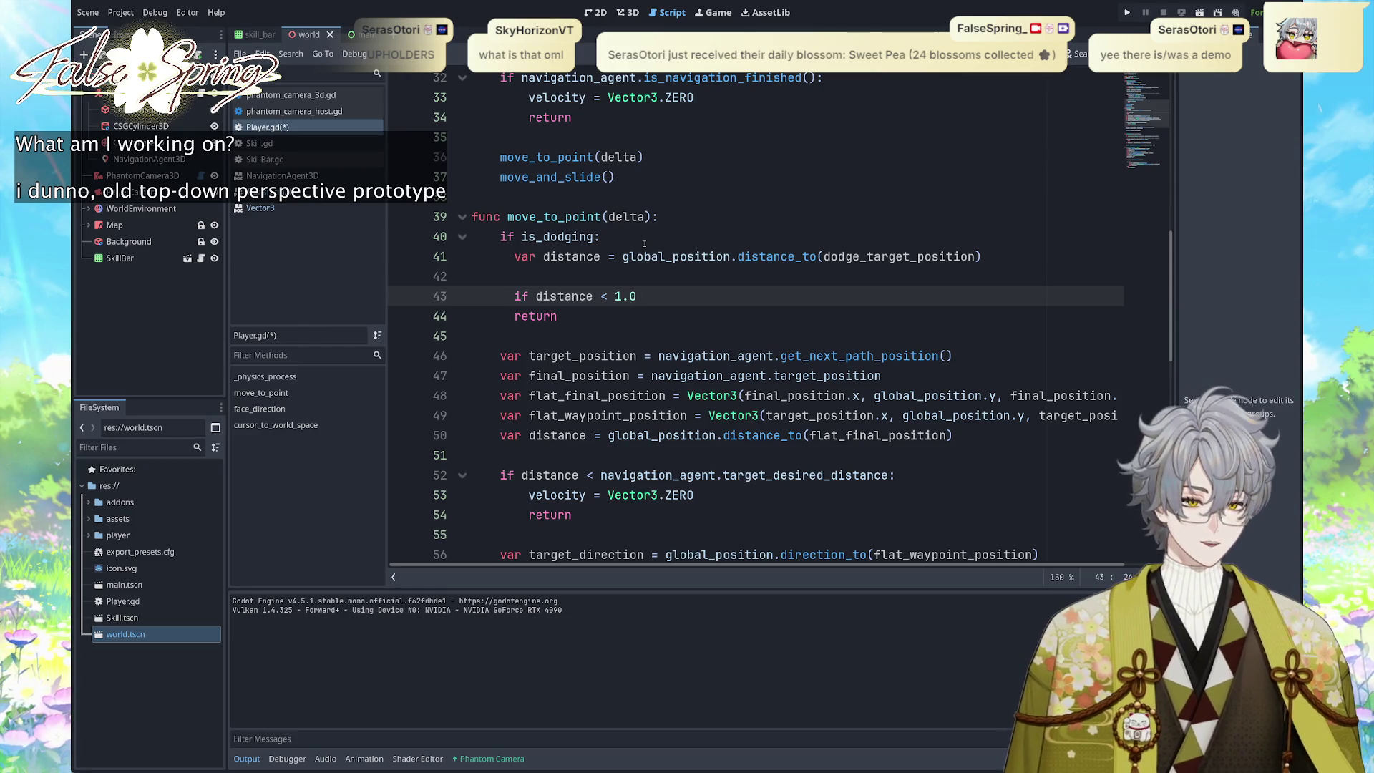
{"action": "key", "text": "Return"}
{"action": "key", "text": "BackSpace"}
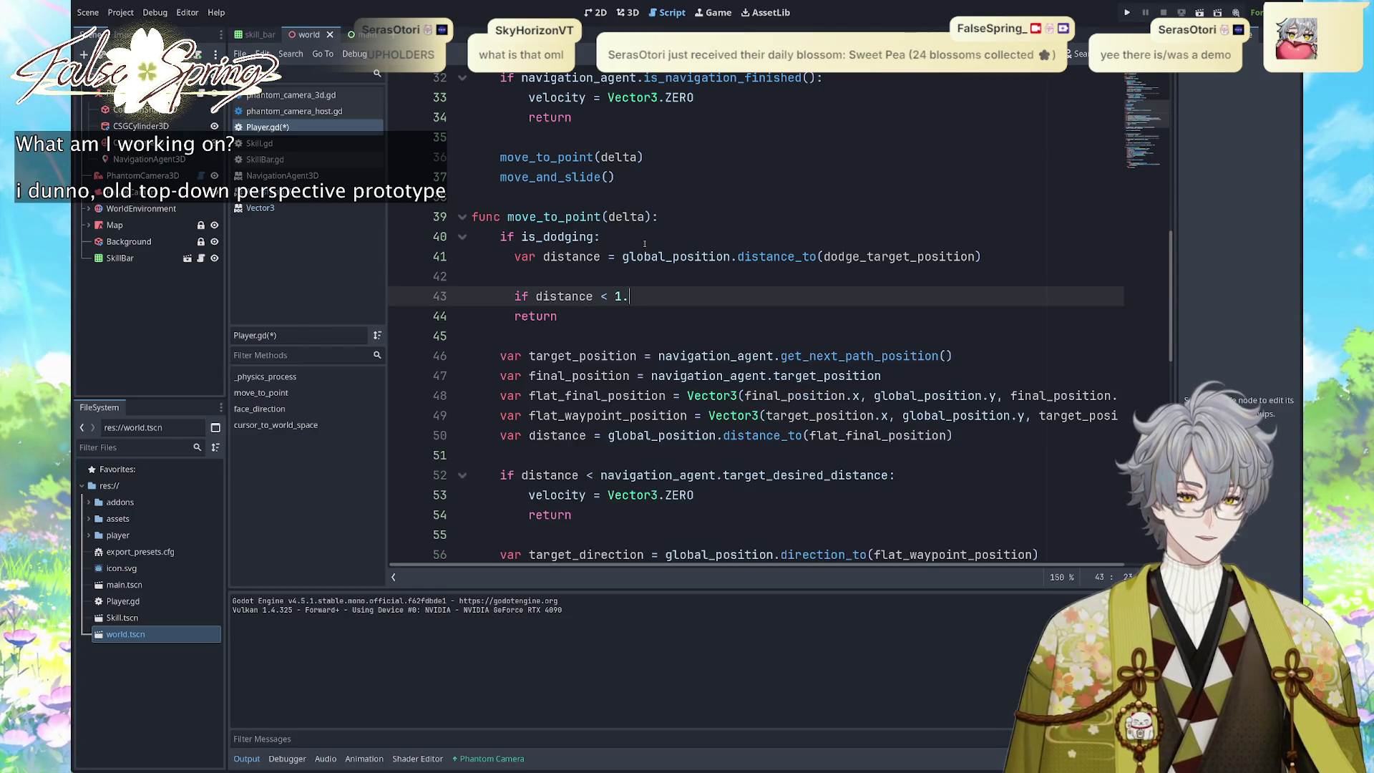
{"action": "type", "text": ":"}
{"action": "key", "text": "Return"}
{"action": "type", "text": "is_dodging ="}
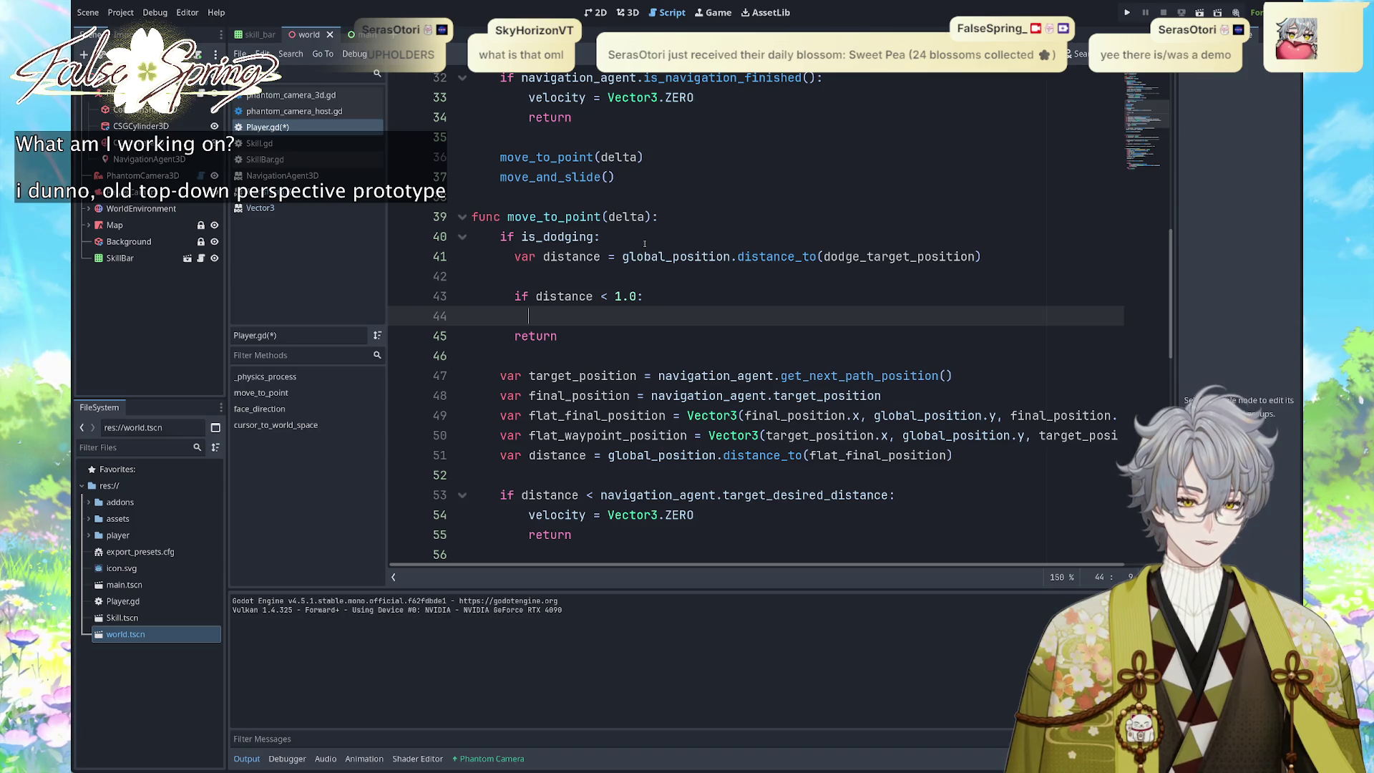
{"action": "type", "text": " false"}
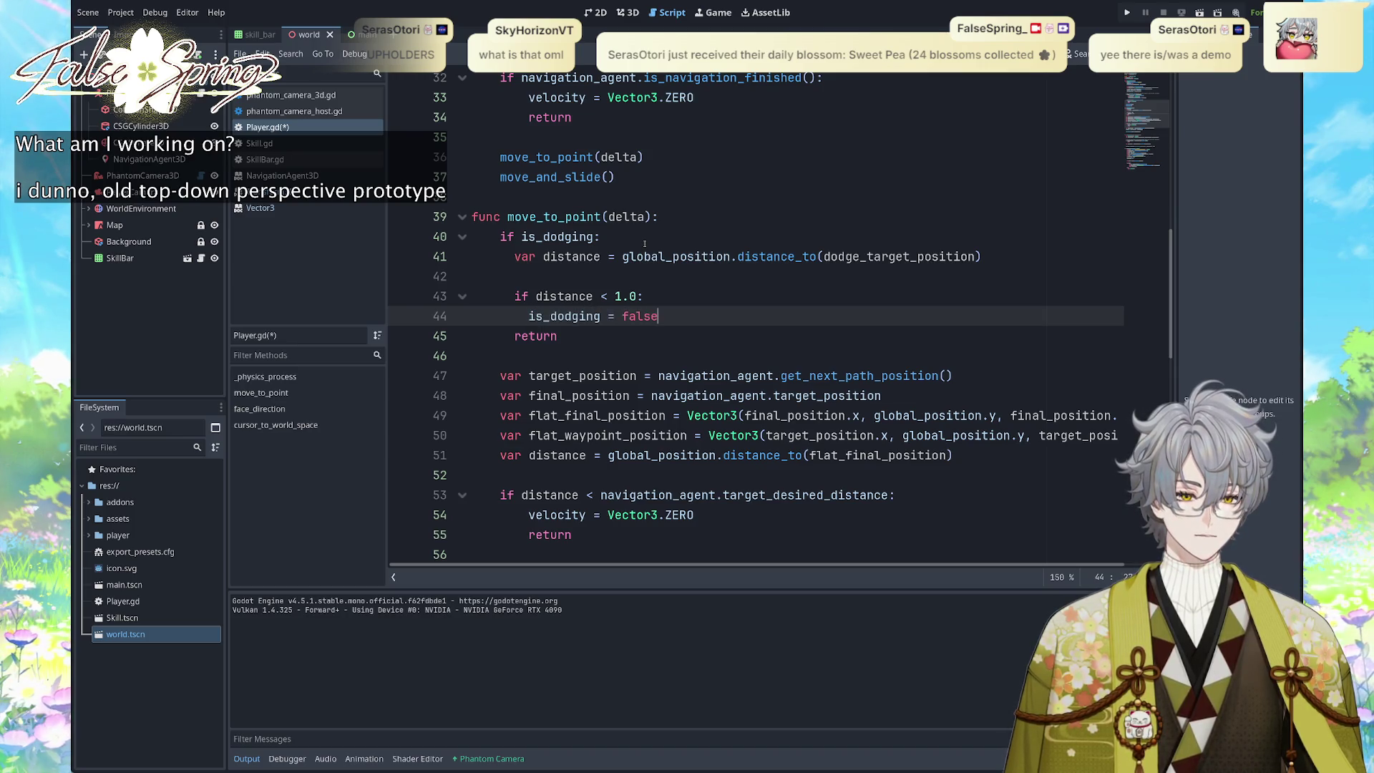
{"action": "key", "text": "Return"}
{"action": "key", "text": "Tab"}
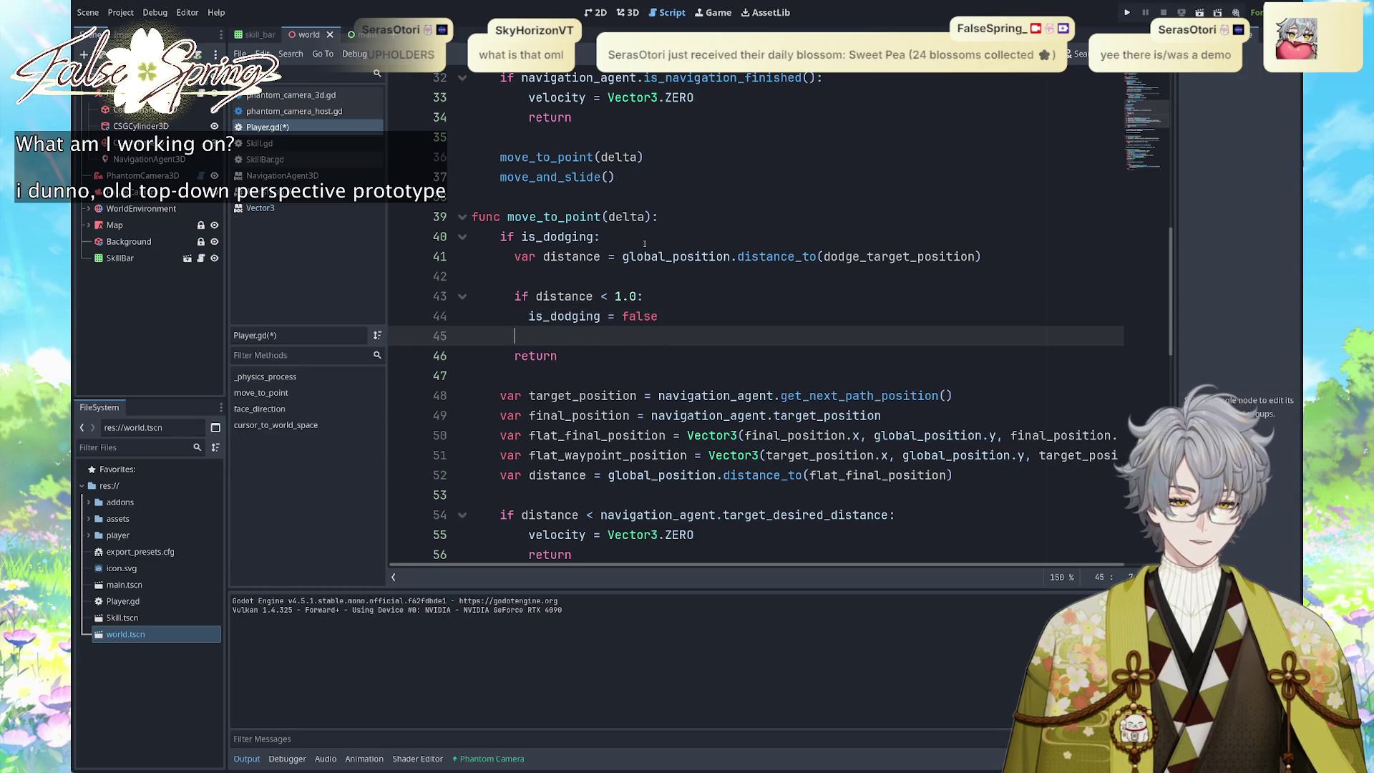
{"action": "left_click", "coordinate": [644, 296]}
{"action": "key", "text": "ctrl+s"}
Step: Swap dodge_target_position for dodge_target_point on line 41, then run the game and click a target
{"action": "scroll", "coordinate": [916, 287], "scroll_direction": "up", "scroll_amount": 3}
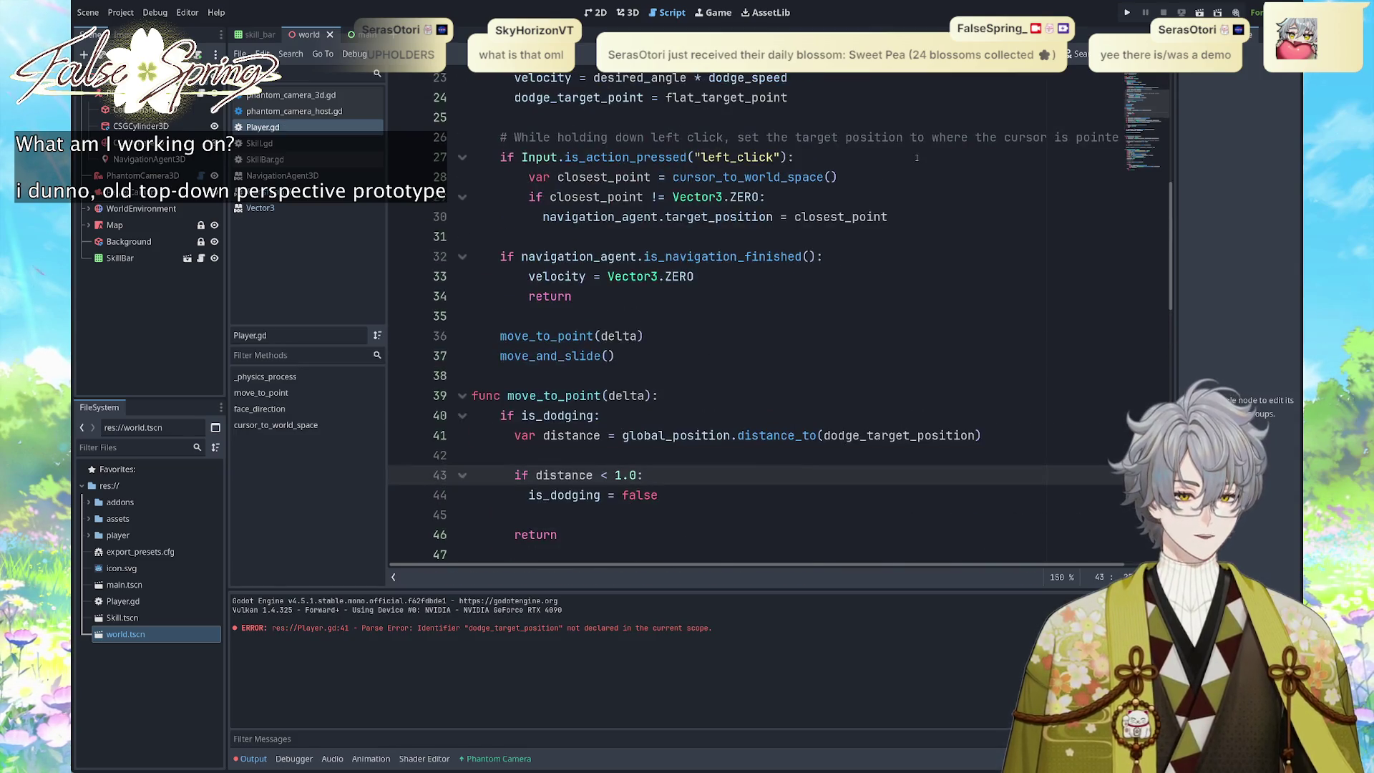
{"action": "scroll", "coordinate": [915, 170], "scroll_direction": "down", "scroll_amount": 4}
{"action": "left_click", "coordinate": [545, 205]}
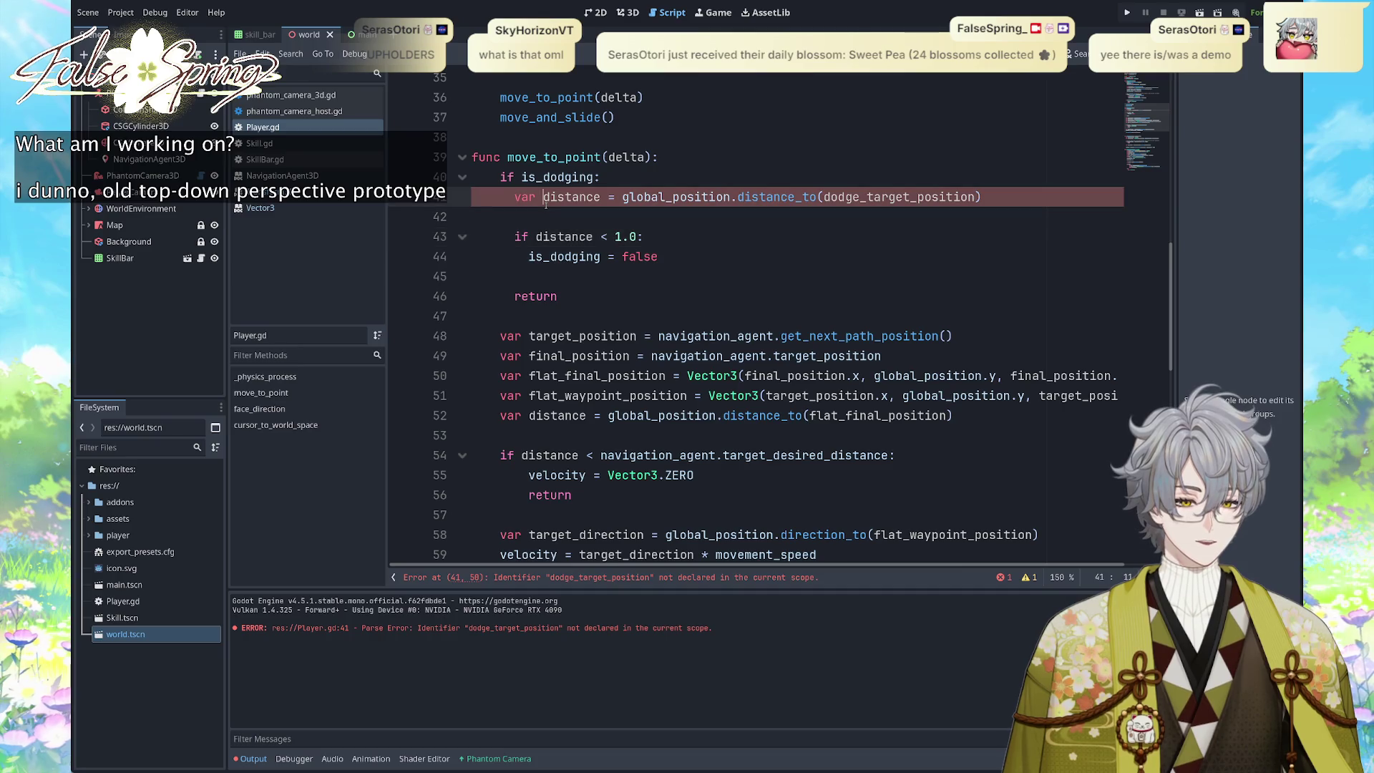
{"action": "scroll", "coordinate": [547, 204], "scroll_direction": "up", "scroll_amount": 1}
{"action": "scroll", "coordinate": [702, 259], "scroll_direction": "up", "scroll_amount": 10}
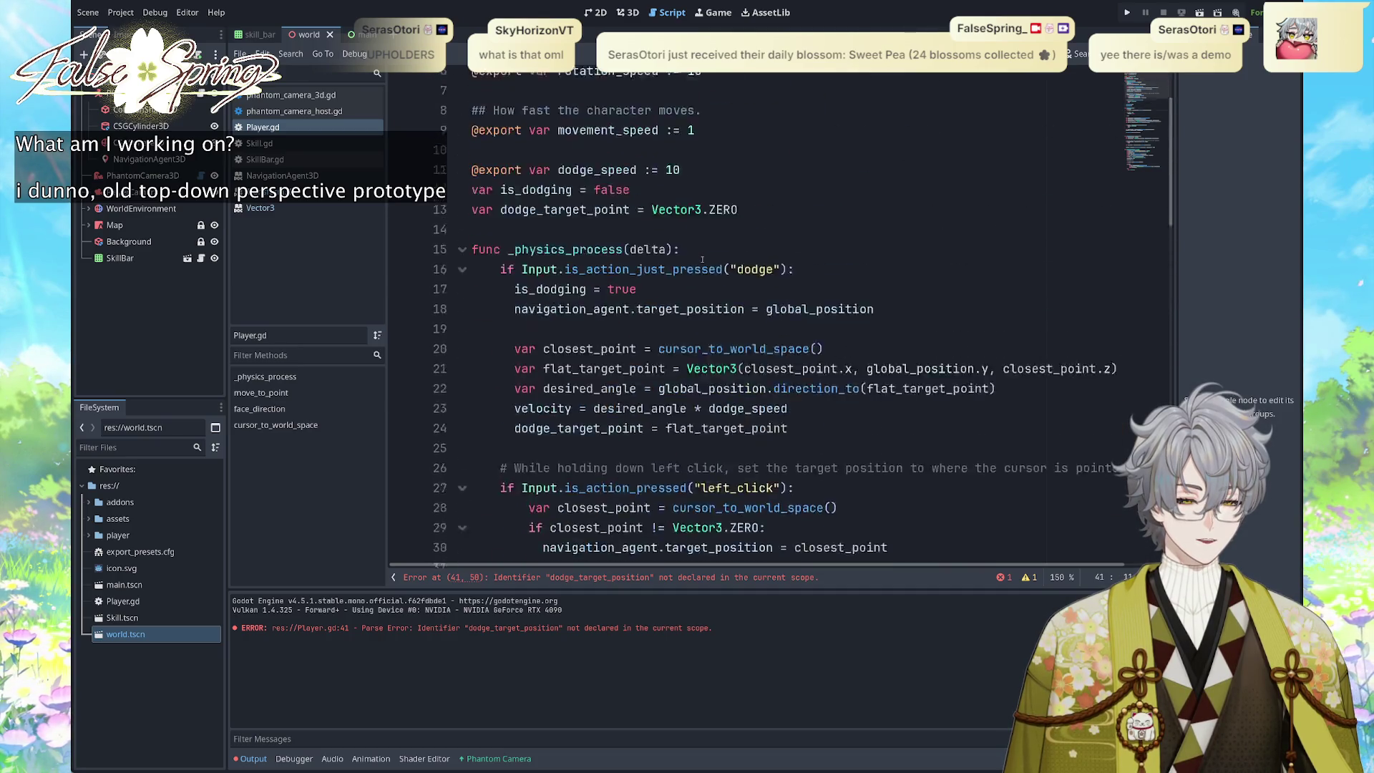
{"action": "double_click", "coordinate": [588, 296]}
{"action": "key", "text": "ctrl+c"}
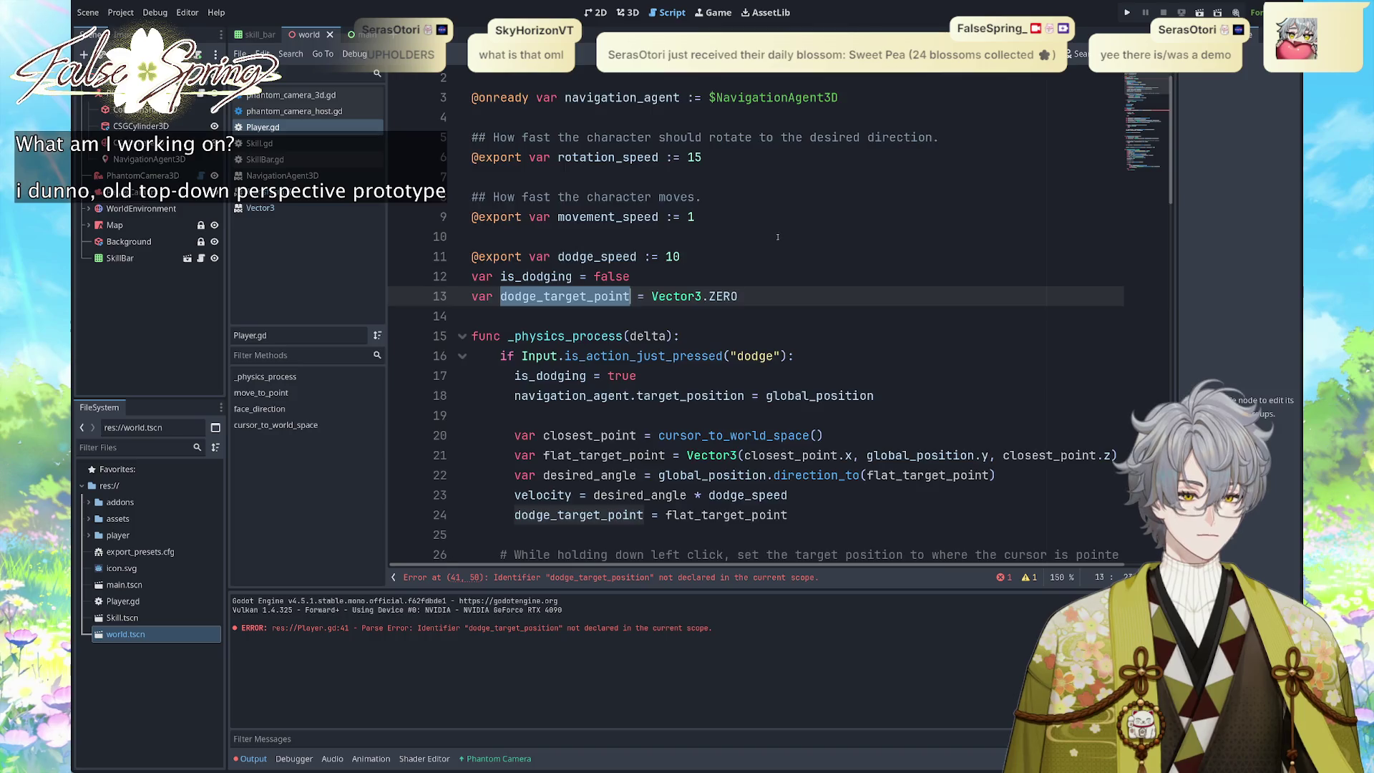
{"action": "scroll", "coordinate": [588, 296], "scroll_direction": "down", "scroll_amount": 7}
{"action": "left_click", "coordinate": [903, 435]}
{"action": "double_click", "coordinate": [903, 435]}
{"action": "key", "text": "ctrl+v"}
{"action": "left_click", "coordinate": [946, 355]}
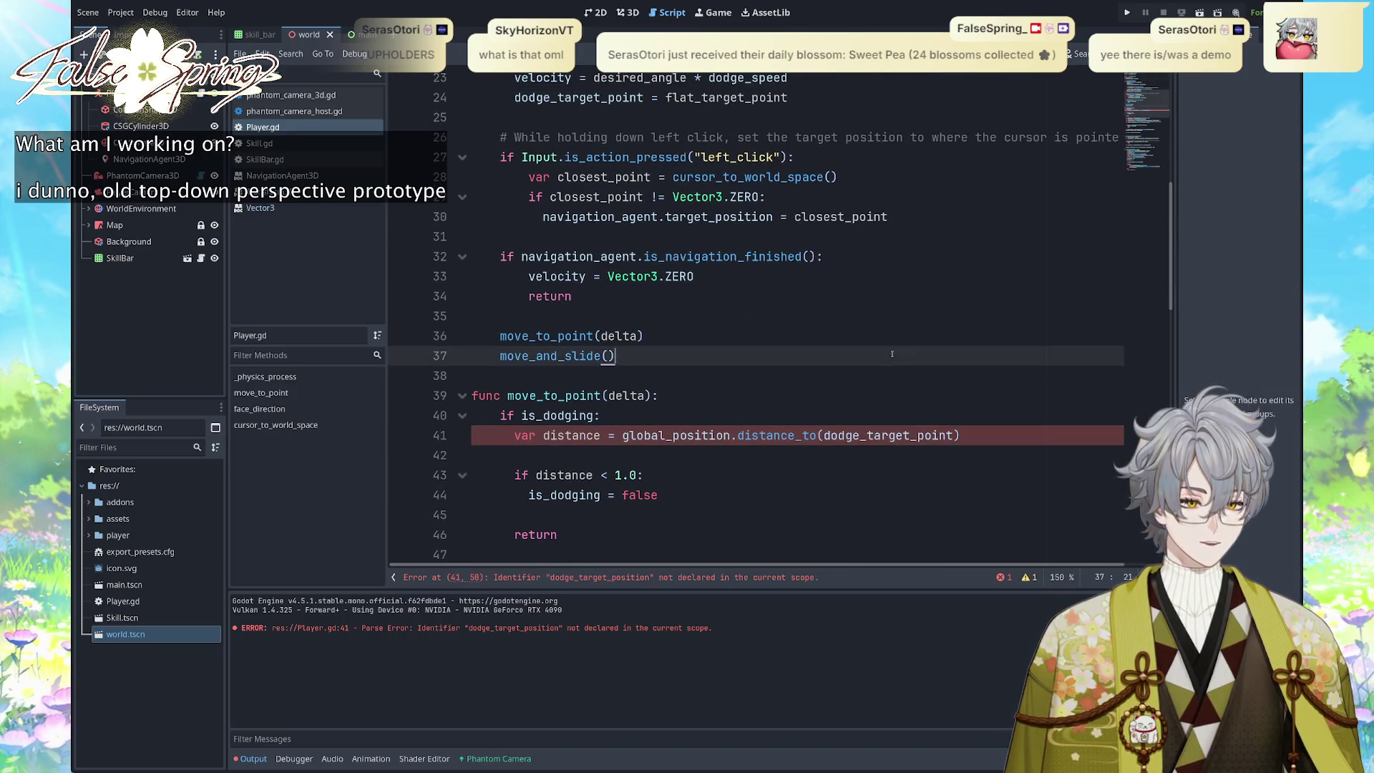
{"action": "left_click", "coordinate": [1044, 177]}
{"action": "left_click", "coordinate": [1128, 12]}
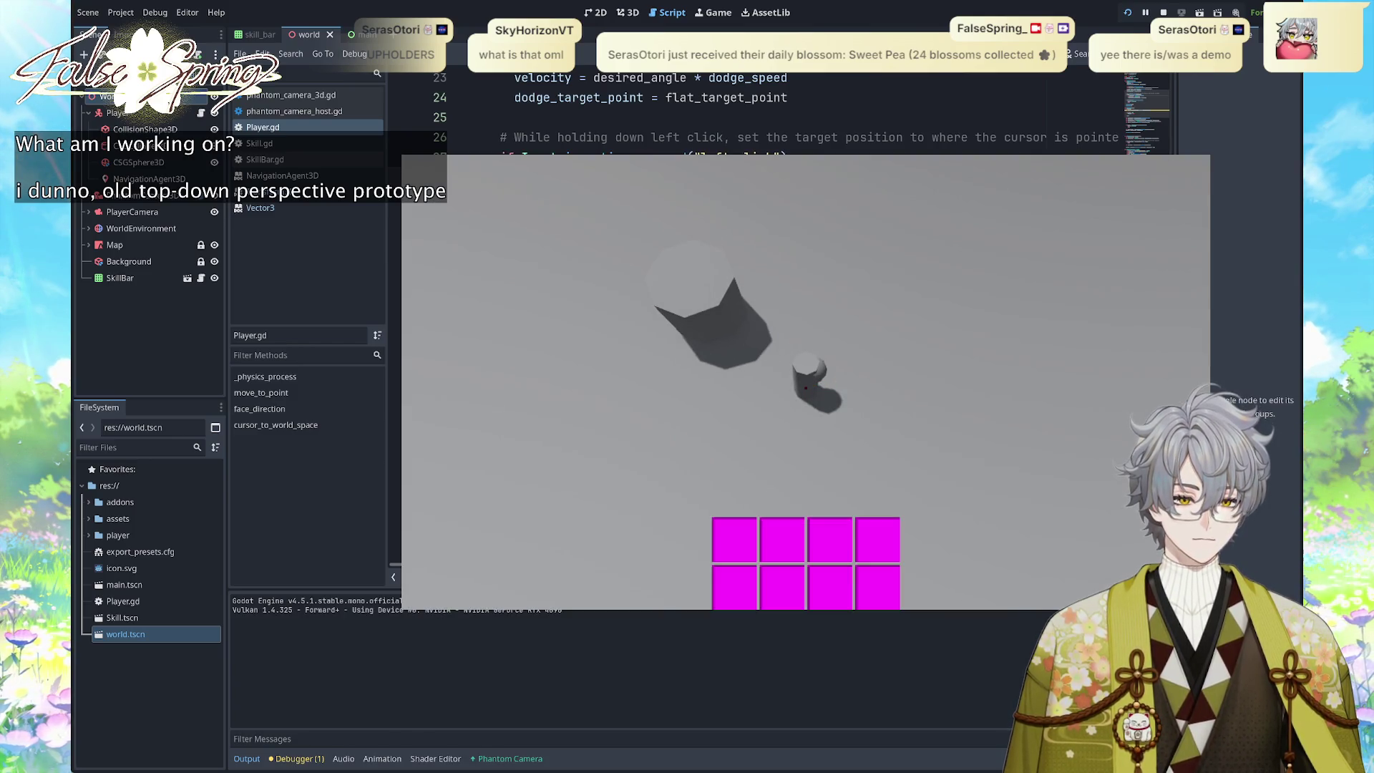
{"action": "left_click", "coordinate": [893, 382]}
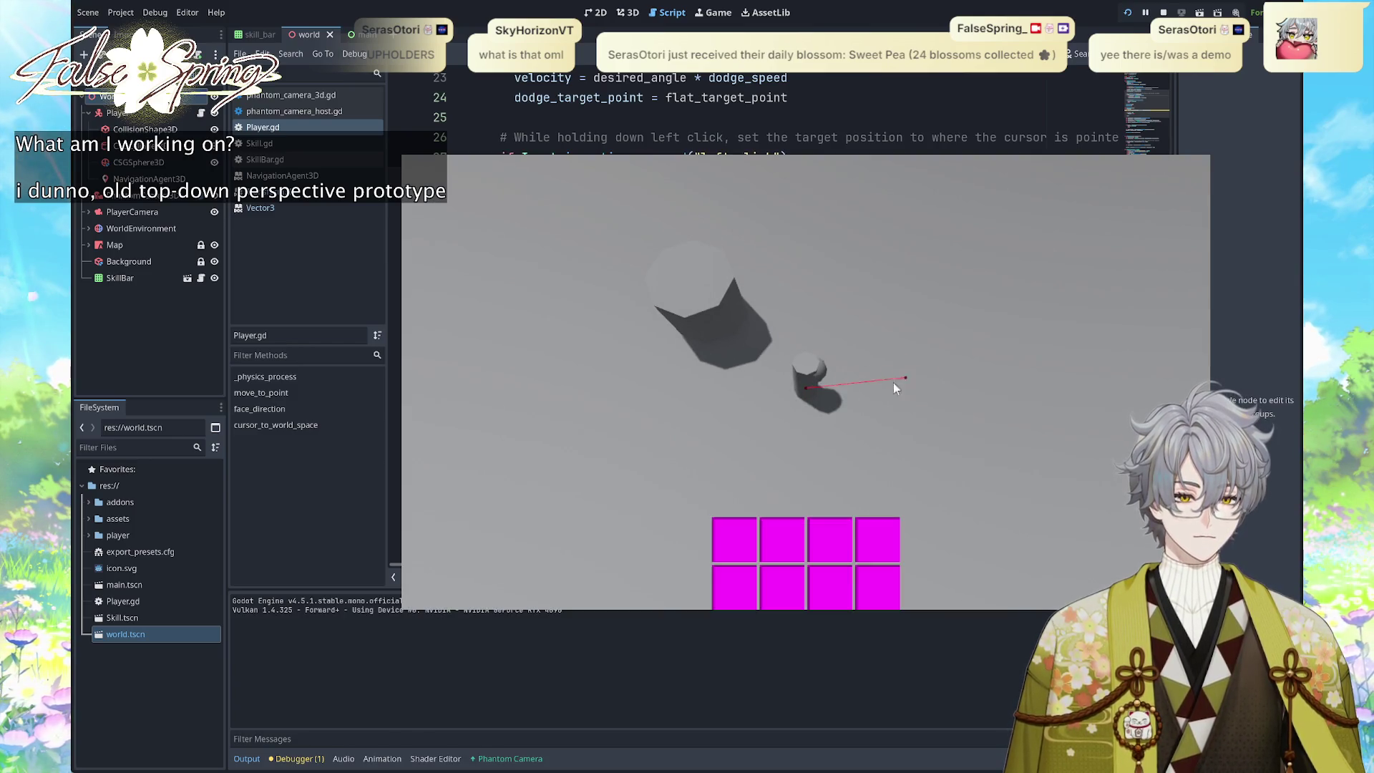
Step: Set move targets right and left of the player, drag the target around, then stop the game with F8
{"action": "left_click", "coordinate": [935, 367]}
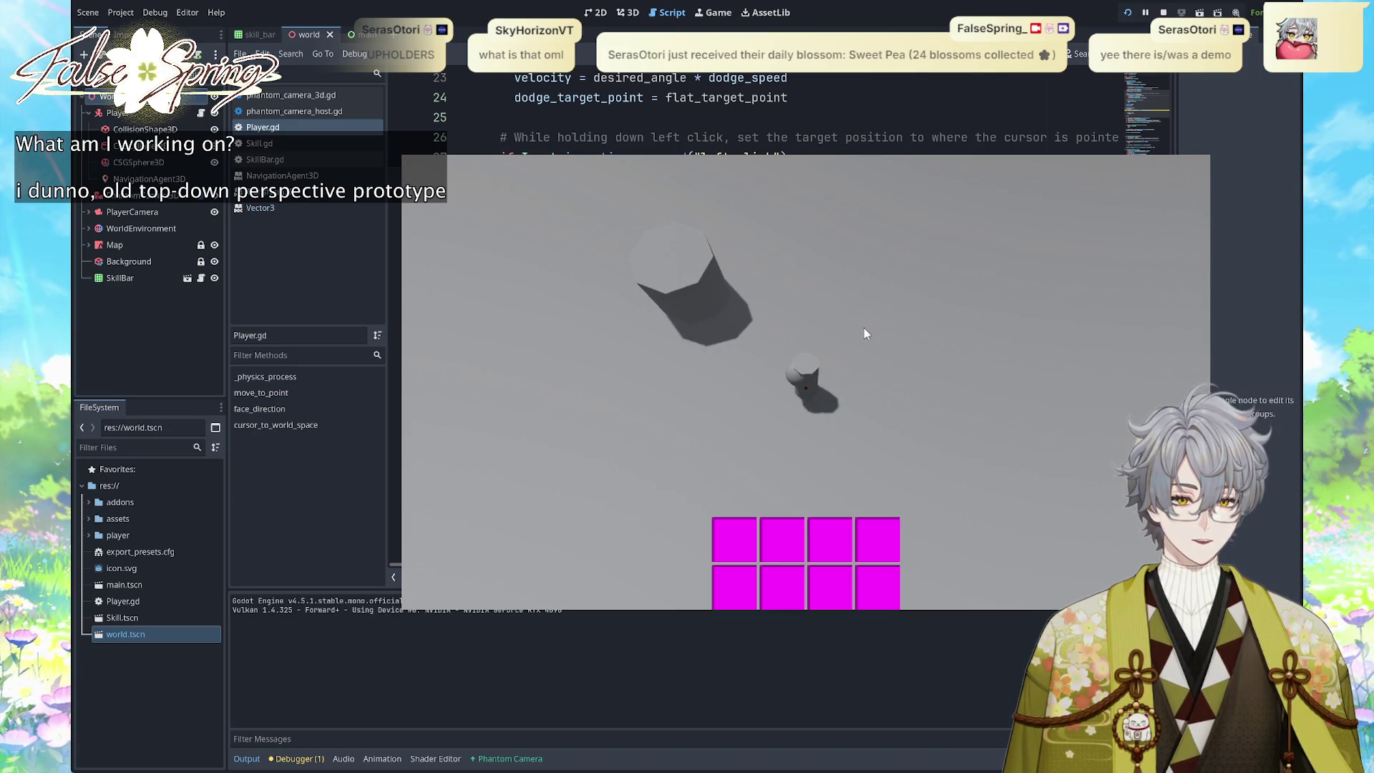
{"action": "left_click", "coordinate": [744, 401]}
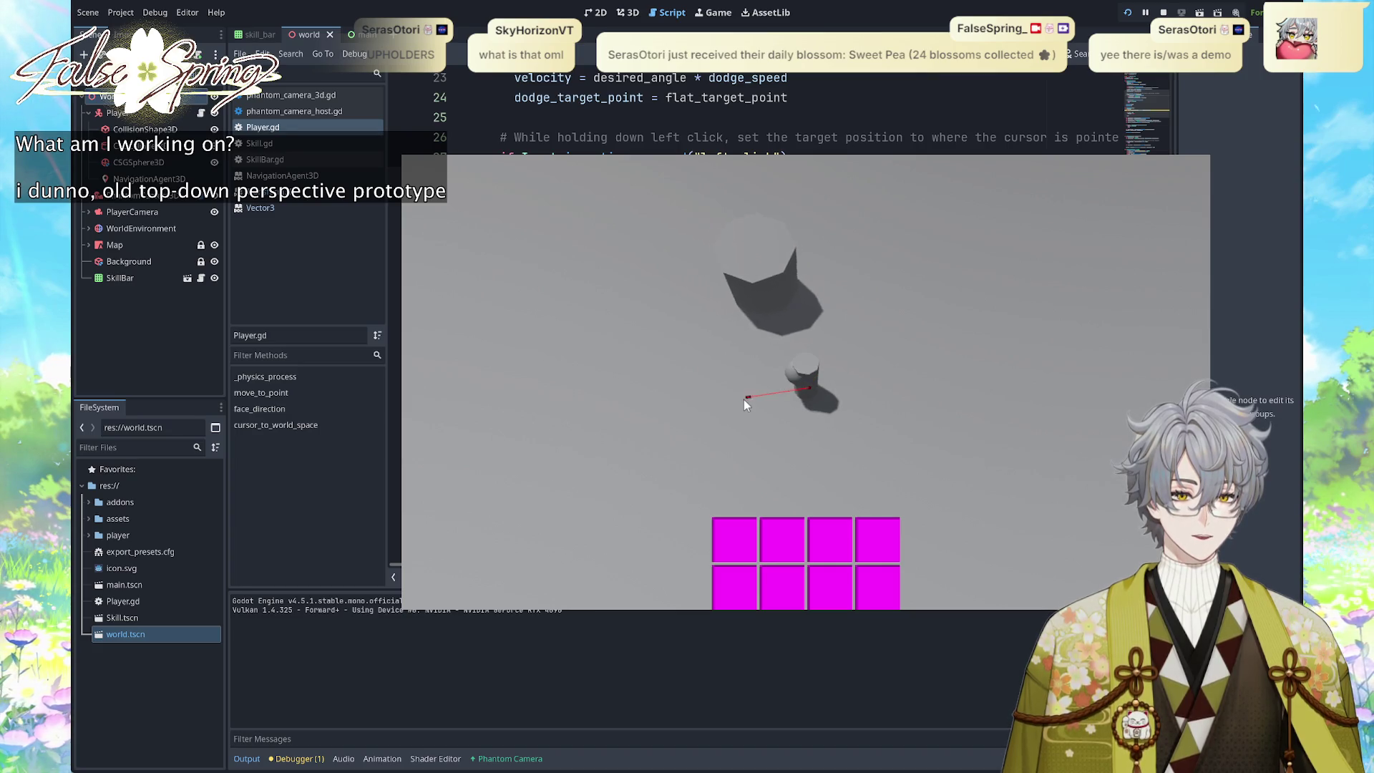
{"action": "mouse_move", "coordinate": [762, 352]}
{"action": "left_mouse_down"}
{"action": "mouse_move", "coordinate": [1066, 488]}
{"action": "mouse_move", "coordinate": [1015, 400]}
{"action": "mouse_move", "coordinate": [847, 268]}
{"action": "mouse_move", "coordinate": [791, 287]}
{"action": "mouse_move", "coordinate": [661, 436]}
{"action": "mouse_move", "coordinate": [774, 238]}
{"action": "mouse_move", "coordinate": [998, 270]}
{"action": "mouse_move", "coordinate": [1036, 336]}
{"action": "mouse_move", "coordinate": [1058, 483]}
{"action": "mouse_move", "coordinate": [1079, 464]}
{"action": "mouse_move", "coordinate": [908, 337]}
{"action": "mouse_move", "coordinate": [663, 479]}
{"action": "mouse_move", "coordinate": [766, 446]}
{"action": "left_mouse_up"}
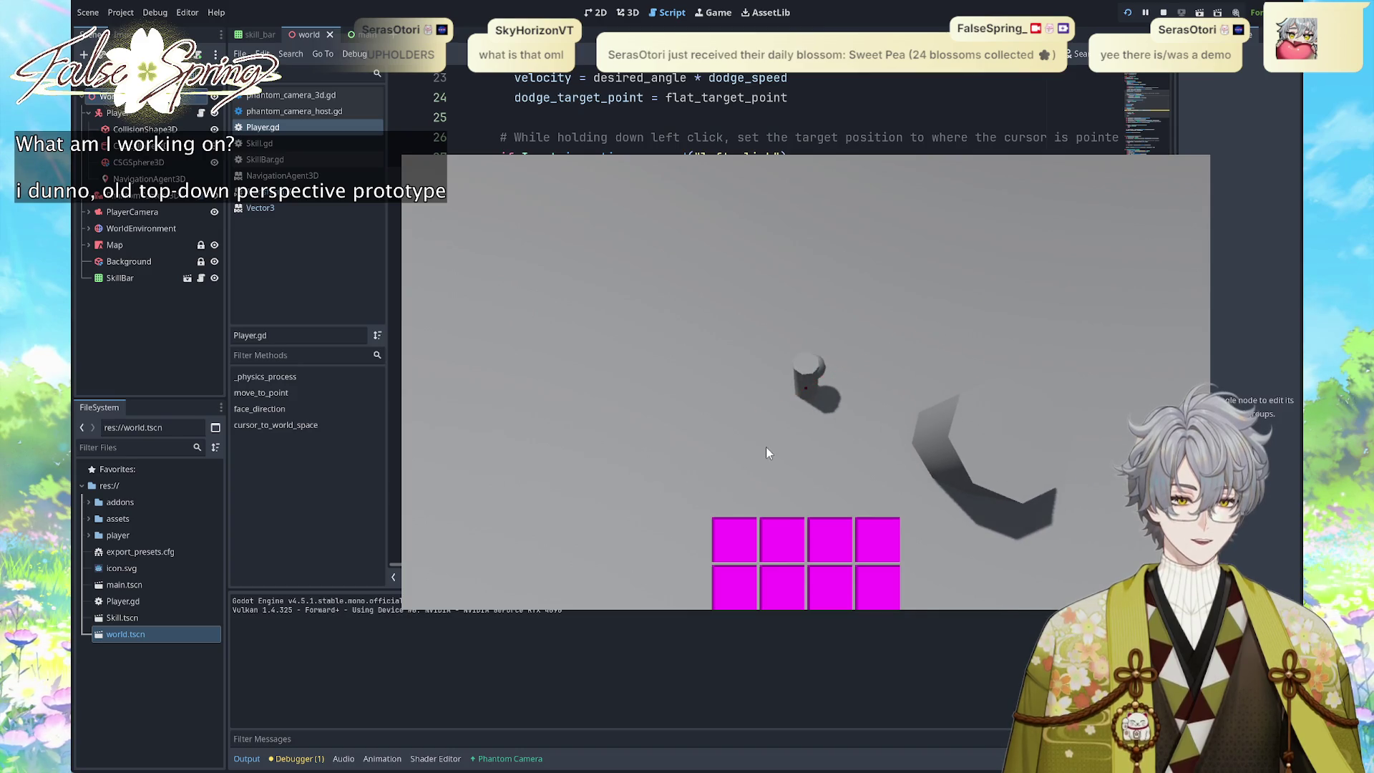
{"action": "key", "text": "F8"}
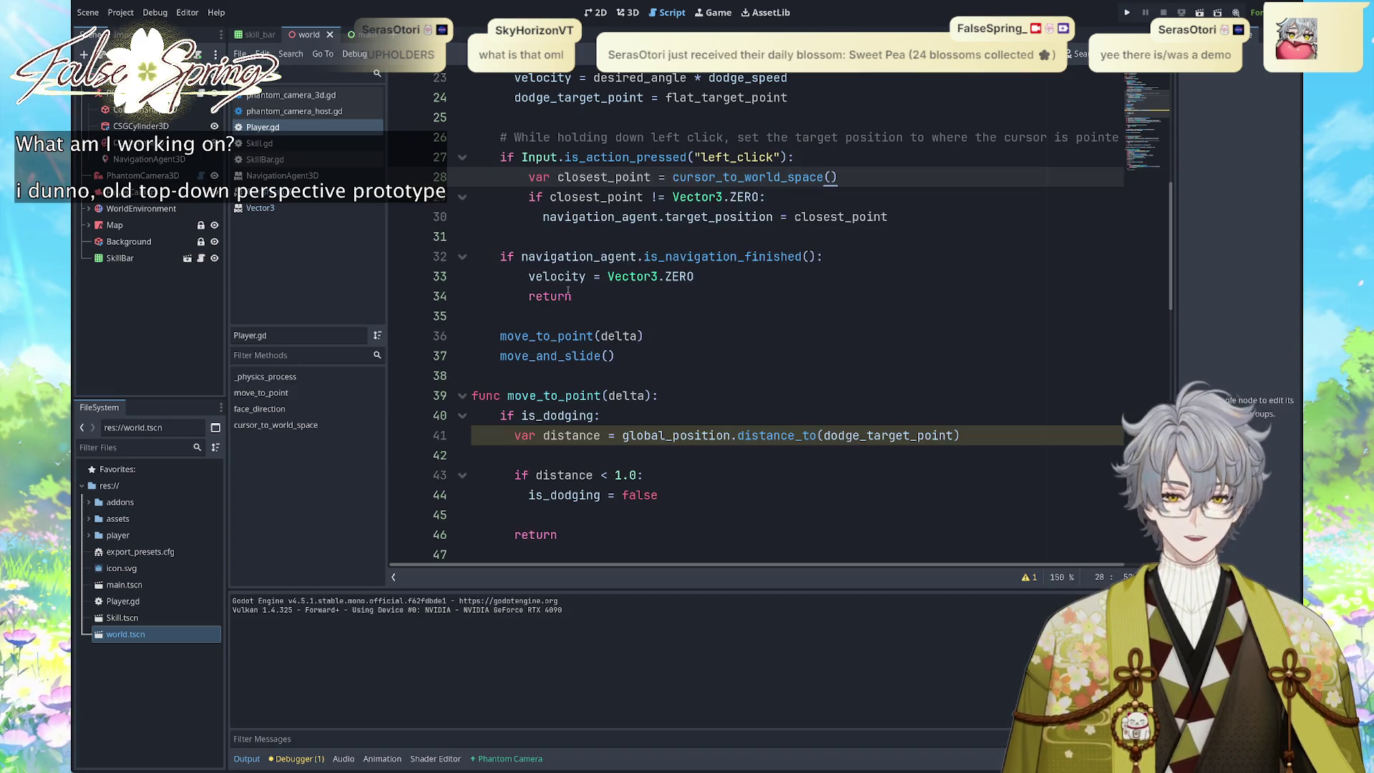
{"action": "left_click", "coordinate": [570, 291]}
{"action": "scroll", "coordinate": [647, 317], "scroll_direction": "up", "scroll_amount": 3}
{"action": "scroll", "coordinate": [646, 317], "scroll_direction": "up", "scroll_amount": 5}
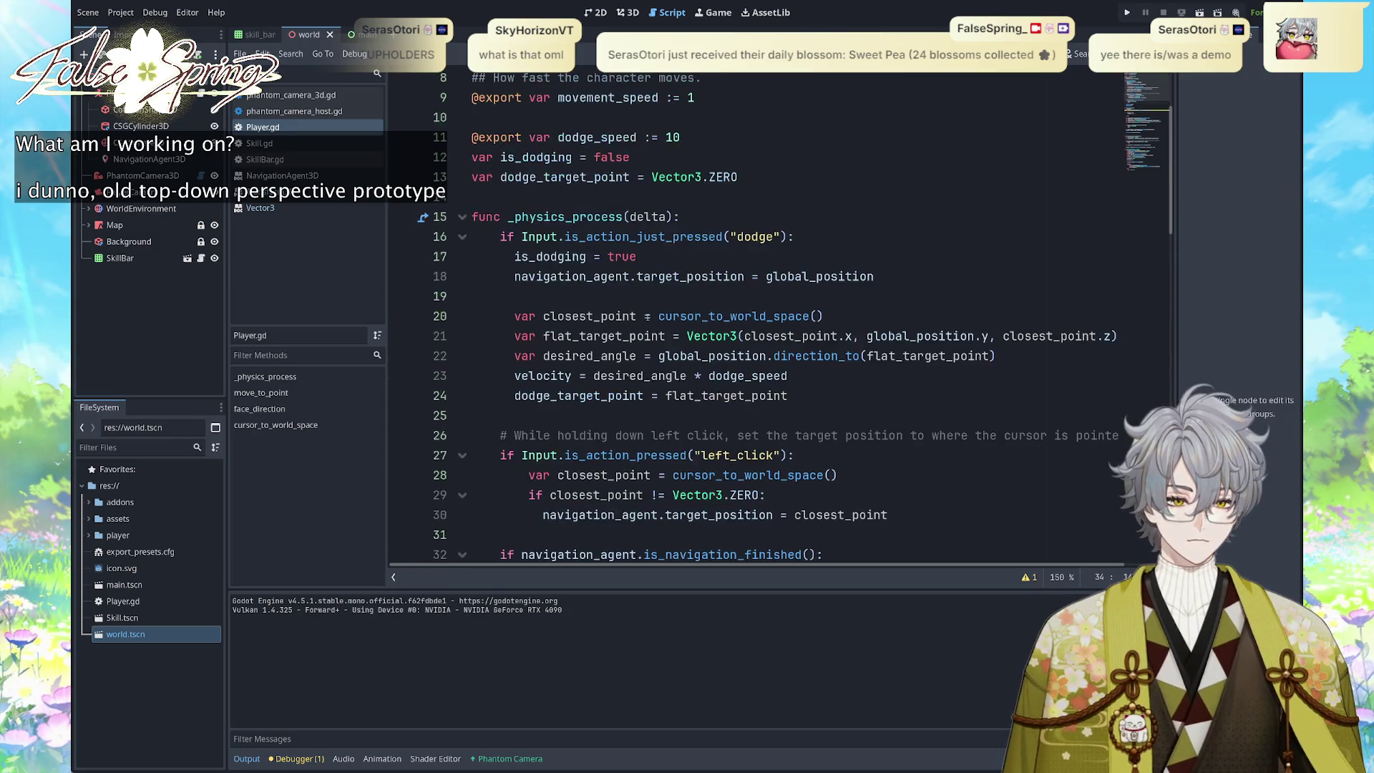
{"action": "scroll", "coordinate": [647, 314], "scroll_direction": "down", "scroll_amount": 18}
{"action": "scroll", "coordinate": [648, 310], "scroll_direction": "down", "scroll_amount": 6}
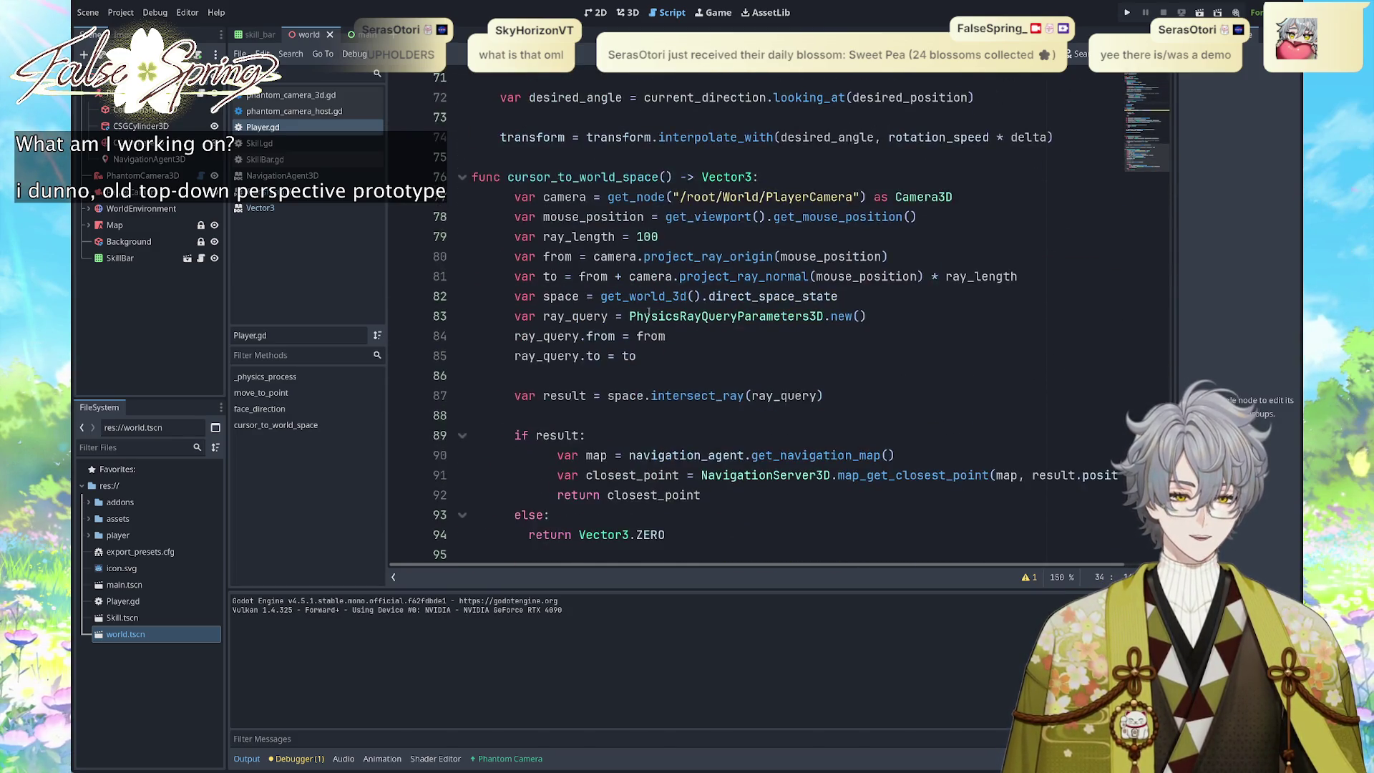
{"action": "scroll", "coordinate": [646, 312], "scroll_direction": "up", "scroll_amount": 17}
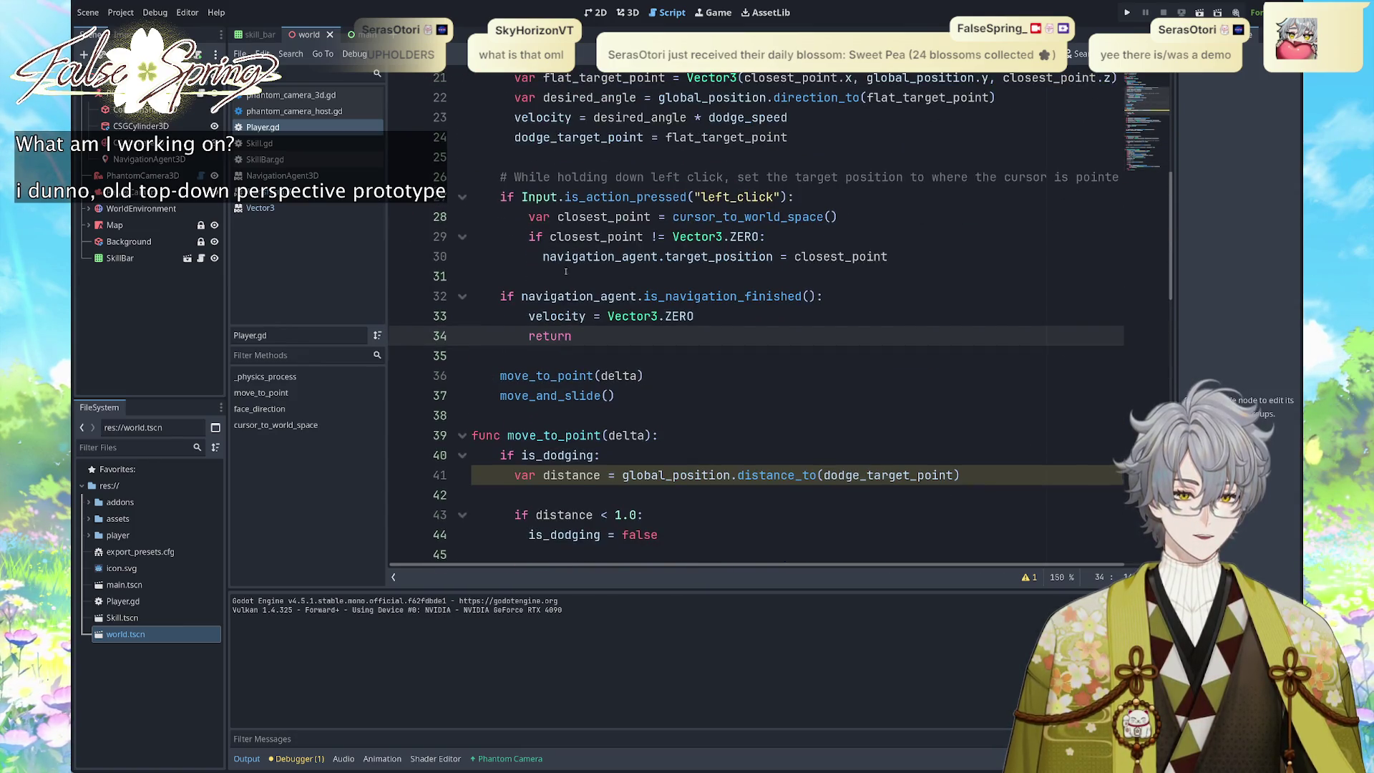
{"action": "scroll", "coordinate": [580, 286], "scroll_direction": "up", "scroll_amount": 7}
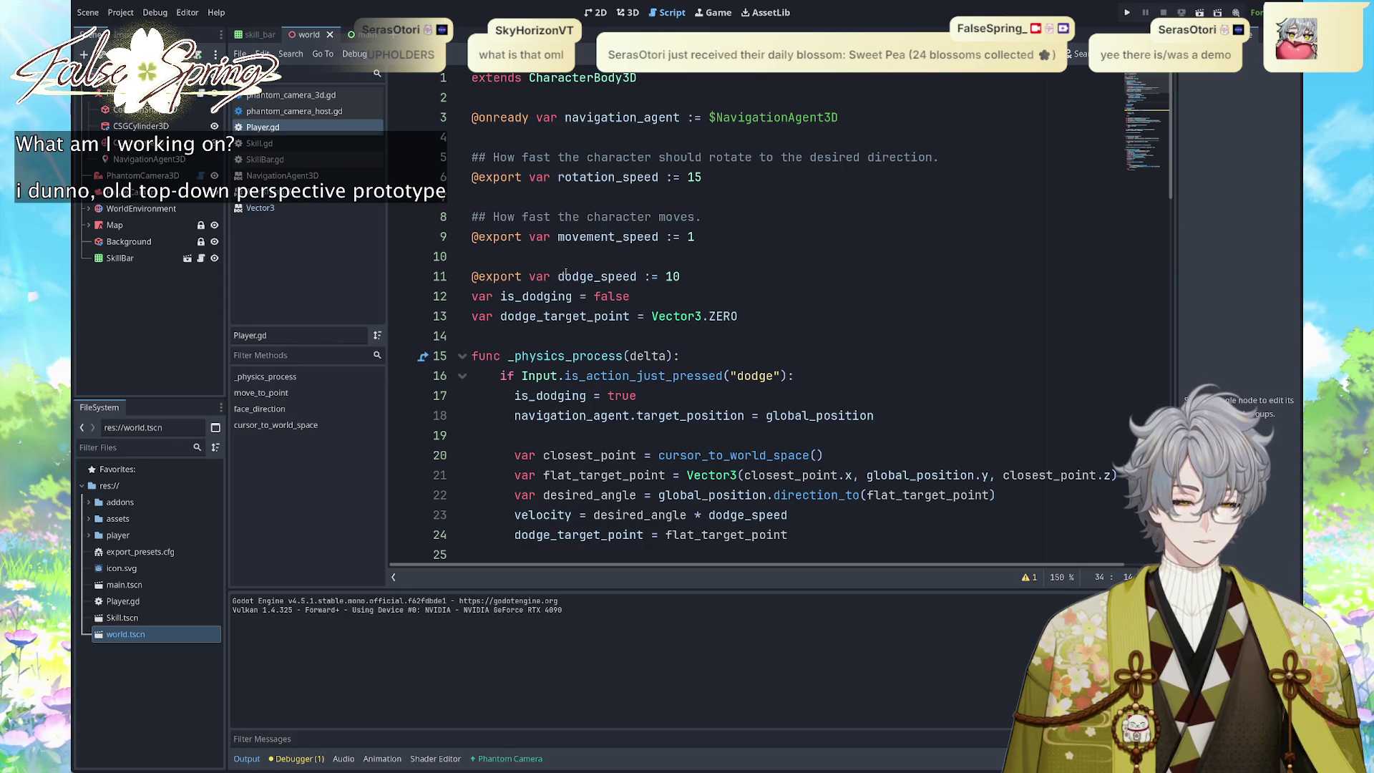
{"action": "scroll", "coordinate": [565, 272], "scroll_direction": "down", "scroll_amount": 3}
{"action": "scroll", "coordinate": [565, 274], "scroll_direction": "down", "scroll_amount": 1}
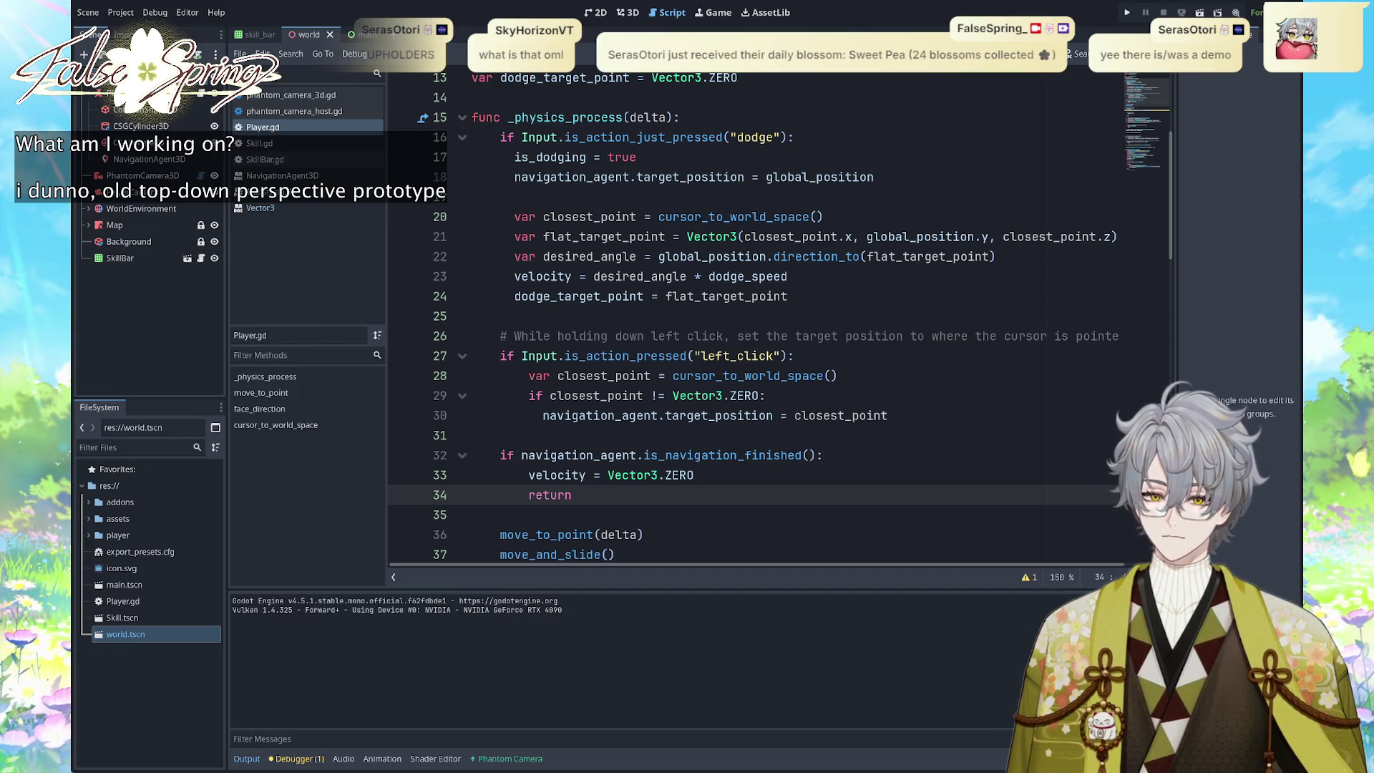
{"action": "left_click", "coordinate": [630, 395]}
{"action": "scroll", "coordinate": [631, 385], "scroll_direction": "up", "scroll_amount": 1}
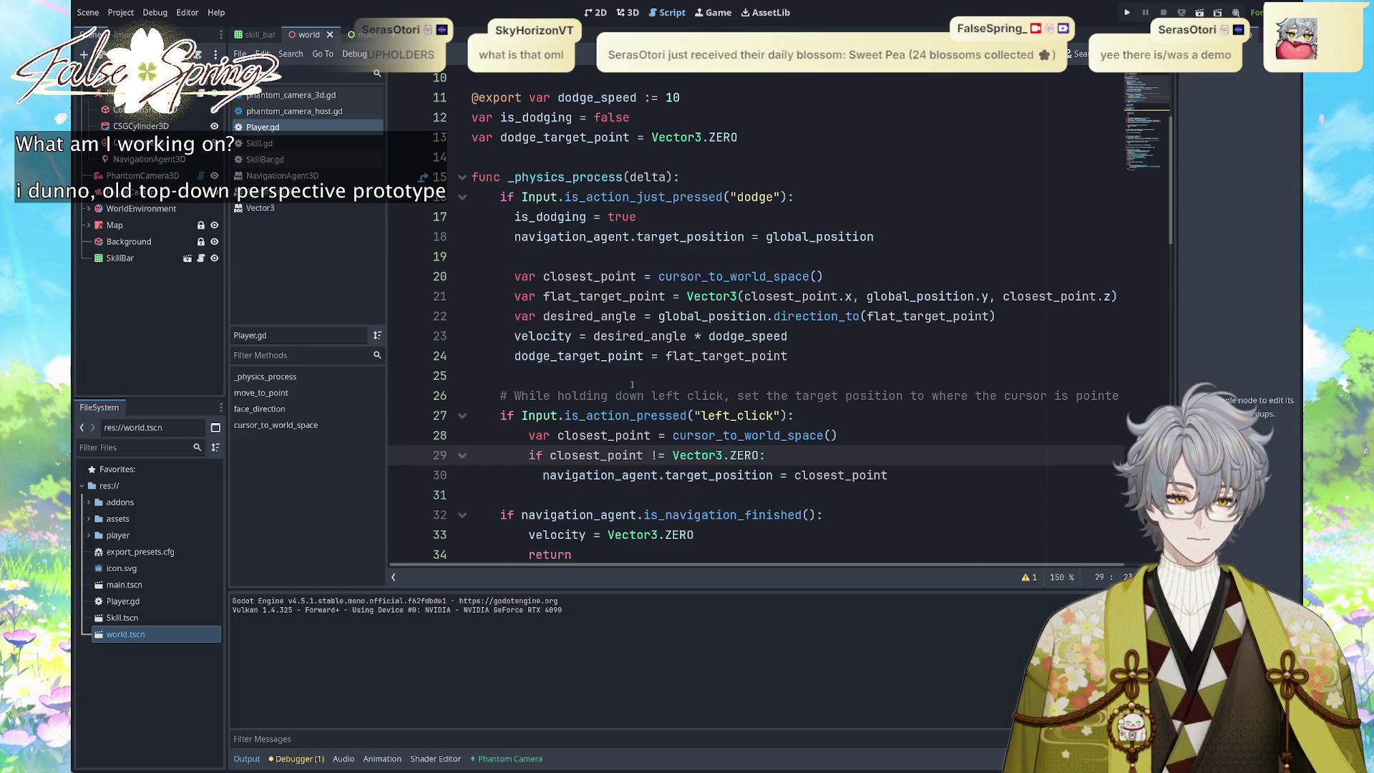
{"action": "scroll", "coordinate": [632, 385], "scroll_direction": "down", "scroll_amount": 5}
{"action": "scroll", "coordinate": [631, 385], "scroll_direction": "up", "scroll_amount": 4}
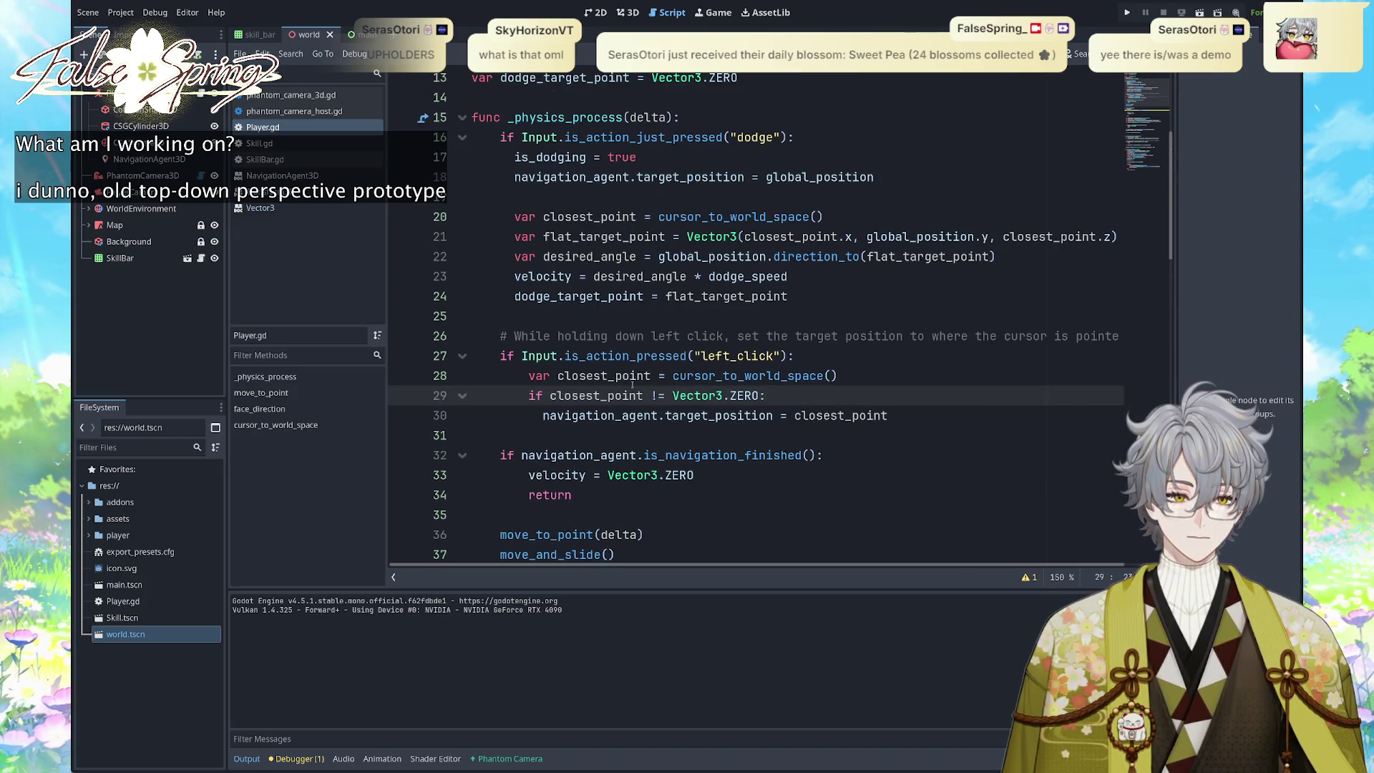
{"action": "scroll", "coordinate": [632, 385], "scroll_direction": "down", "scroll_amount": 5}
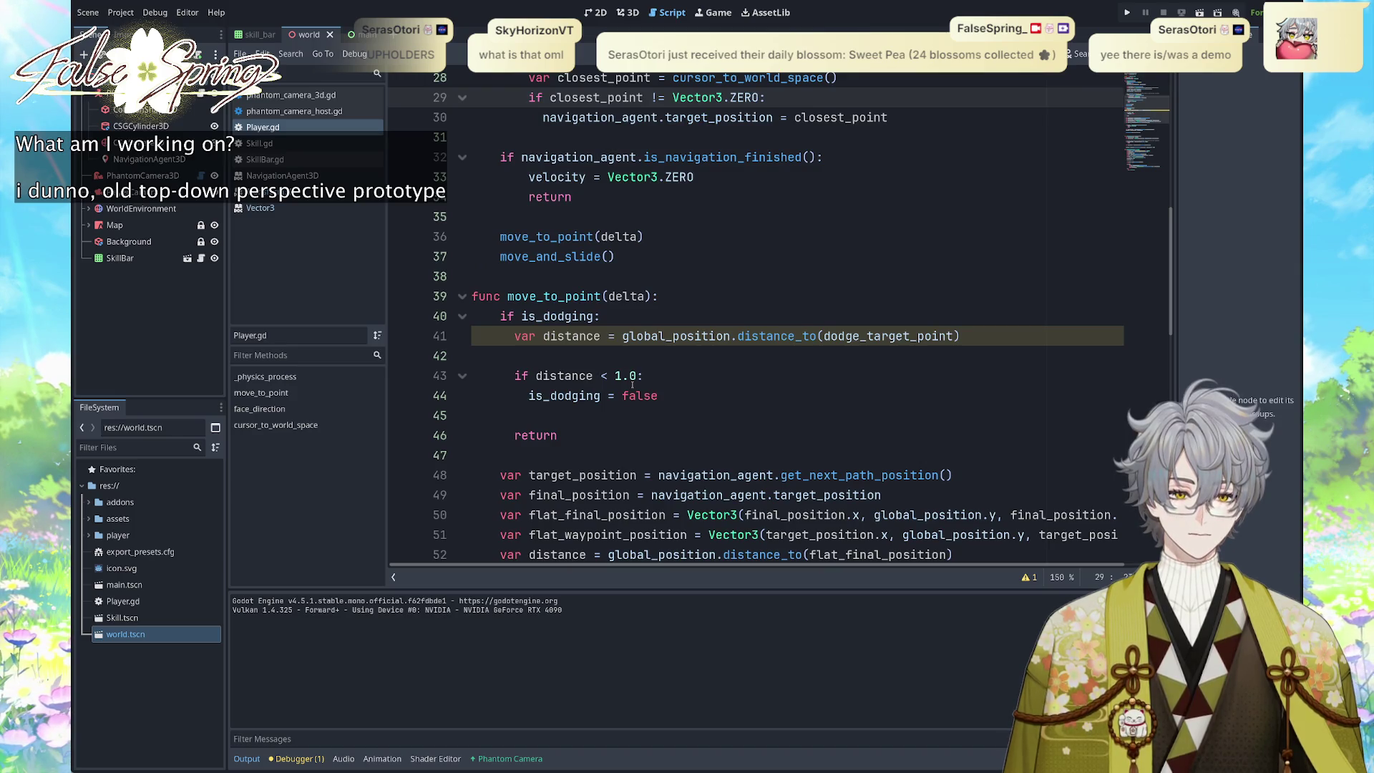
{"action": "scroll", "coordinate": [631, 385], "scroll_direction": "down", "scroll_amount": 7}
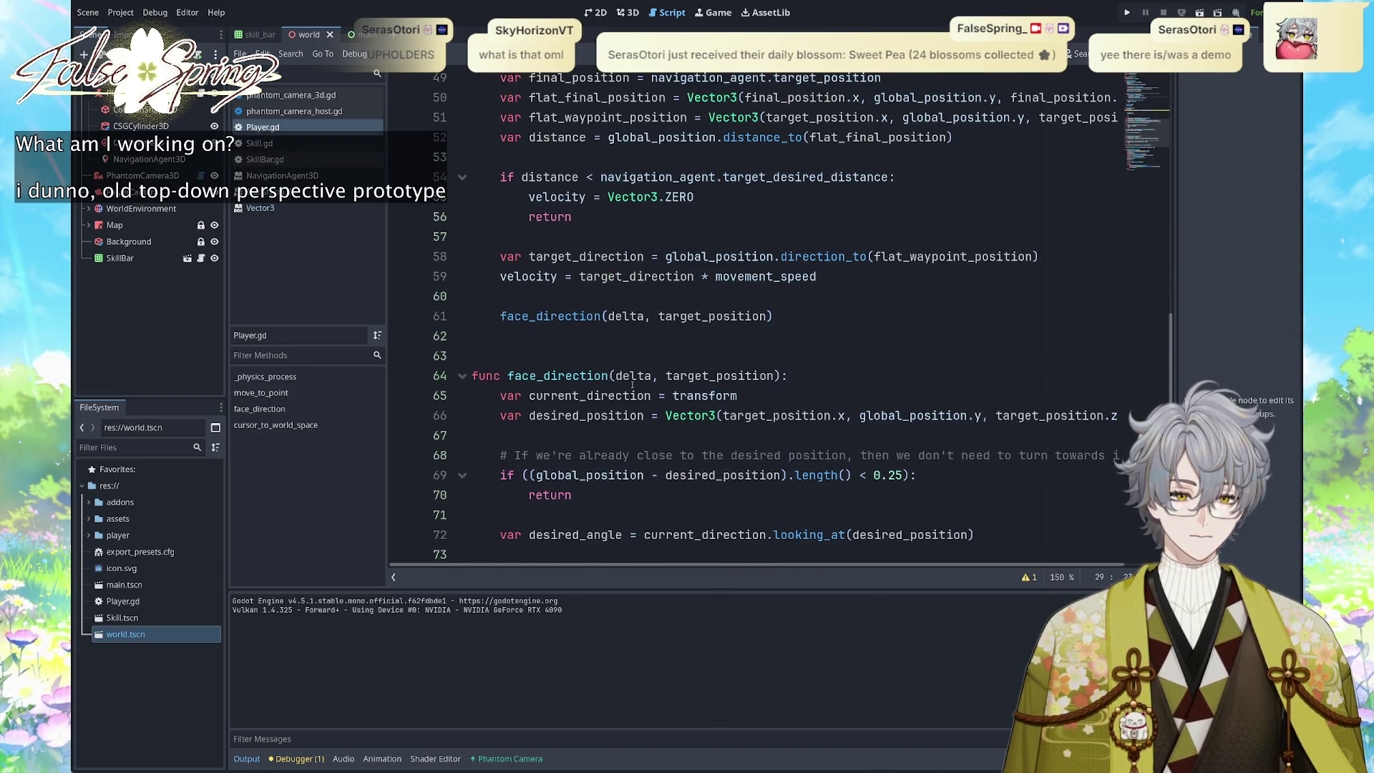
{"action": "scroll", "coordinate": [632, 385], "scroll_direction": "up", "scroll_amount": 4}
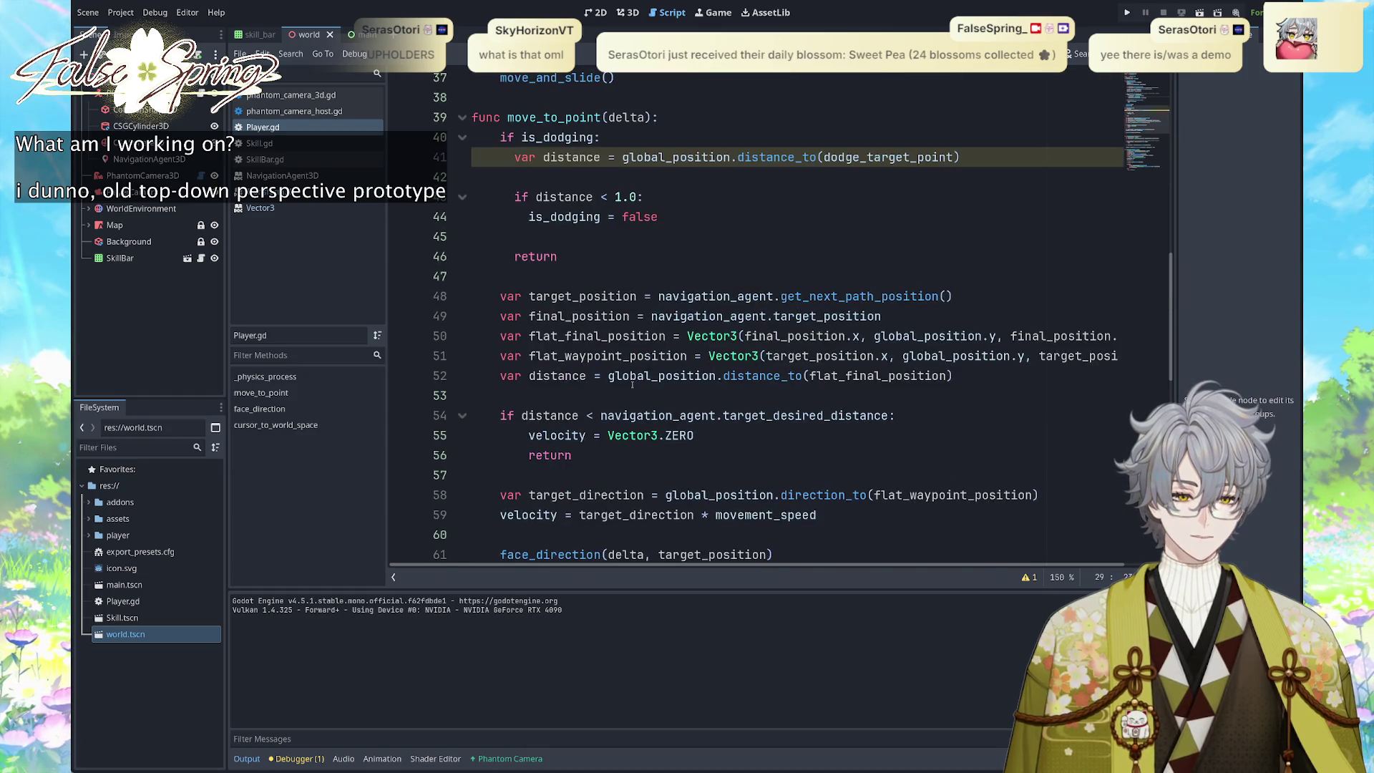
{"action": "scroll", "coordinate": [632, 385], "scroll_direction": "down", "scroll_amount": 5}
{"action": "scroll", "coordinate": [632, 385], "scroll_direction": "down", "scroll_amount": 6}
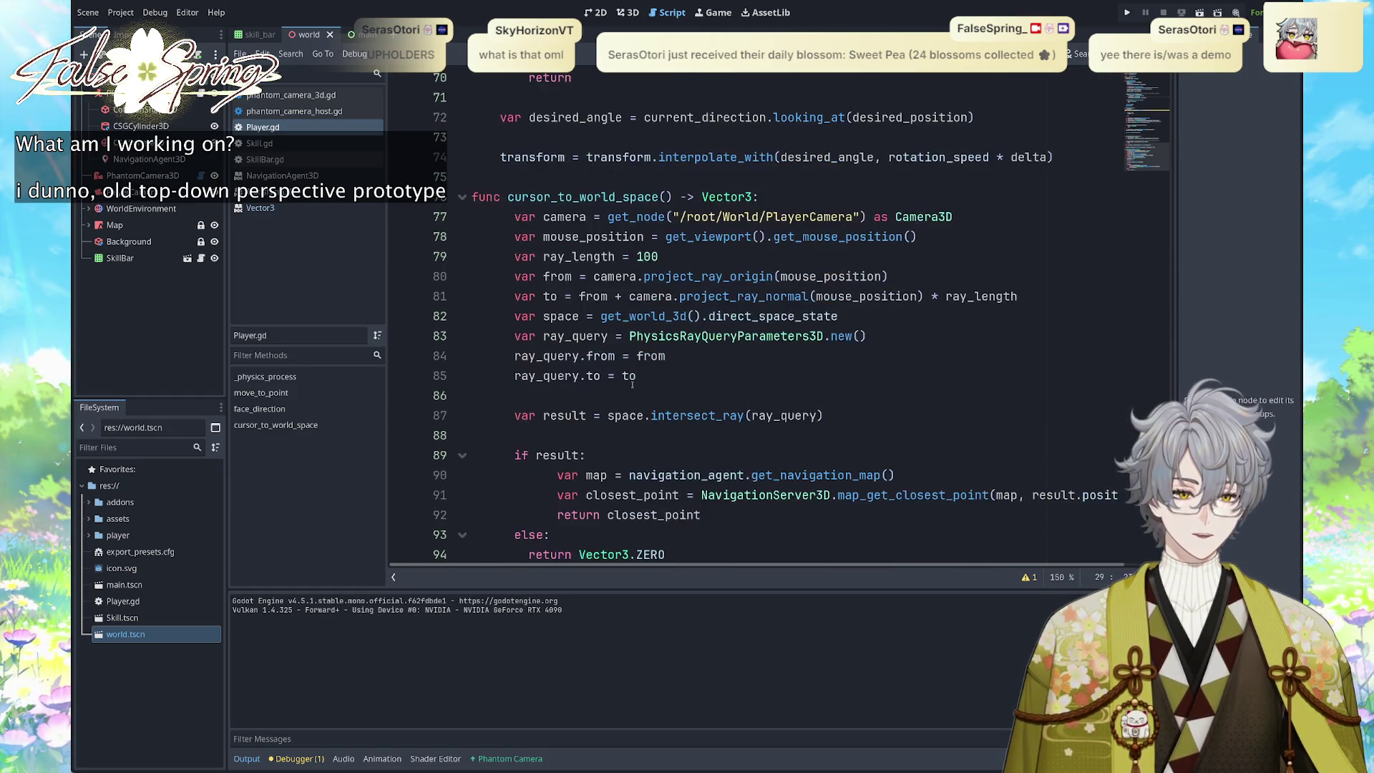
{"action": "scroll", "coordinate": [632, 384], "scroll_direction": "up", "scroll_amount": 9}
{"action": "scroll", "coordinate": [632, 385], "scroll_direction": "up", "scroll_amount": 2}
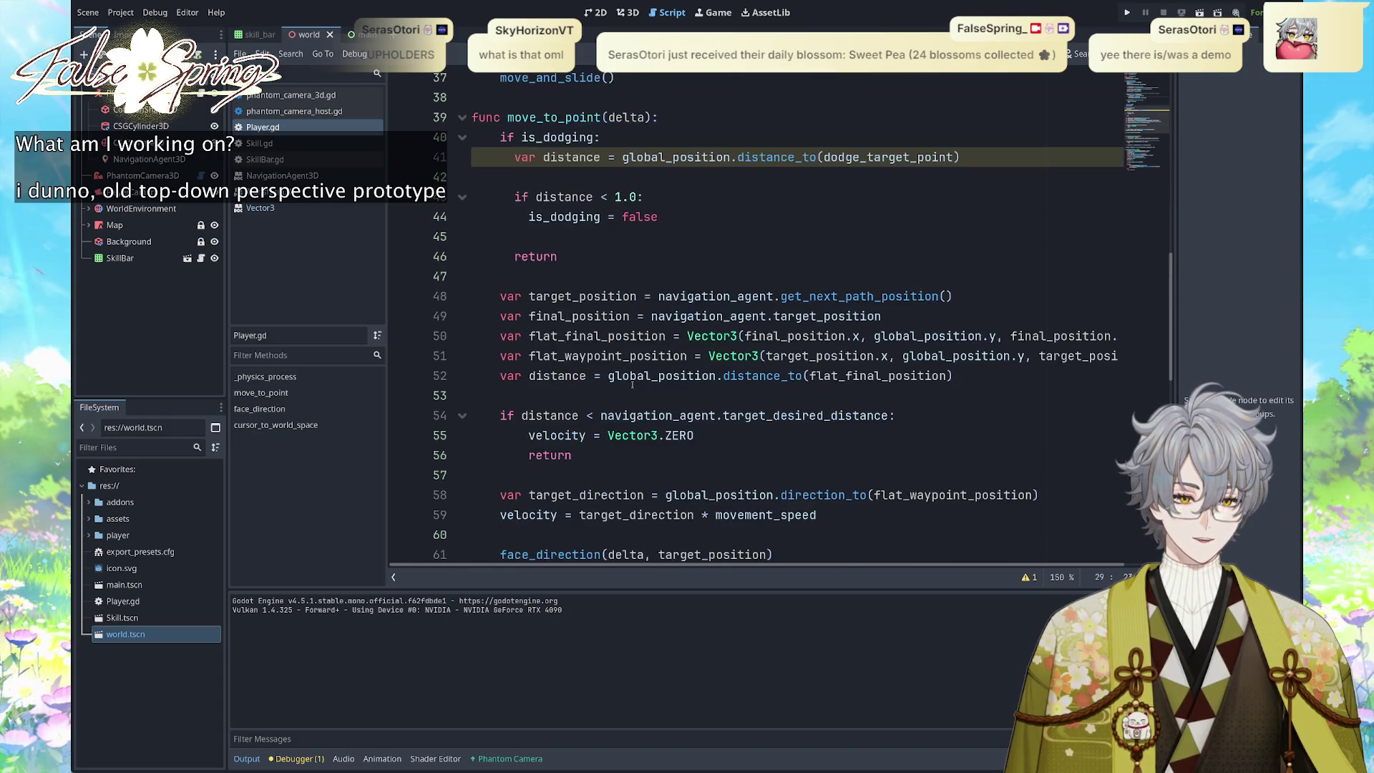
{"action": "scroll", "coordinate": [632, 385], "scroll_direction": "down", "scroll_amount": 5}
{"action": "scroll", "coordinate": [631, 385], "scroll_direction": "up", "scroll_amount": 3}
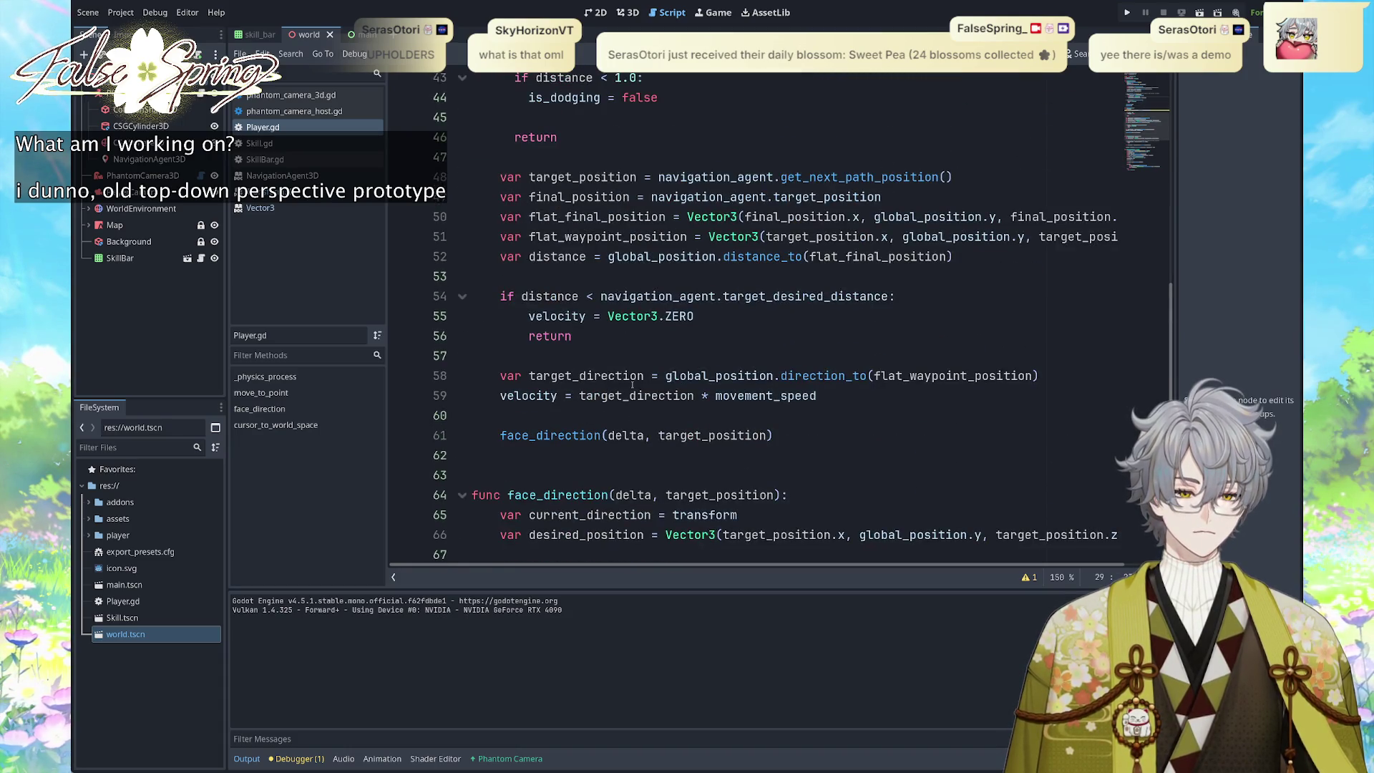
{"action": "scroll", "coordinate": [631, 385], "scroll_direction": "up", "scroll_amount": 4}
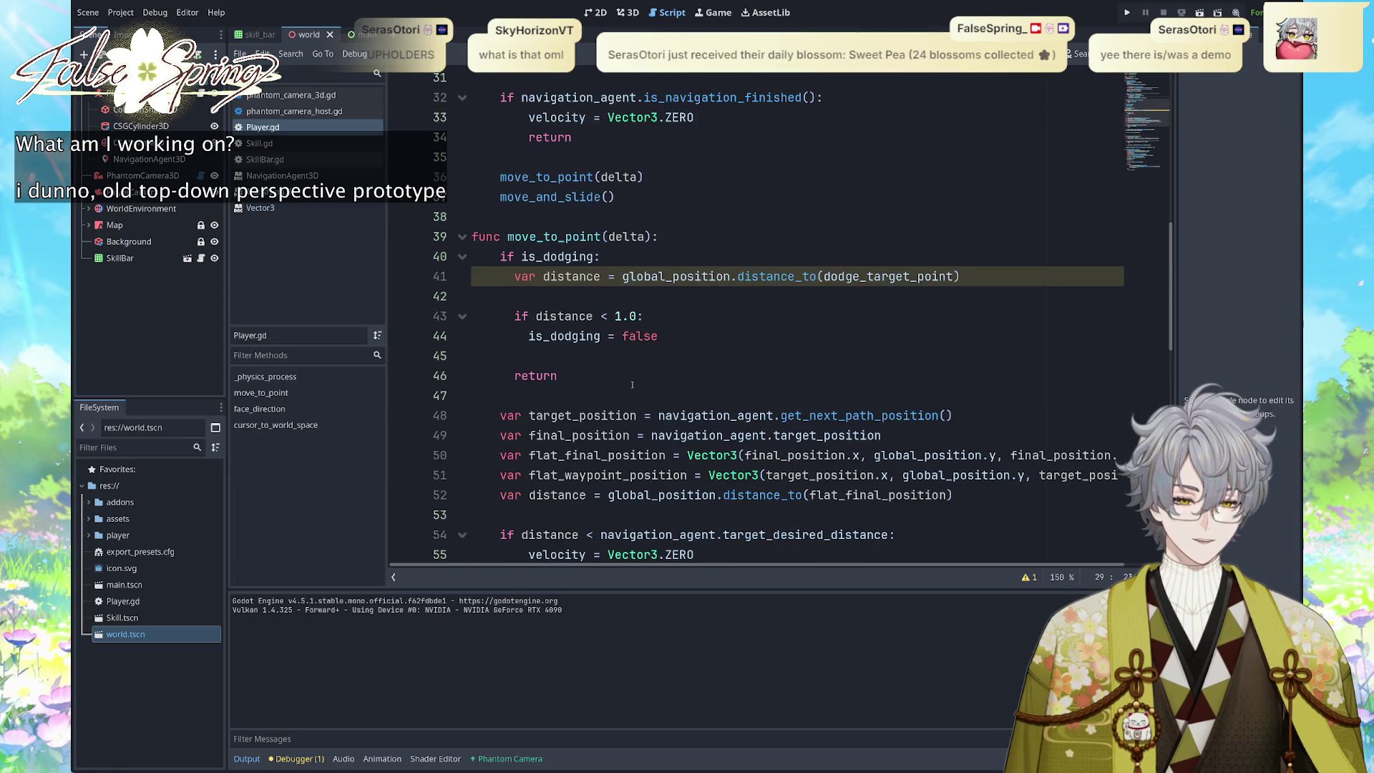
{"action": "scroll", "coordinate": [632, 385], "scroll_direction": "down", "scroll_amount": 4}
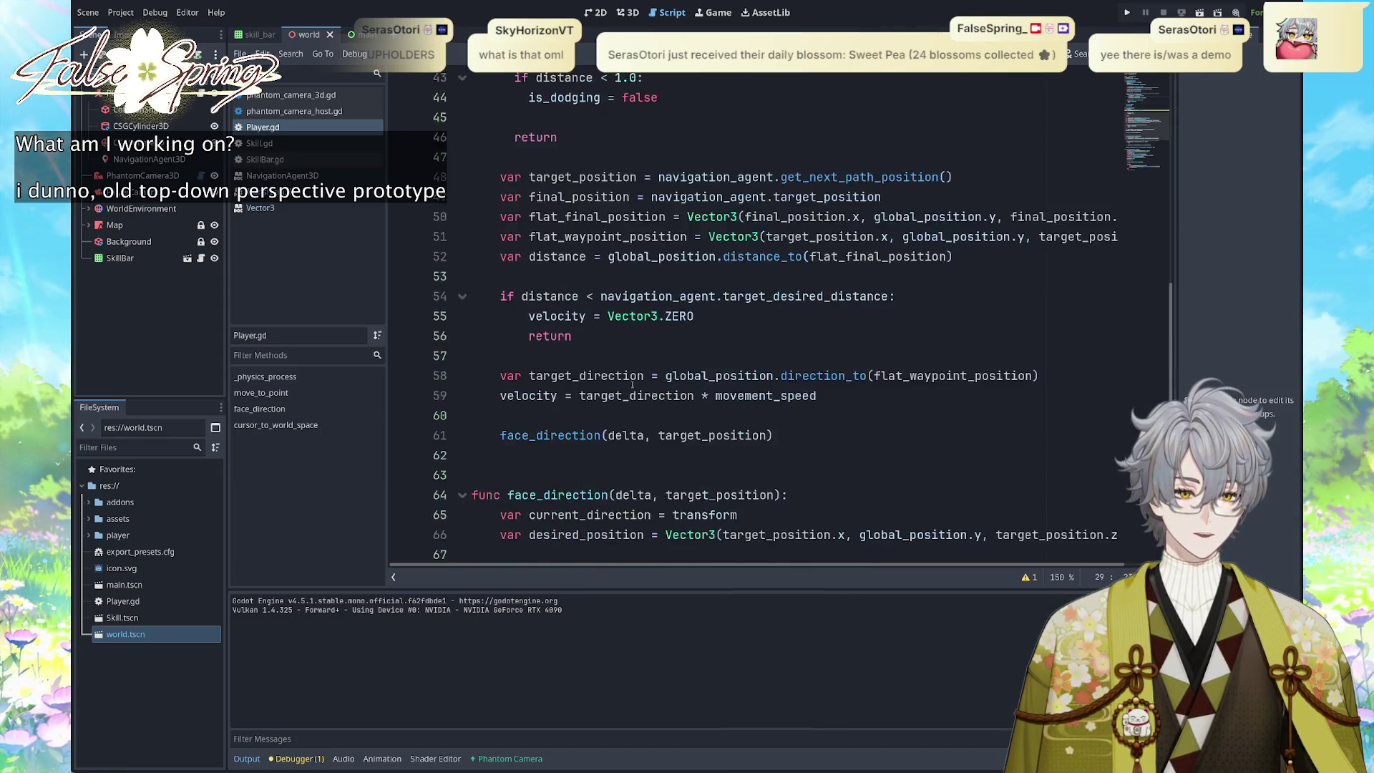
{"action": "scroll", "coordinate": [632, 385], "scroll_direction": "up", "scroll_amount": 13}
{"action": "scroll", "coordinate": [633, 386], "scroll_direction": "down", "scroll_amount": 1}
{"action": "left_click", "coordinate": [631, 376]}
{"action": "scroll", "coordinate": [632, 390], "scroll_direction": "down", "scroll_amount": 1}
{"action": "key", "text": "Down"}
{"action": "key", "text": "Down"}
{"action": "key", "text": "Down"}
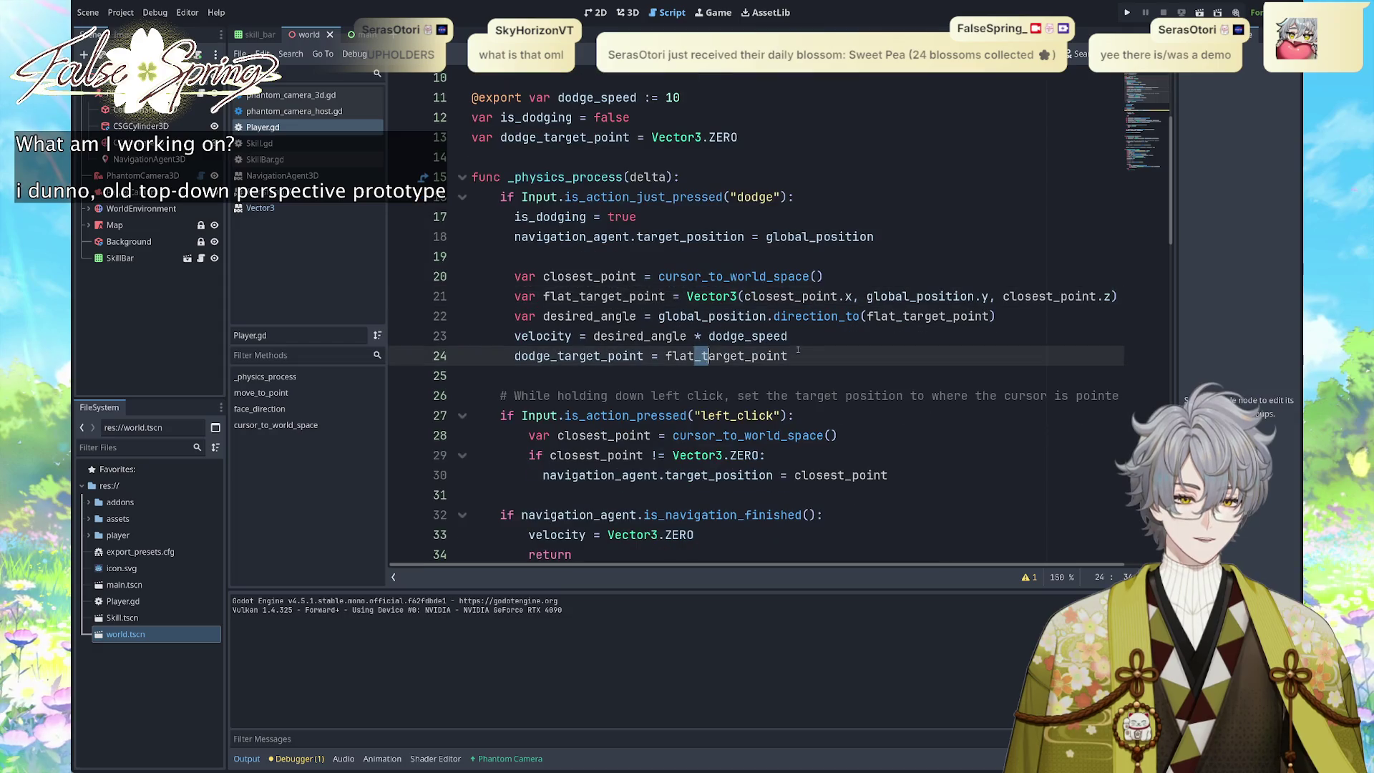
Step: On a new line 23 after desired_angle, write transform.looking_at(flat_target_point)
{"action": "key", "text": "Up"}
{"action": "key", "text": "Up"}
{"action": "key", "text": "End"}
{"action": "key", "text": "Return"}
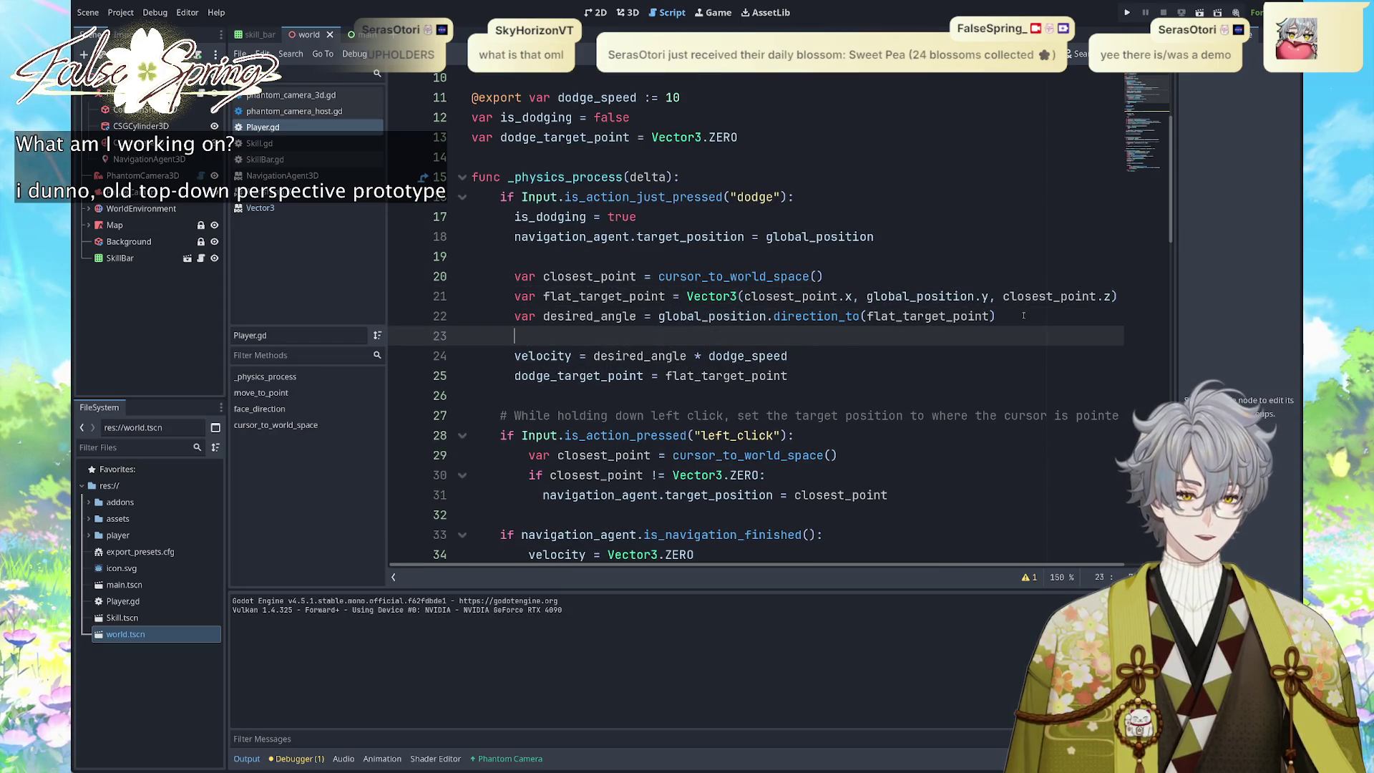
{"action": "scroll", "coordinate": [1023, 316], "scroll_direction": "down", "scroll_amount": 15}
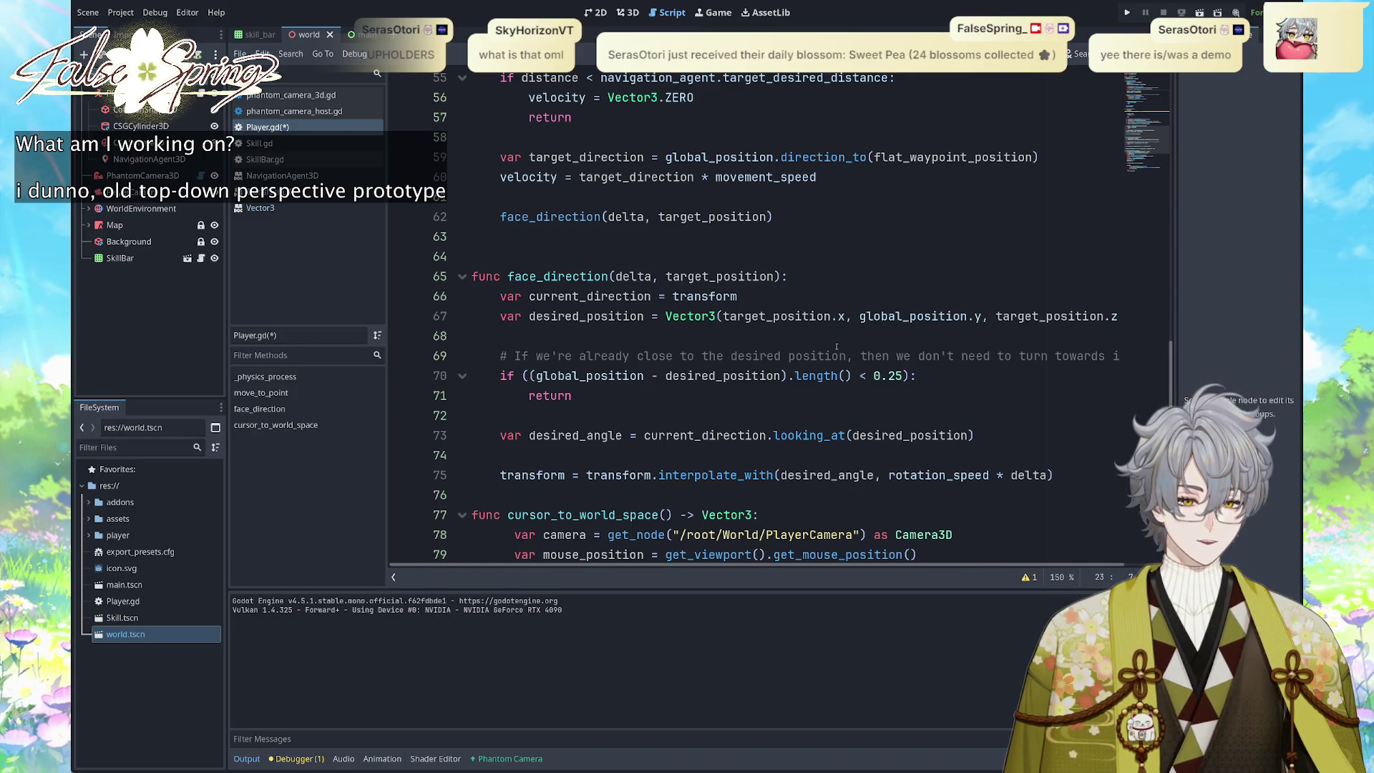
{"action": "scroll", "coordinate": [837, 347], "scroll_direction": "up", "scroll_amount": 14}
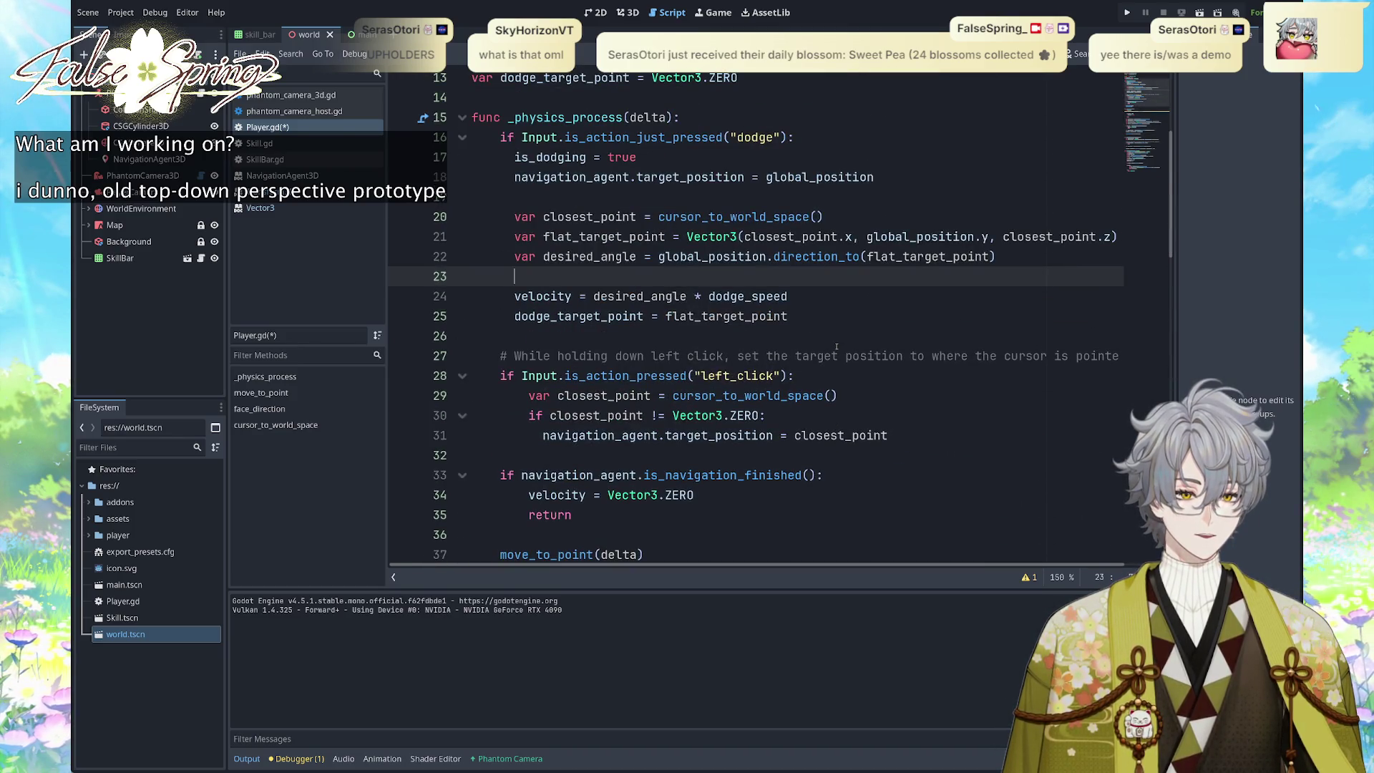
{"action": "key", "text": "Down"}
{"action": "type", "text": "t"}
{"action": "key", "text": "BackSpace"}
{"action": "key", "text": "Up"}
{"action": "type", "text": "t"}
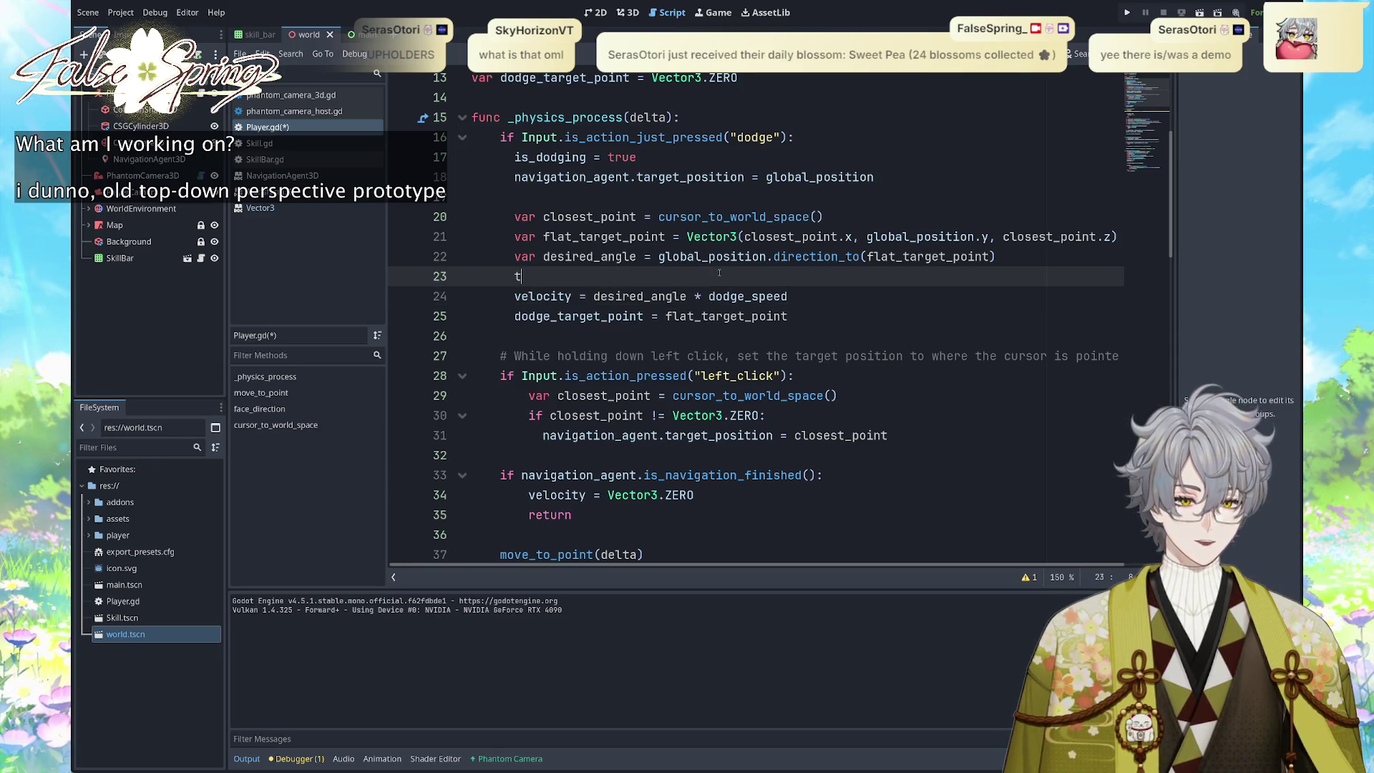
{"action": "key", "text": "BackSpace"}
{"action": "key", "text": "BackSpace"}
{"action": "key", "text": "BackSpace"}
{"action": "type", "text": "ransform.loo"}
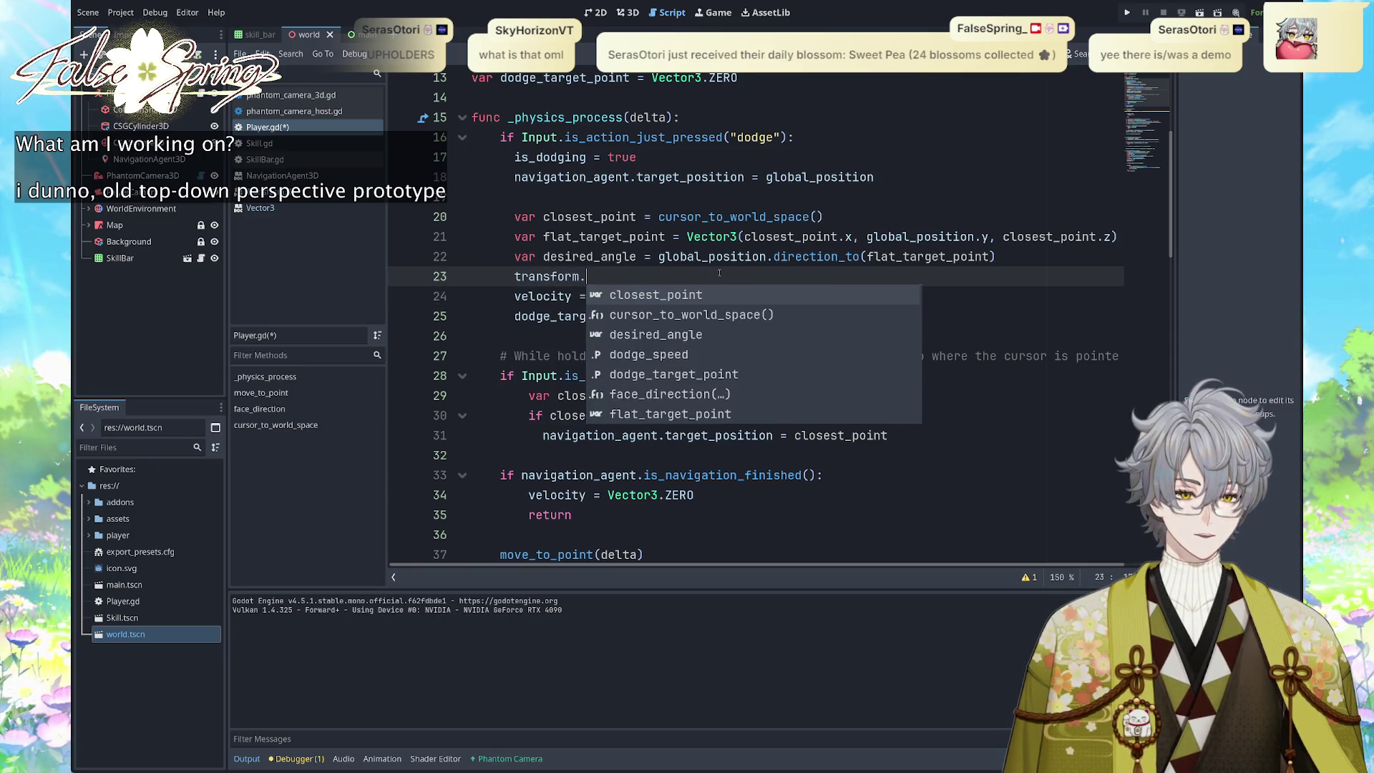
{"action": "key", "text": "Return"}
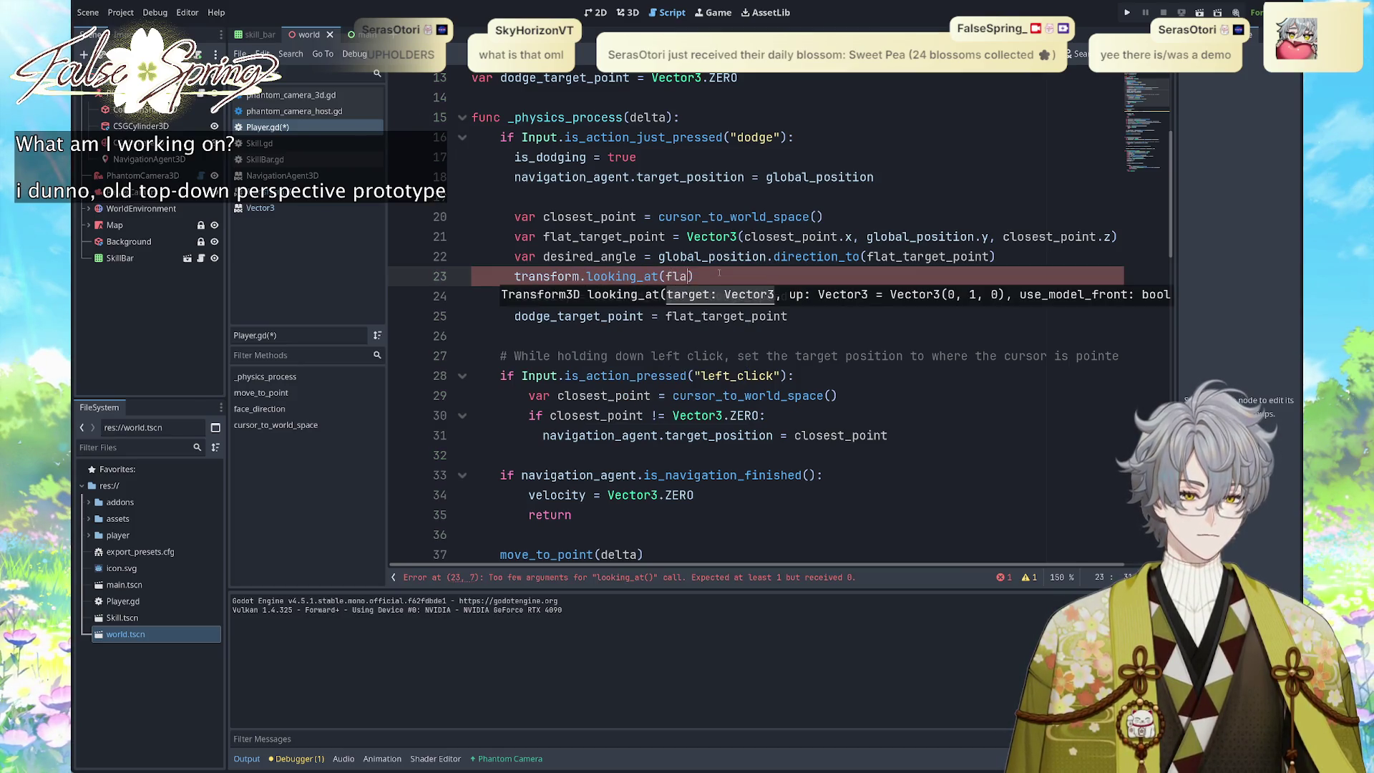
{"action": "type", "text": "t_target_poin"}
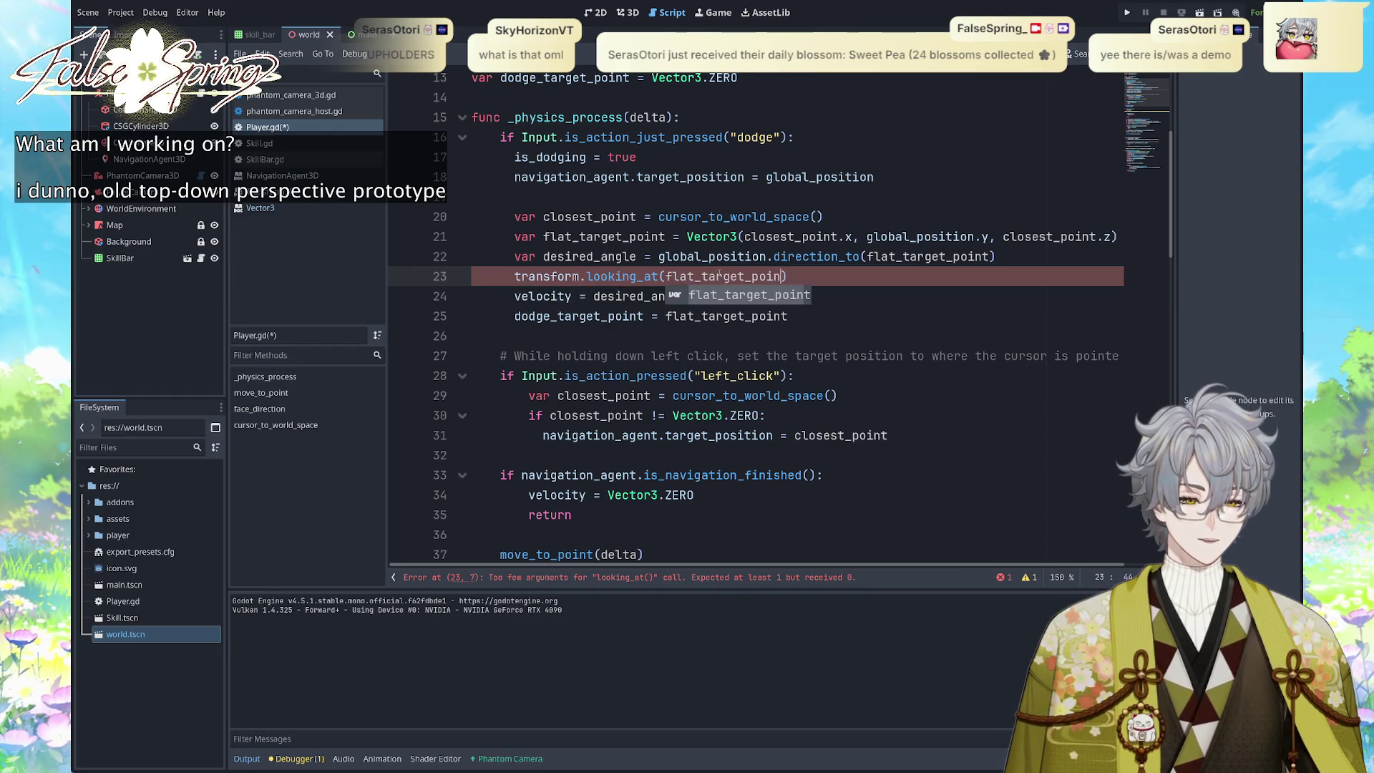
{"action": "key", "text": "Return"}
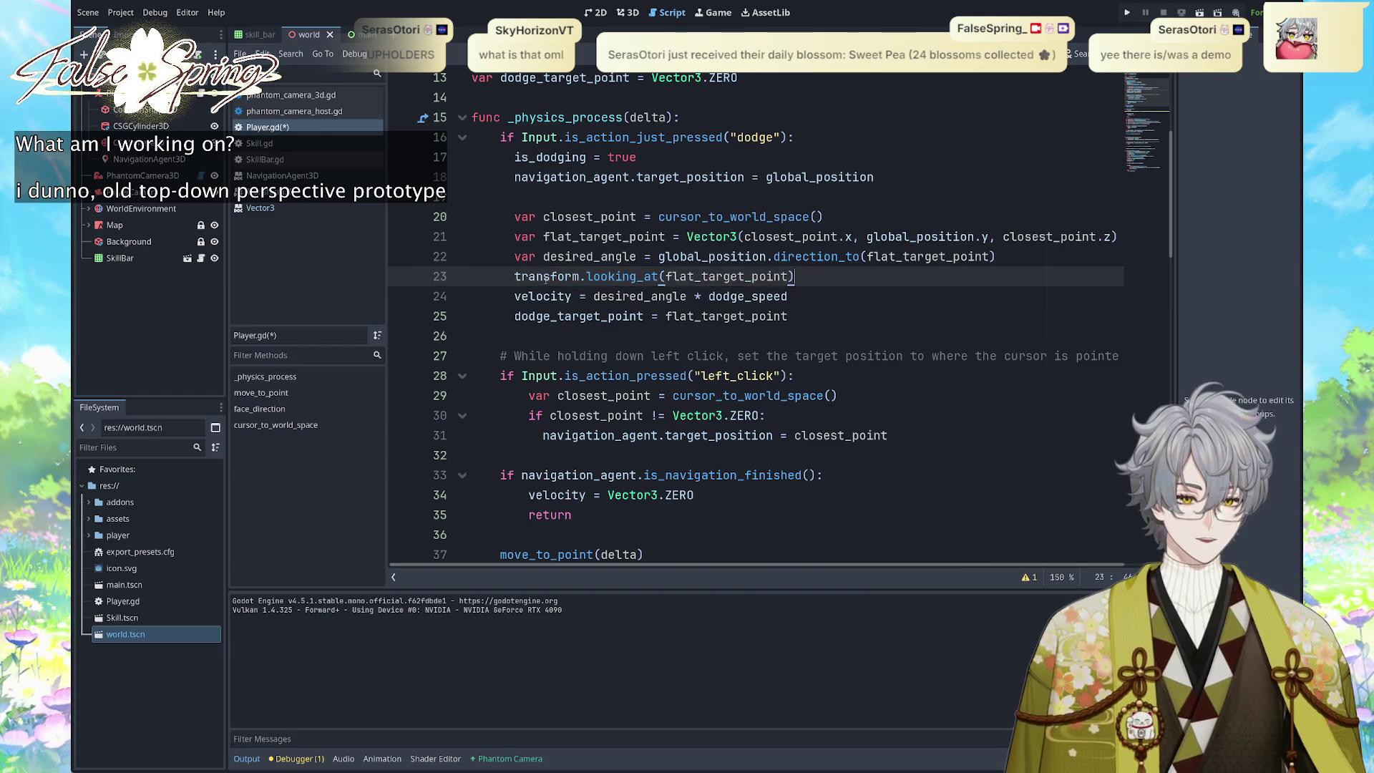
Step: Prefix the looking_at call with 'transform =' and save Player.gd
{"action": "left_click", "coordinate": [515, 276]}
{"action": "type", "text": "transform ="}
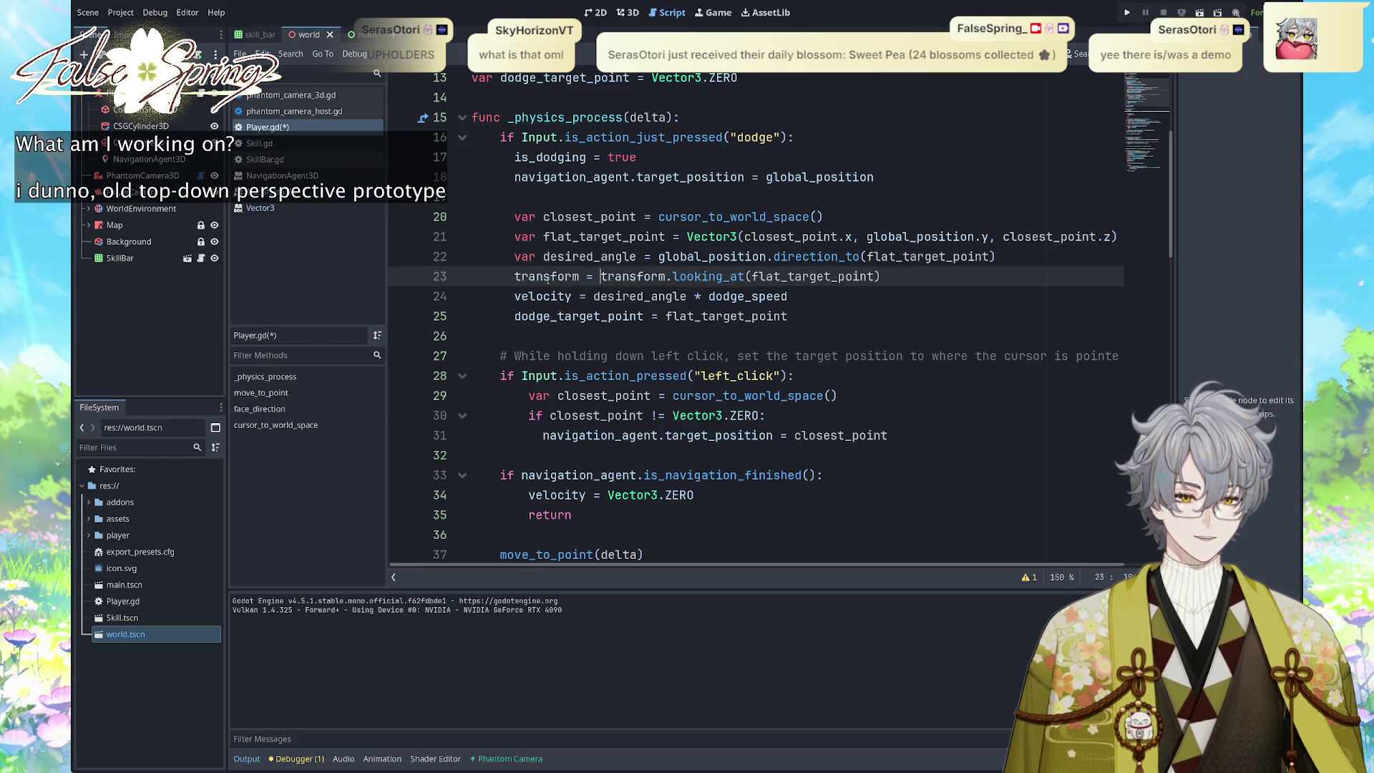
{"action": "left_click", "coordinate": [794, 257]}
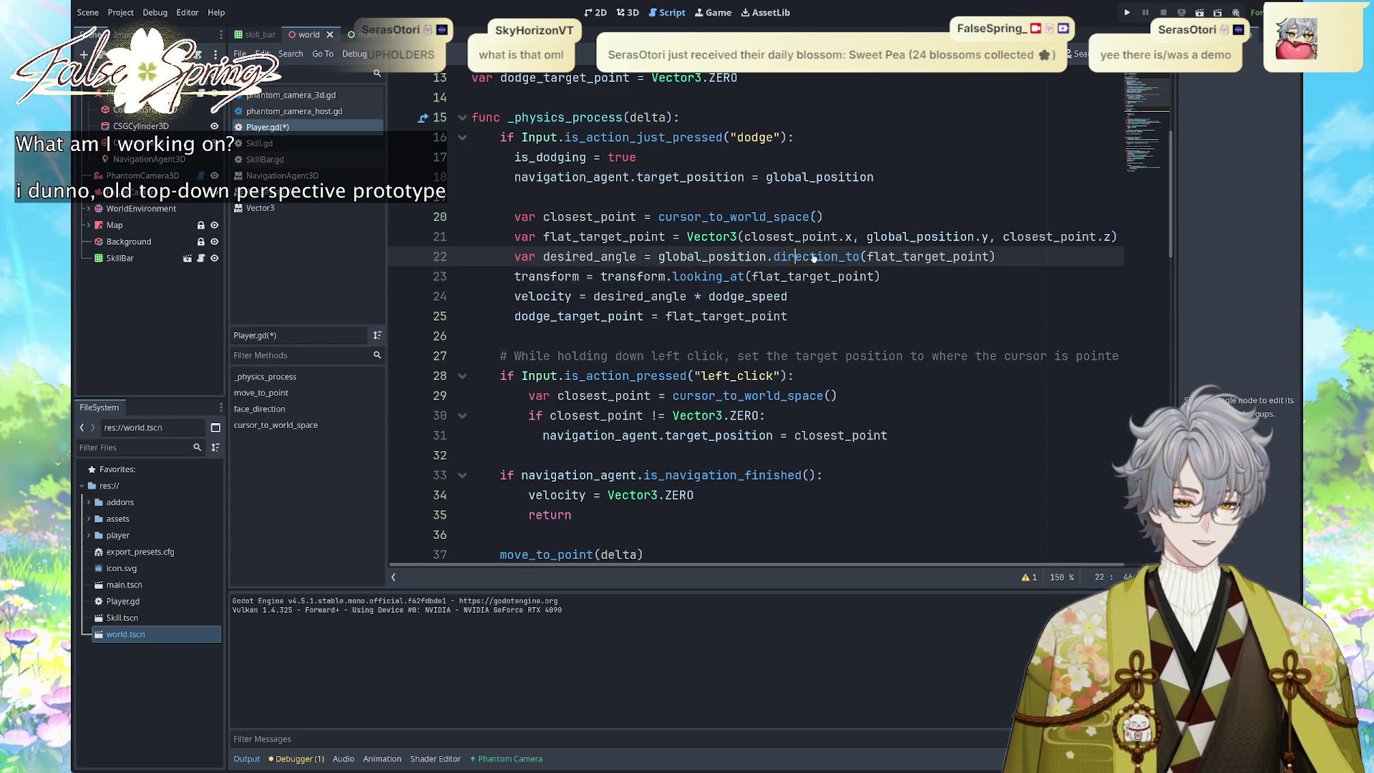
{"action": "left_click", "coordinate": [723, 276]}
{"action": "left_click", "coordinate": [715, 236]}
{"action": "key", "text": "ctrl+s"}
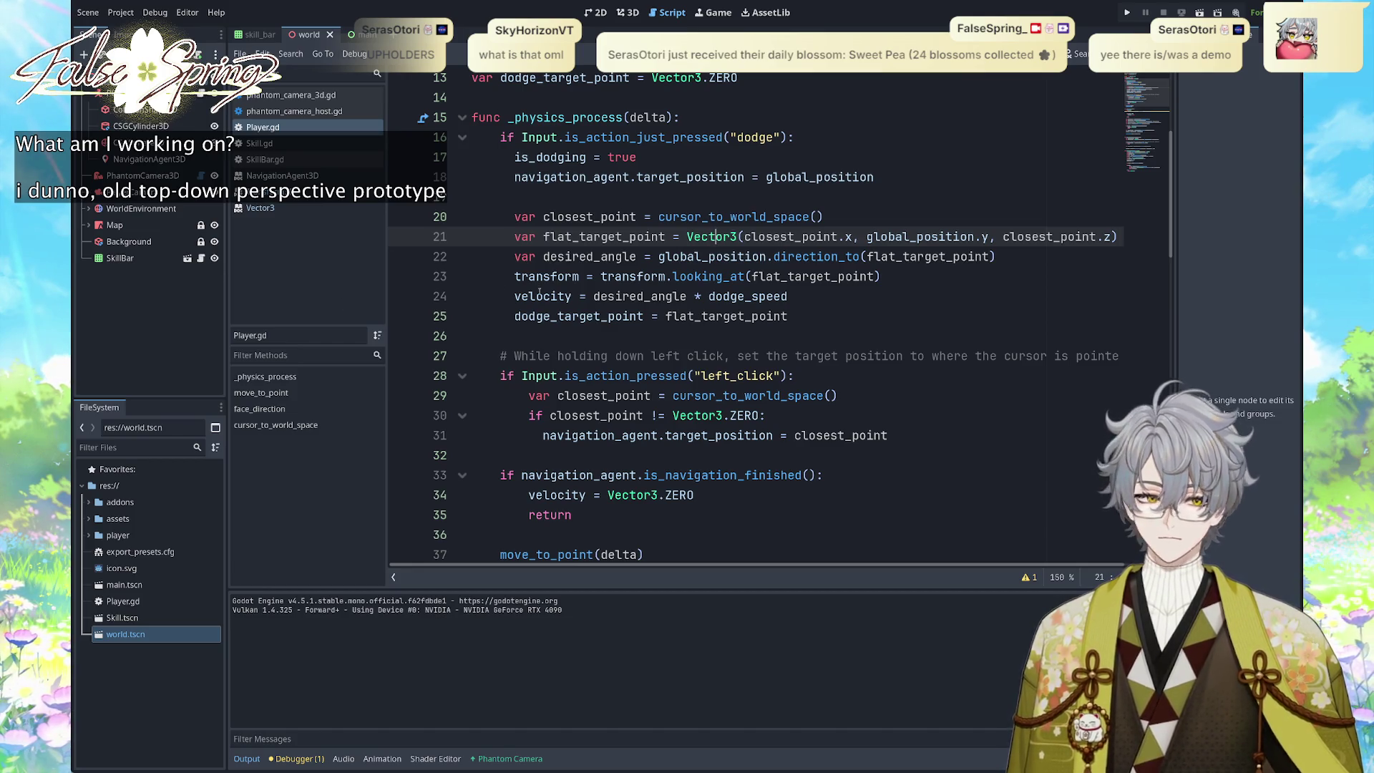
{"action": "left_click", "coordinate": [604, 495]}
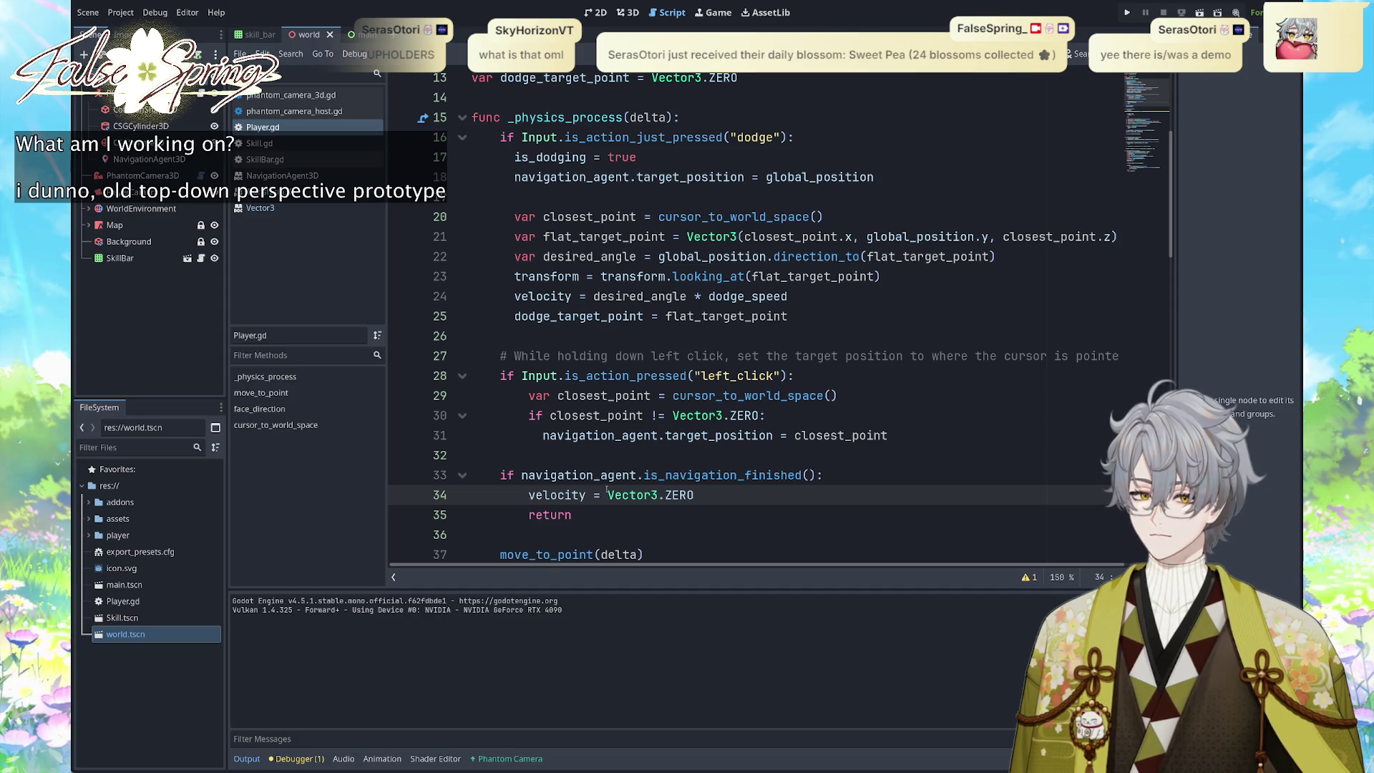
Step: Change the condition to is_navigation_finished() and not is_dodging, then run the project
{"action": "left_click", "coordinate": [715, 435]}
{"action": "left_click", "coordinate": [825, 475]}
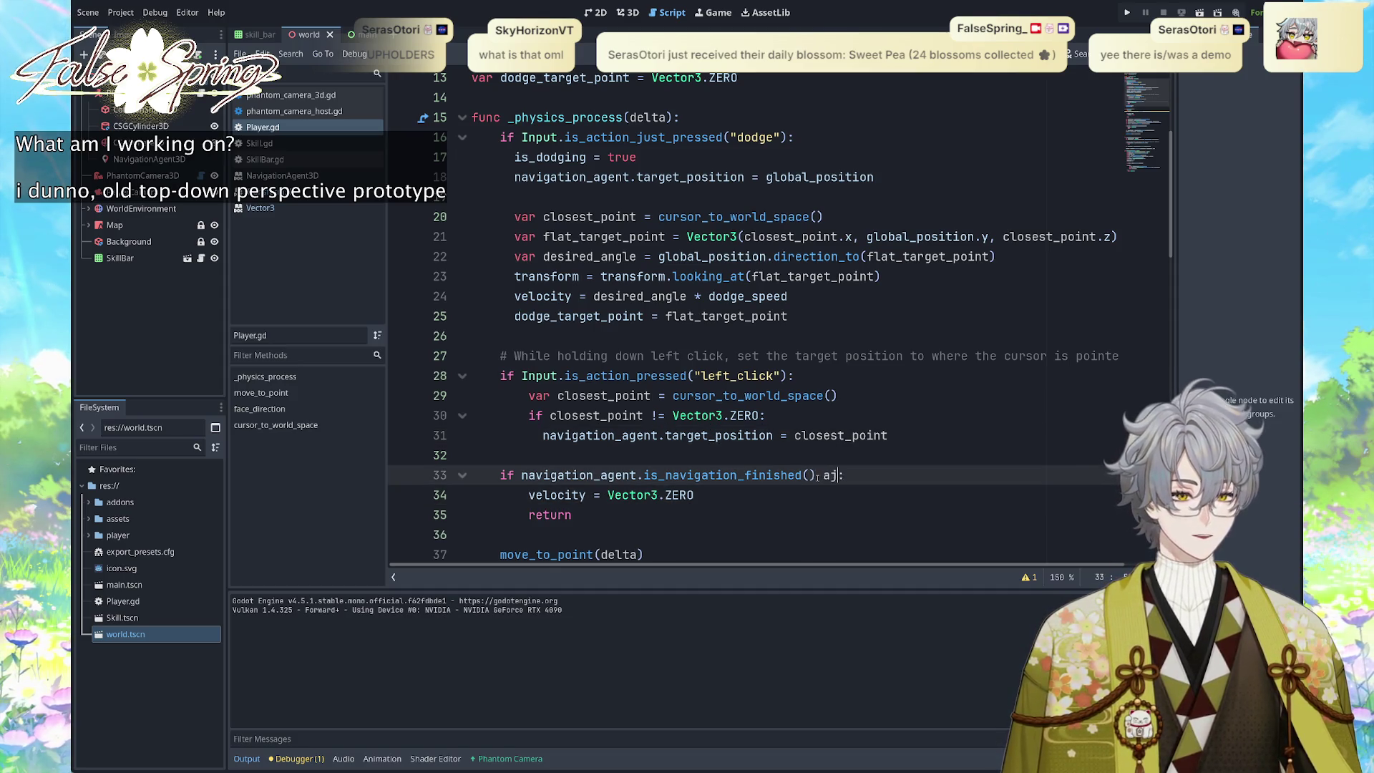
{"action": "key", "text": "BackSpace"}
{"action": "type", "text": "nd "}
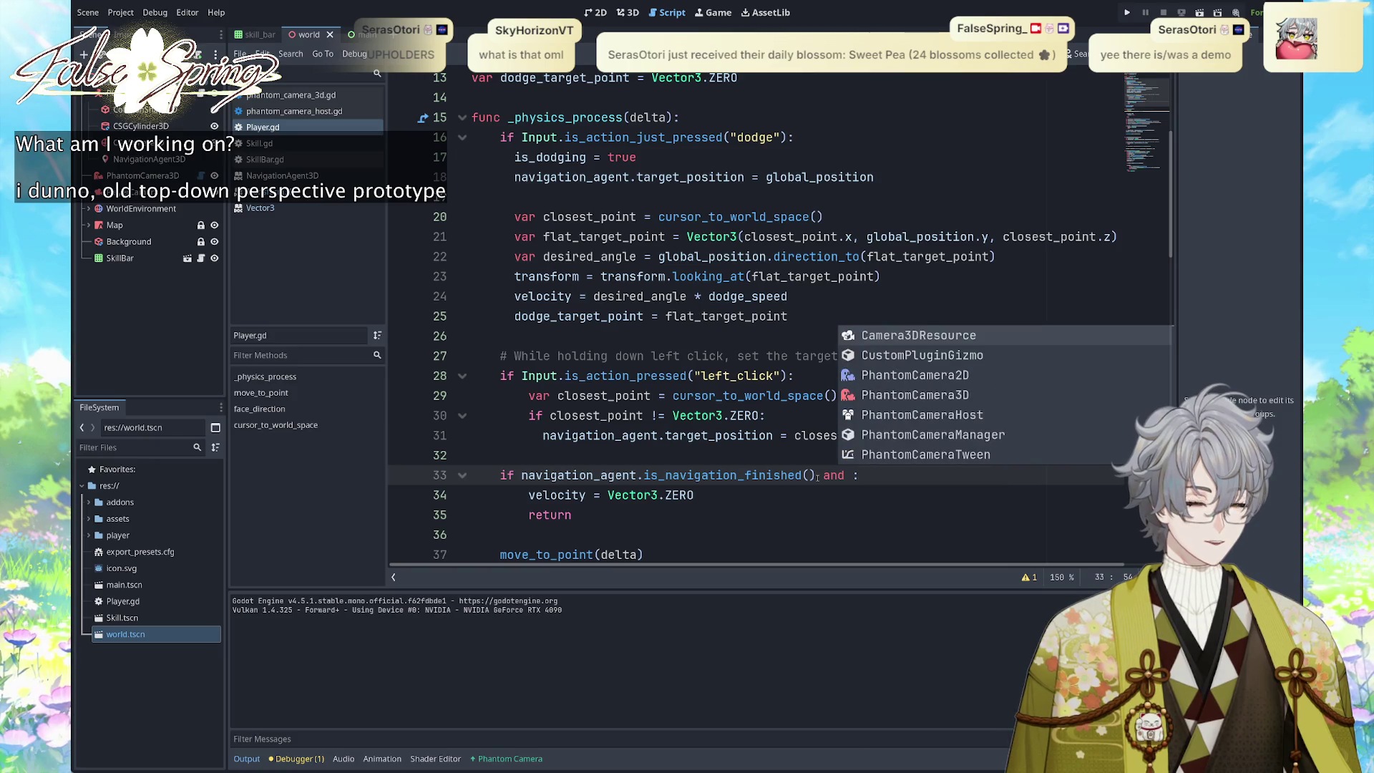
{"action": "type", "text": "not is_dod"}
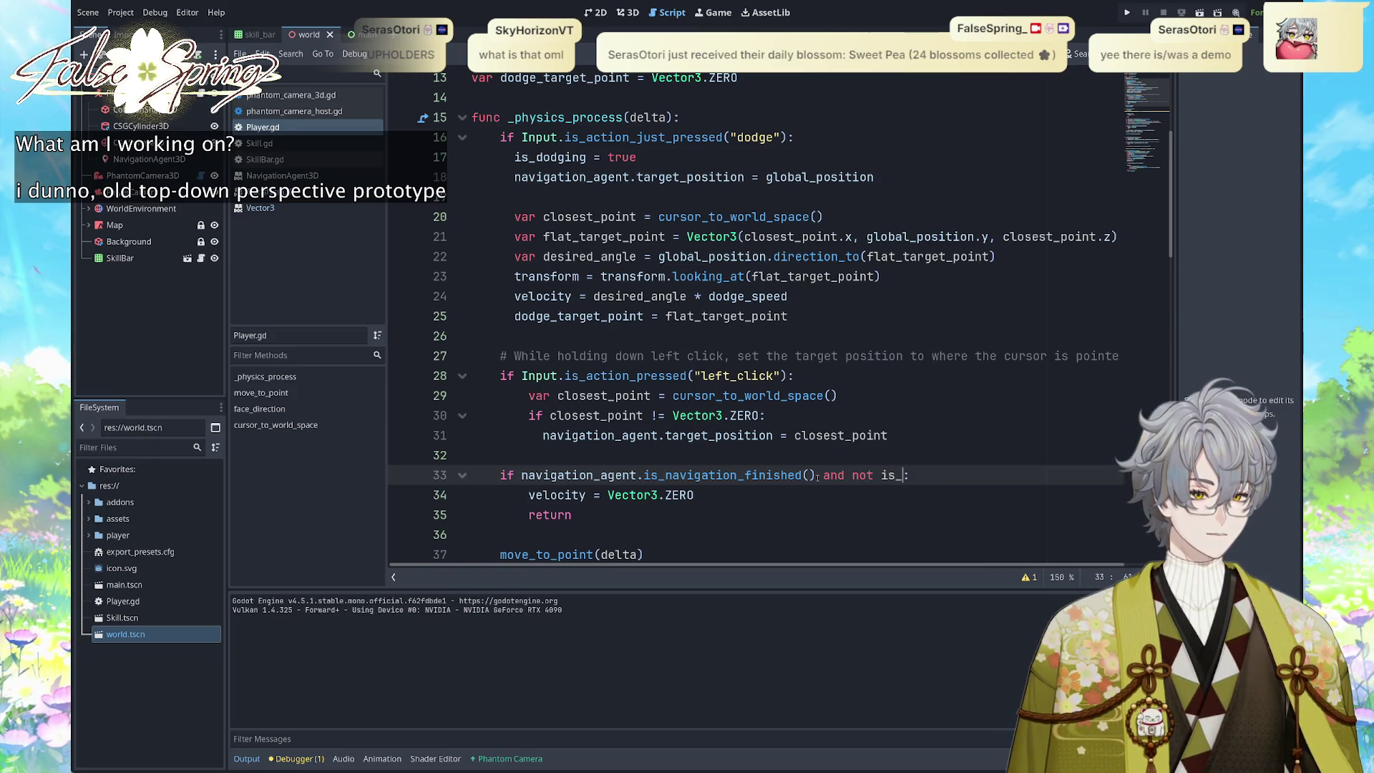
{"action": "key", "text": "Return"}
{"action": "left_click", "coordinate": [942, 380]}
{"action": "key", "text": "Down"}
{"action": "key", "text": "Down"}
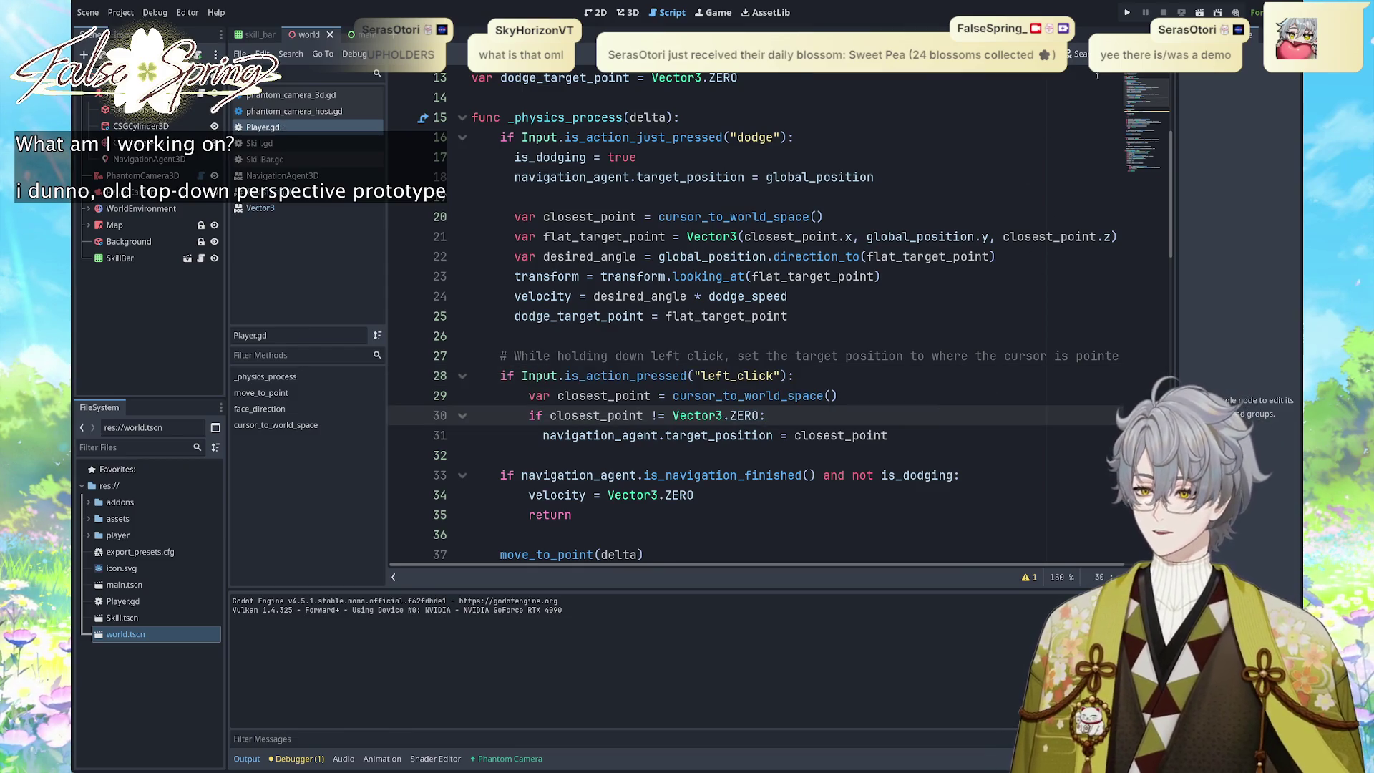
{"action": "left_click", "coordinate": [1126, 13]}
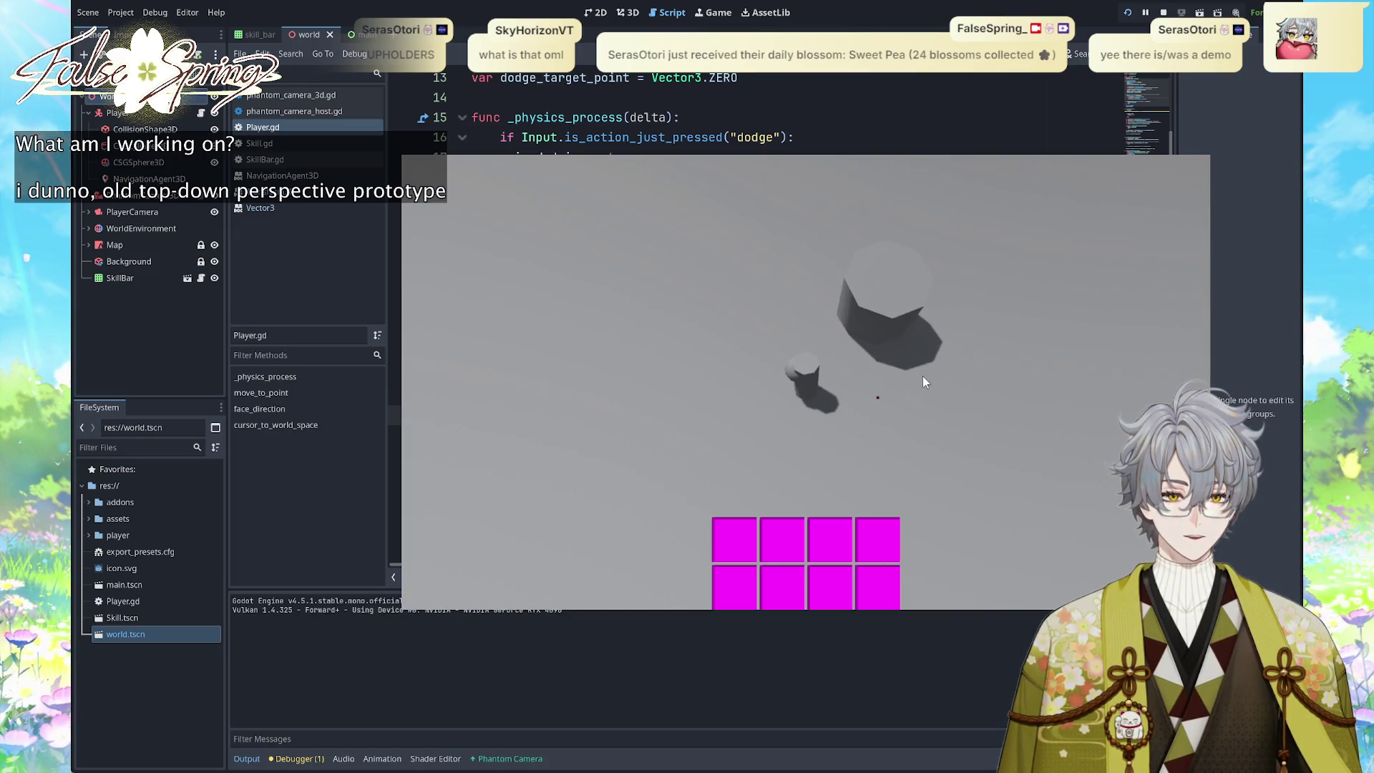
Step: Click points around the floor to walk and dodge the player, ending with a drag that steers the target
{"action": "left_click", "coordinate": [923, 382]}
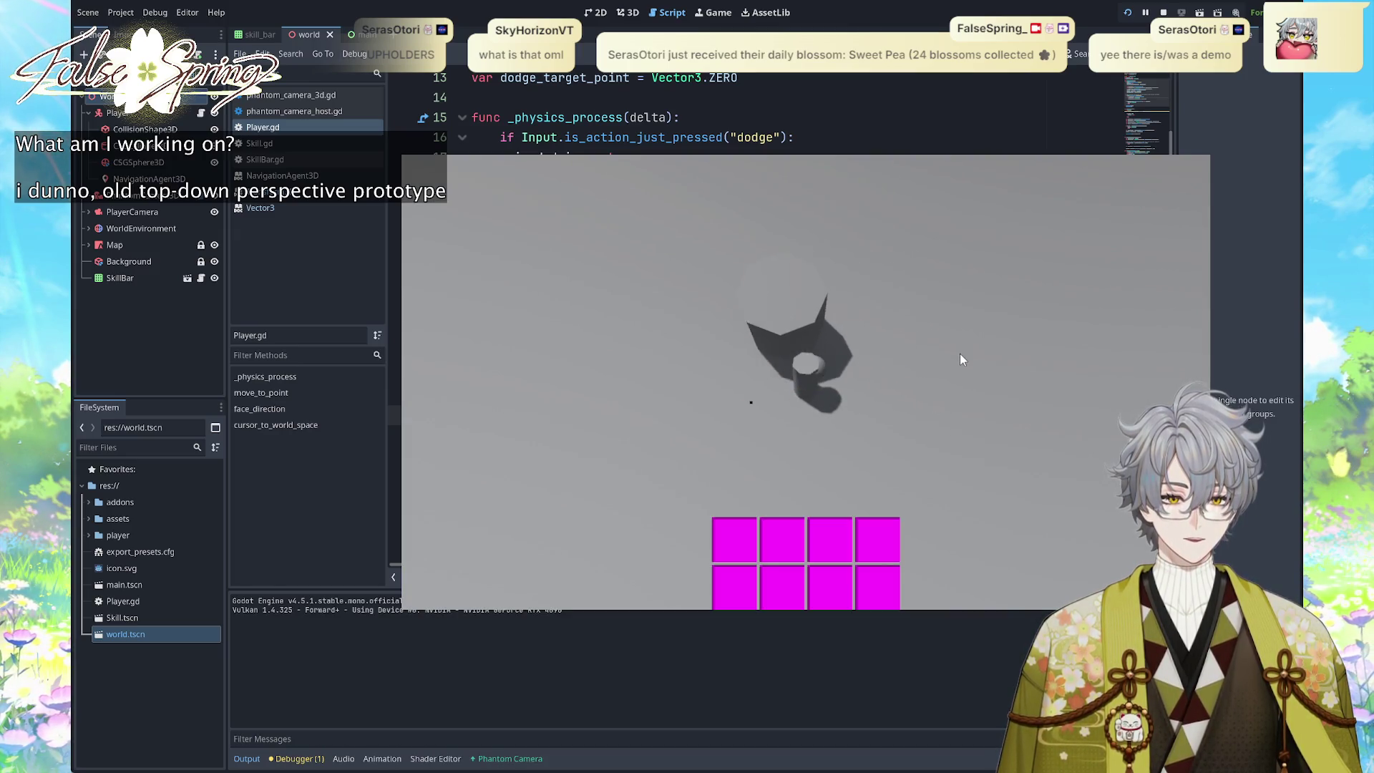
{"action": "left_click", "coordinate": [658, 447]}
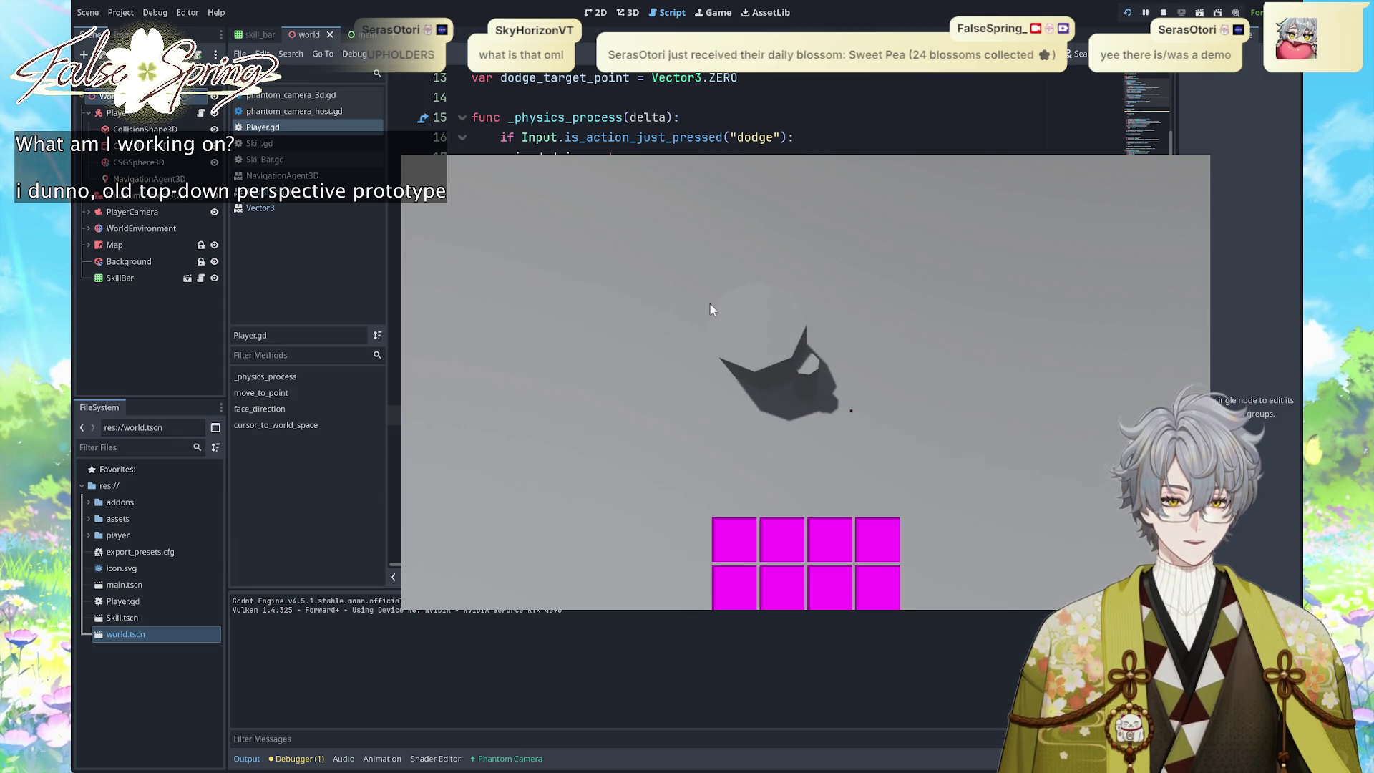
{"action": "left_click", "coordinate": [700, 441]}
{"action": "left_click", "coordinate": [720, 289]}
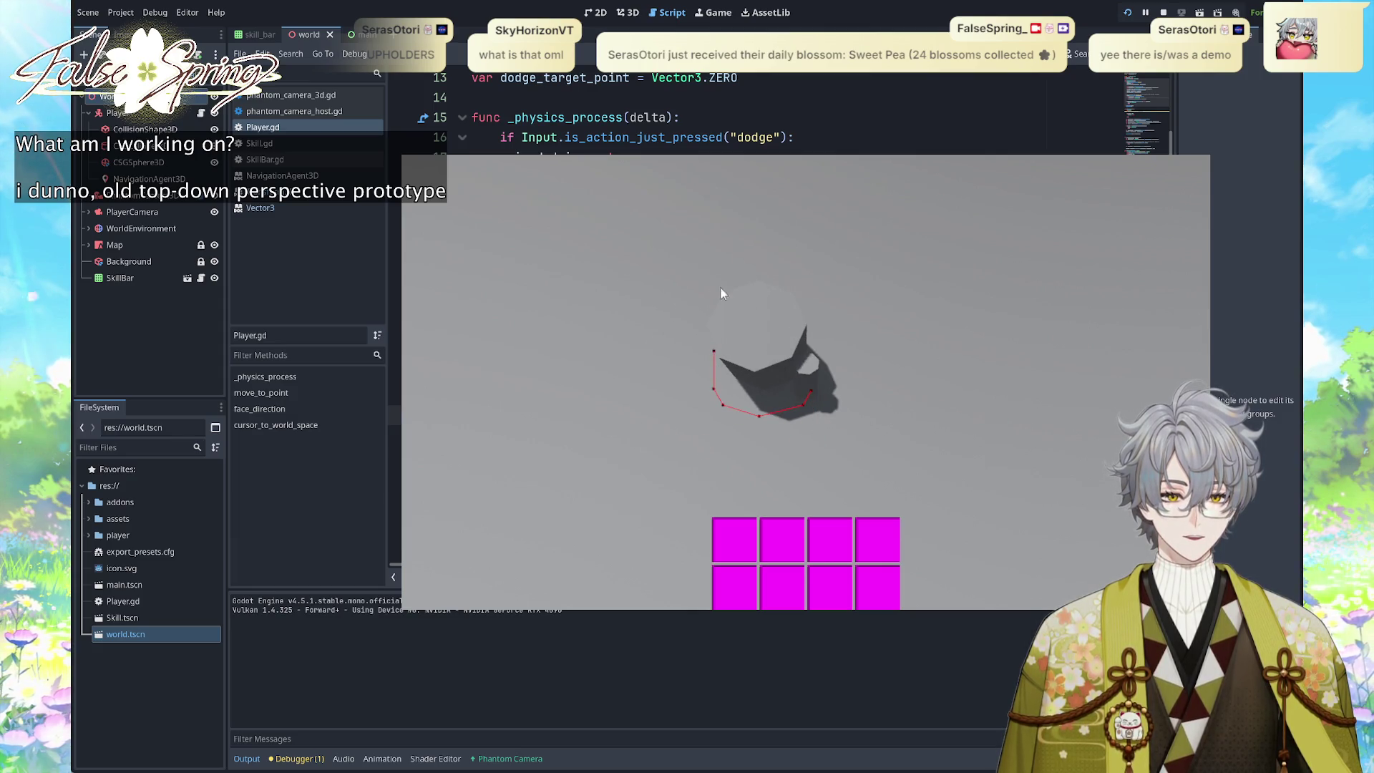
{"action": "left_click", "coordinate": [820, 475]}
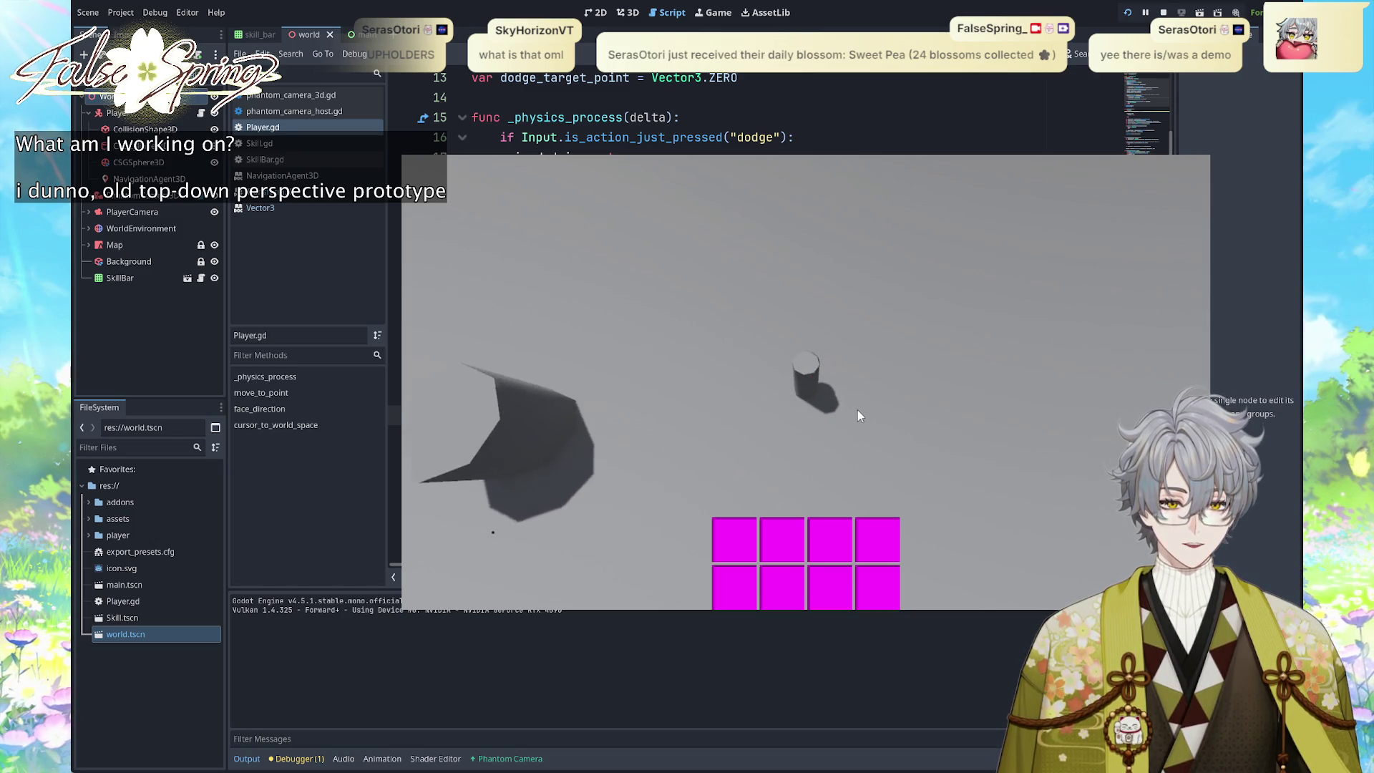
{"action": "left_click", "coordinate": [763, 437]}
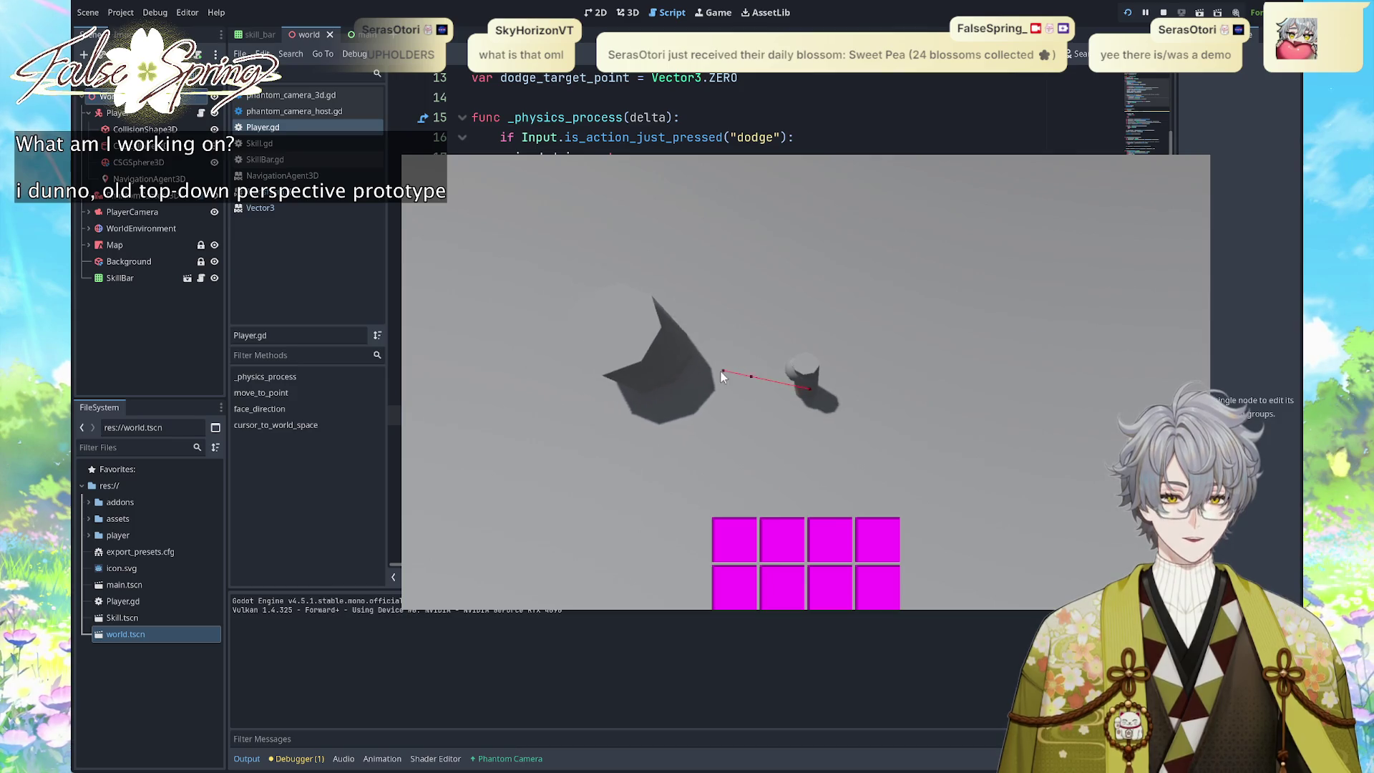
{"action": "left_click", "coordinate": [878, 402]}
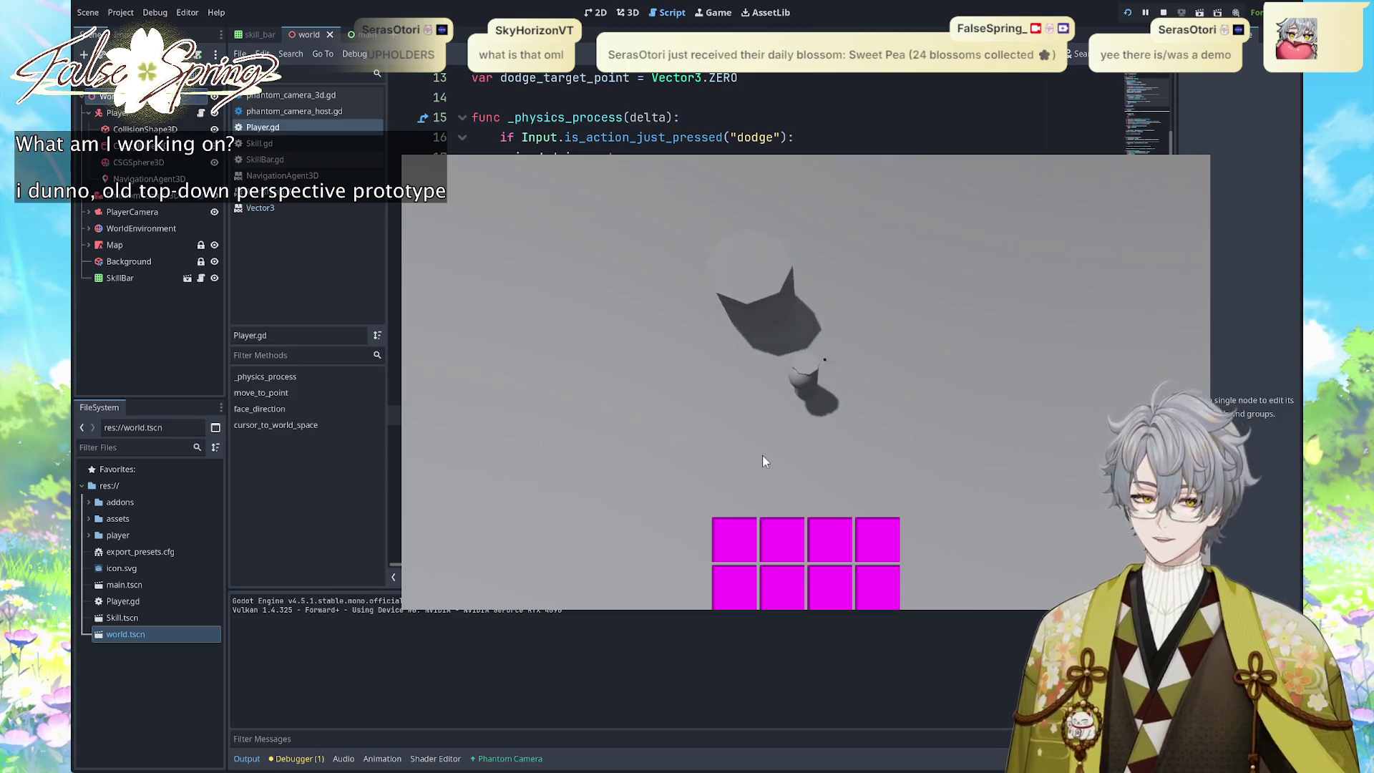
{"action": "left_click", "coordinate": [739, 423]}
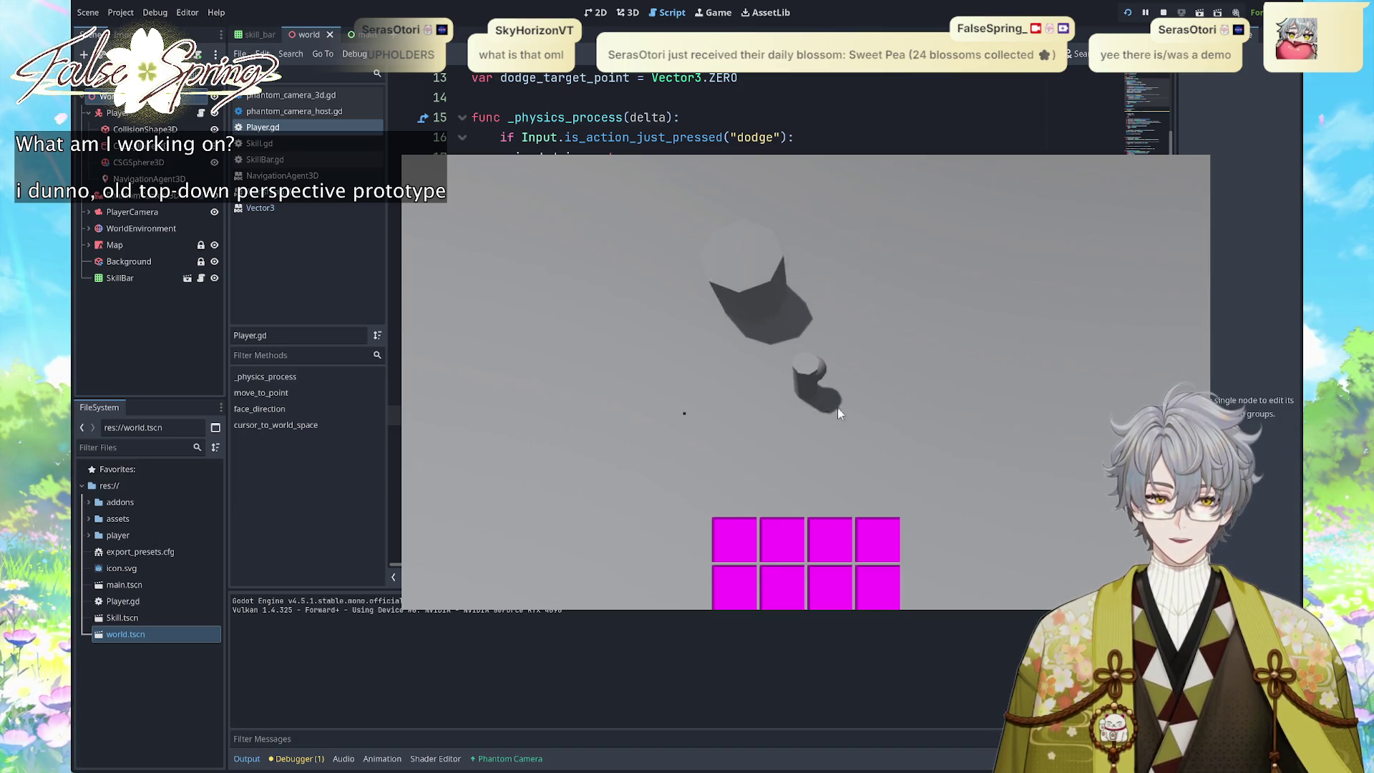
{"action": "left_click", "coordinate": [692, 379]}
{"action": "left_click", "coordinate": [905, 383]}
{"action": "left_click", "coordinate": [753, 440]}
{"action": "left_click", "coordinate": [687, 408]}
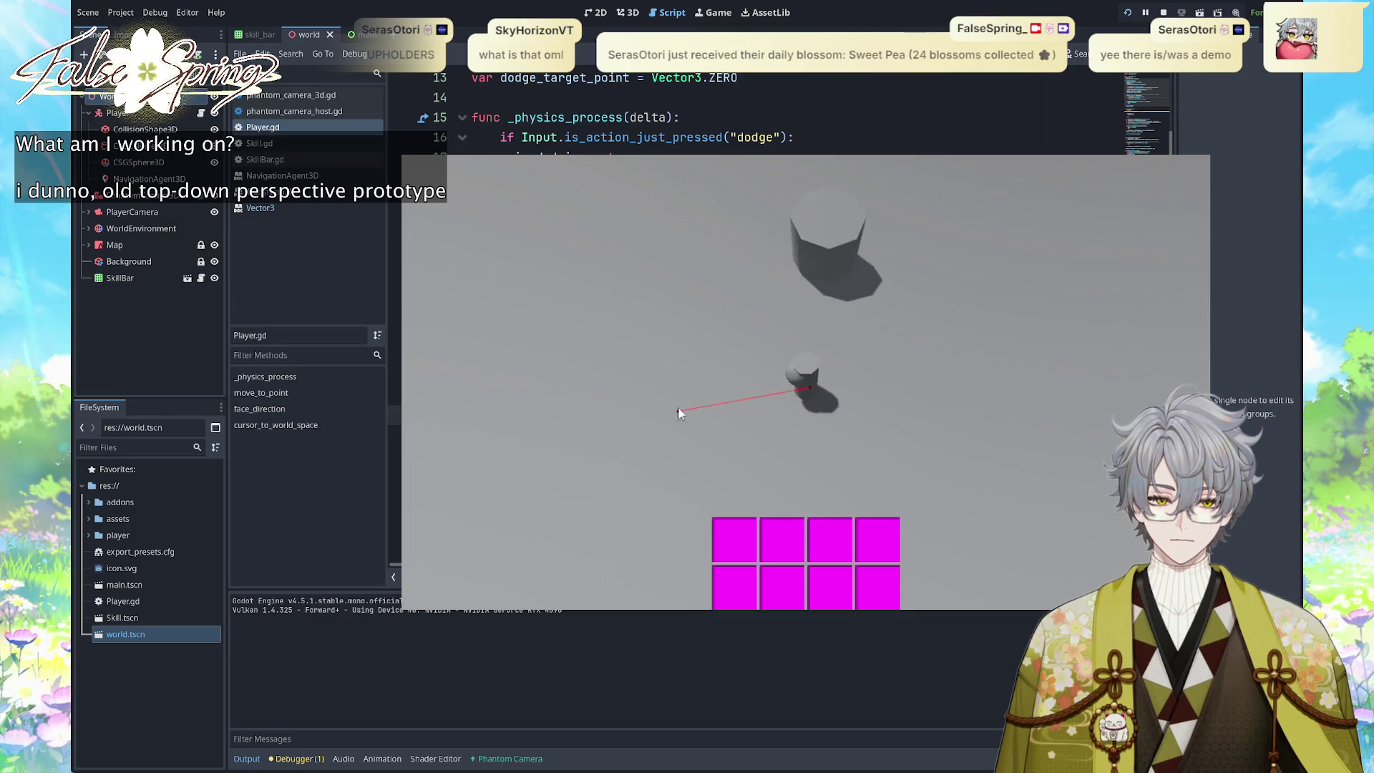
{"action": "left_click", "coordinate": [711, 393]}
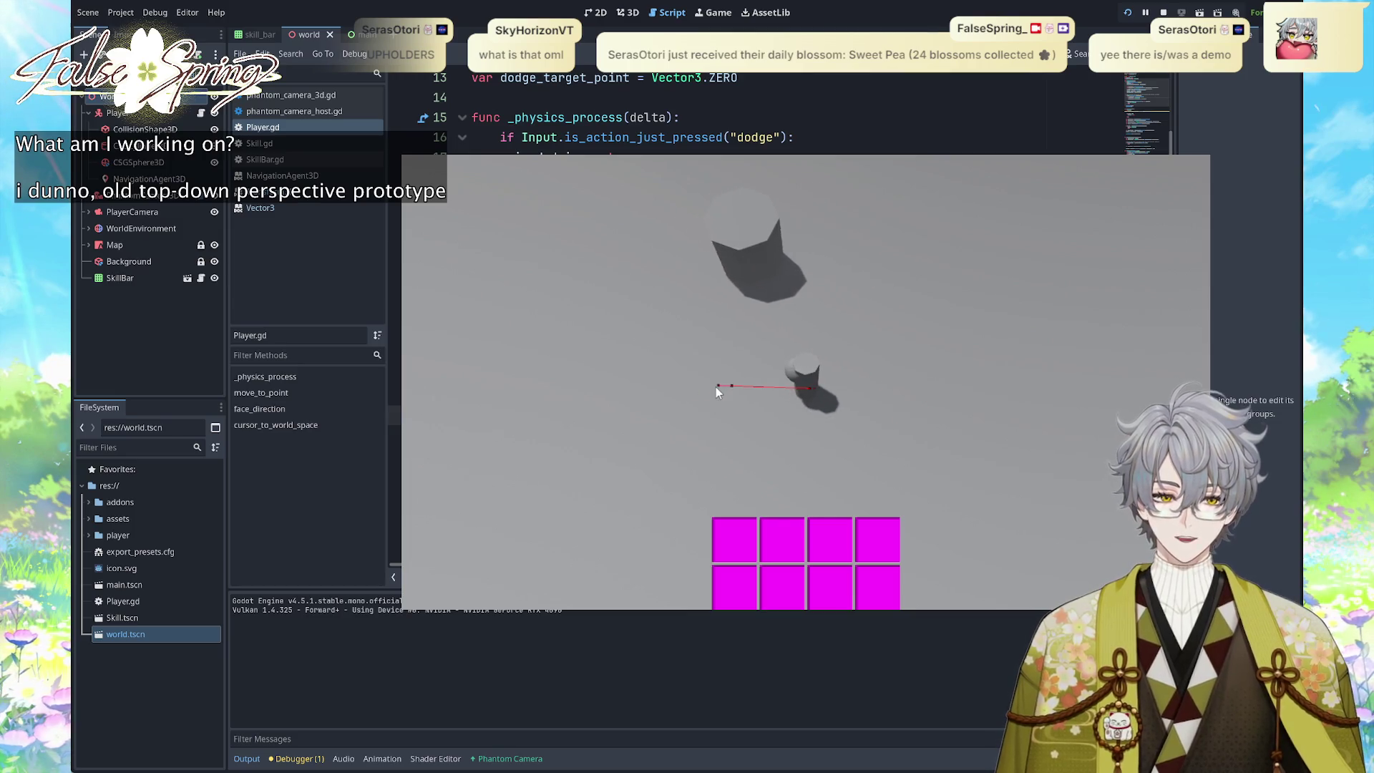
{"action": "left_click", "coordinate": [720, 388]}
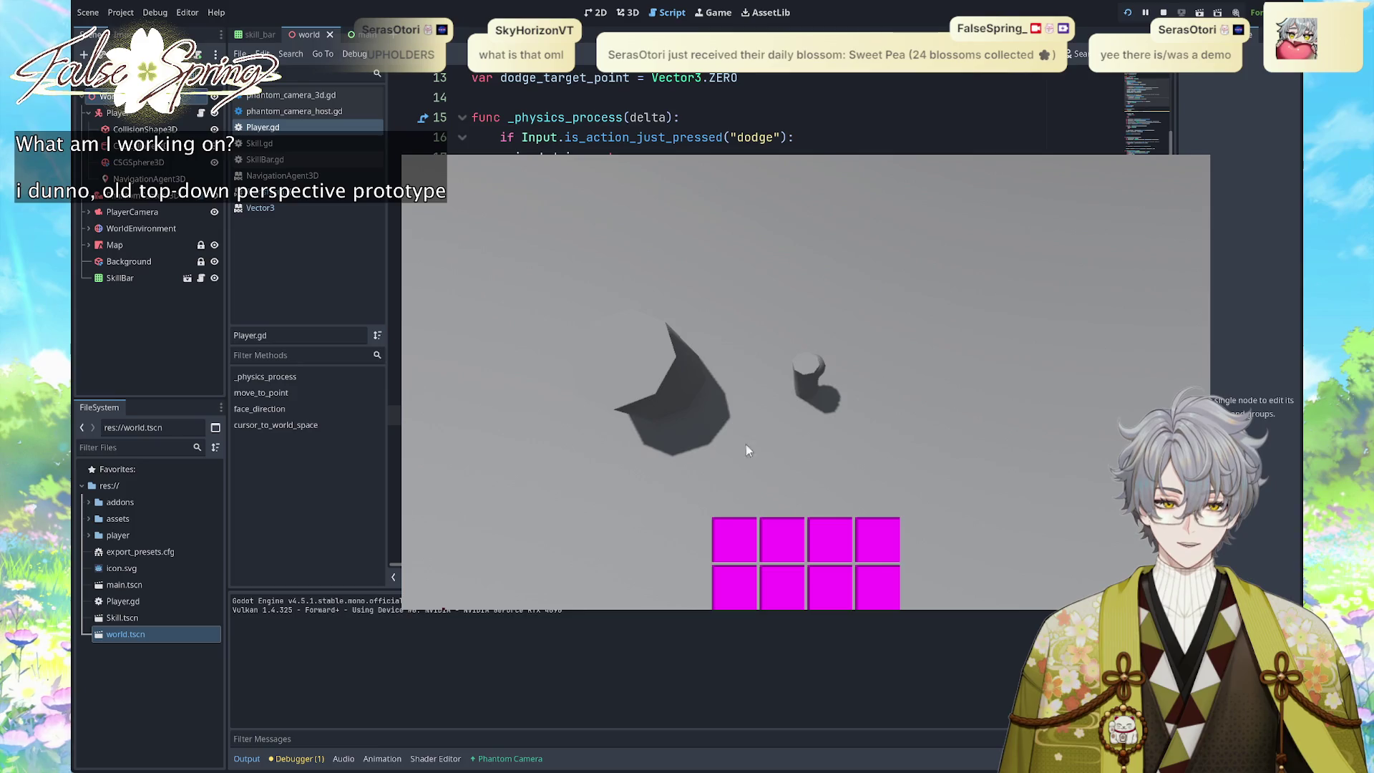
{"action": "left_click", "coordinate": [689, 458]}
{"action": "mouse_move", "coordinate": [696, 437]}
{"action": "left_mouse_down"}
{"action": "mouse_move", "coordinate": [699, 449]}
{"action": "mouse_move", "coordinate": [830, 395]}
{"action": "mouse_move", "coordinate": [774, 342]}
{"action": "mouse_move", "coordinate": [789, 397]}
{"action": "mouse_move", "coordinate": [806, 406]}
{"action": "left_mouse_up"}
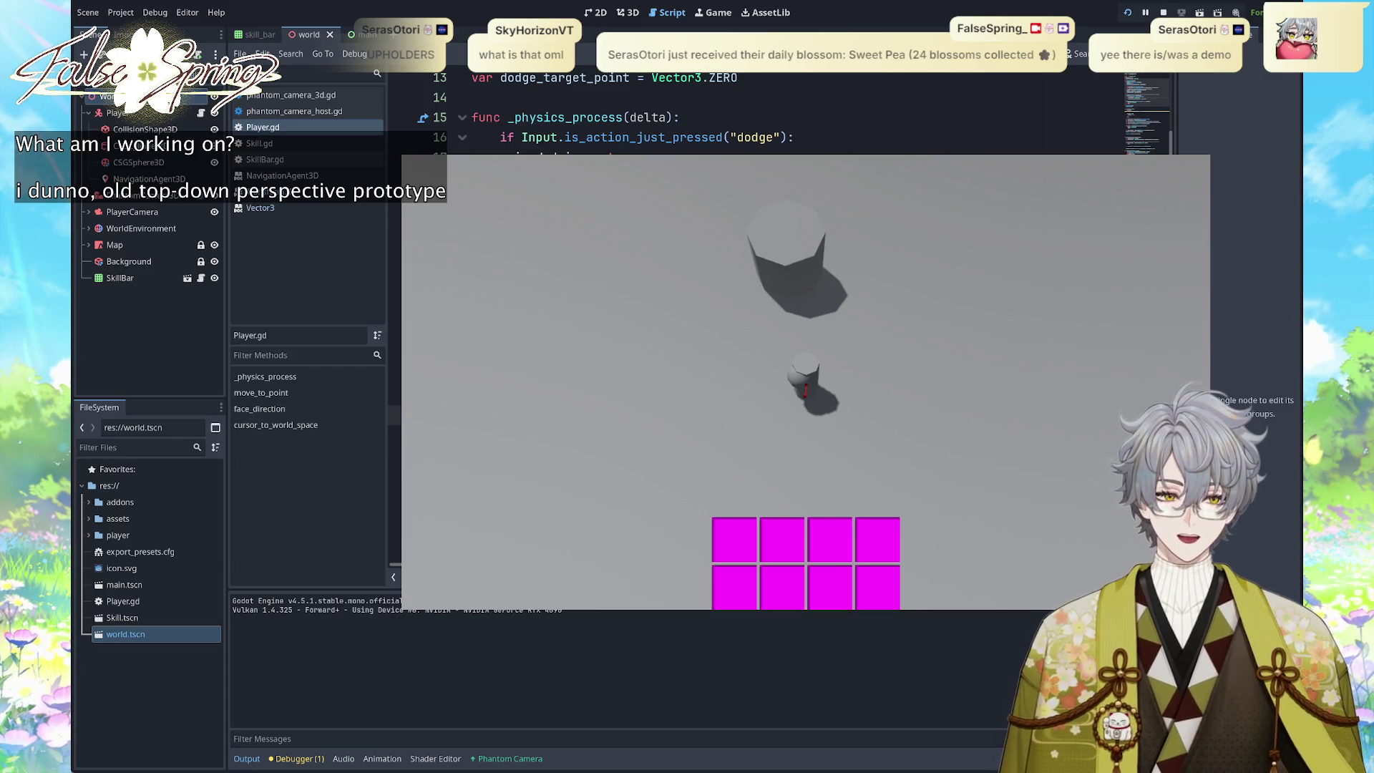
Step: Stop the game and move the dodging distance check (lines 41–47) to the top of _physics_process
{"action": "key", "text": "F8"}
{"action": "scroll", "coordinate": [623, 385], "scroll_direction": "down", "scroll_amount": 5}
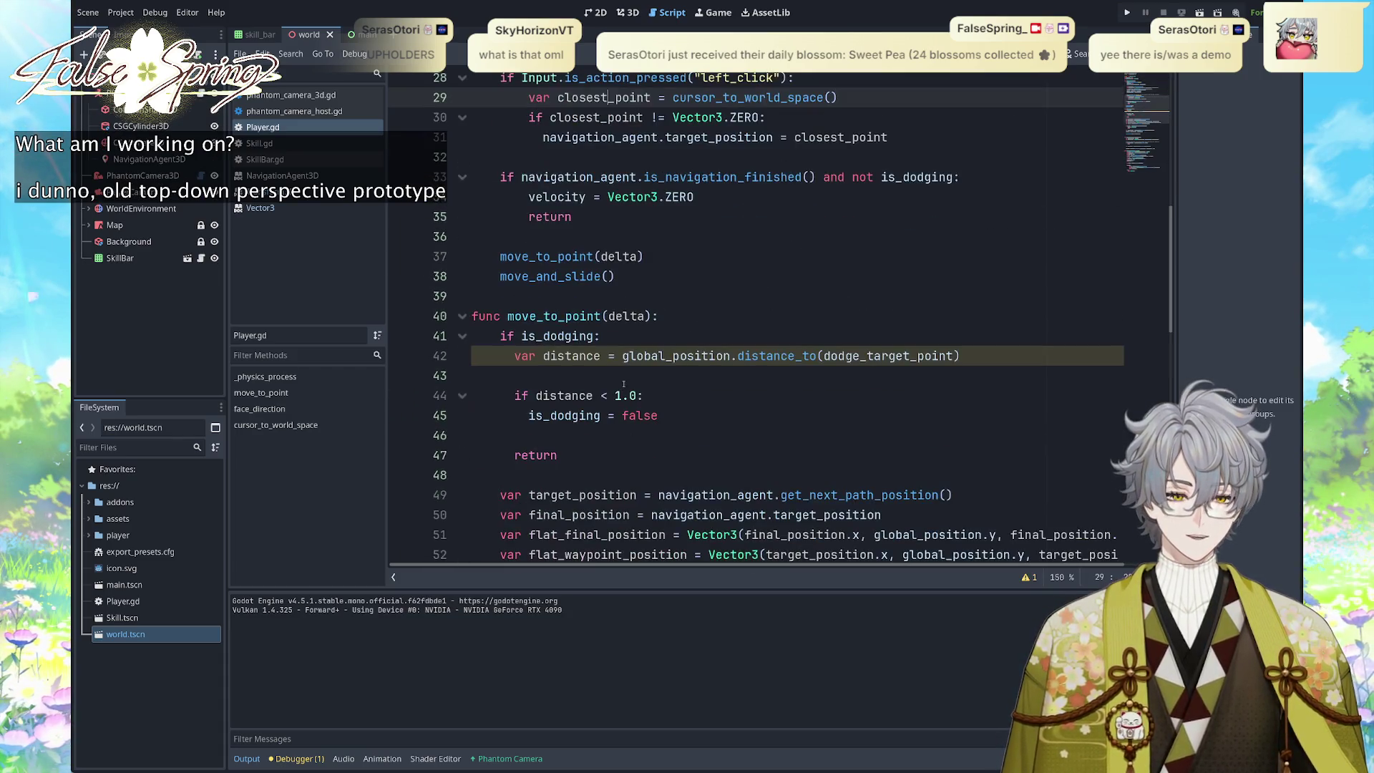
{"action": "left_click_drag", "start_coordinate": [608, 458], "coordinate": [448, 344]}
{"action": "key", "text": "ctrl+c"}
{"action": "key", "text": "Delete"}
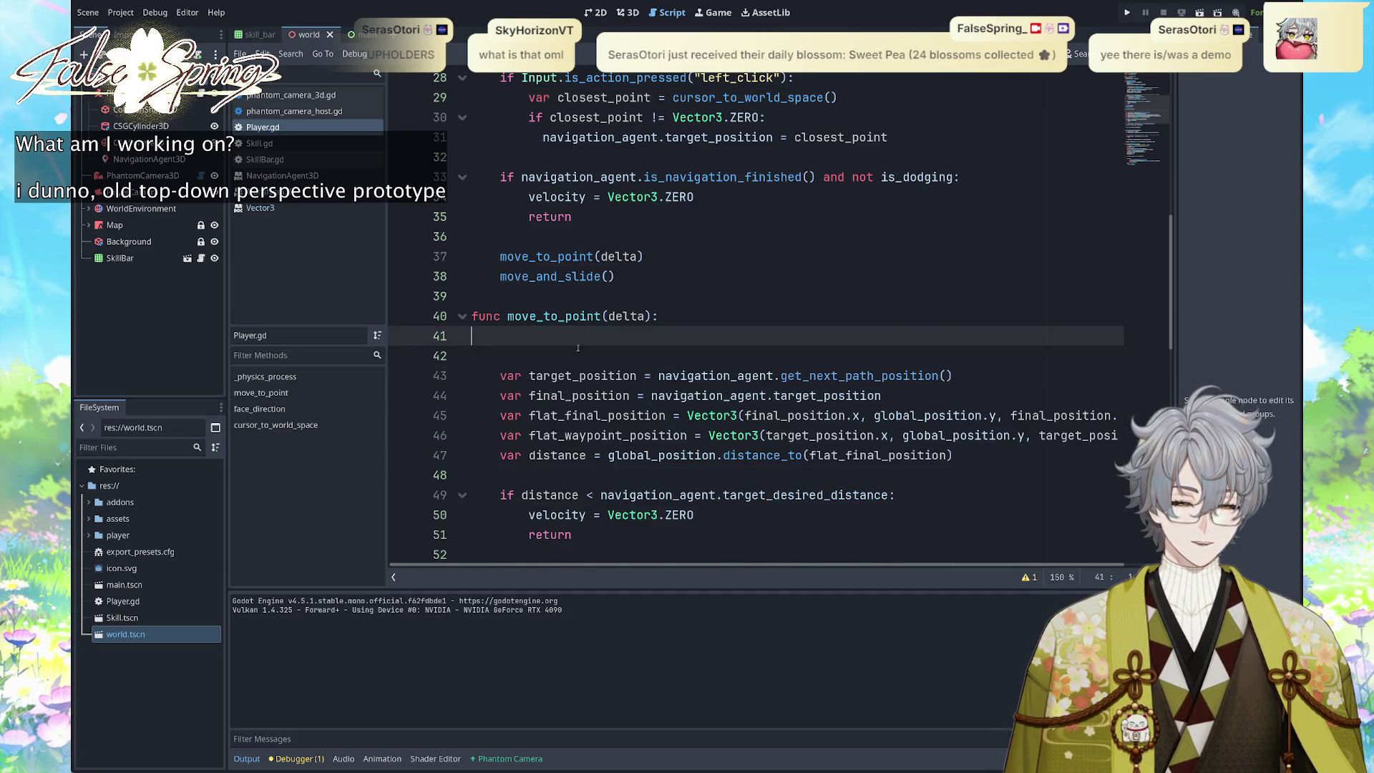
{"action": "scroll", "coordinate": [565, 392], "scroll_direction": "up", "scroll_amount": 9}
{"action": "left_click", "coordinate": [795, 375]}
{"action": "scroll", "coordinate": [794, 375], "scroll_direction": "down", "scroll_amount": 2}
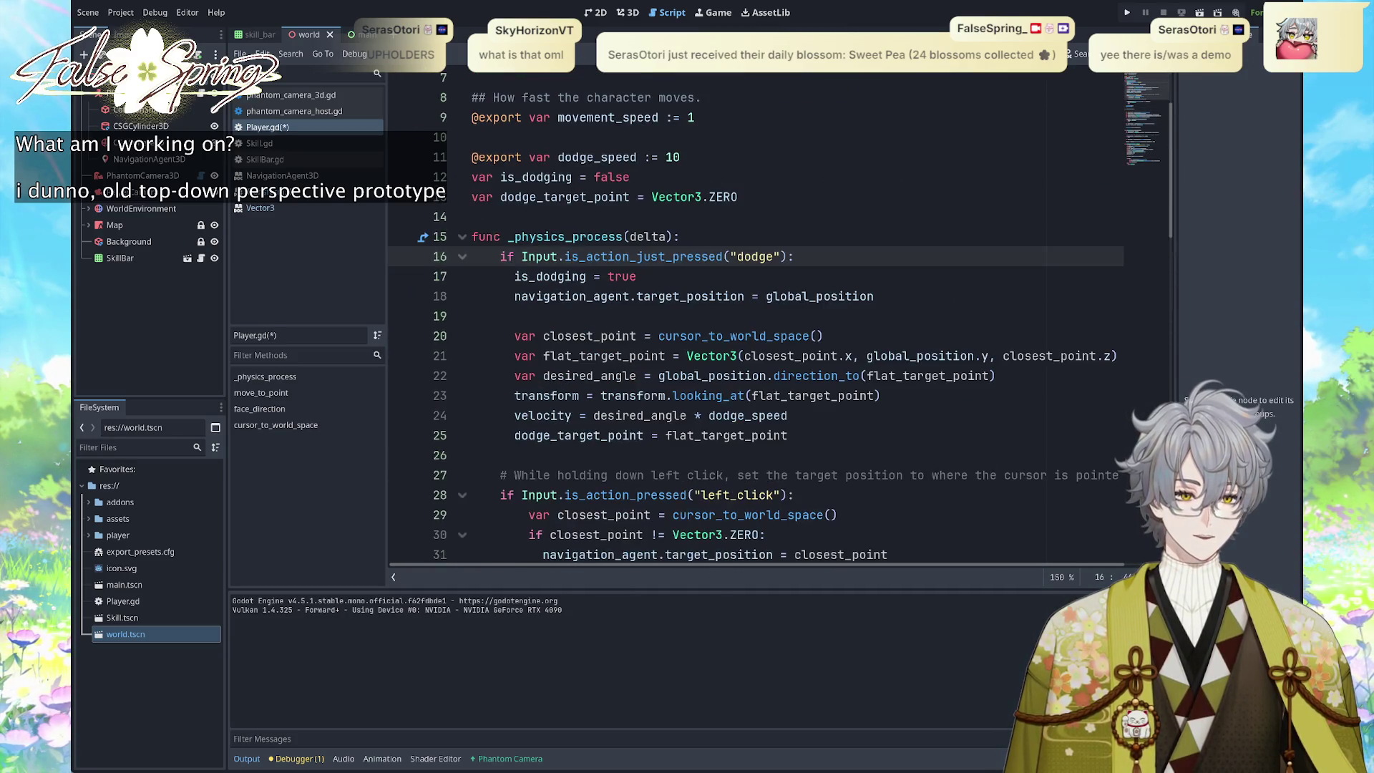
{"action": "left_click", "coordinate": [781, 241]}
{"action": "key", "text": "Return"}
{"action": "key", "text": "ctrl+v"}
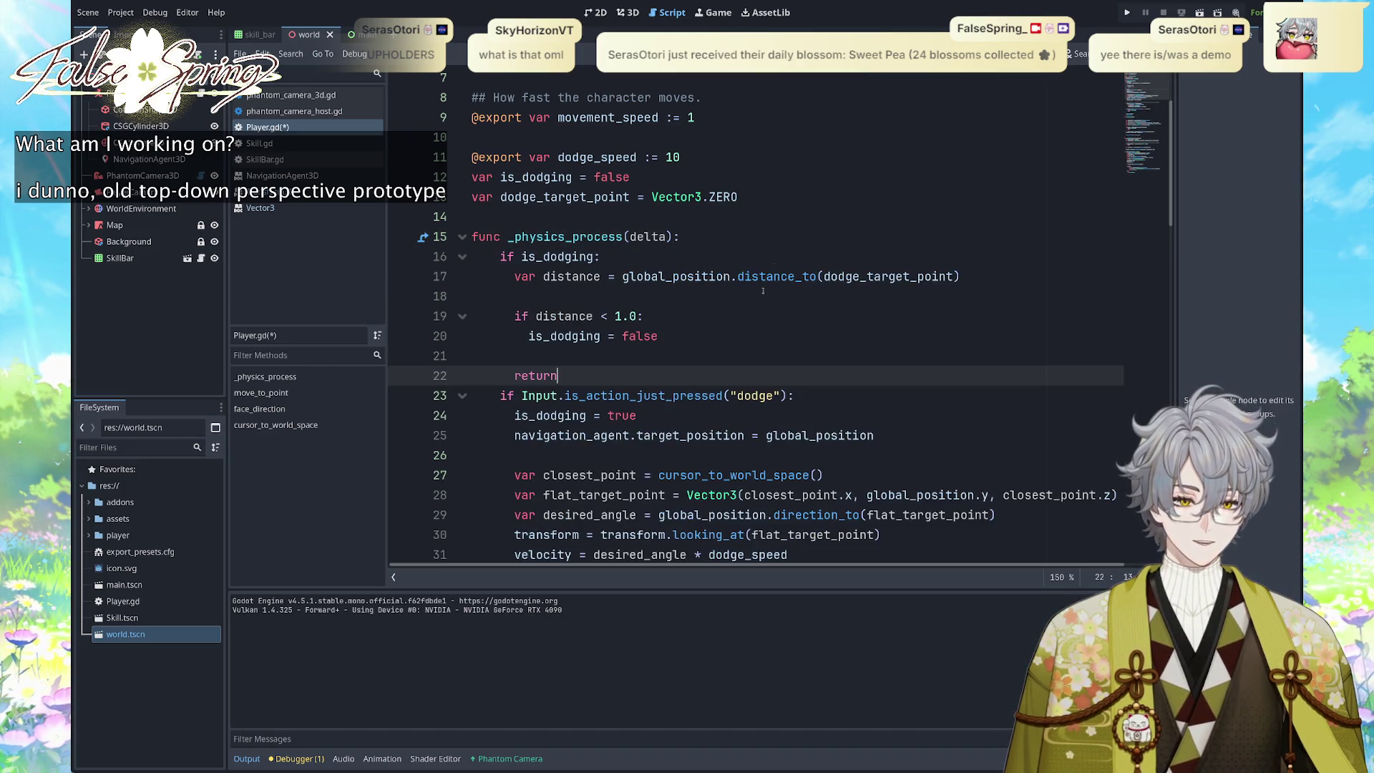
Step: Remove the leftover blank line and paste move_and_slide() just above return in the dodging branch
{"action": "scroll", "coordinate": [601, 357], "scroll_direction": "down", "scroll_amount": 2}
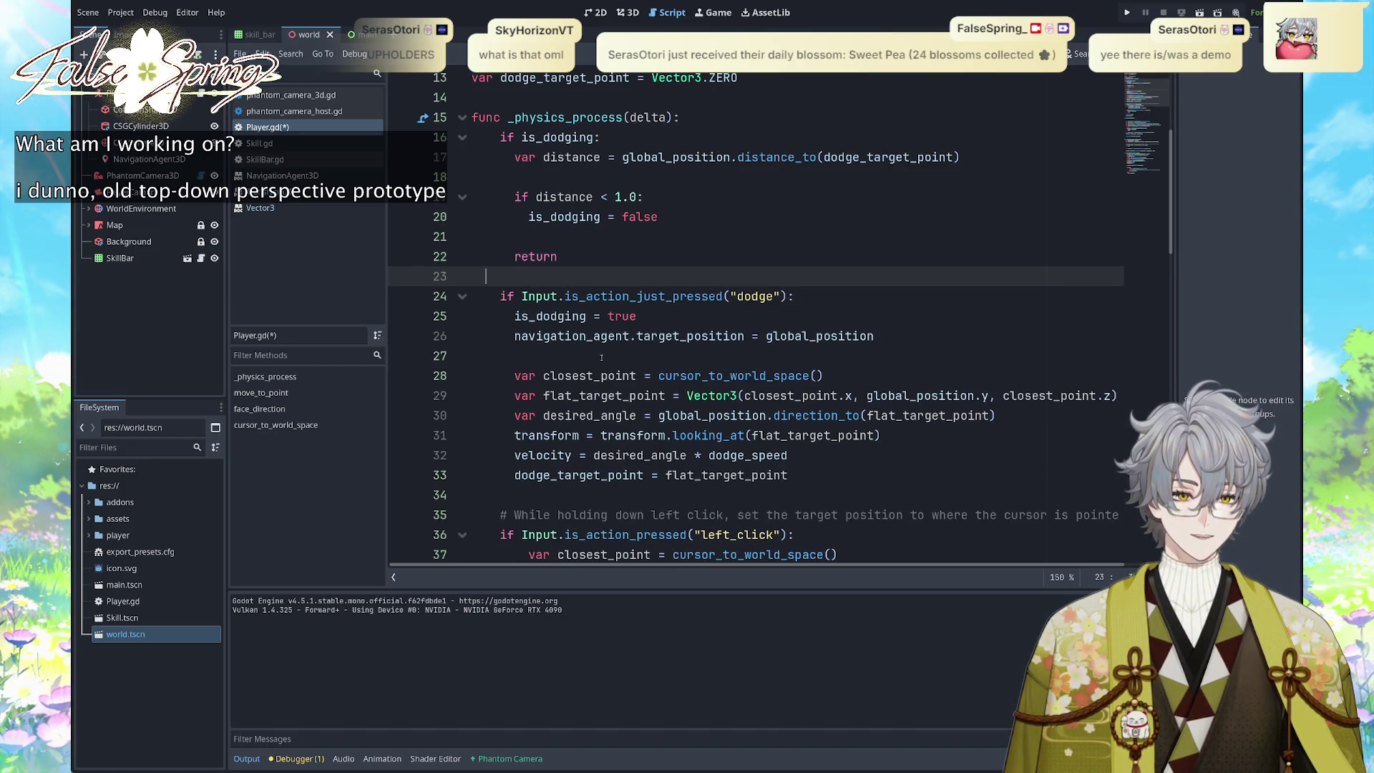
{"action": "scroll", "coordinate": [599, 363], "scroll_direction": "down", "scroll_amount": 10}
{"action": "left_click", "coordinate": [576, 204]}
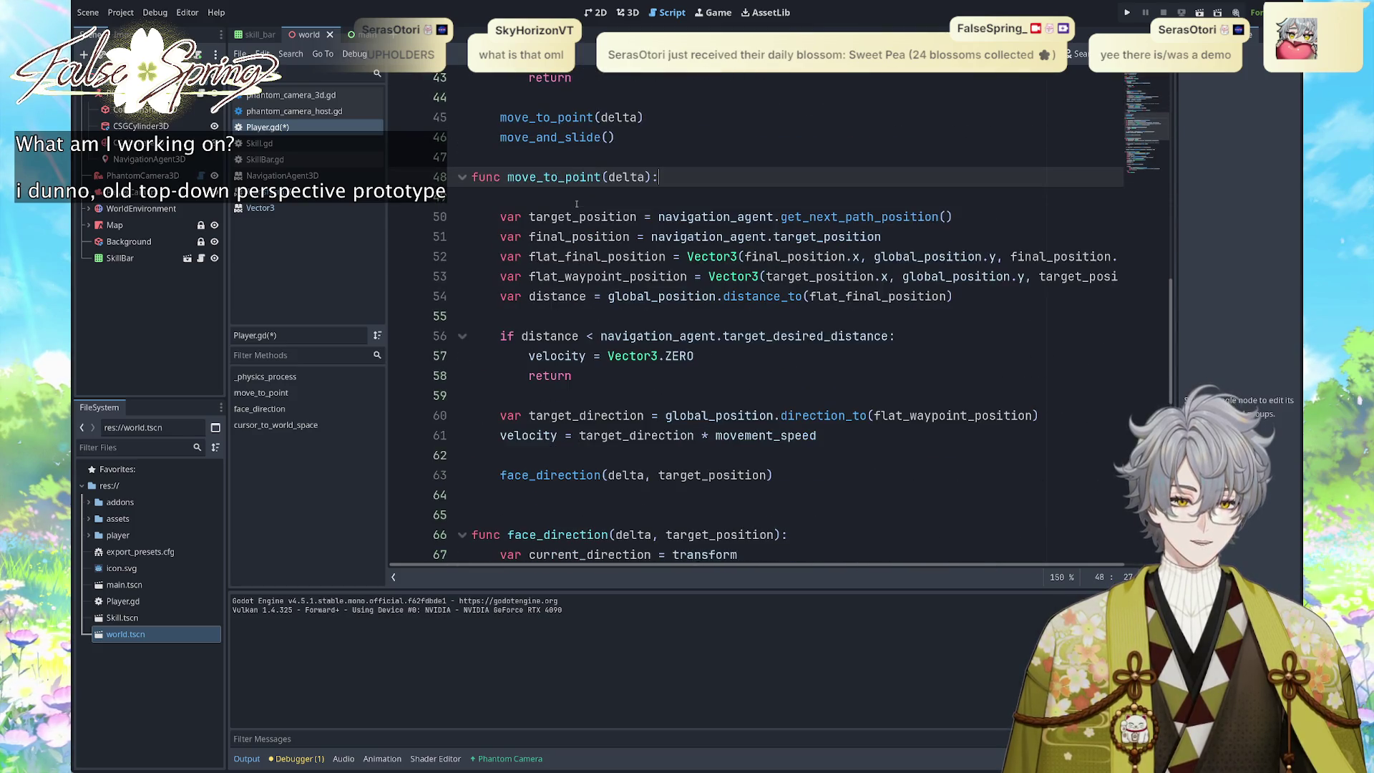
{"action": "key", "text": "BackSpace"}
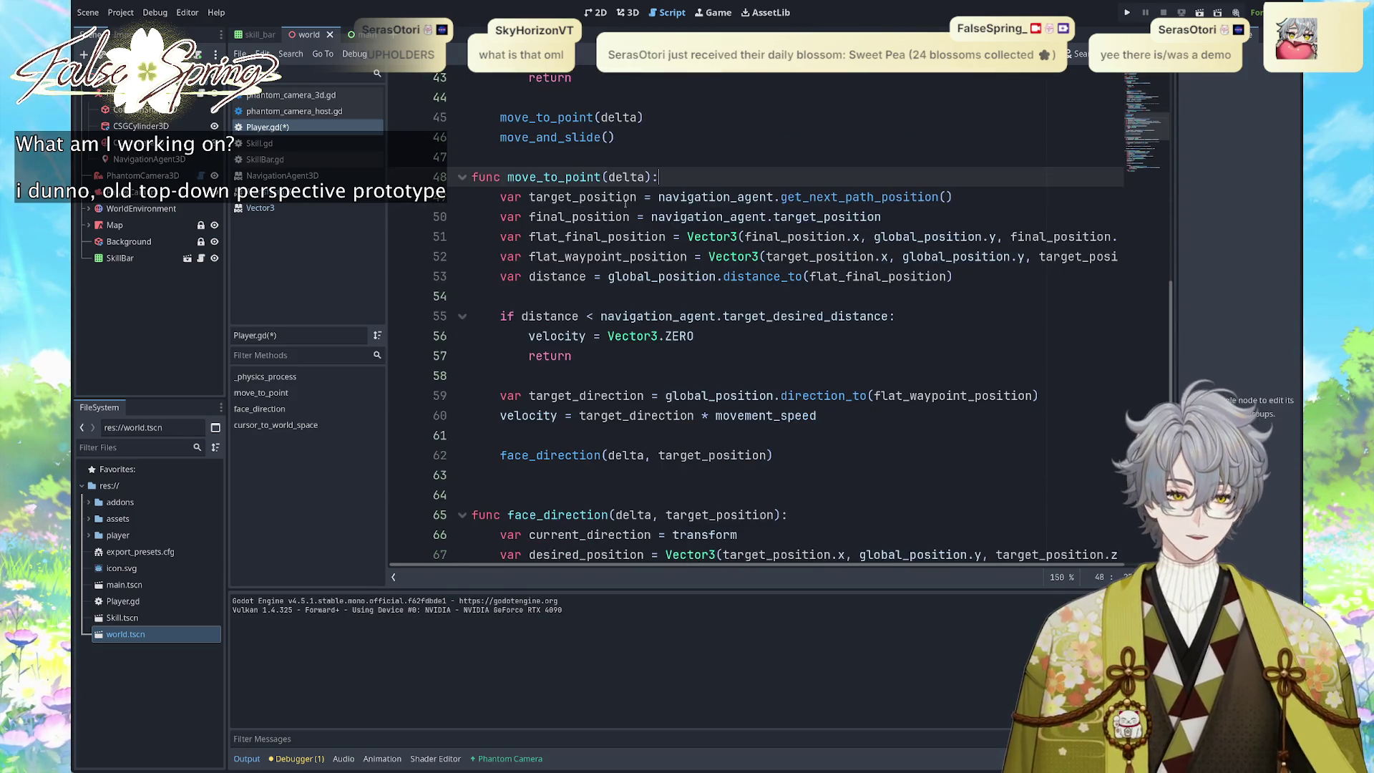
{"action": "left_click_drag", "start_coordinate": [615, 138], "coordinate": [500, 138]}
{"action": "key", "text": "ctrl+c"}
{"action": "scroll", "coordinate": [730, 257], "scroll_direction": "up", "scroll_amount": 8}
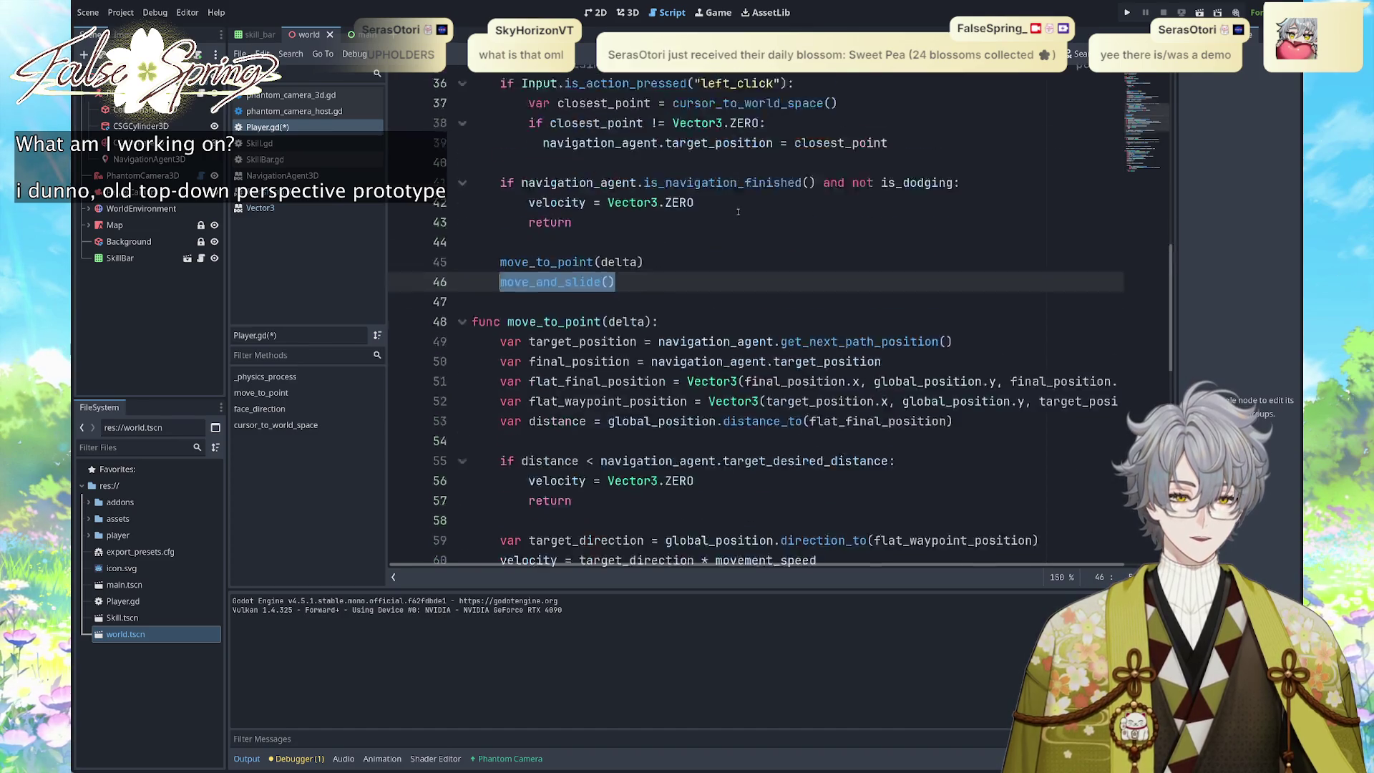
{"action": "scroll", "coordinate": [730, 257], "scroll_direction": "up", "scroll_amount": 3}
{"action": "left_click", "coordinate": [682, 288]}
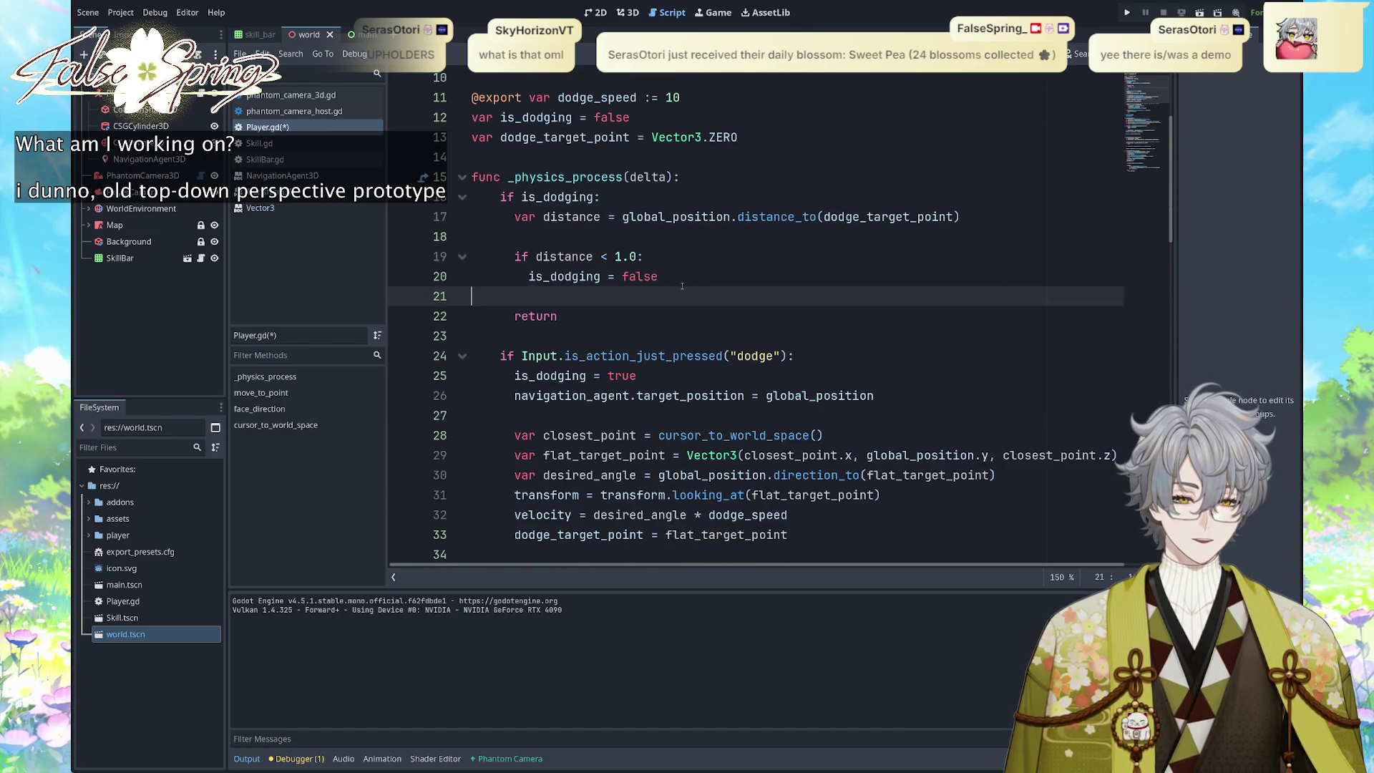
{"action": "key", "text": "Return"}
{"action": "key", "text": "ctrl+v"}
{"action": "key", "text": "Return"}
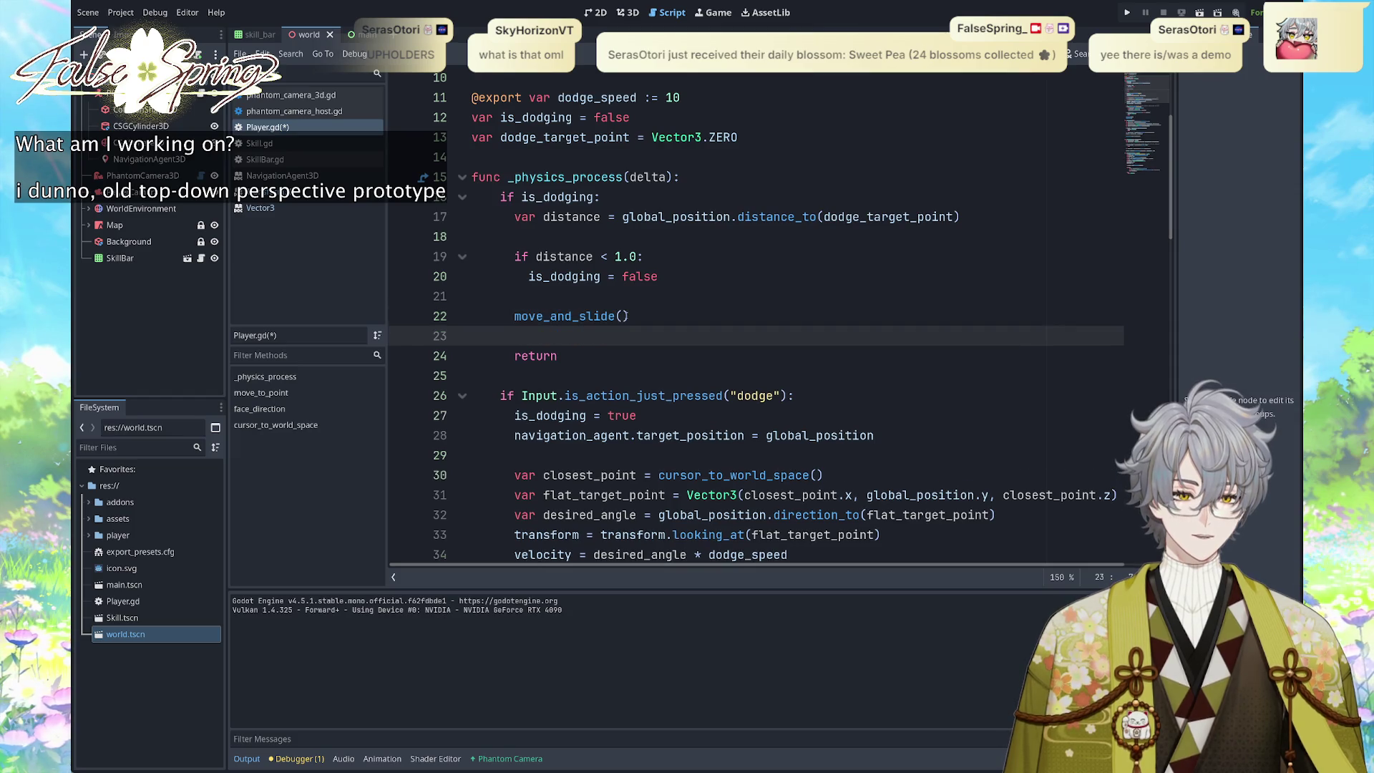
{"action": "key", "text": "BackSpace"}
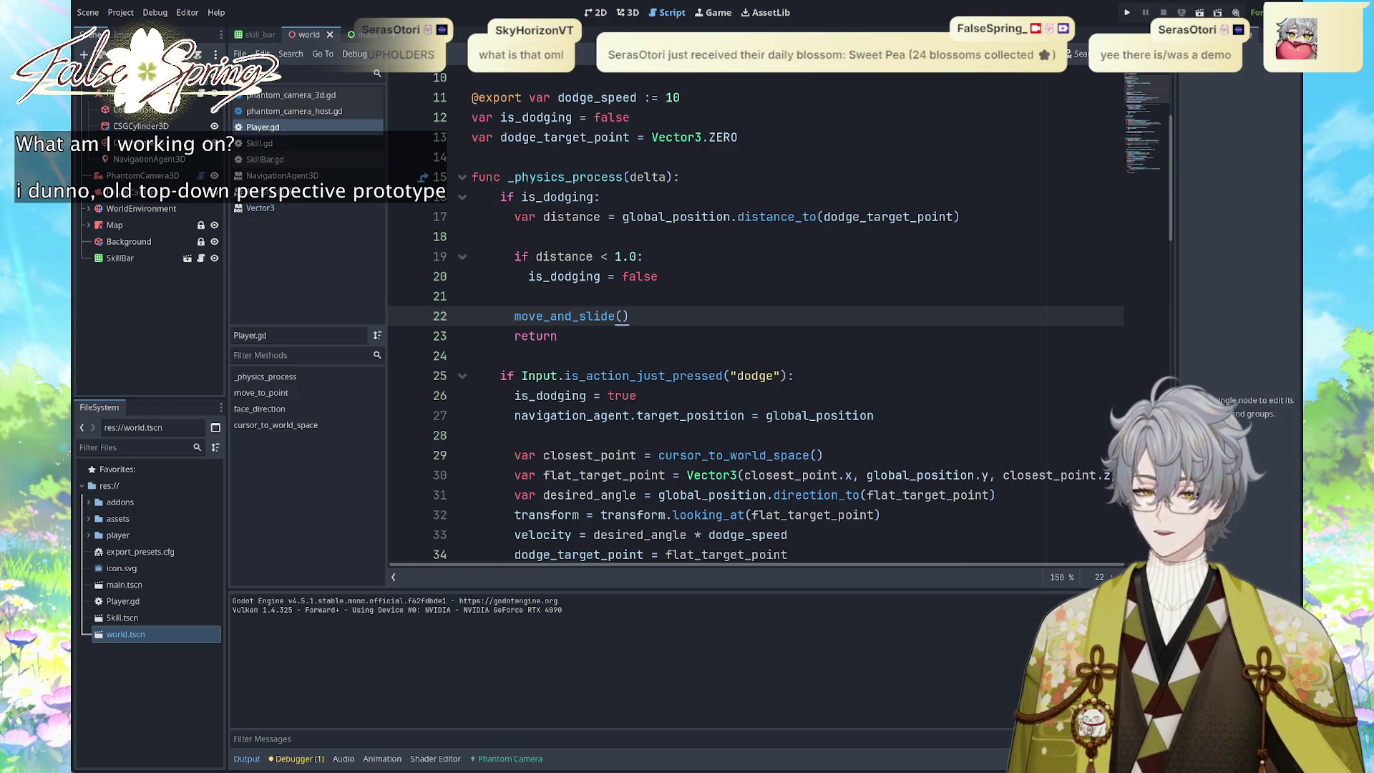
Step: Append 'and not is_dodging' to the left_click check on line 37
{"action": "scroll", "coordinate": [759, 314], "scroll_direction": "down", "scroll_amount": 15}
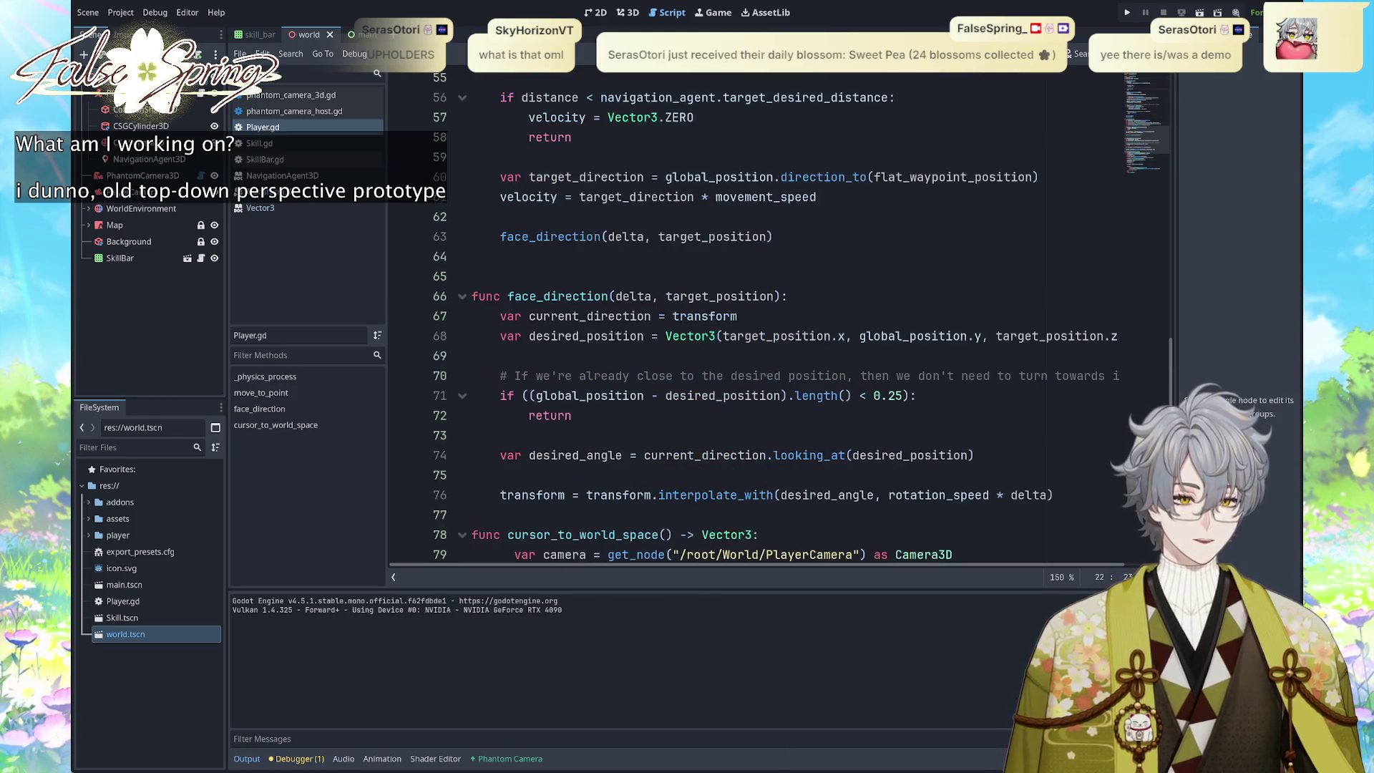
{"action": "scroll", "coordinate": [758, 315], "scroll_direction": "up", "scroll_amount": 11}
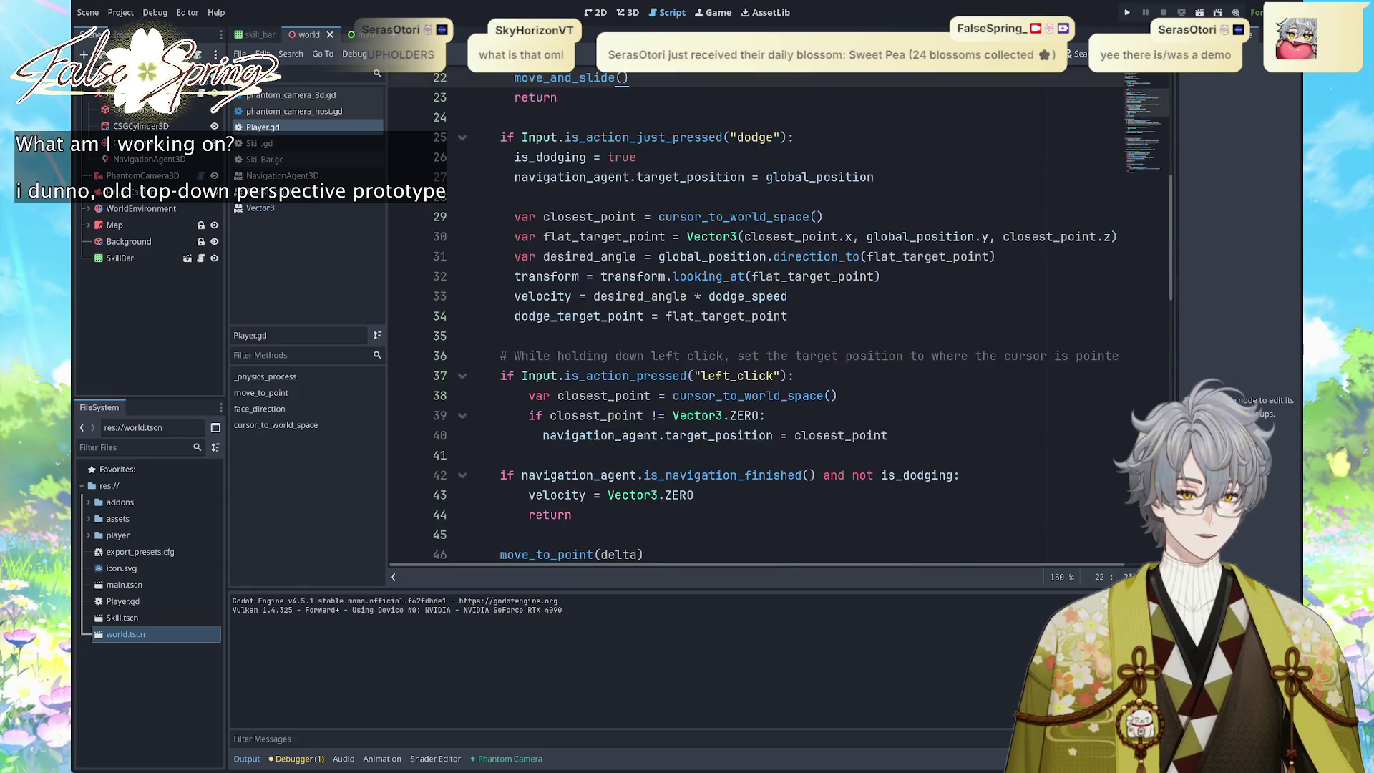
{"action": "scroll", "coordinate": [669, 304], "scroll_direction": "up", "scroll_amount": 4}
{"action": "left_click", "coordinate": [669, 296]}
{"action": "left_click", "coordinate": [665, 314]}
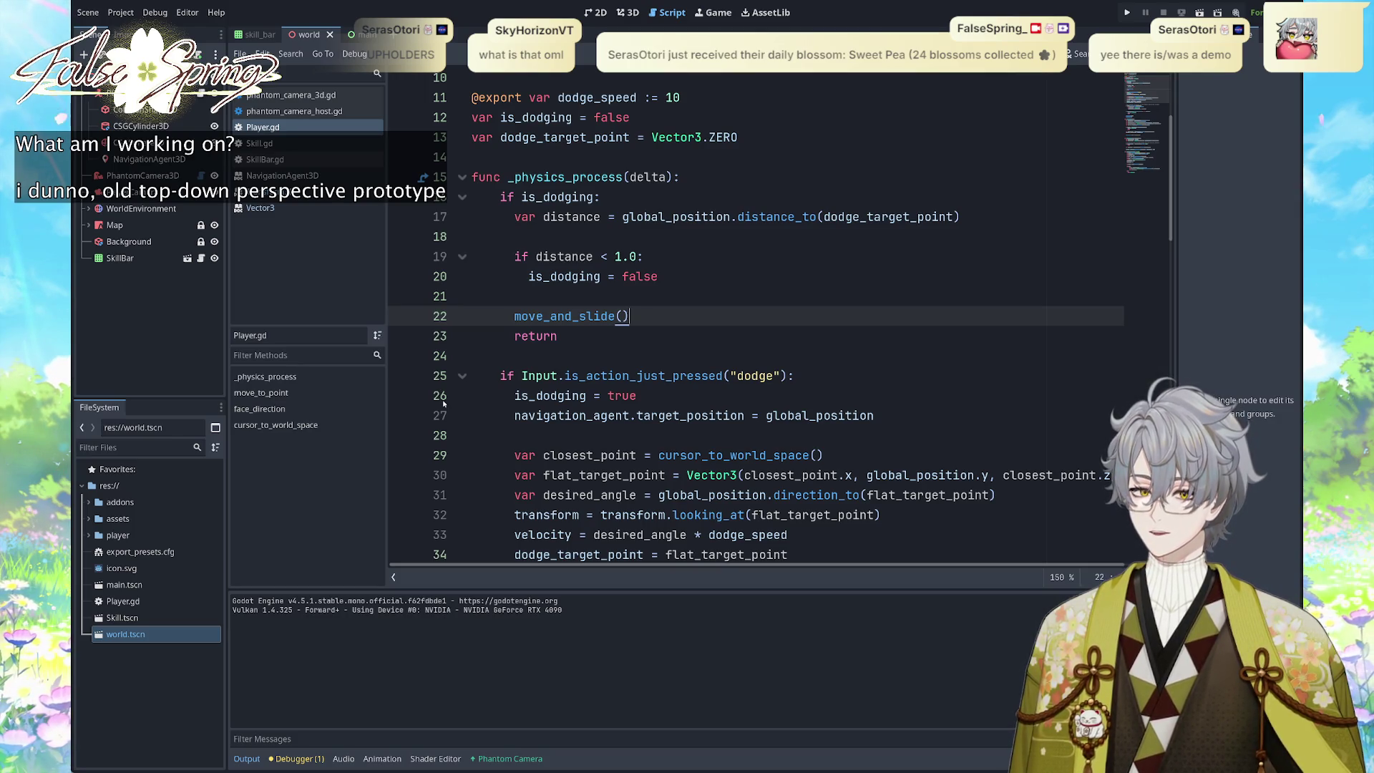
{"action": "left_click", "coordinate": [571, 415]}
{"action": "scroll", "coordinate": [571, 415], "scroll_direction": "down", "scroll_amount": 2}
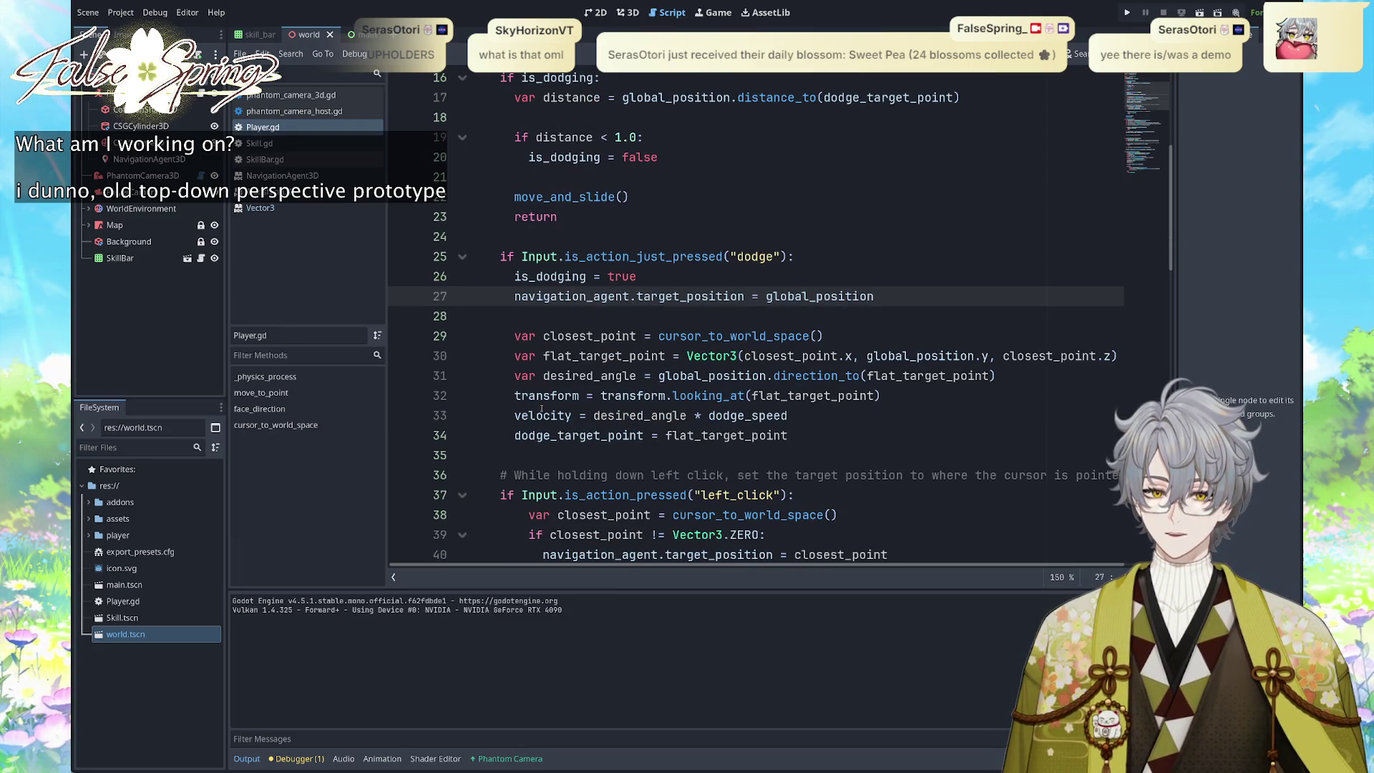
{"action": "scroll", "coordinate": [546, 369], "scroll_direction": "down", "scroll_amount": 2}
{"action": "scroll", "coordinate": [550, 363], "scroll_direction": "down", "scroll_amount": 1}
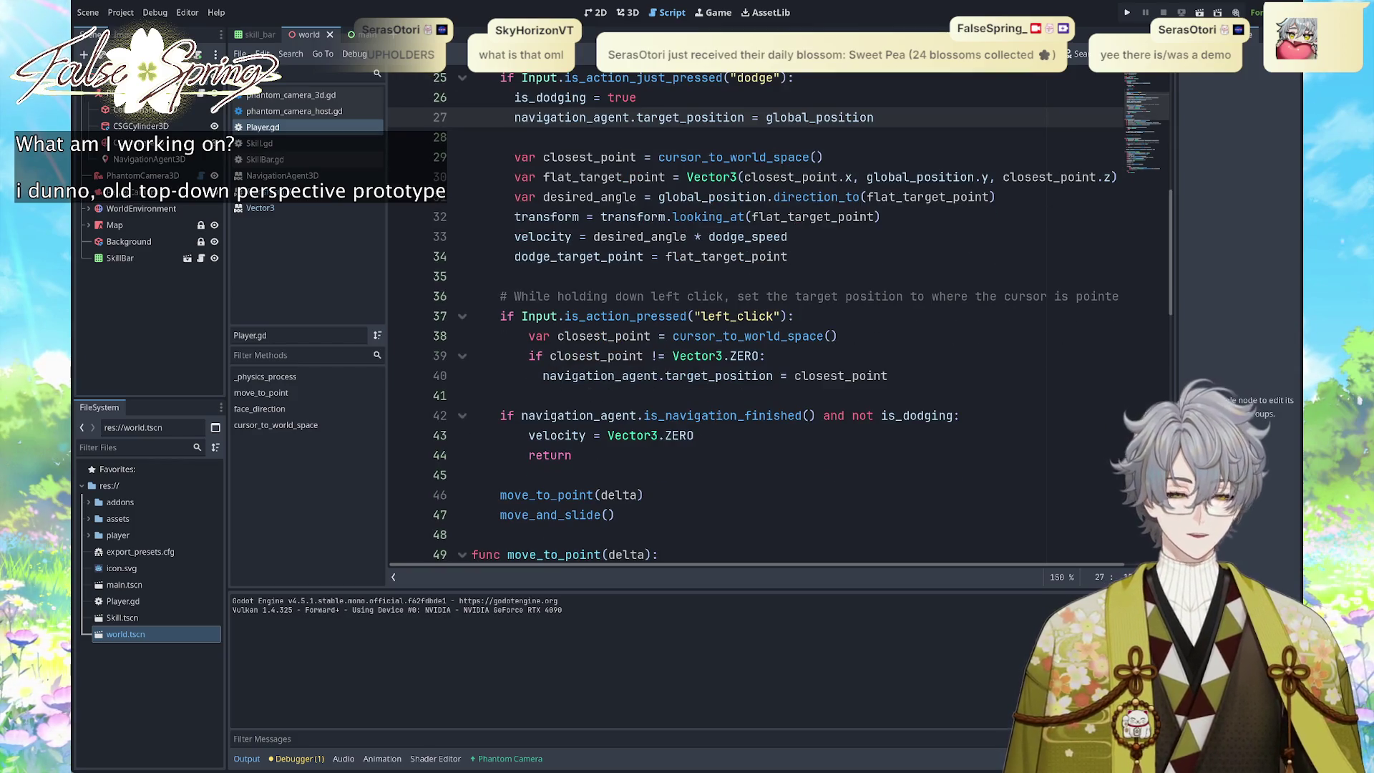
{"action": "double_click", "coordinate": [723, 415]}
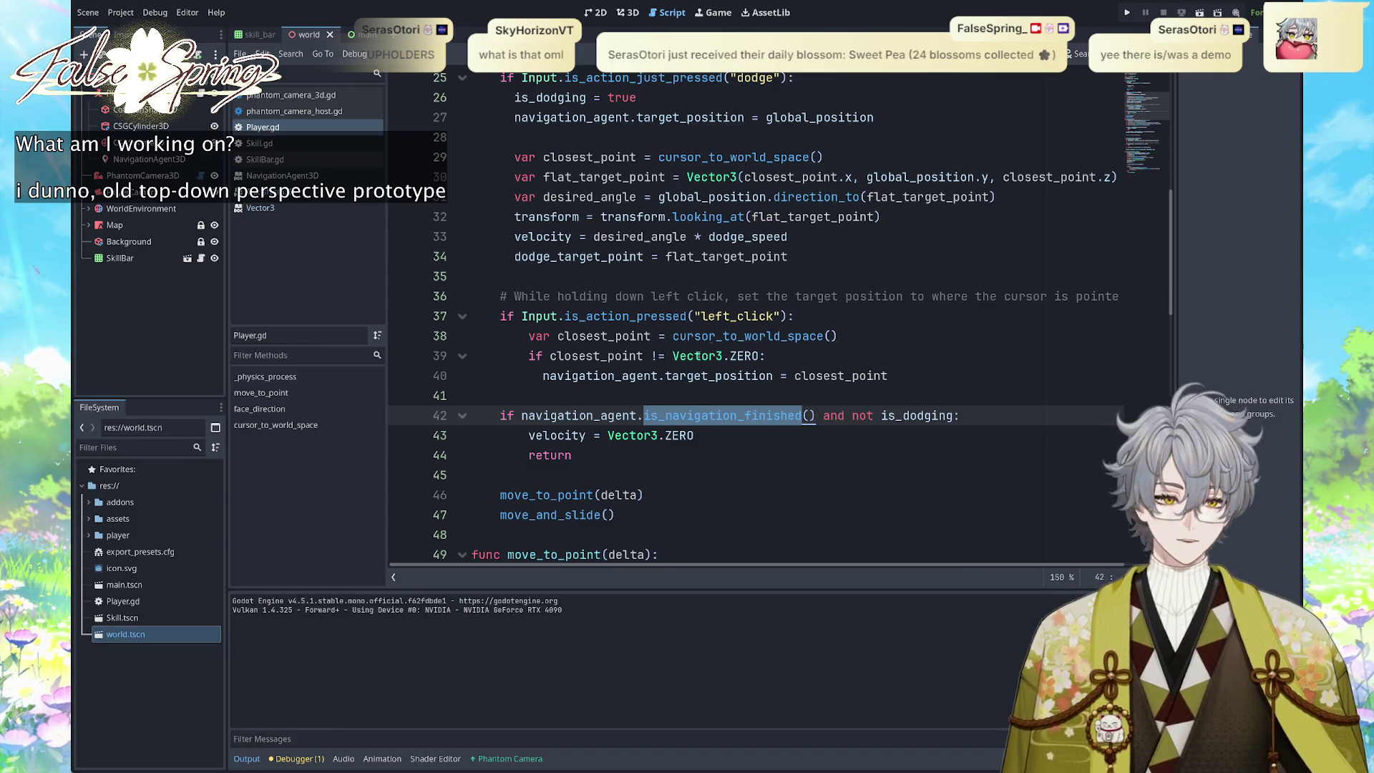
{"action": "left_click", "coordinate": [783, 316]}
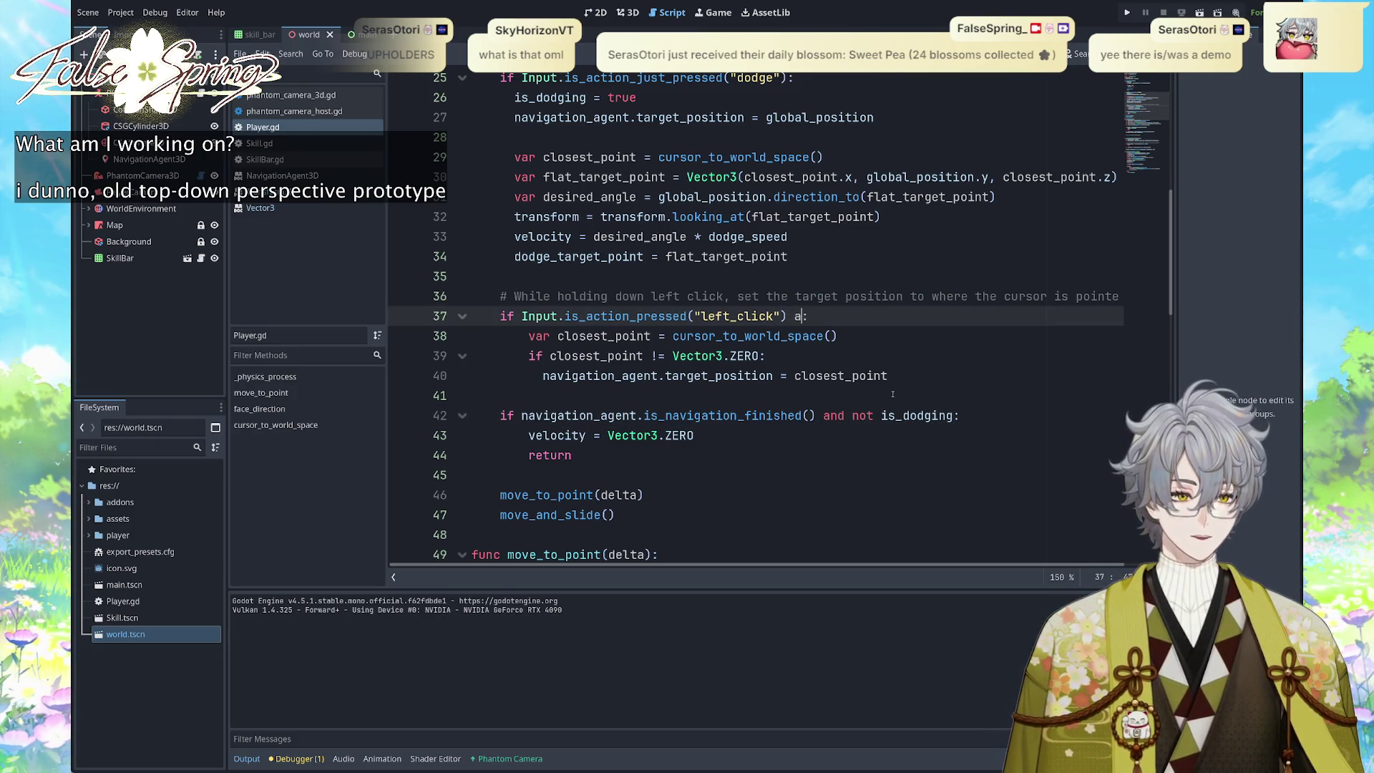
{"action": "type", "text": "nd is_"}
{"action": "key", "text": "BackSpace"}
{"action": "key", "text": "BackSpace"}
{"action": "key", "text": "BackSpace"}
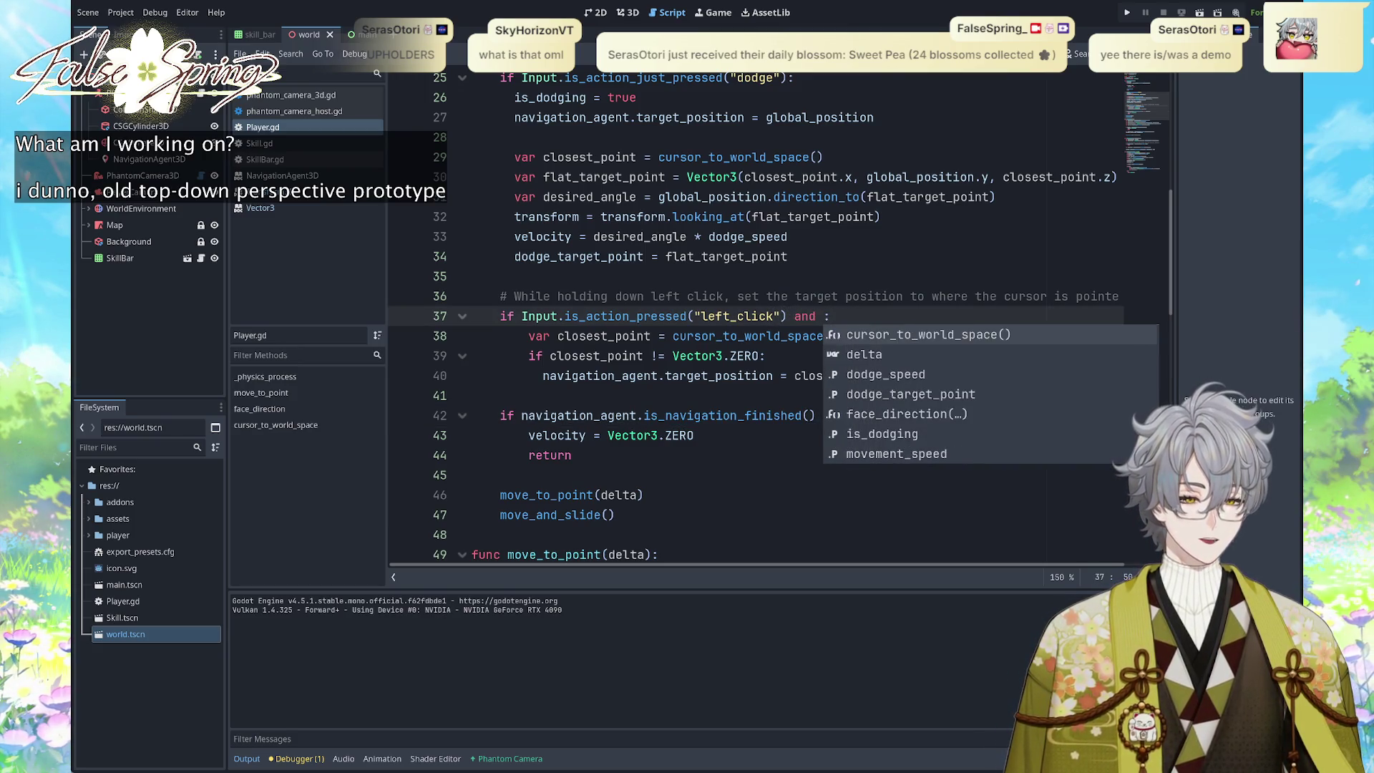
{"action": "type", "text": "not is_dodging"}
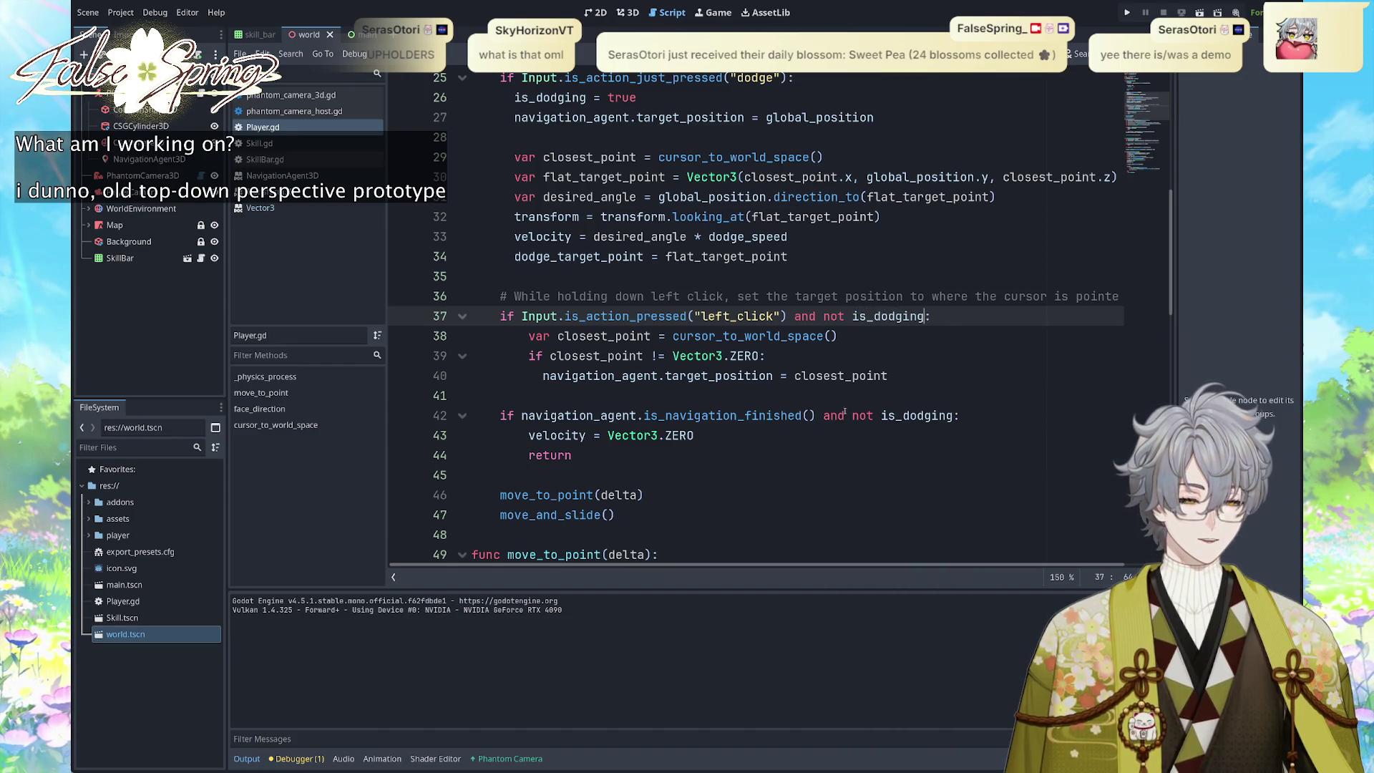
{"action": "left_click", "coordinate": [787, 415]}
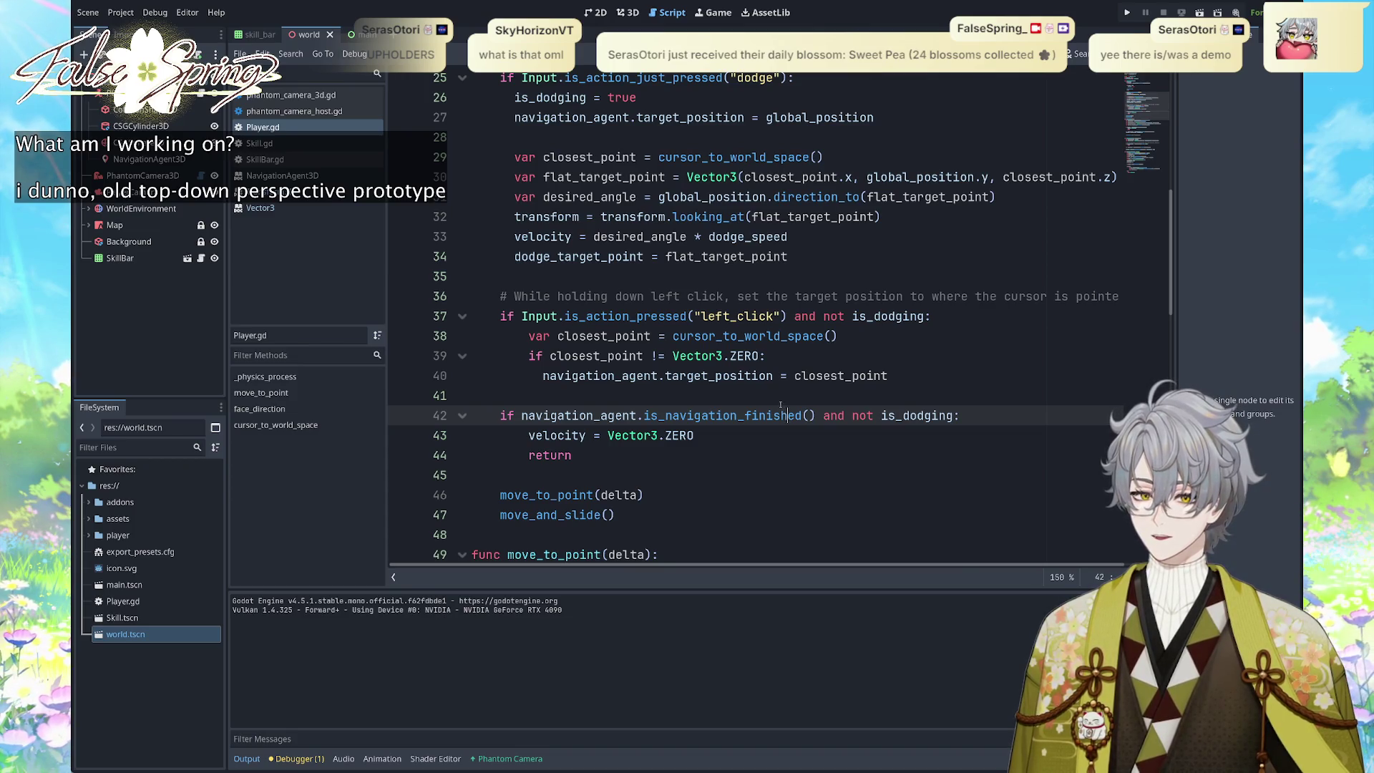
{"action": "scroll", "coordinate": [780, 405], "scroll_direction": "up", "scroll_amount": 5}
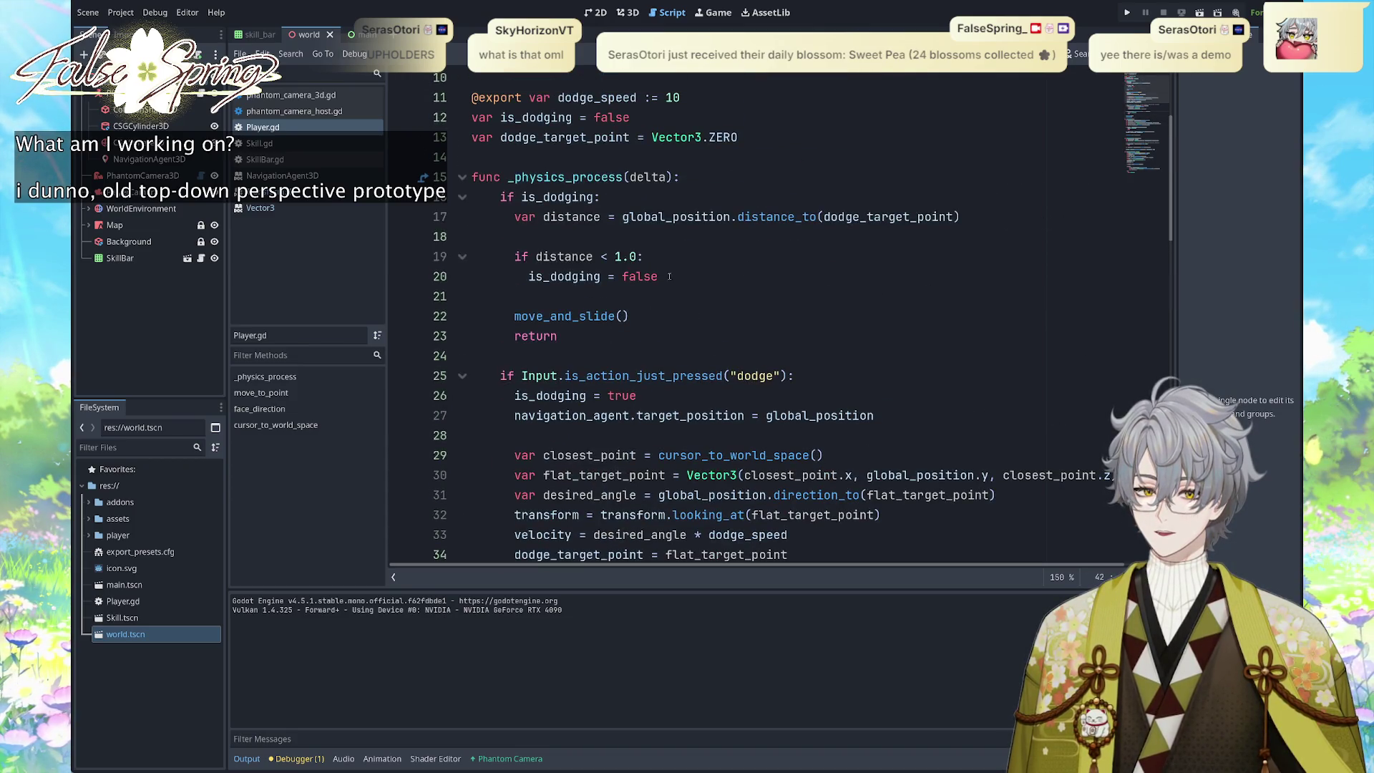
{"action": "left_click", "coordinate": [650, 261]}
{"action": "scroll", "coordinate": [737, 302], "scroll_direction": "up", "scroll_amount": 3}
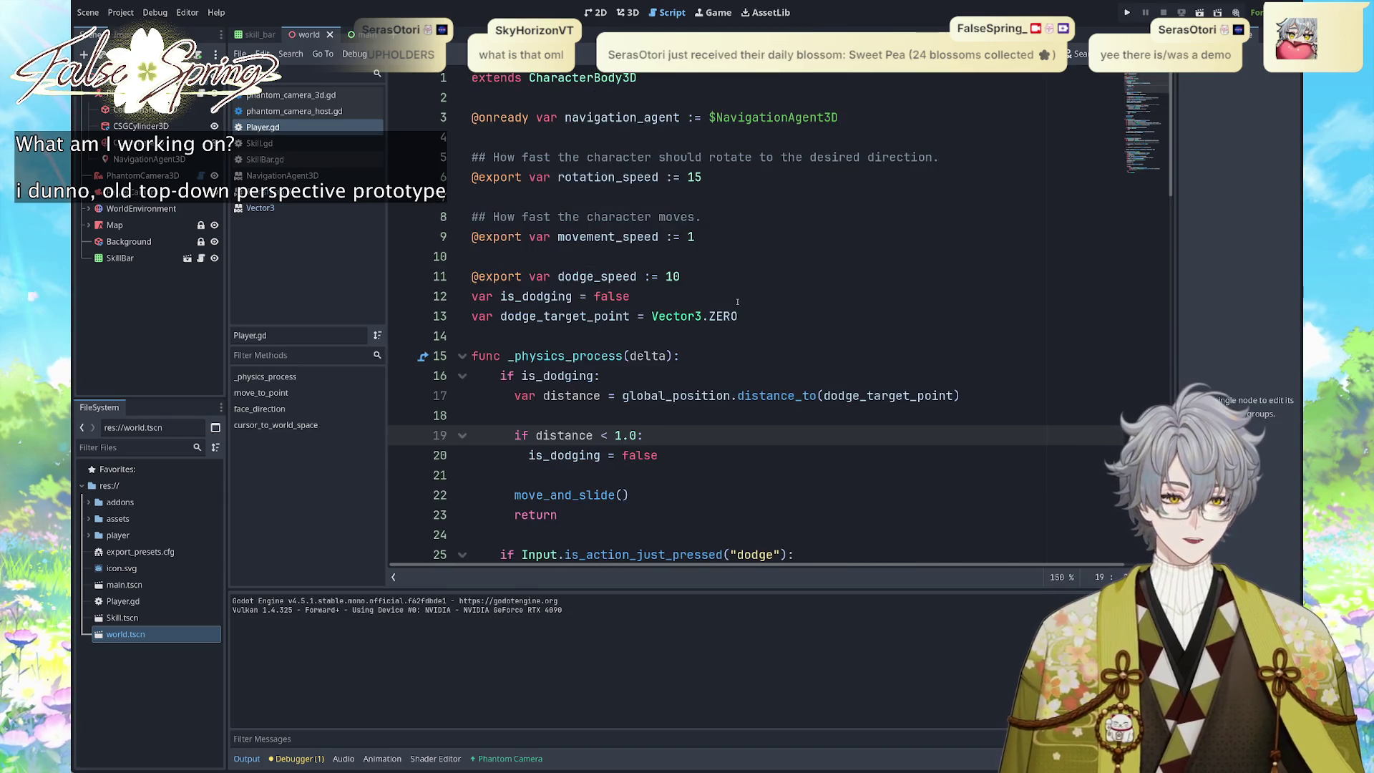
{"action": "left_click", "coordinate": [742, 276]}
{"action": "key", "text": "Return"}
{"action": "type", "text": "@"}
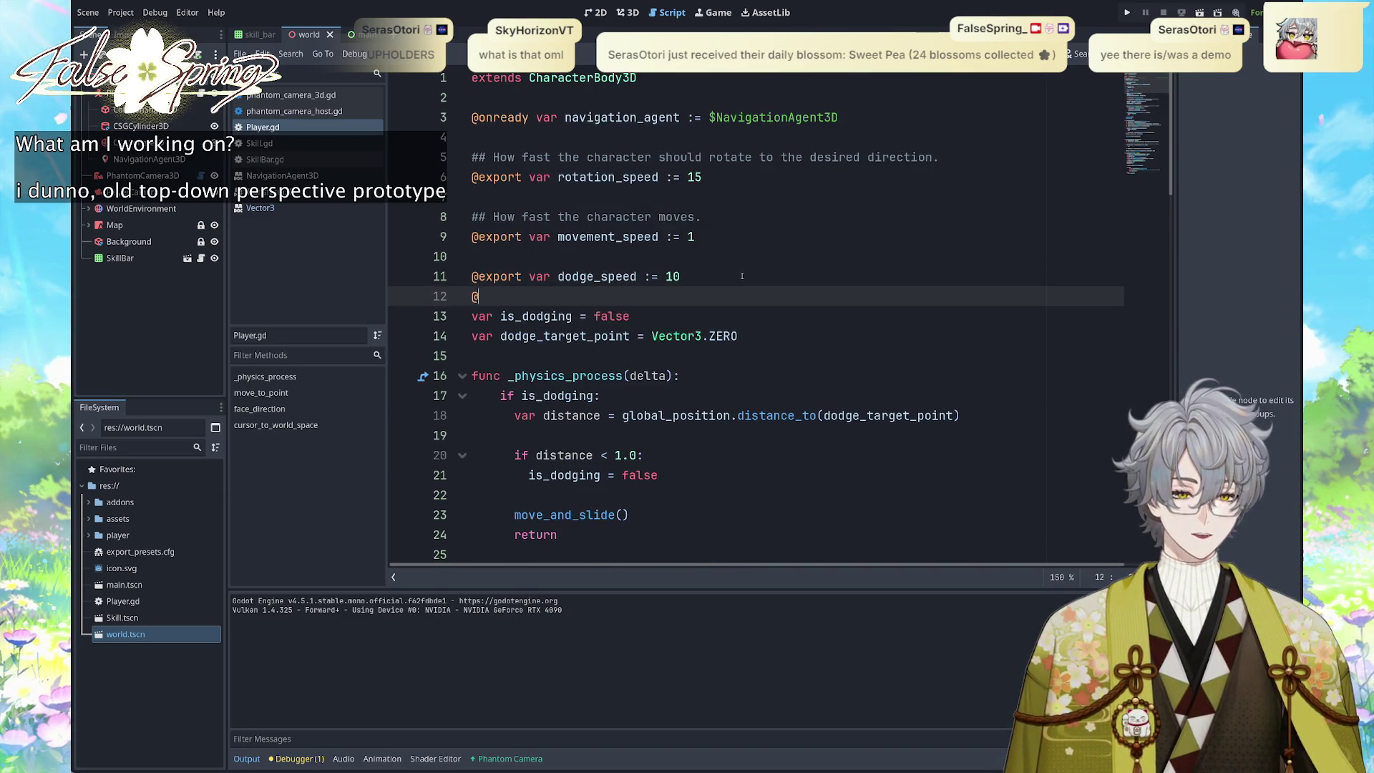
{"action": "type", "text": "export var dodge_"}
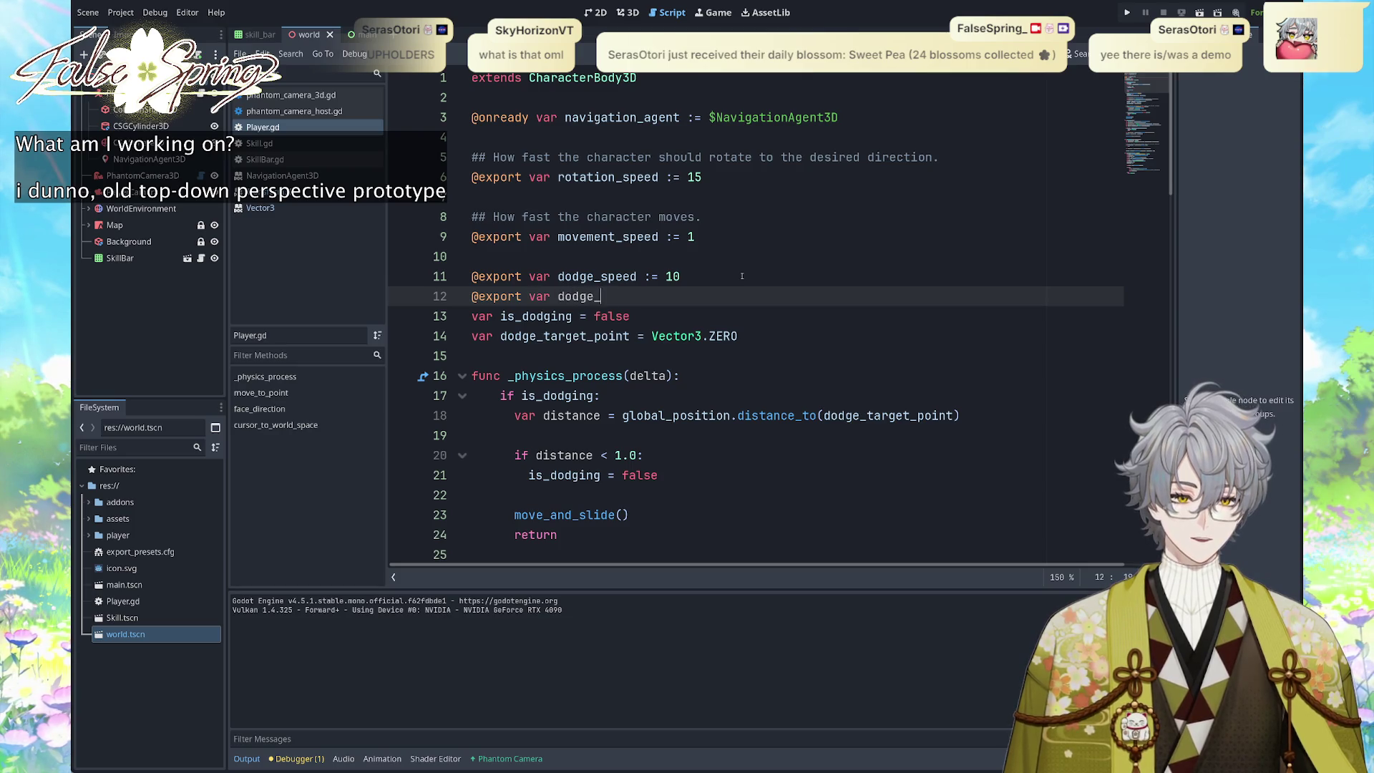
{"action": "type", "text": "distance :"}
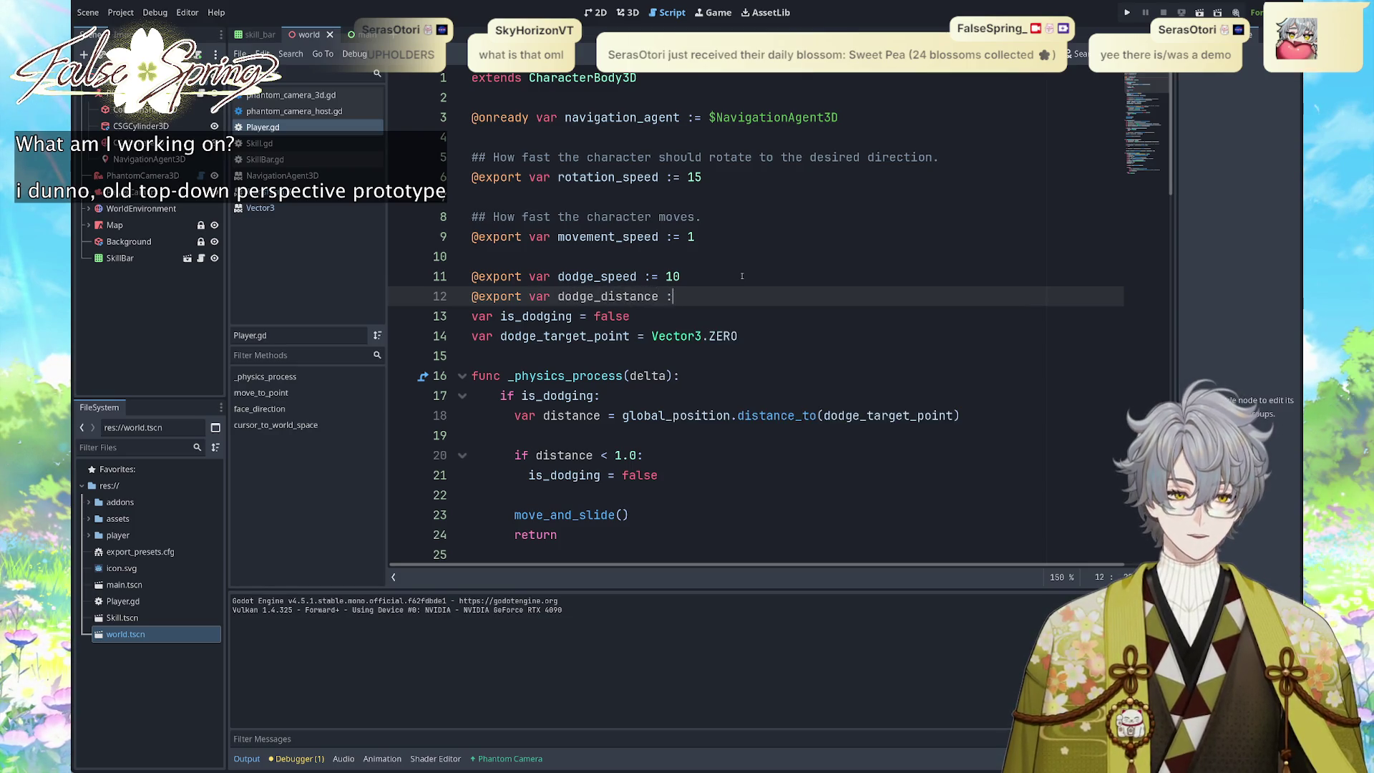
{"action": "type", "text": "= 20"}
{"action": "scroll", "coordinate": [751, 300], "scroll_direction": "down", "scroll_amount": 3}
{"action": "left_click", "coordinate": [731, 295]}
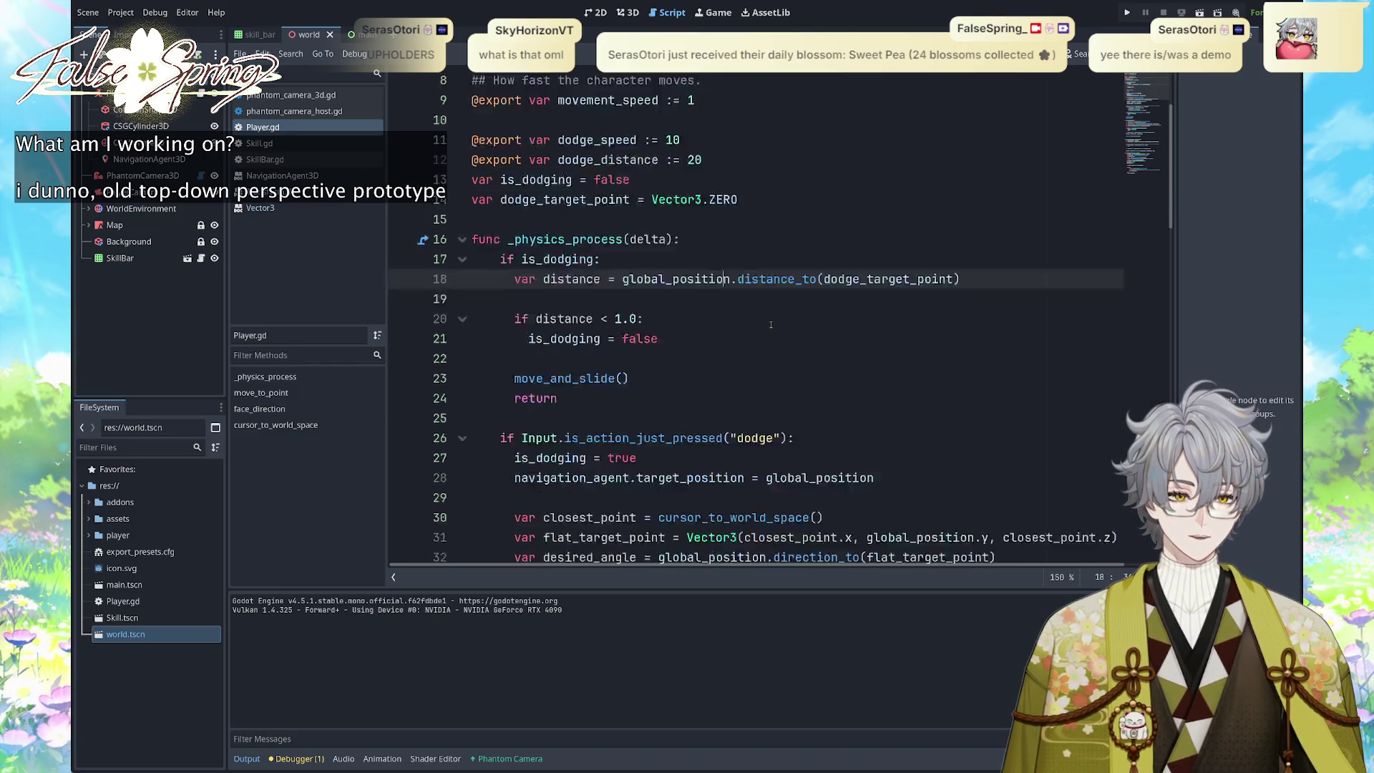
{"action": "scroll", "coordinate": [771, 325], "scroll_direction": "down", "scroll_amount": 3}
{"action": "left_click", "coordinate": [823, 356]}
{"action": "left_click", "coordinate": [1116, 376]}
{"action": "left_click", "coordinate": [994, 395]}
{"action": "left_click", "coordinate": [788, 435]}
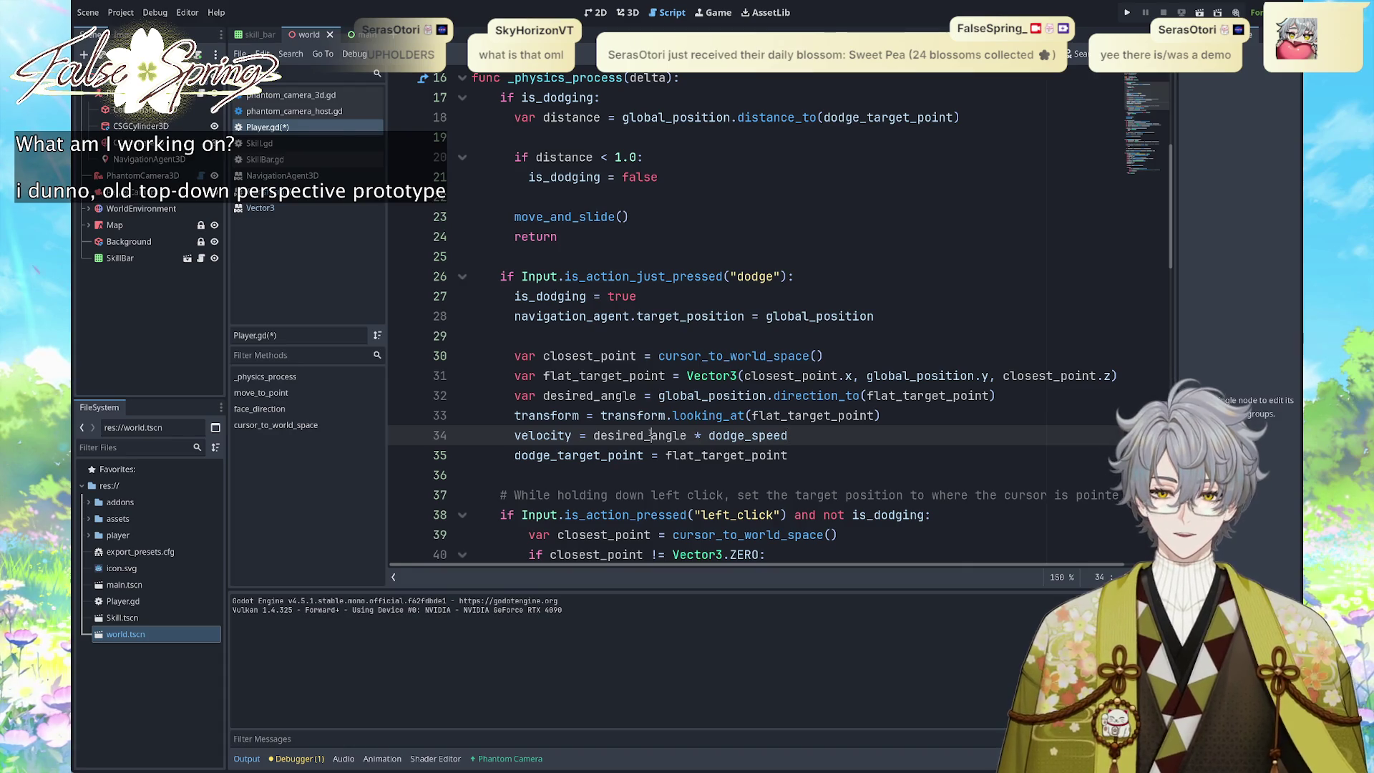
{"action": "key", "text": "Down"}
{"action": "key", "text": "Down"}
{"action": "key", "text": "Up"}
{"action": "key", "text": "ctrl+shift+Left"}
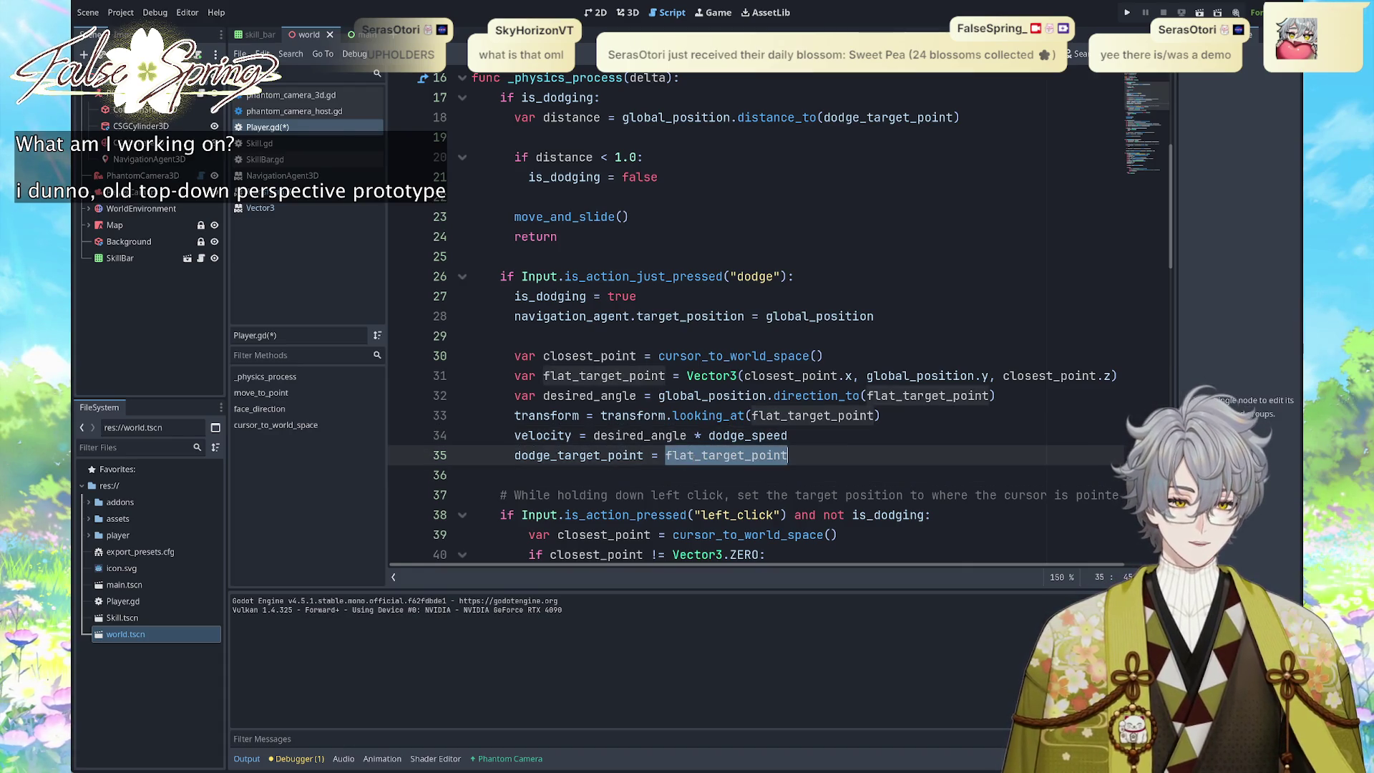
{"action": "left_click", "coordinate": [768, 394]}
{"action": "triple_click", "coordinate": [772, 377]}
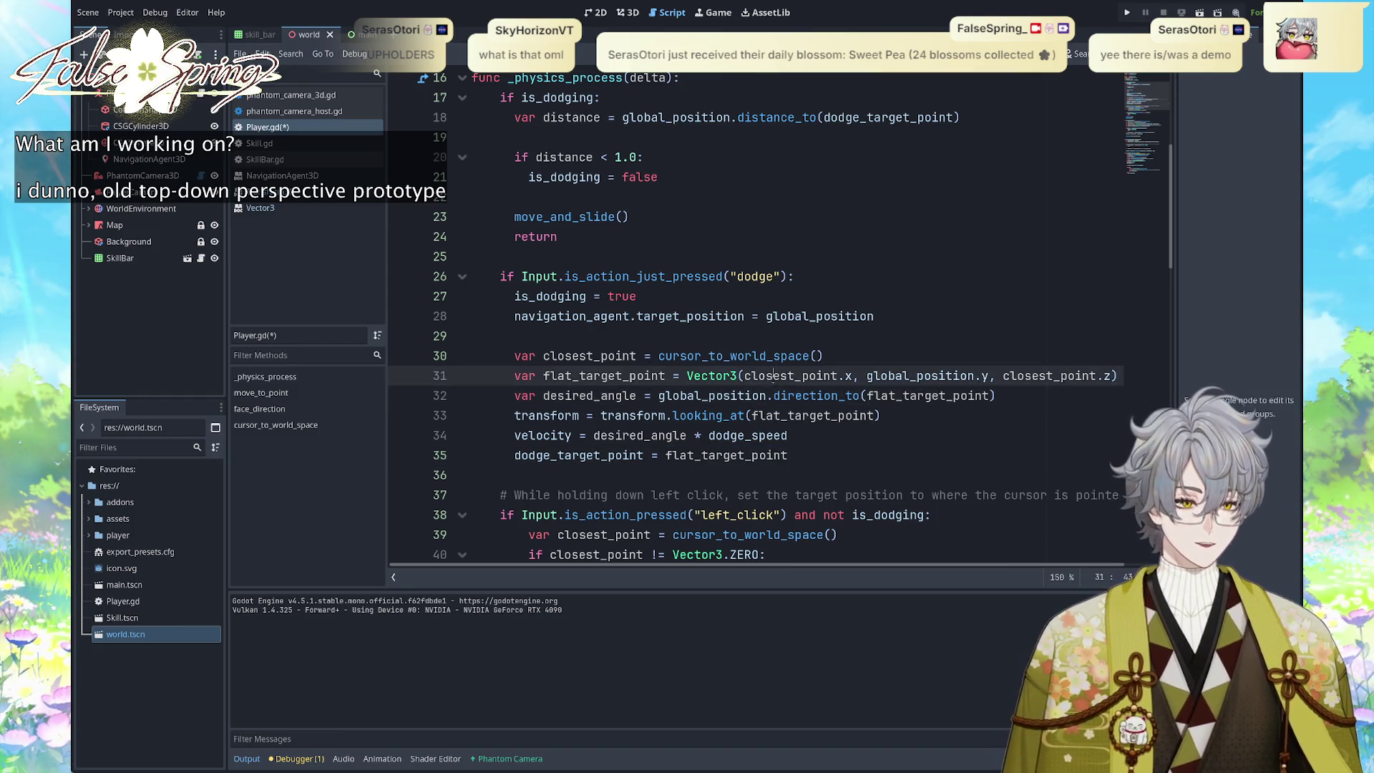
{"action": "left_click", "coordinate": [752, 376]}
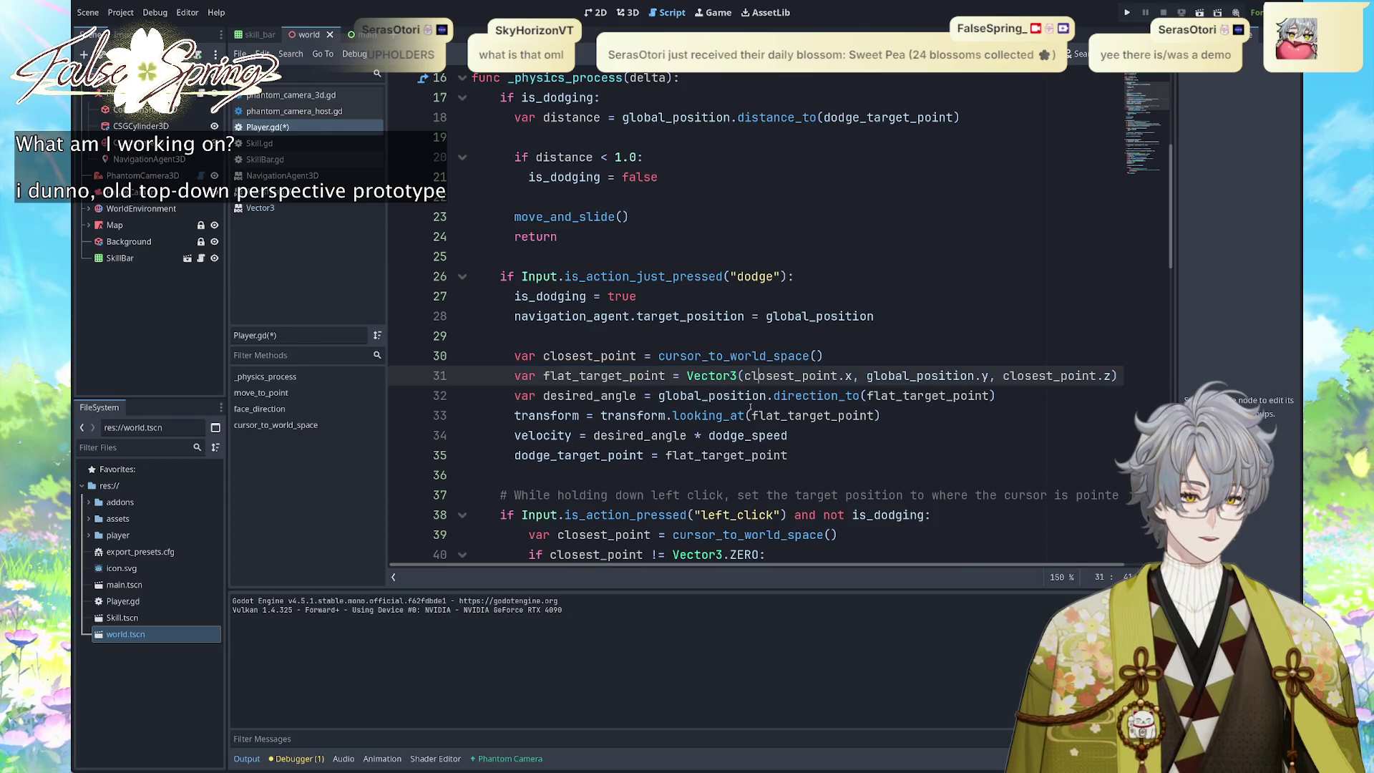
{"action": "double_click", "coordinate": [726, 455]}
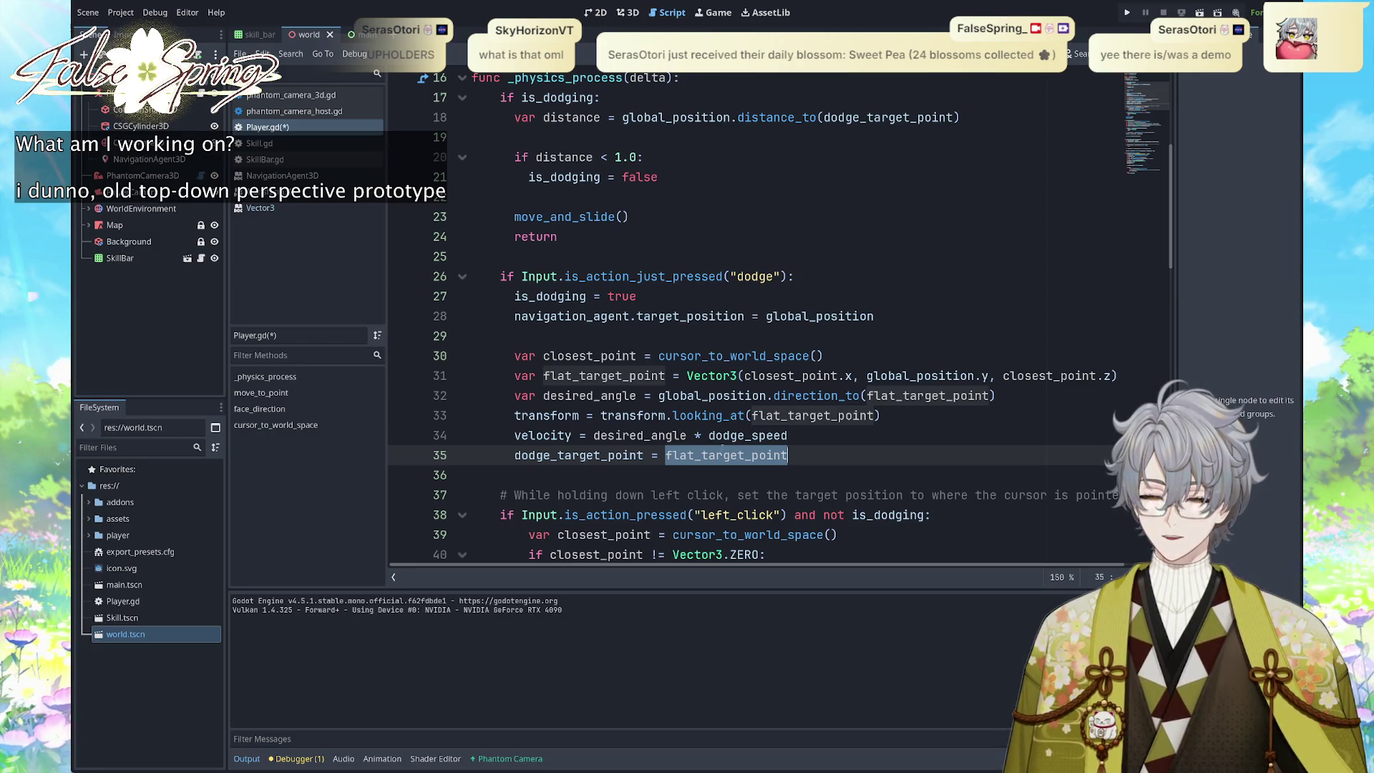
{"action": "type", "text": "global_position "}
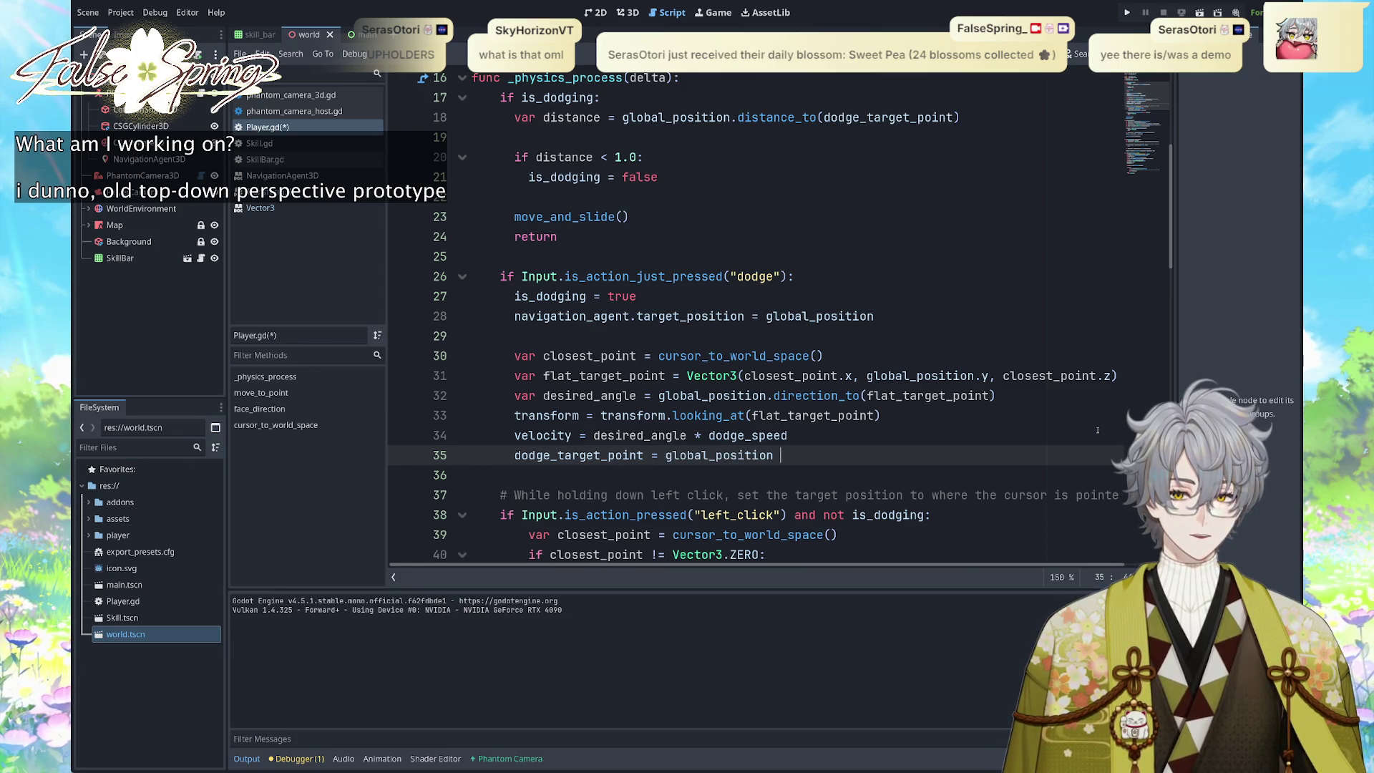
{"action": "type", "text": "+ disire"}
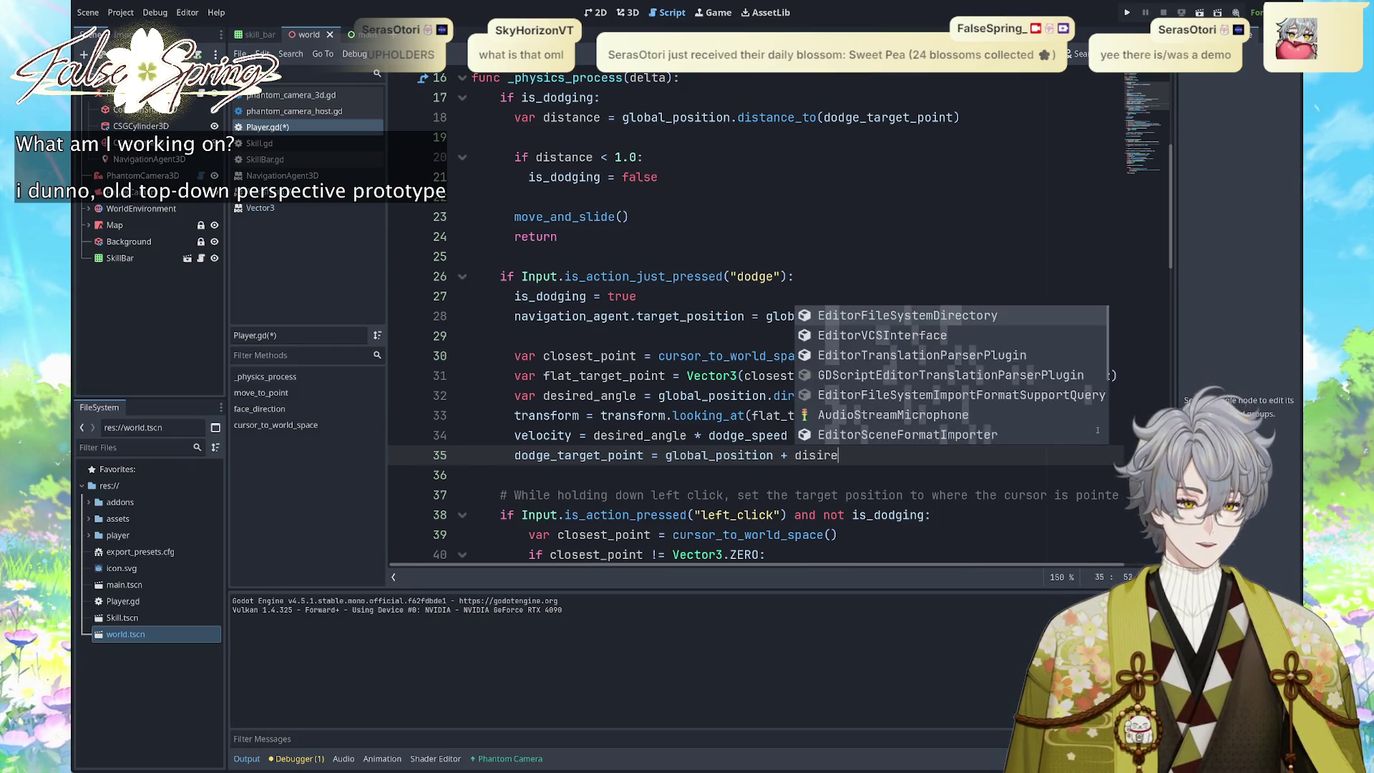
{"action": "key", "text": "BackSpace"}
{"action": "key", "text": "BackSpace"}
{"action": "key", "text": "BackSpace"}
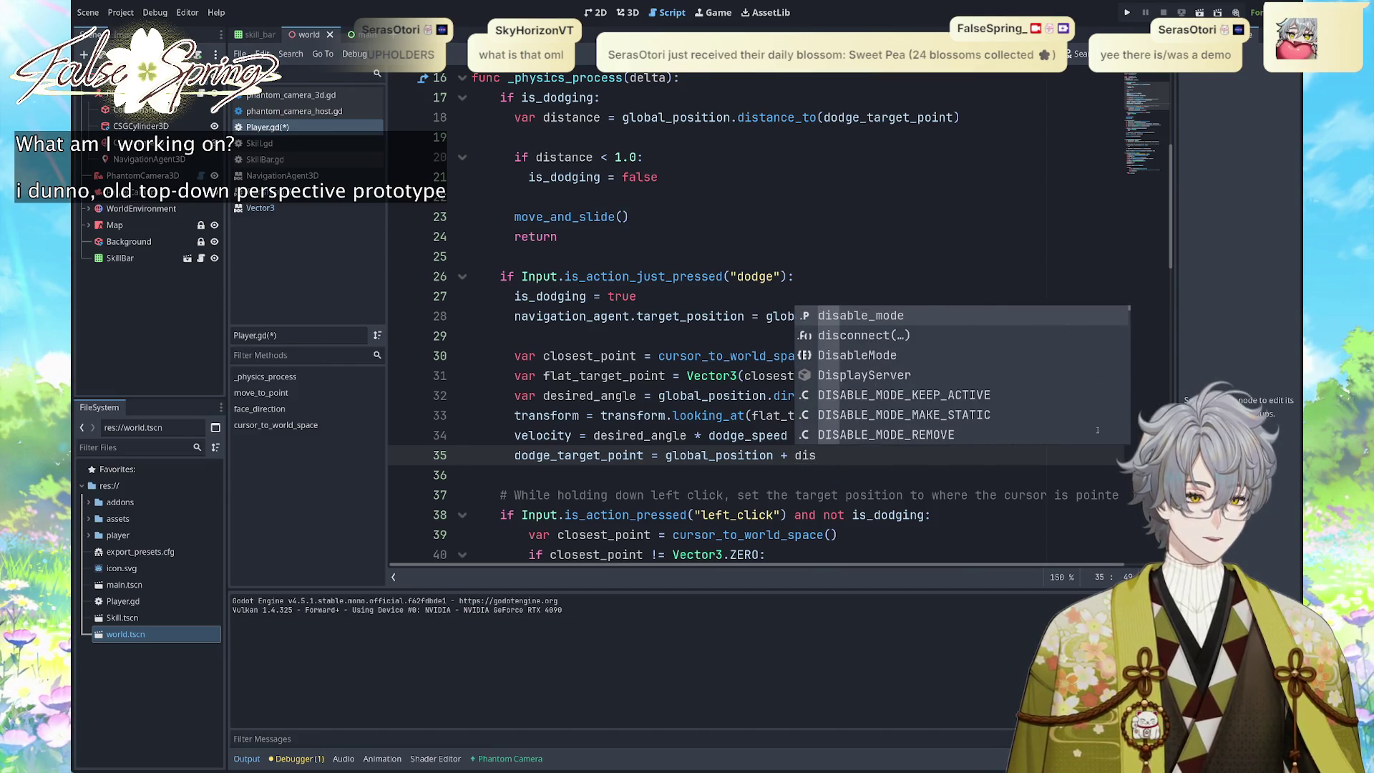
{"action": "key", "text": "BackSpace"}
{"action": "key", "text": "BackSpace"}
{"action": "type", "text": "esire"}
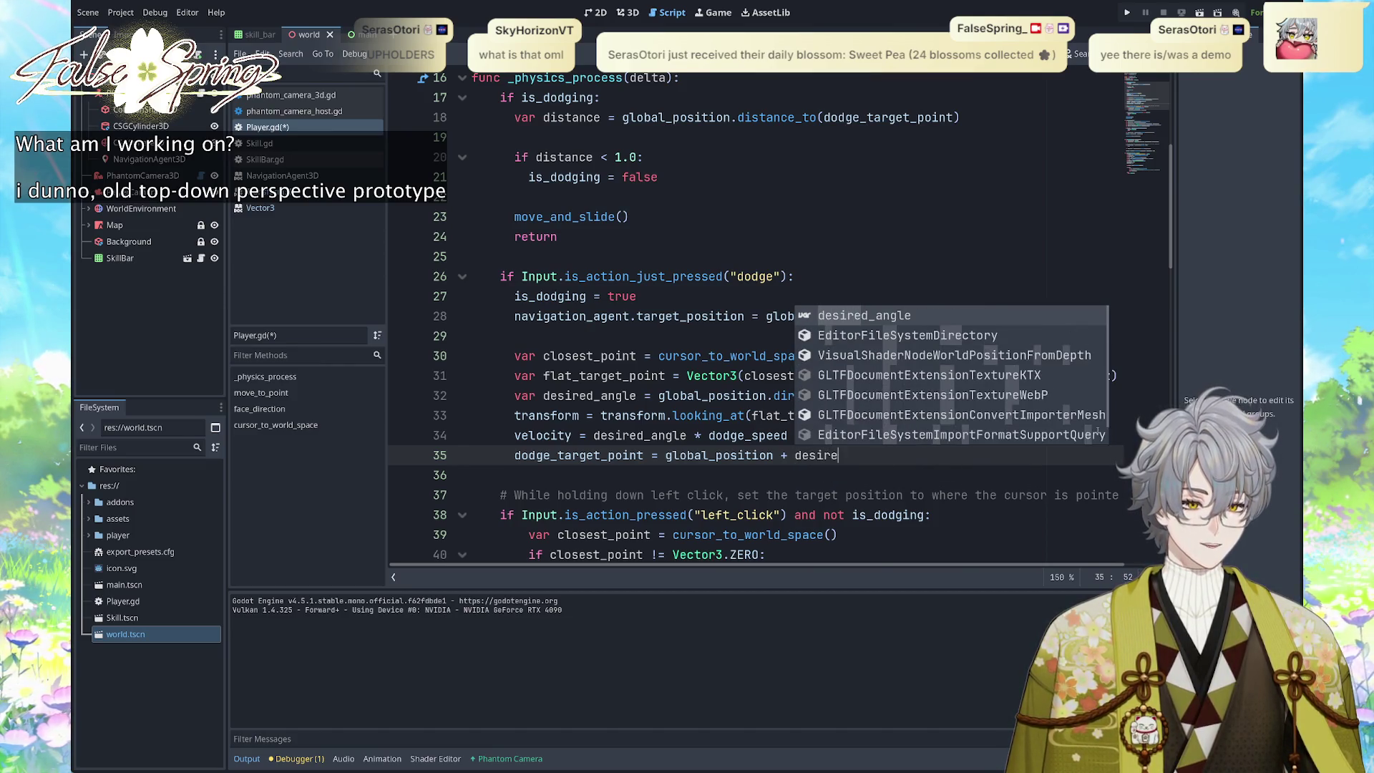
{"action": "key", "text": "Return"}
{"action": "type", "text": "* "}
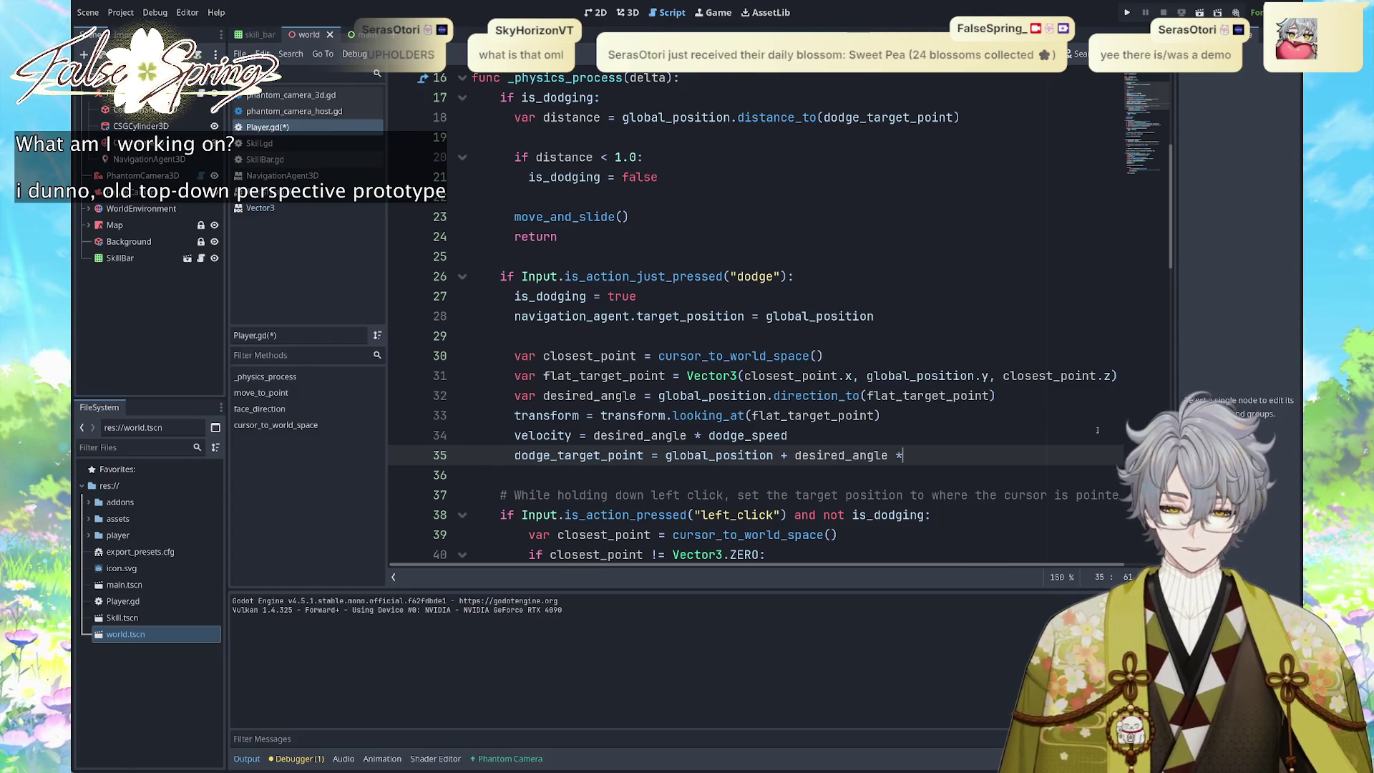
{"action": "type", "text": "dodge_s"}
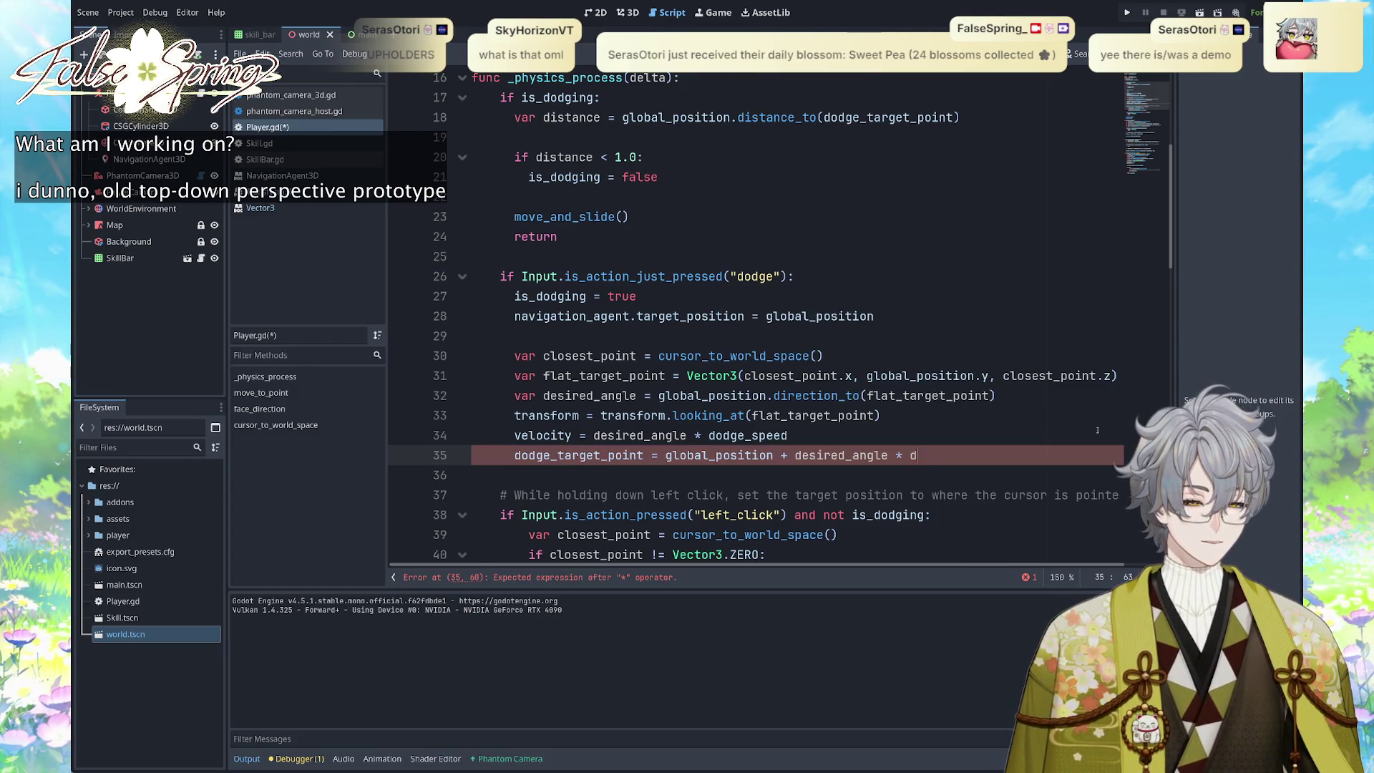
{"action": "key", "text": "BackSpace"}
{"action": "type", "text": "dge_d"}
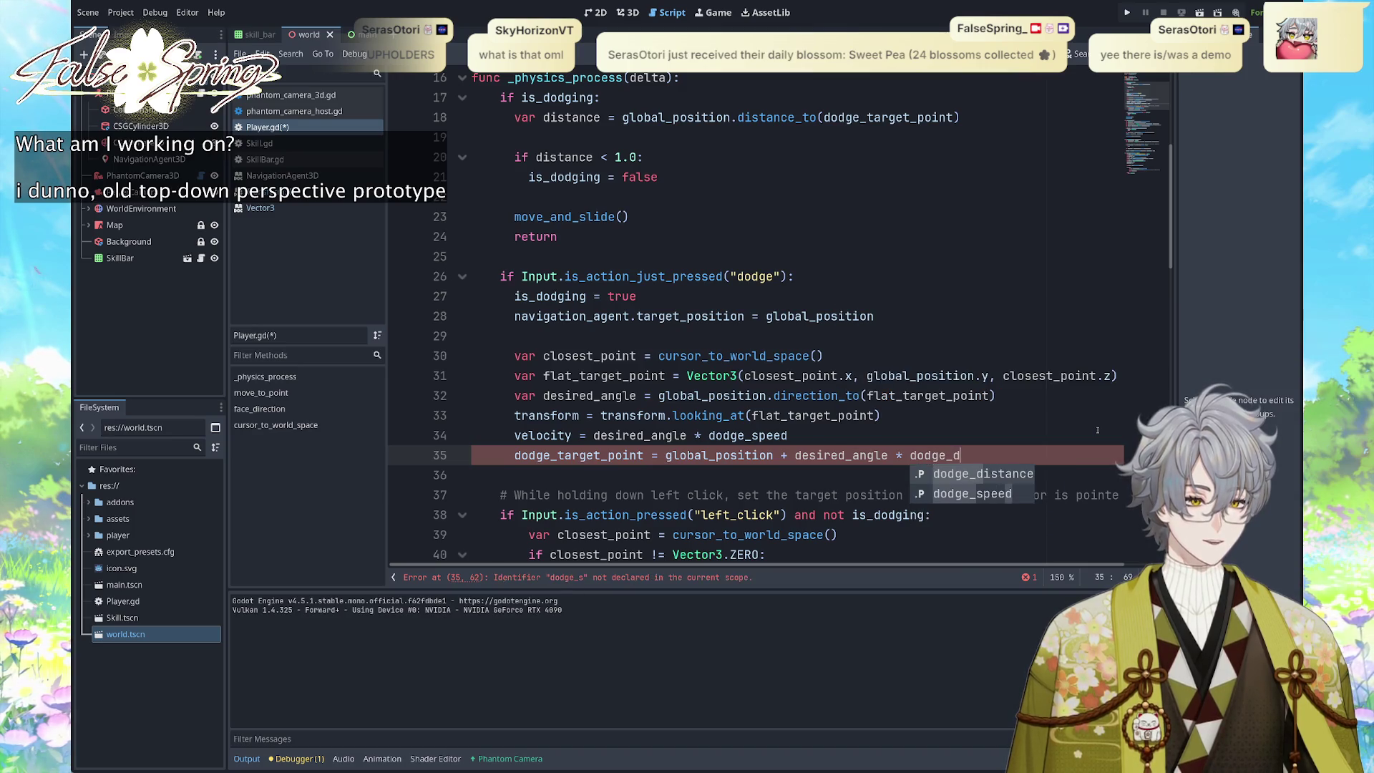
{"action": "key", "text": "Return"}
{"action": "key", "text": "ctrl+s"}
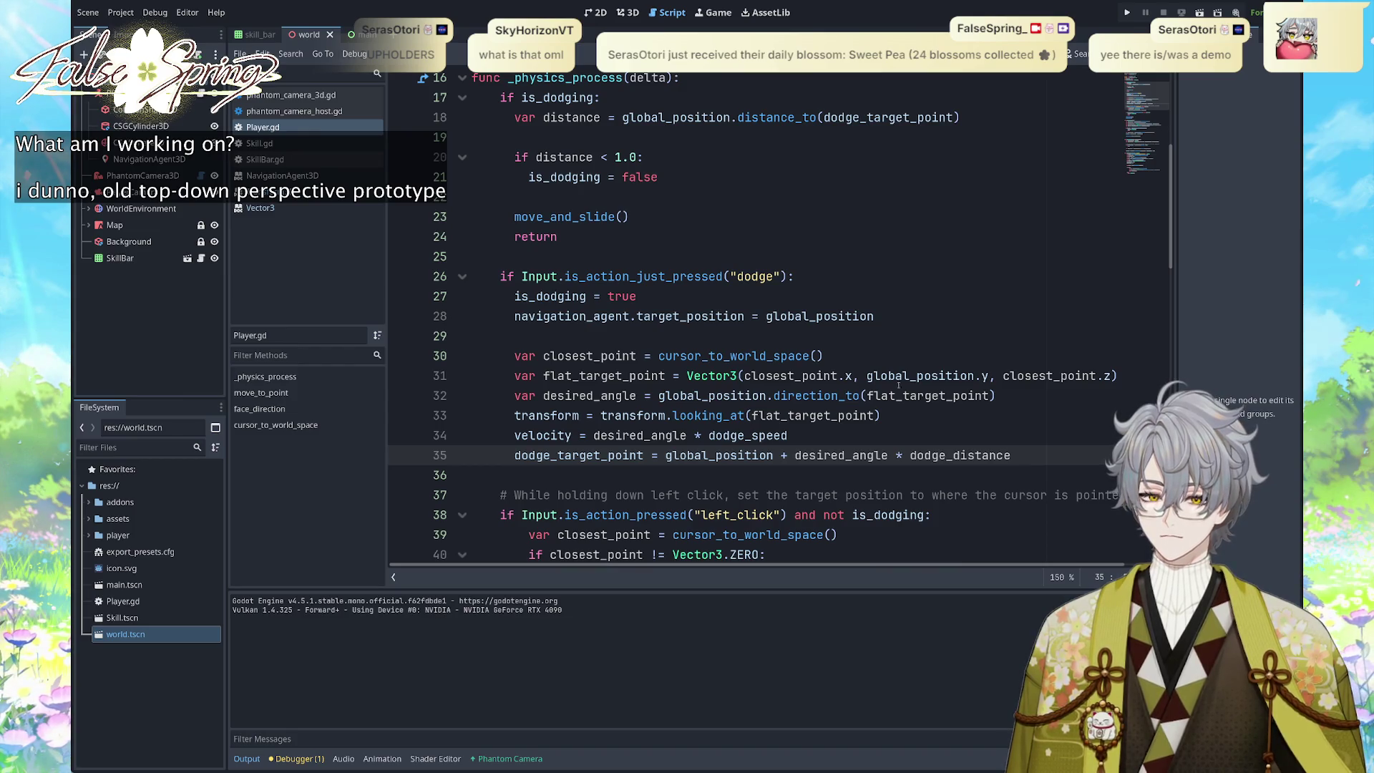
{"action": "scroll", "coordinate": [898, 385], "scroll_direction": "down", "scroll_amount": 2}
{"action": "scroll", "coordinate": [891, 382], "scroll_direction": "up", "scroll_amount": 1}
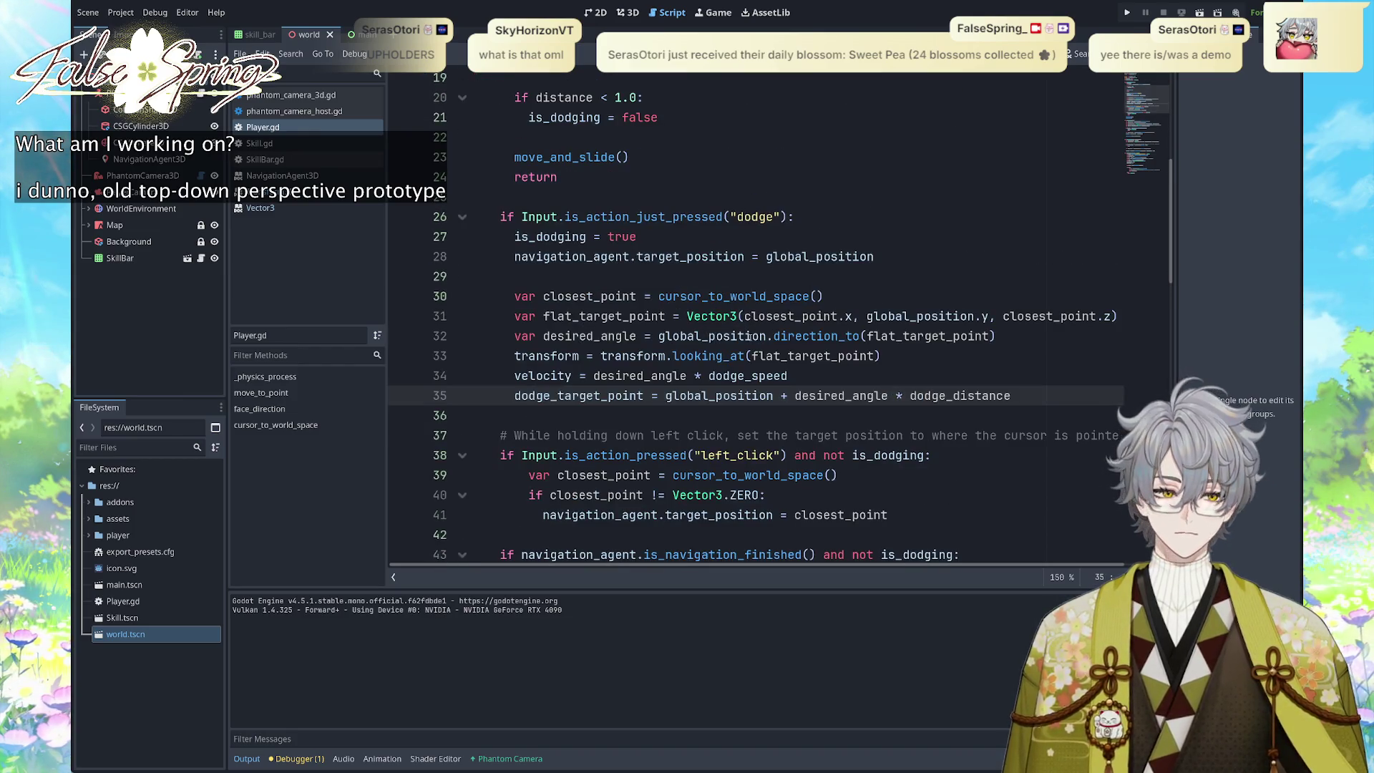
{"action": "scroll", "coordinate": [744, 337], "scroll_direction": "up", "scroll_amount": 5}
{"action": "left_click", "coordinate": [750, 397]}
{"action": "left_click", "coordinate": [753, 409]}
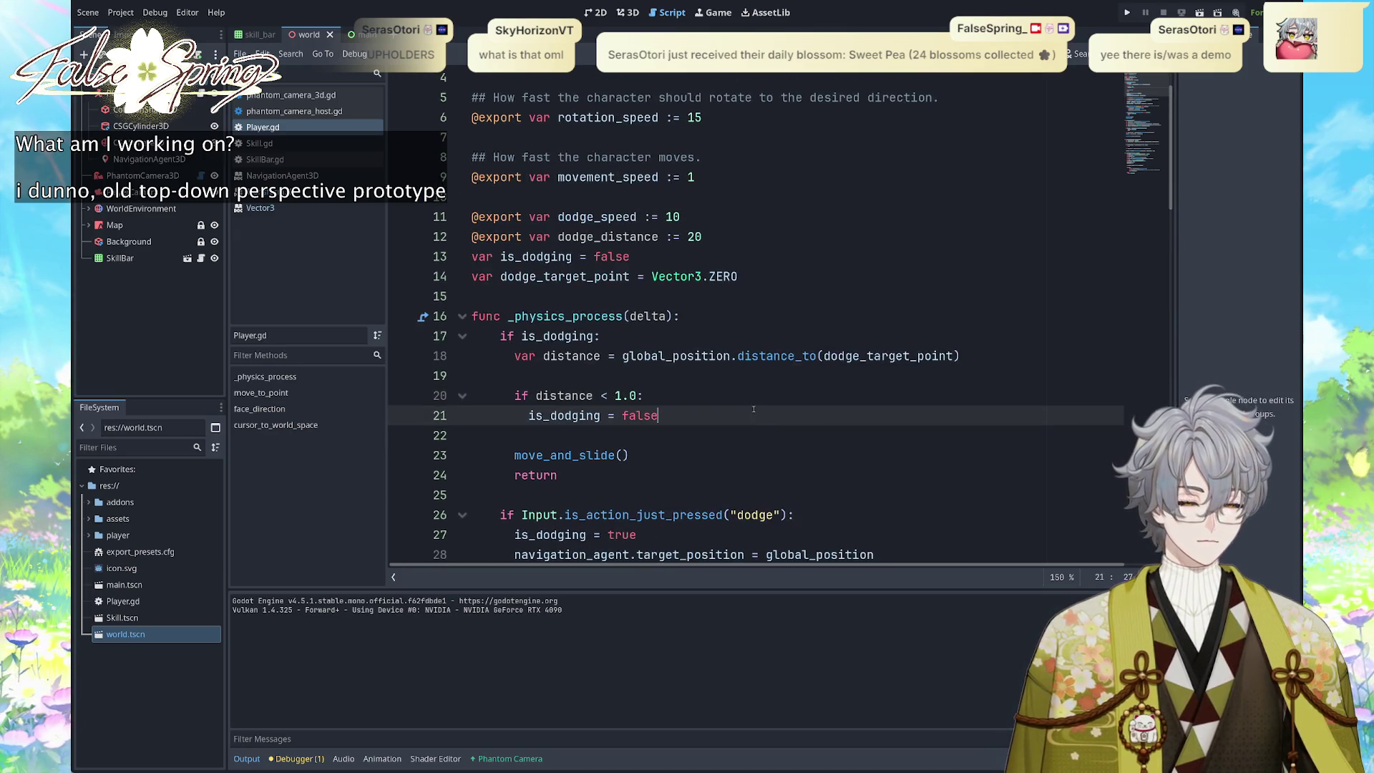
Step: Add velocity = Vector3.ZERO under is_dodging = false, then run and close the game to test it
{"action": "key", "text": "Return"}
{"action": "type", "text": "Vecto"}
{"action": "key", "text": "BackSpace"}
{"action": "key", "text": "BackSpace"}
{"action": "key", "text": "BackSpace"}
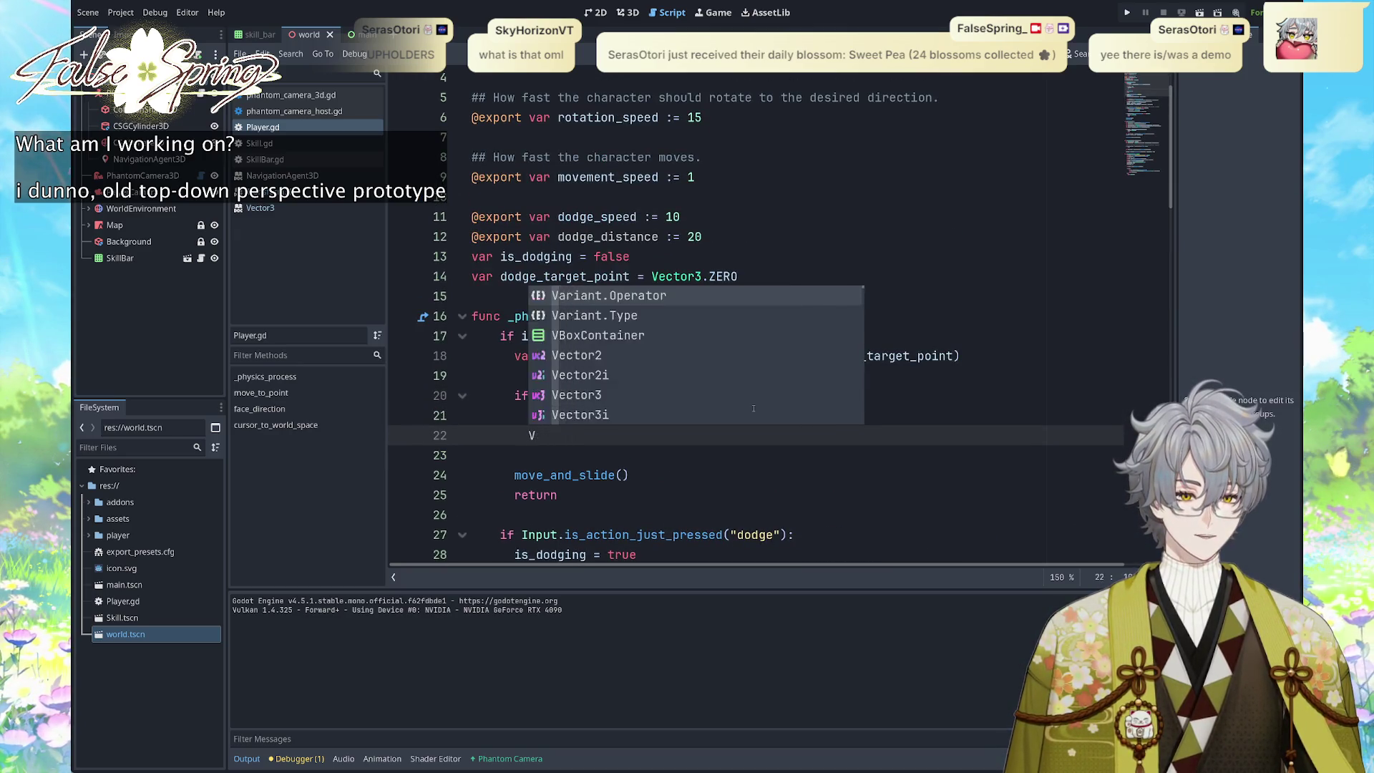
{"action": "type", "text": "velocity = Vector3"}
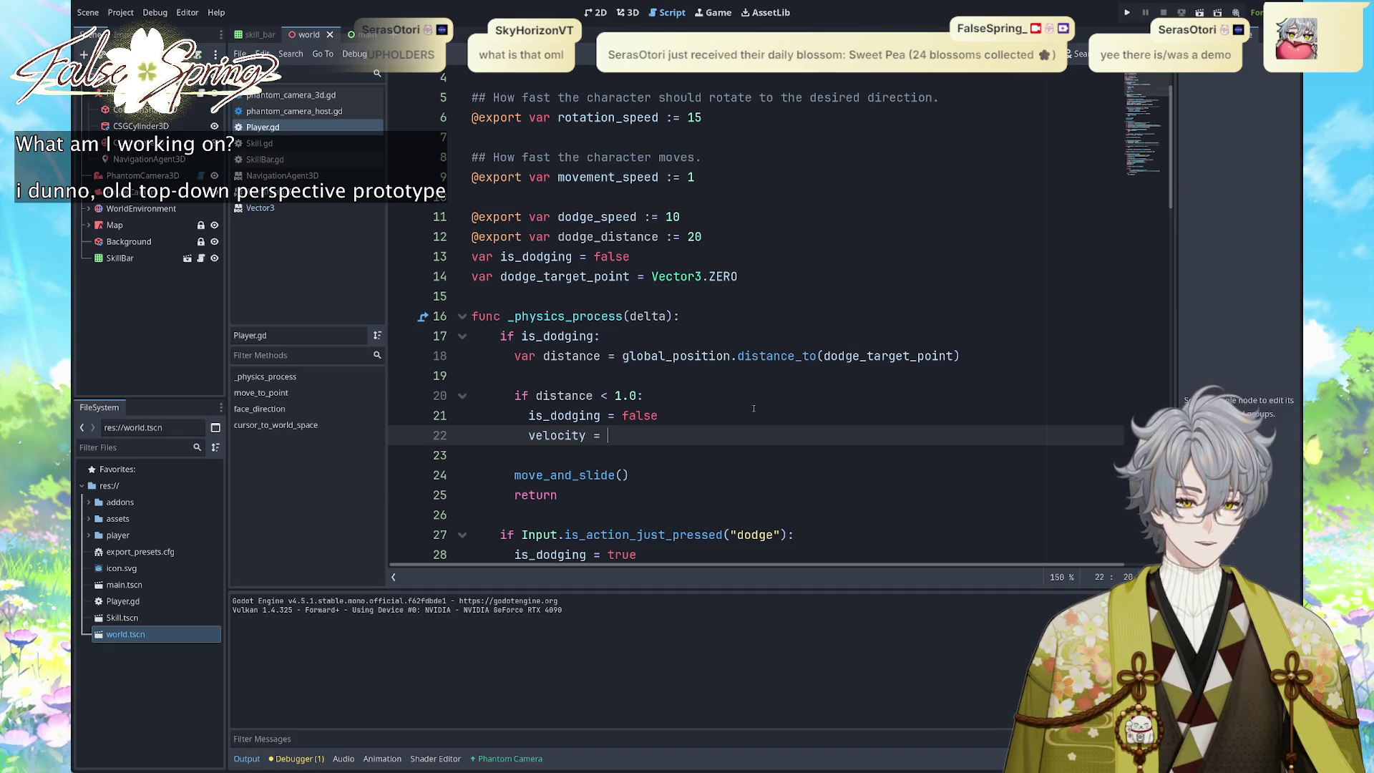
{"action": "type", "text": ".ZERO"}
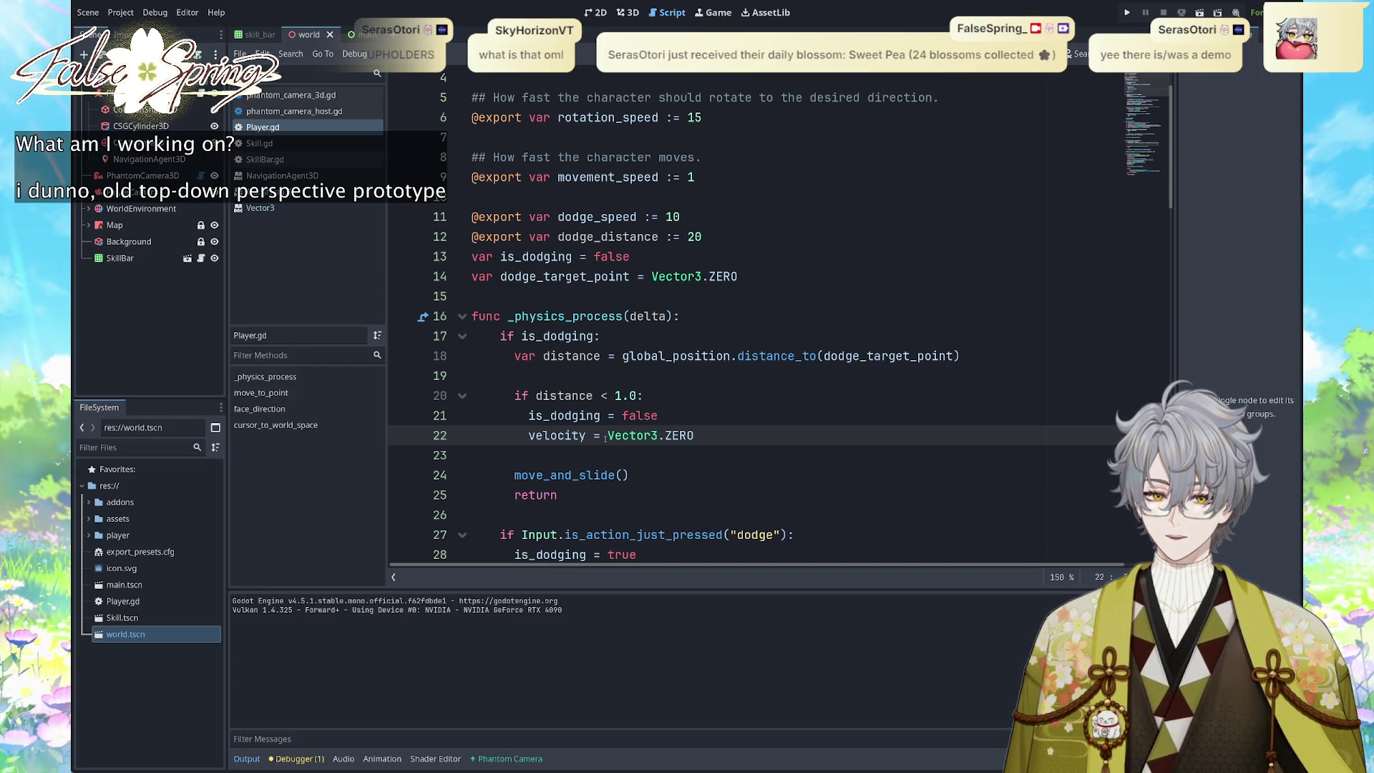
{"action": "scroll", "coordinate": [580, 434], "scroll_direction": "down", "scroll_amount": 6}
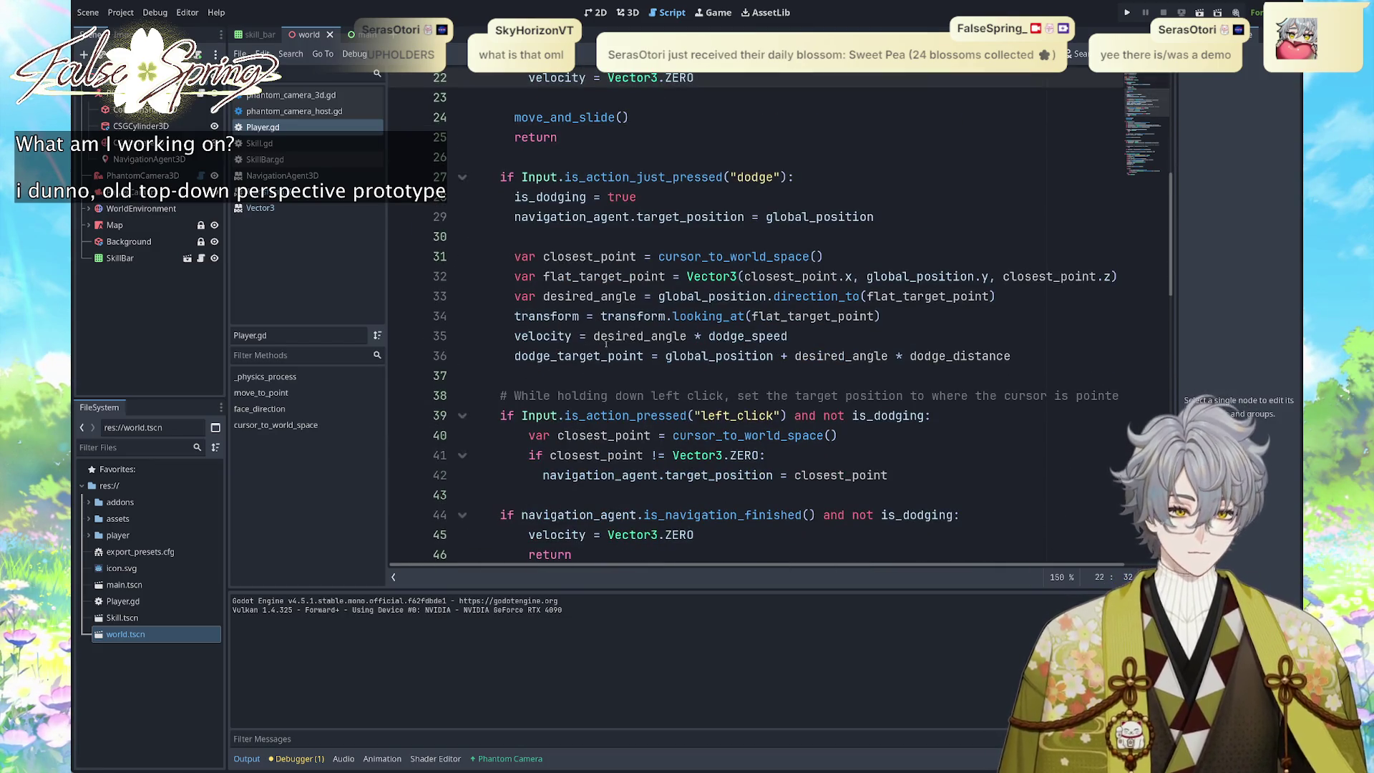
{"action": "scroll", "coordinate": [737, 265], "scroll_direction": "up", "scroll_amount": 2}
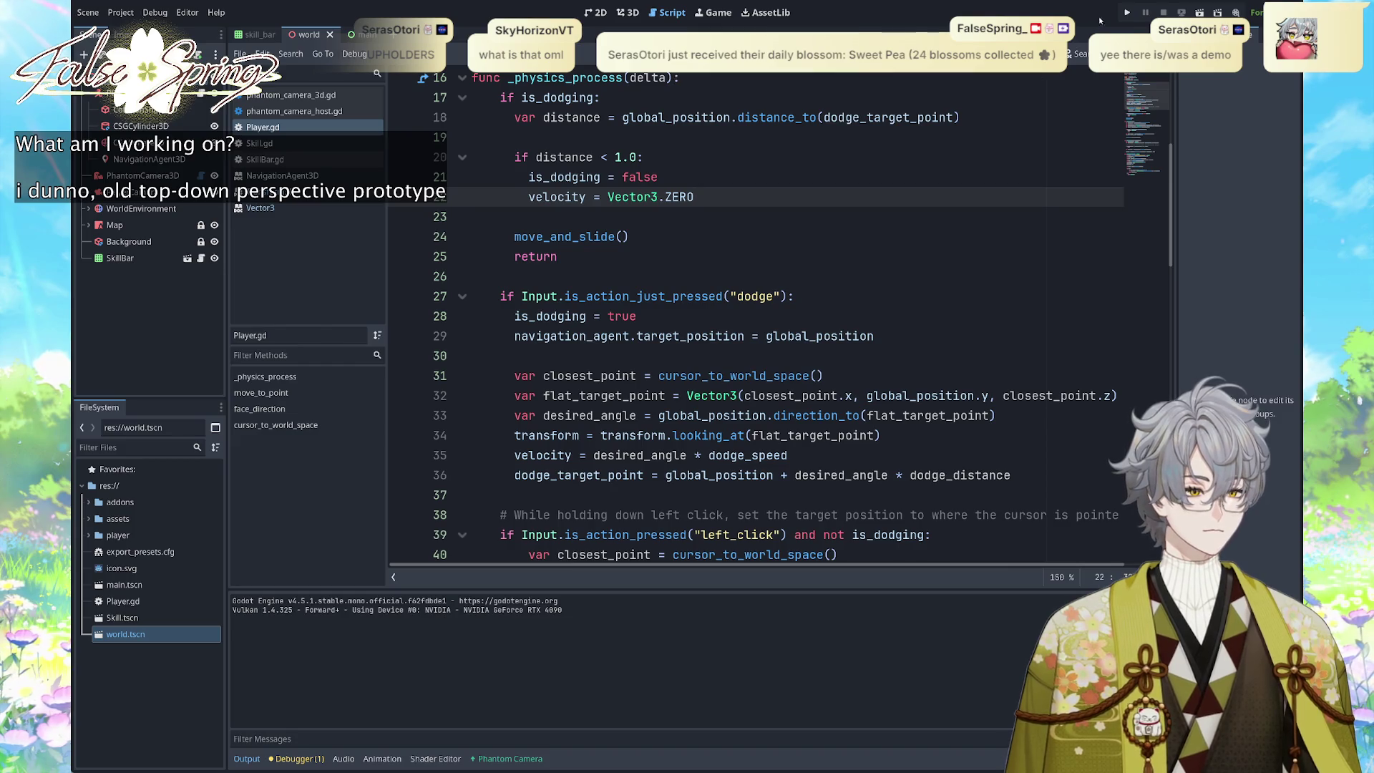
{"action": "left_click", "coordinate": [1127, 13]}
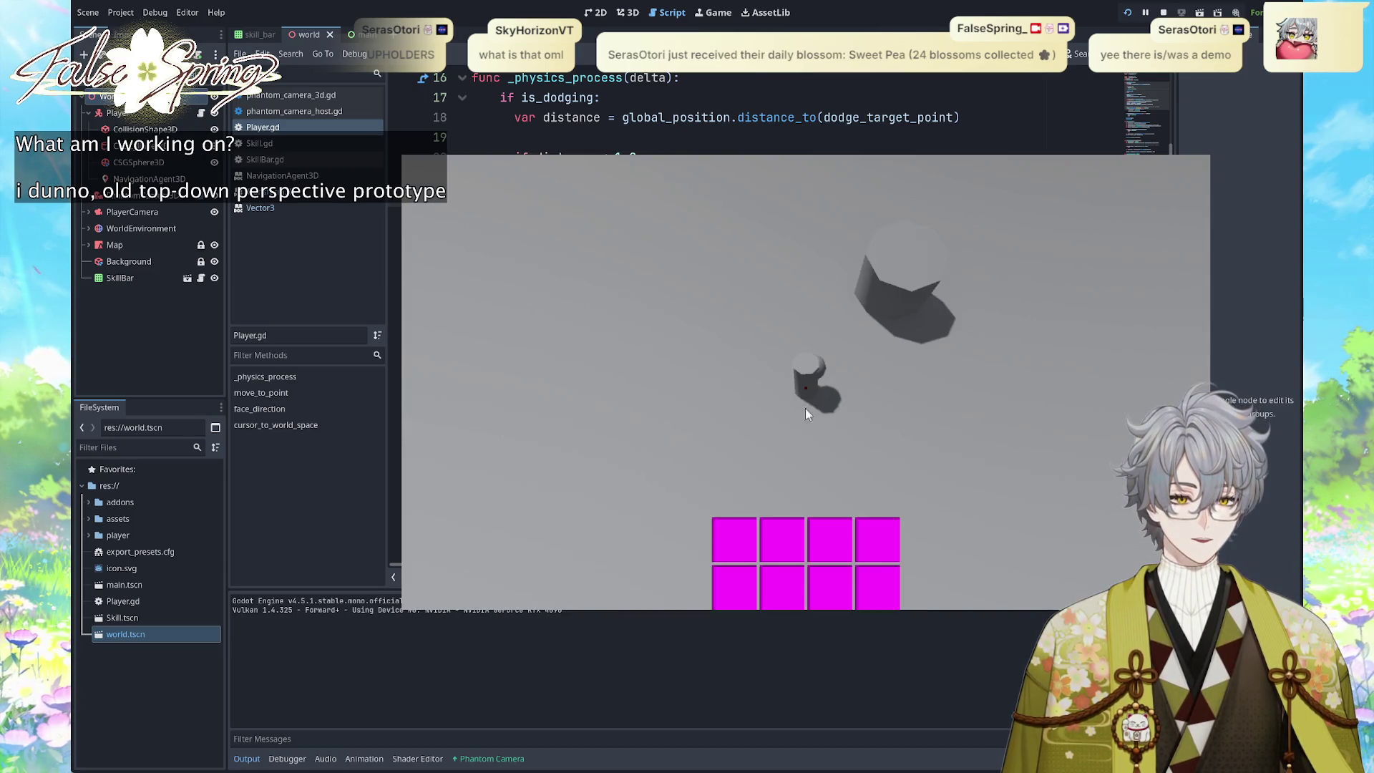
{"action": "key", "text": "F8"}
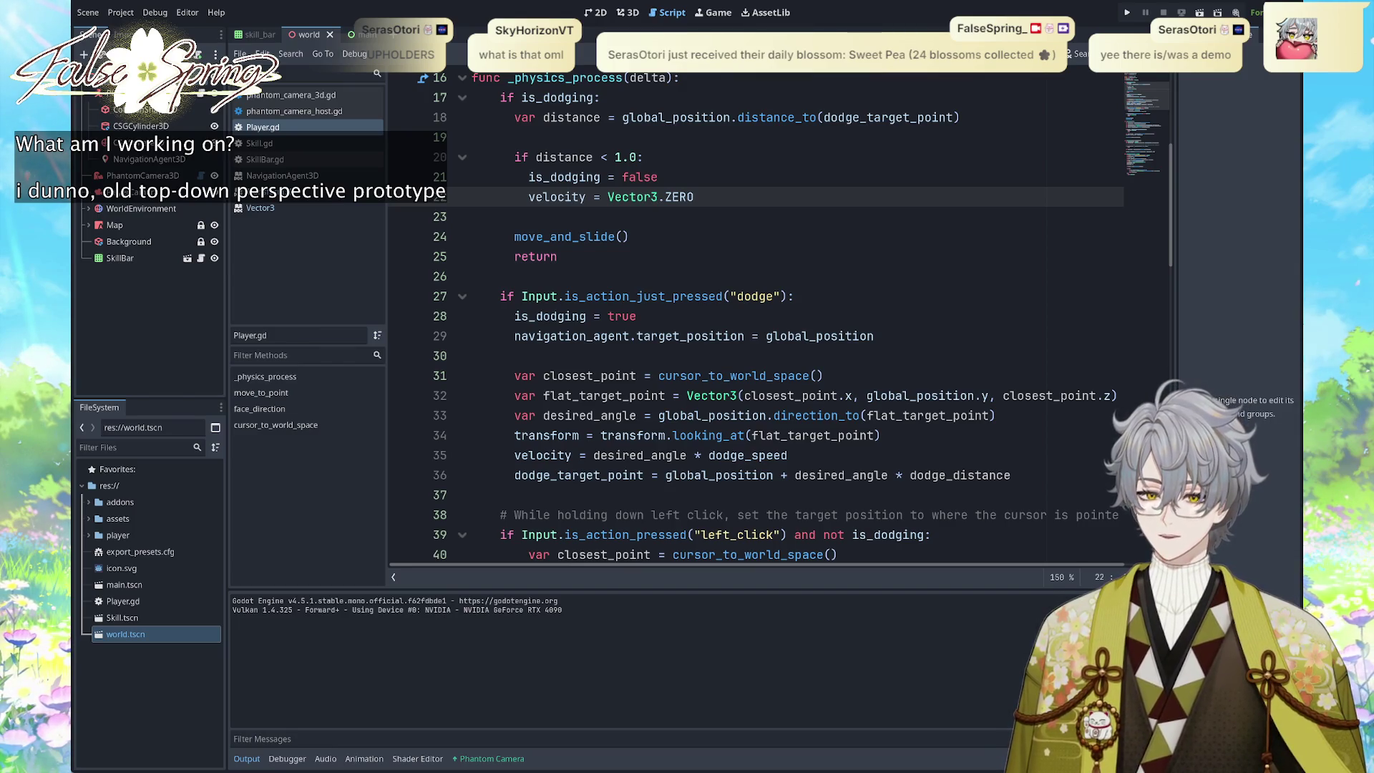
{"action": "left_click", "coordinate": [663, 277]}
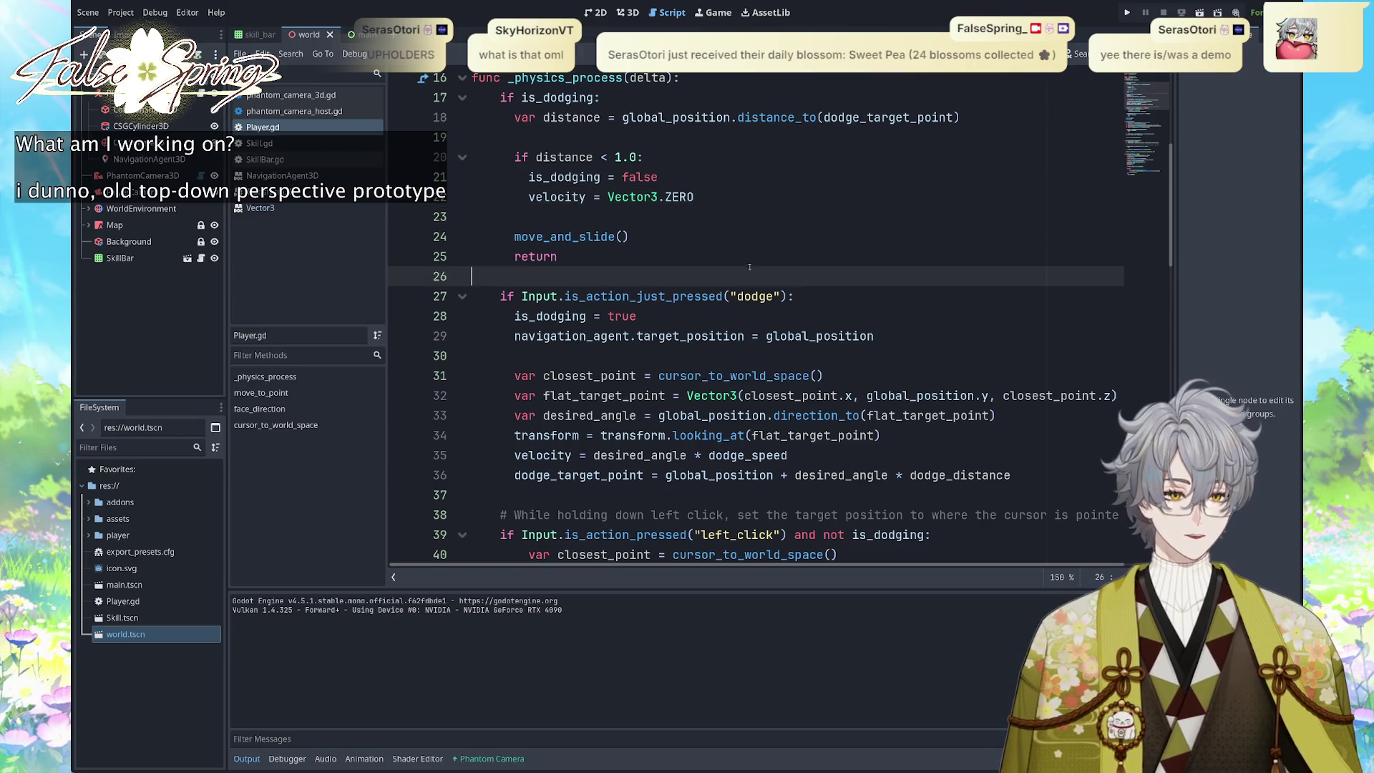
{"action": "left_click", "coordinate": [664, 236]}
{"action": "scroll", "coordinate": [663, 238], "scroll_direction": "up", "scroll_amount": 3}
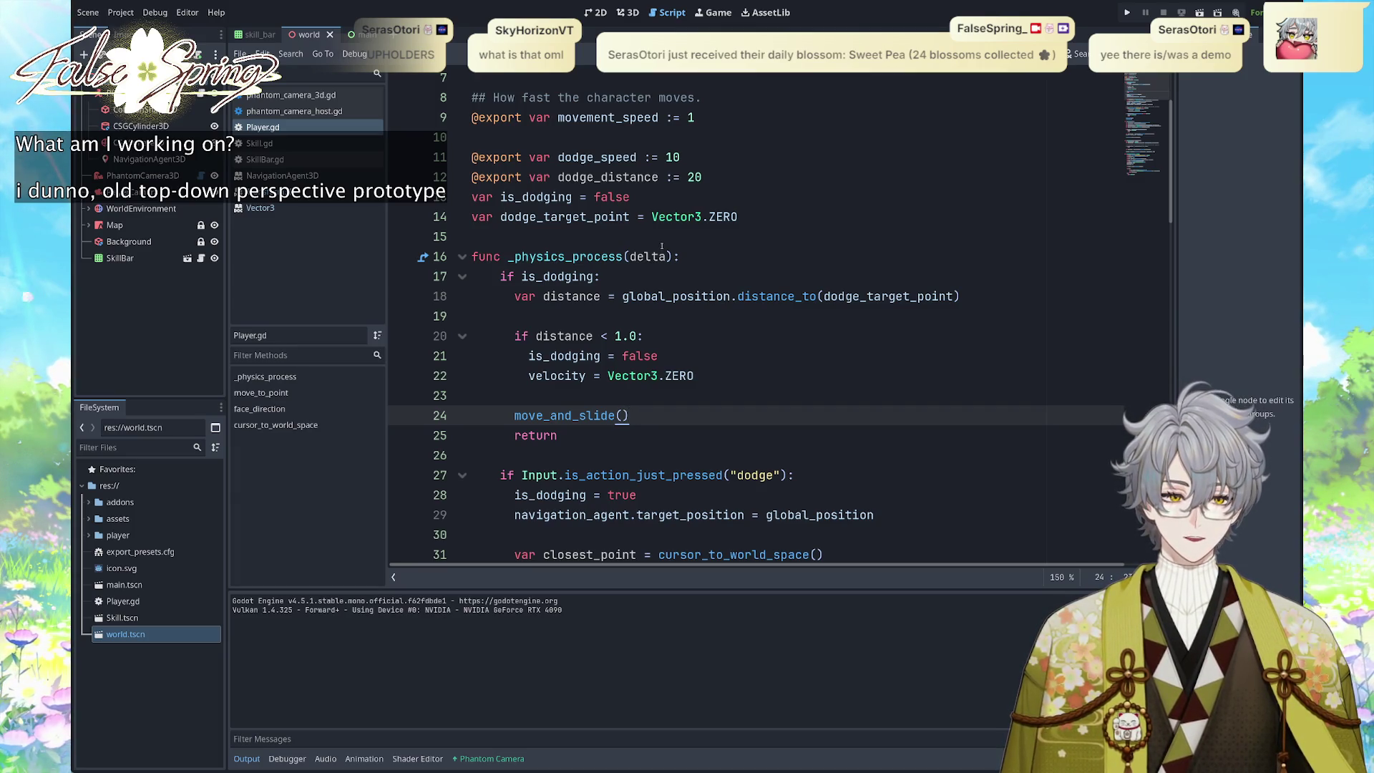
{"action": "scroll", "coordinate": [662, 246], "scroll_direction": "down", "scroll_amount": 3}
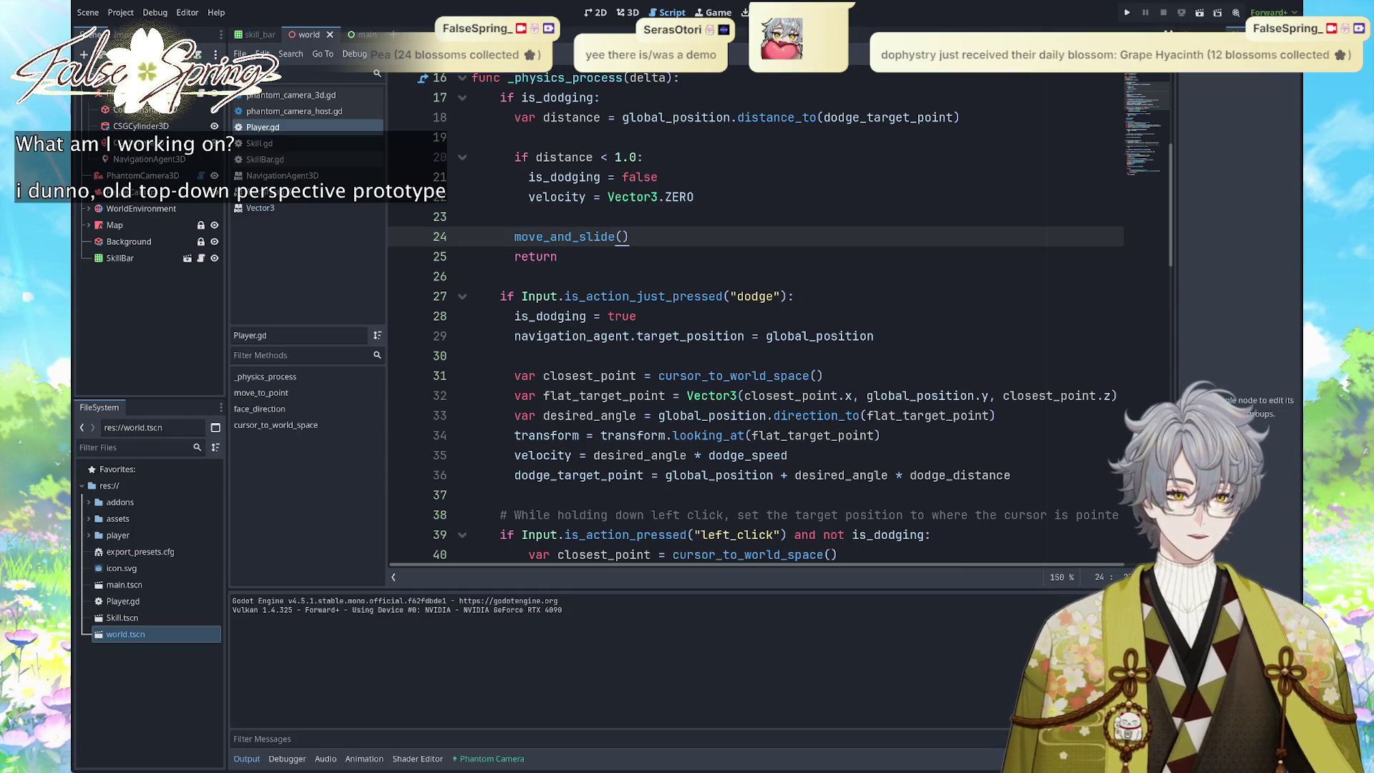
{"action": "key", "text": "Down"}
{"action": "key", "text": "Down"}
{"action": "key", "text": "Down"}
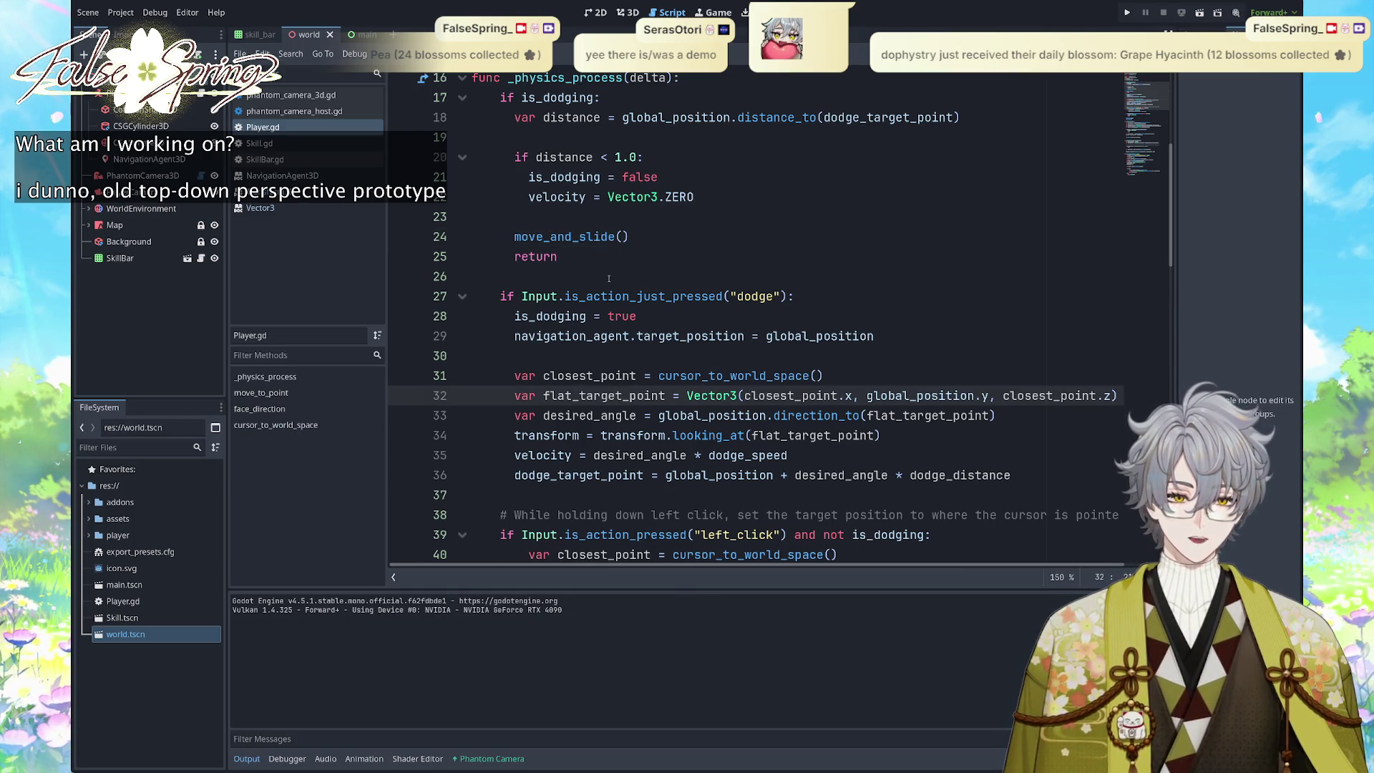
{"action": "key", "text": "Up"}
{"action": "key", "text": "Up"}
{"action": "key", "text": "Up"}
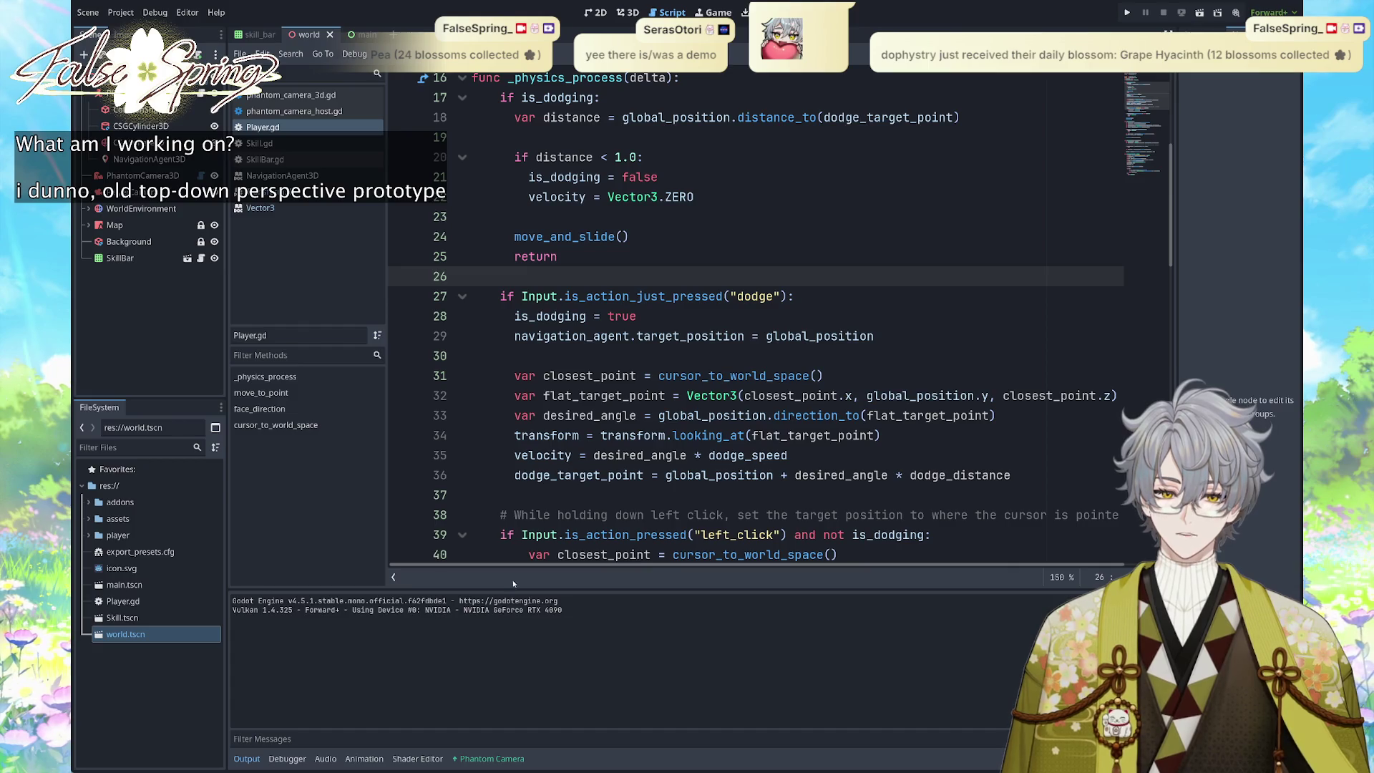
{"action": "key", "text": "Down"}
{"action": "key", "text": "Down"}
{"action": "key", "text": "Down"}
{"action": "scroll", "coordinate": [746, 479], "scroll_direction": "down", "scroll_amount": 10}
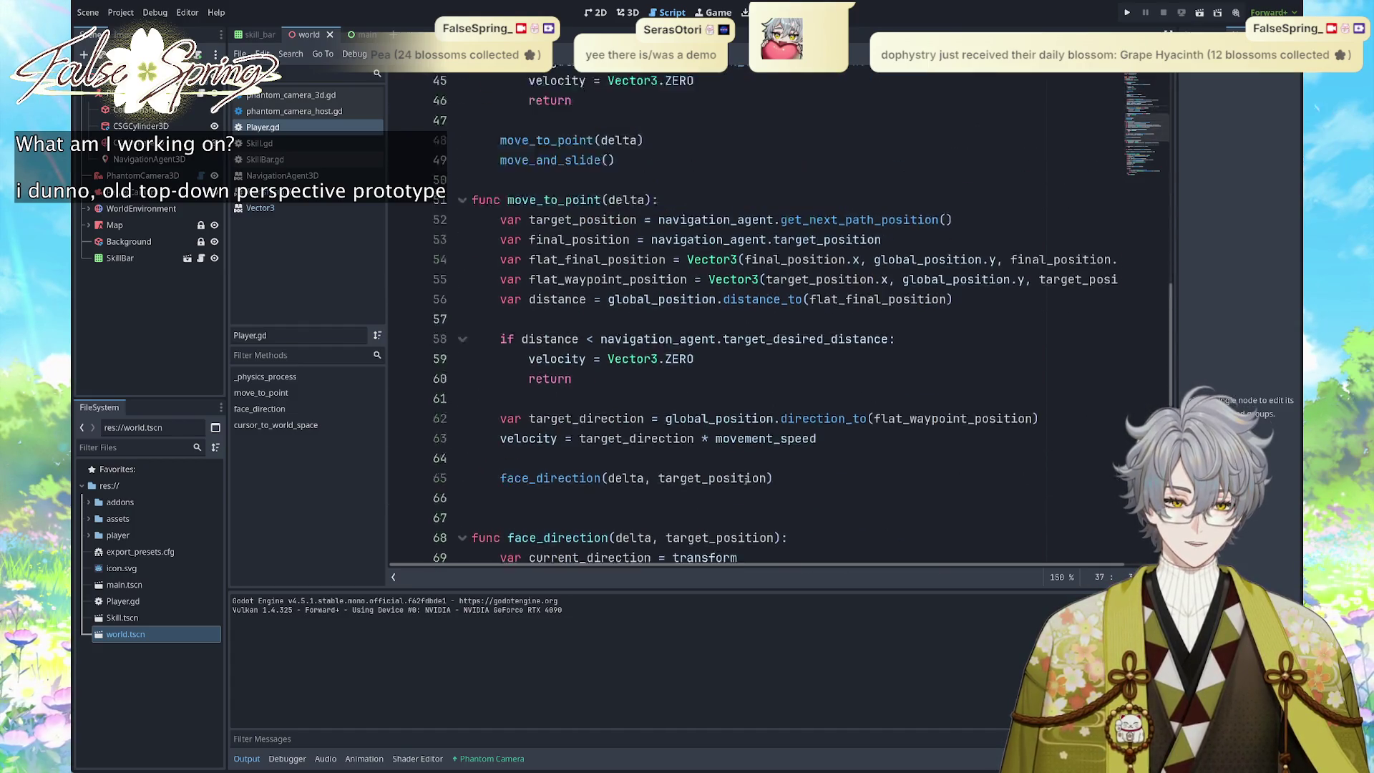
{"action": "scroll", "coordinate": [746, 480], "scroll_direction": "up", "scroll_amount": 12}
{"action": "left_click", "coordinate": [710, 376]}
{"action": "key", "text": "Down"}
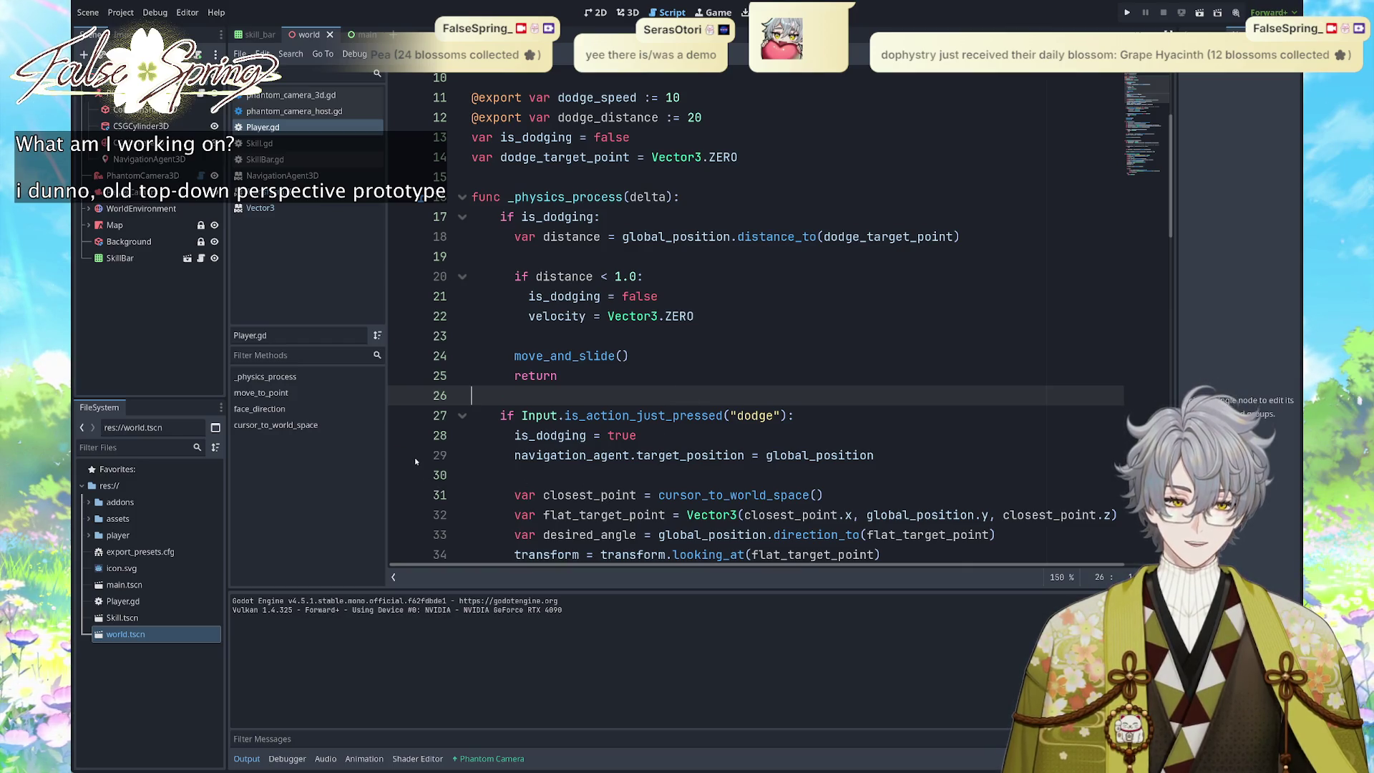
{"action": "key", "text": "Down"}
{"action": "key", "text": "Down"}
{"action": "key", "text": "Down"}
{"action": "left_click", "coordinate": [626, 397]}
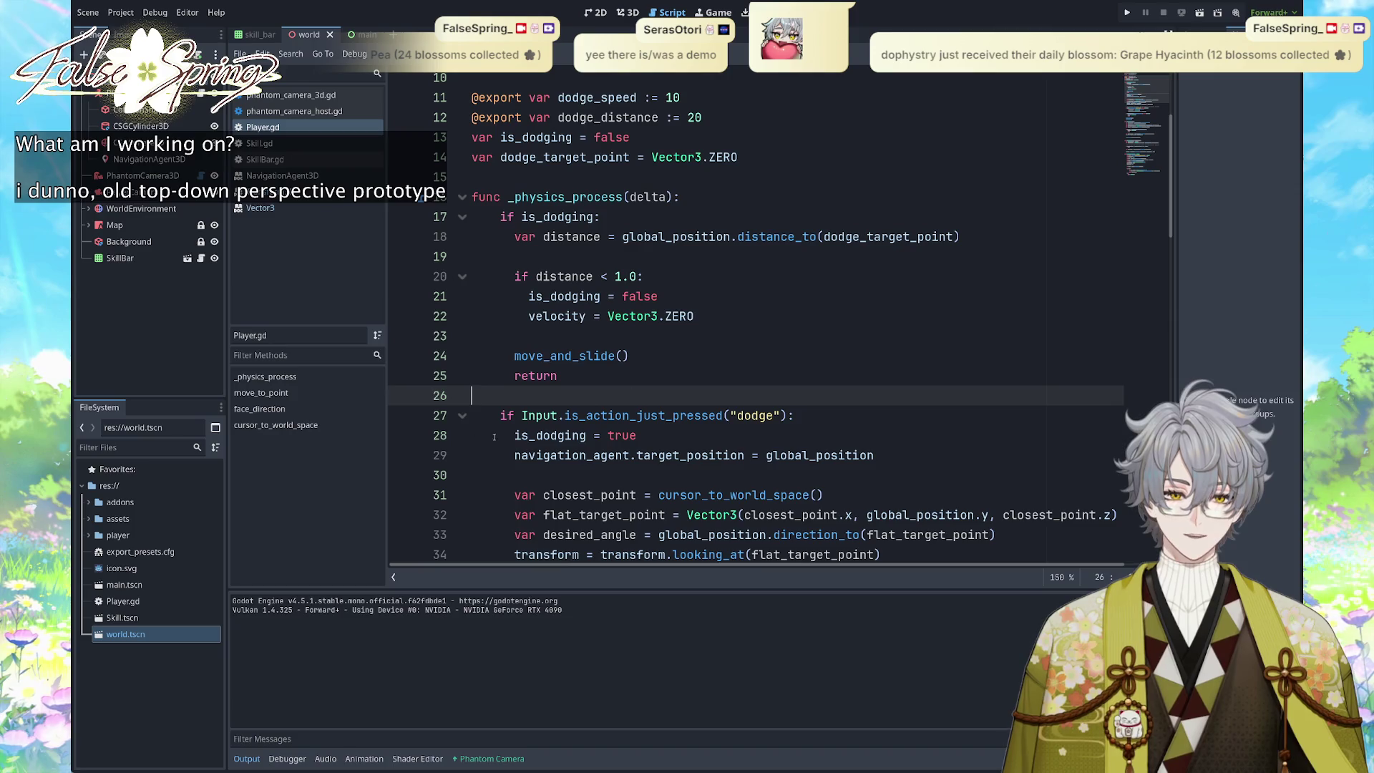
{"action": "left_click", "coordinate": [349, 521]}
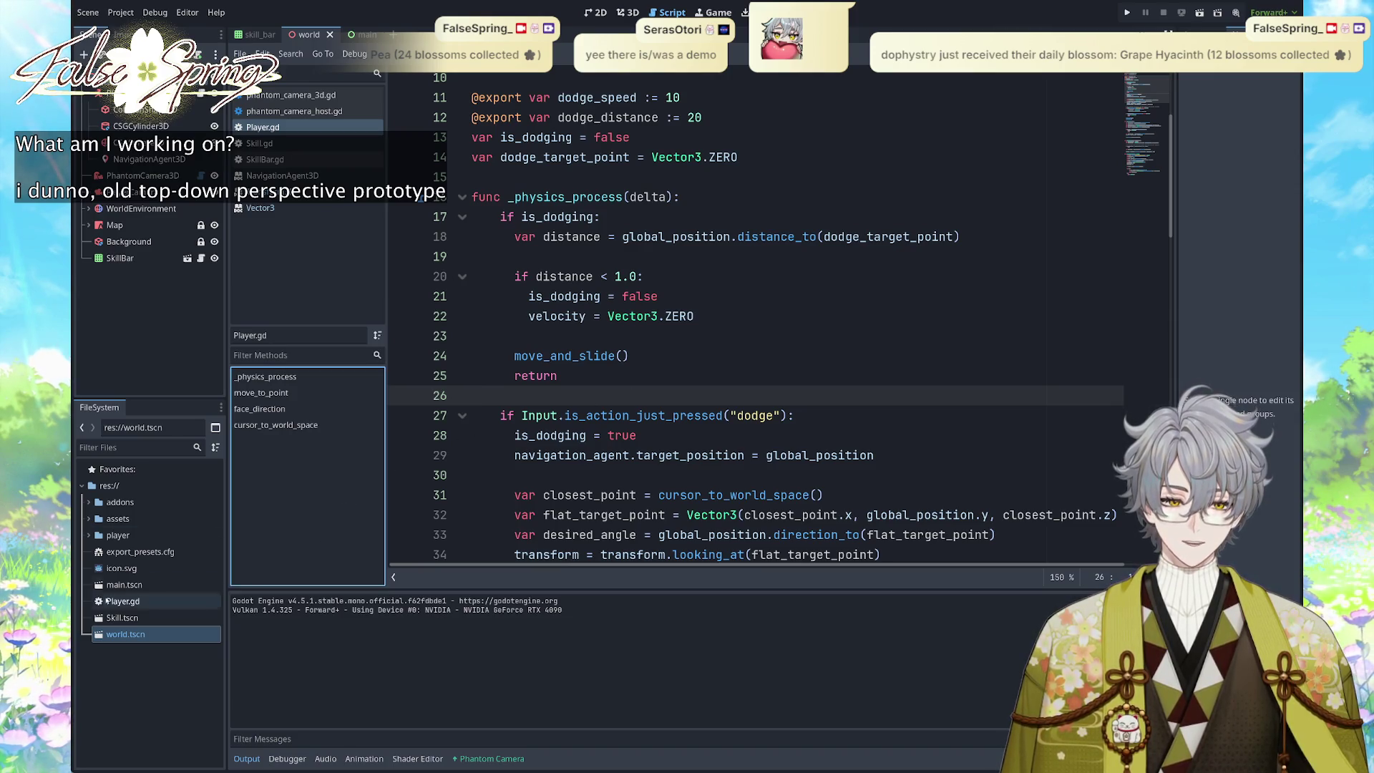
{"action": "left_click", "coordinate": [522, 494]}
{"action": "scroll", "coordinate": [522, 494], "scroll_direction": "up", "scroll_amount": 3}
{"action": "left_click", "coordinate": [594, 455]}
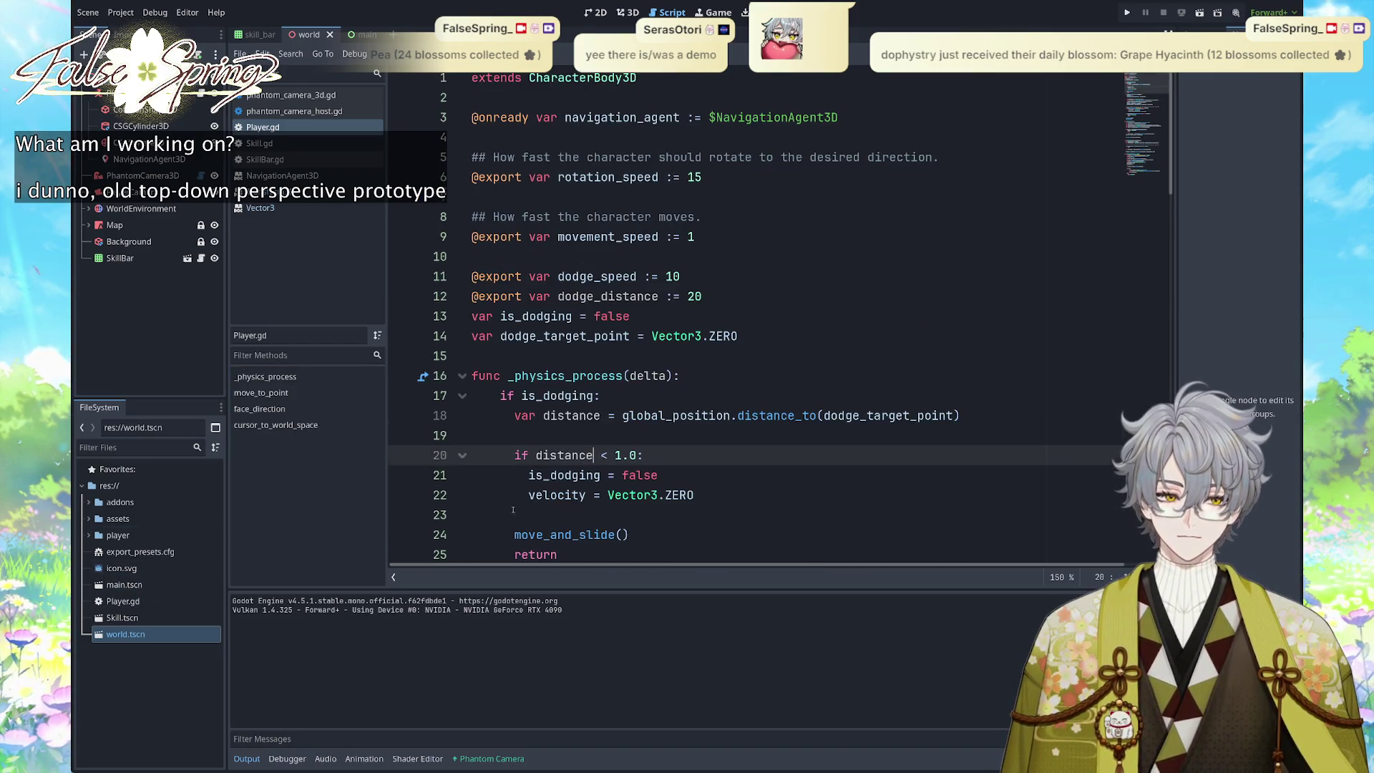
{"action": "scroll", "coordinate": [513, 510], "scroll_direction": "down", "scroll_amount": 1}
{"action": "key", "text": "Down"}
{"action": "key", "text": "Down"}
{"action": "key", "text": "Down"}
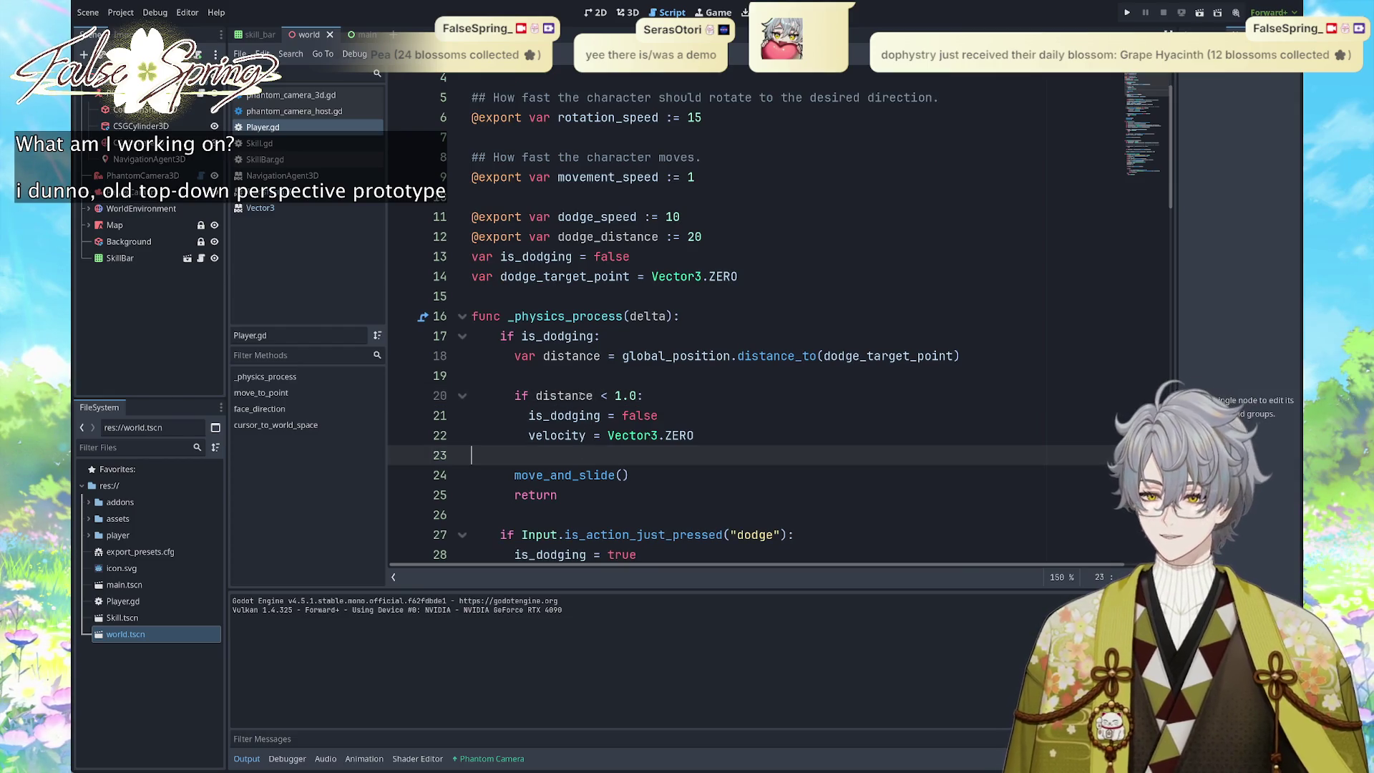
{"action": "left_click", "coordinate": [581, 396]}
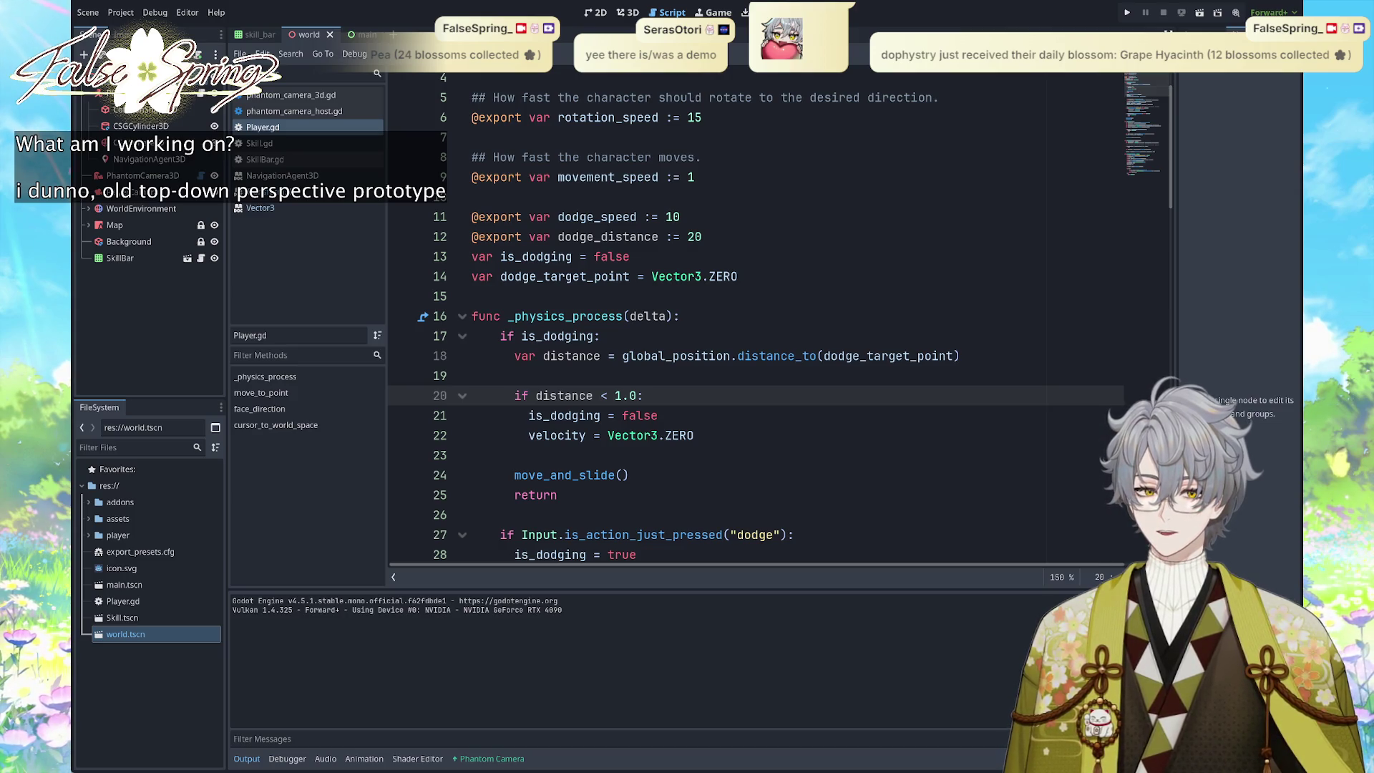
{"action": "scroll", "coordinate": [661, 354], "scroll_direction": "down", "scroll_amount": 1}
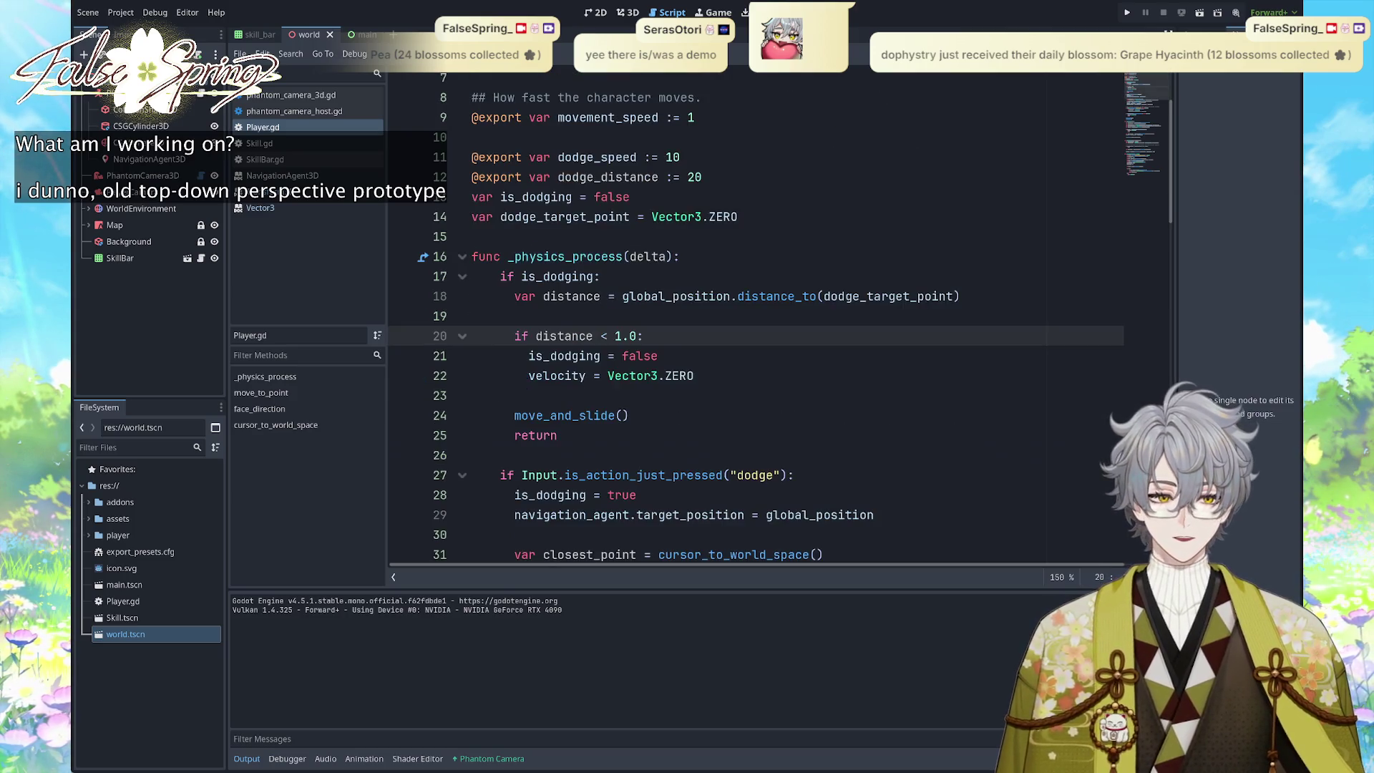
{"action": "left_click", "coordinate": [662, 356]}
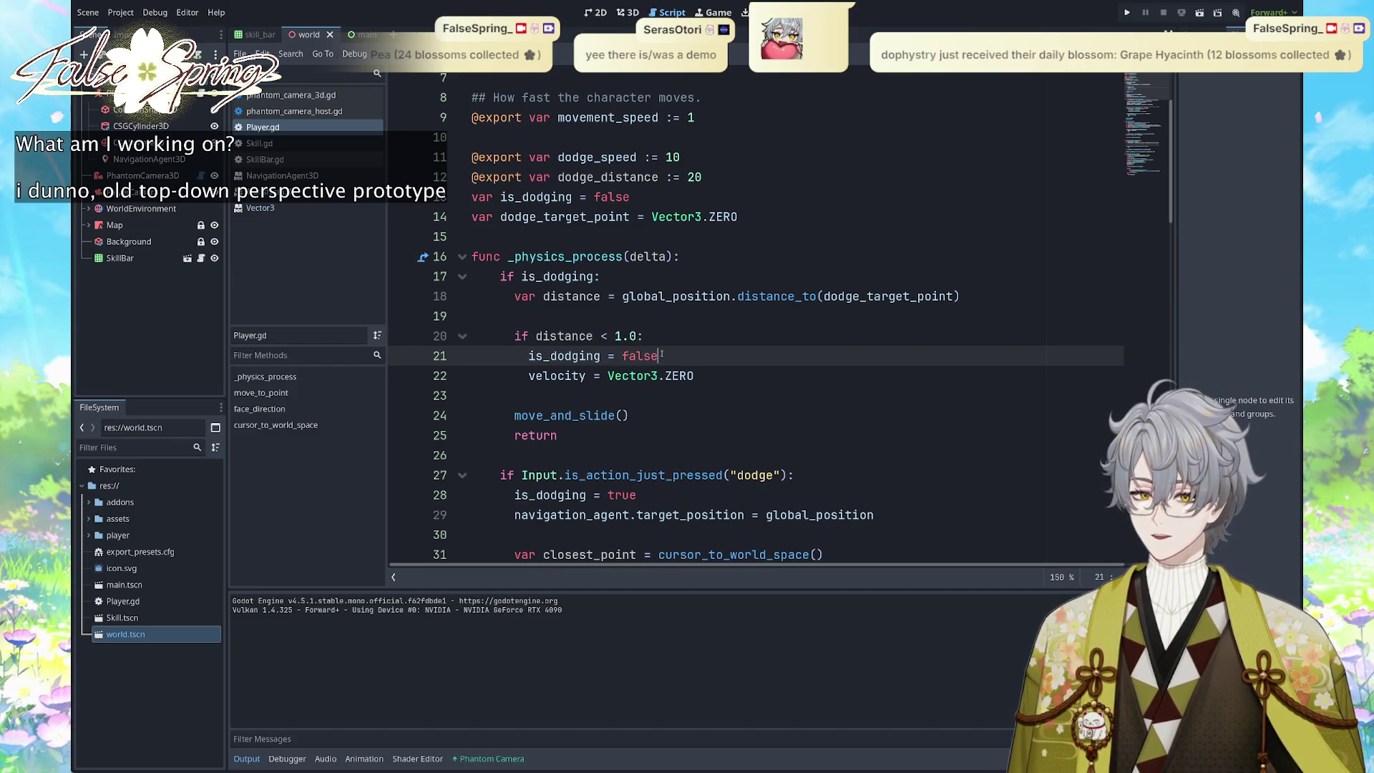
{"action": "scroll", "coordinate": [661, 354], "scroll_direction": "down", "scroll_amount": 7}
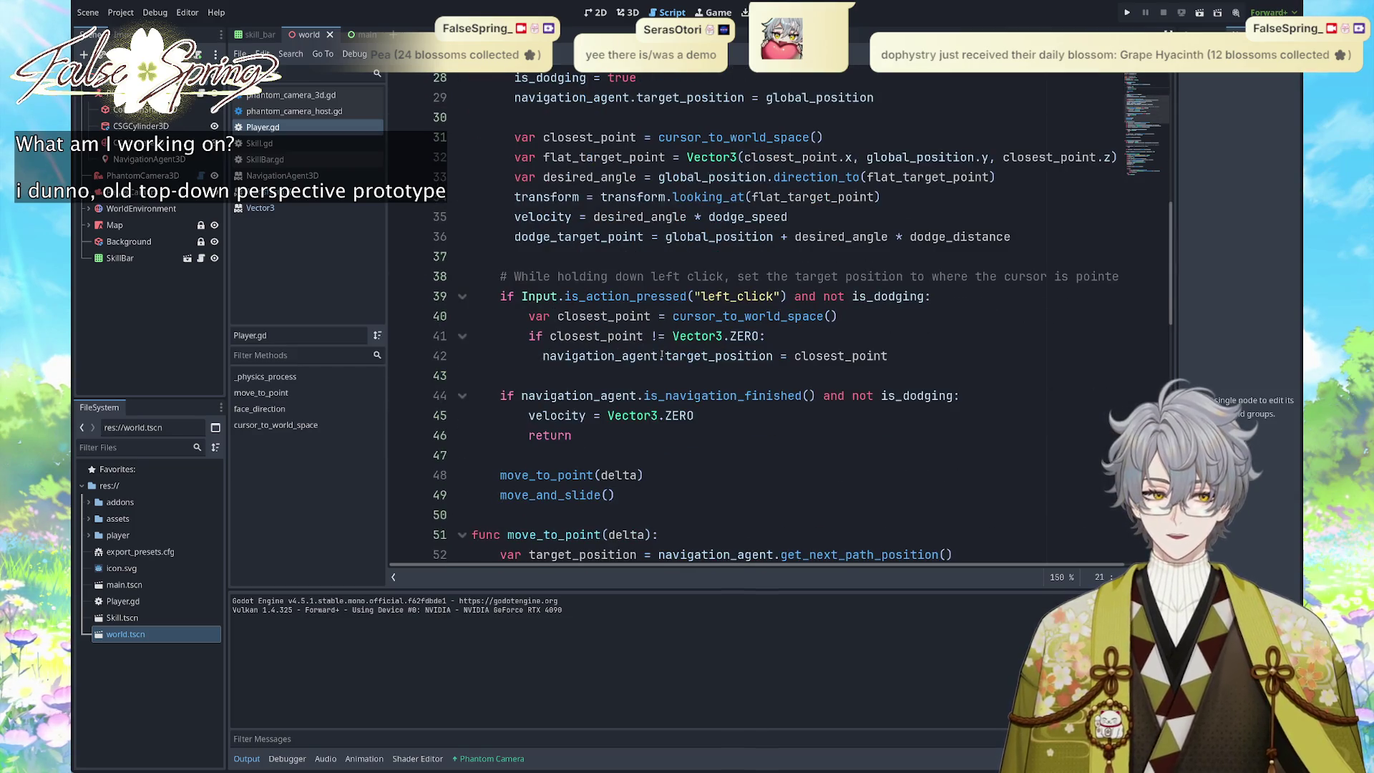
{"action": "scroll", "coordinate": [631, 378], "scroll_direction": "up", "scroll_amount": 1}
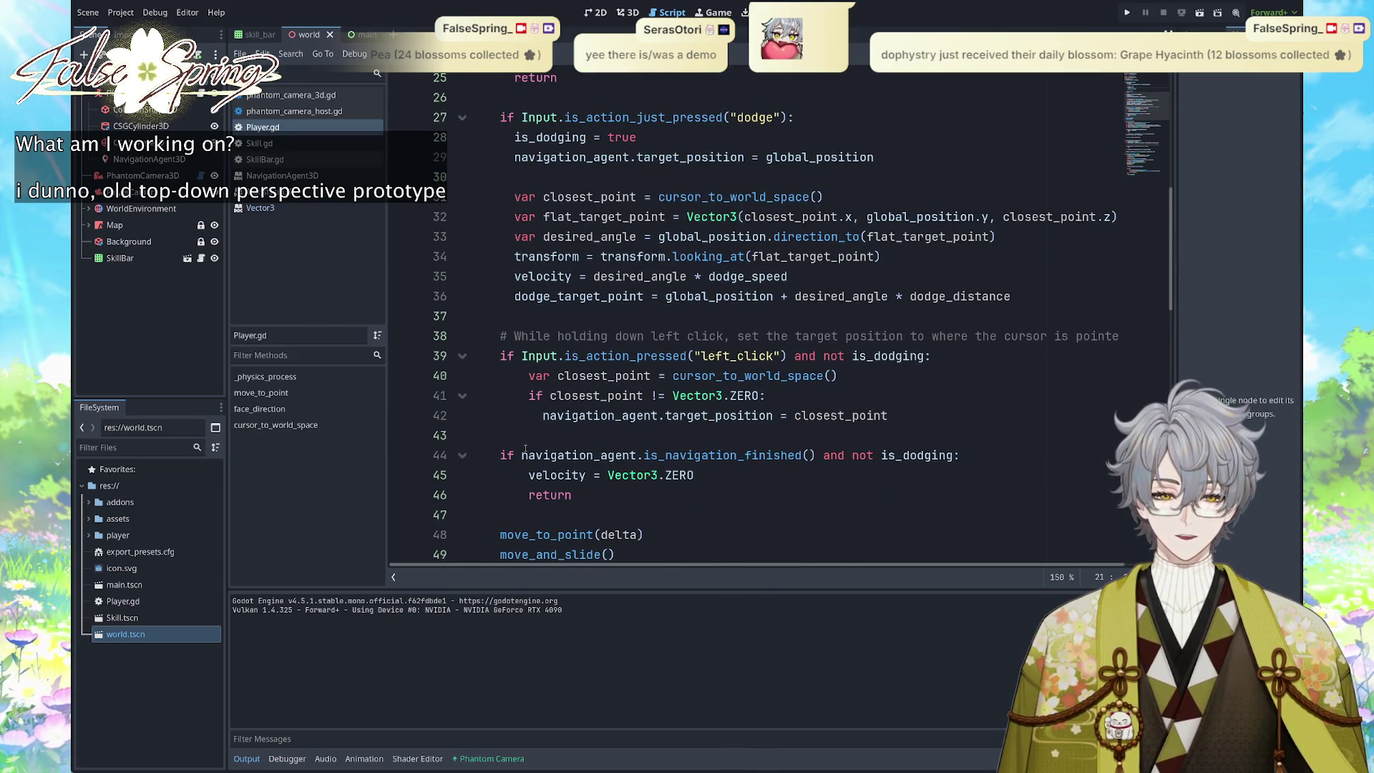
{"action": "scroll", "coordinate": [525, 448], "scroll_direction": "up", "scroll_amount": 3}
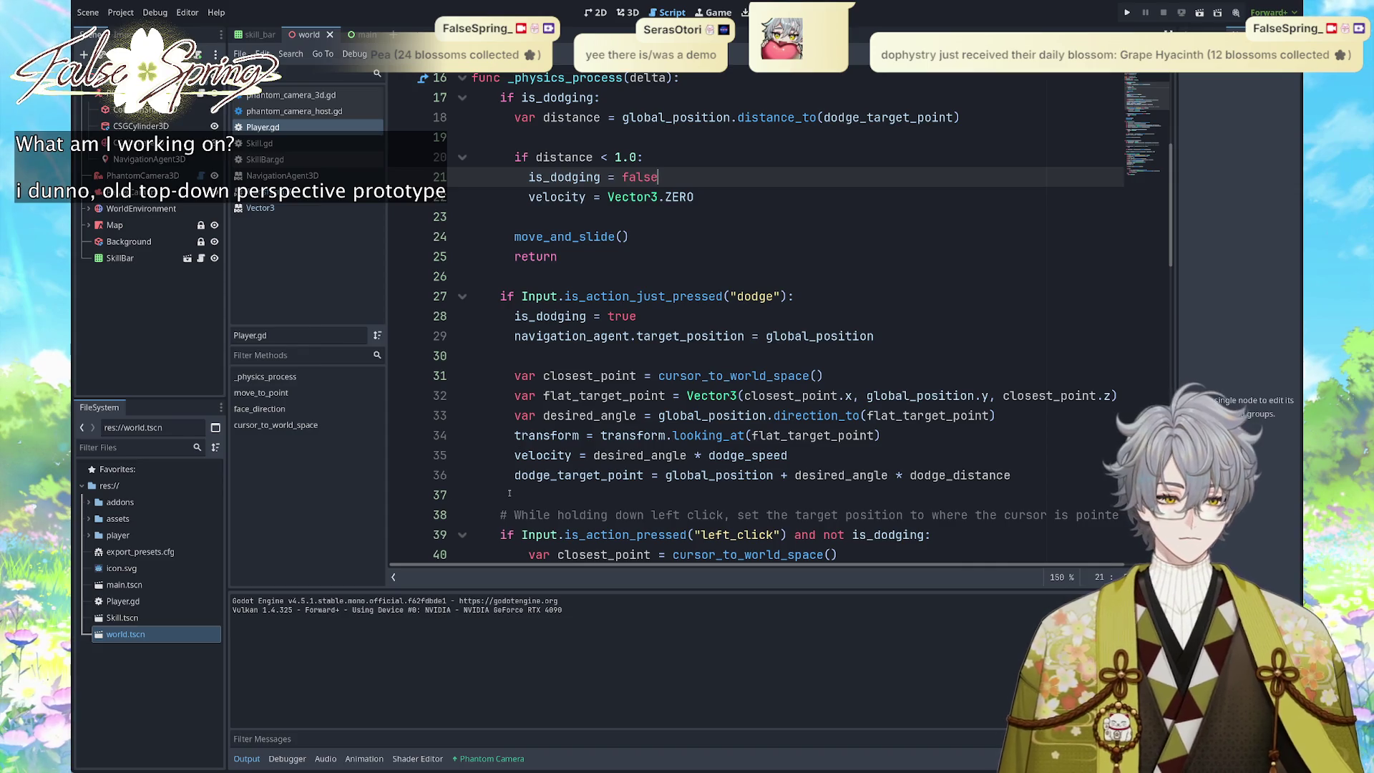
{"action": "left_click", "coordinate": [1008, 475]}
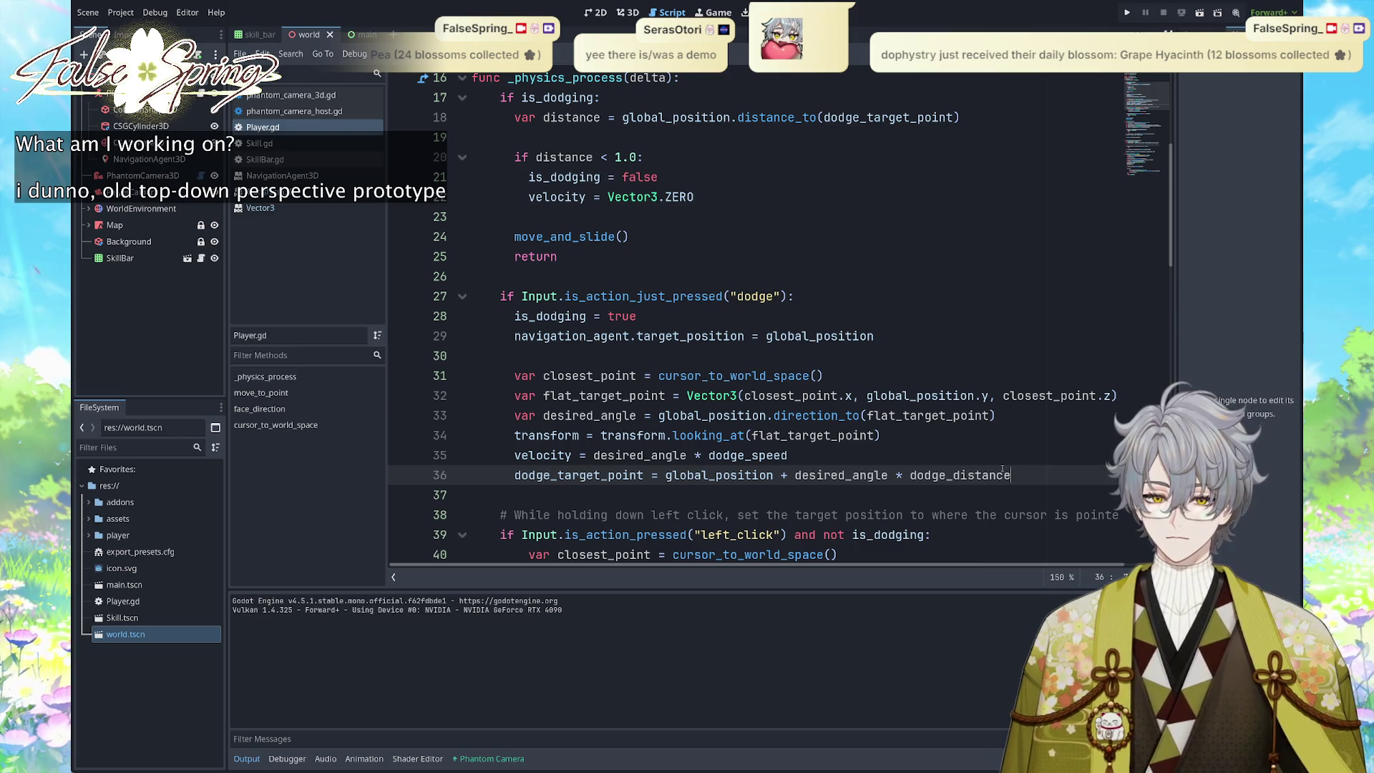
{"action": "key", "text": "Return"}
{"action": "key", "text": "Return"}
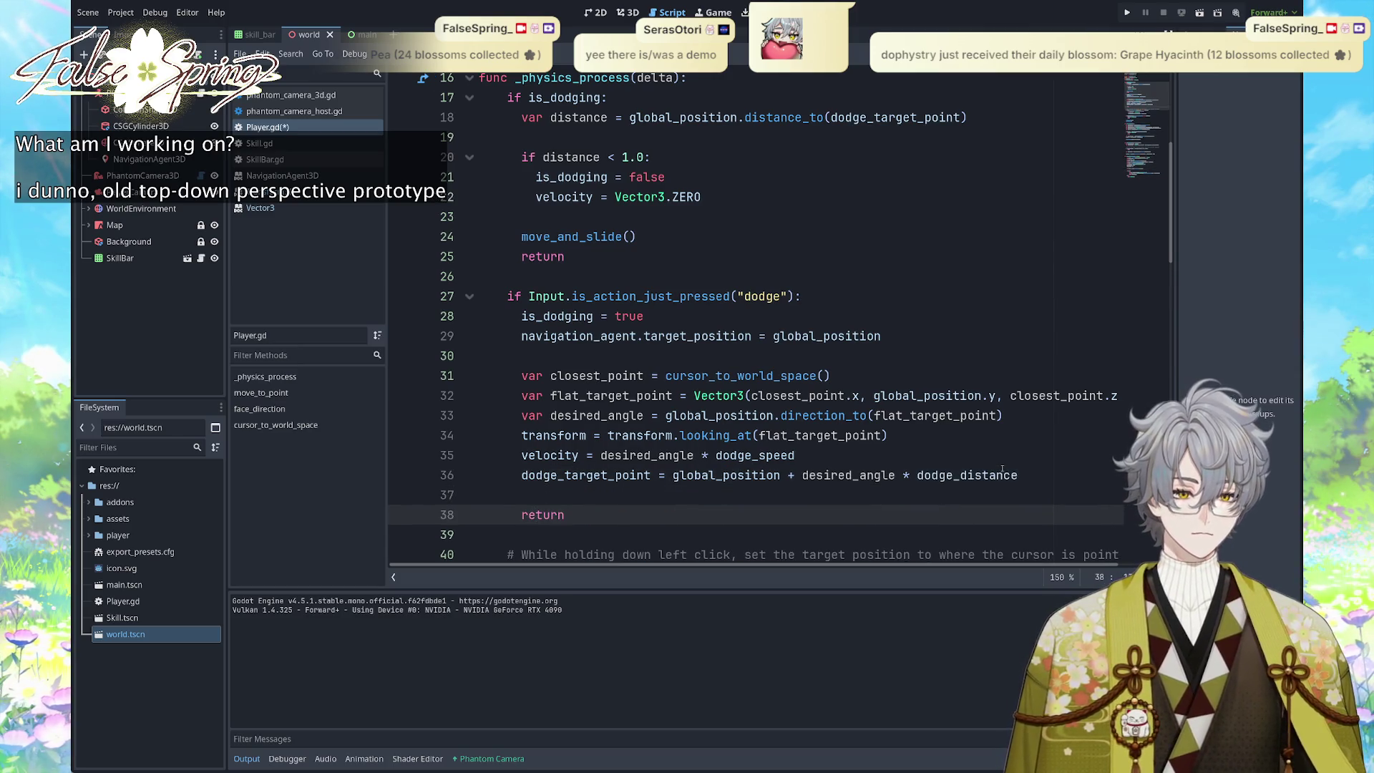
Step: Save Player.gd, launch a quick test run of the dodge change, then stop it
{"action": "key", "text": "ctrl+s"}
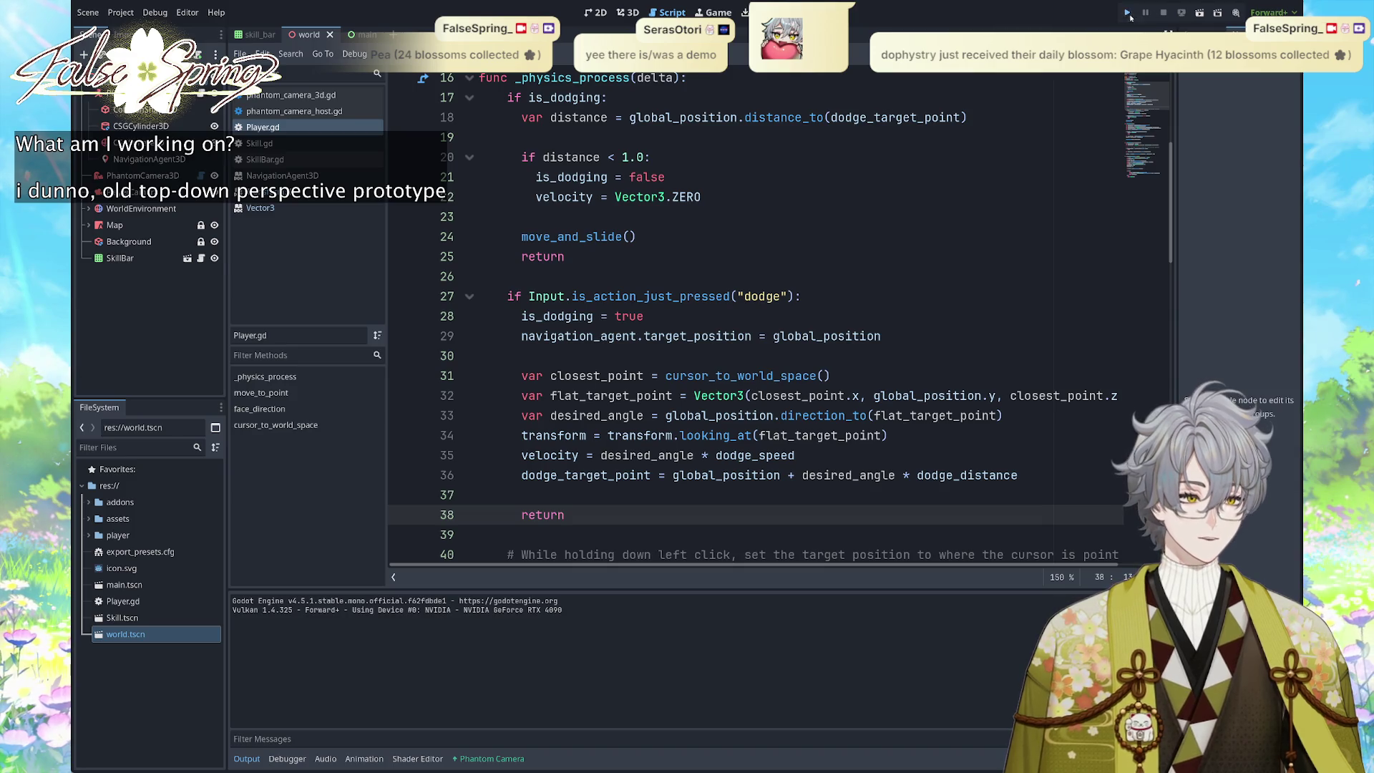
{"action": "left_click", "coordinate": [1128, 13]}
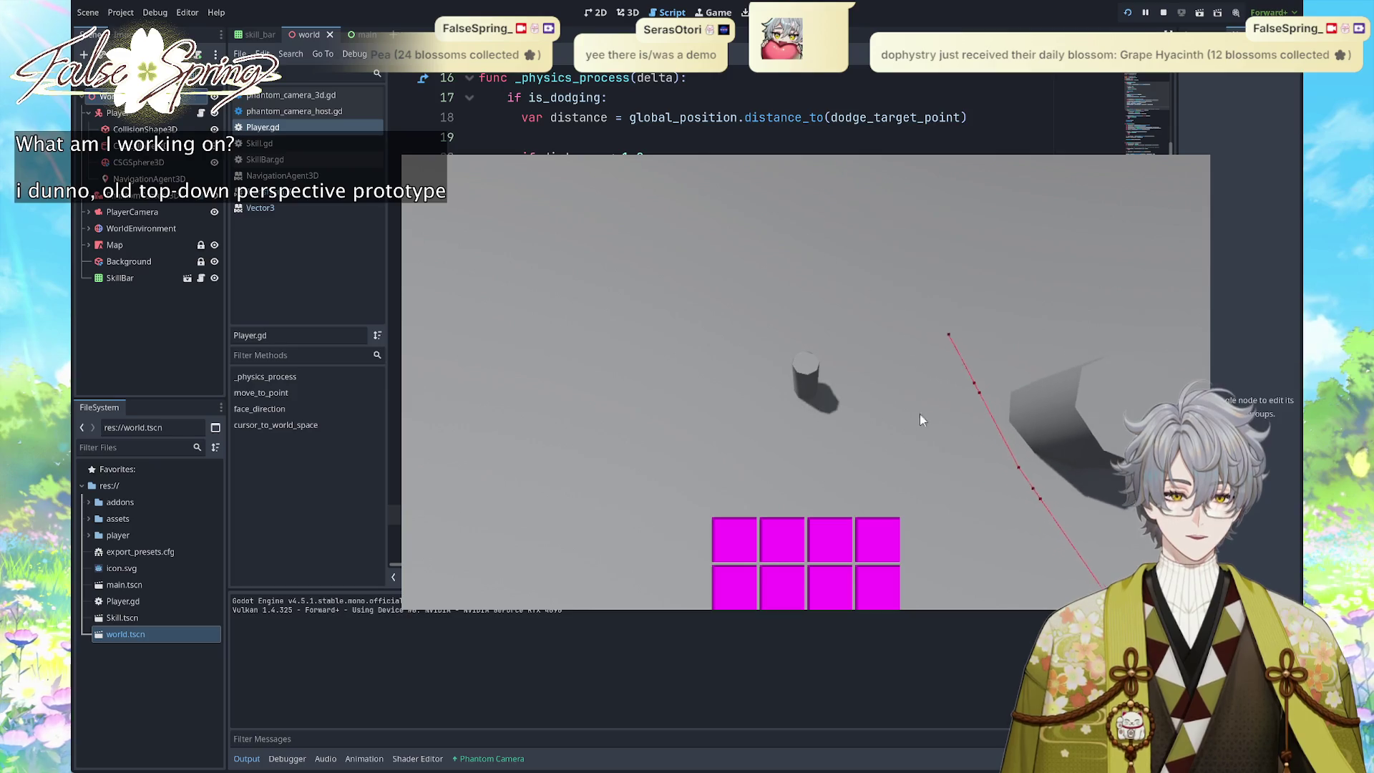
{"action": "key", "text": "F8"}
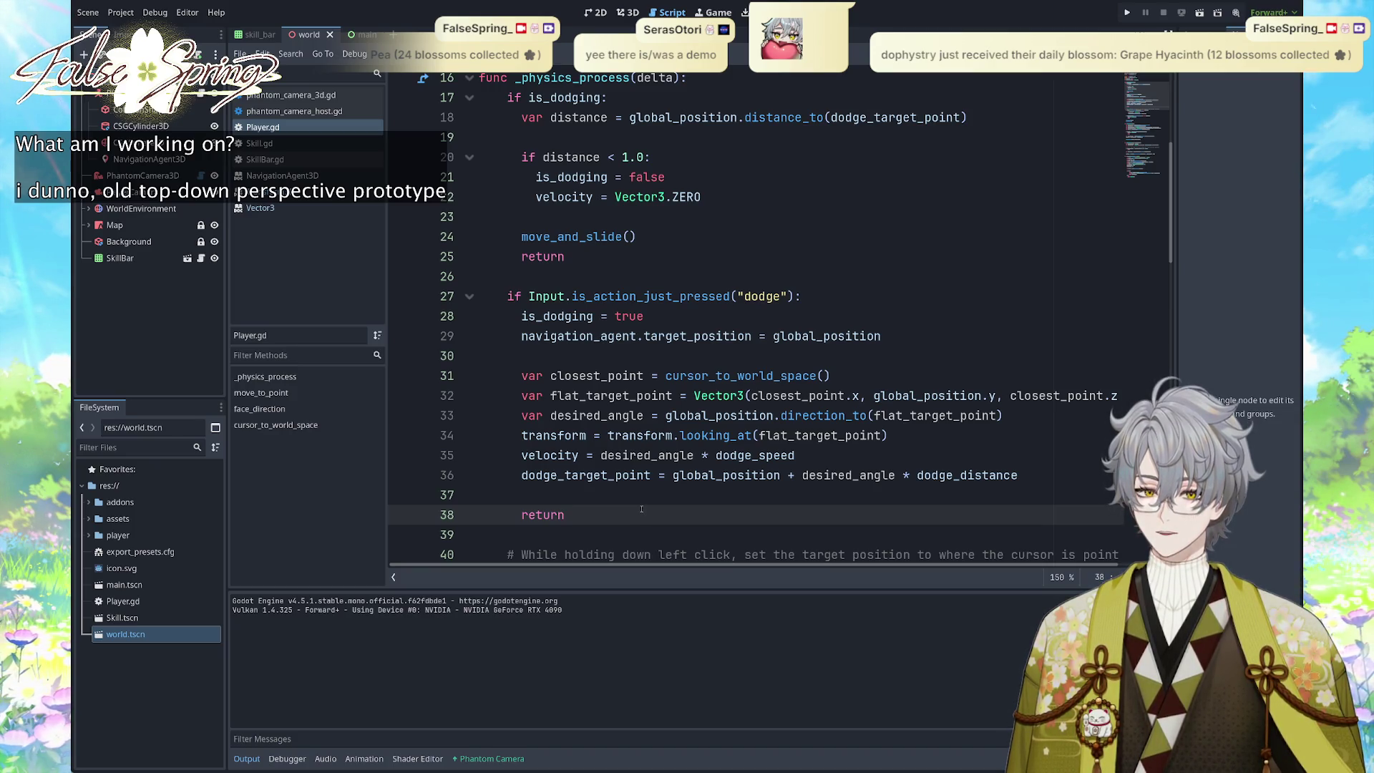
Step: Complete line 38 as return move_and_slide() and delete the empty line 37
{"action": "scroll", "coordinate": [642, 508], "scroll_direction": "down", "scroll_amount": 4}
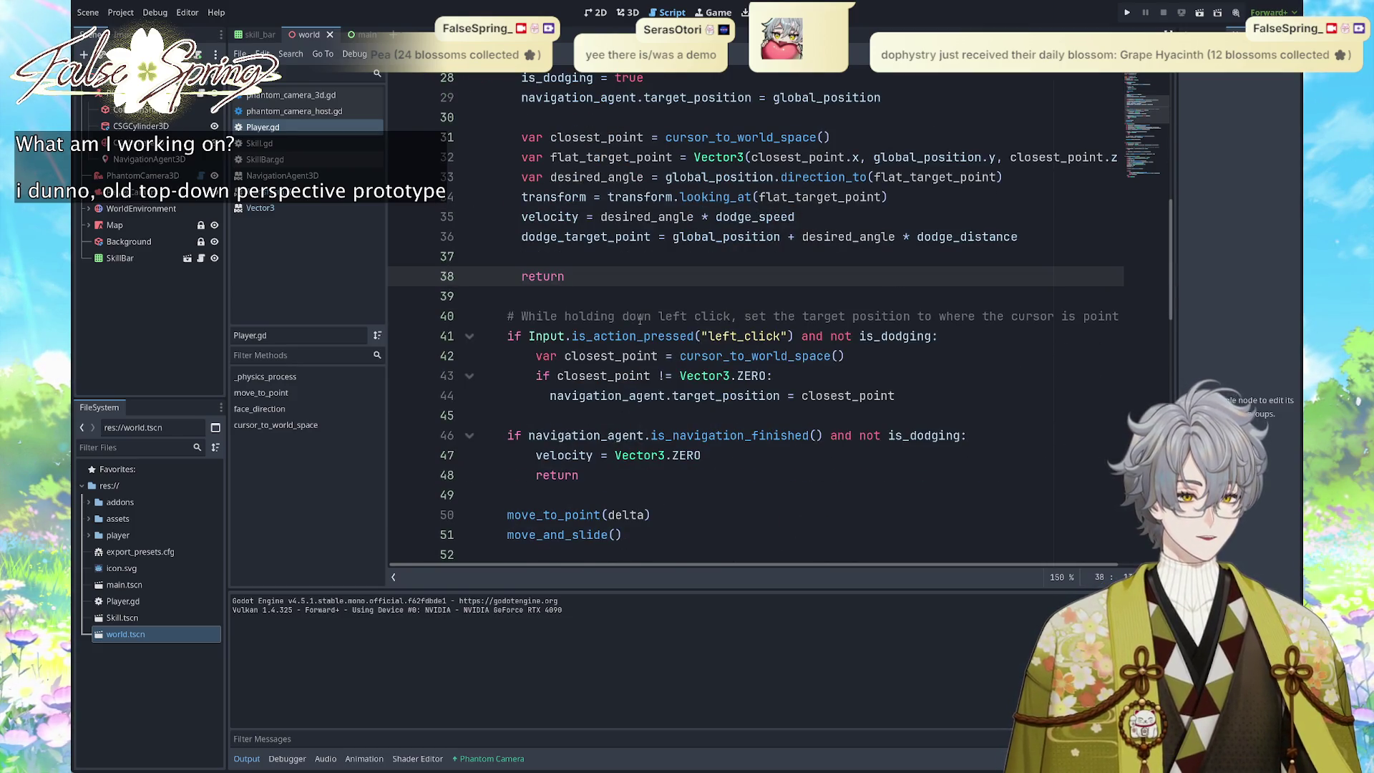
{"action": "scroll", "coordinate": [640, 320], "scroll_direction": "up", "scroll_amount": 2}
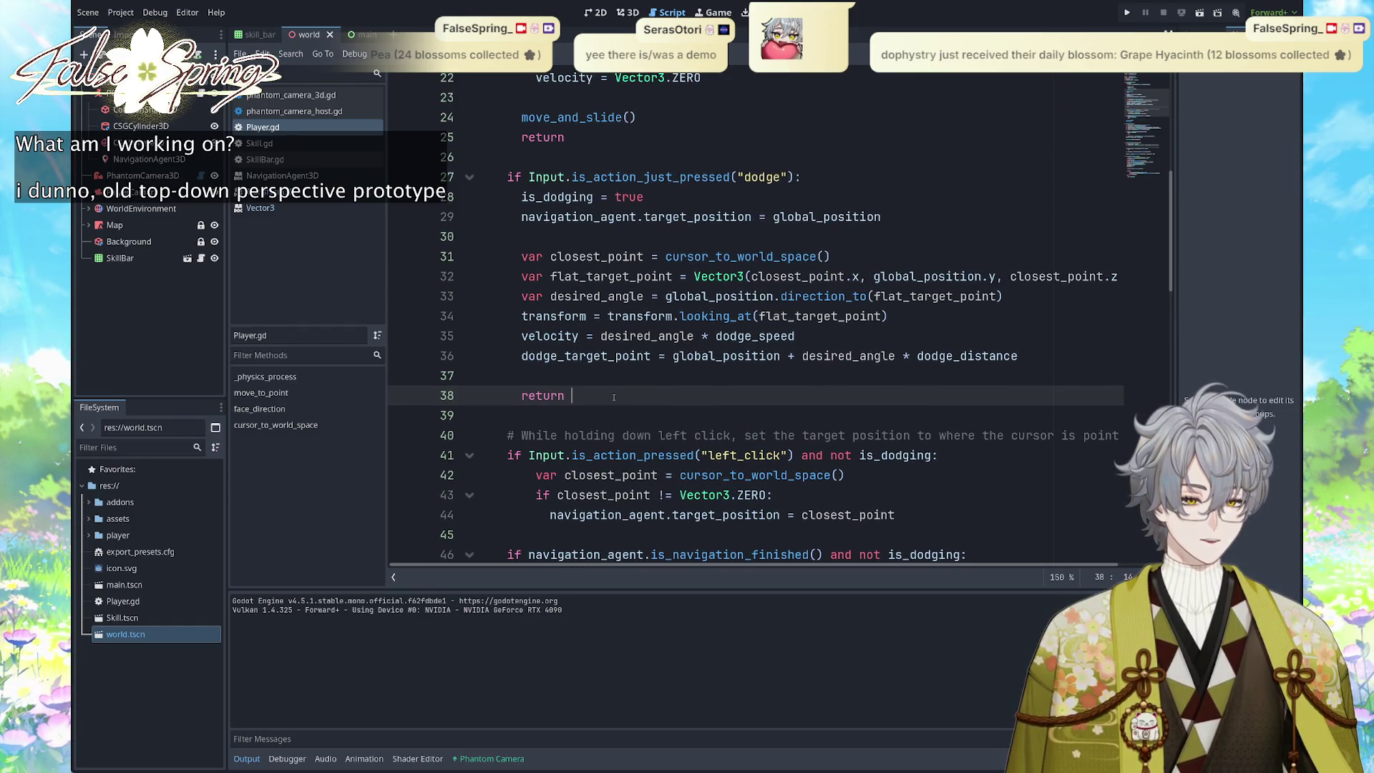
{"action": "type", "text": "_slide("}
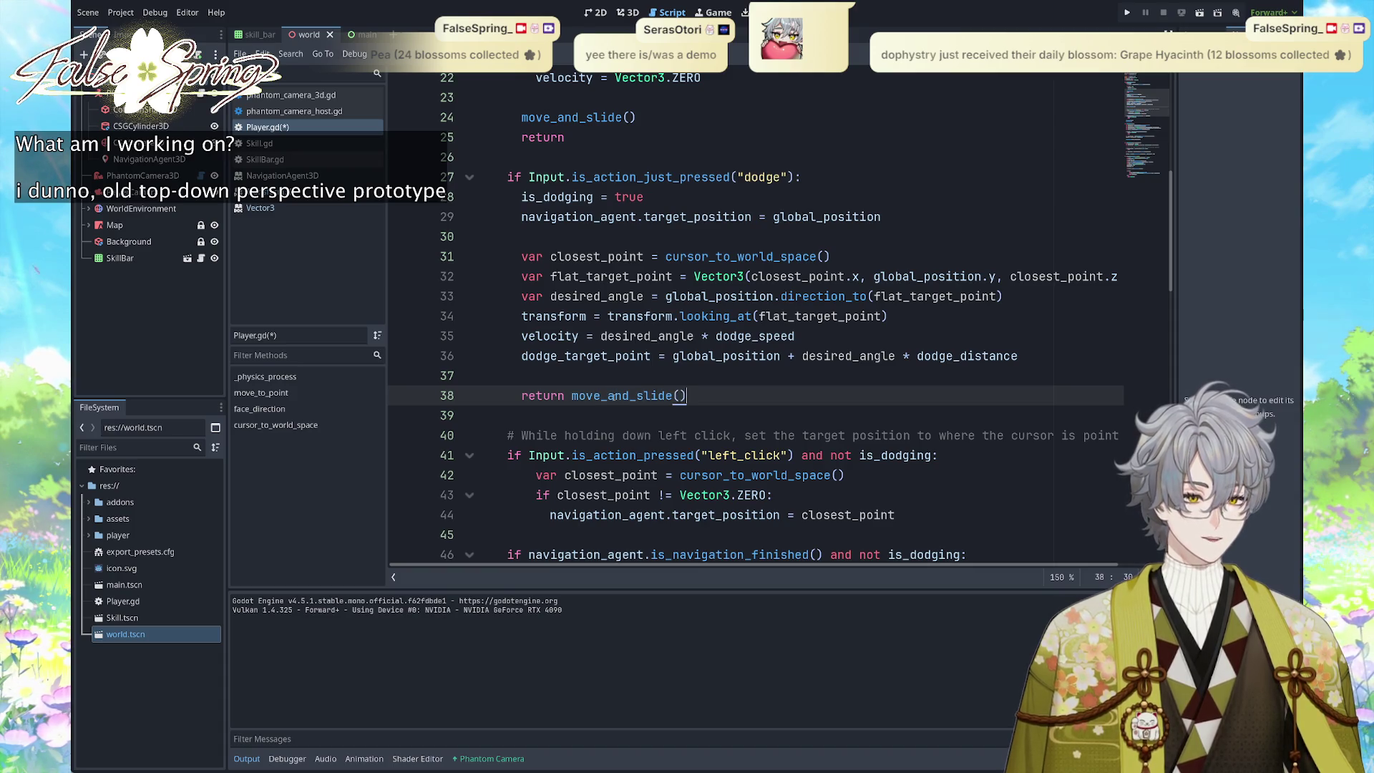
{"action": "left_click", "coordinate": [623, 373]}
{"action": "key", "text": "BackSpace"}
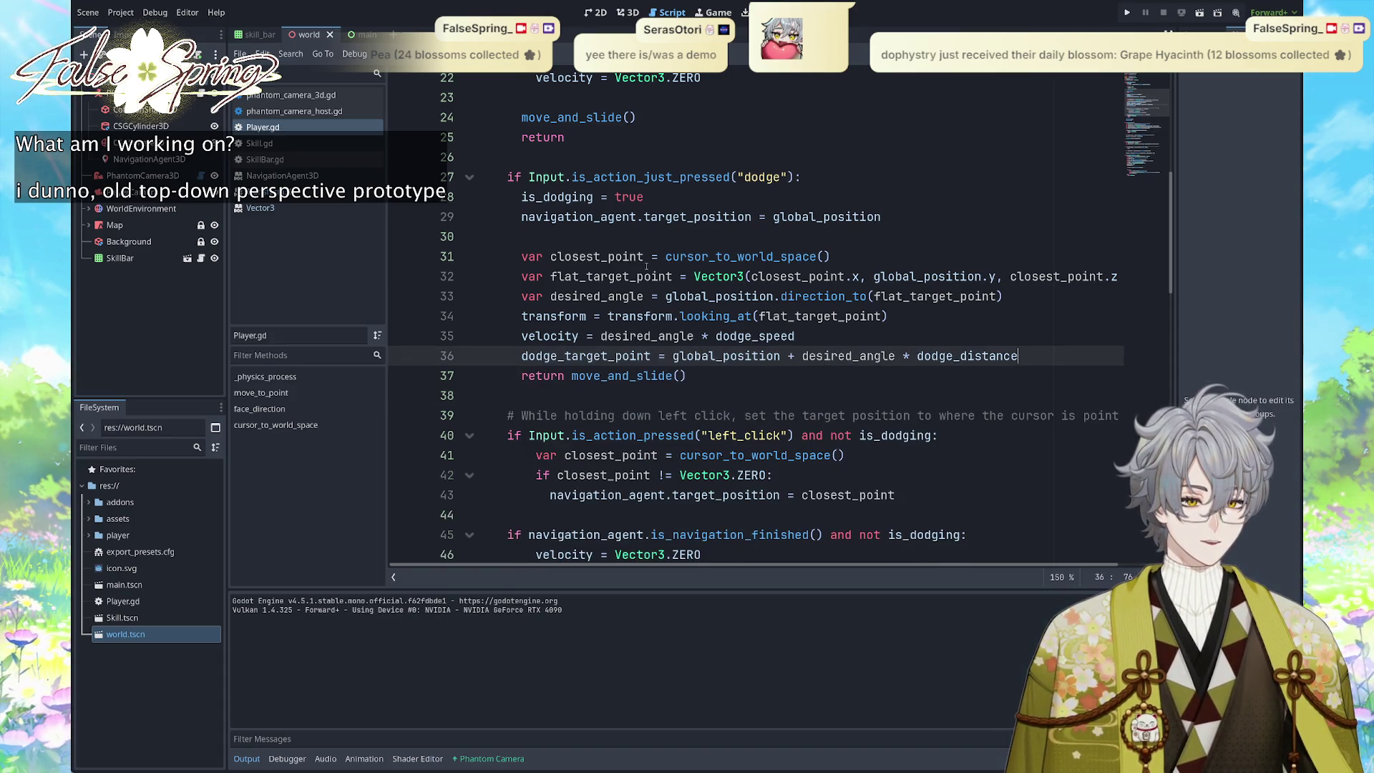
Step: Make line 24 return move_and_slide(), remove the redundant return line below, and save
{"action": "scroll", "coordinate": [532, 234], "scroll_direction": "up", "scroll_amount": 2}
{"action": "left_click", "coordinate": [531, 236]}
{"action": "type", "text": "return"}
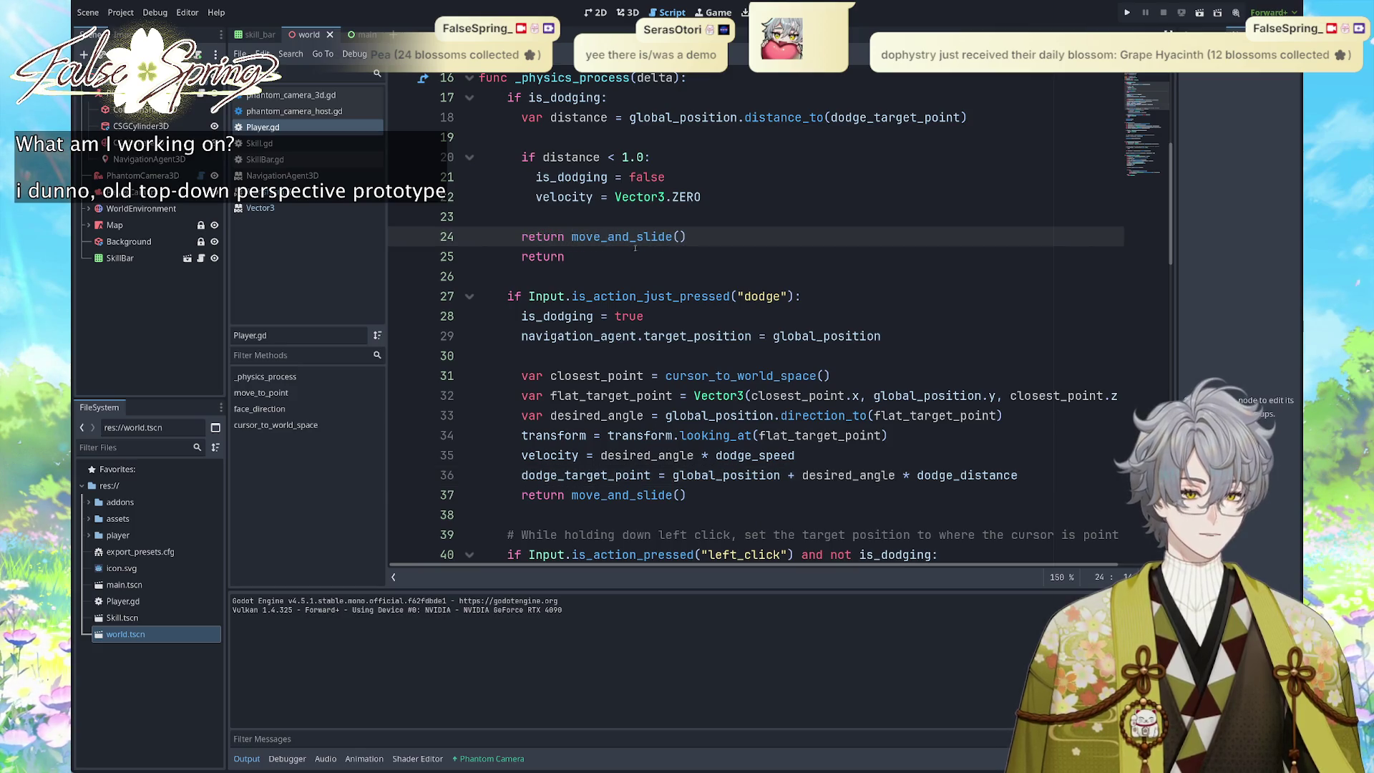
{"action": "key", "text": "End"}
{"action": "key", "text": "shift+Down"}
{"action": "key", "text": "BackSpace"}
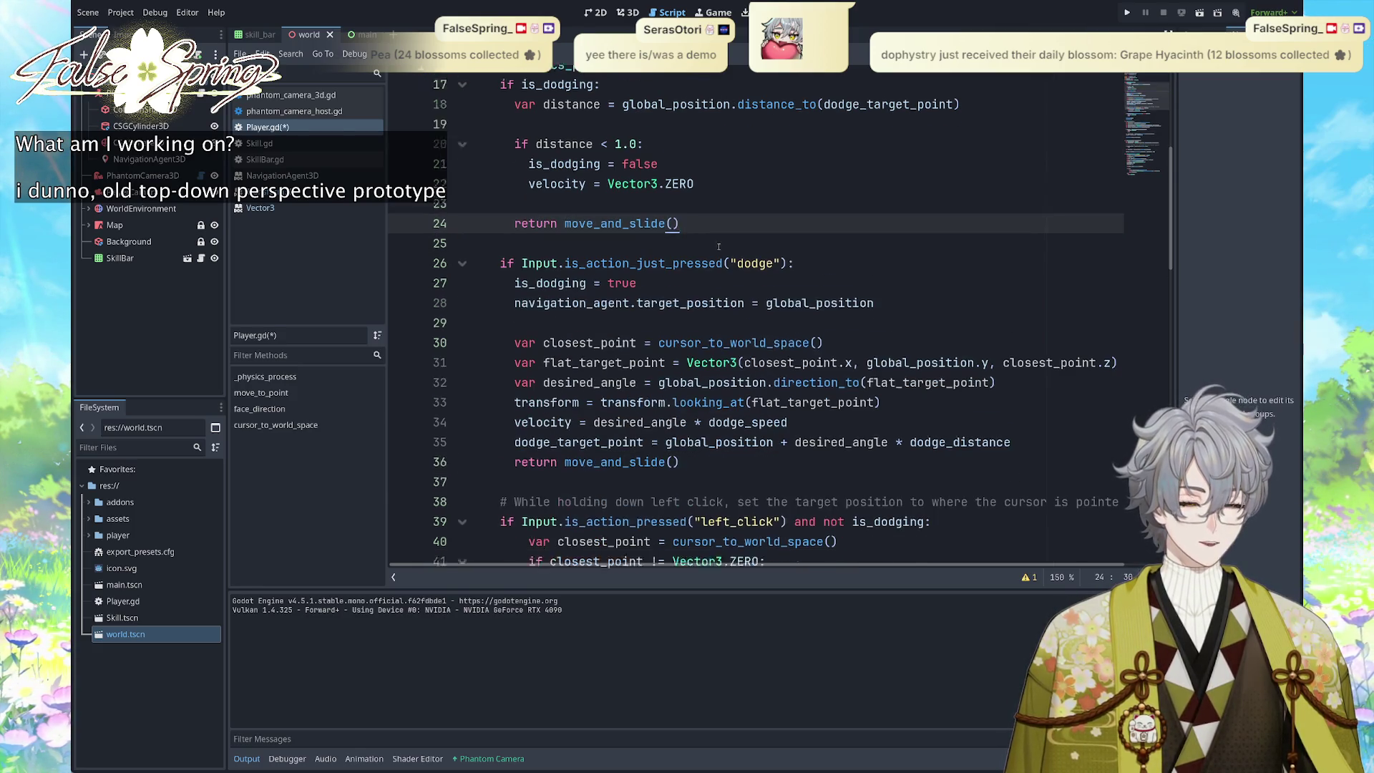
{"action": "key", "text": "ctrl+s"}
{"action": "key", "text": "Down"}
{"action": "key", "text": "Down"}
{"action": "key", "text": "Down"}
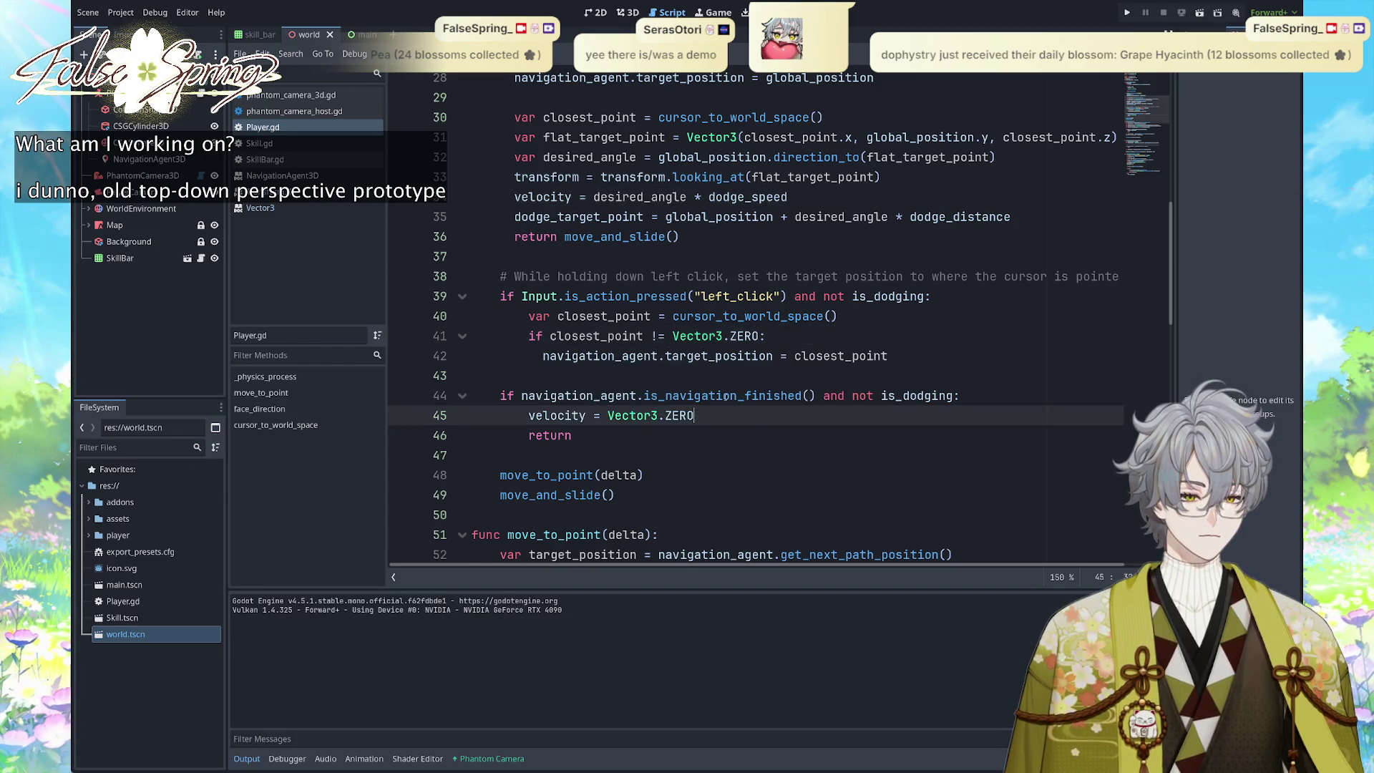
{"action": "scroll", "coordinate": [724, 397], "scroll_direction": "up", "scroll_amount": 2}
{"action": "left_click", "coordinate": [839, 276]}
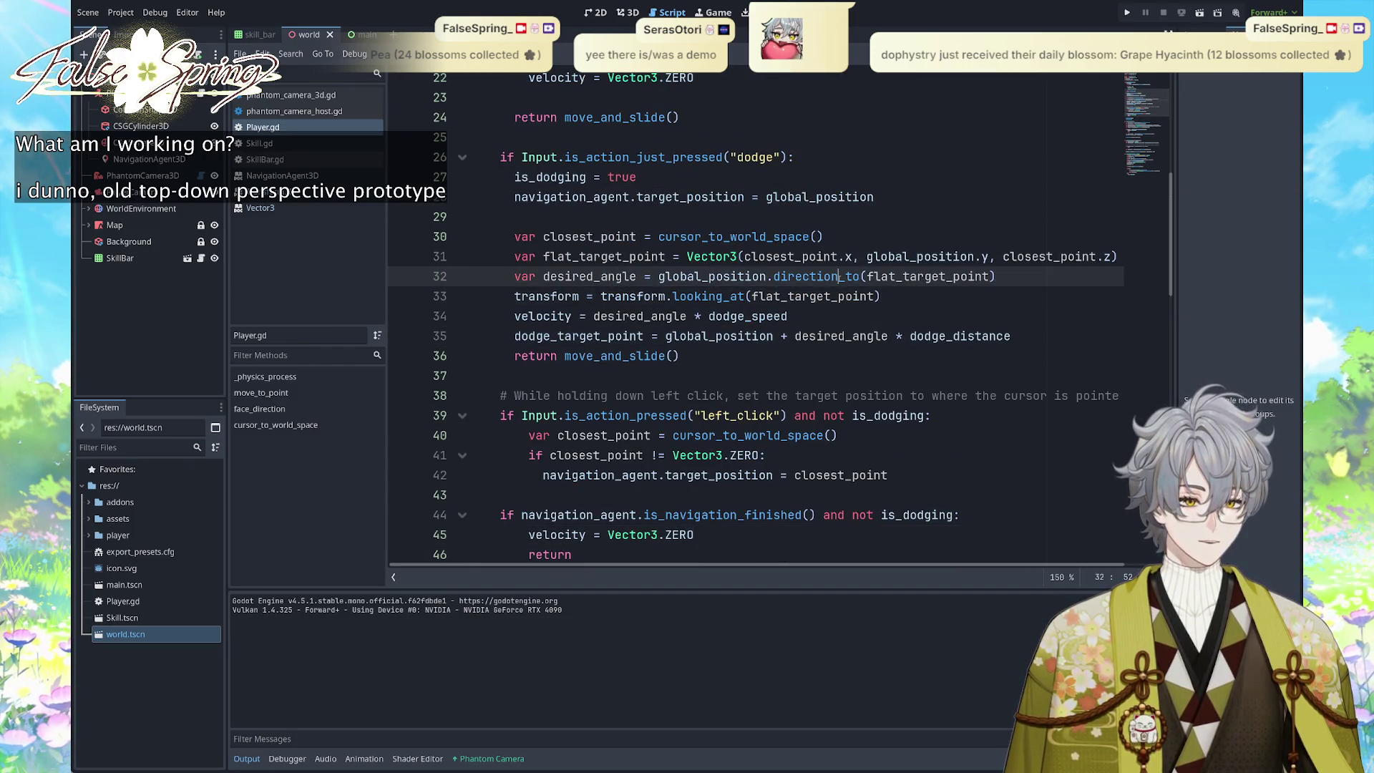
{"action": "left_click", "coordinate": [873, 236]}
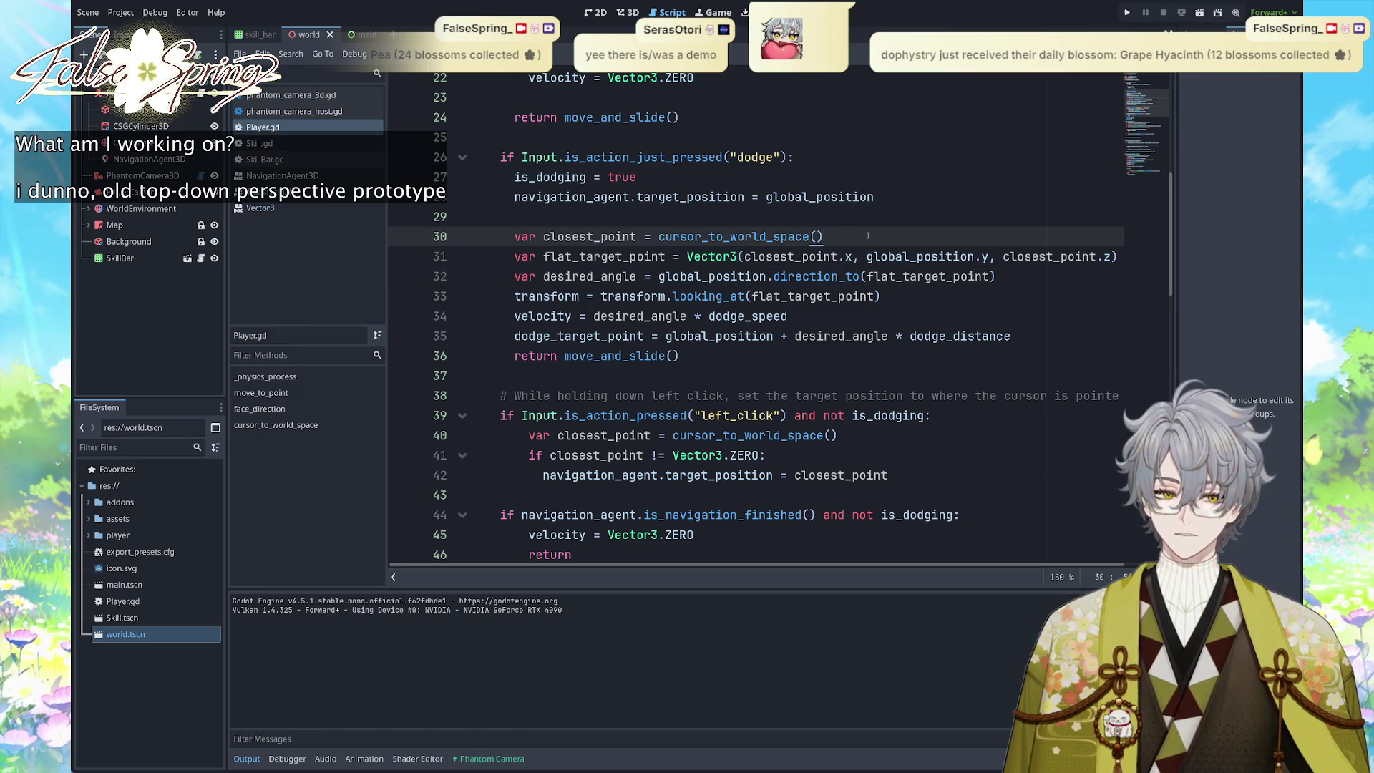
Step: Add the guard 'if closest_point == Vector3.ZERO: return' below the closest_point assignment
{"action": "key", "text": "Return"}
{"action": "key", "text": "Return"}
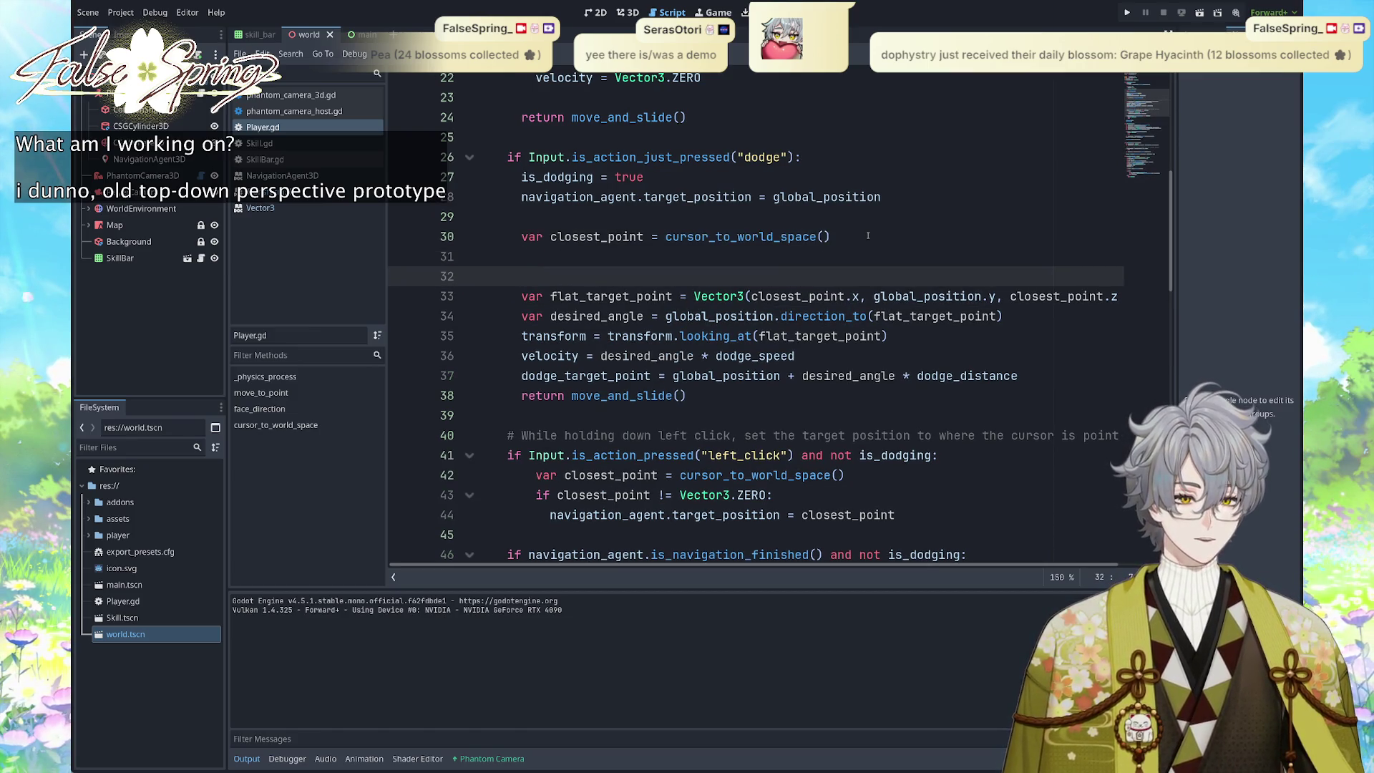
{"action": "key", "text": "BackSpace"}
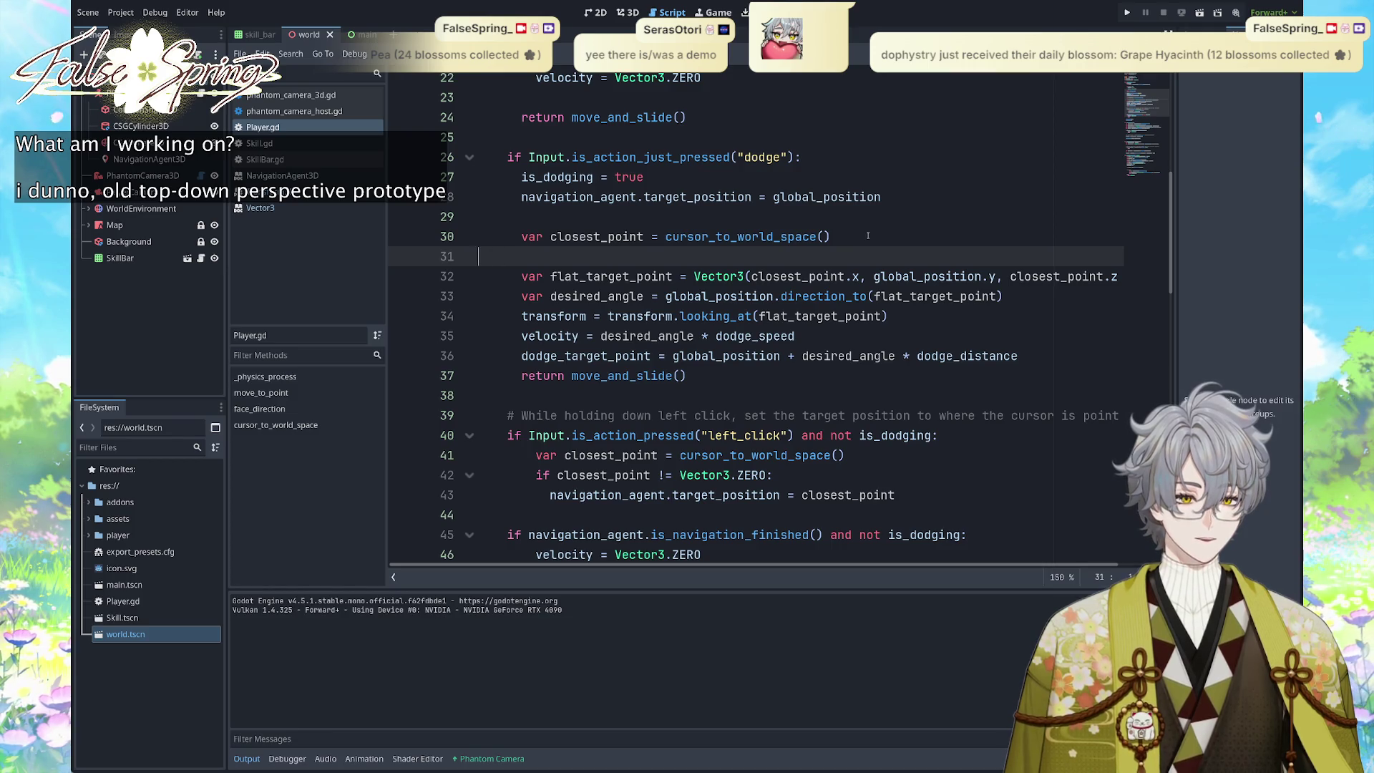
{"action": "type", "text": "re"}
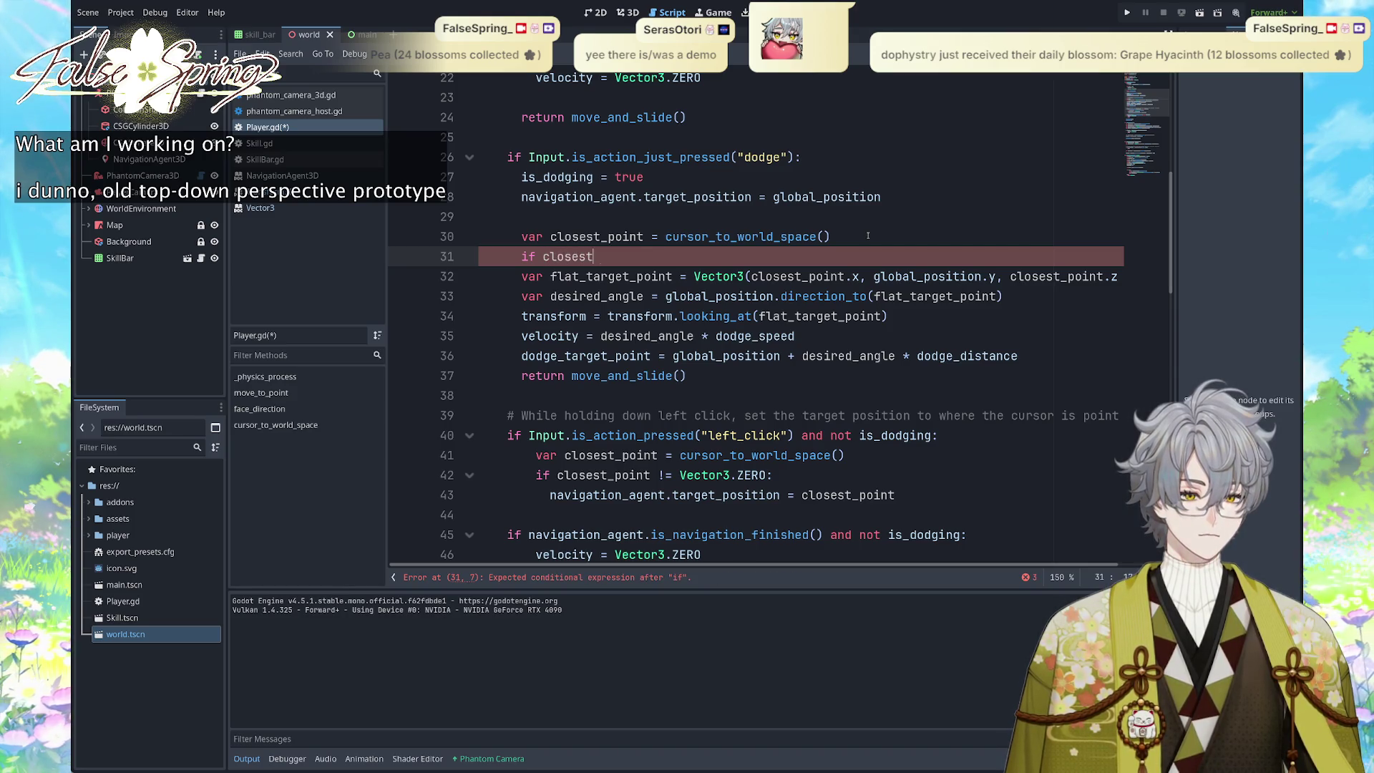
{"action": "type", "text": "== Vector3"}
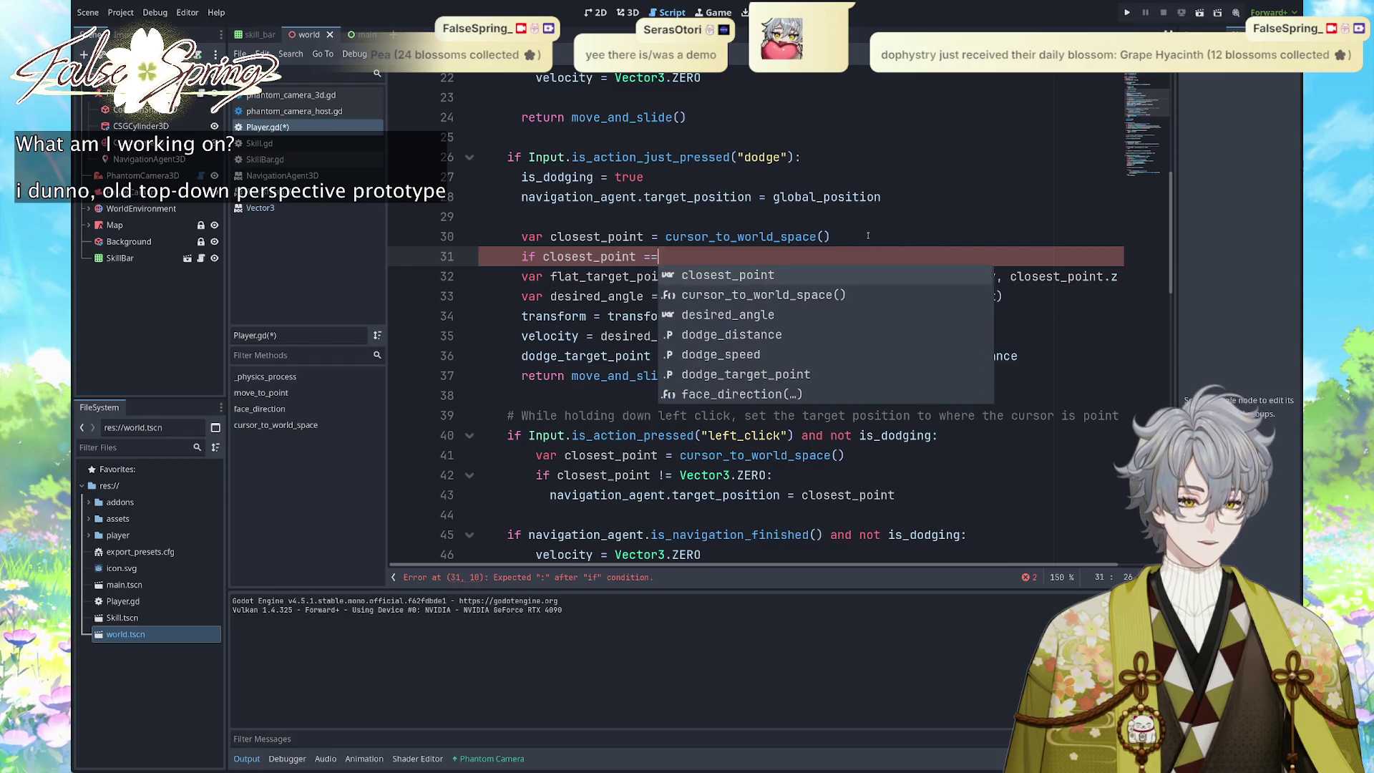
{"action": "type", "text": ".ZERO:"}
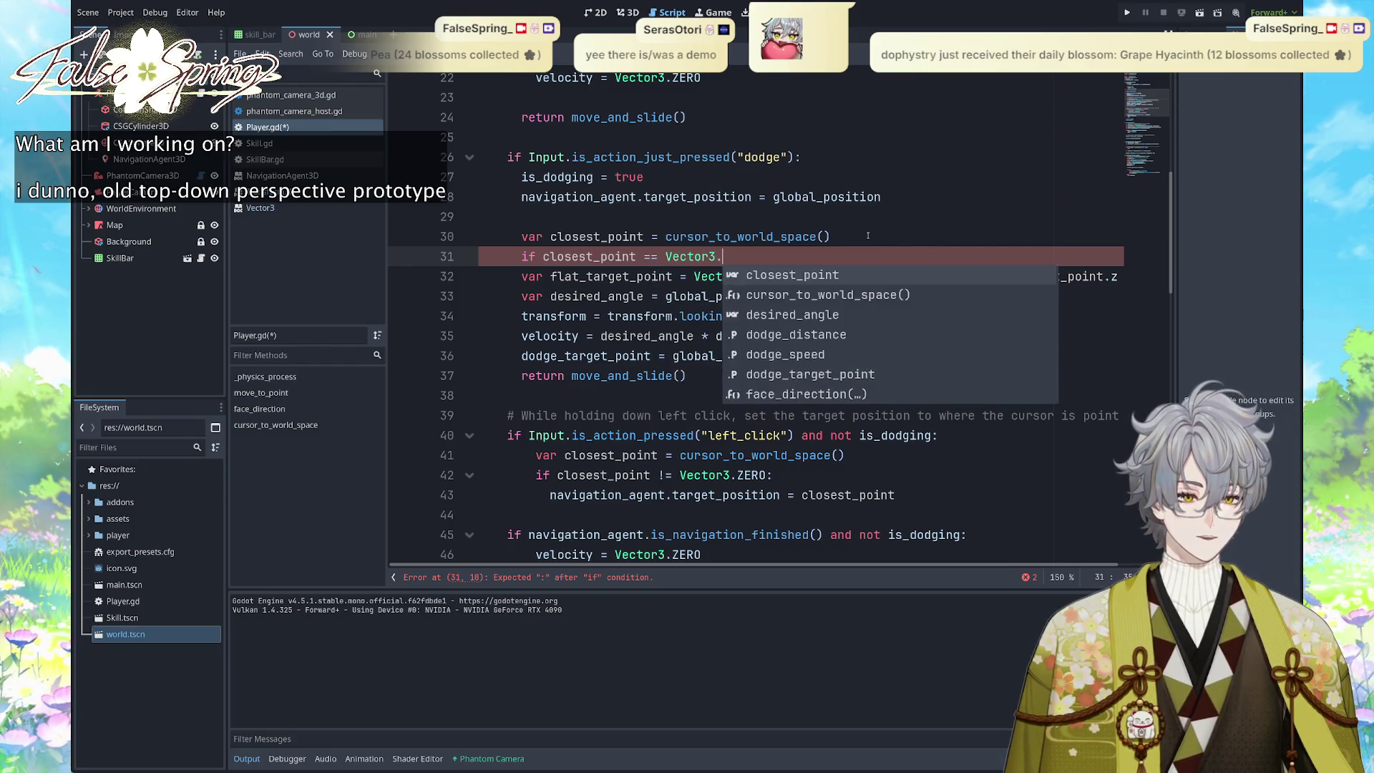
{"action": "key", "text": "Return"}
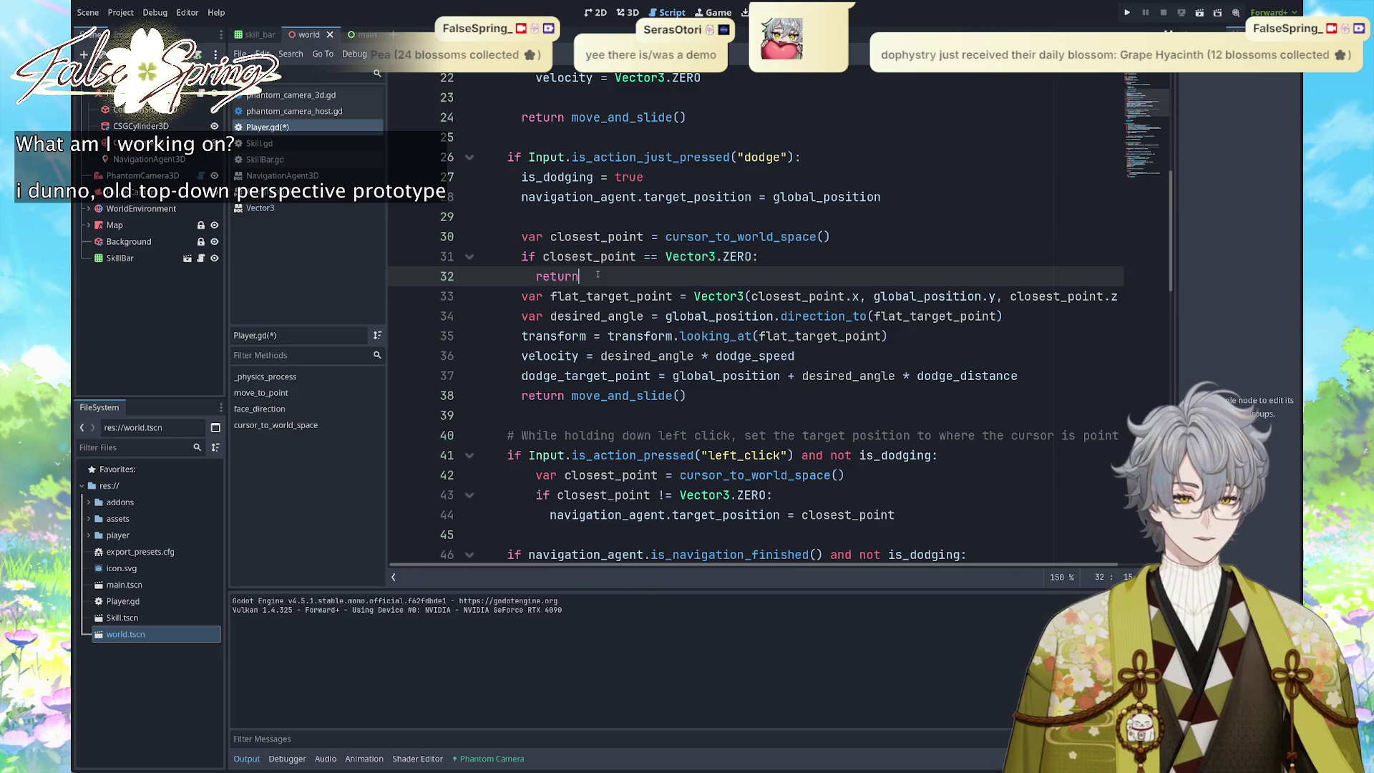
Step: Move the closest_point lines and zero-point guard to the top of the dodge block, then save
{"action": "left_click_drag", "start_coordinate": [594, 279], "coordinate": [478, 230]}
{"action": "key", "text": "ctrl+x"}
{"action": "left_click", "coordinate": [794, 140]}
{"action": "left_click", "coordinate": [796, 157]}
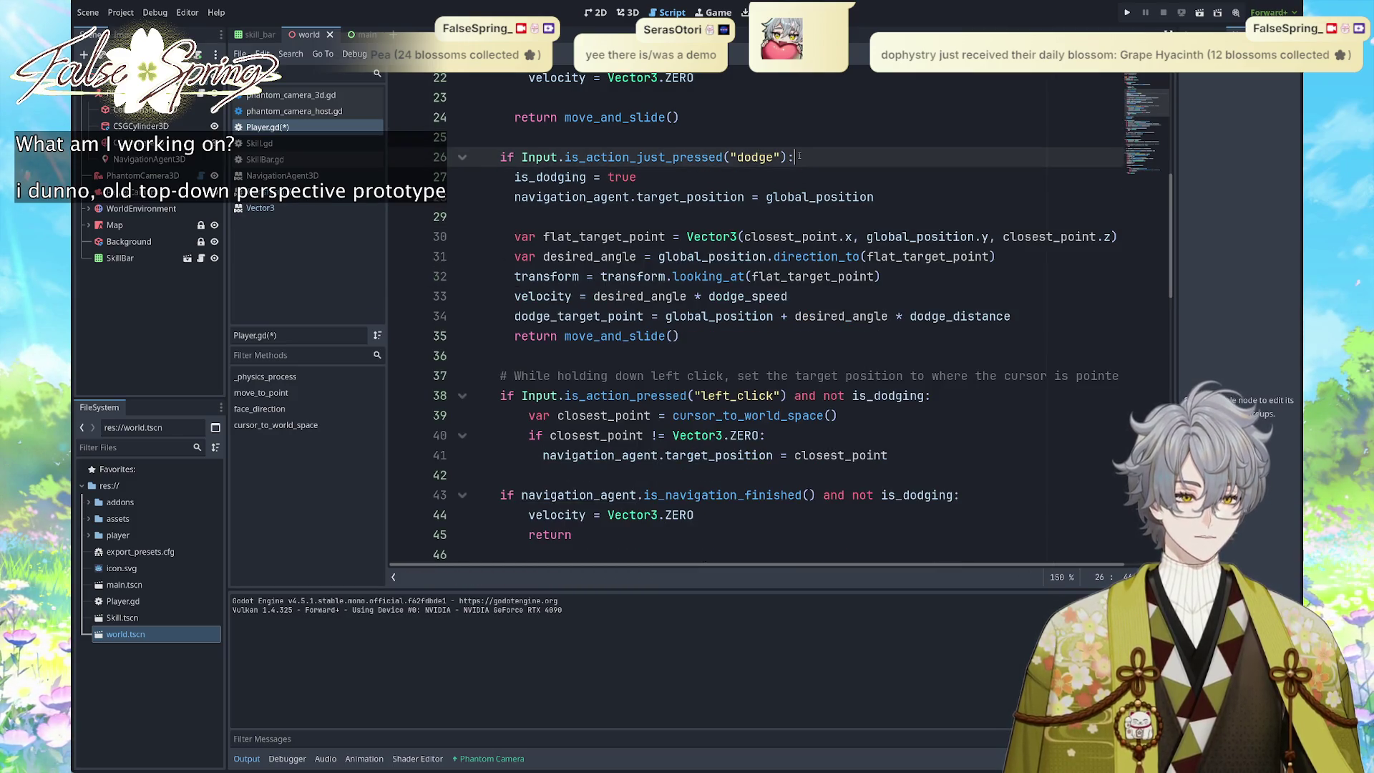
{"action": "key", "text": "Return"}
{"action": "key", "text": "ctrl+v"}
{"action": "key", "text": "Return"}
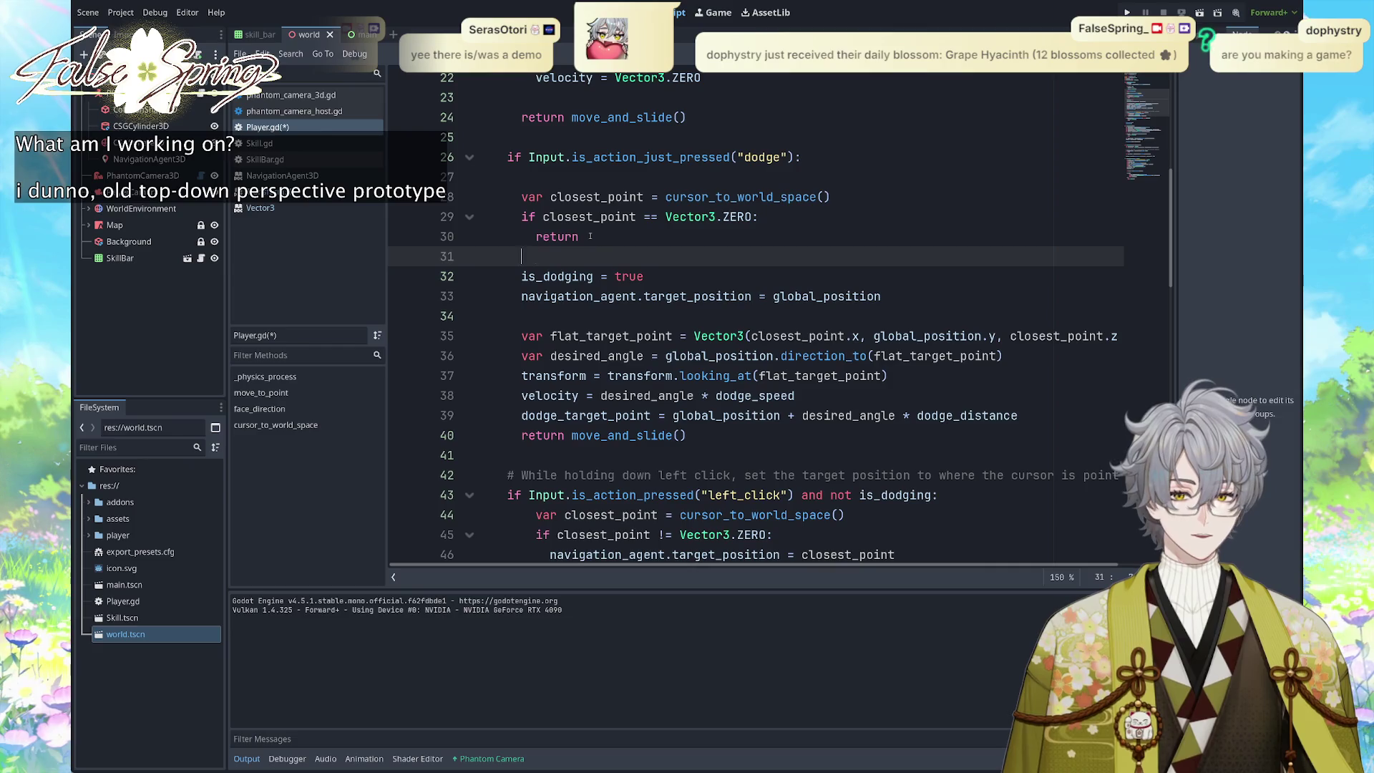
{"action": "key", "text": "BackSpace"}
{"action": "key", "text": "Return"}
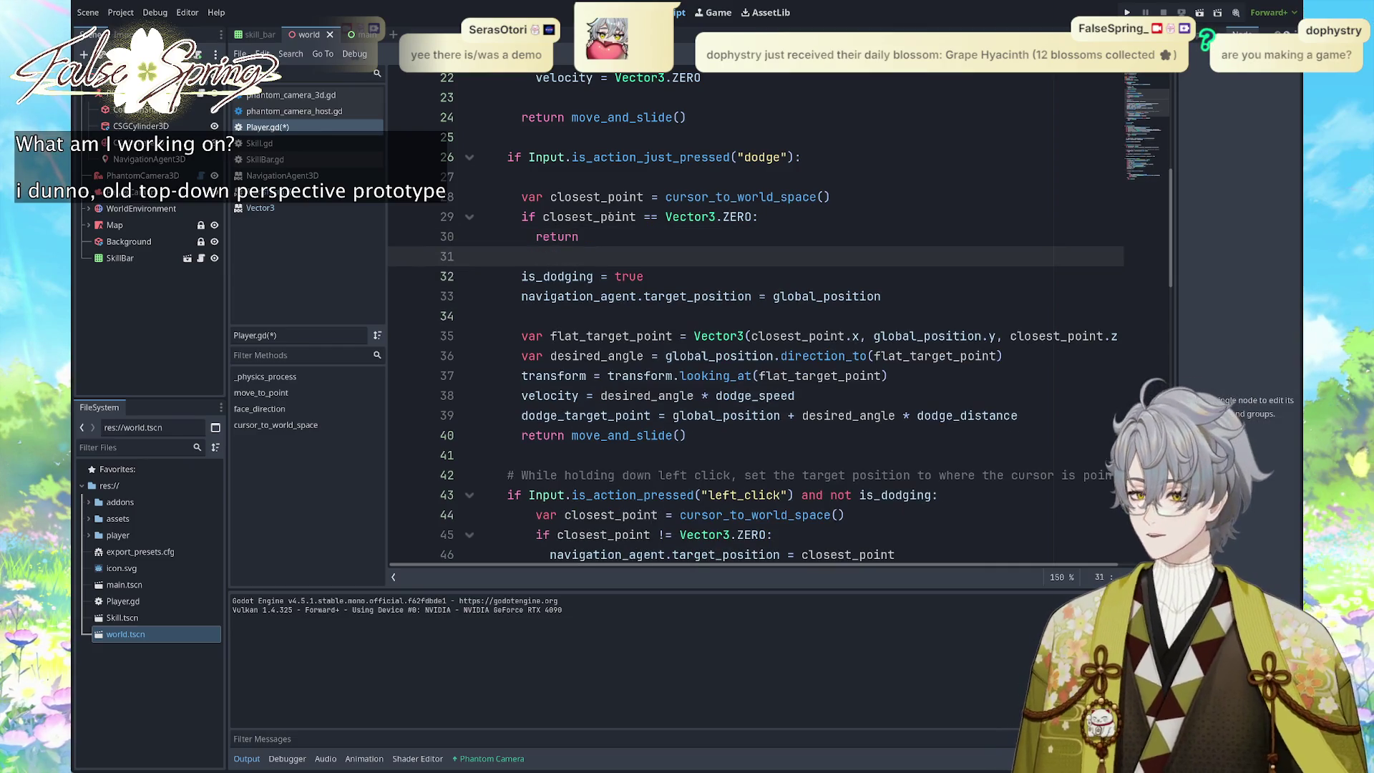
{"action": "left_click", "coordinate": [619, 178]}
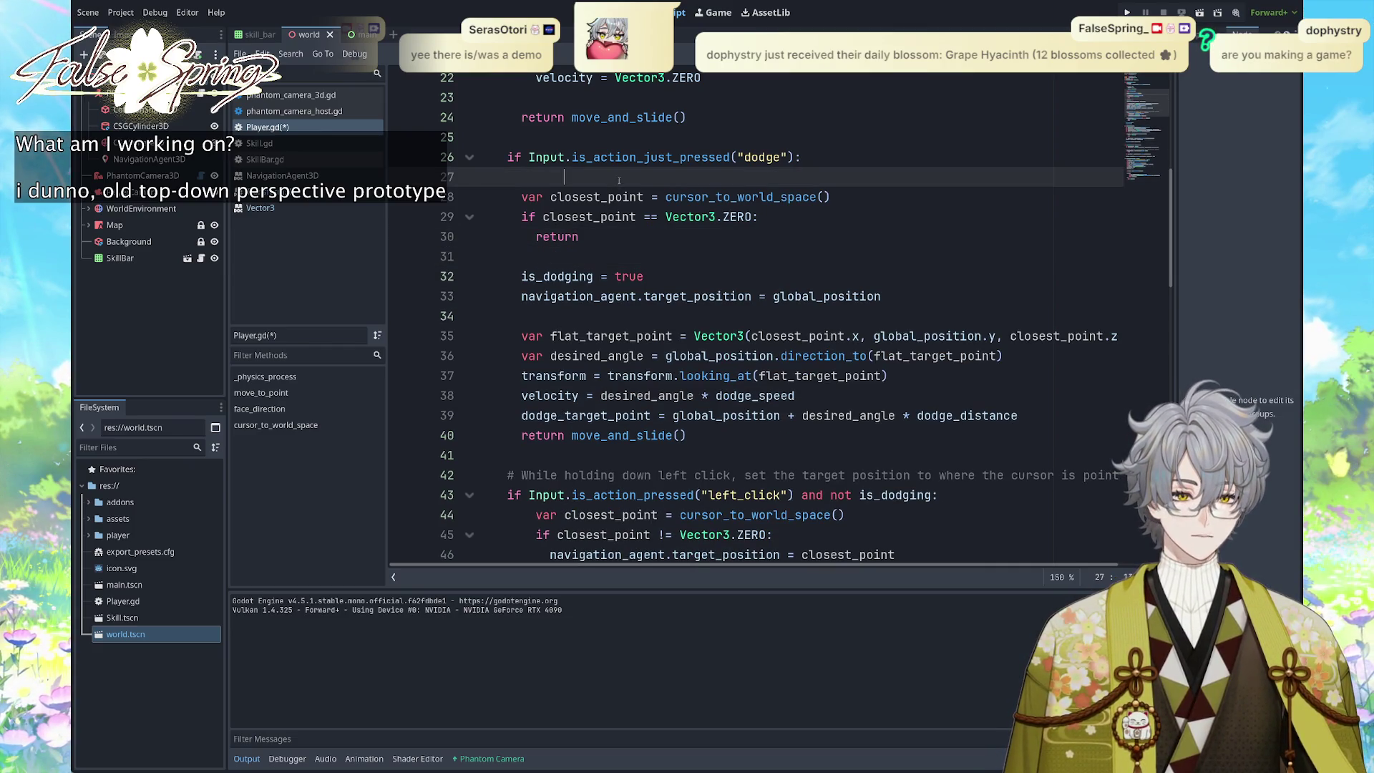
{"action": "key", "text": "BackSpace"}
{"action": "key", "text": "BackSpace"}
{"action": "key", "text": "BackSpace"}
{"action": "key", "text": "ctrl+s"}
Step: Look over the reordered dodge code, then run the game to test it
{"action": "left_click", "coordinate": [626, 243]}
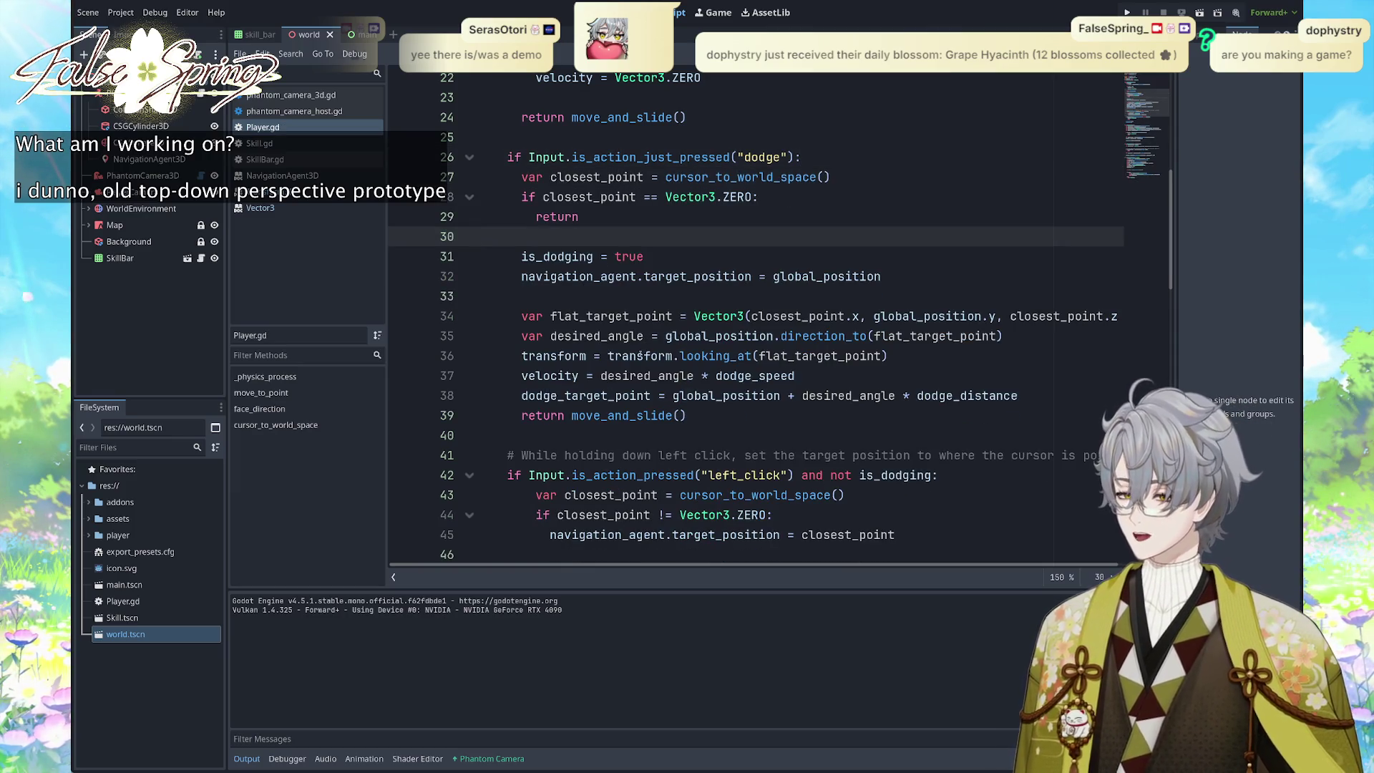
{"action": "left_click", "coordinate": [642, 297]}
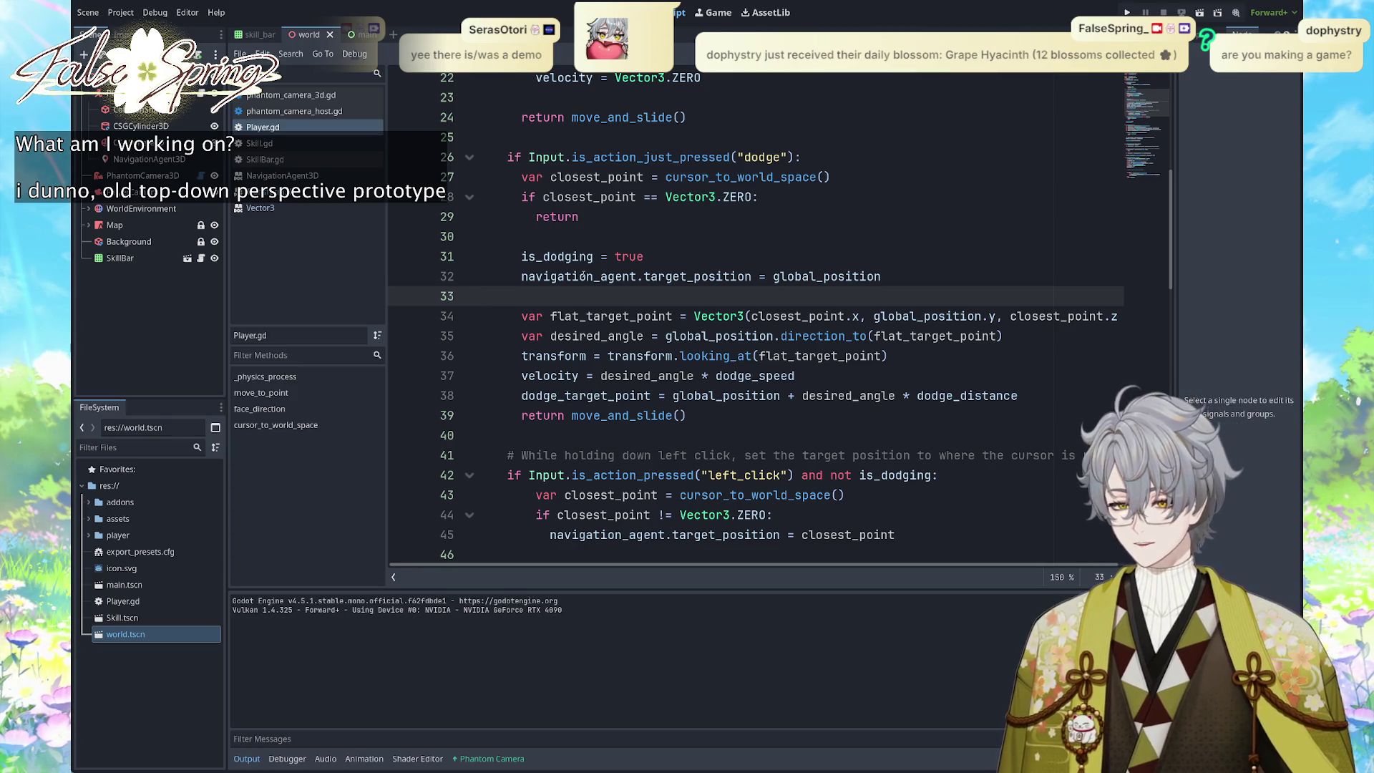
{"action": "left_click", "coordinate": [636, 245]}
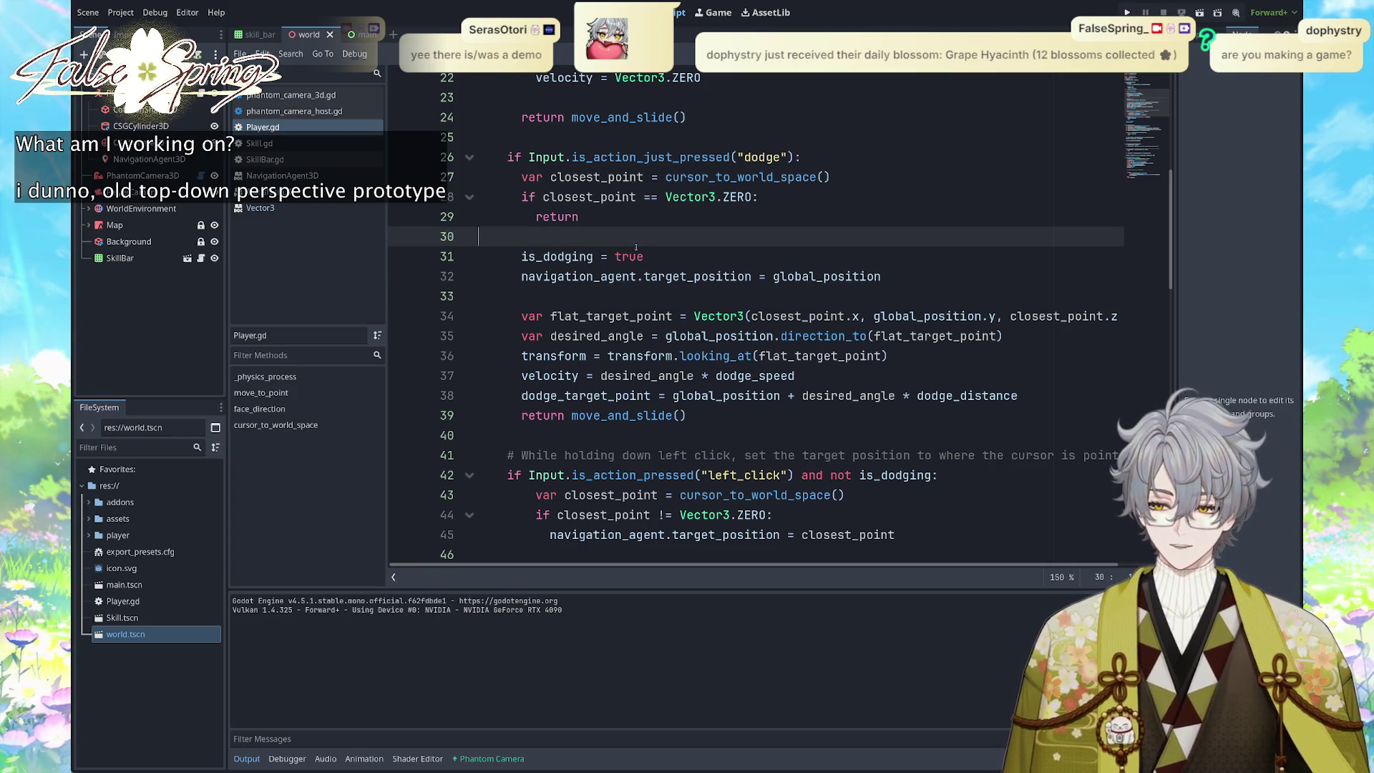
{"action": "left_click", "coordinate": [644, 256]}
{"action": "left_click", "coordinate": [673, 316]}
{"action": "left_click", "coordinate": [680, 296]}
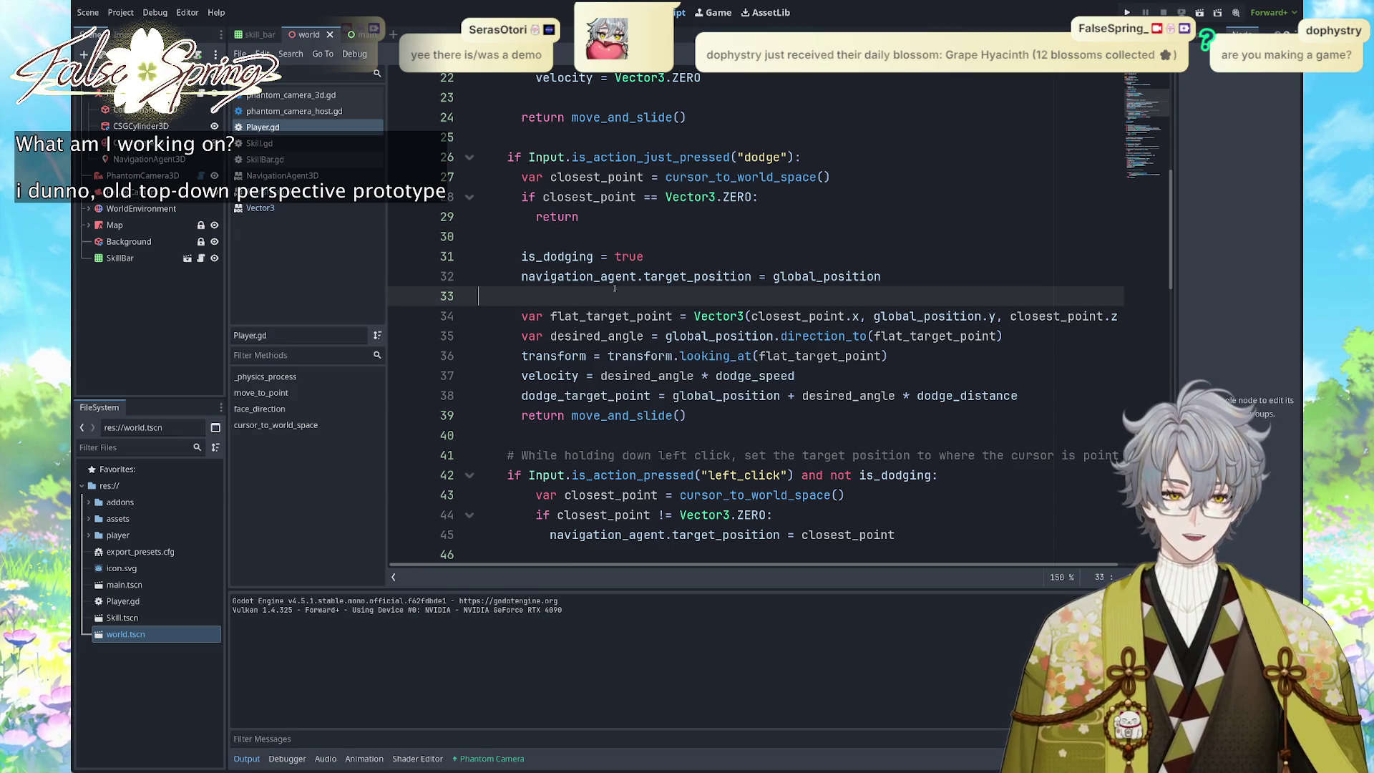
{"action": "left_click", "coordinate": [705, 226]}
{"action": "left_click", "coordinate": [699, 239]}
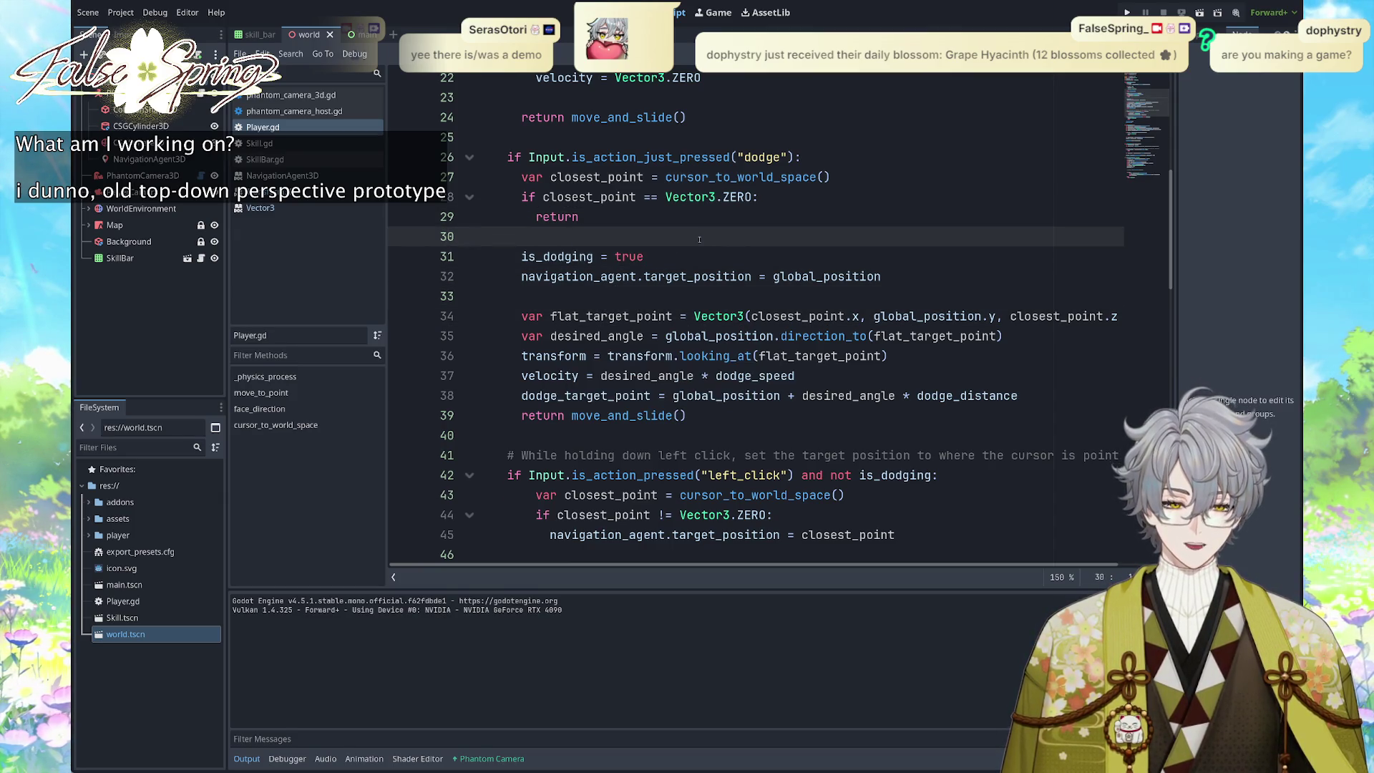
{"action": "scroll", "coordinate": [699, 239], "scroll_direction": "down", "scroll_amount": 6}
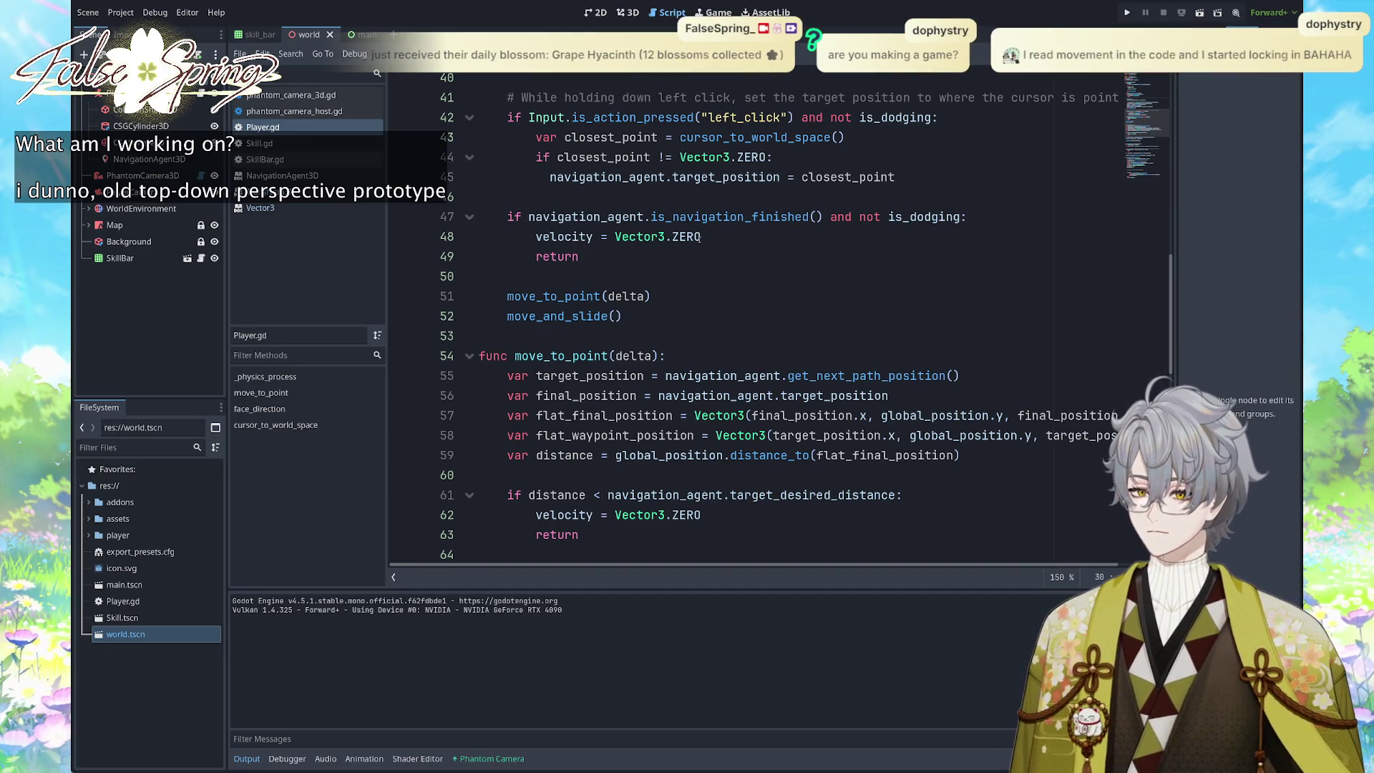
{"action": "scroll", "coordinate": [701, 237], "scroll_direction": "up", "scroll_amount": 4}
{"action": "left_click", "coordinate": [700, 237]}
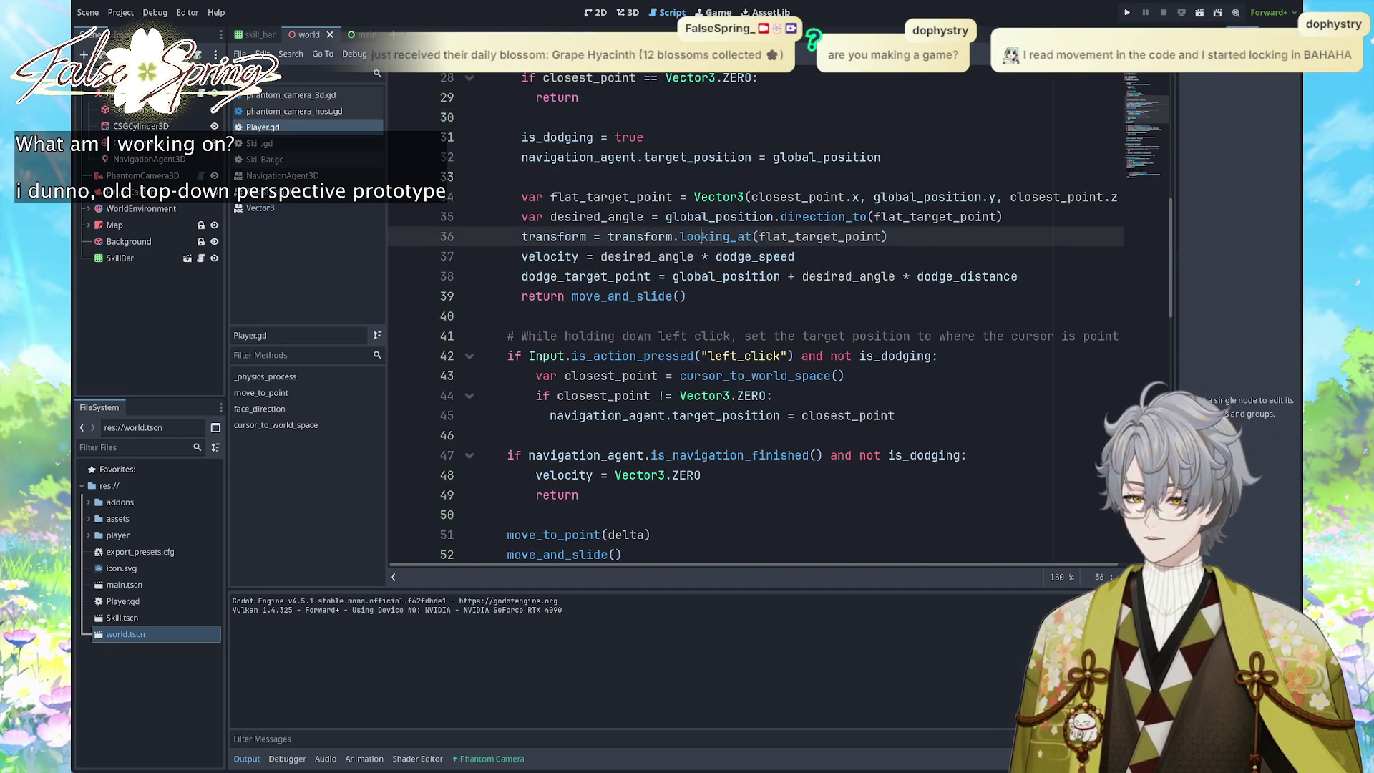
{"action": "left_click", "coordinate": [1128, 14]}
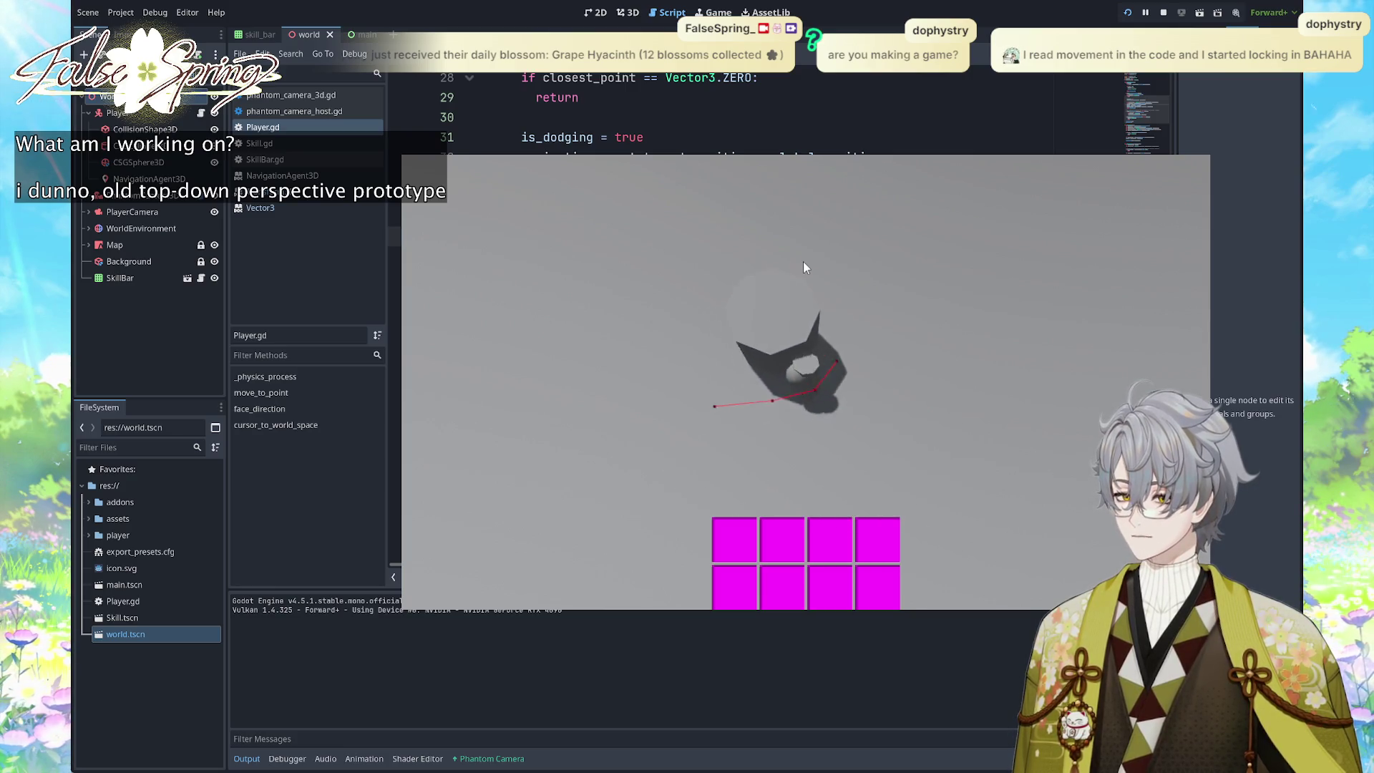
Step: Trigger skills 3, 1, 3 and 4 in the running game to test their cooldowns
{"action": "key", "text": "3"}
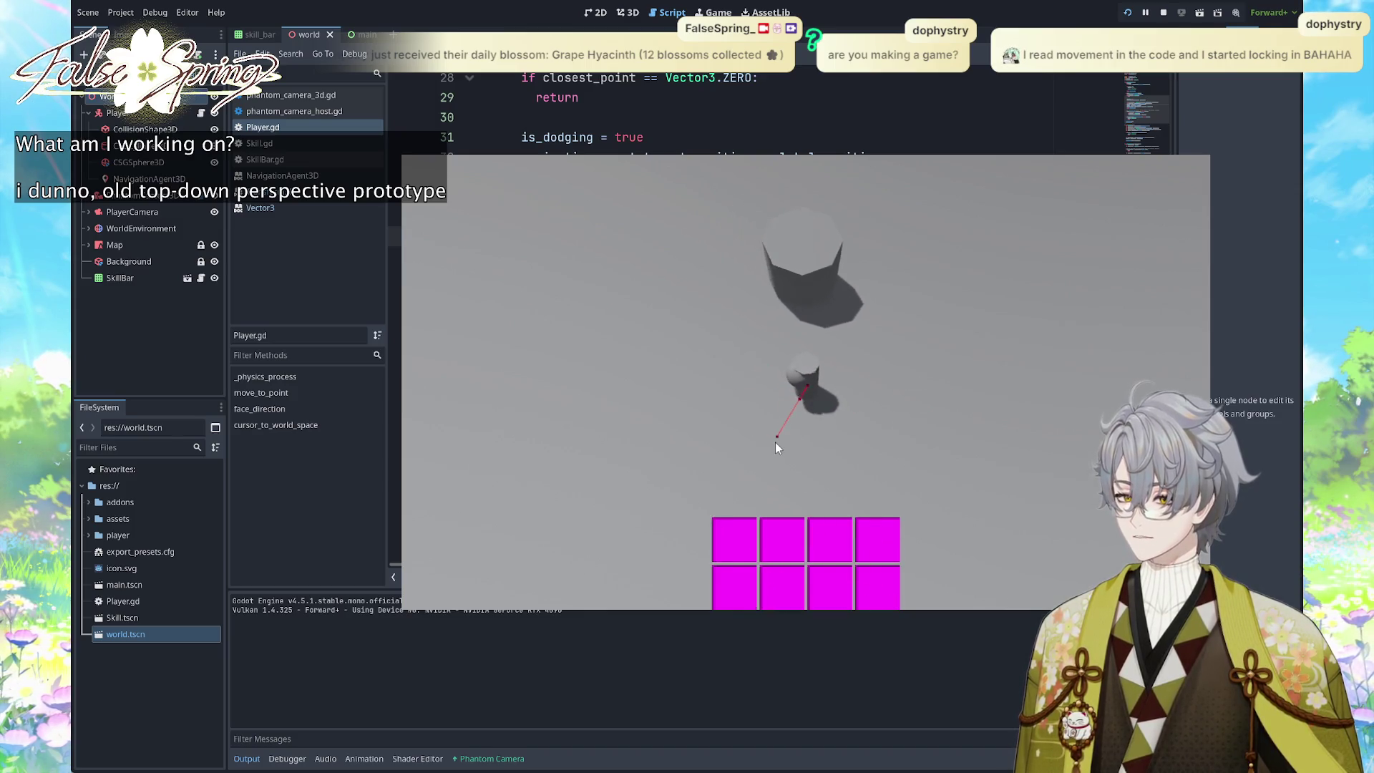
{"action": "key", "text": "3"}
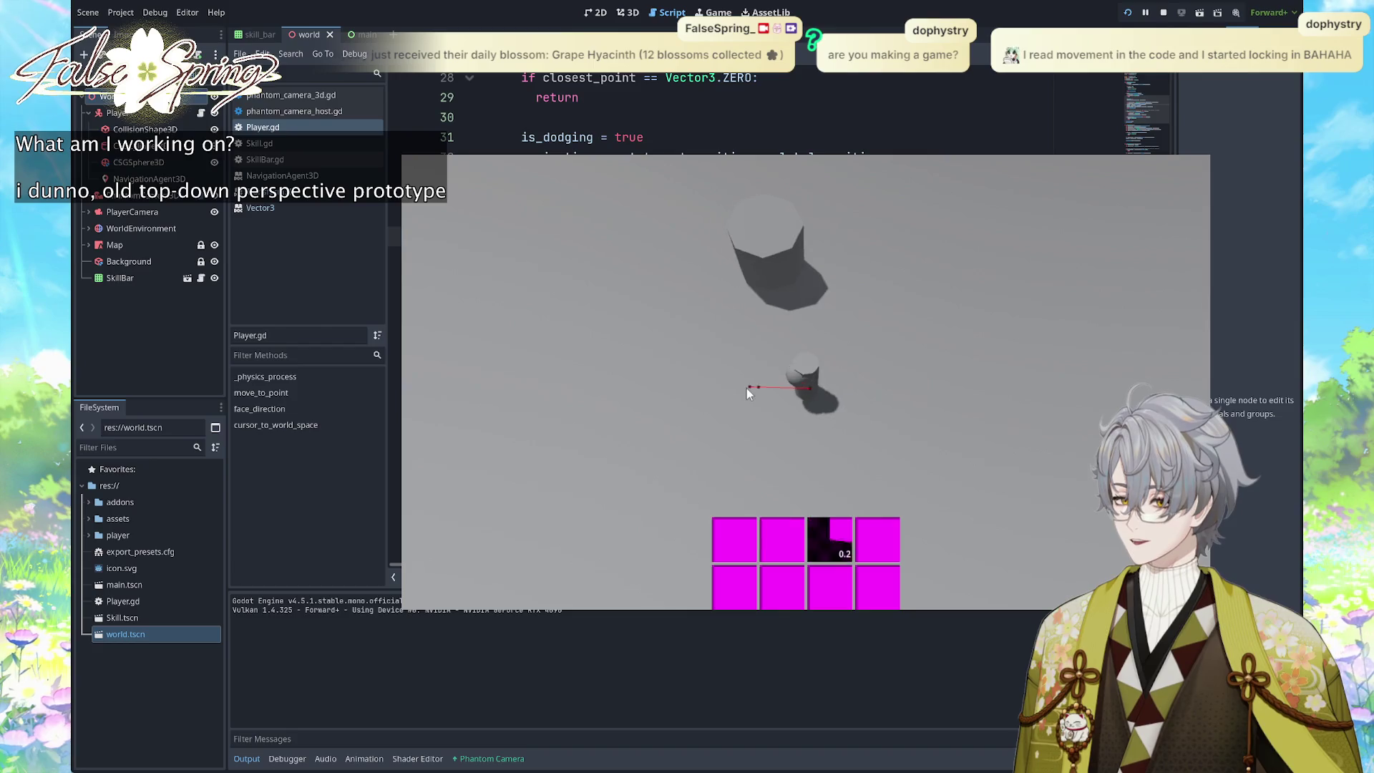
{"action": "key", "text": "1"}
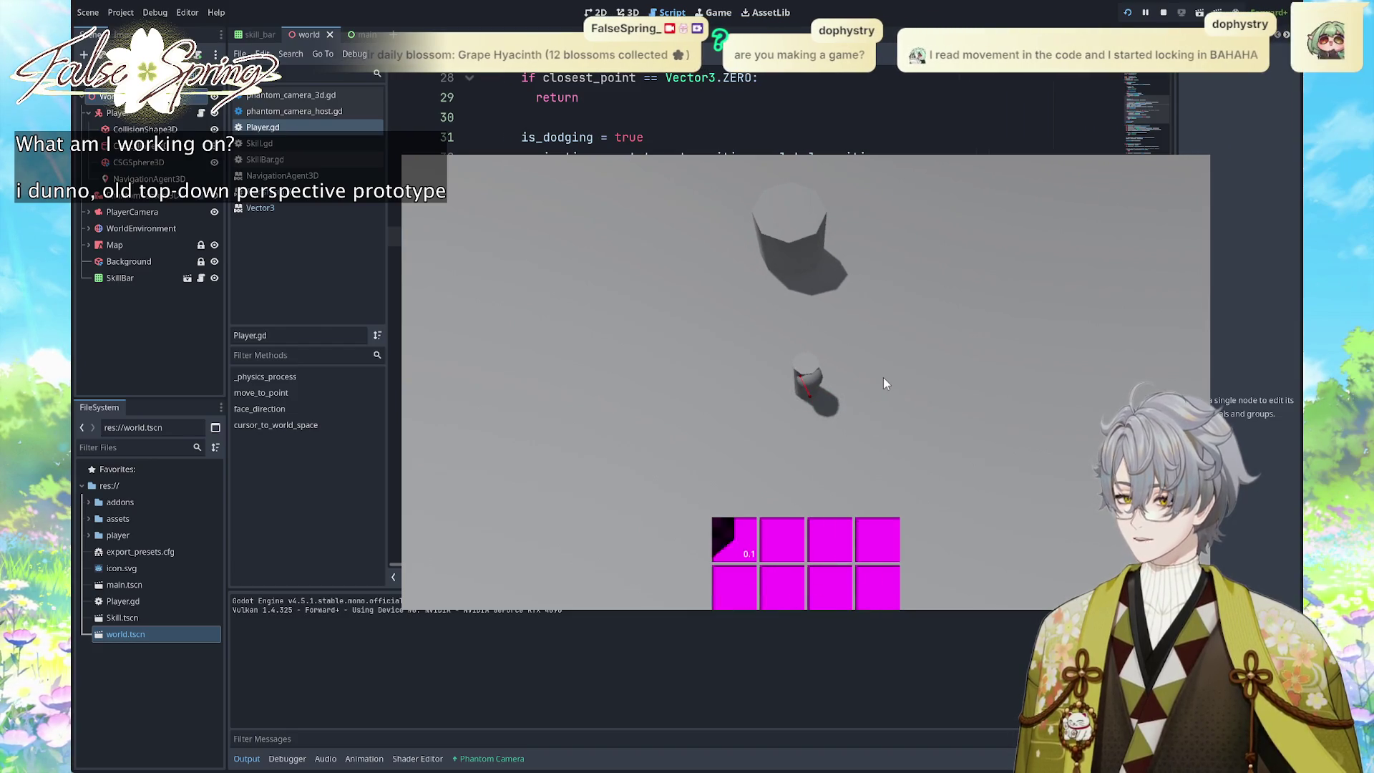
{"action": "key", "text": "3"}
{"action": "key", "text": "4"}
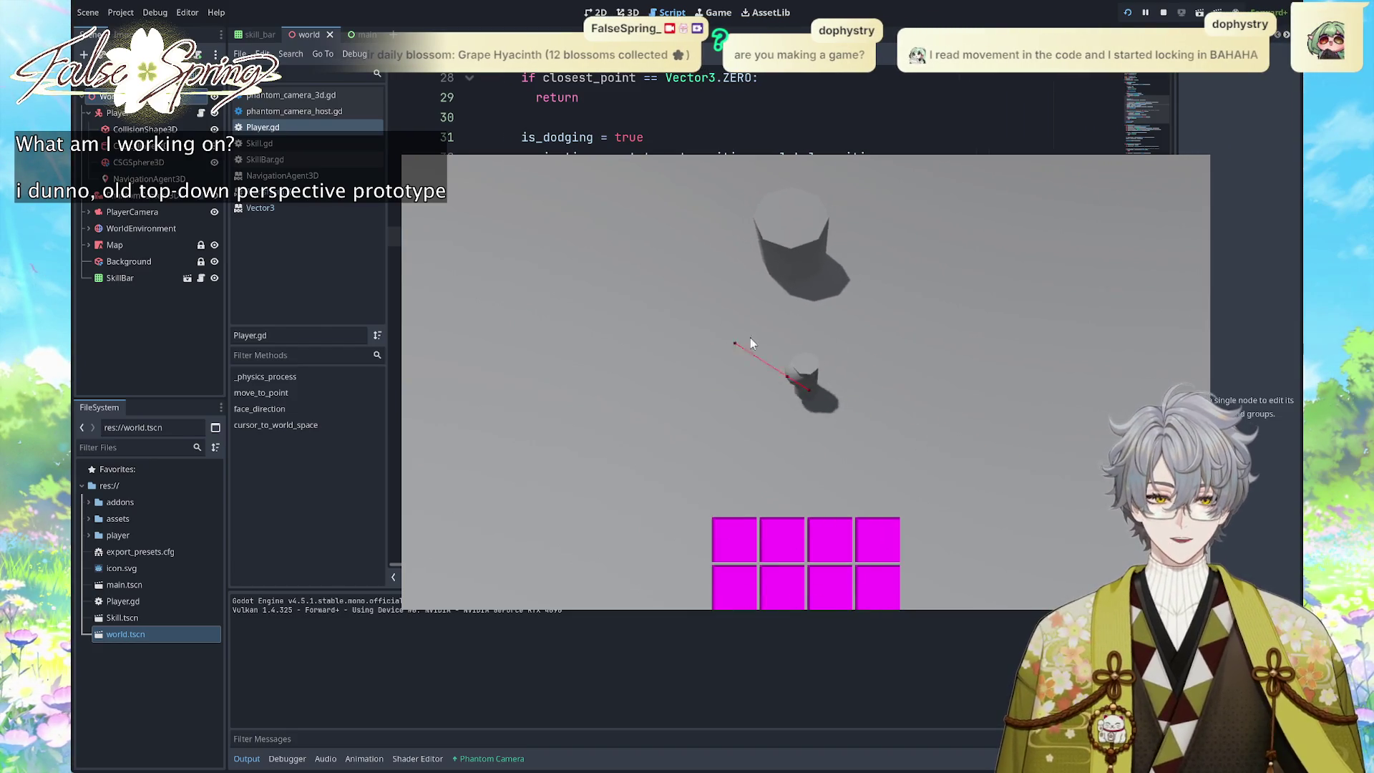
Step: Dodge toward seven different ground points with right-clicks, then stop the game
{"action": "right_click", "coordinate": [744, 396]}
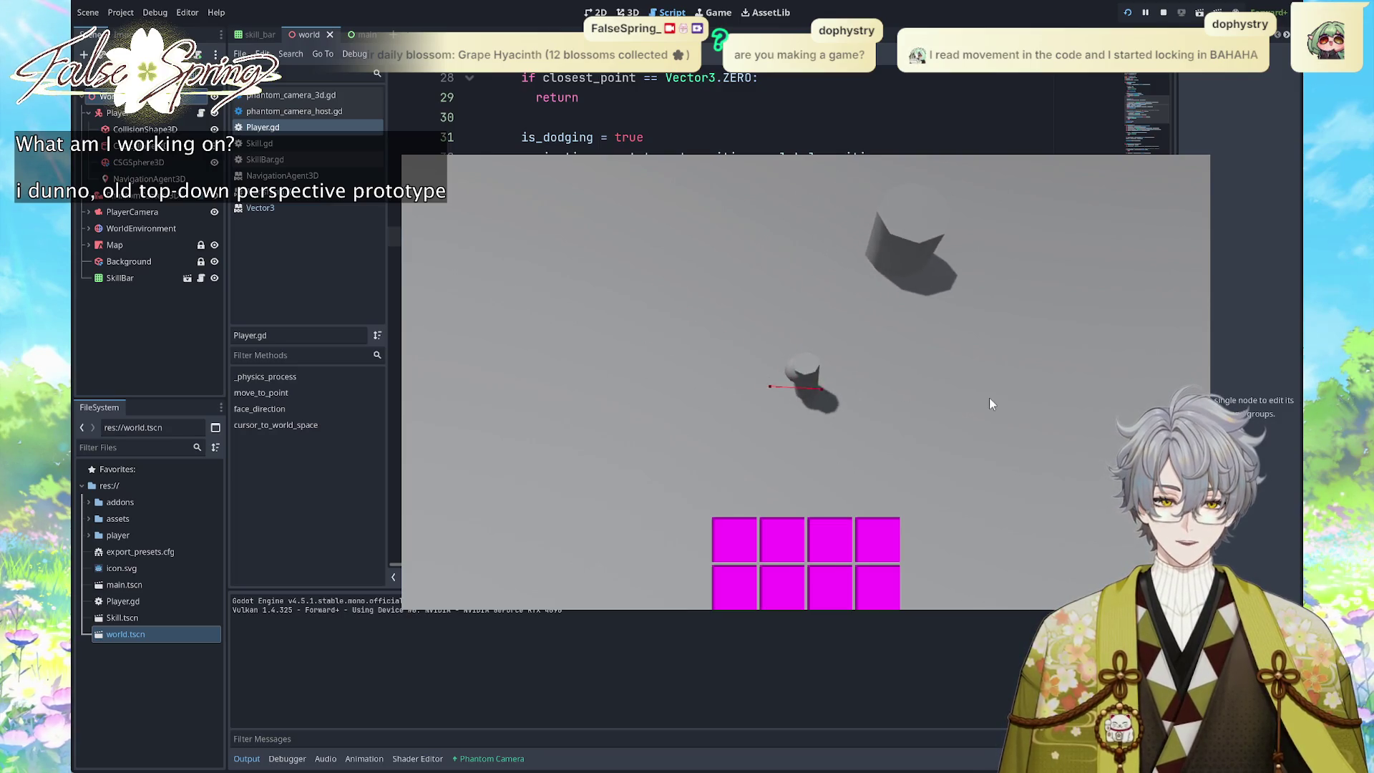
{"action": "right_click", "coordinate": [741, 377]}
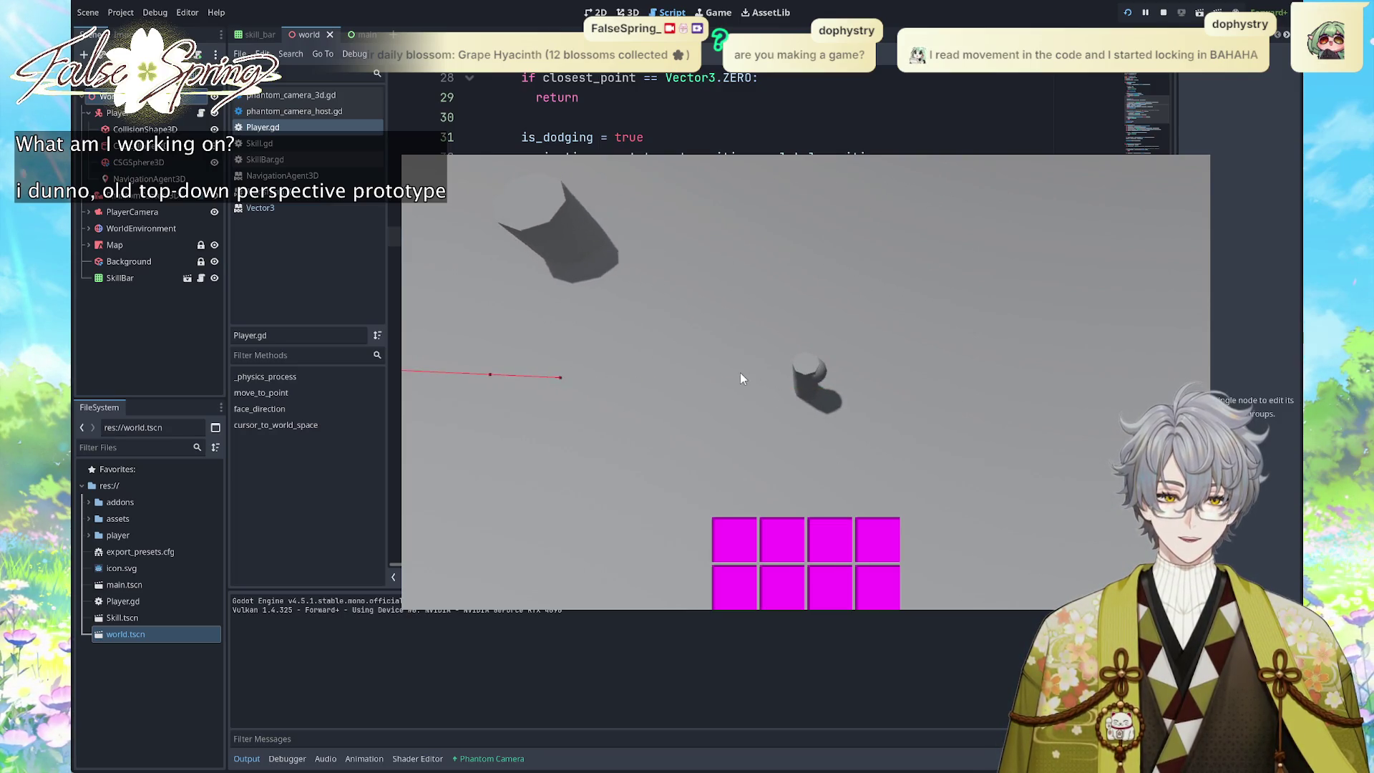
{"action": "right_click", "coordinate": [681, 365]}
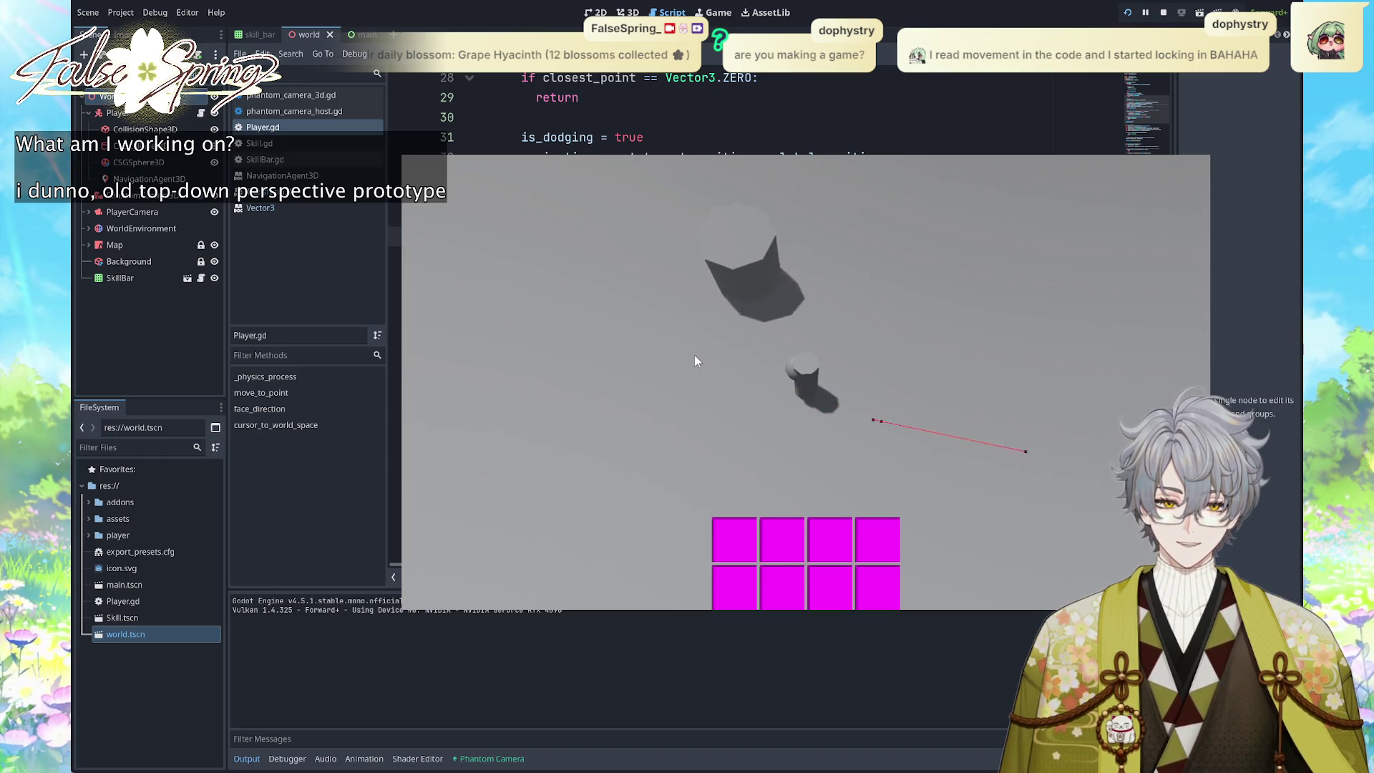
{"action": "right_click", "coordinate": [698, 355]}
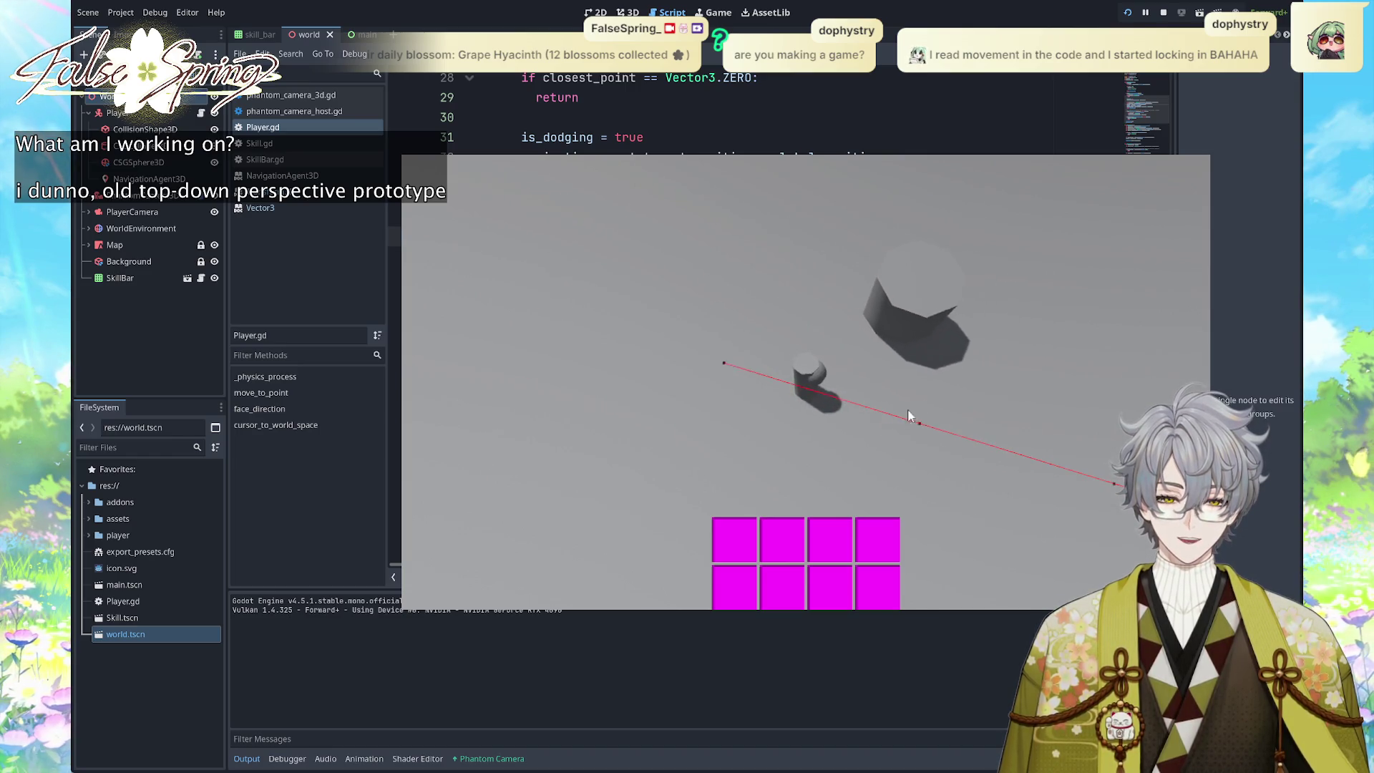
{"action": "right_click", "coordinate": [862, 397]}
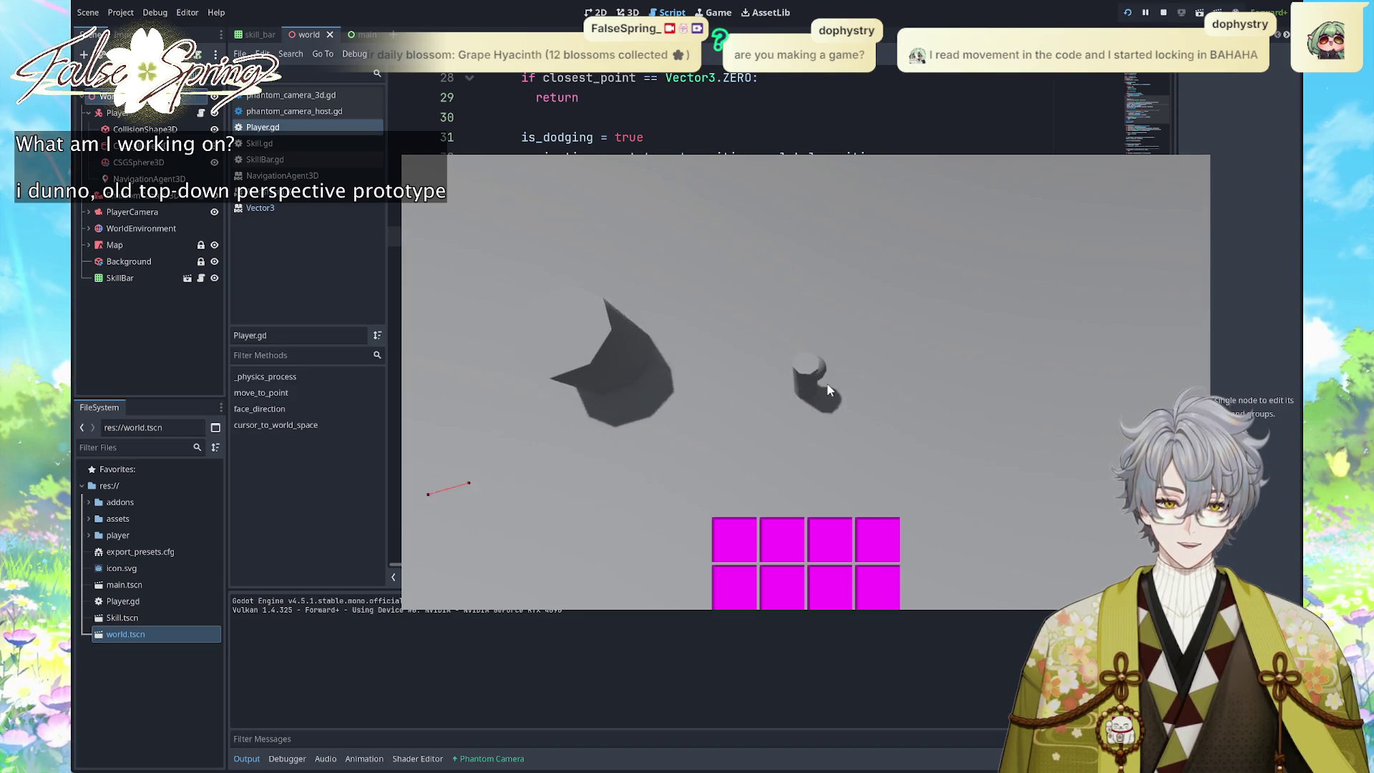
{"action": "right_click", "coordinate": [749, 474]}
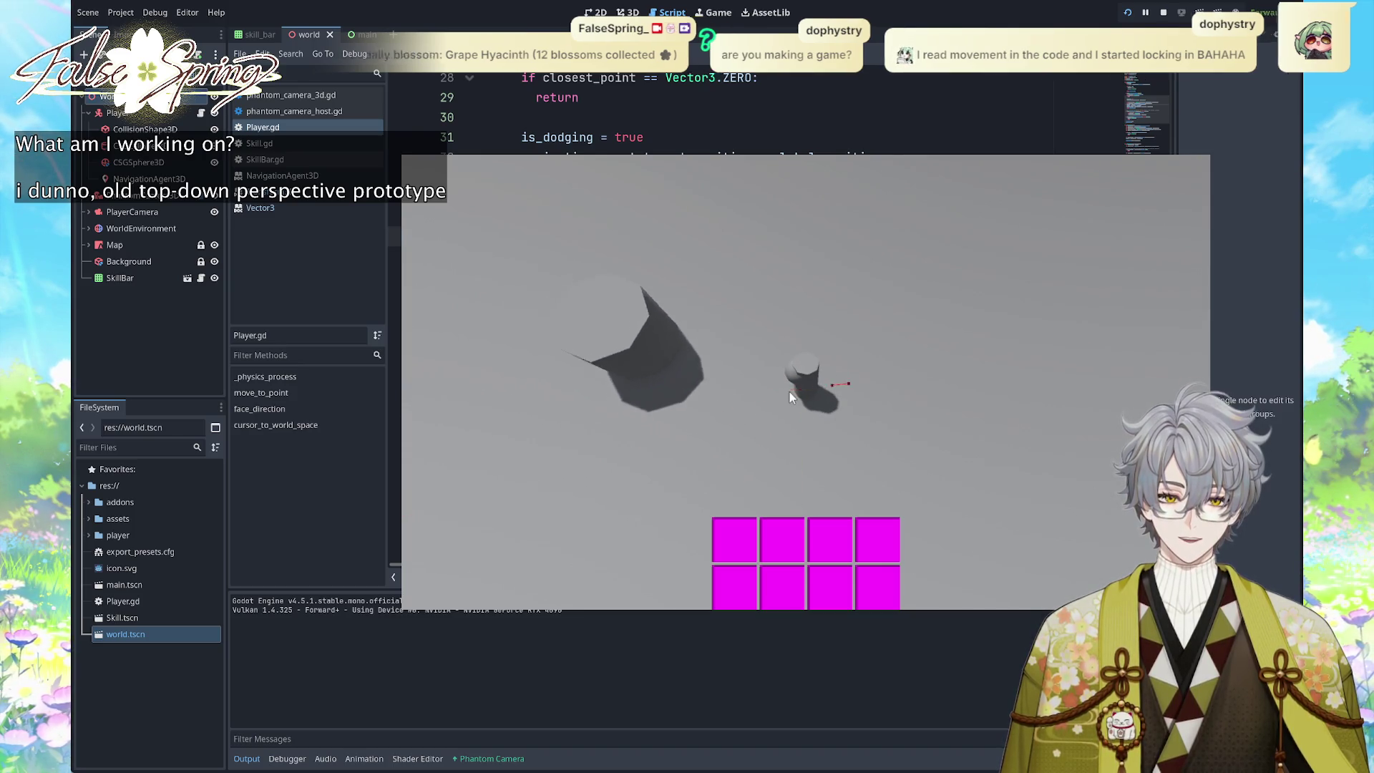
{"action": "right_click", "coordinate": [789, 392]}
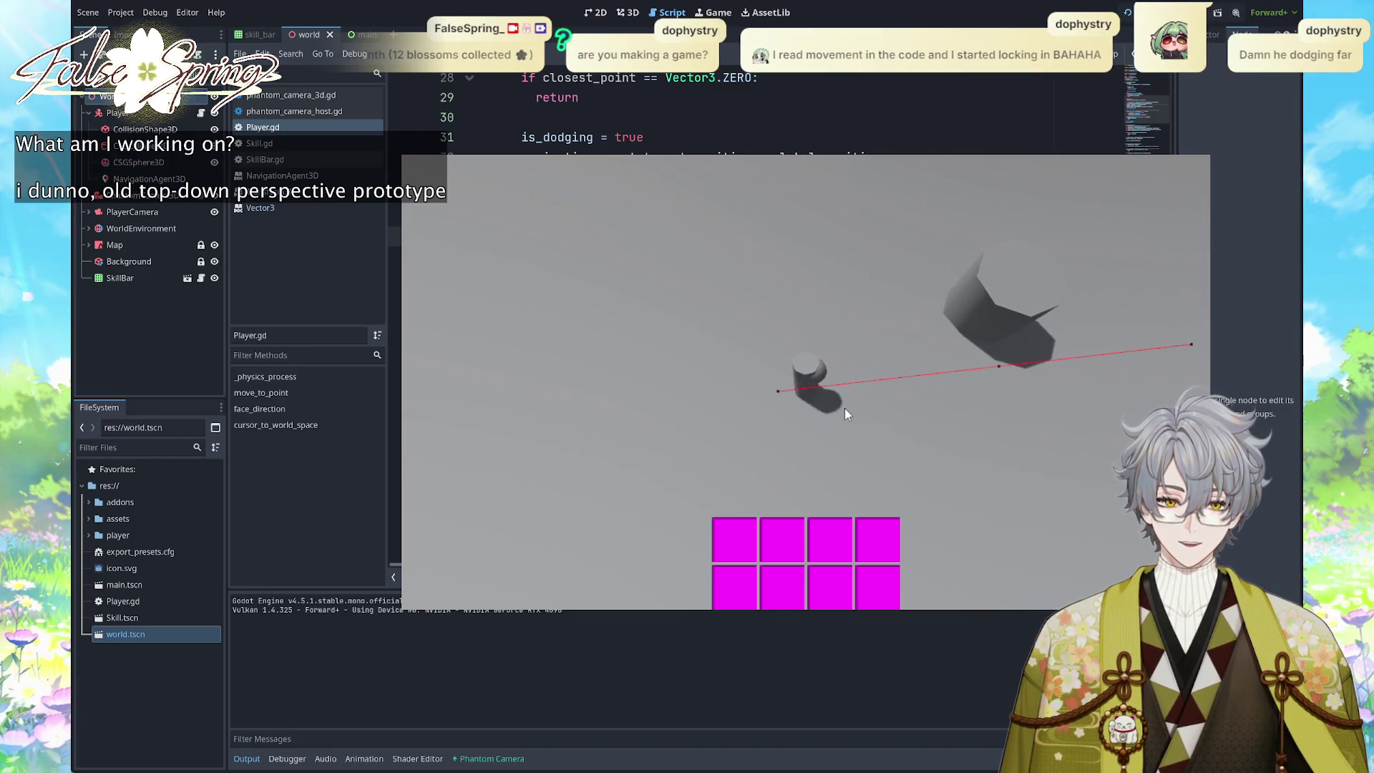
{"action": "key", "text": "F8"}
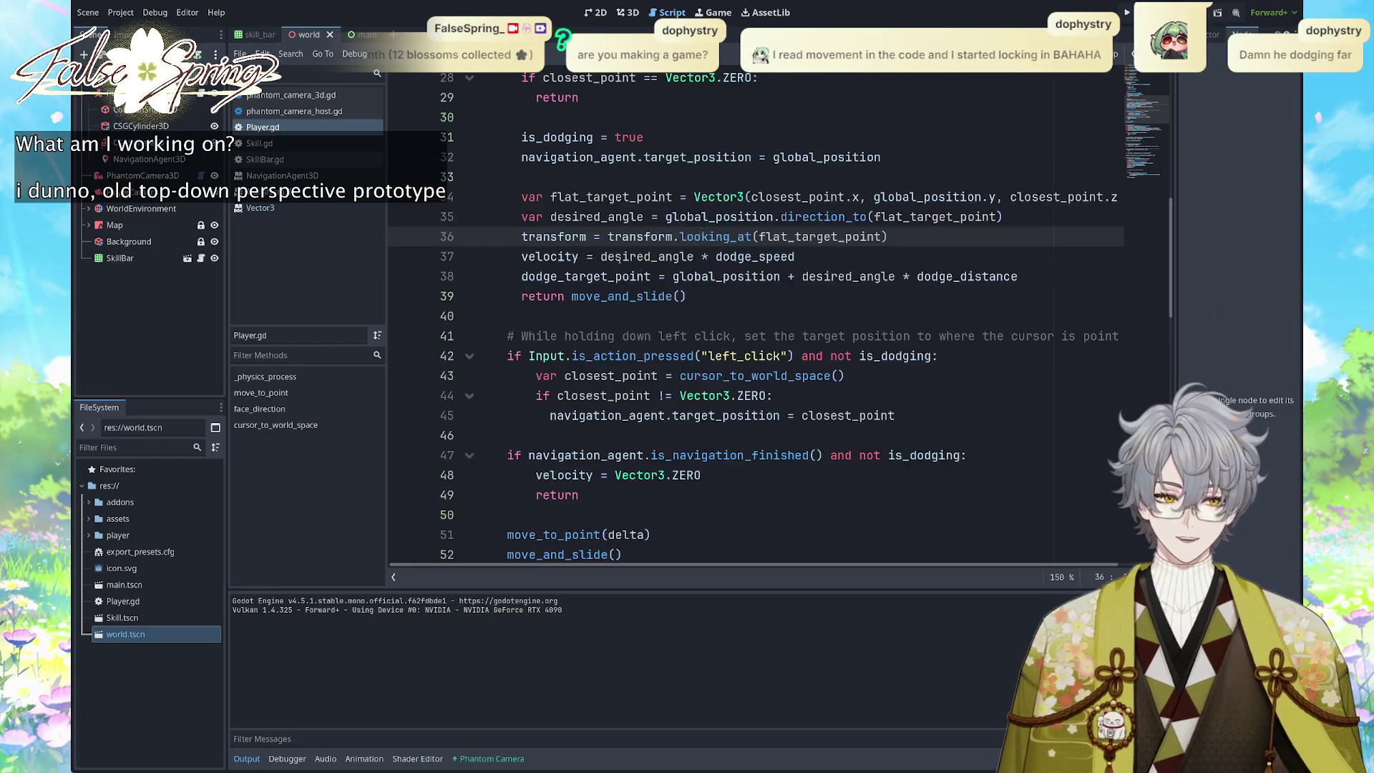
Step: Set dodge_distance on line 12 to 5, checking dodge_speed on line 11
{"action": "scroll", "coordinate": [620, 258], "scroll_direction": "up", "scroll_amount": 10}
{"action": "left_click", "coordinate": [710, 295]}
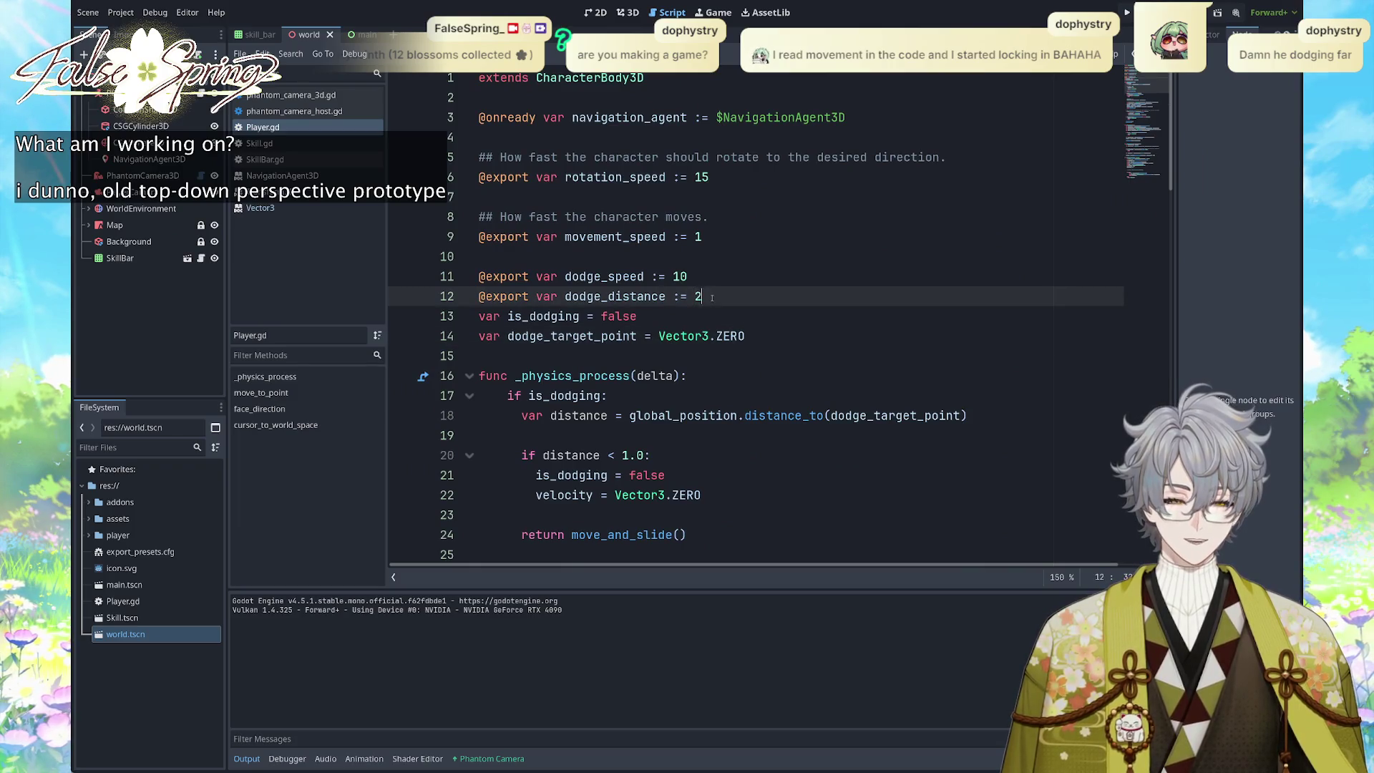
{"action": "left_click", "coordinate": [692, 278]}
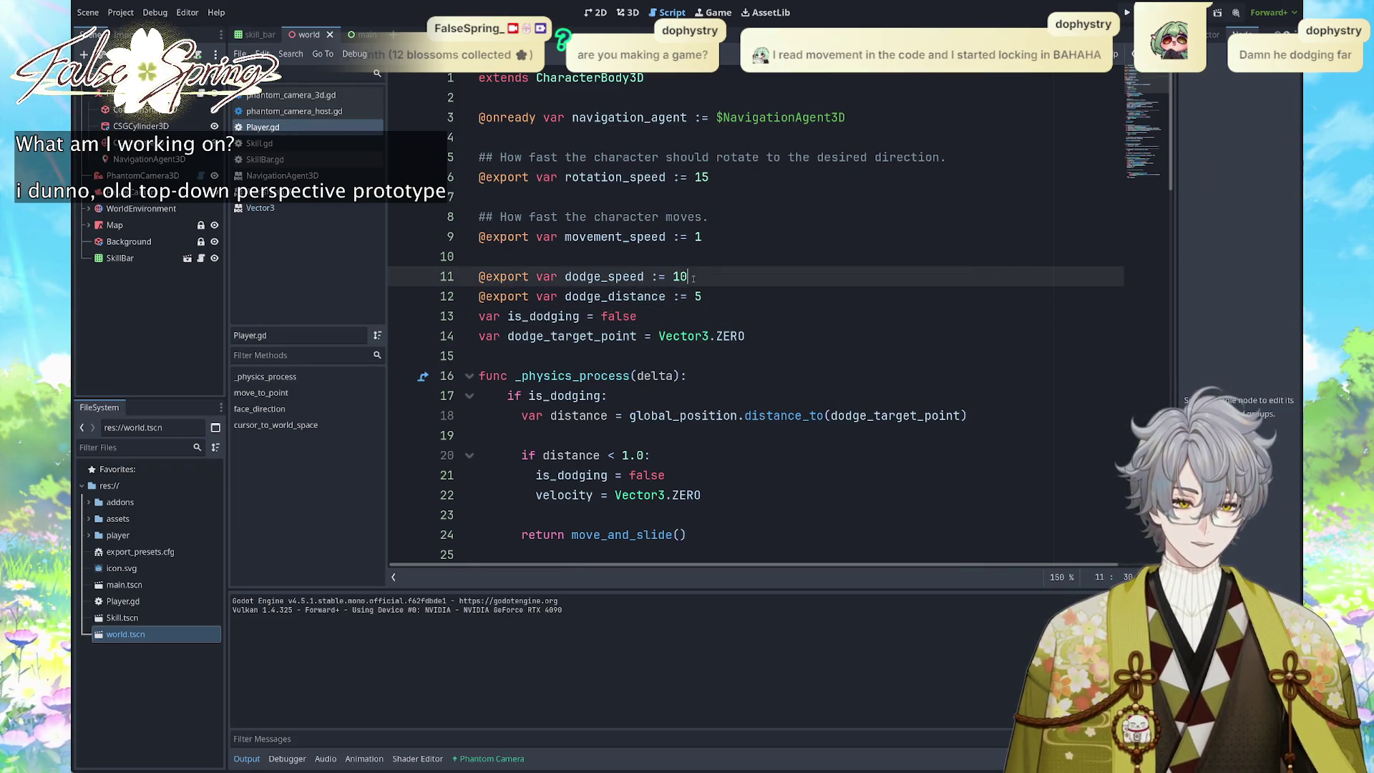
{"action": "scroll", "coordinate": [787, 322], "scroll_direction": "down", "scroll_amount": 2}
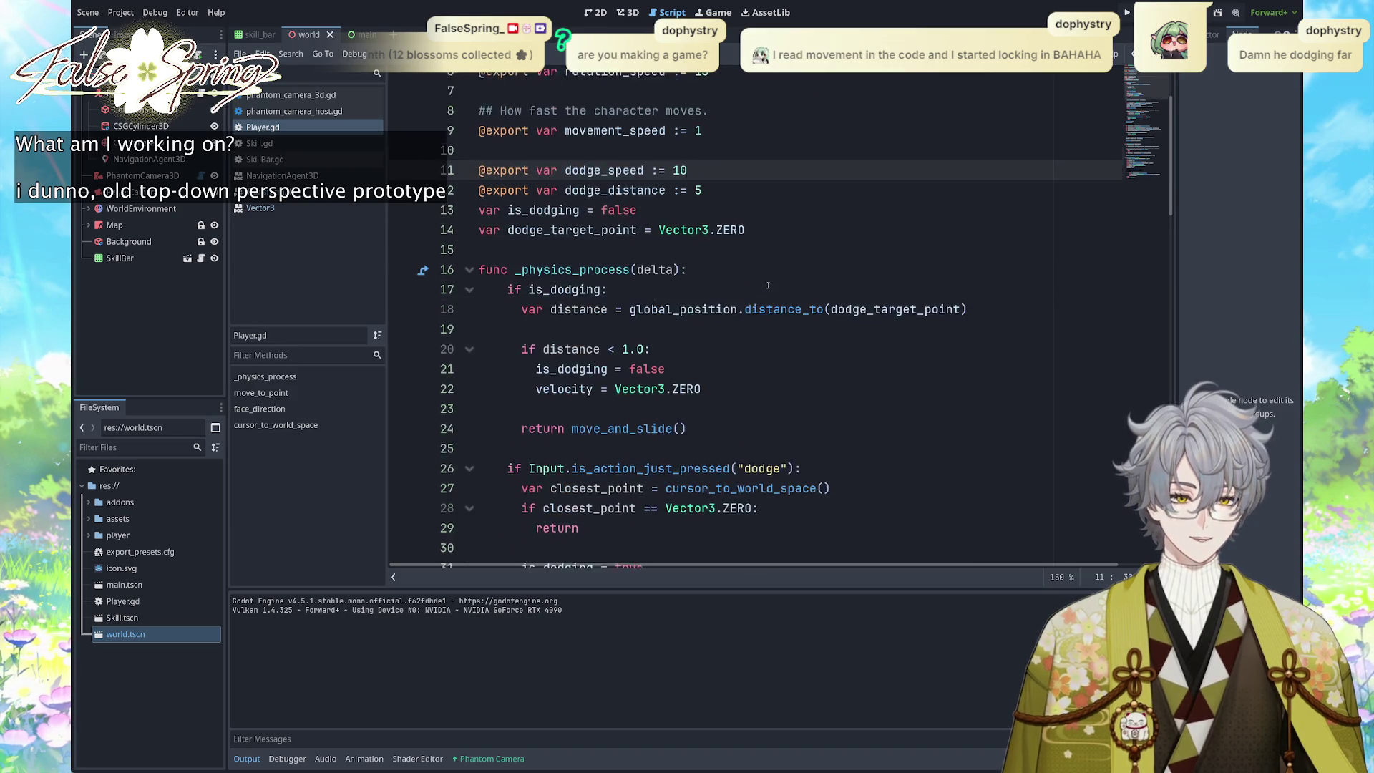
{"action": "scroll", "coordinate": [814, 329], "scroll_direction": "up", "scroll_amount": 2}
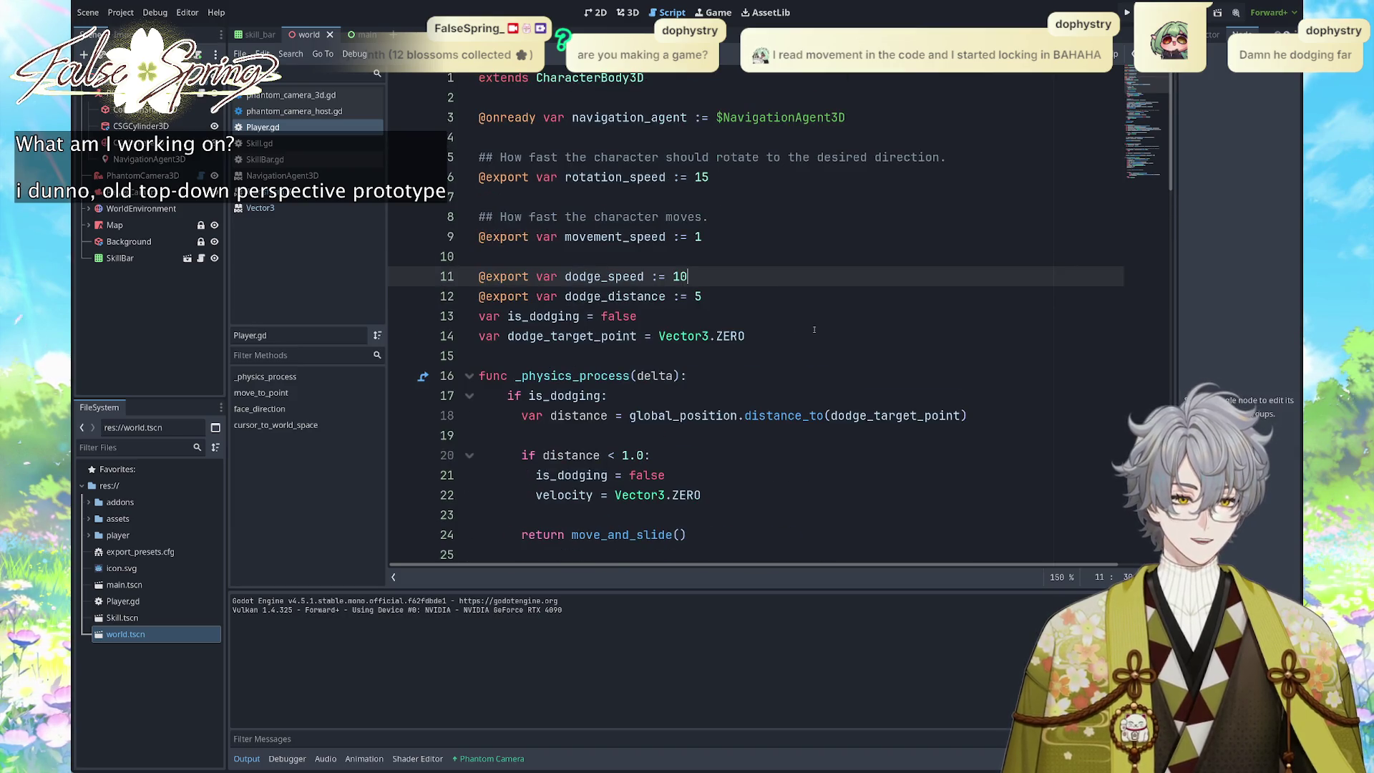
Step: Run the game, move the player to three ground points, then stop it
{"action": "left_click", "coordinate": [1128, 13]}
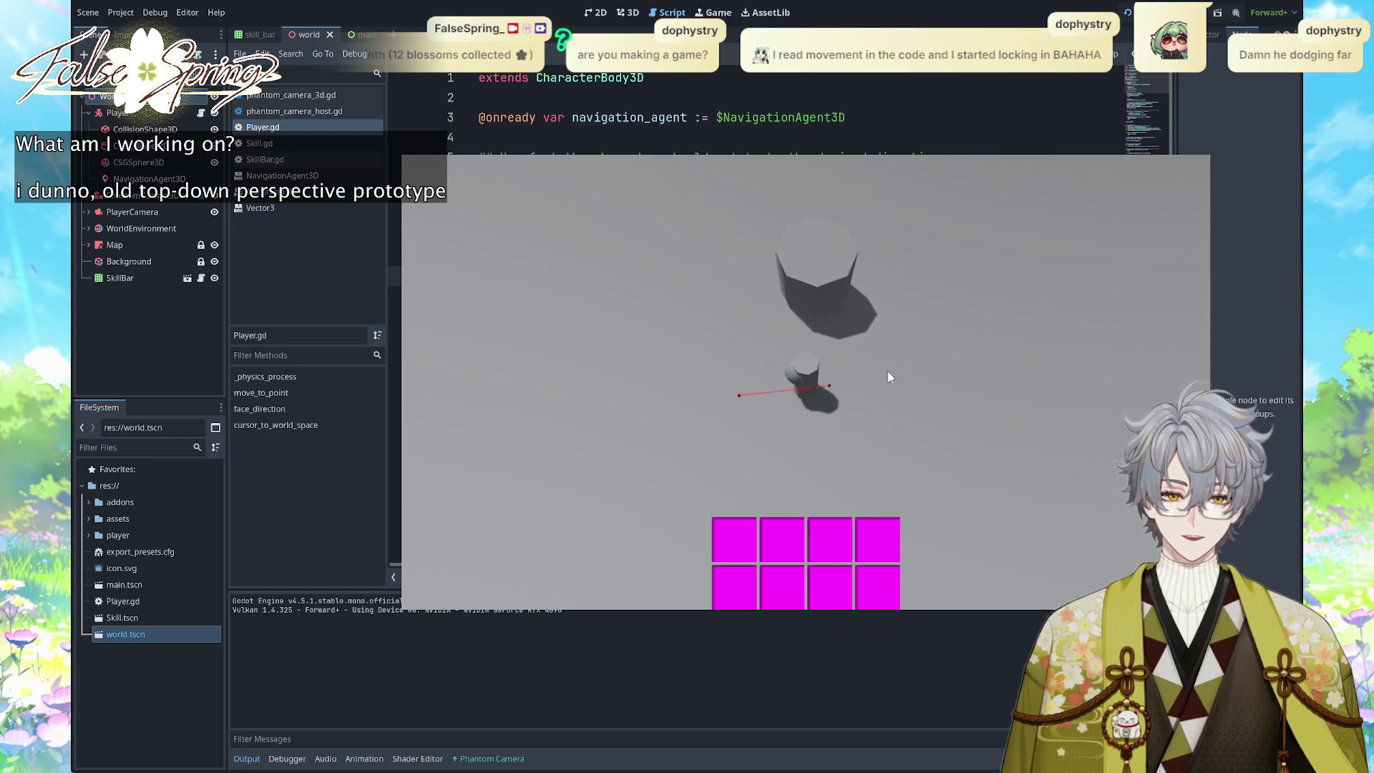
{"action": "left_click", "coordinate": [724, 423]}
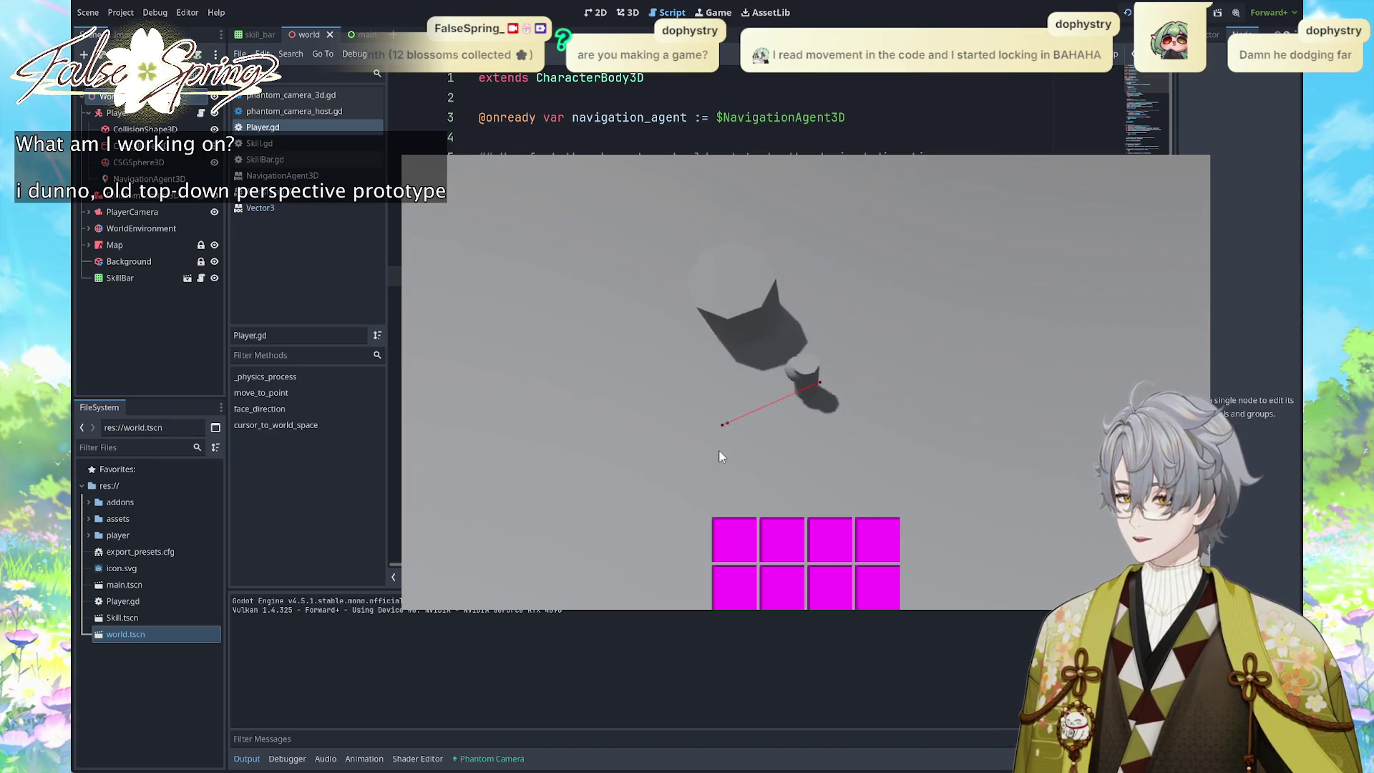
{"action": "left_click", "coordinate": [867, 346]}
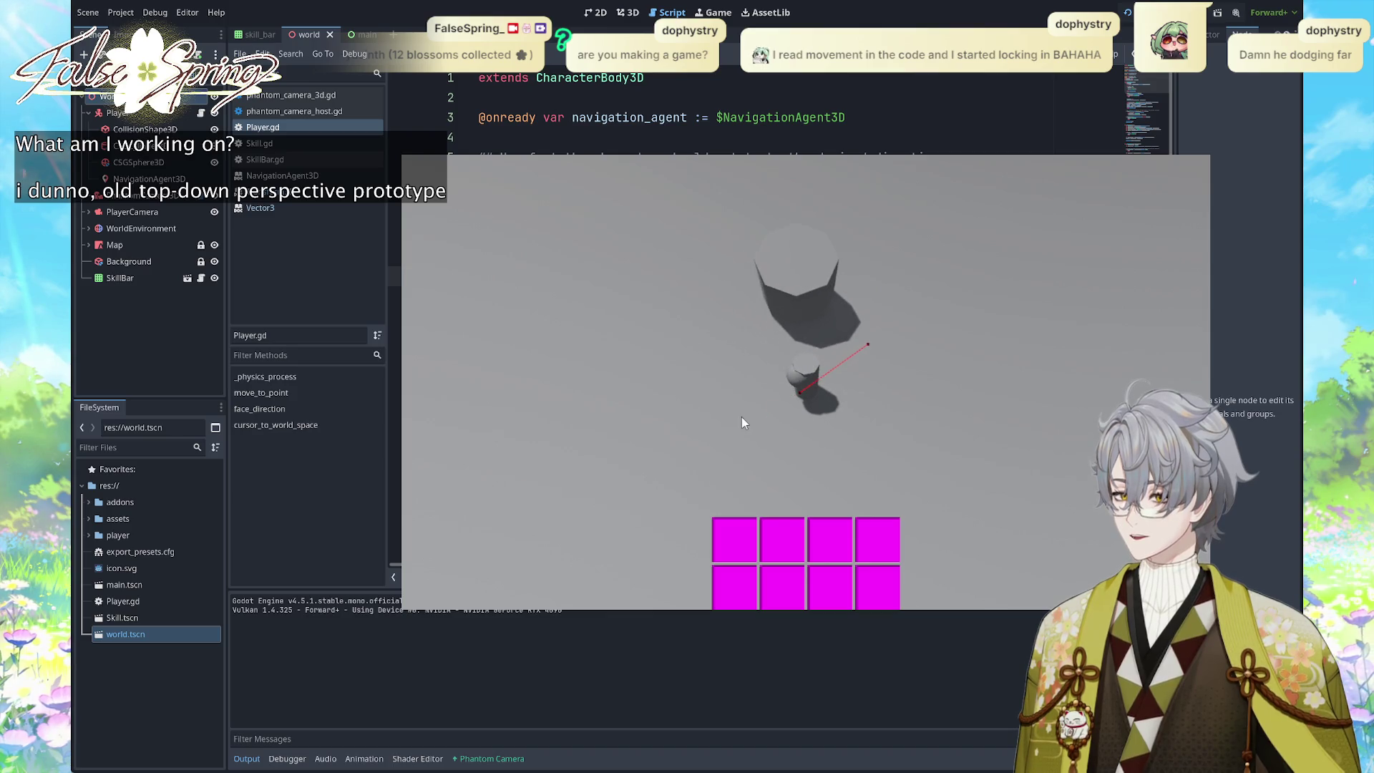
{"action": "left_click", "coordinate": [848, 420]}
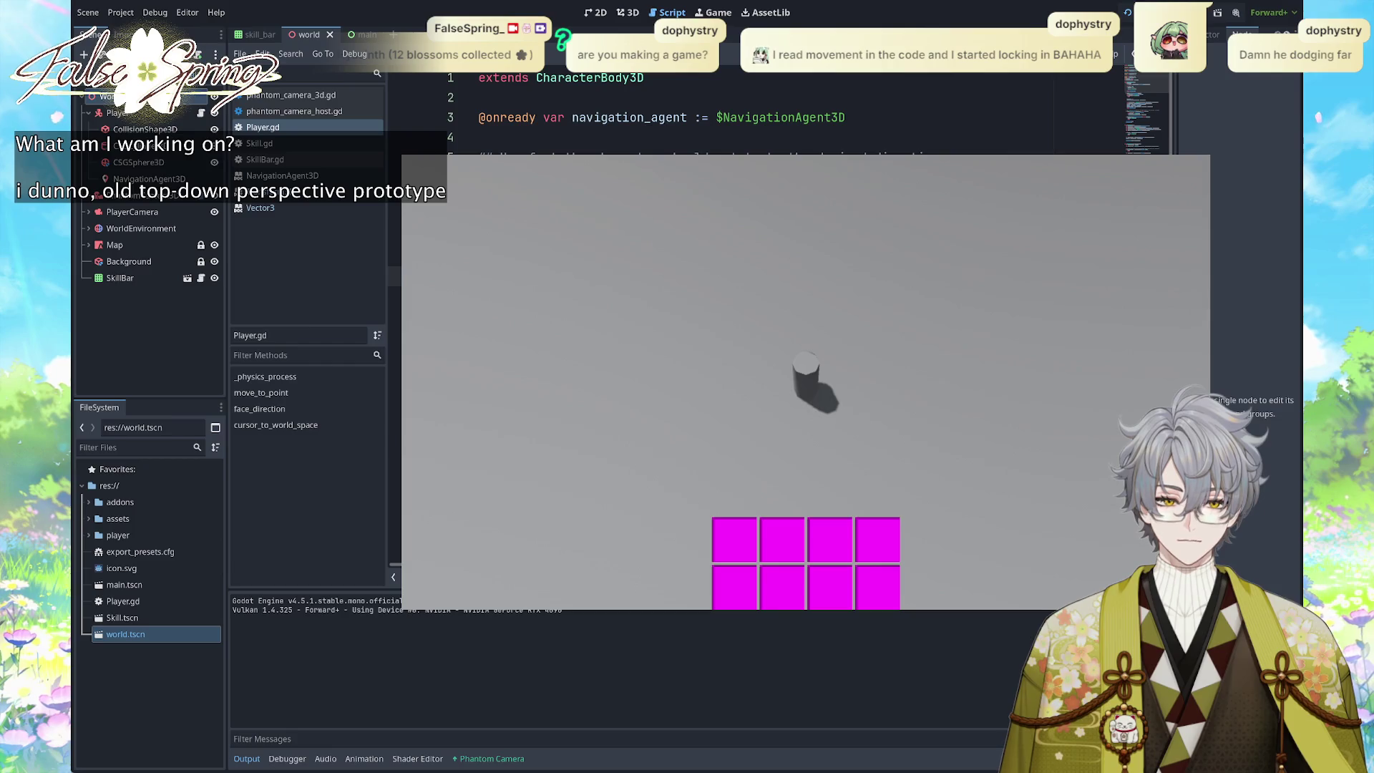
{"action": "key", "text": "F8"}
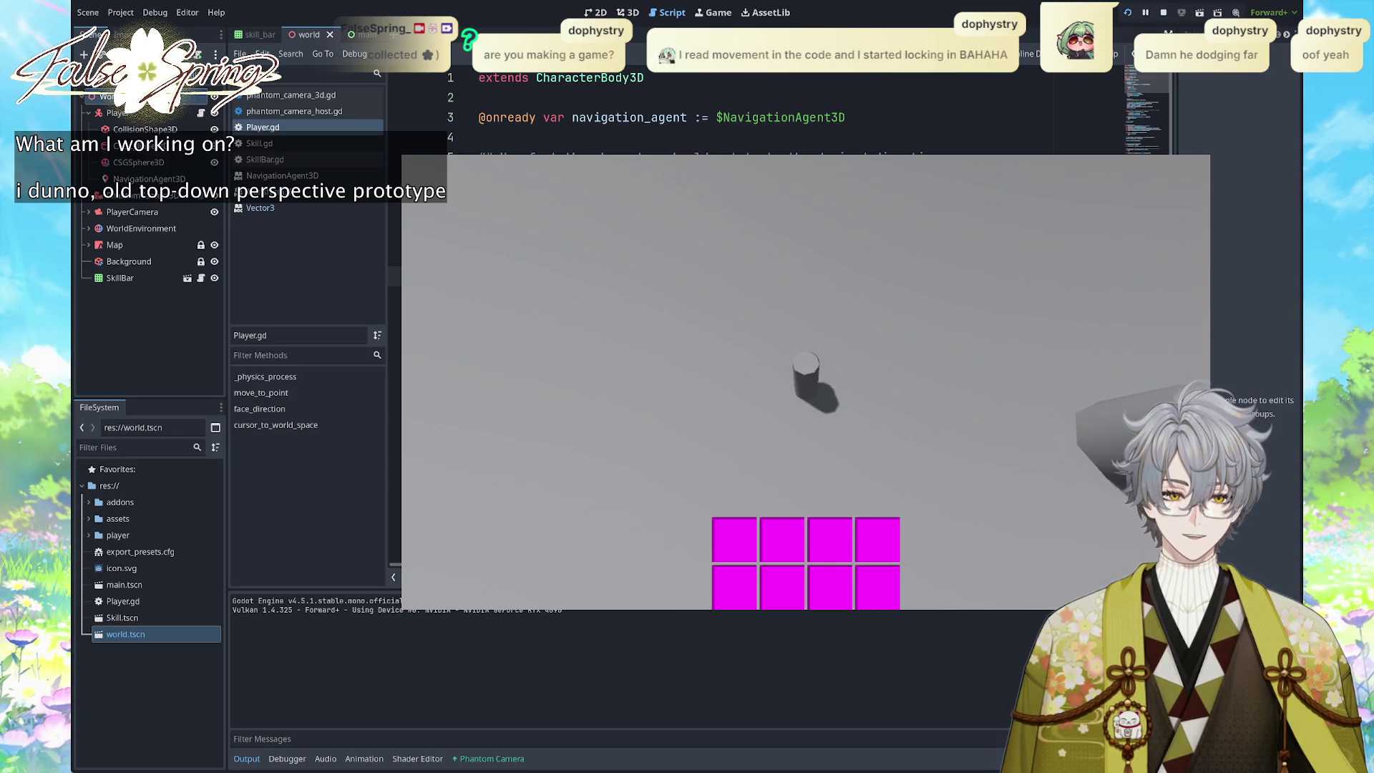
{"action": "key", "text": "F8"}
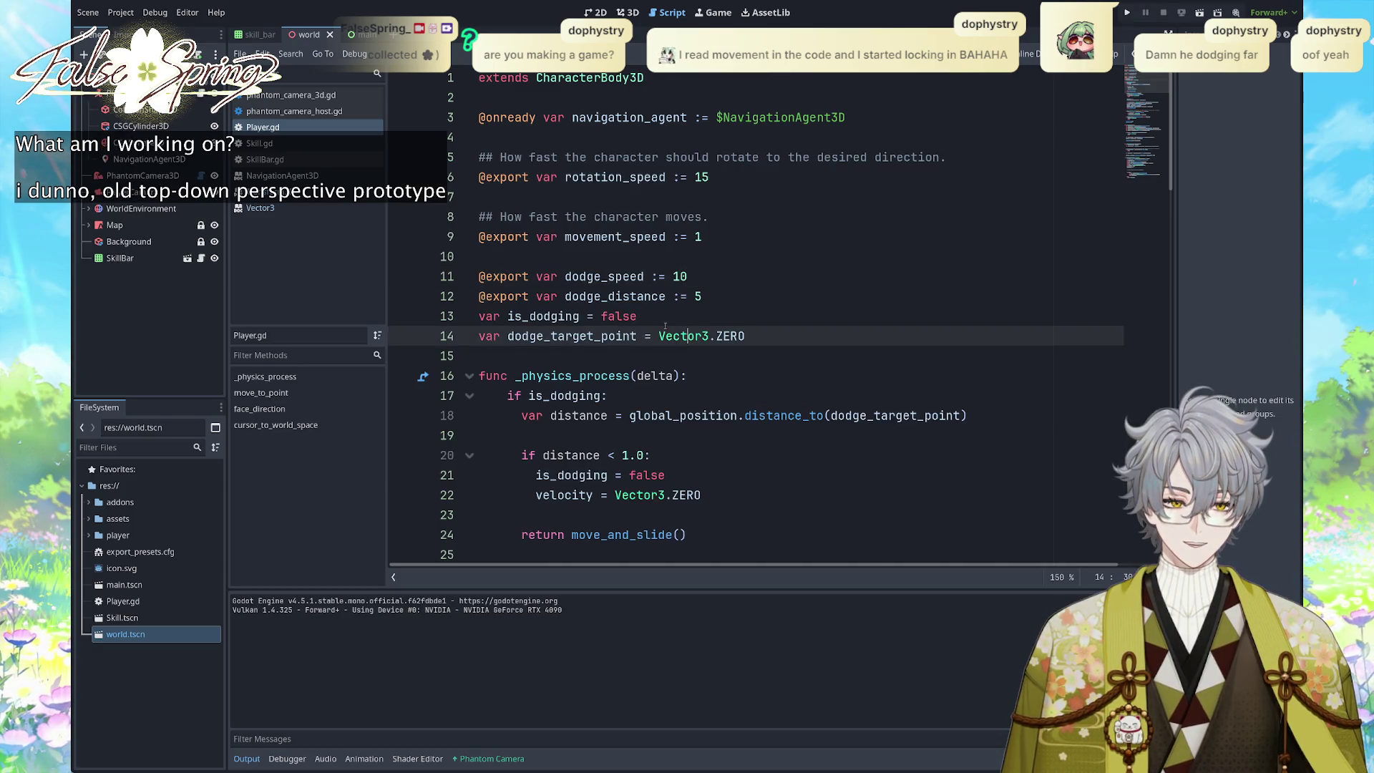
Step: Change dodge_speed on line 11 from 10 to 15
{"action": "left_click", "coordinate": [701, 301]}
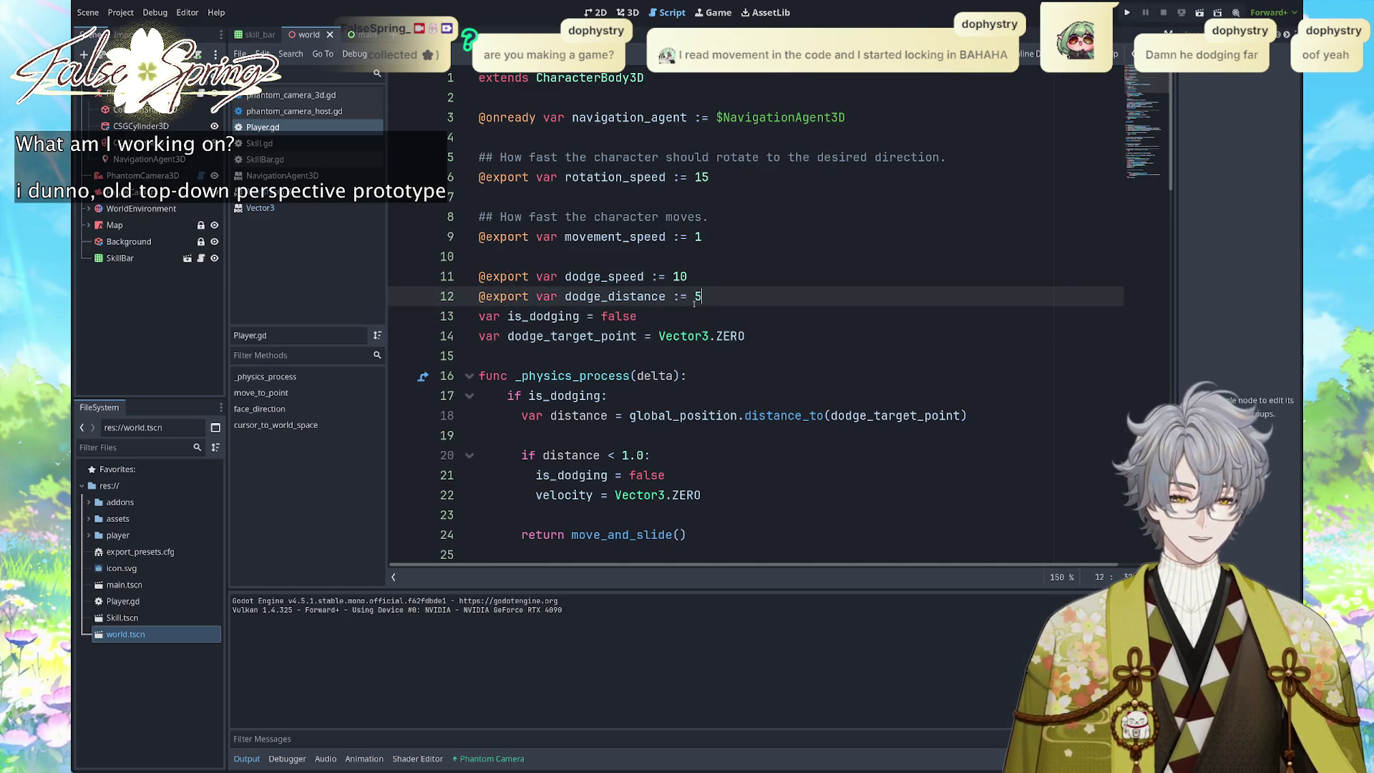
{"action": "left_click", "coordinate": [700, 277]}
{"action": "key", "text": "BackSpace"}
{"action": "type", "text": "5"}
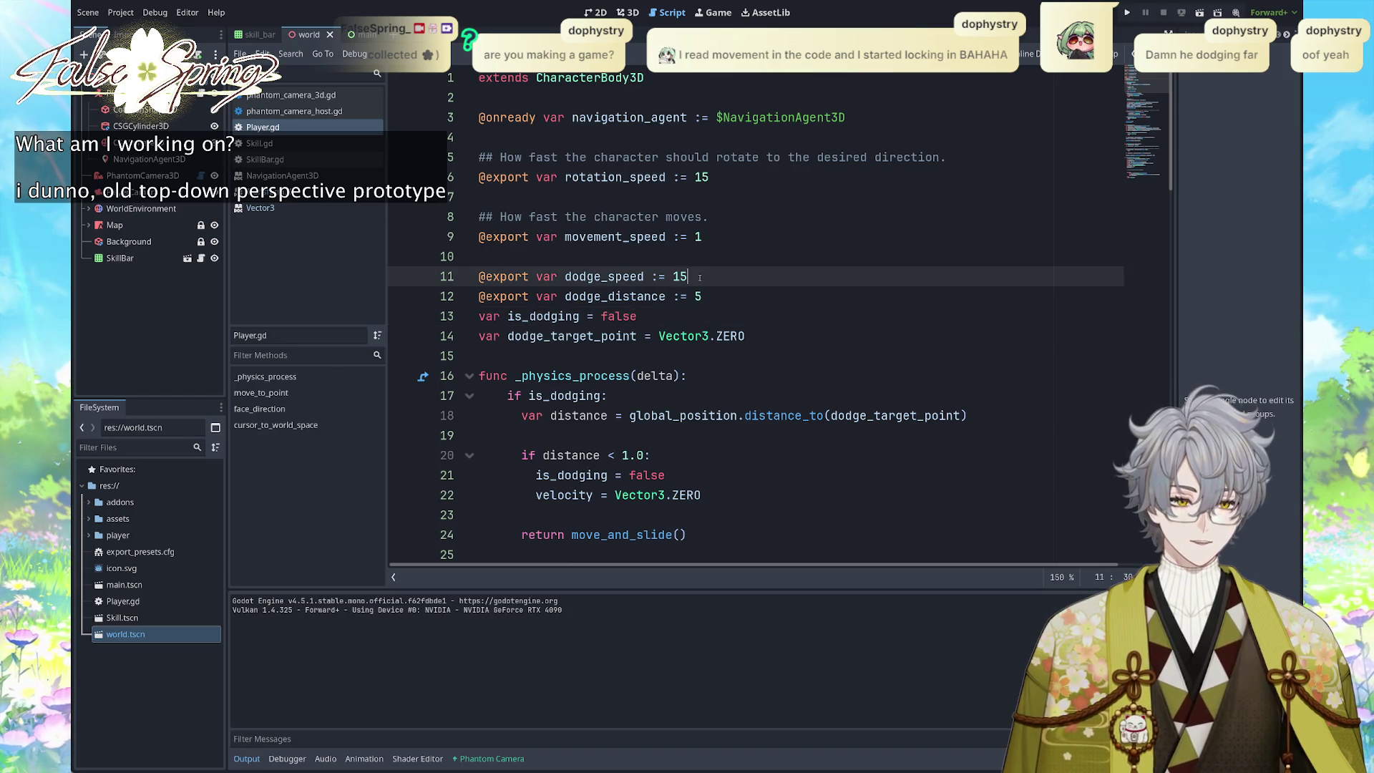
{"action": "key", "text": "Down"}
{"action": "key", "text": "Down"}
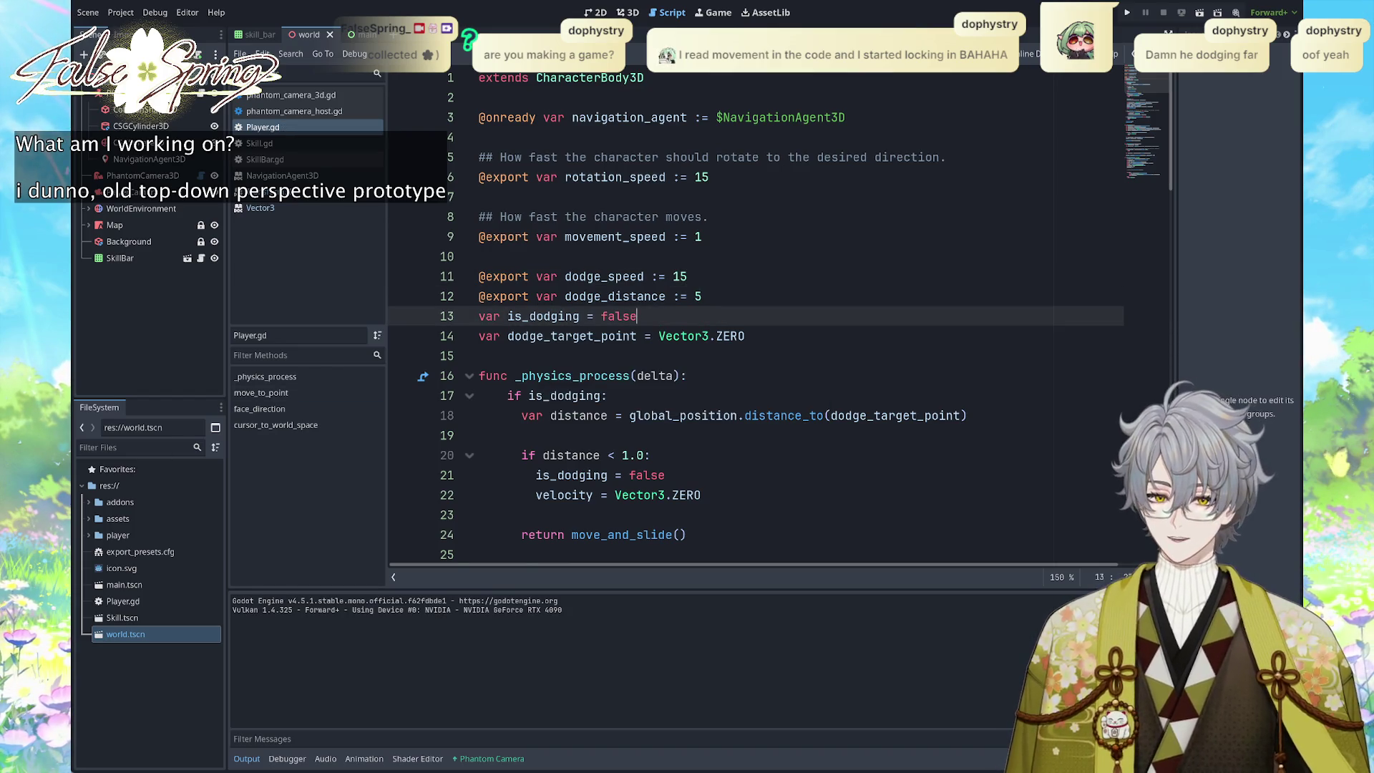
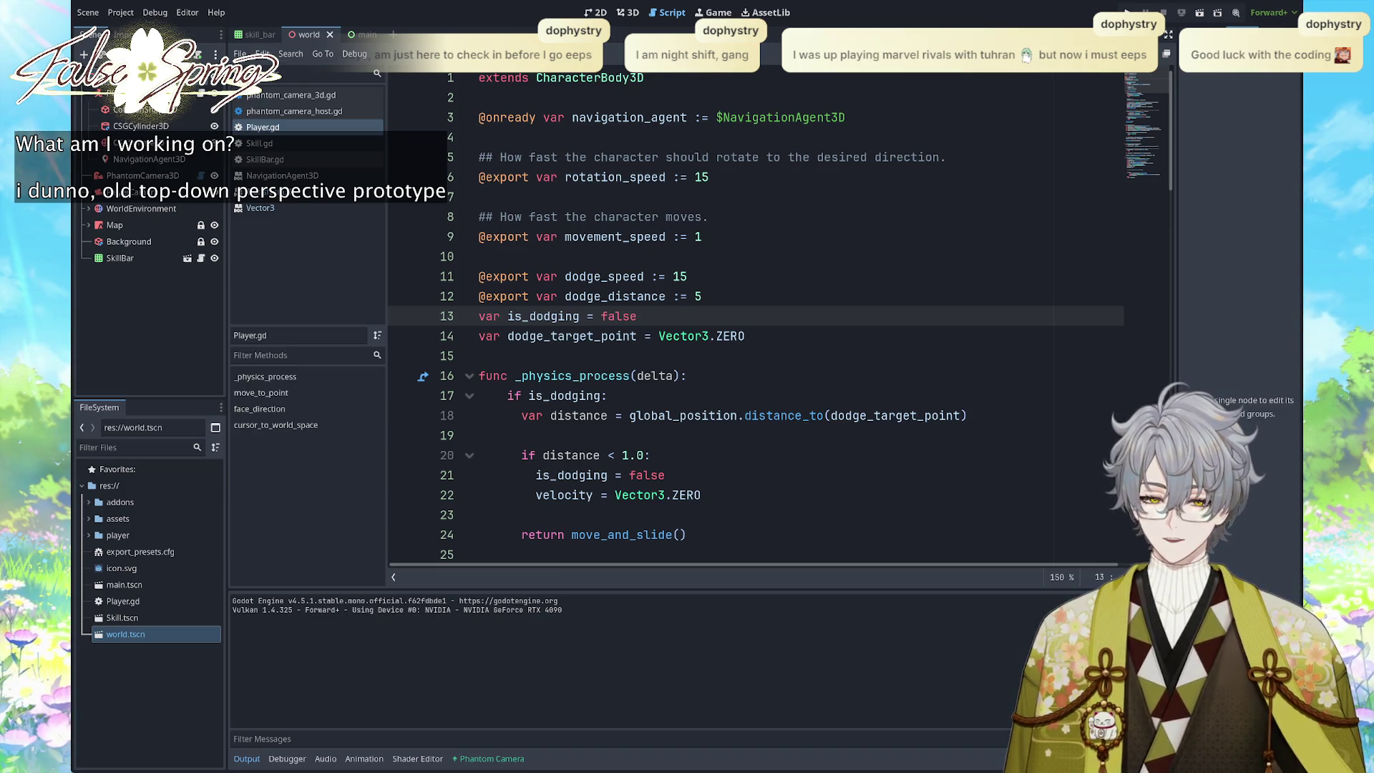
Step: Add 'var dodge_elapsed: float = 0' on a new line below dodge_target_point
{"action": "left_click", "coordinate": [768, 339]}
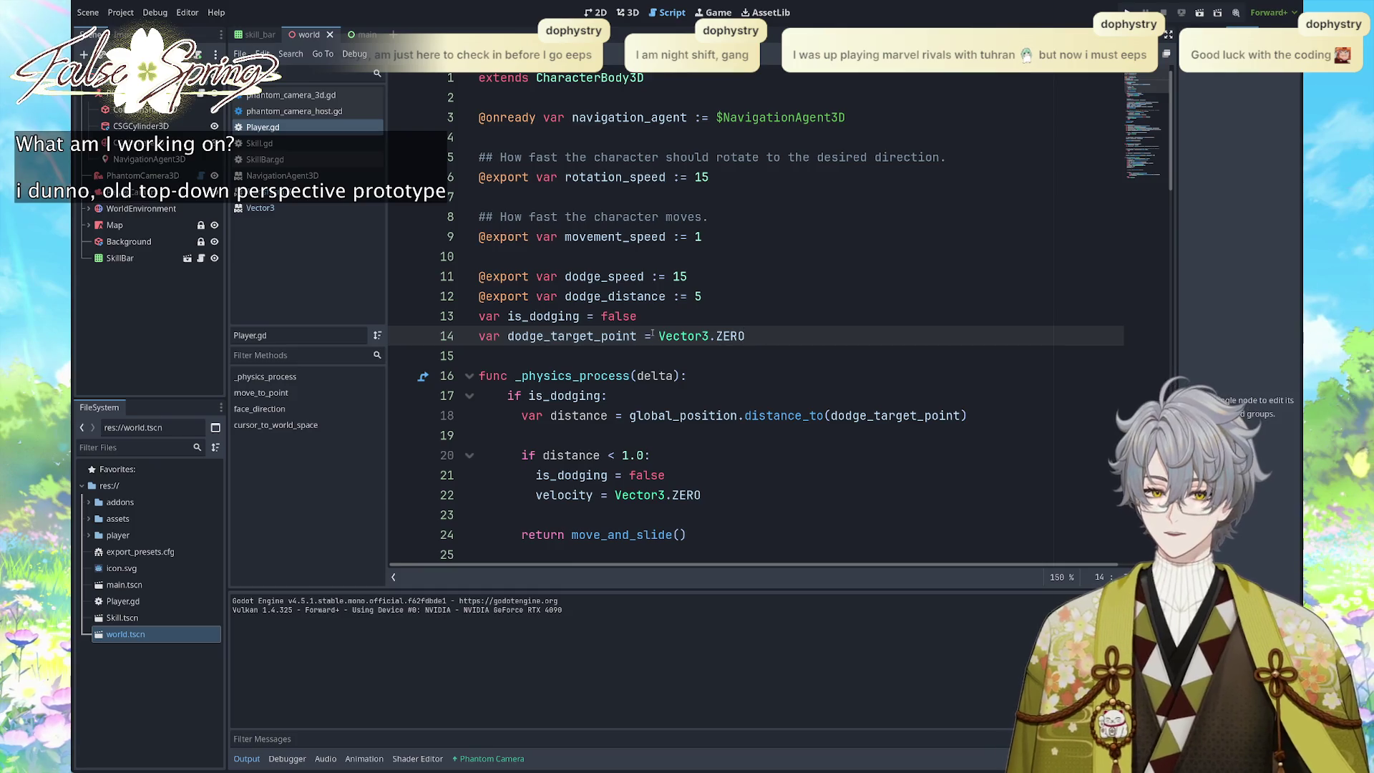
{"action": "key", "text": "Return"}
{"action": "type", "text": "var dodge_elapsed_"}
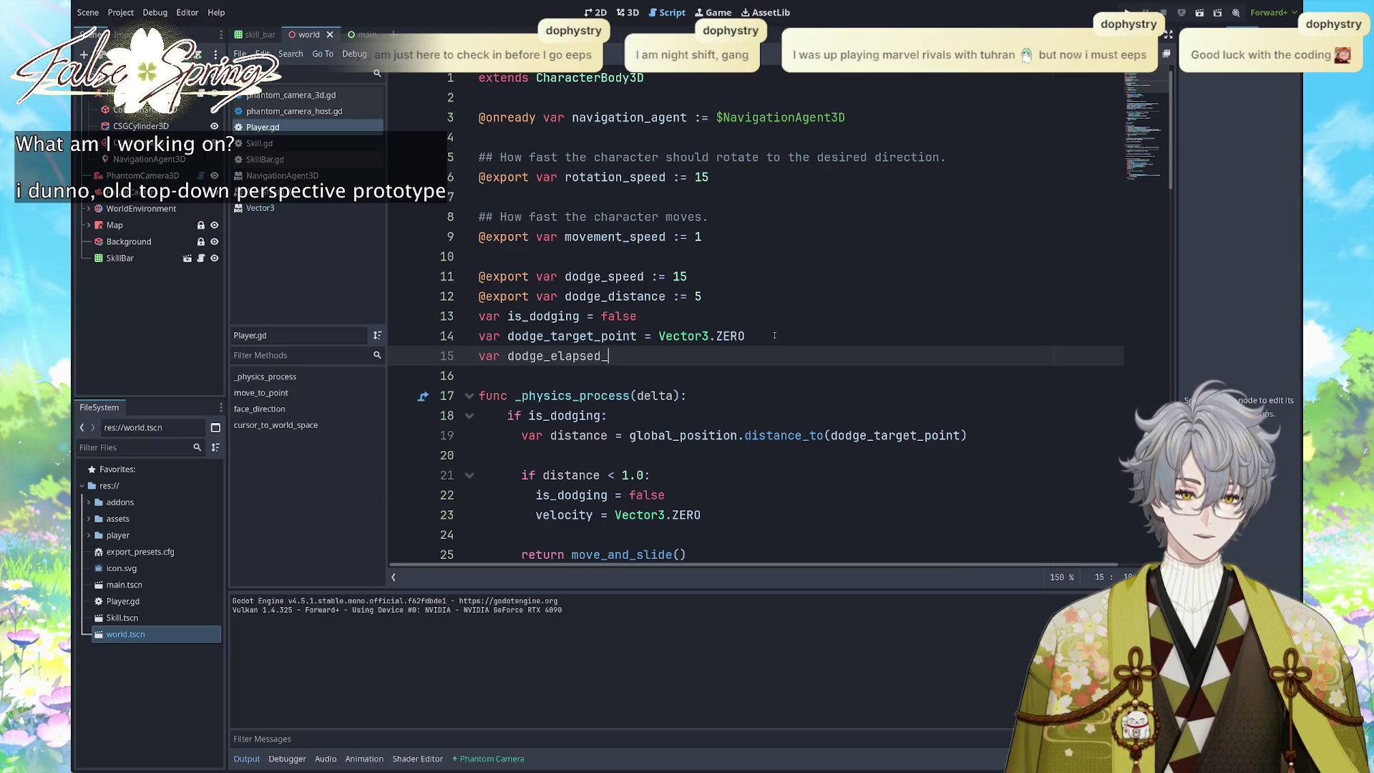
{"action": "key", "text": "BackSpace"}
{"action": "type", "text": "= 0."}
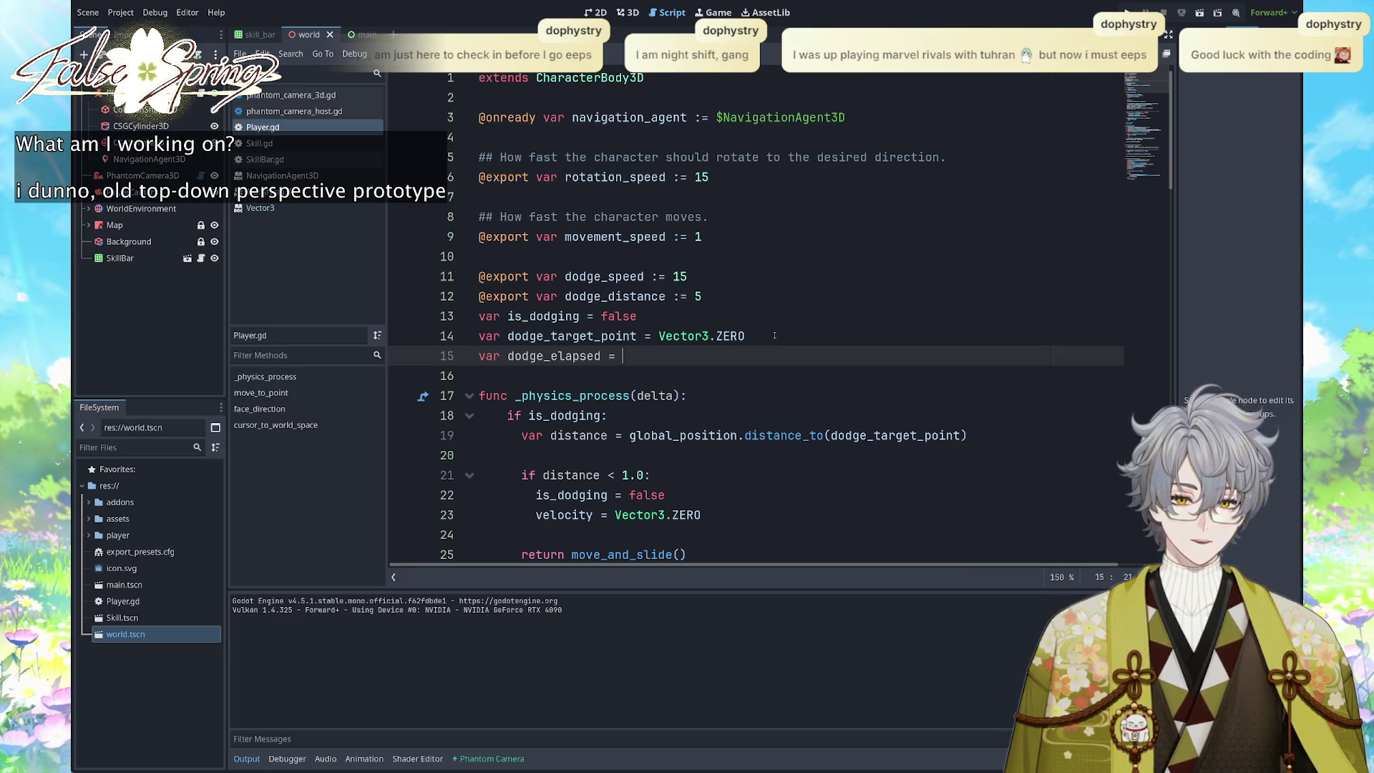
{"action": "key", "text": "BackSpace"}
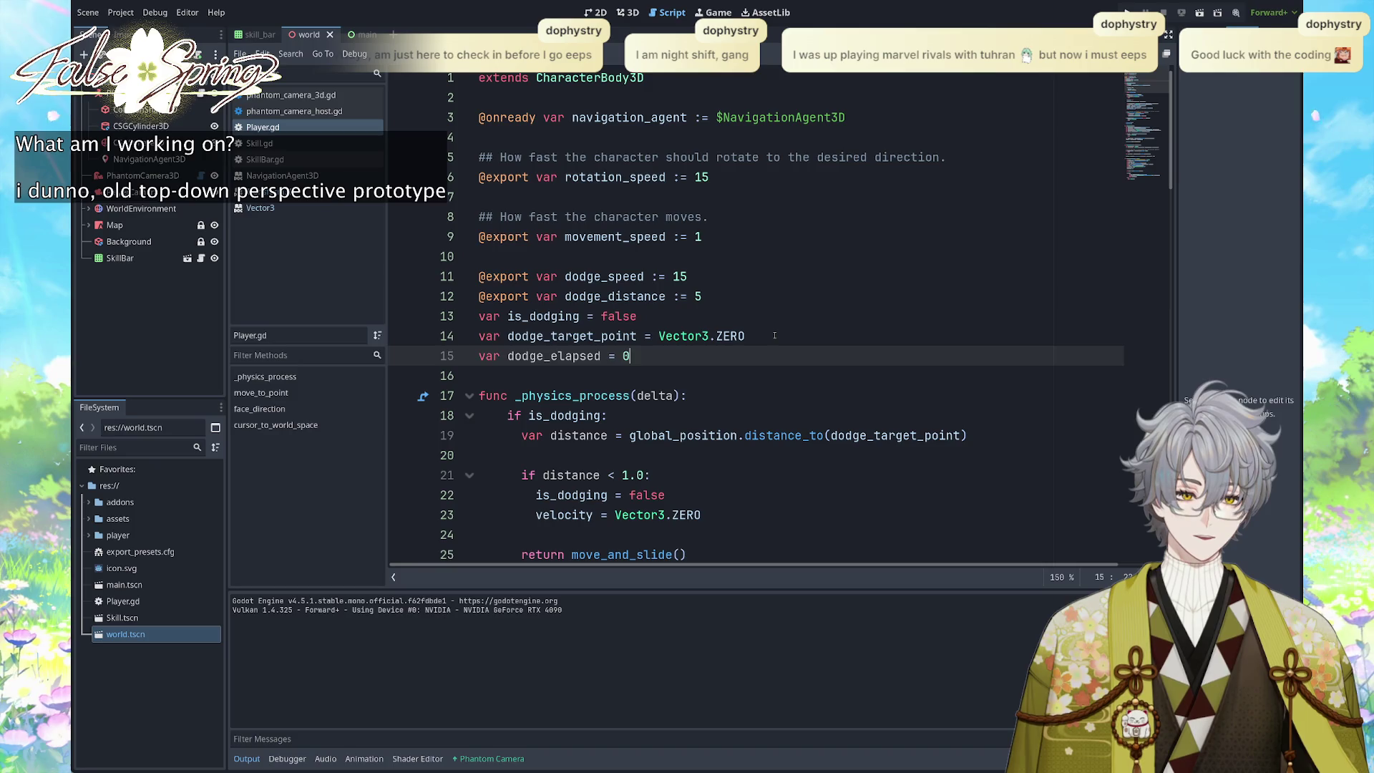
{"action": "key", "text": "Left"}
{"action": "key", "text": "Left"}
{"action": "key", "text": "Left"}
{"action": "type", "text": ": float"}
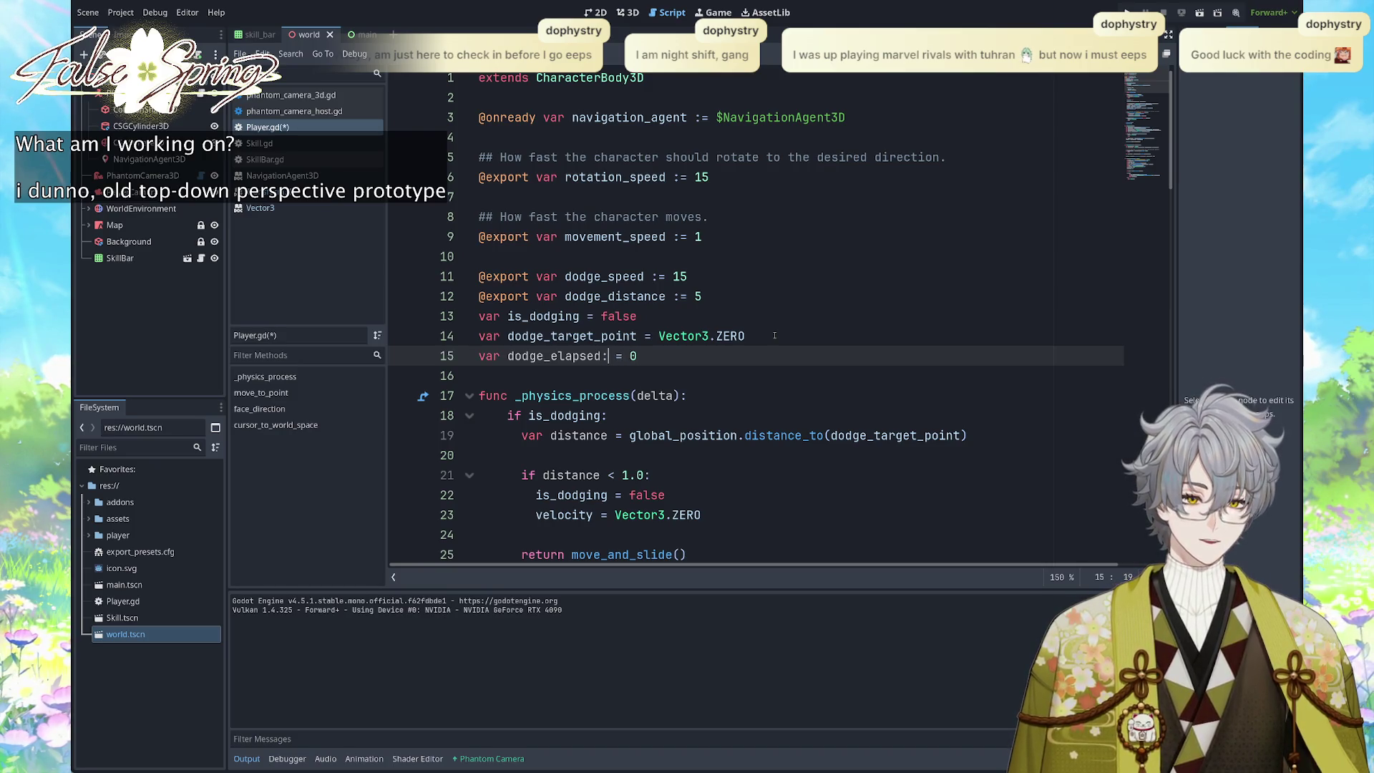
Step: Annotate dodge_target_point as Vector3 and is_dodging as bool
{"action": "left_click", "coordinate": [637, 336]}
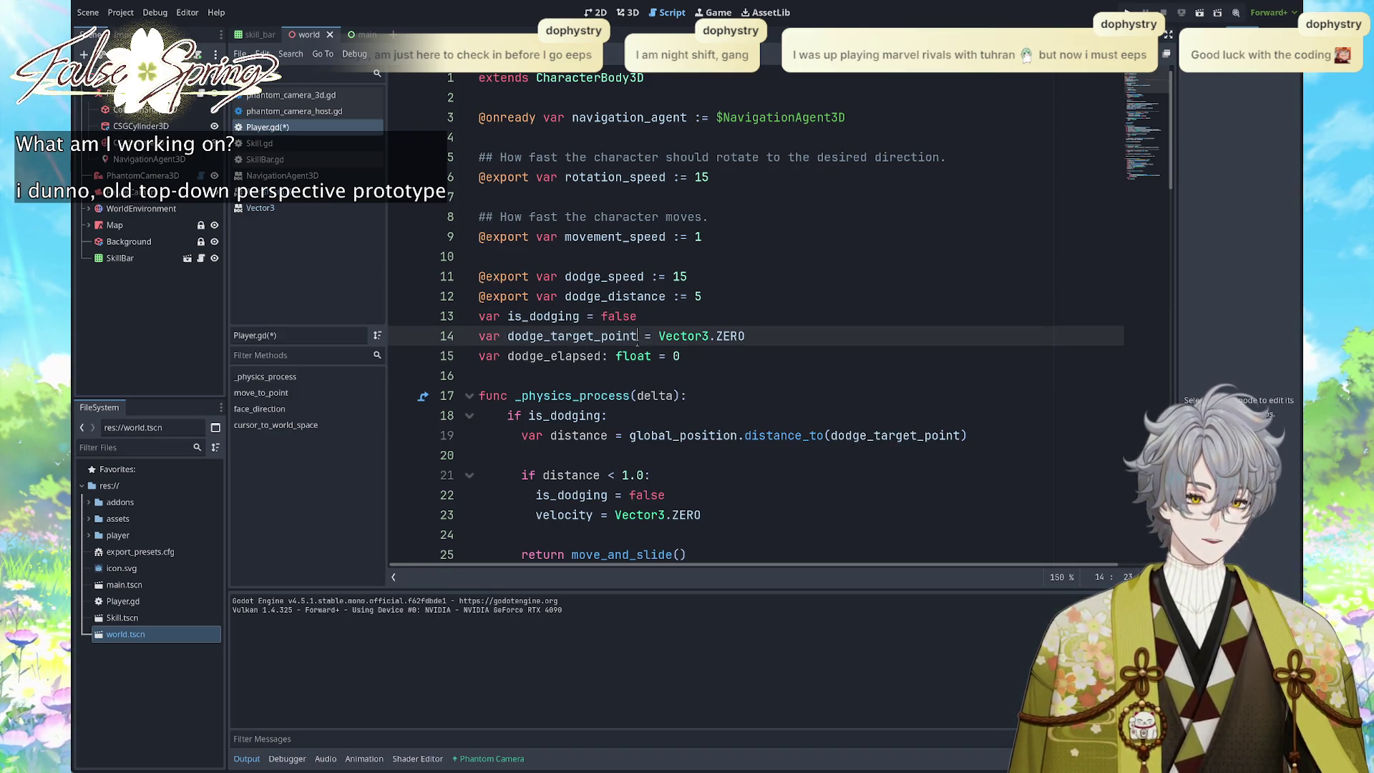
{"action": "type", "text": ": Vector3"}
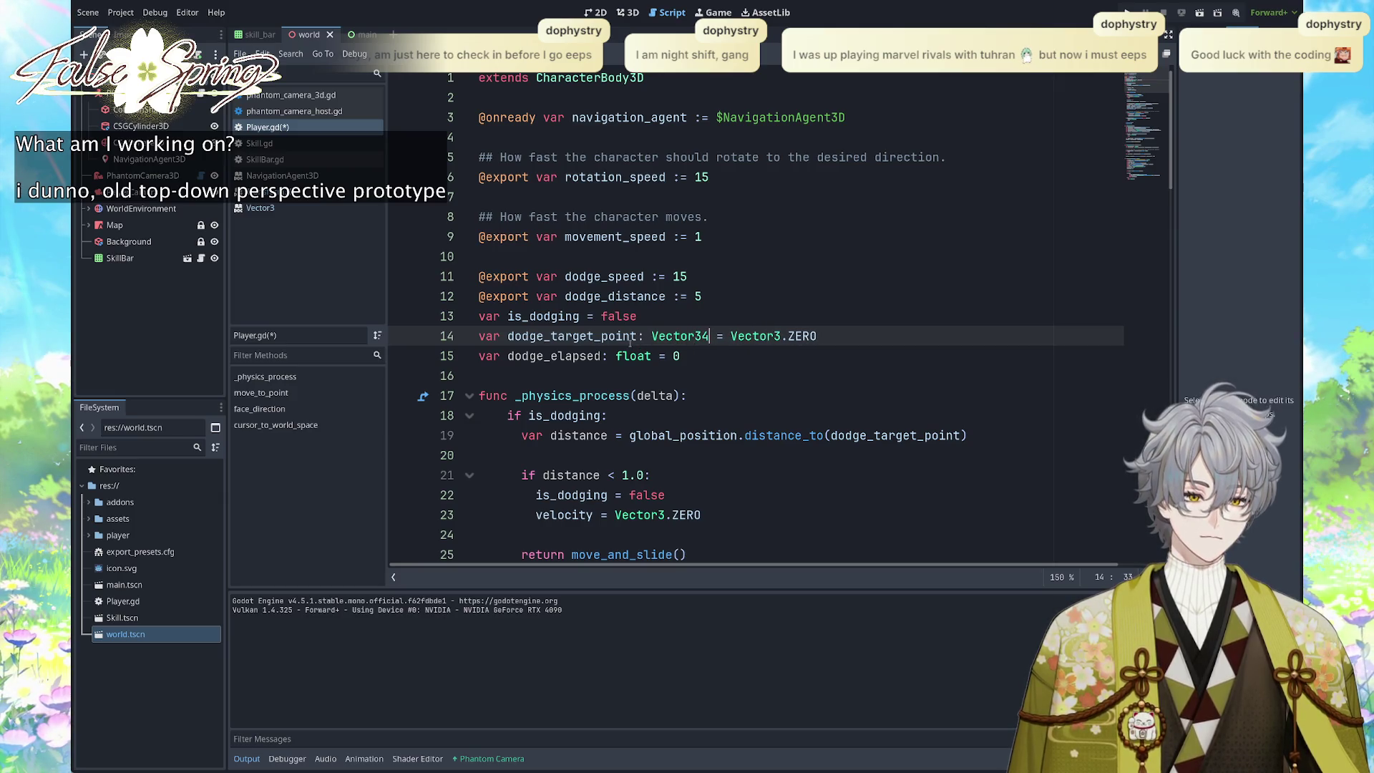
{"action": "left_click", "coordinate": [580, 316]}
{"action": "type", "text": ": bool"}
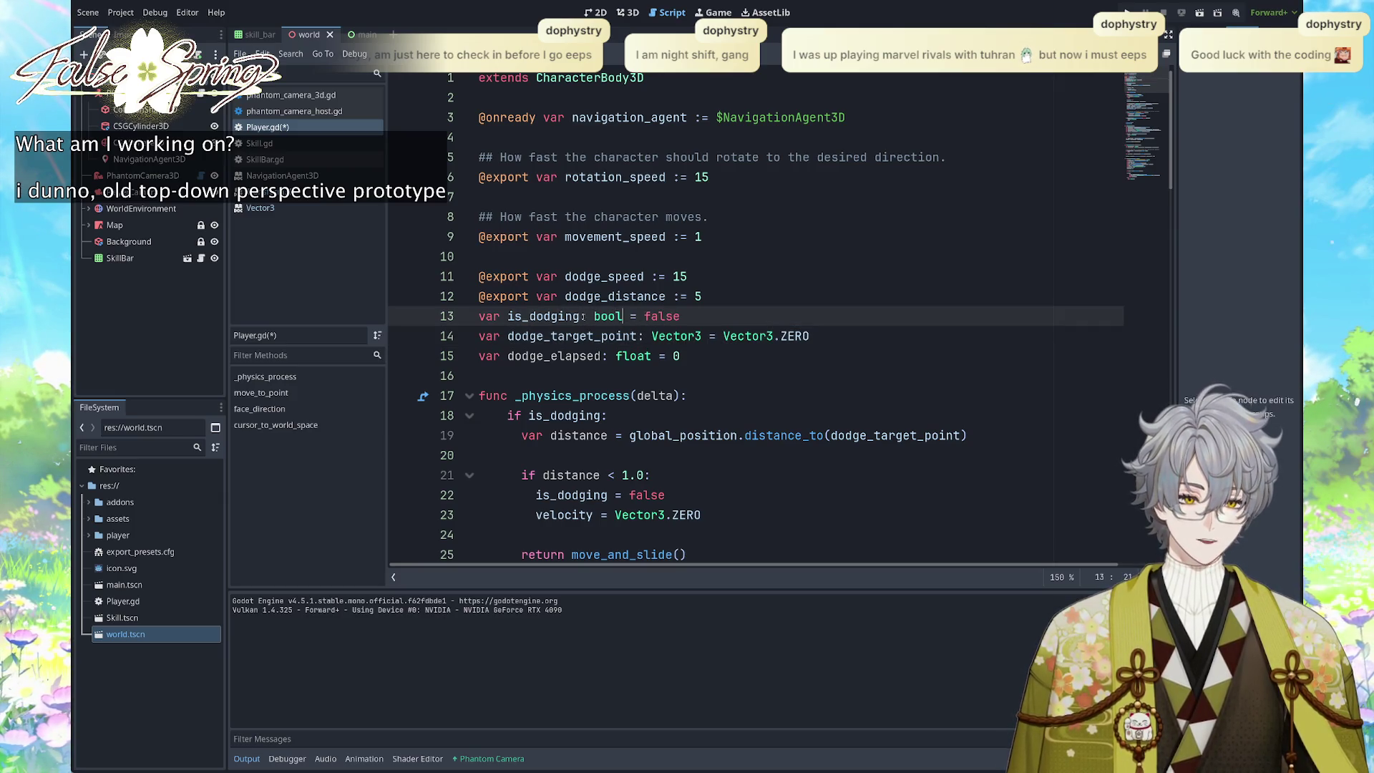
{"action": "left_click", "coordinate": [660, 276]}
{"action": "scroll", "coordinate": [660, 276], "scroll_direction": "down", "scroll_amount": 3}
{"action": "left_click", "coordinate": [660, 287]}
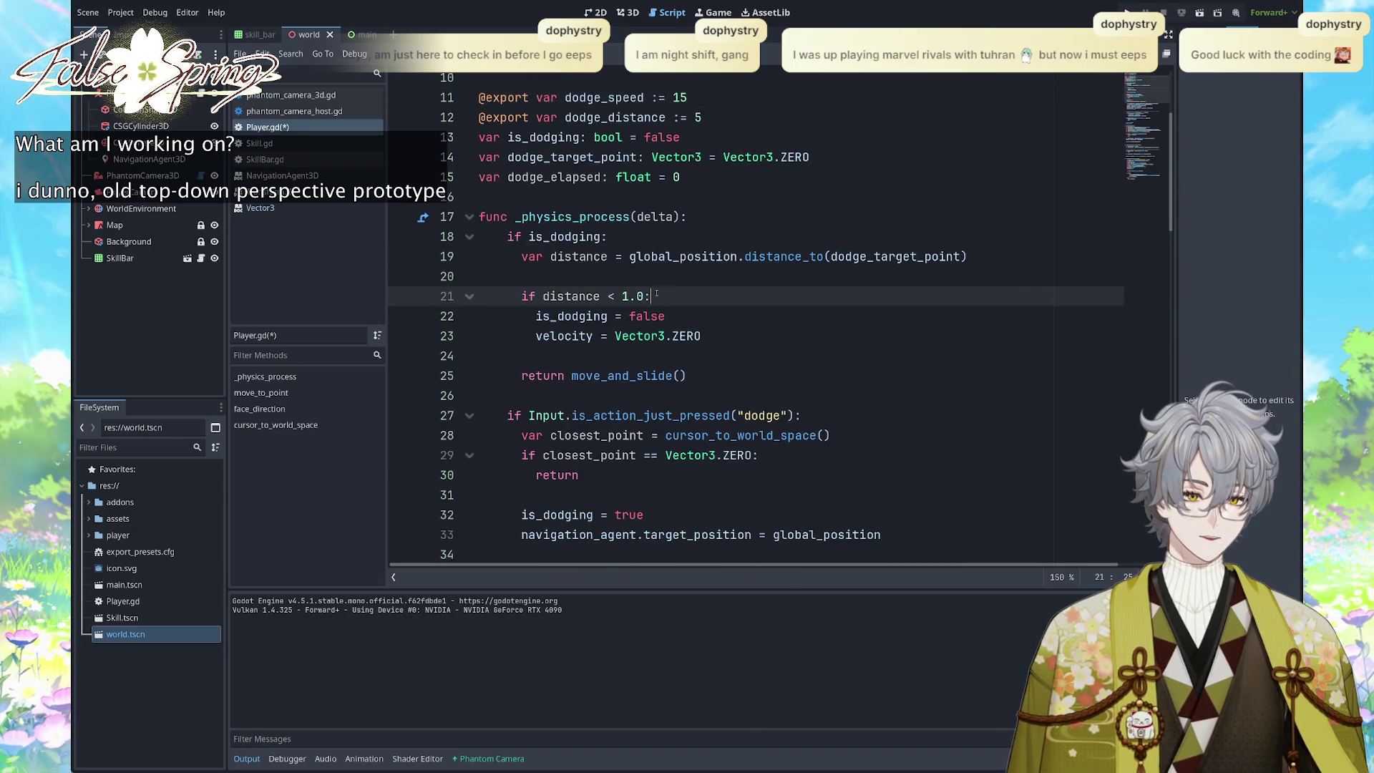
{"action": "scroll", "coordinate": [660, 229], "scroll_direction": "up", "scroll_amount": 2}
Step: Give dodge_distance and dodge_speed float type hints with .0 values, and save
{"action": "left_click", "coordinate": [665, 237]}
{"action": "type", "text": ": fl"}
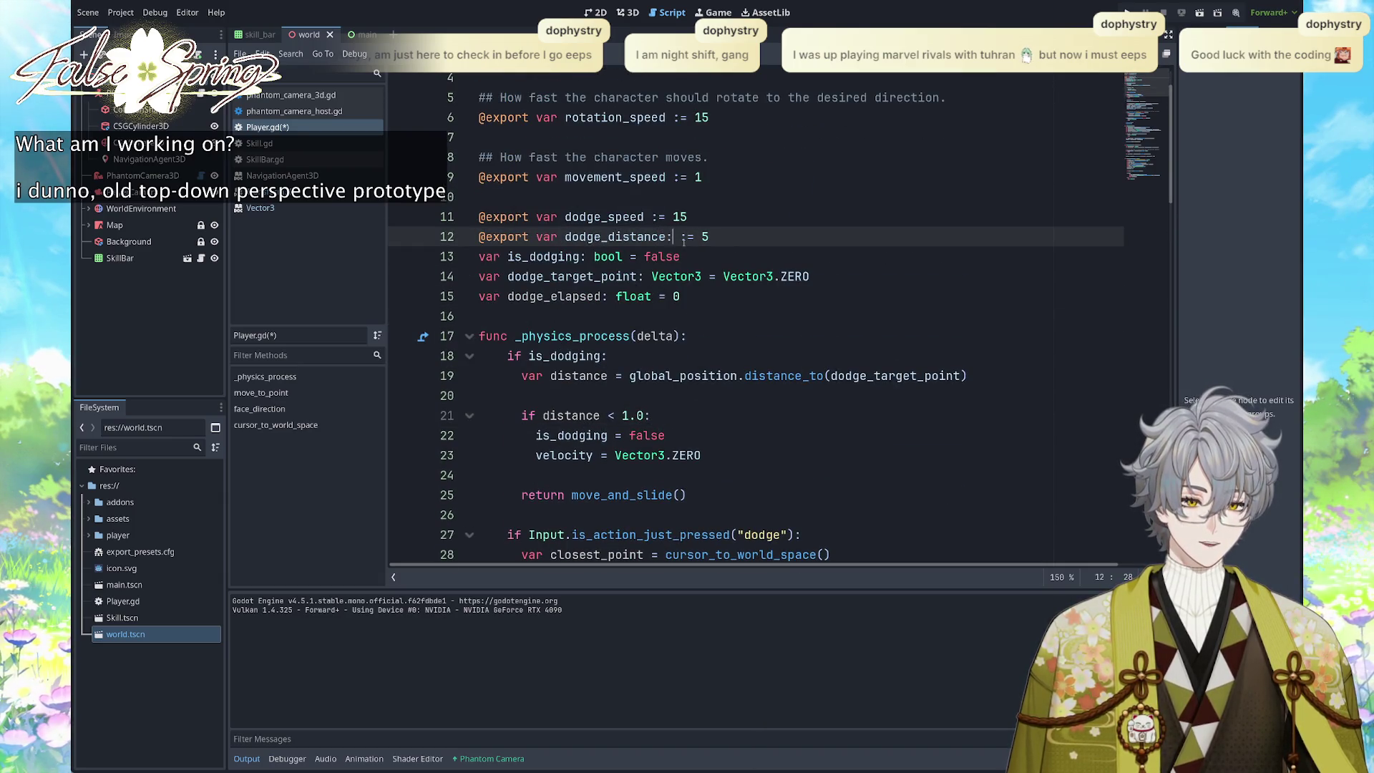
{"action": "type", "text": "oat"}
{"action": "left_click", "coordinate": [644, 216]}
{"action": "type", "text": ": fl"}
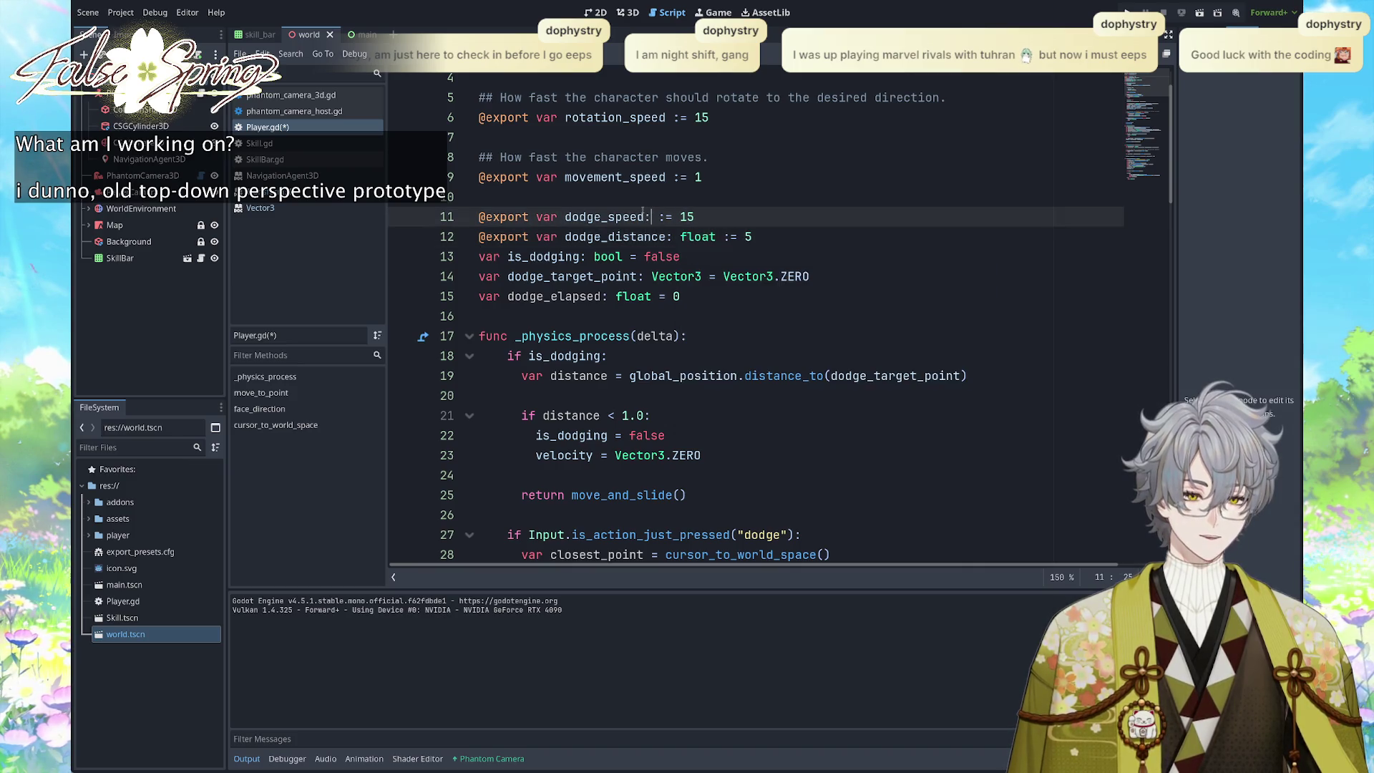
{"action": "type", "text": "oat"}
{"action": "left_click", "coordinate": [754, 216]}
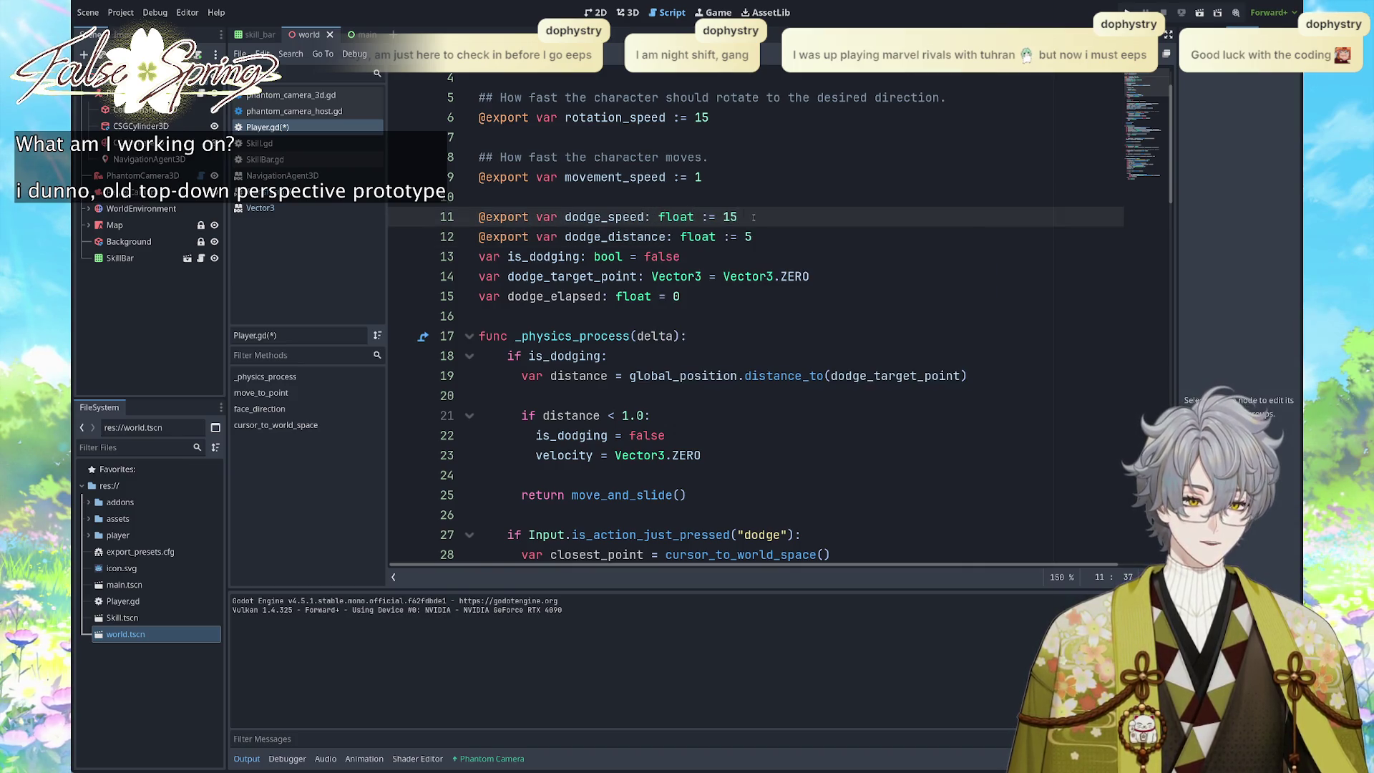
{"action": "type", "text": ".0"}
{"action": "left_click", "coordinate": [753, 229]}
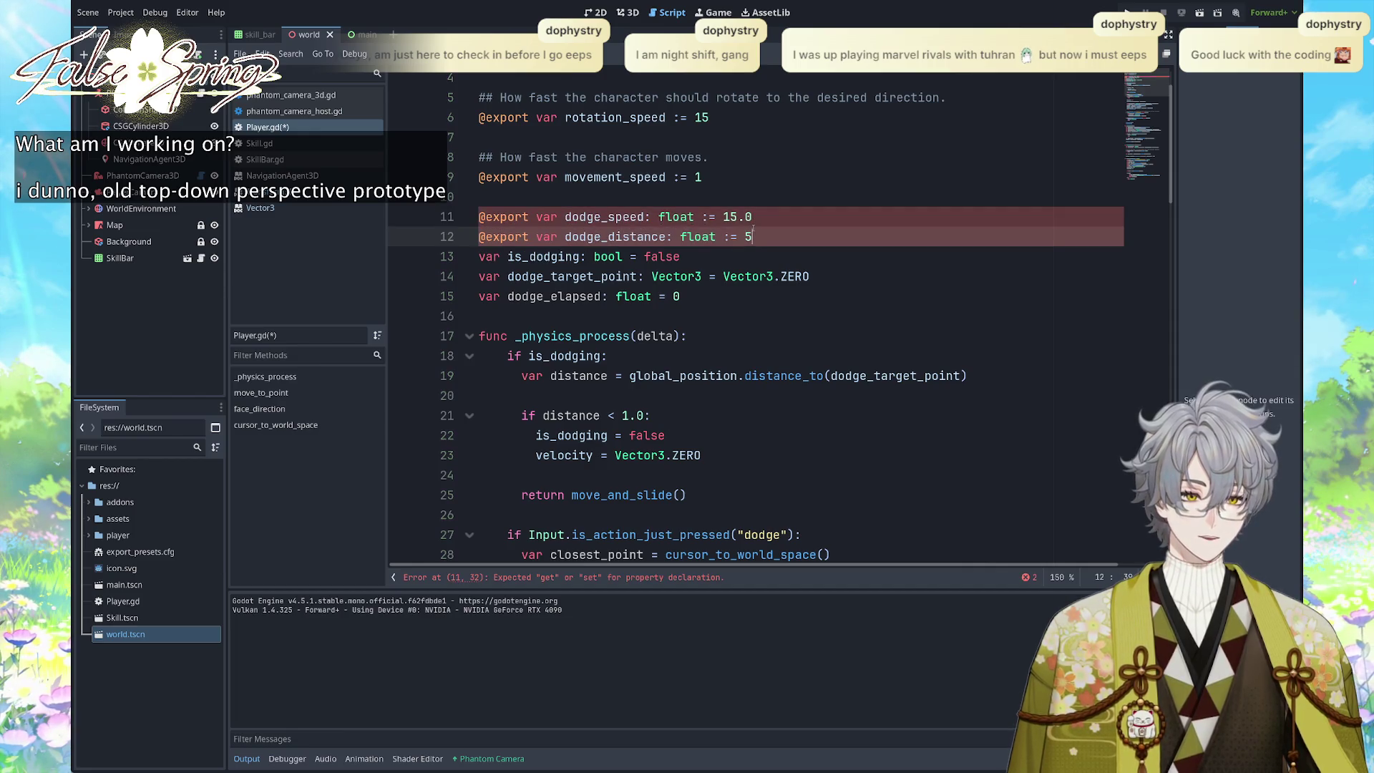
{"action": "type", "text": "0"}
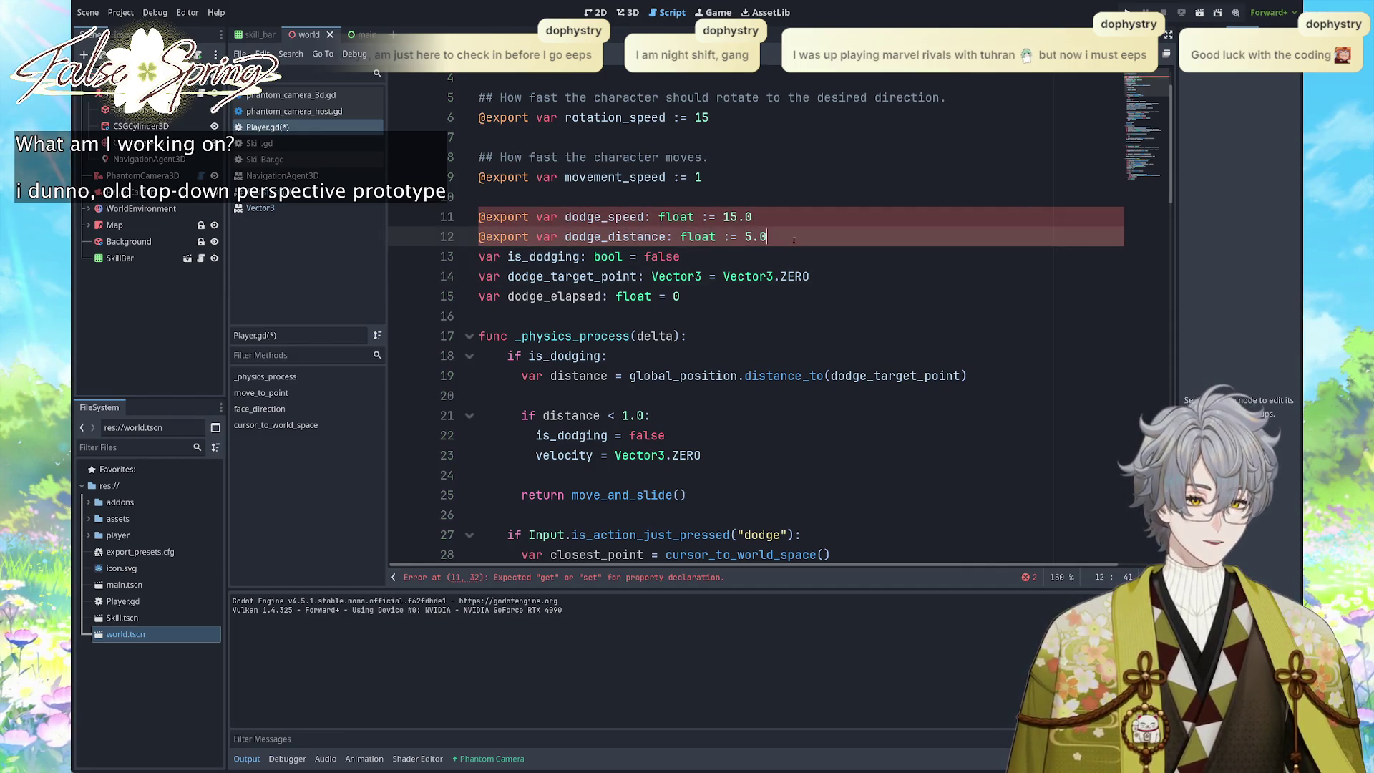
{"action": "key", "text": "ctrl+s"}
{"action": "left_click", "coordinate": [659, 275]}
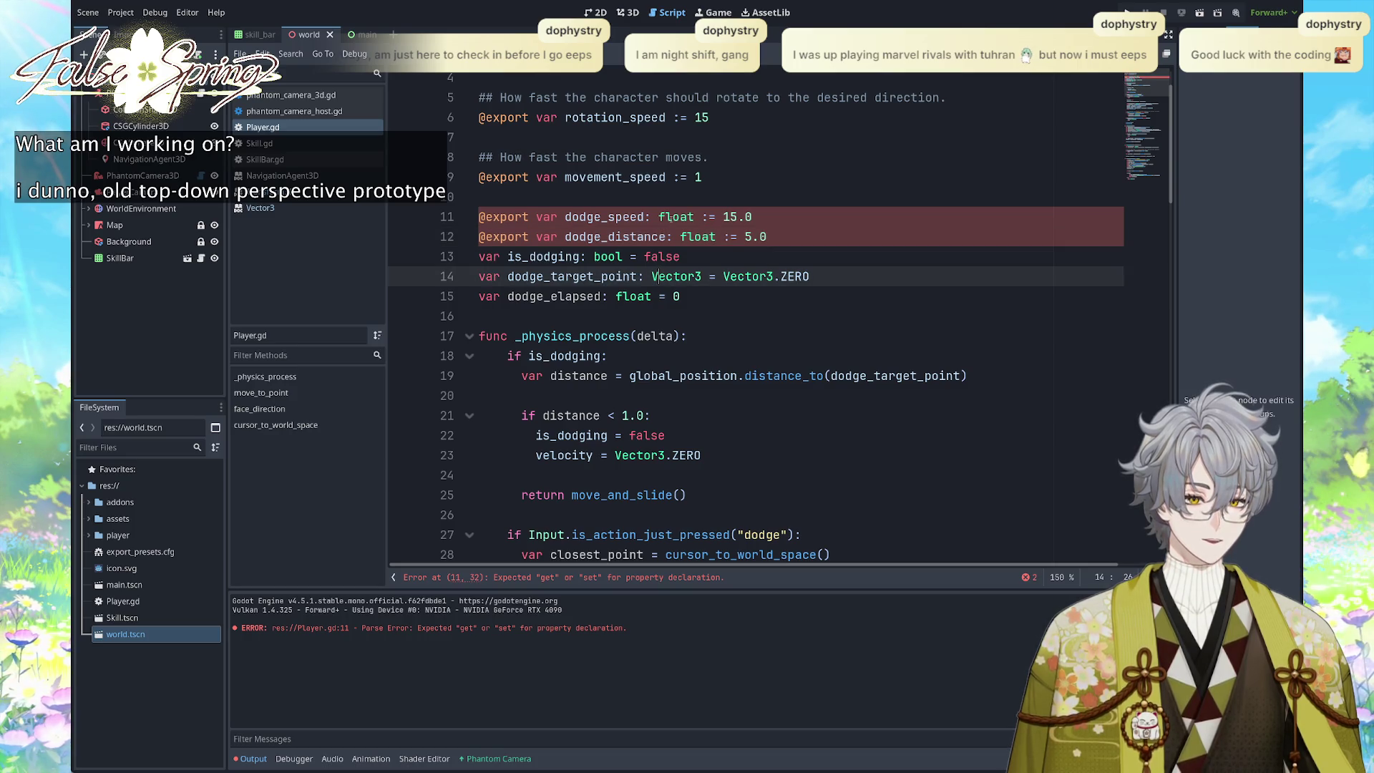
Step: Drop the .0 decimals so dodge_speed is 15 and dodge_distance is 5, and save
{"action": "left_click", "coordinate": [742, 215]}
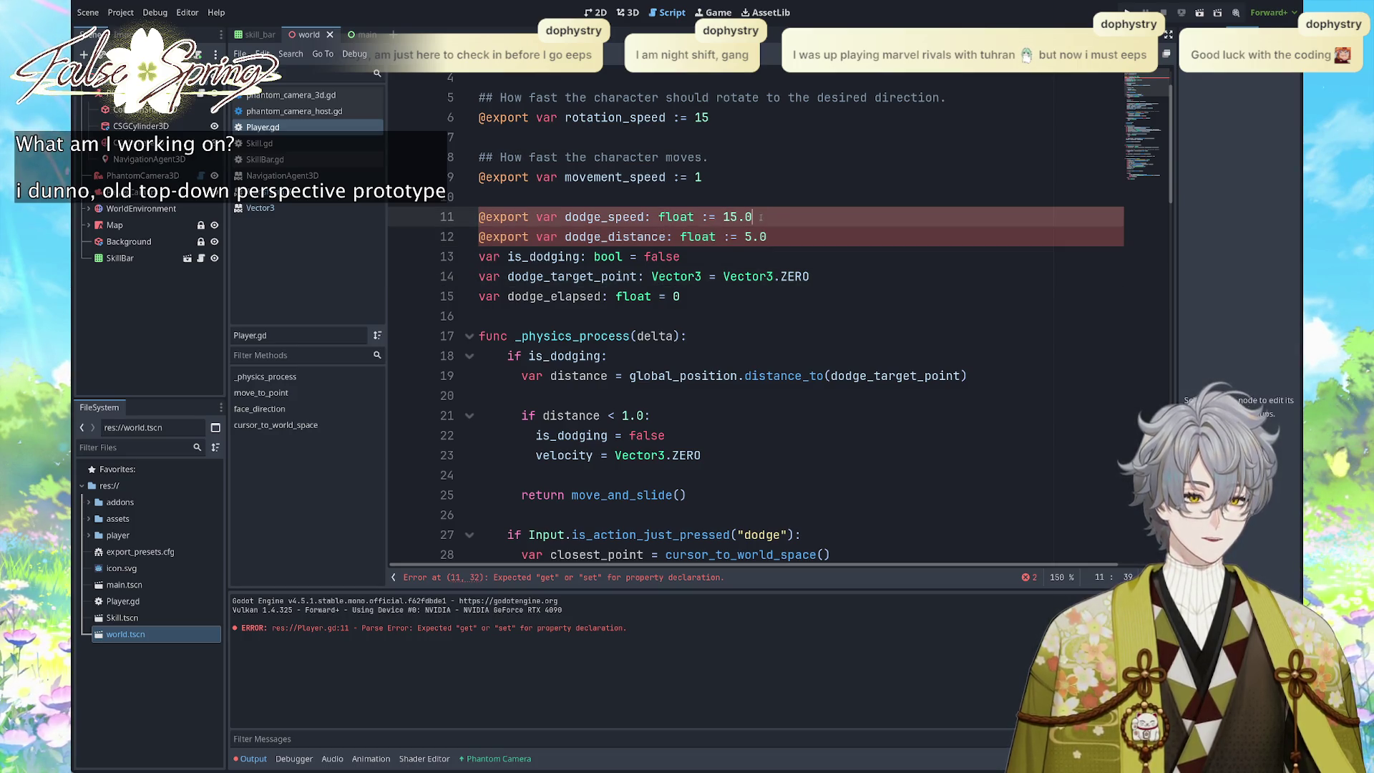
{"action": "key", "text": "Delete"}
{"action": "key", "text": "BackSpace"}
{"action": "key", "text": "BackSpace"}
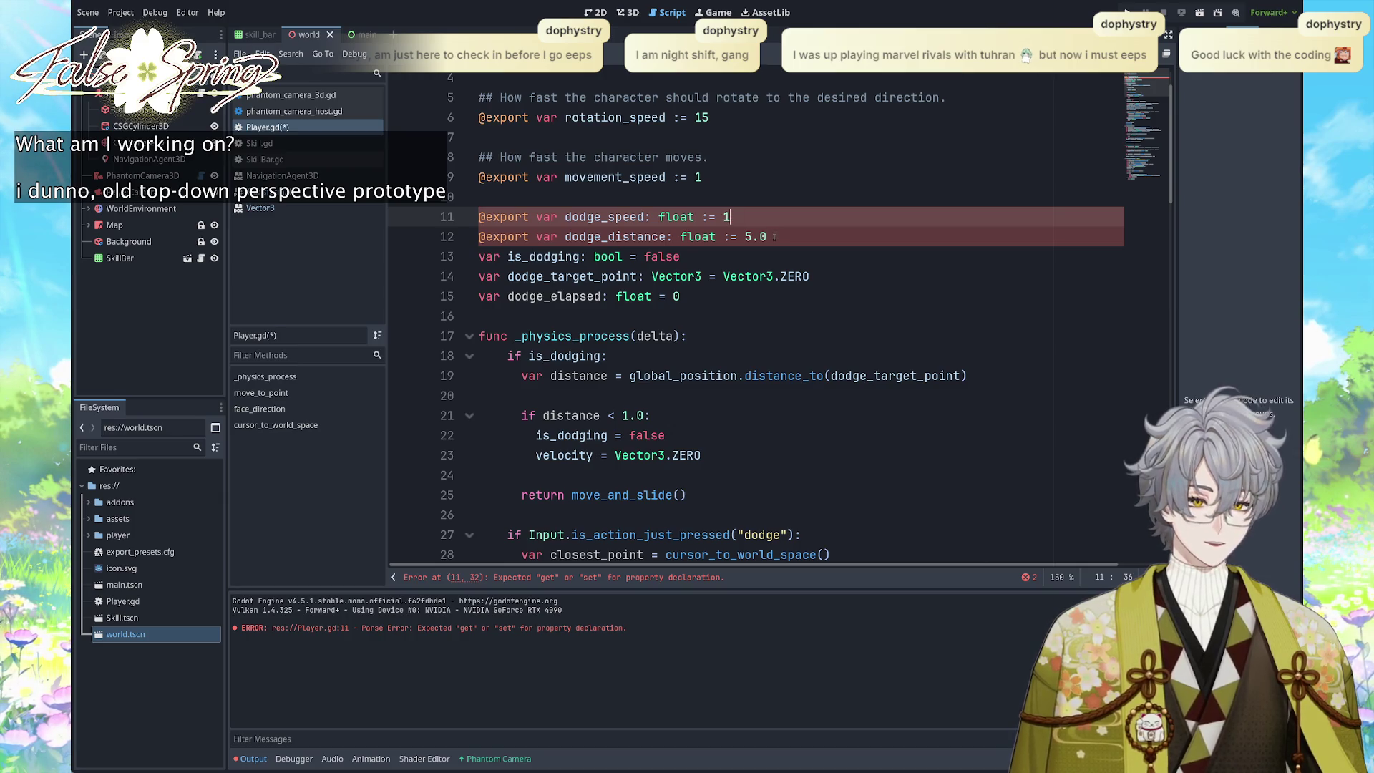
{"action": "type", "text": "5"}
{"action": "left_click", "coordinate": [773, 238]}
{"action": "key", "text": "BackSpace"}
{"action": "key", "text": "BackSpace"}
{"action": "key", "text": "Down"}
{"action": "key", "text": "ctrl+s"}
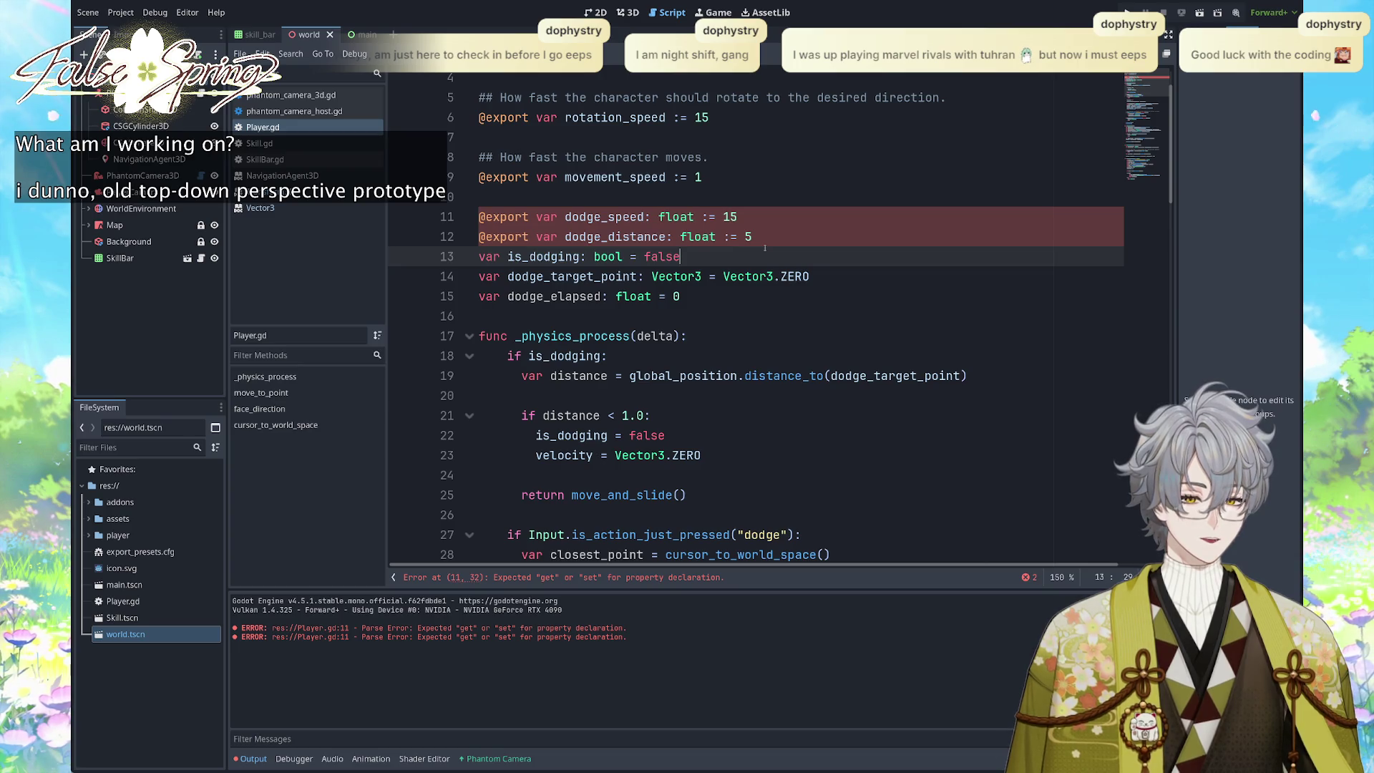
Step: Remove the float annotations from dodge_speed and dodge_distance, restoring :=, and save
{"action": "left_click", "coordinate": [655, 217]}
{"action": "left_click_drag", "start_coordinate": [656, 217], "coordinate": [666, 237]}
{"action": "key", "text": "BackSpace"}
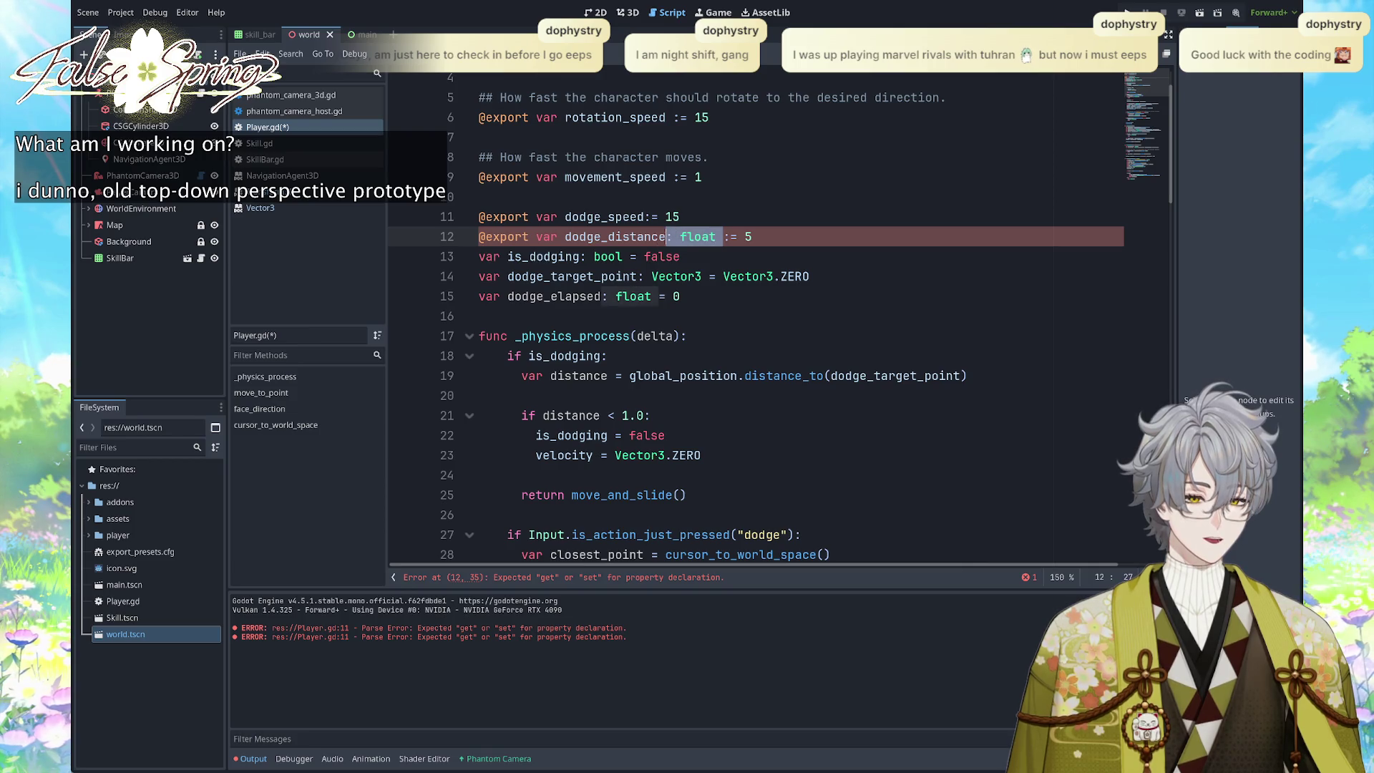
{"action": "key", "text": "BackSpace"}
{"action": "left_click", "coordinate": [644, 217]}
{"action": "key", "text": "ctrl+s"}
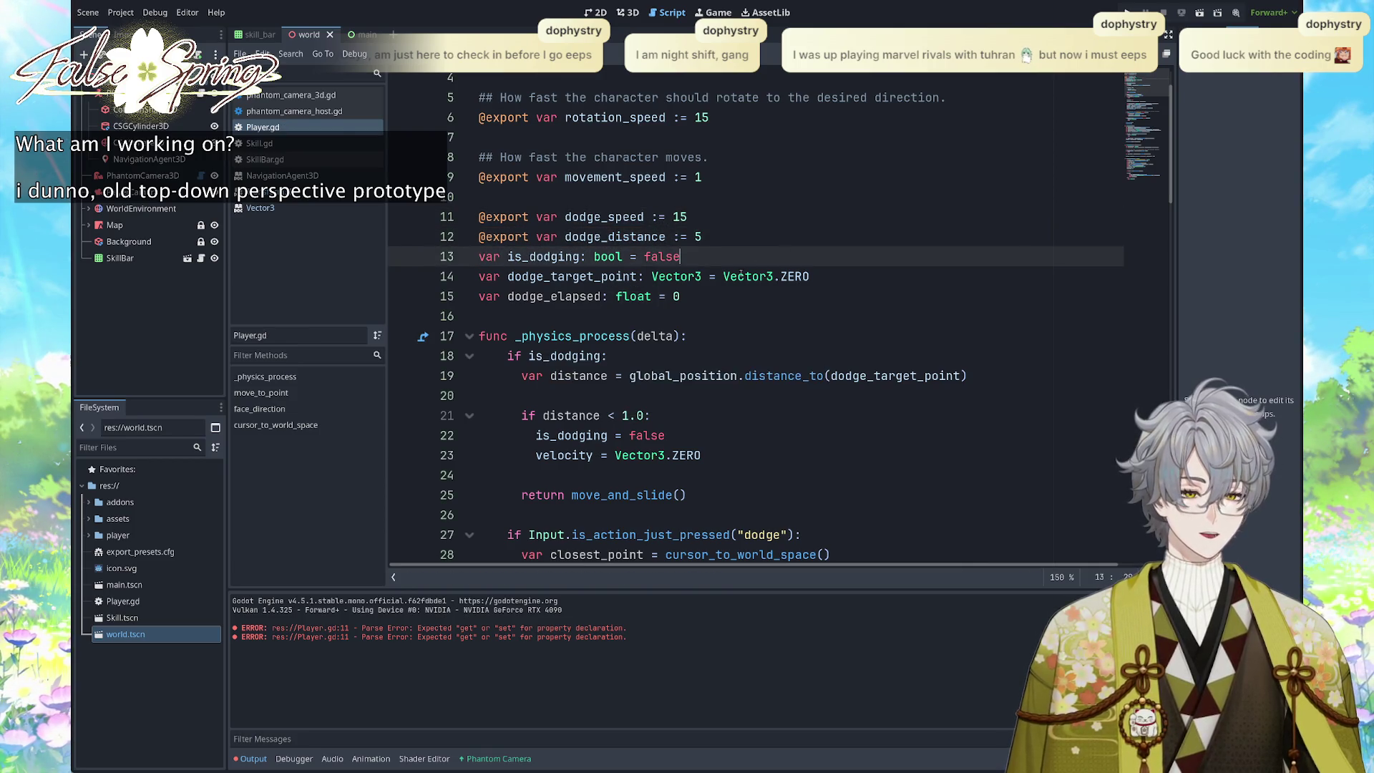
Step: Add 'dodge_elapsed += delta' inside the if is_dodging branch
{"action": "left_click", "coordinate": [735, 276]}
{"action": "scroll", "coordinate": [734, 311], "scroll_direction": "down", "scroll_amount": 3}
{"action": "left_click", "coordinate": [730, 297]}
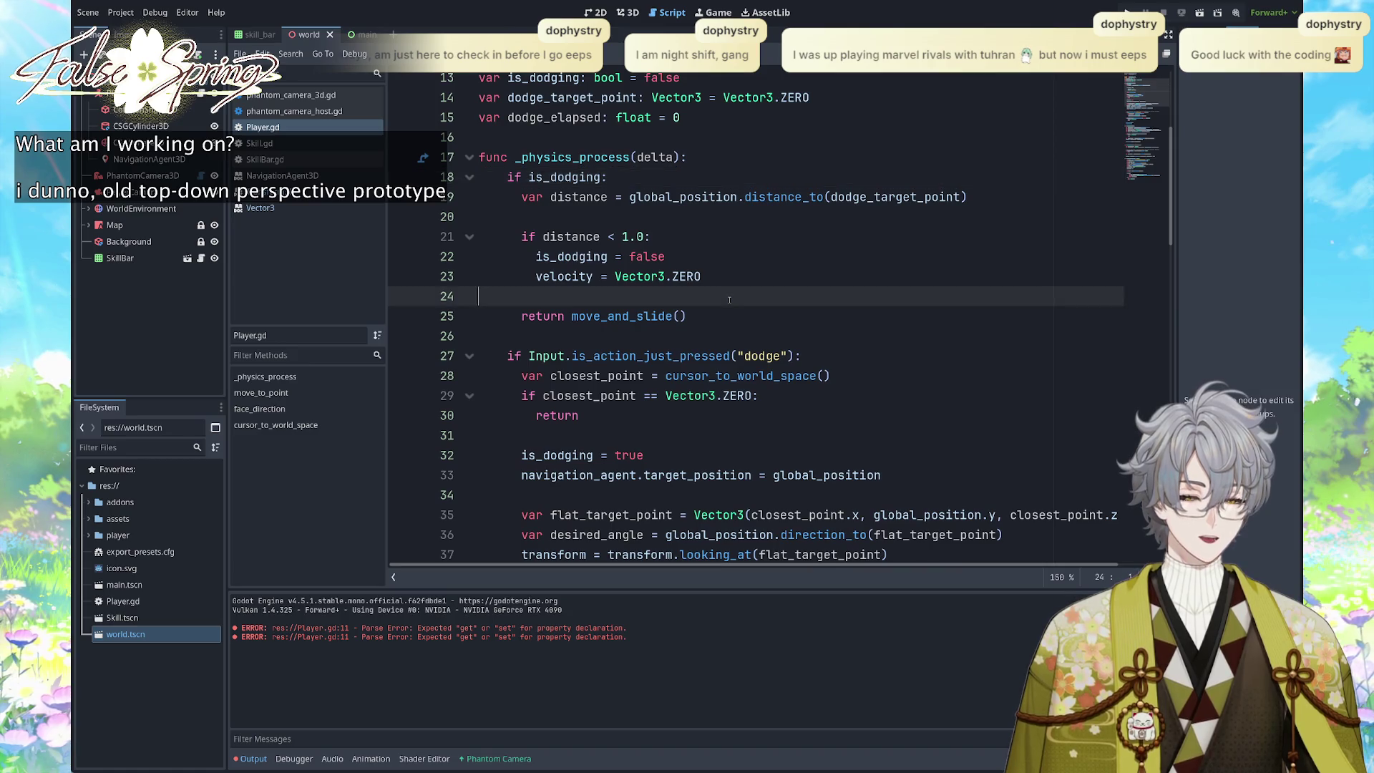
{"action": "scroll", "coordinate": [729, 301], "scroll_direction": "down", "scroll_amount": 1}
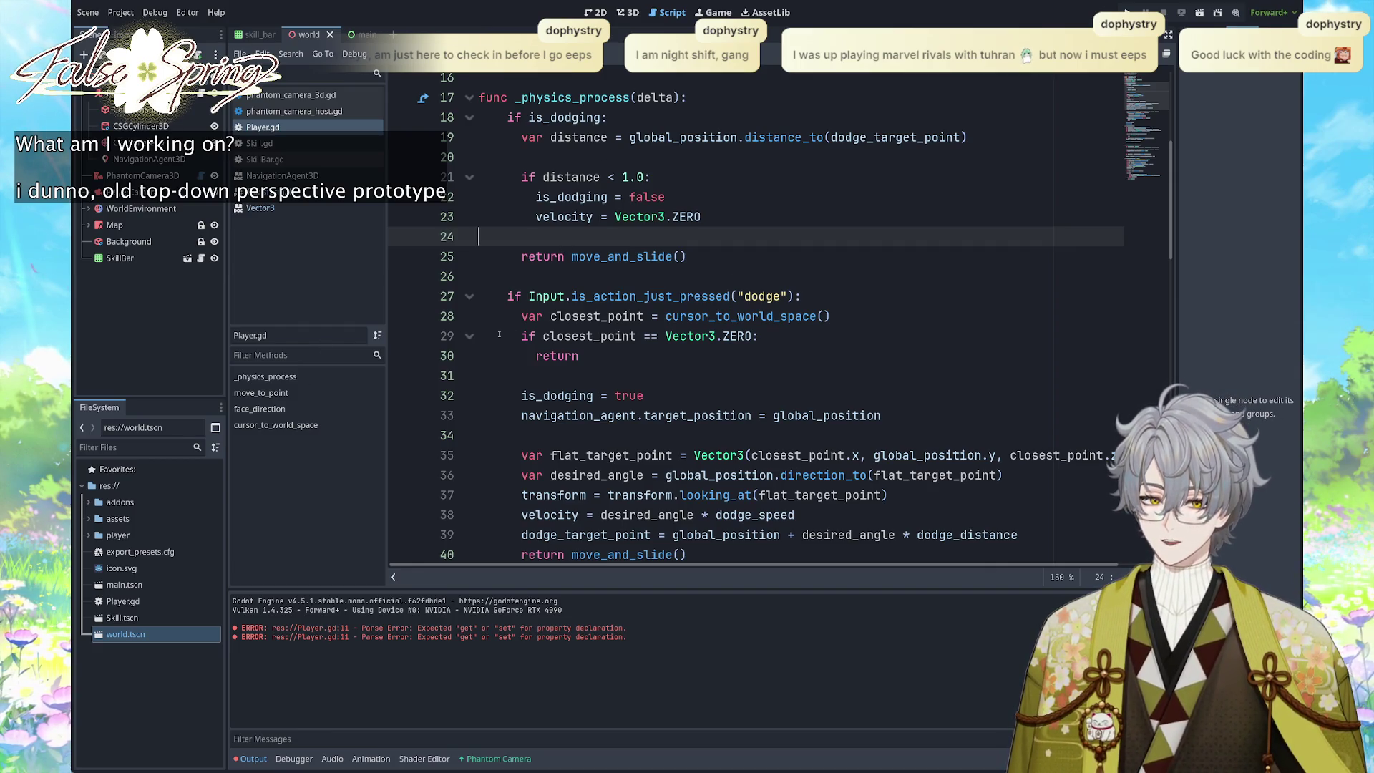
{"action": "left_click", "coordinate": [692, 256]}
{"action": "scroll", "coordinate": [692, 258], "scroll_direction": "up", "scroll_amount": 3}
{"action": "left_click", "coordinate": [690, 276]}
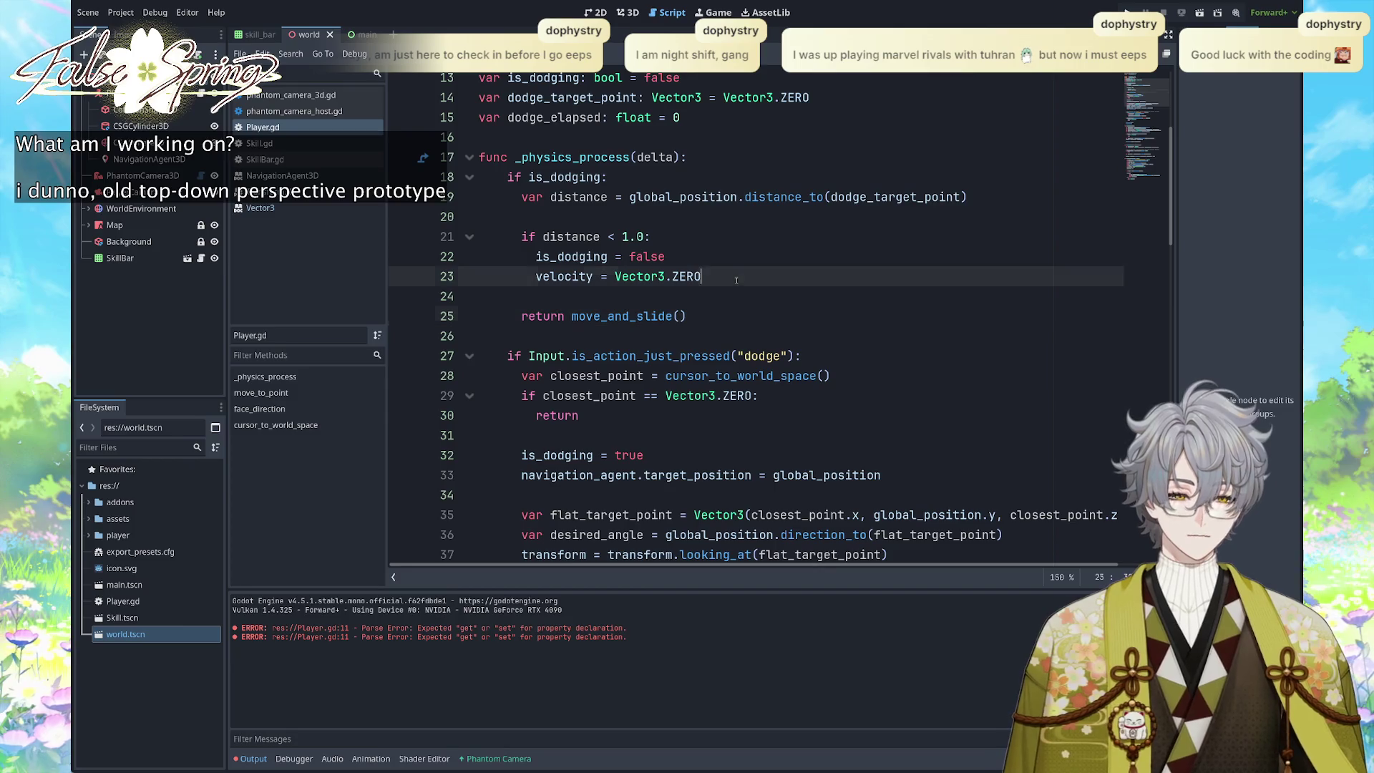
{"action": "left_click", "coordinate": [689, 175]}
{"action": "key", "text": "Return"}
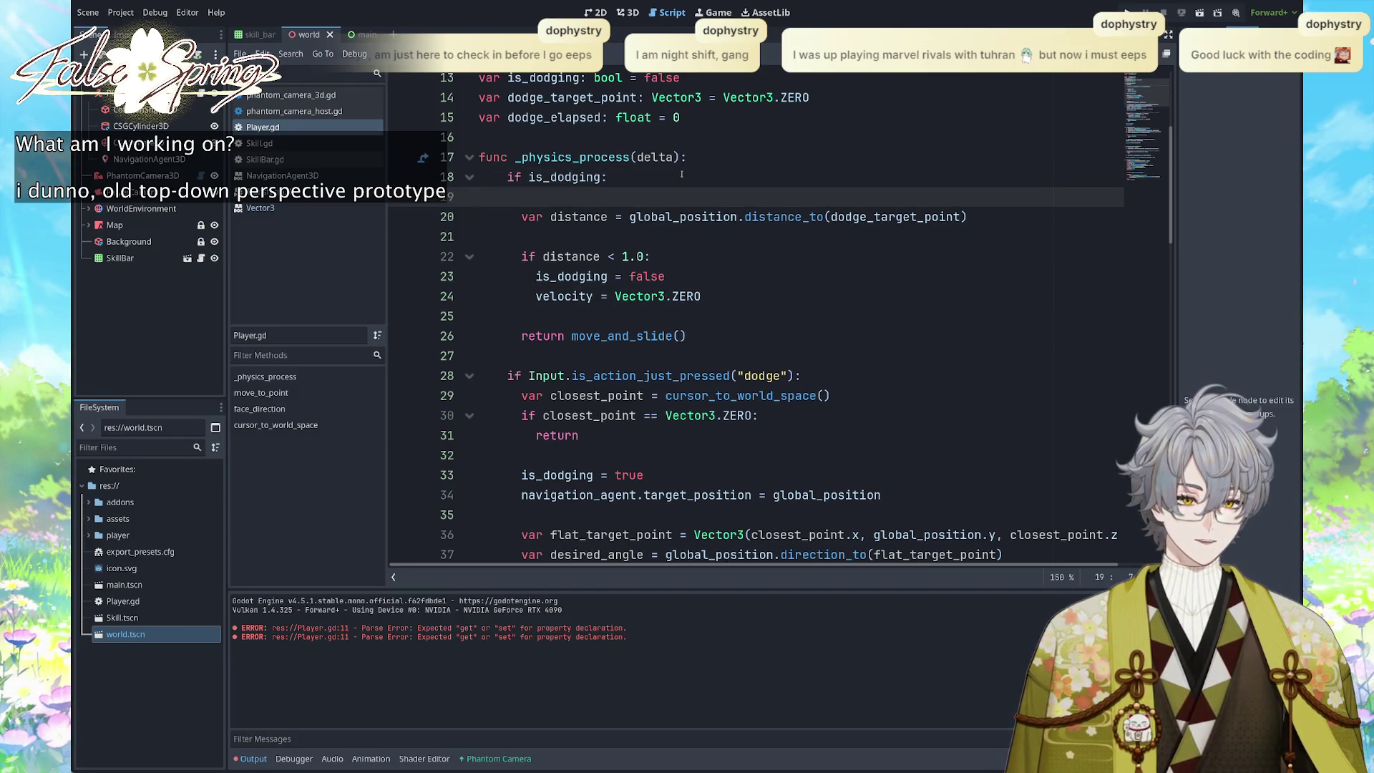
{"action": "scroll", "coordinate": [682, 174], "scroll_direction": "up", "scroll_amount": 2}
{"action": "type", "text": "dodge_el"}
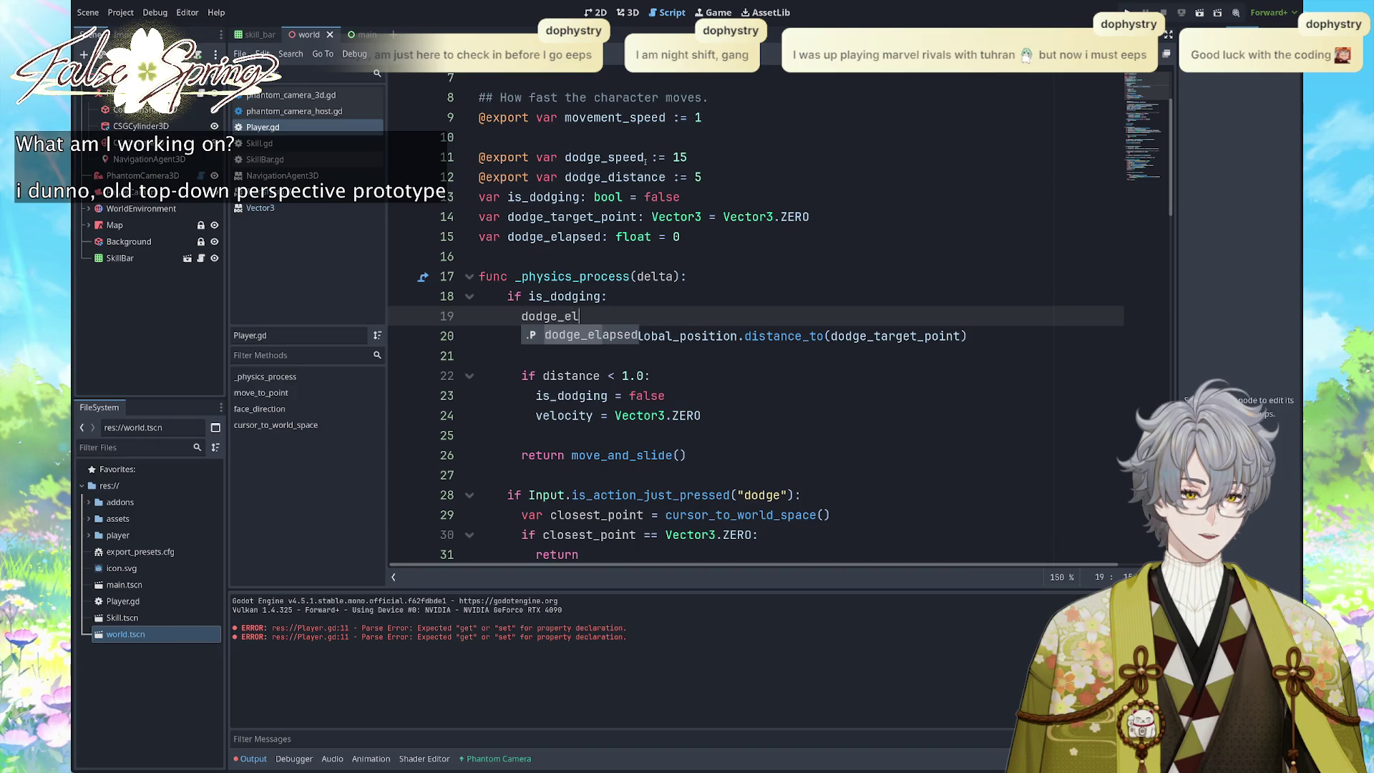
{"action": "key", "text": "Return"}
{"action": "type", "text": "+= delta"}
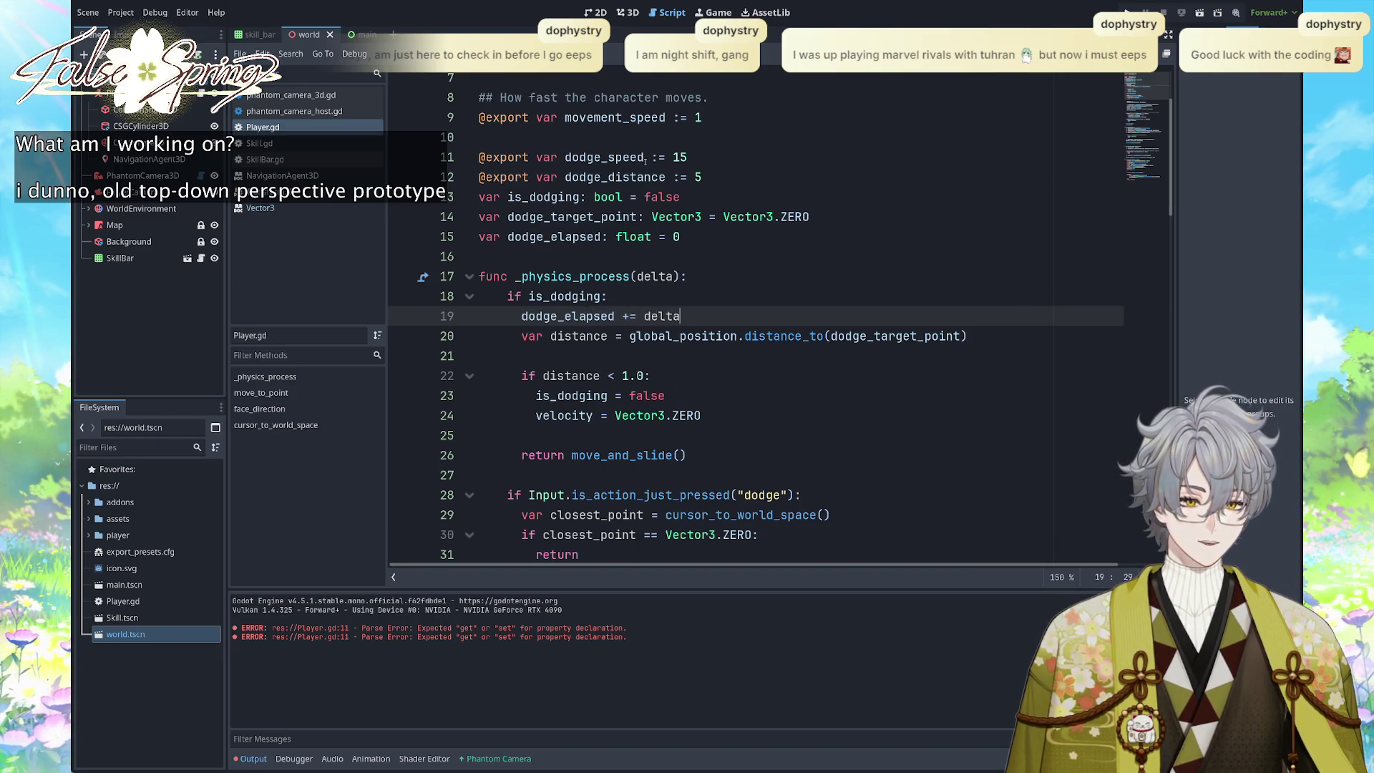
{"action": "key", "text": "Escape"}
{"action": "scroll", "coordinate": [716, 287], "scroll_direction": "down", "scroll_amount": 1}
Step: Add 'dodge_elapsed = 0' after is_dodging = false and save Player.gd
{"action": "left_click", "coordinate": [758, 342]}
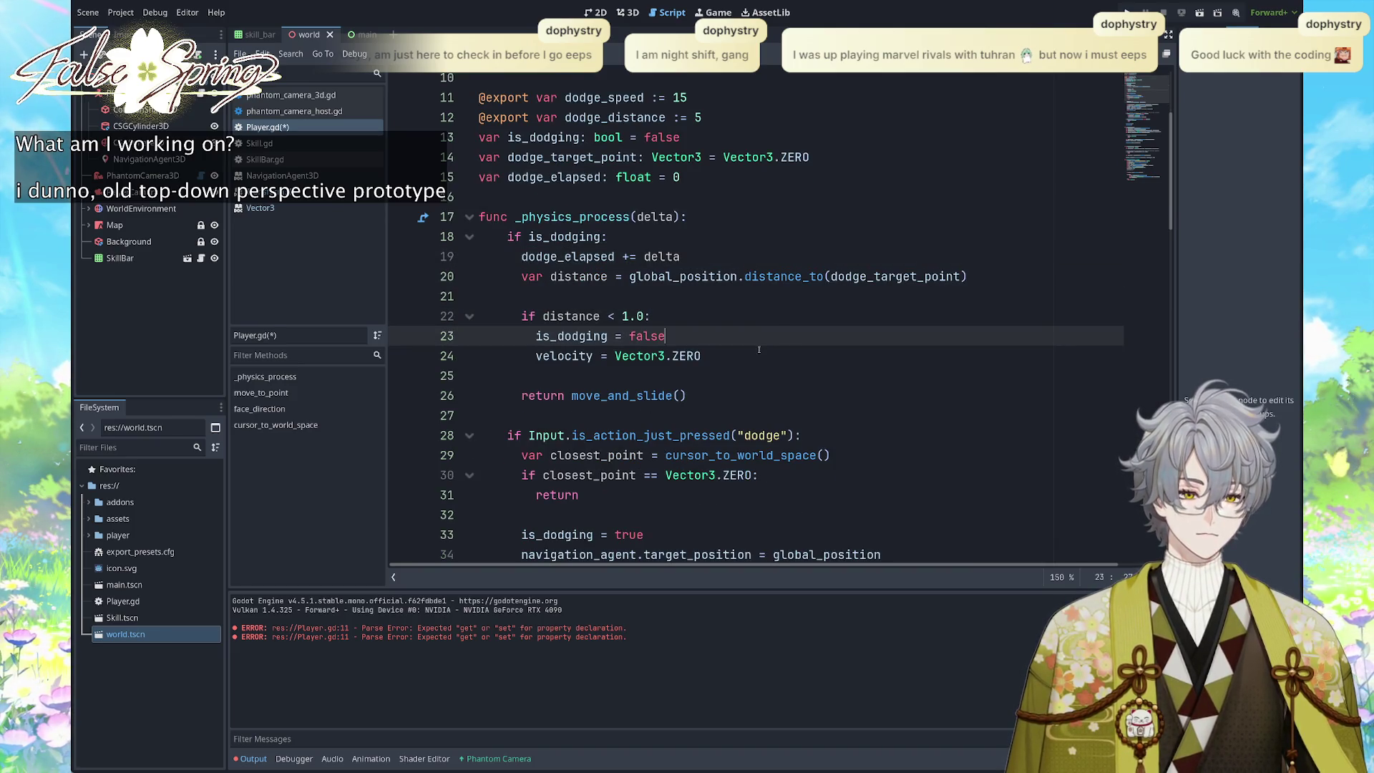
{"action": "key", "text": "Return"}
{"action": "type", "text": "dodge_"}
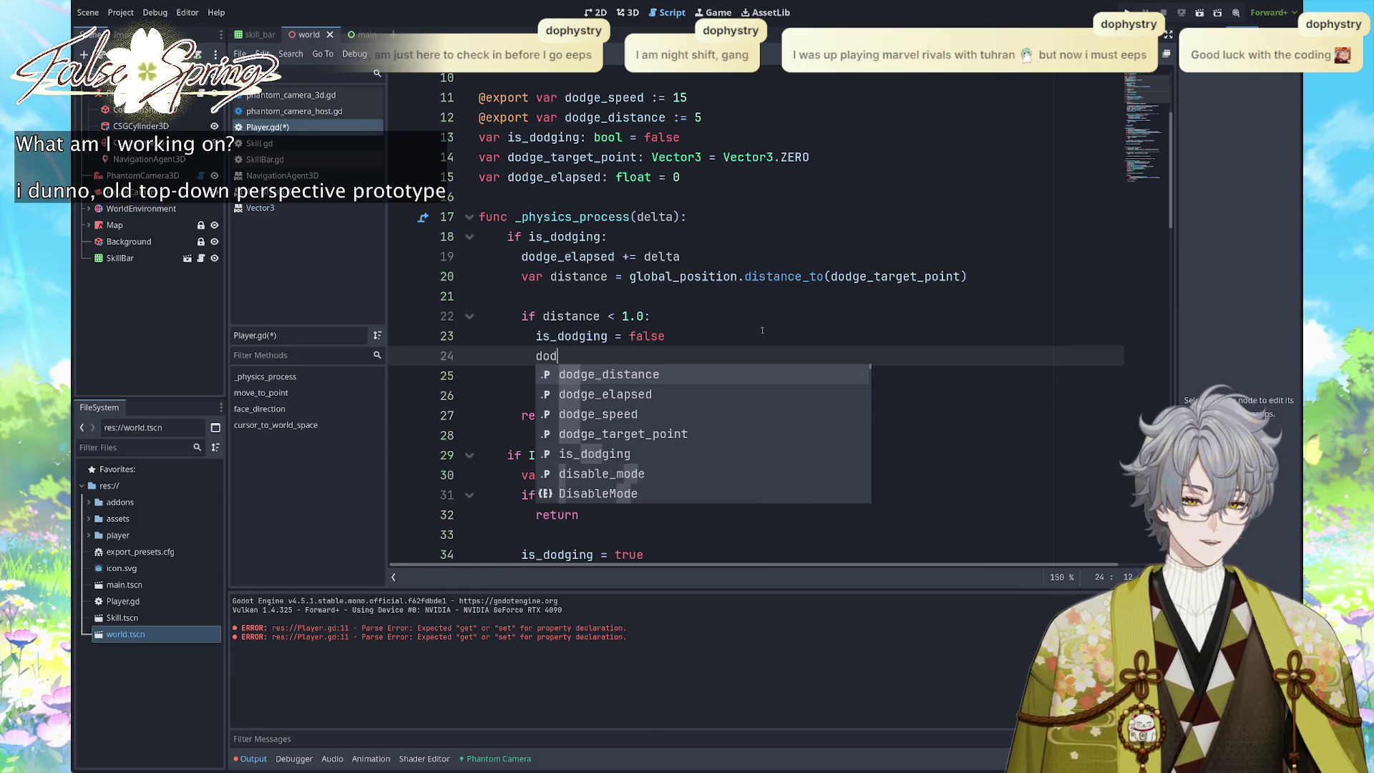
{"action": "type", "text": "el"}
{"action": "key", "text": "Return"}
{"action": "type", "text": "= "}
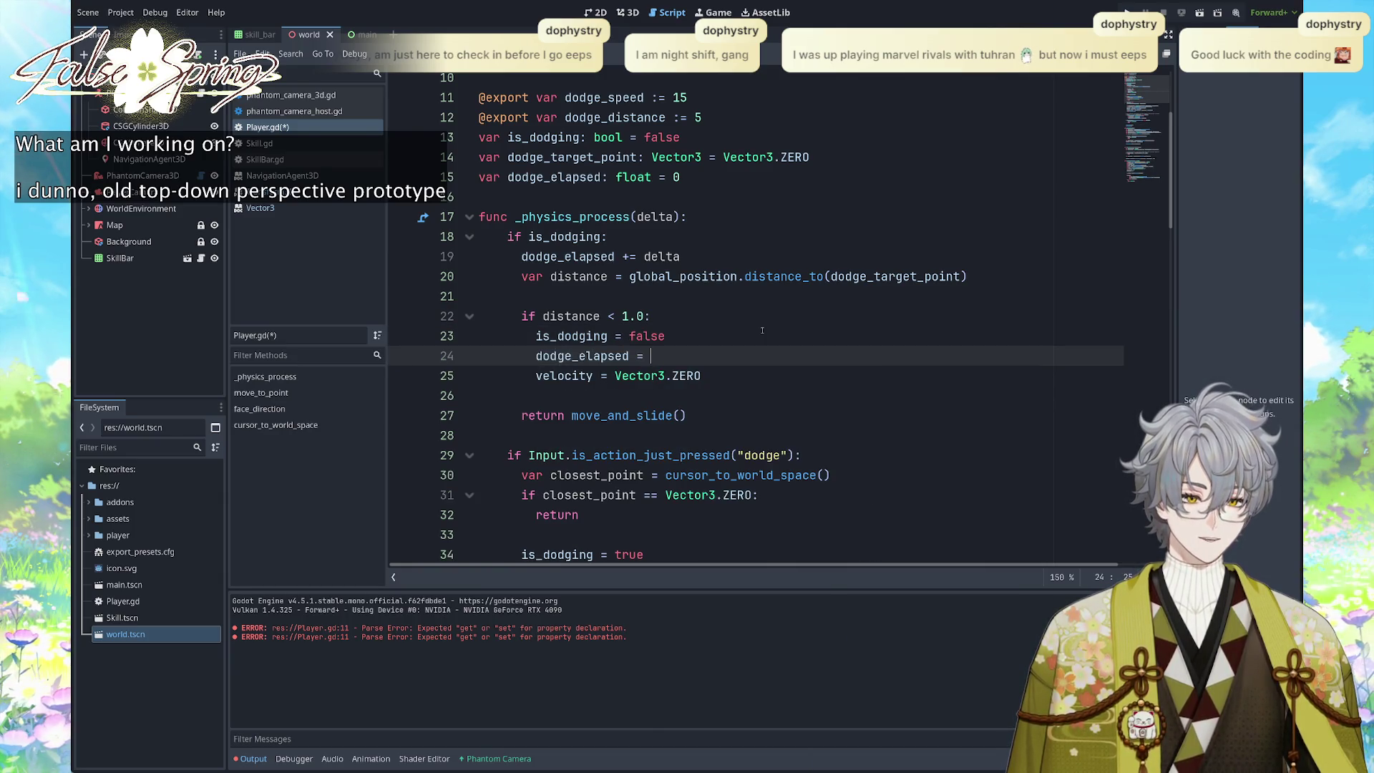
{"action": "type", "text": "0"}
{"action": "key", "text": "ctrl+s"}
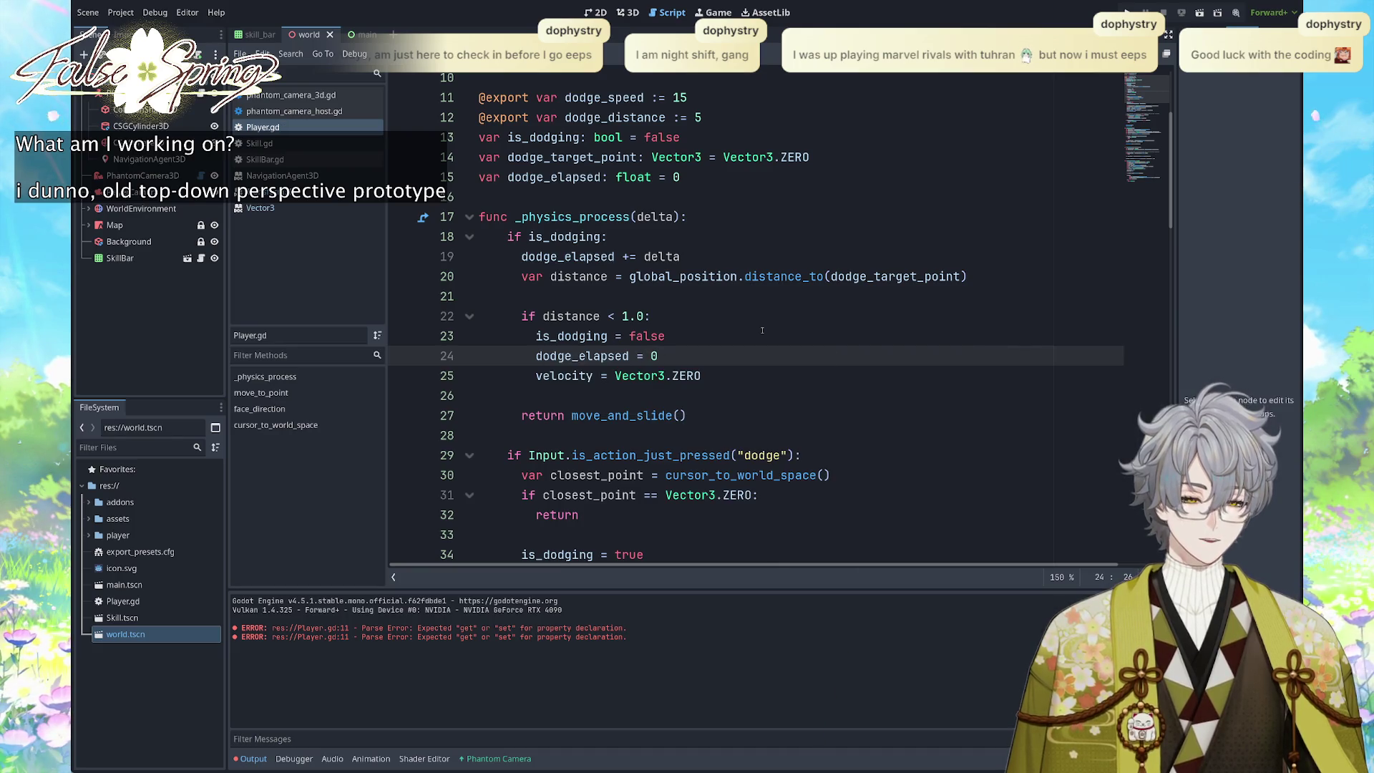
{"action": "left_click", "coordinate": [762, 330]}
{"action": "left_click", "coordinate": [696, 357]}
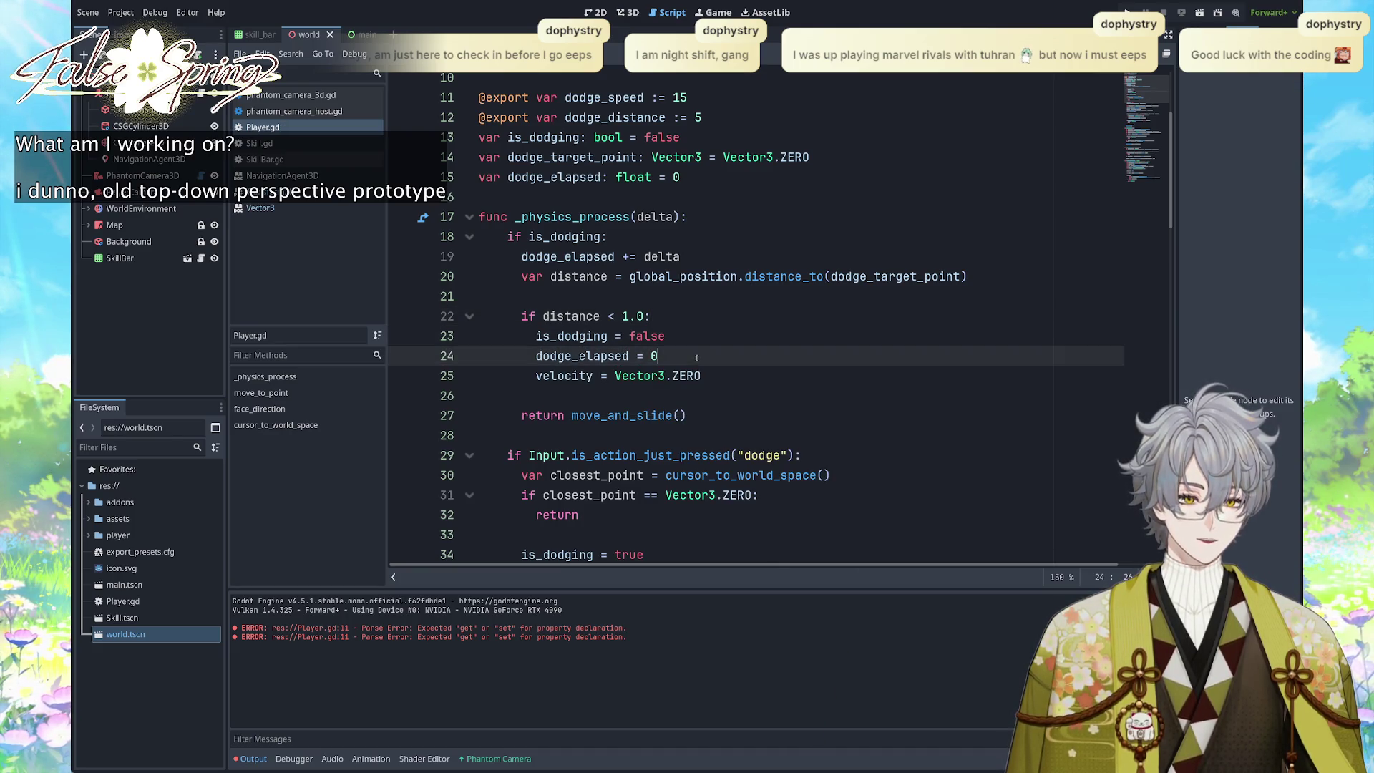
{"action": "scroll", "coordinate": [698, 375], "scroll_direction": "down", "scroll_amount": 3}
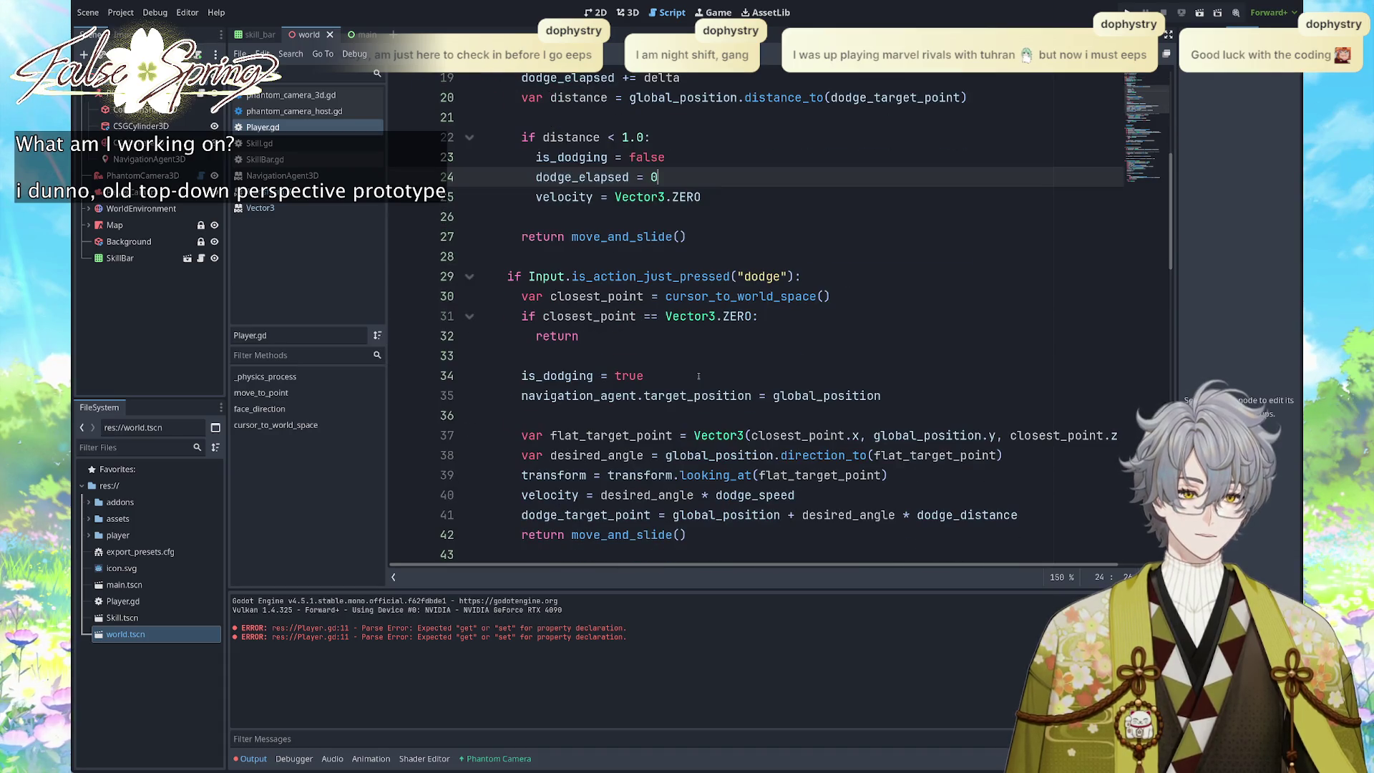
{"action": "scroll", "coordinate": [699, 376], "scroll_direction": "up", "scroll_amount": 2}
{"action": "left_click", "coordinate": [733, 313]}
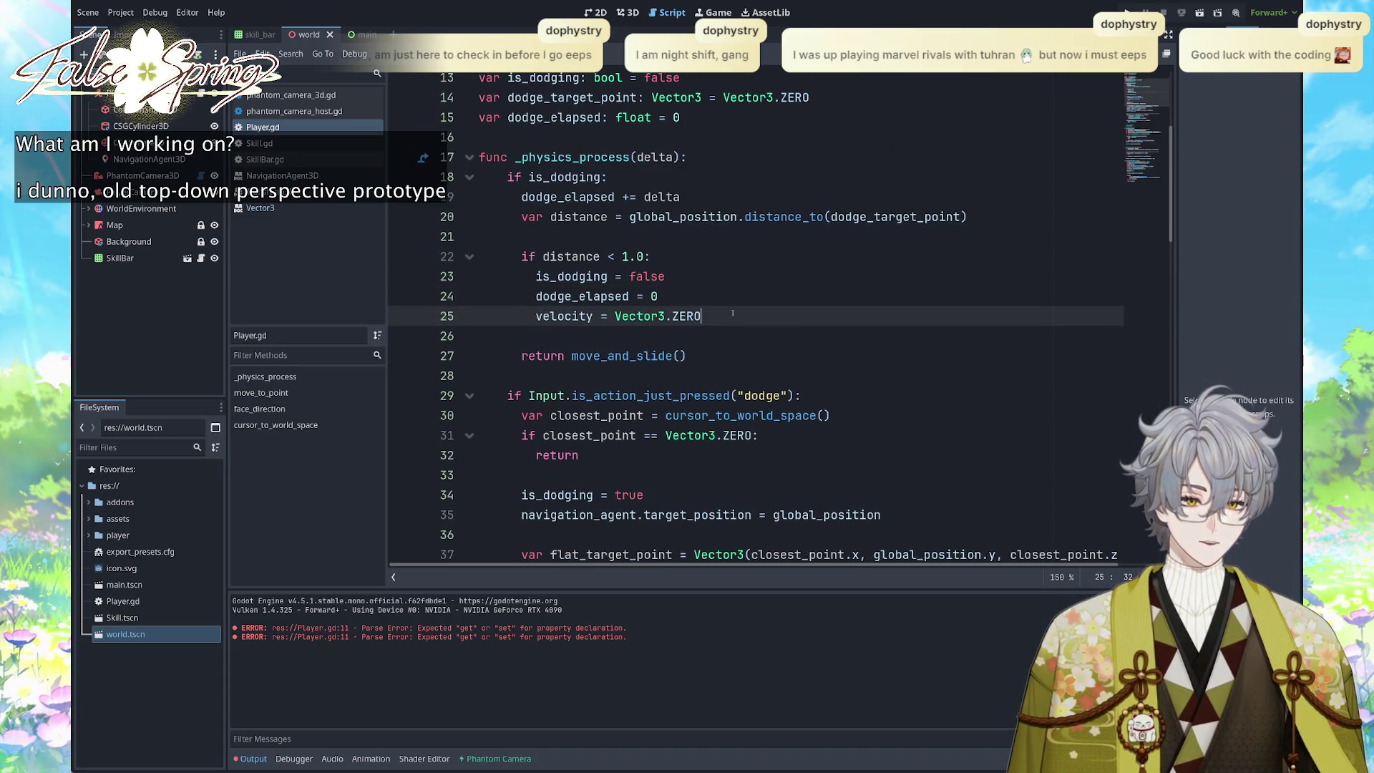
Step: Begin an 'if dodge_elapsed >' check below the velocity reset line
{"action": "key", "text": "Return"}
{"action": "key", "text": "Return"}
{"action": "type", "text": "if dodge_)e"}
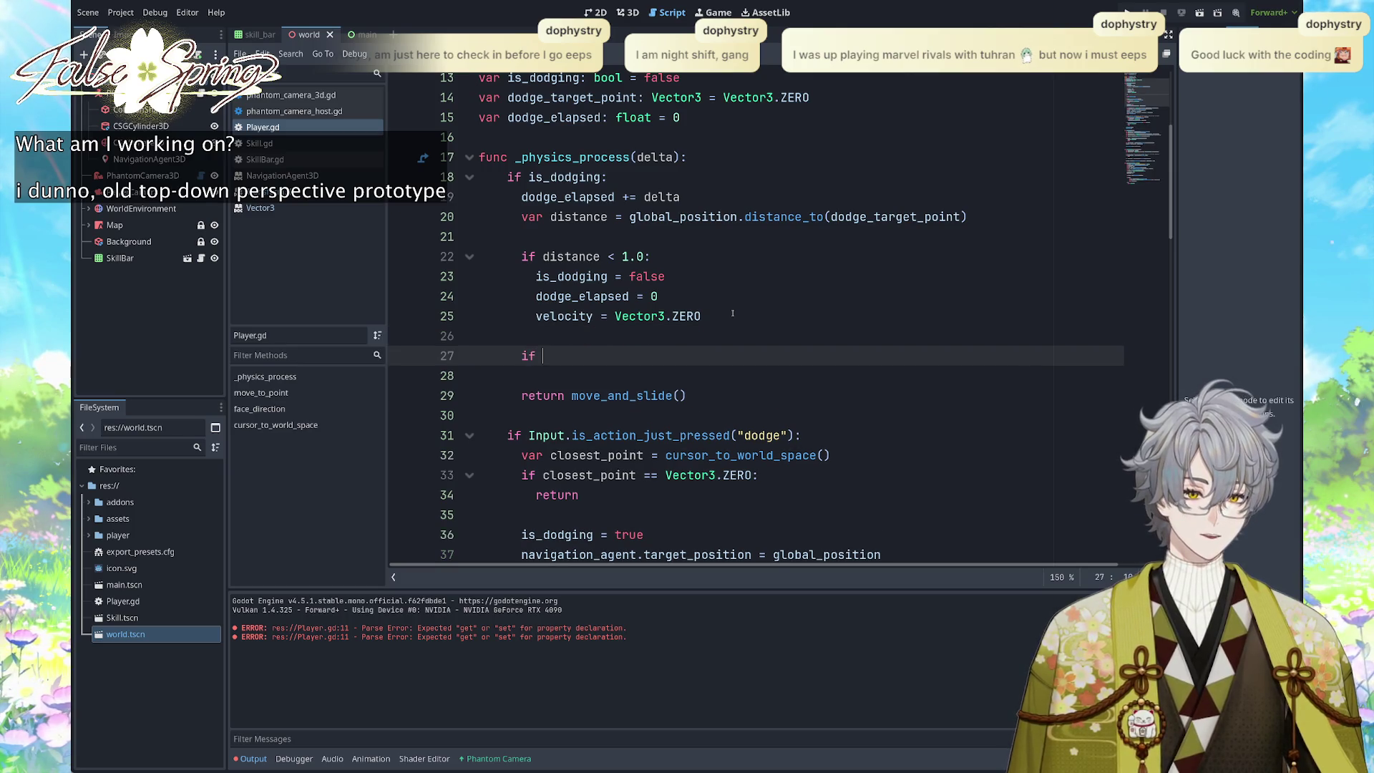
{"action": "key", "text": "BackSpace"}
{"action": "key", "text": "BackSpace"}
{"action": "type", "text": "elaps"}
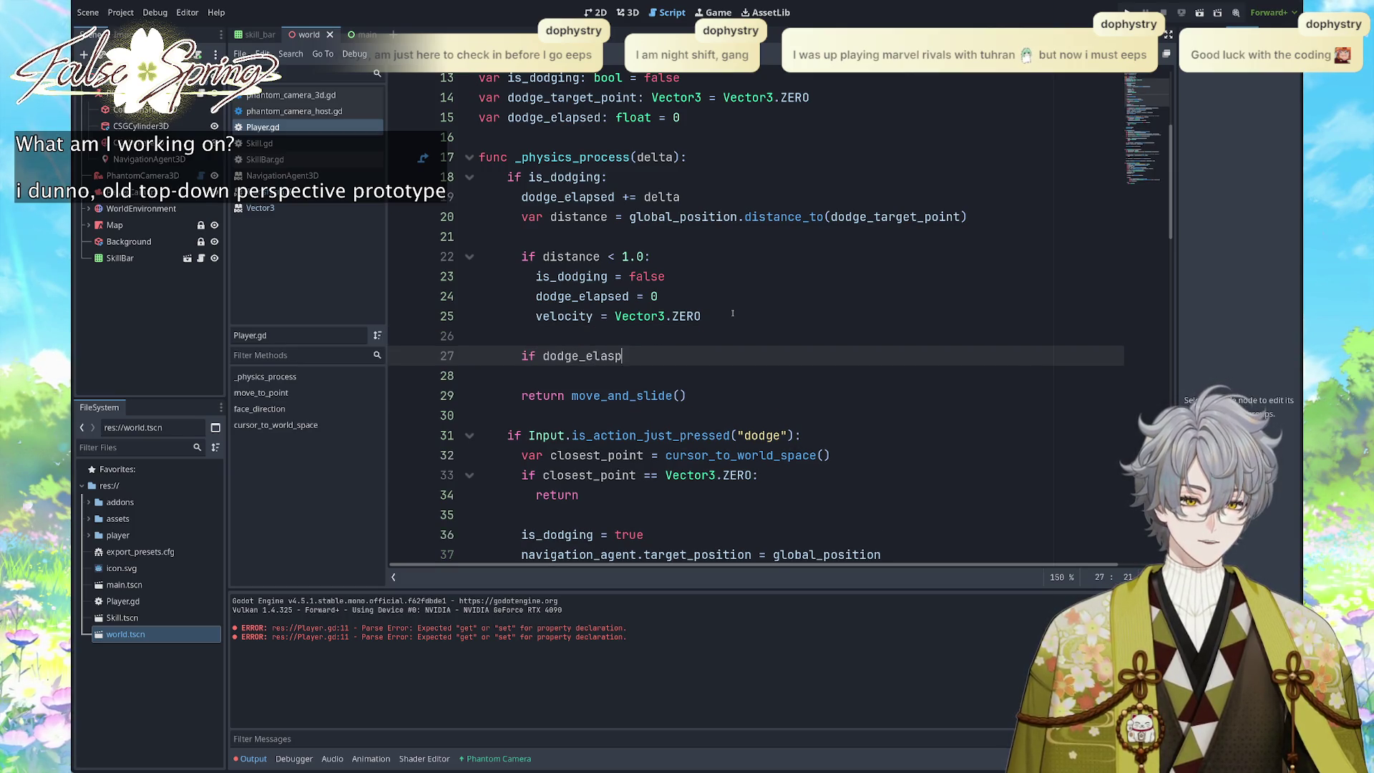
{"action": "type", "text": "ed >"}
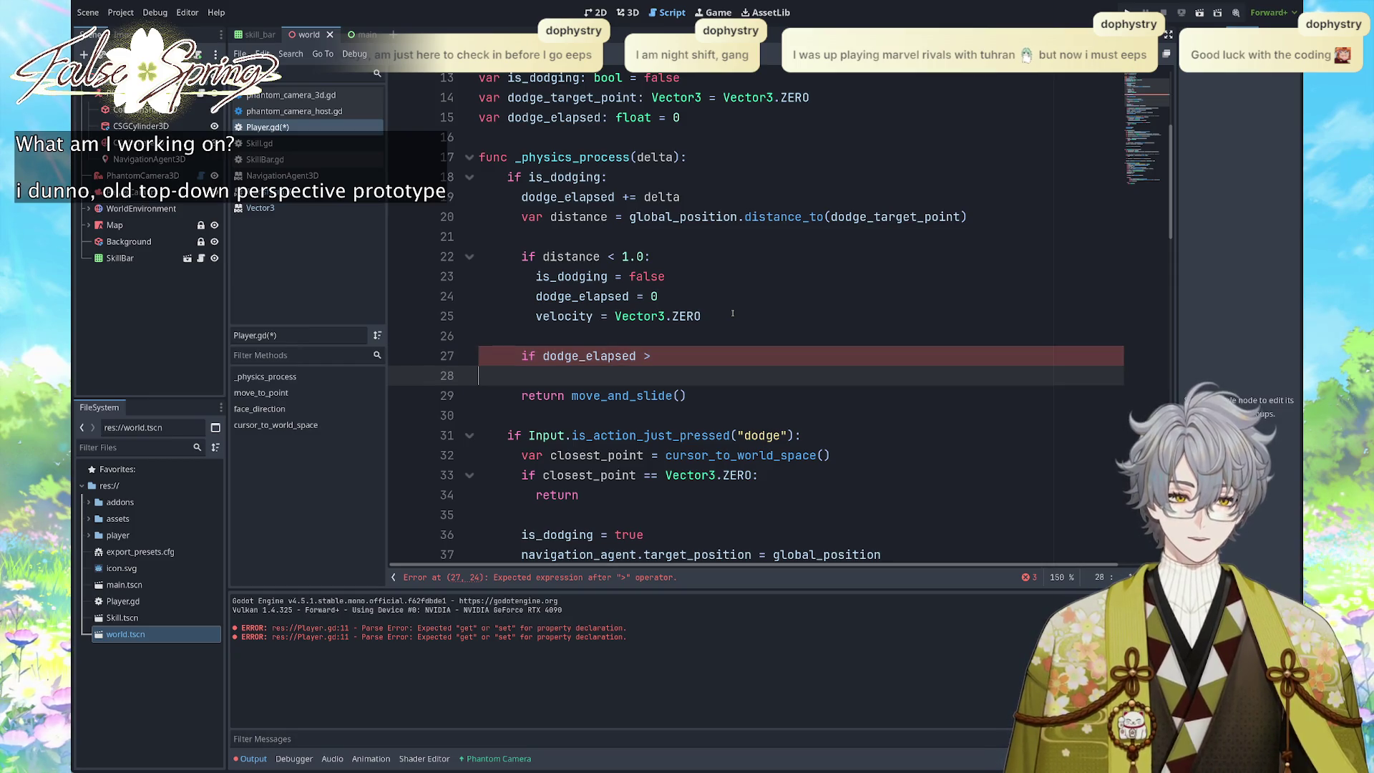
{"action": "key", "text": "Up"}
{"action": "type", "text": "var"}
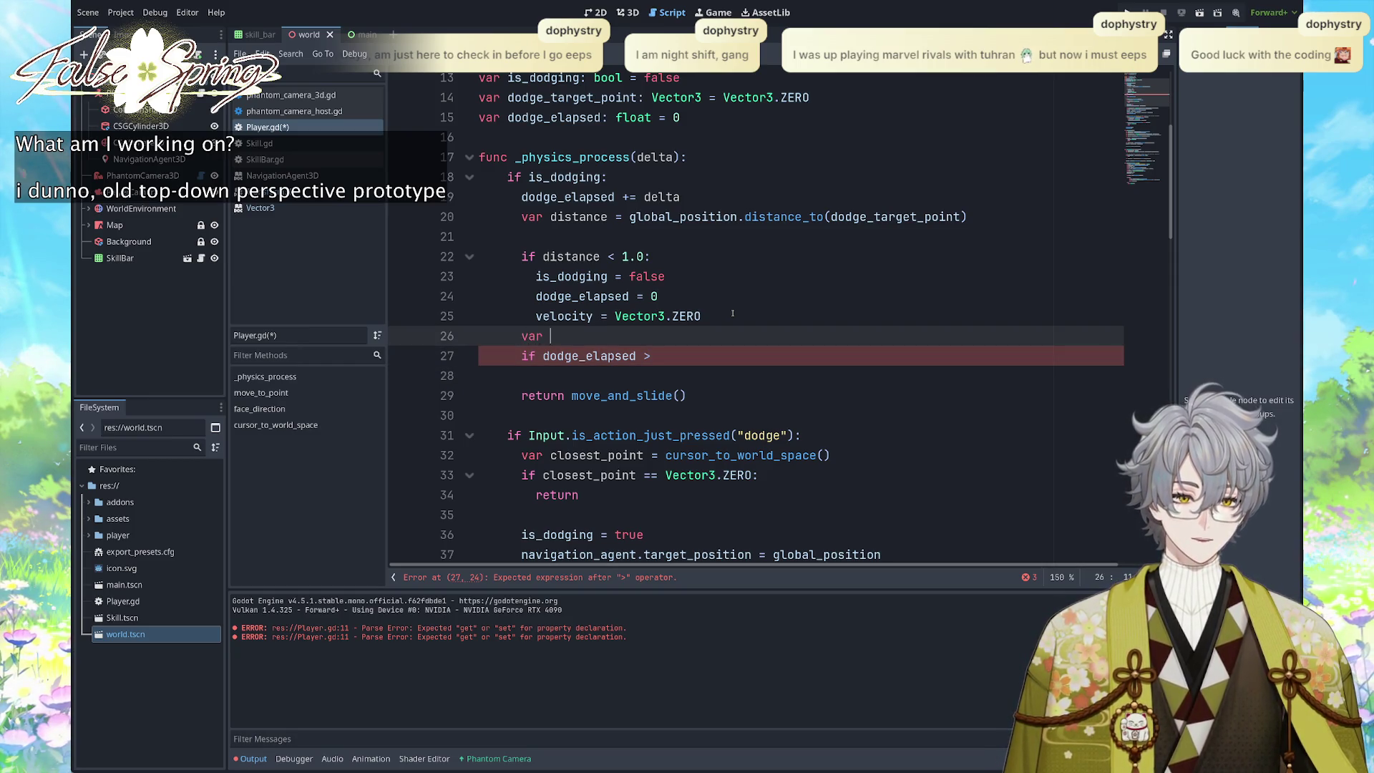
{"action": "key", "text": "BackSpace"}
{"action": "key", "text": "BackSpace"}
{"action": "key", "text": "BackSpace"}
Step: Insert 'var max_dodge_time = dodge_distance / dodge_speed' above the check
{"action": "key", "text": "Return"}
{"action": "type", "text": "var max_dodge"}
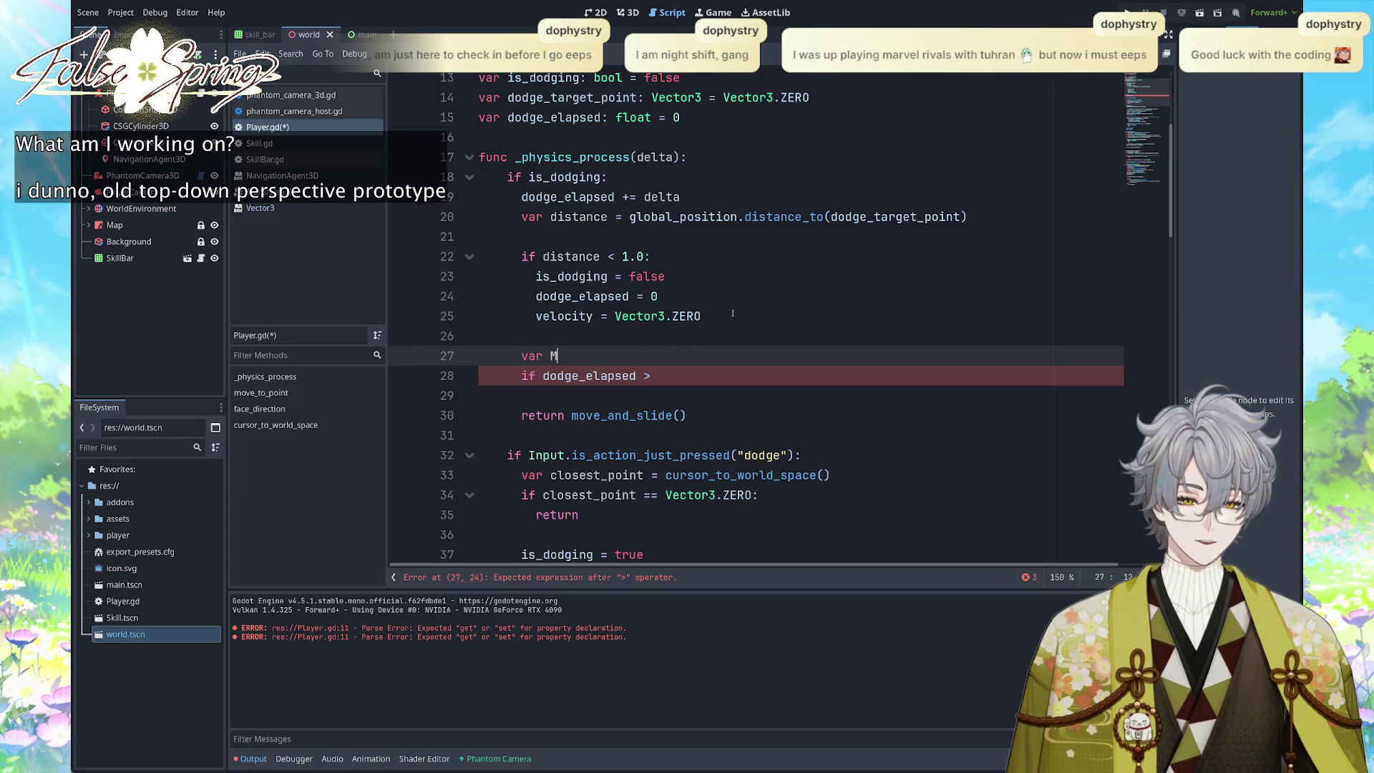
{"action": "type", "text": "_time ="}
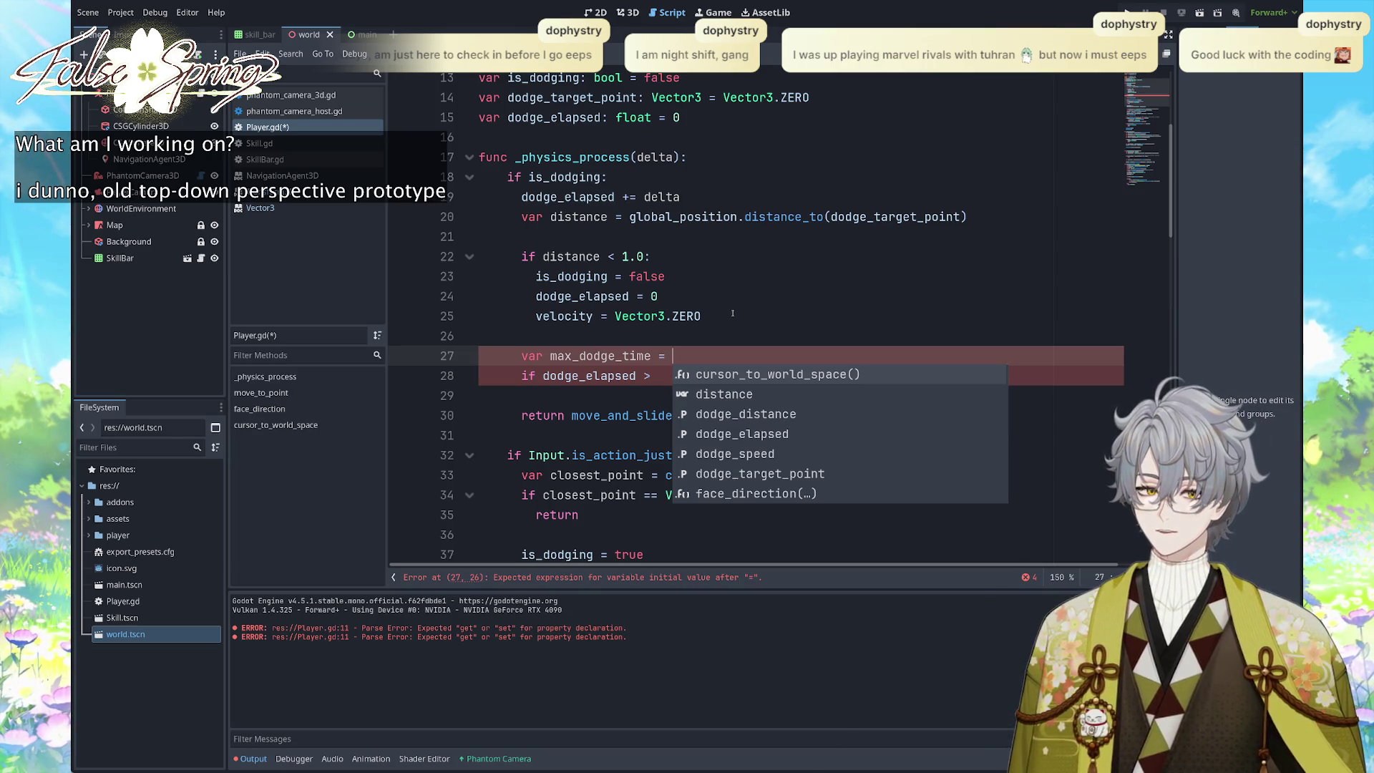
{"action": "type", "text": "dodg"}
{"action": "key", "text": "Return"}
{"action": "type", "text": "/"}
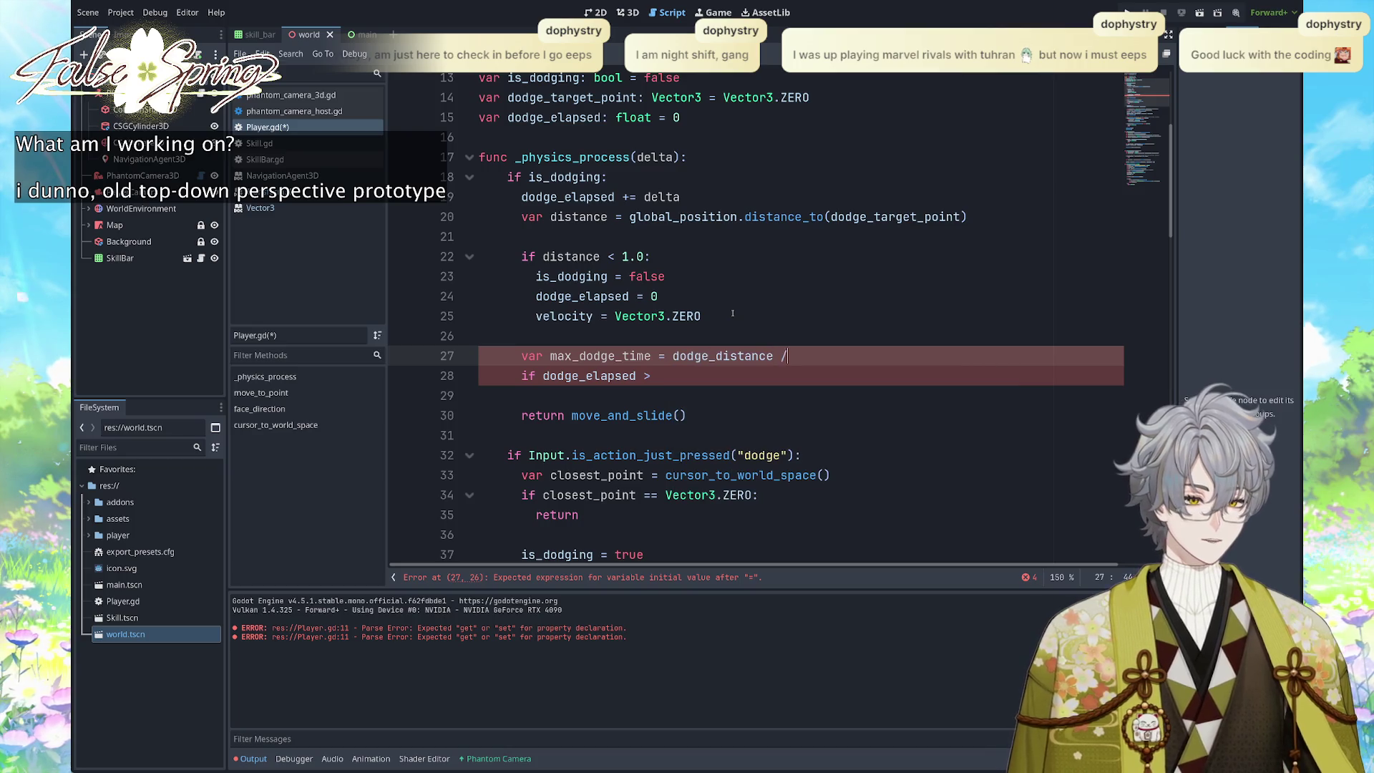
{"action": "scroll", "coordinate": [744, 315], "scroll_direction": "up", "scroll_amount": 2}
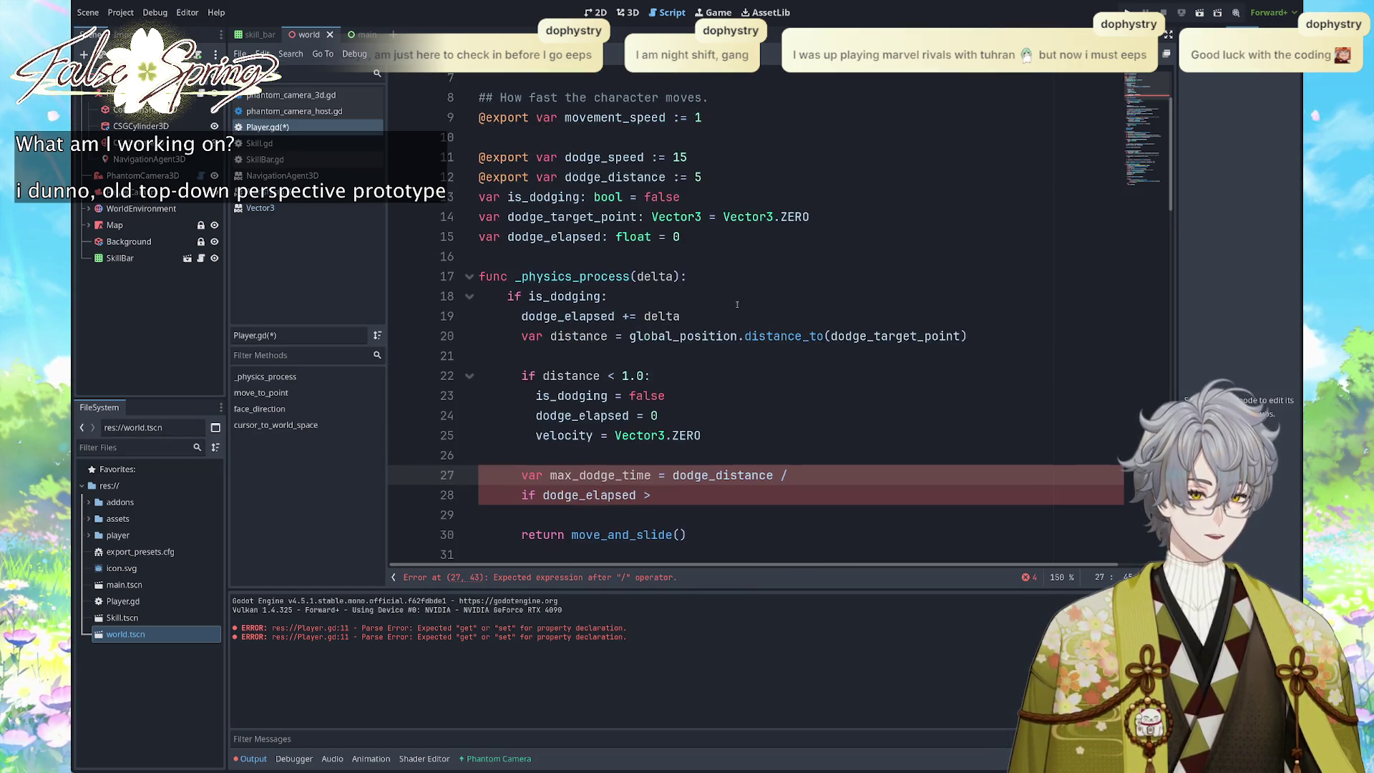
{"action": "type", "text": "dodge_spee"}
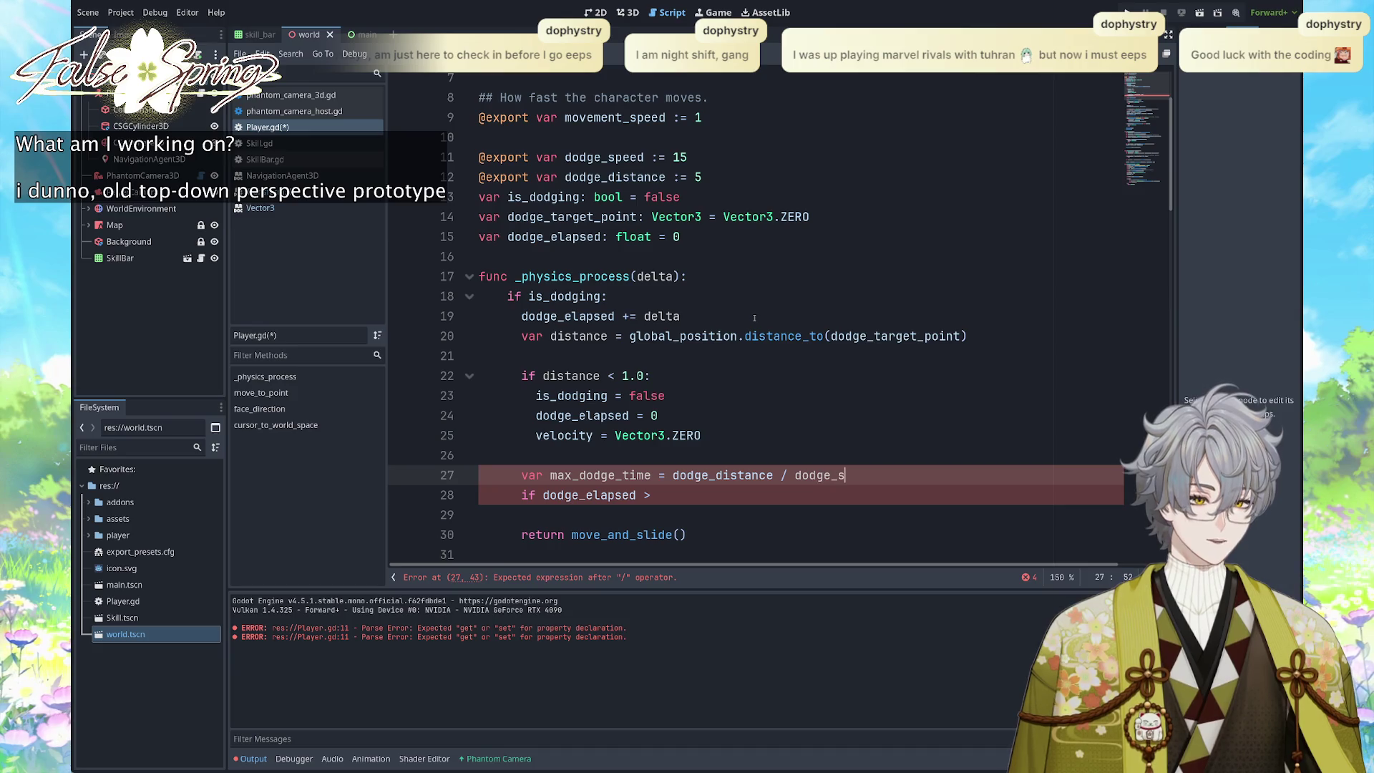
{"action": "key", "text": "Return"}
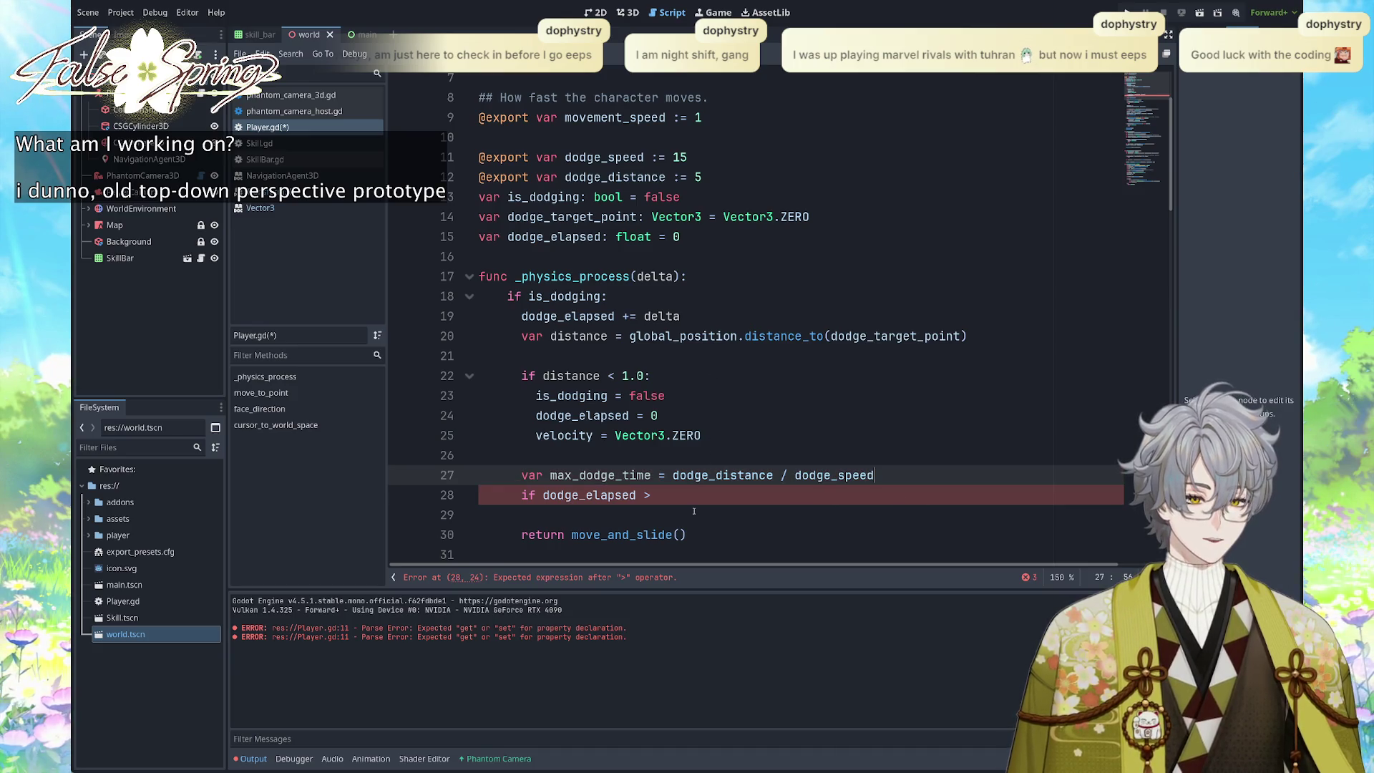
Step: Complete the check as 'if dodge_elapsed > max_dodge_time:' and start its body
{"action": "left_click", "coordinate": [708, 500]}
{"action": "type", "text": "max_dodge_time:"}
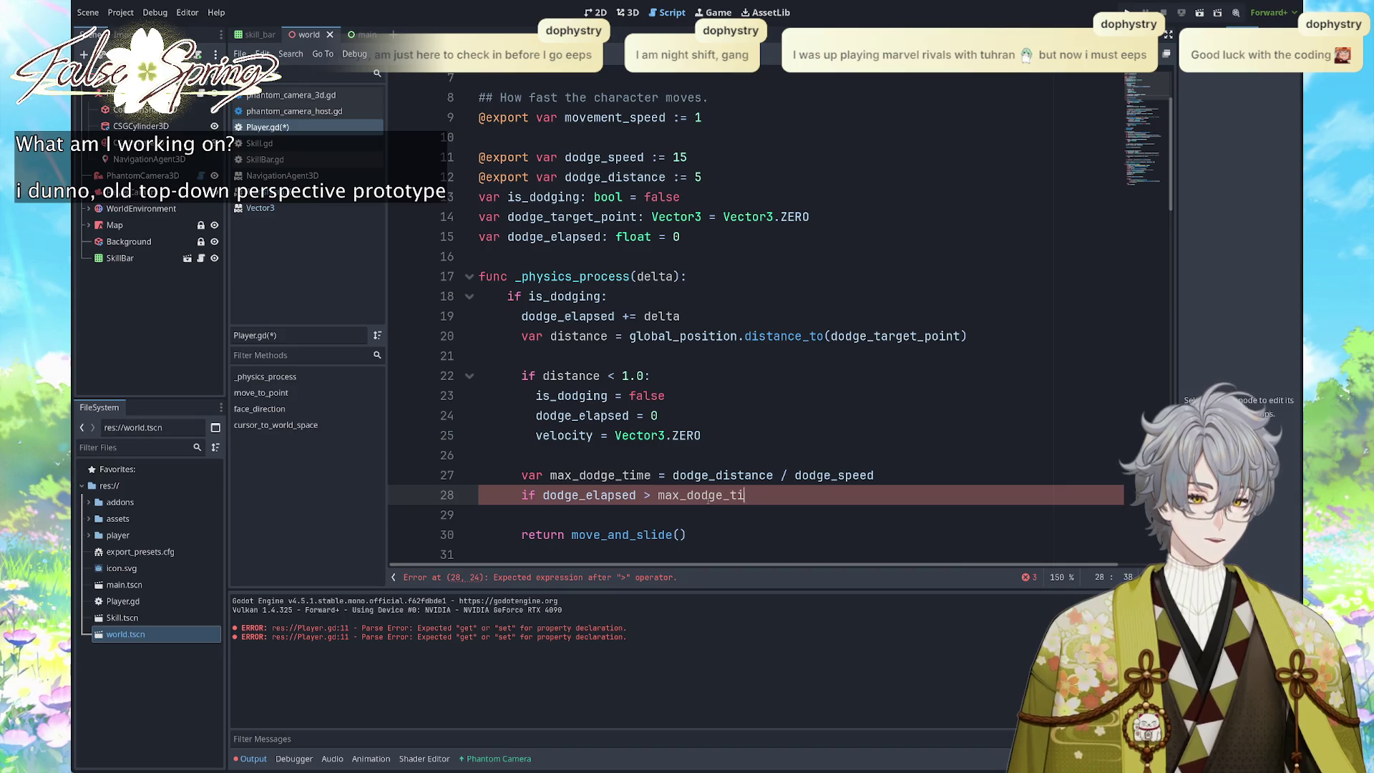
{"action": "key", "text": "Return"}
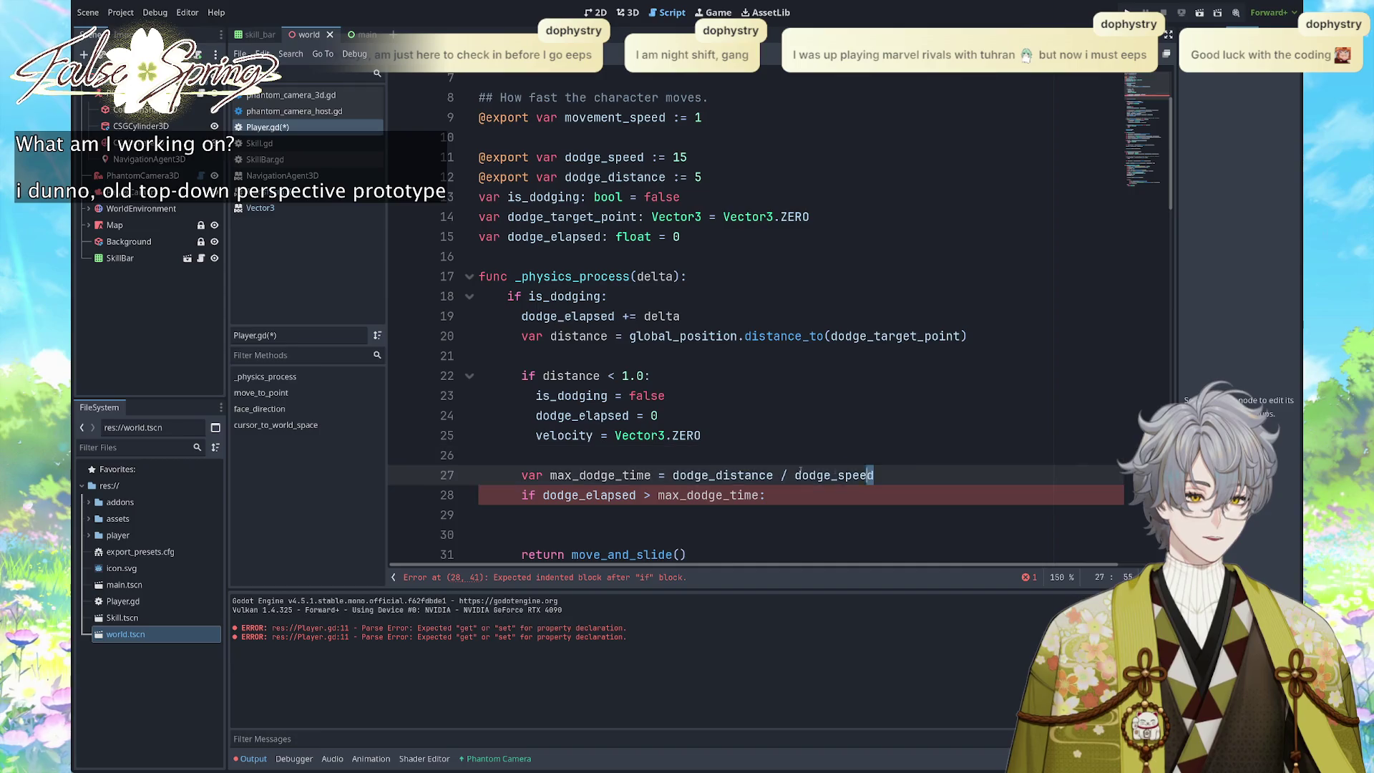
Step: Move the max_dodge_time line to just below the distance calculation
{"action": "left_click_drag", "start_coordinate": [875, 475], "coordinate": [521, 475]}
{"action": "key", "text": "ctrl+c"}
{"action": "key", "text": "BackSpace"}
{"action": "left_click", "coordinate": [658, 337]}
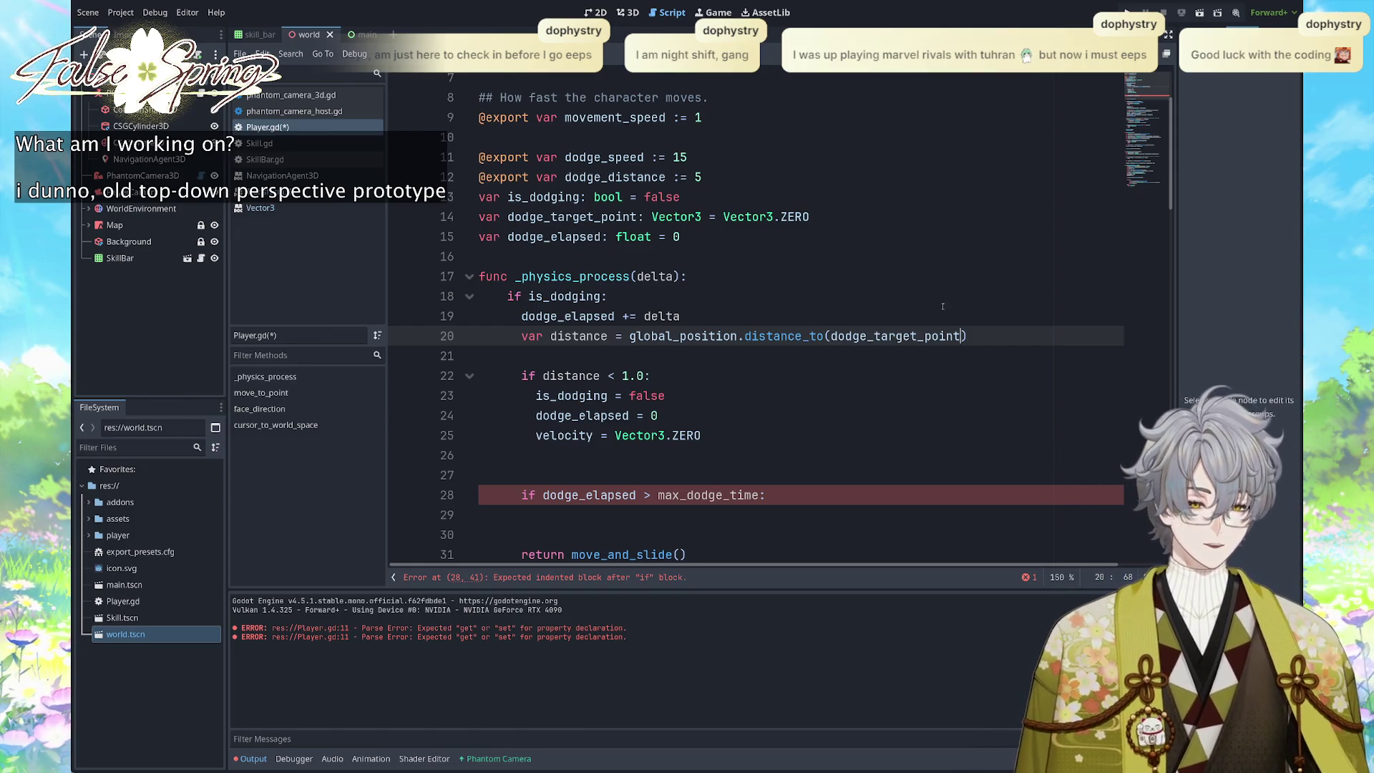
{"action": "left_click", "coordinate": [982, 336]}
{"action": "key", "text": "Return"}
{"action": "key", "text": "ctrl+v"}
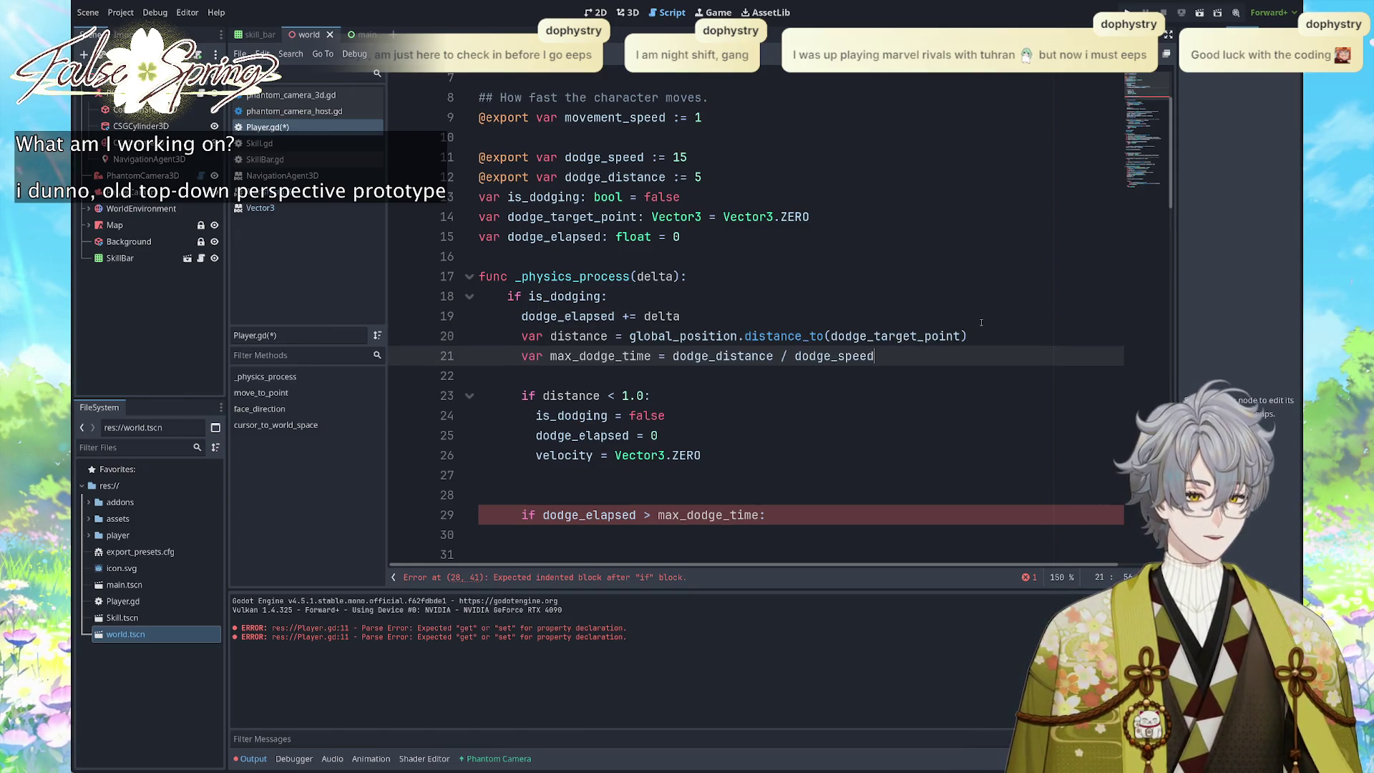
{"action": "left_click", "coordinate": [981, 322]}
Step: Delete the leftover 'if dodge_elapsed' line and the extra blank lines
{"action": "left_click", "coordinate": [858, 396]}
{"action": "left_click", "coordinate": [796, 515]}
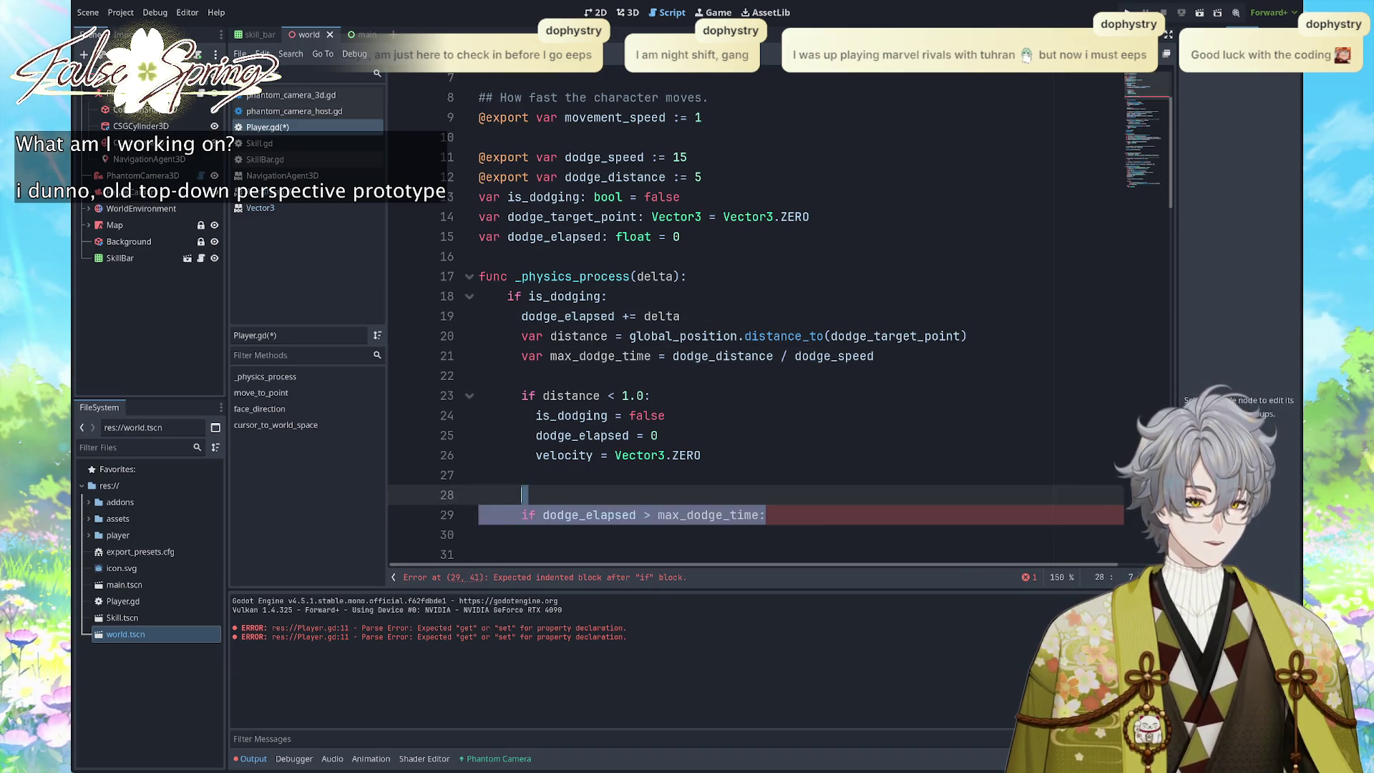
{"action": "key", "text": "ctrl+shift+k"}
{"action": "key", "text": "BackSpace"}
{"action": "key", "text": "Down"}
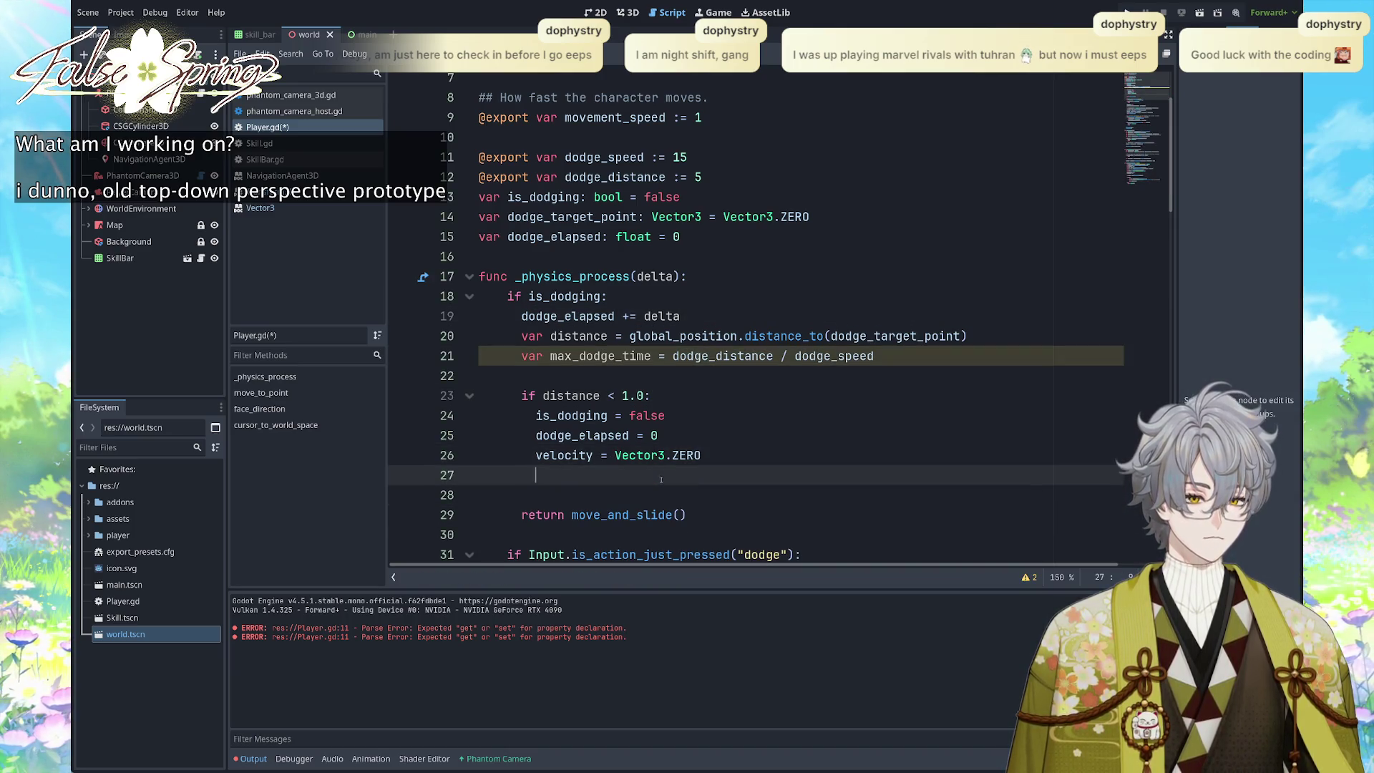
{"action": "key", "text": "BackSpace"}
{"action": "key", "text": "BackSpace"}
{"action": "key", "text": "BackSpace"}
Step: Extend the distance < 1.0 condition with 'or dodge_elapsed >= max_dodge_time' and save
{"action": "left_click", "coordinate": [706, 390]}
{"action": "key", "text": "Left"}
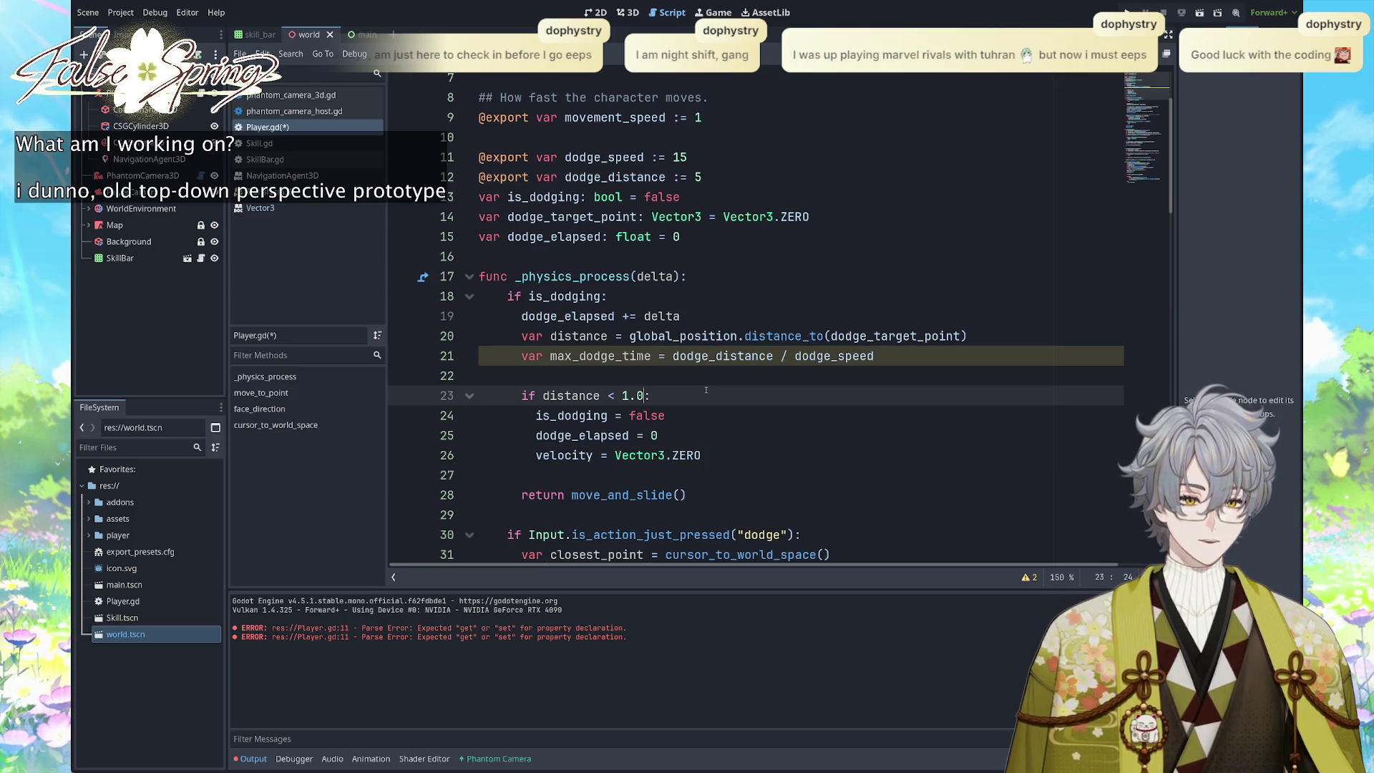
{"action": "type", "text": "or "}
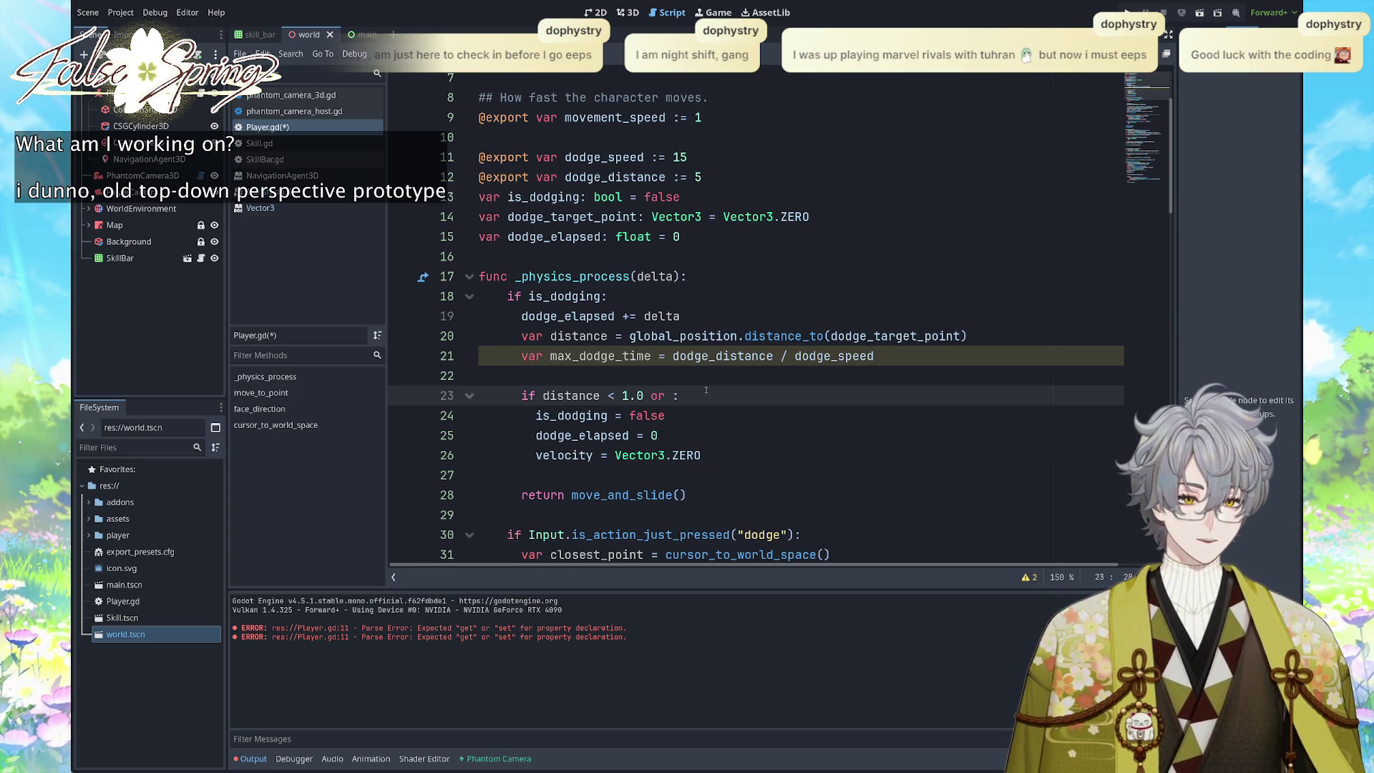
{"action": "type", "text": "dodge_elapsed "}
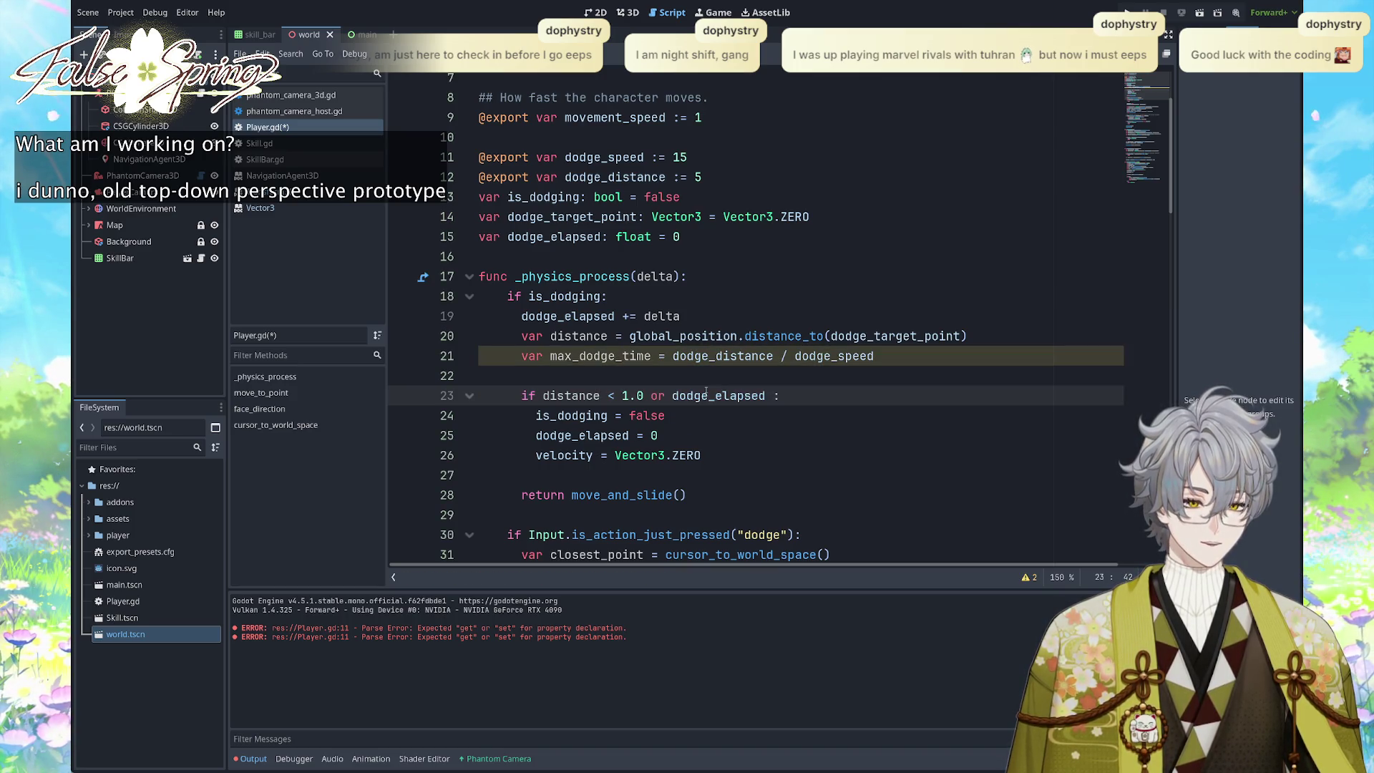
{"action": "type", "text": ">=-"}
{"action": "key", "text": "BackSpace"}
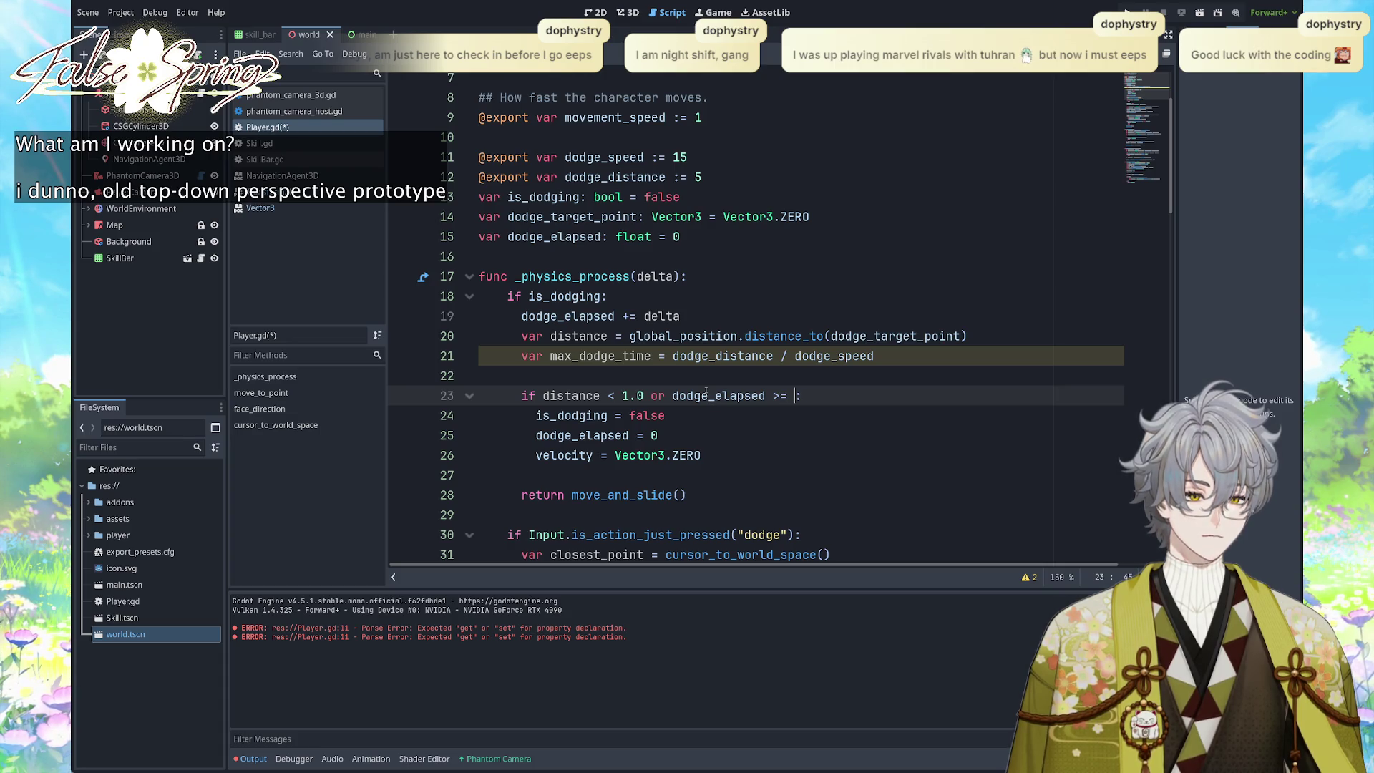
{"action": "type", "text": "max_"}
{"action": "key", "text": "Return"}
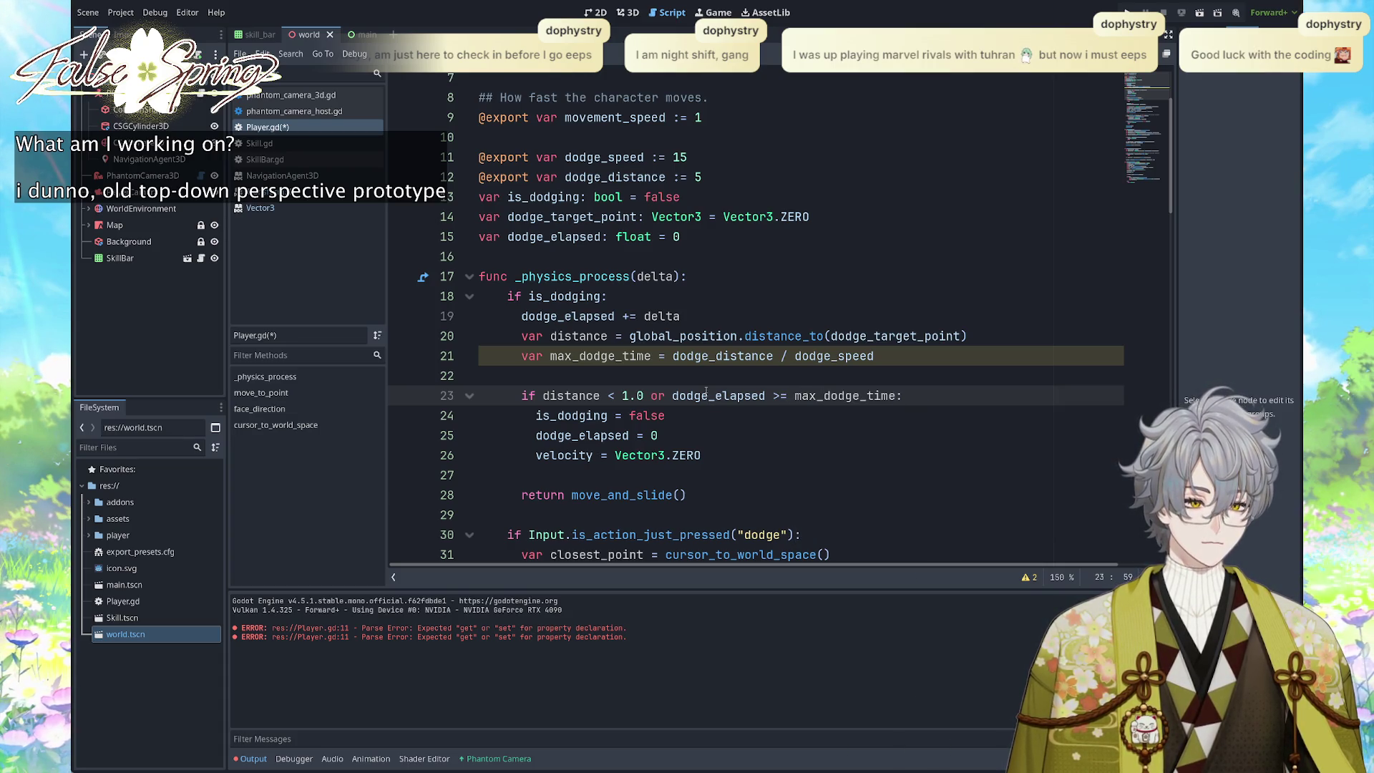
{"action": "key", "text": "ctrl+s"}
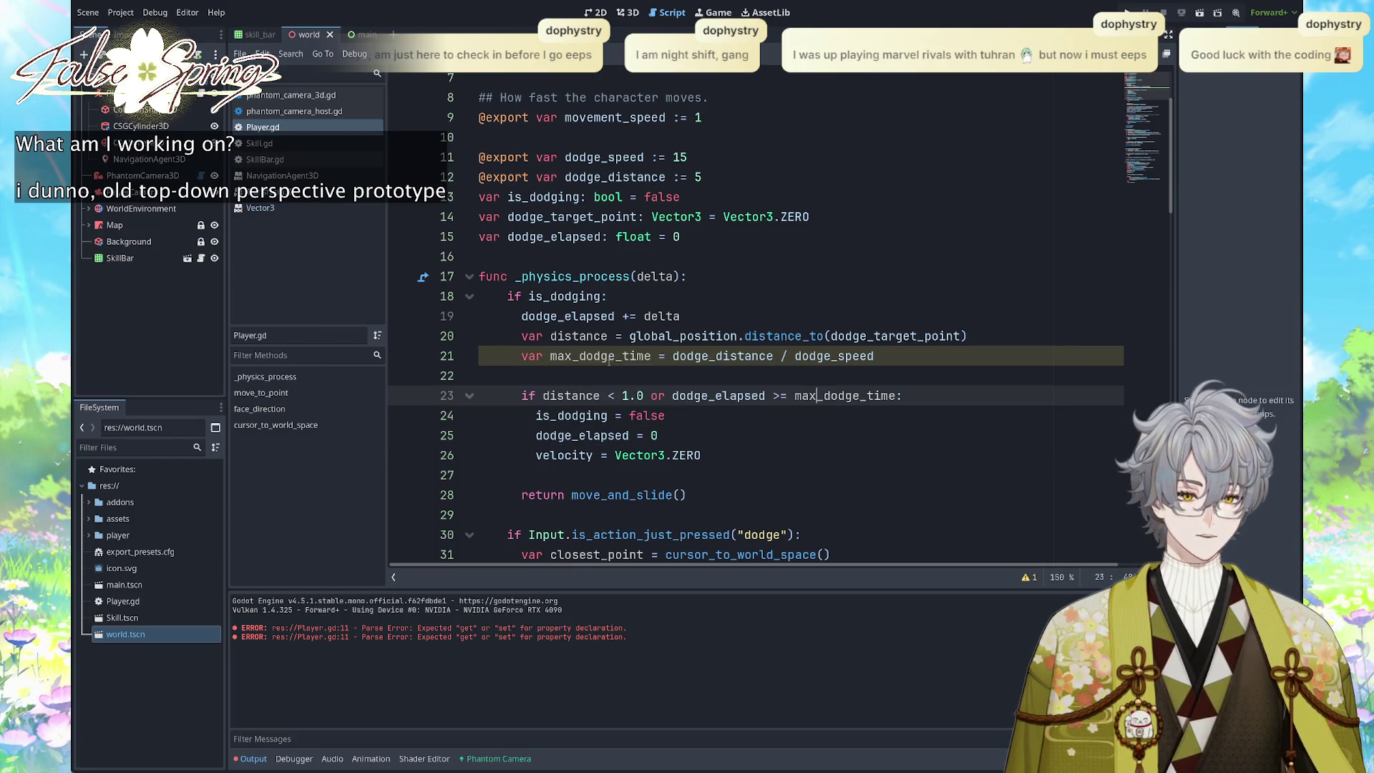
{"action": "left_click", "coordinate": [608, 355]}
{"action": "left_click", "coordinate": [579, 355]}
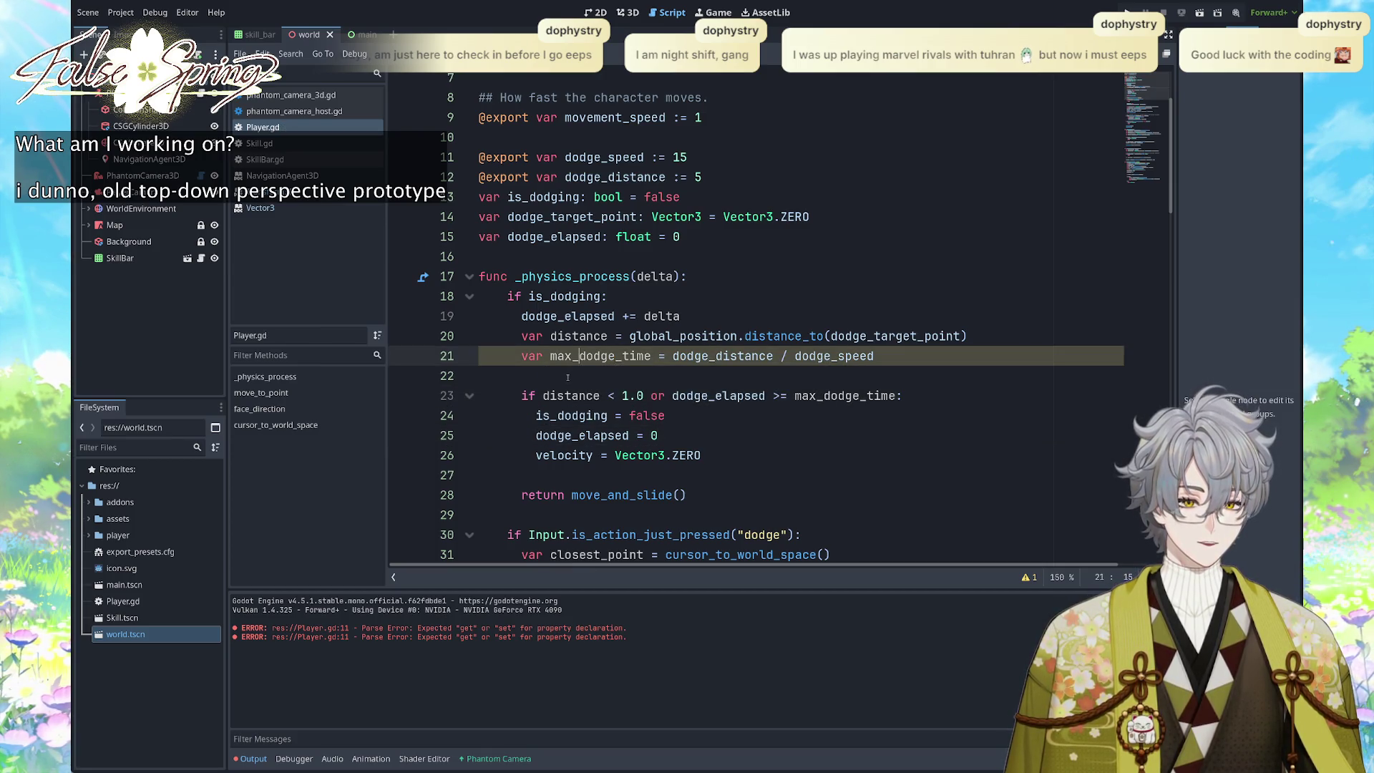
{"action": "left_click", "coordinate": [572, 435]}
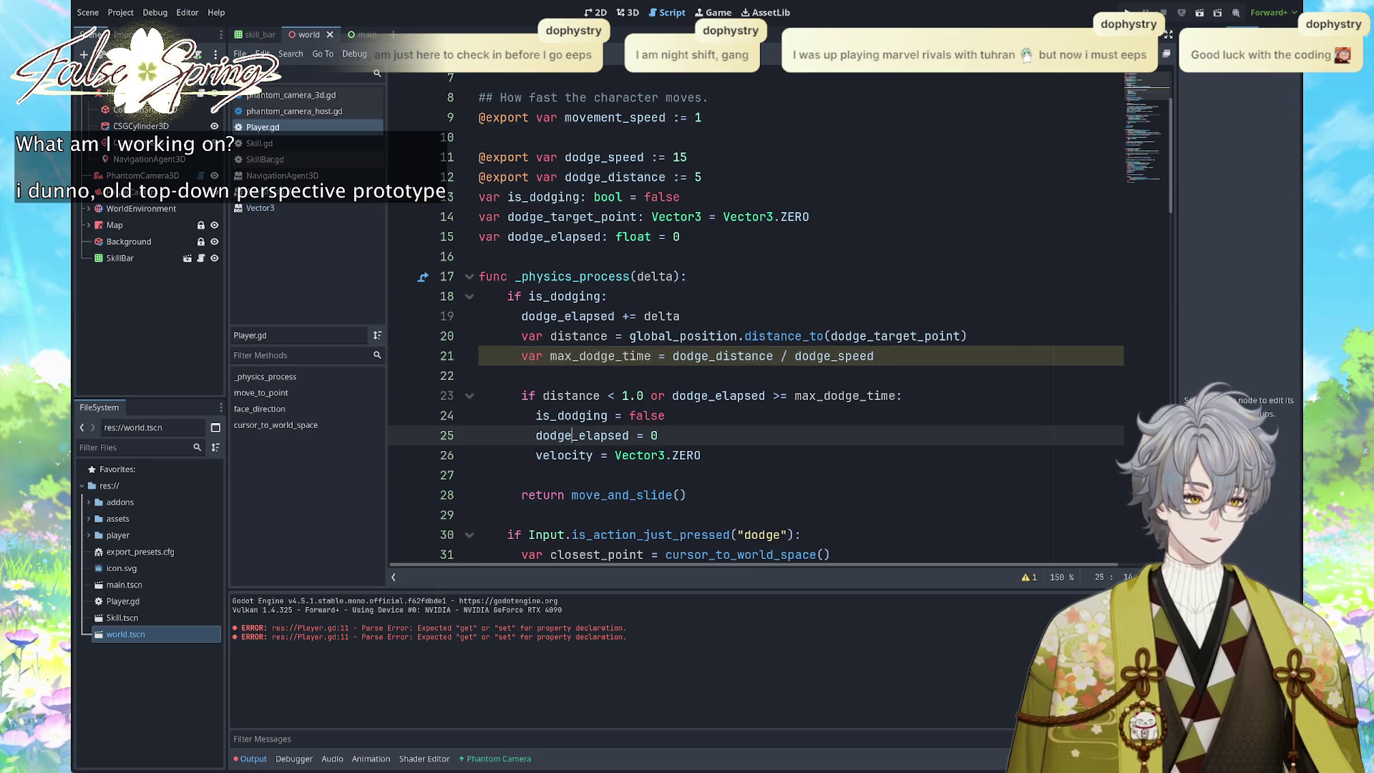
{"action": "left_click", "coordinate": [558, 356]}
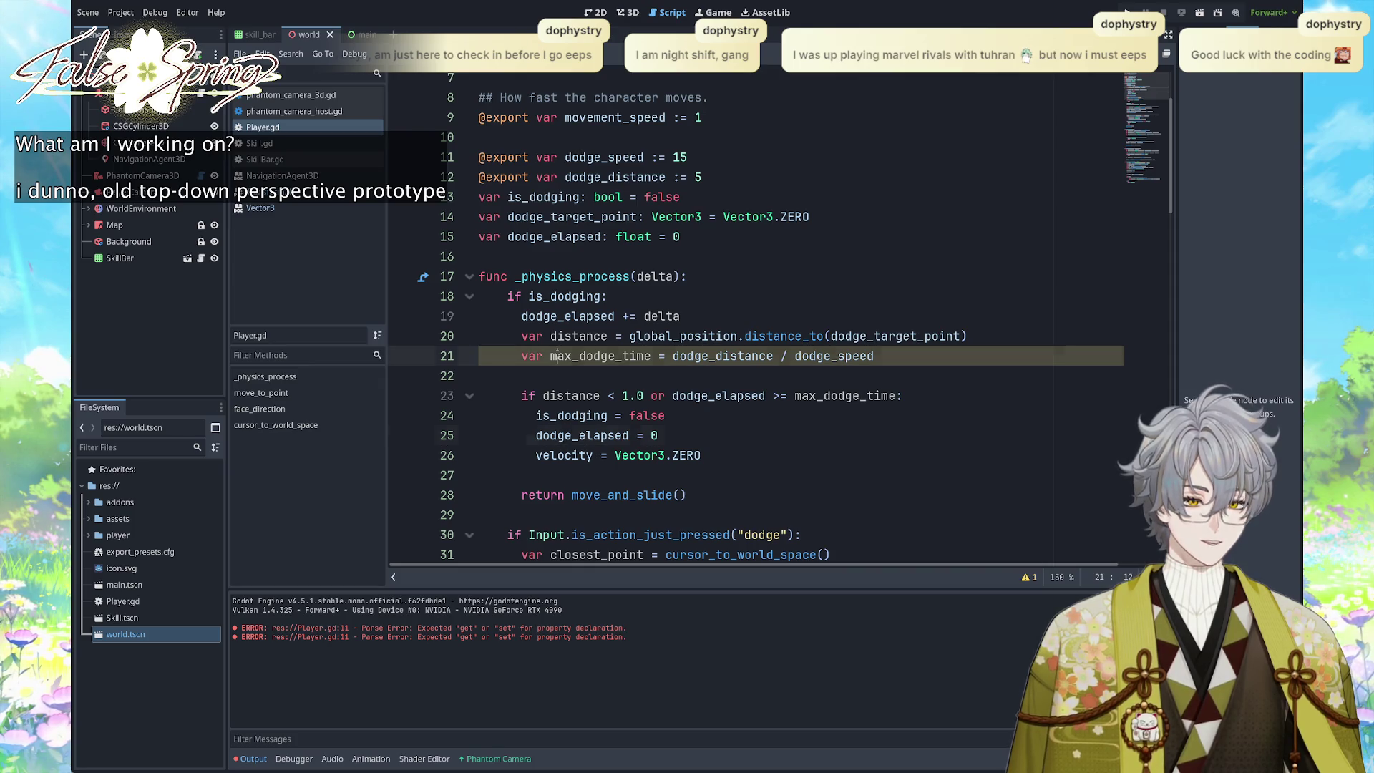
{"action": "scroll", "coordinate": [597, 392], "scroll_direction": "down", "scroll_amount": 10}
{"action": "scroll", "coordinate": [598, 392], "scroll_direction": "down", "scroll_amount": 4}
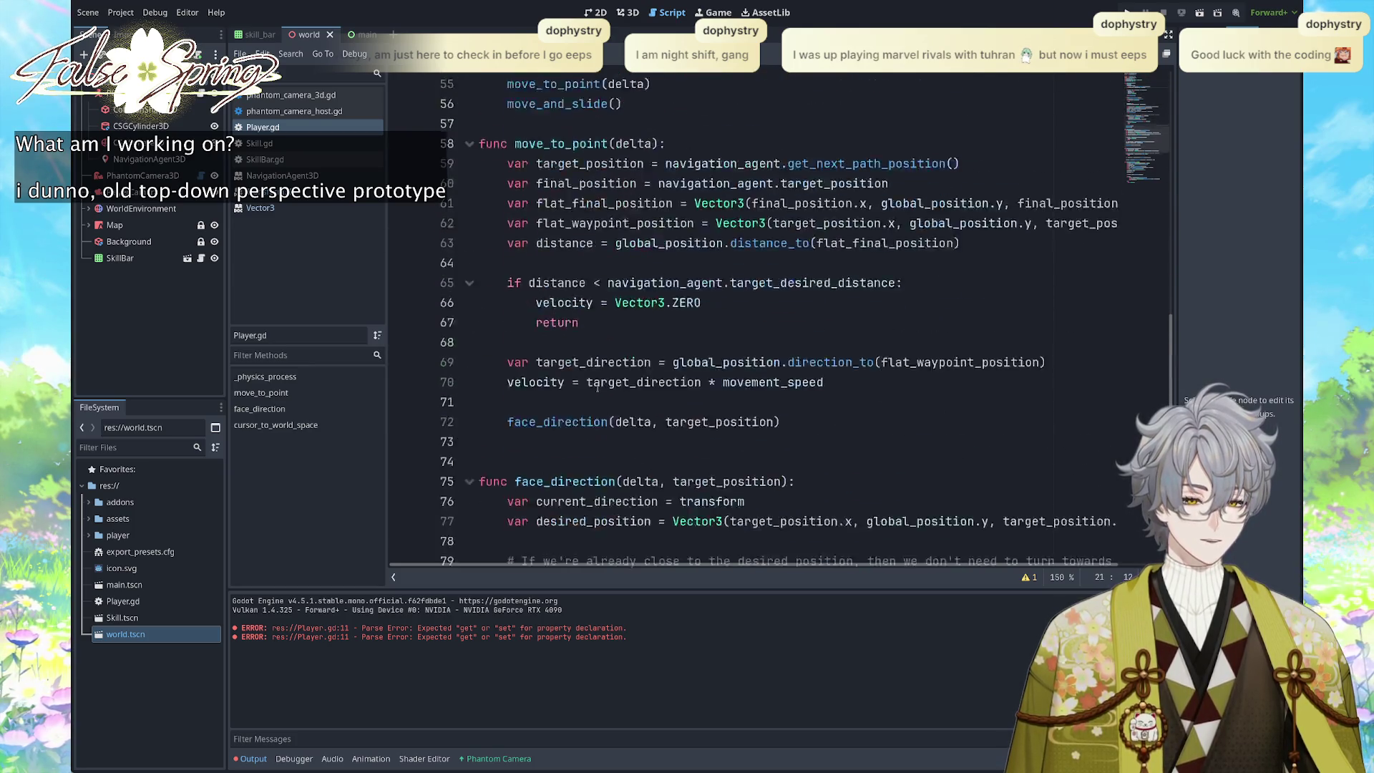
{"action": "scroll", "coordinate": [598, 390], "scroll_direction": "up", "scroll_amount": 8}
{"action": "scroll", "coordinate": [597, 388], "scroll_direction": "up", "scroll_amount": 7}
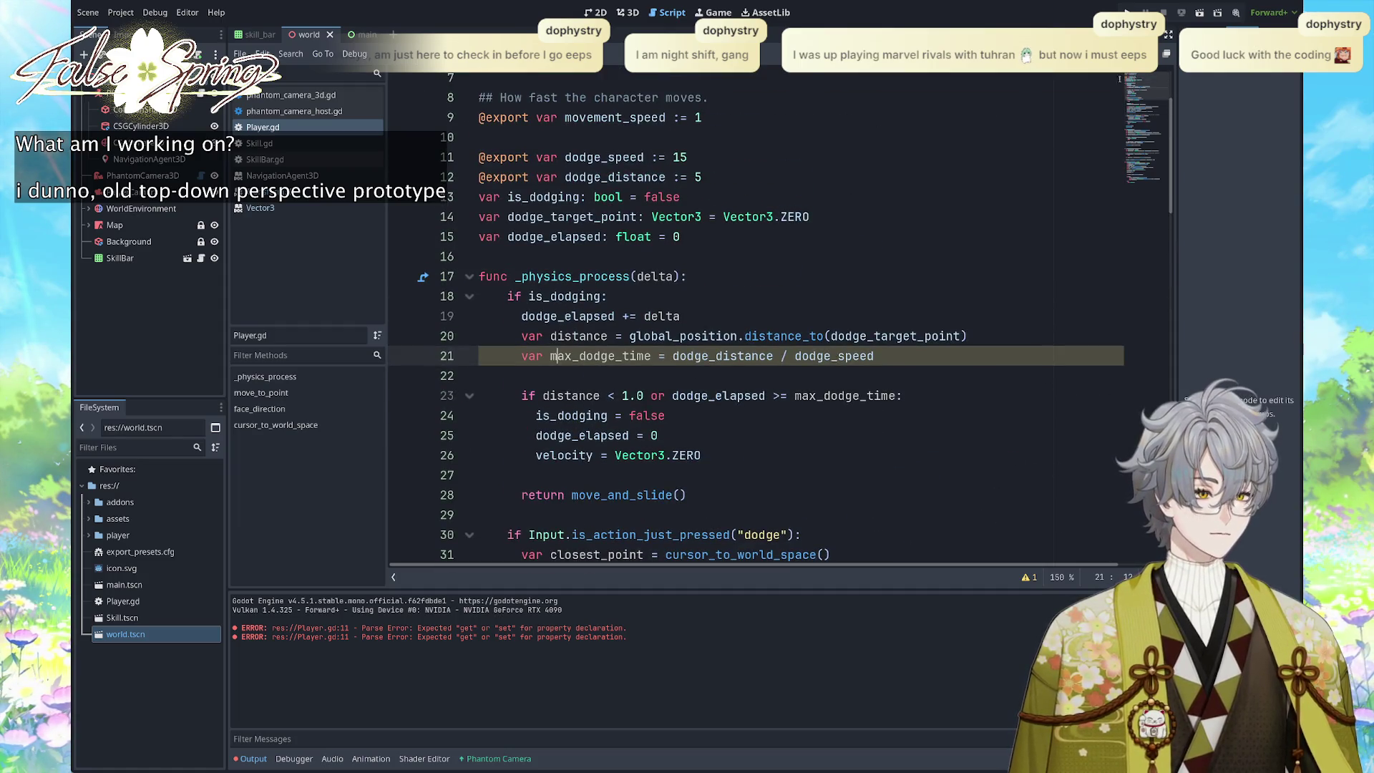
{"action": "left_click", "coordinate": [618, 178]}
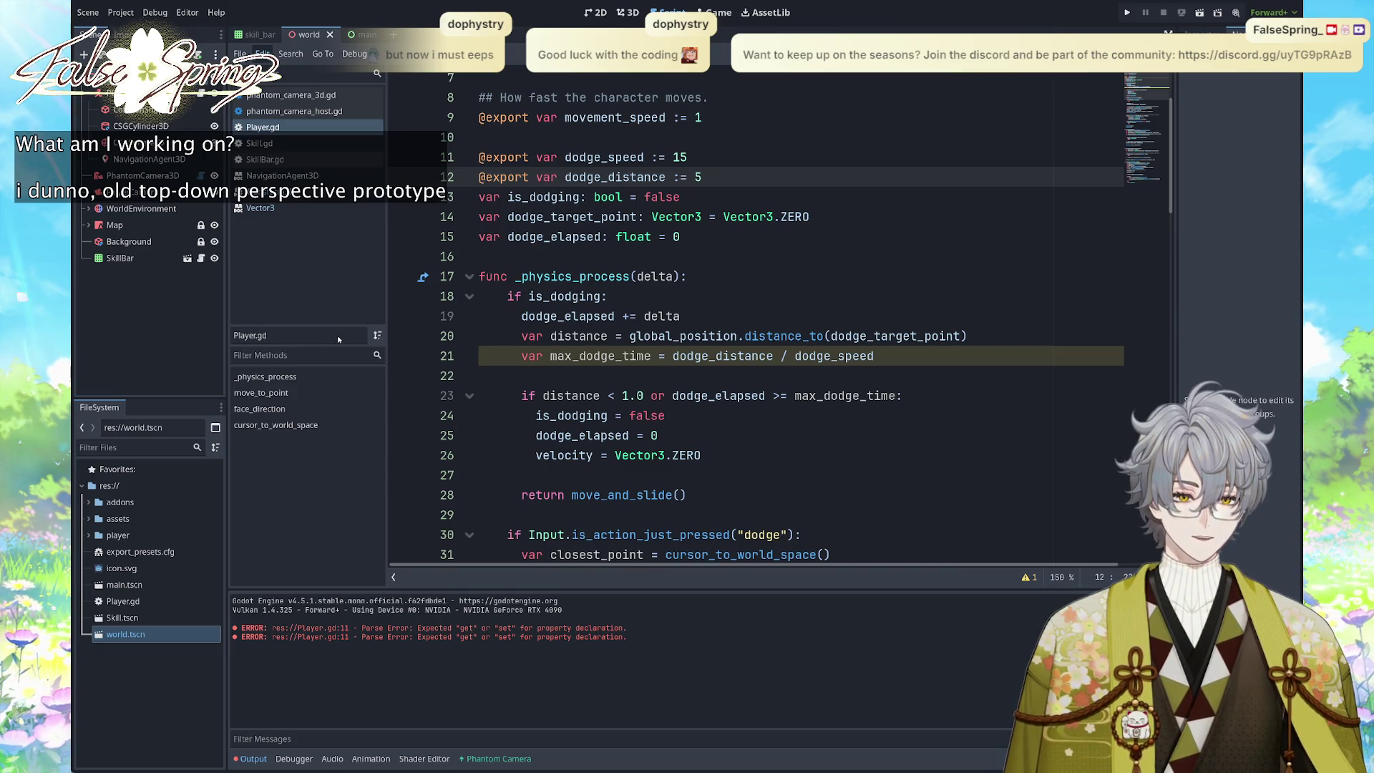
Step: Unindent the dodge block on lines 18–31 by one level
{"action": "key", "text": "shift+Tab"}
{"action": "left_click", "coordinate": [692, 275]}
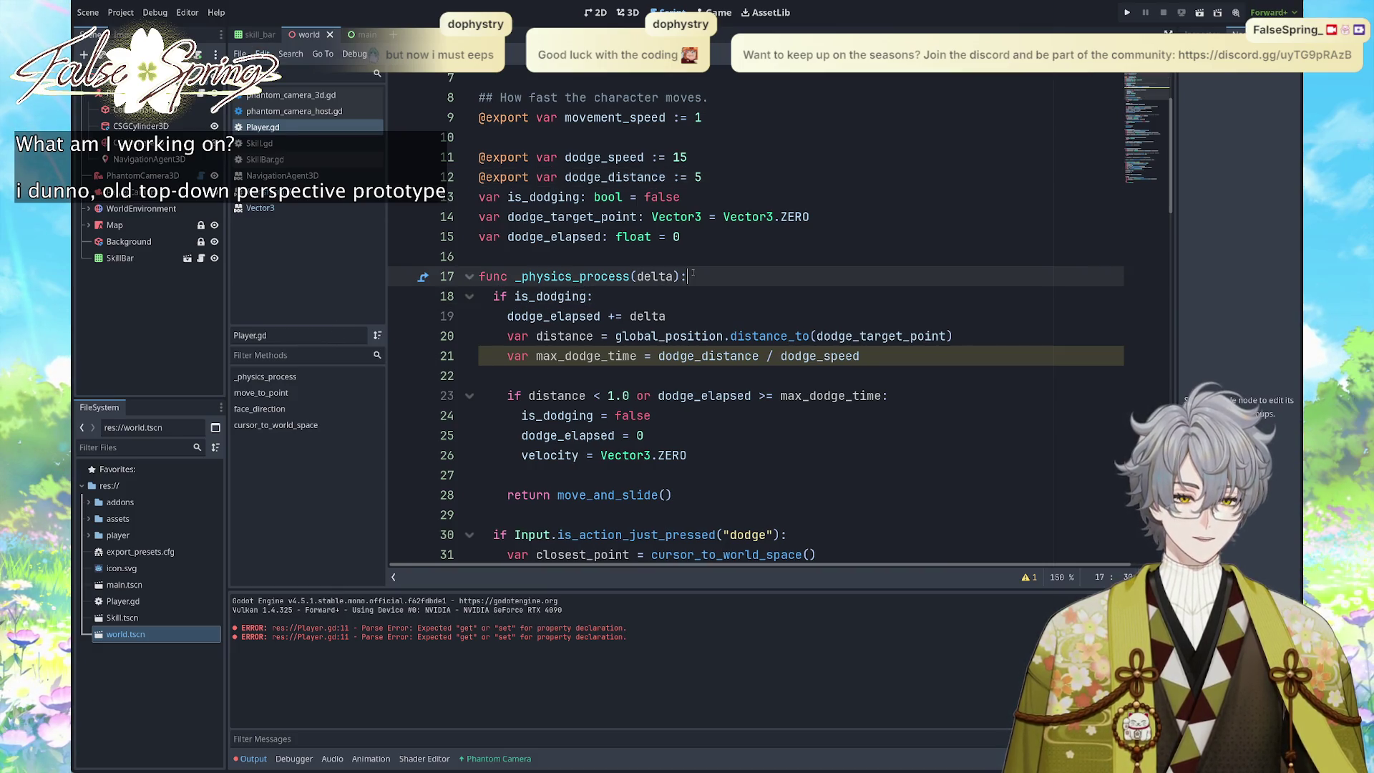
{"action": "left_click", "coordinate": [659, 236]}
{"action": "left_click", "coordinate": [703, 255]}
{"action": "left_click", "coordinate": [807, 315]}
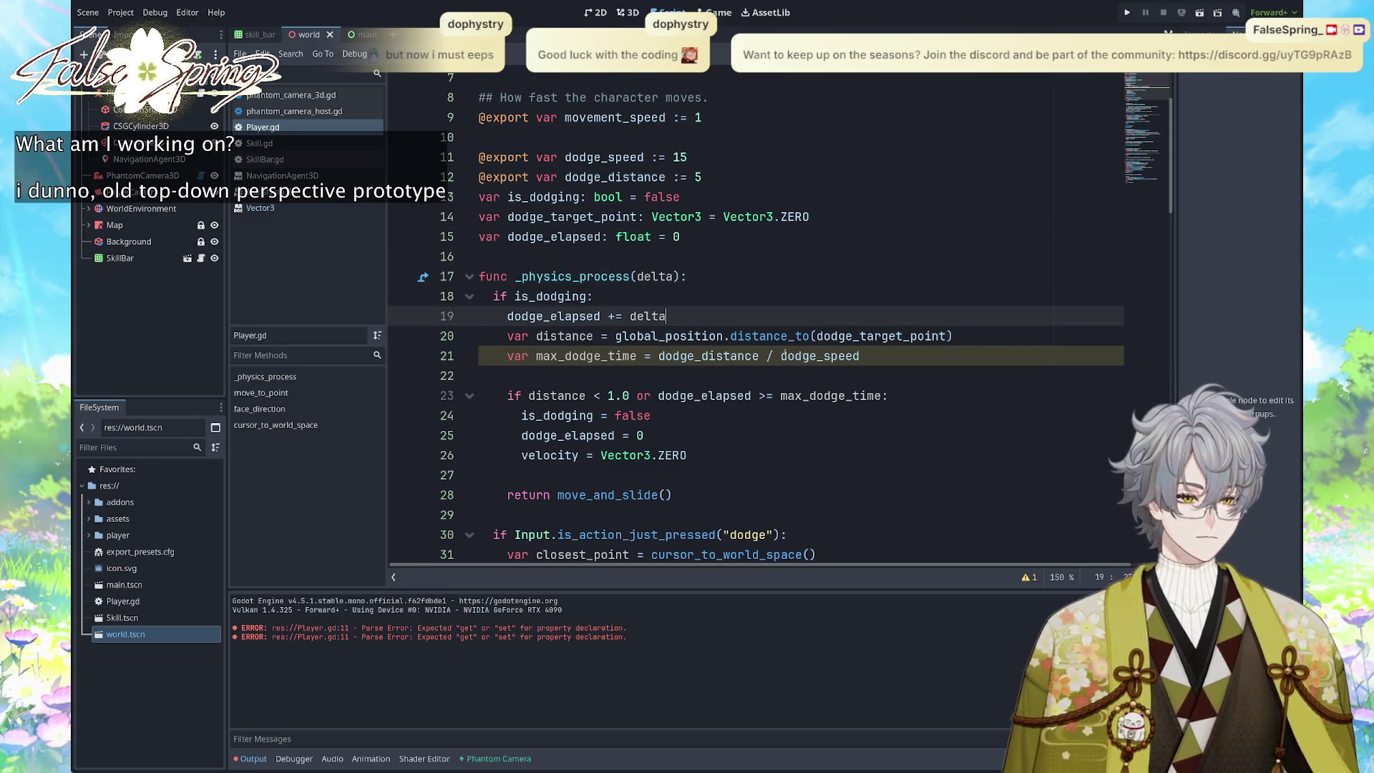
{"action": "left_click", "coordinate": [865, 356]}
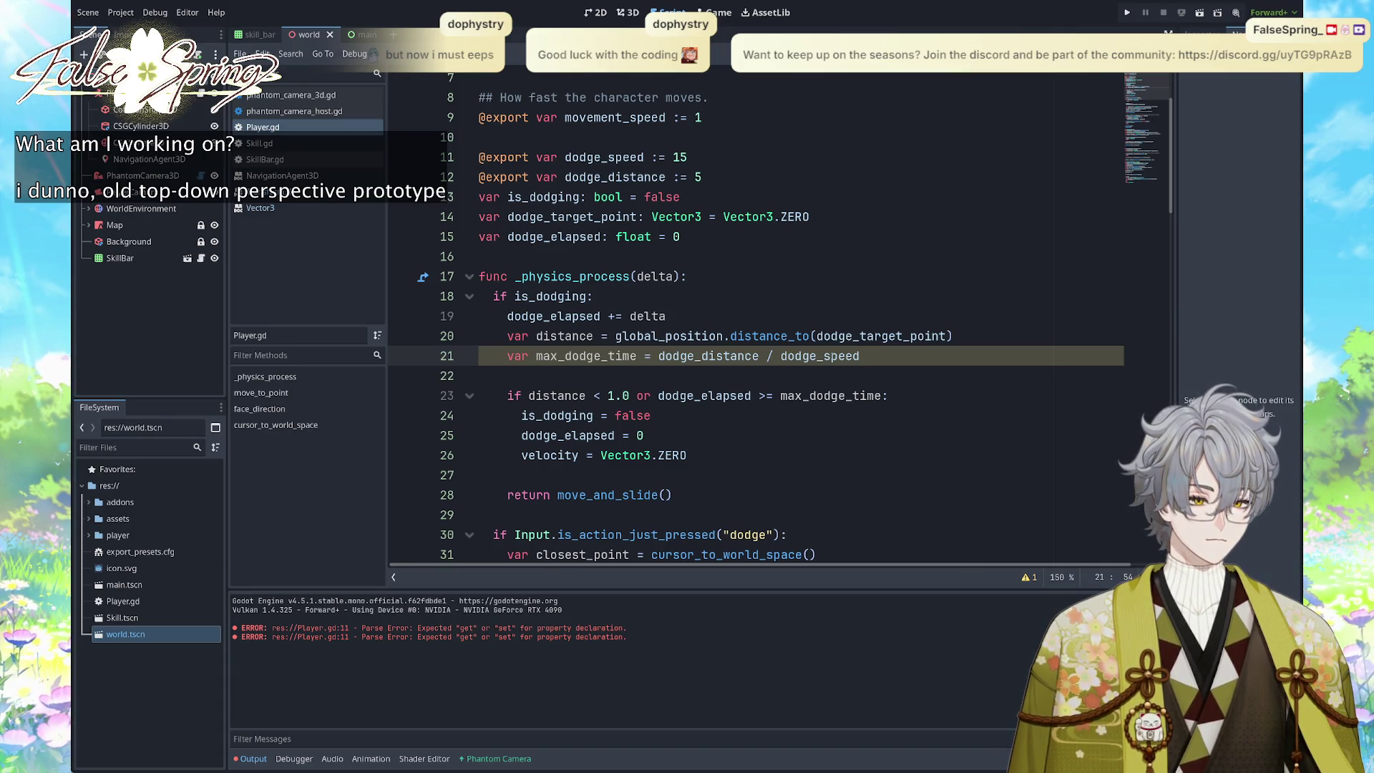
Step: Declare dodge_speed and dodge_distance with ': float =' and run the project
{"action": "left_click", "coordinate": [657, 157]}
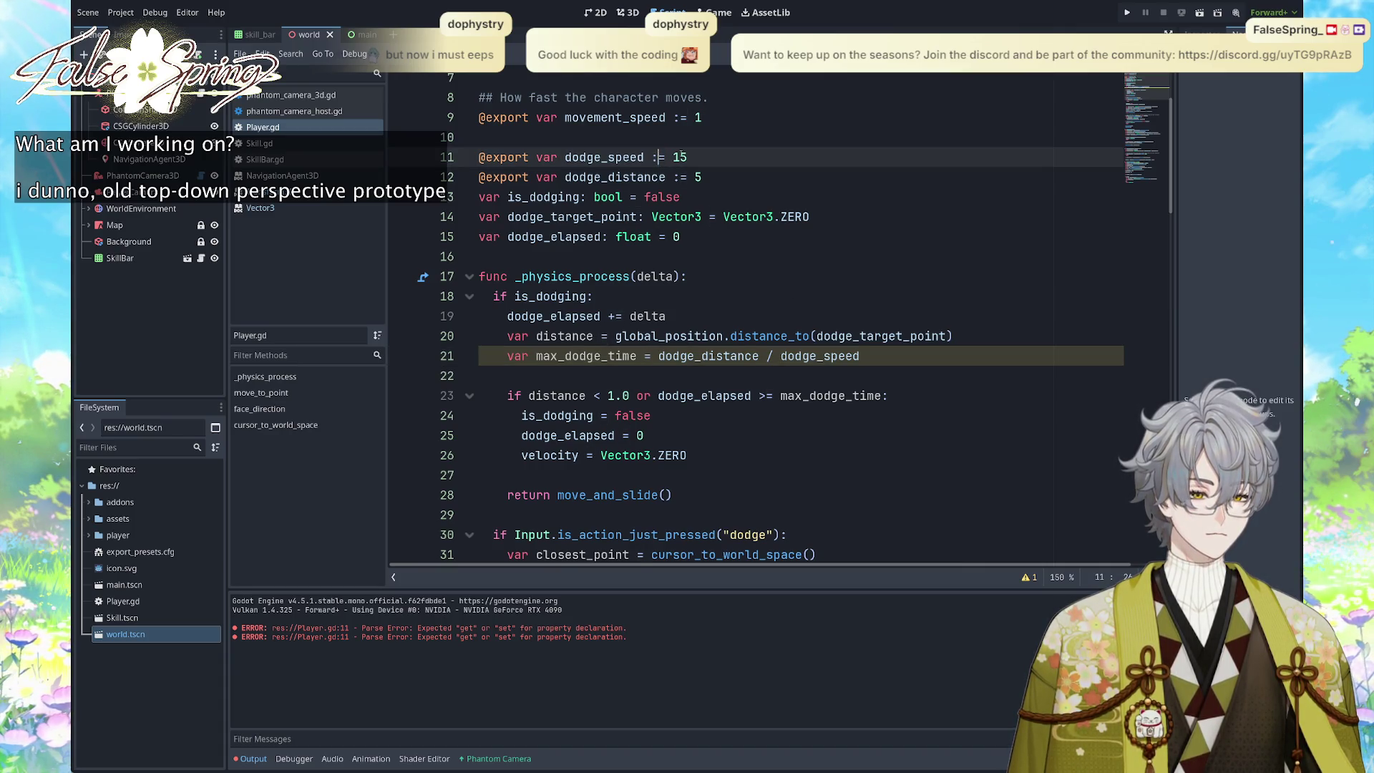
{"action": "key", "text": "BackSpace"}
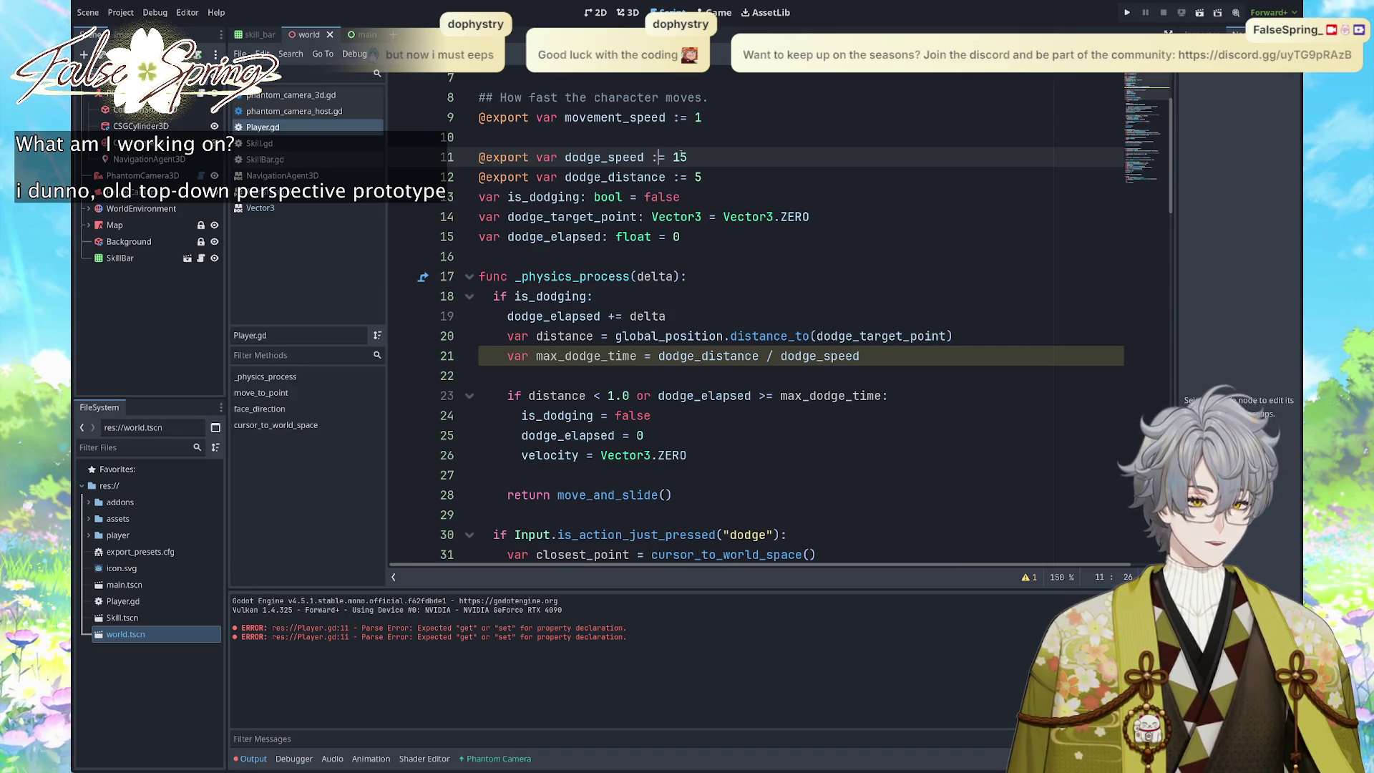
{"action": "key", "text": "BackSpace"}
{"action": "type", "text": ": fl"}
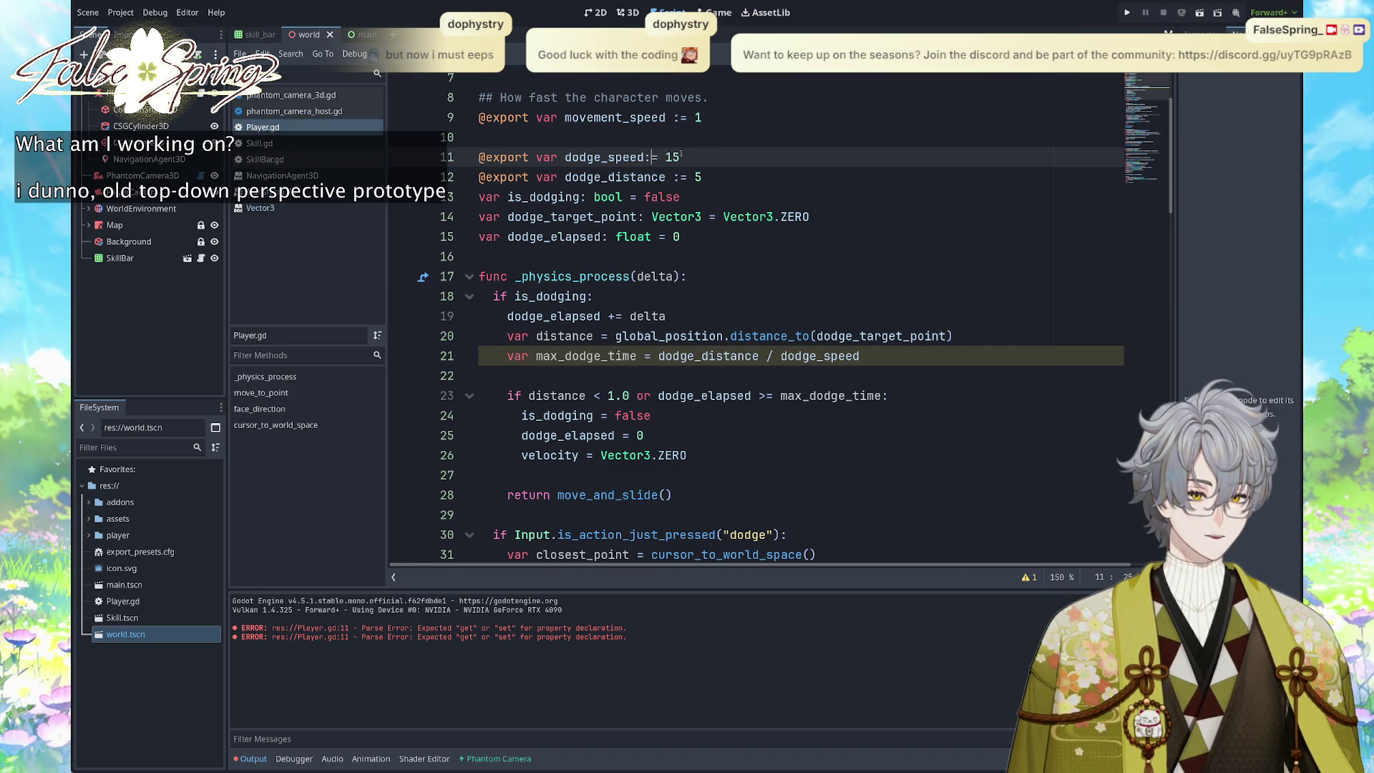
{"action": "type", "text": "oat"}
{"action": "left_click", "coordinate": [681, 177]}
{"action": "key", "text": "BackSpace"}
{"action": "key", "text": "BackSpace"}
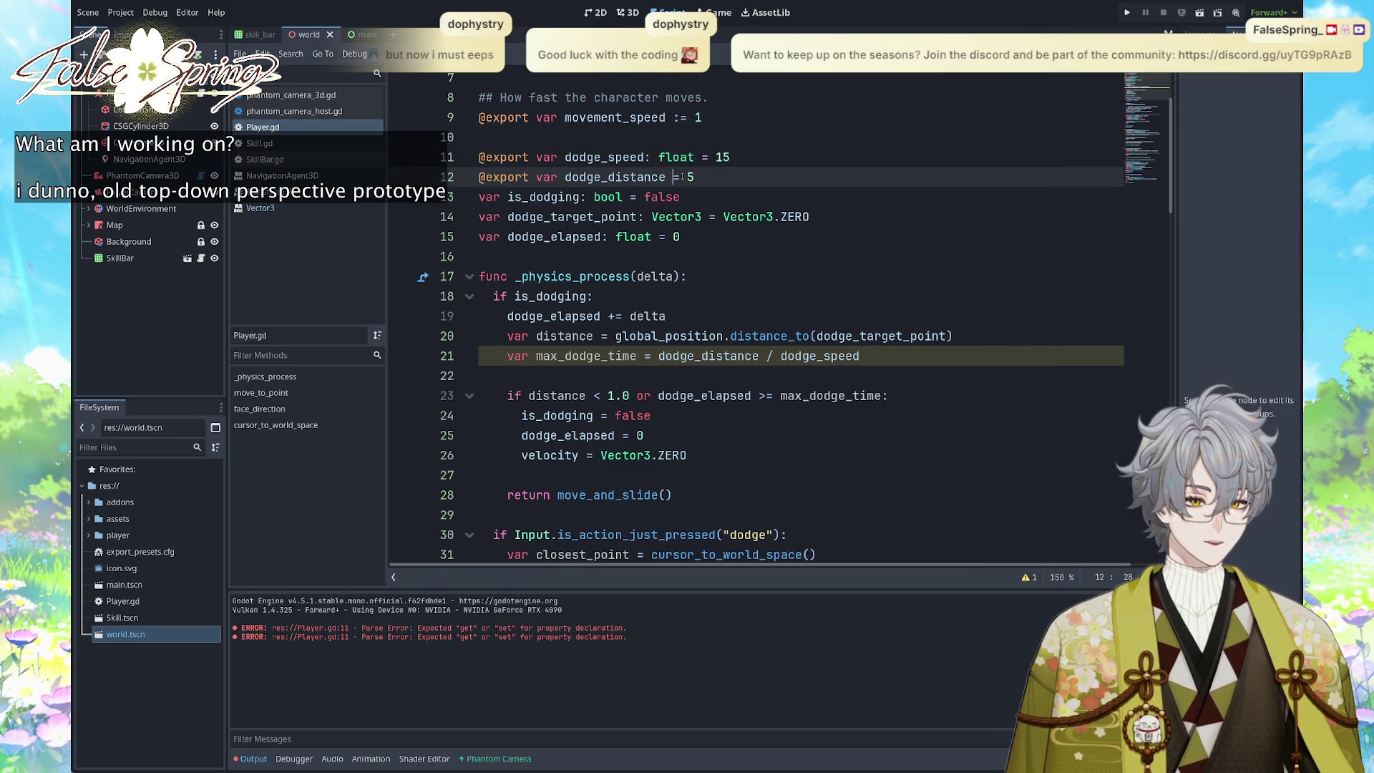
{"action": "type", "text": ": float"}
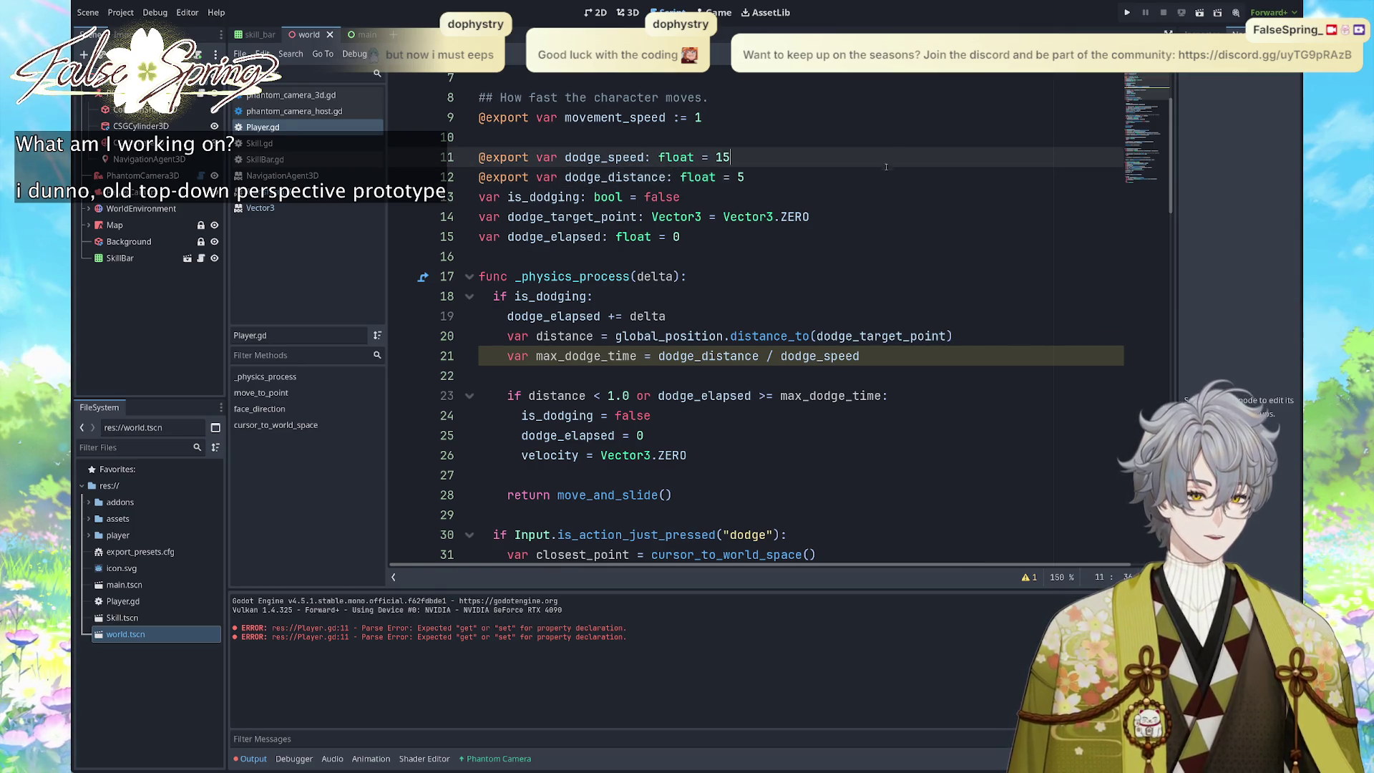
{"action": "left_click", "coordinate": [858, 200]}
{"action": "left_click", "coordinate": [858, 276]}
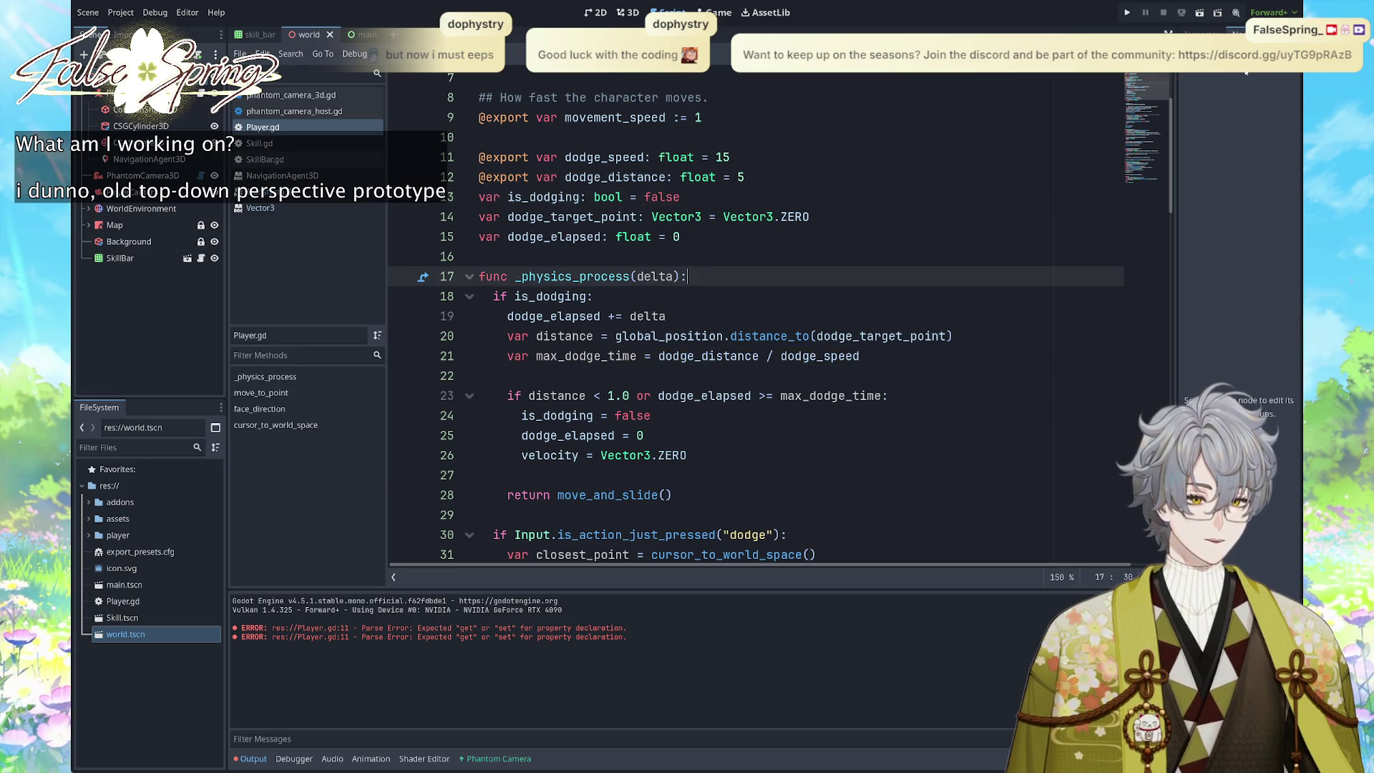
{"action": "left_click", "coordinate": [1127, 13]}
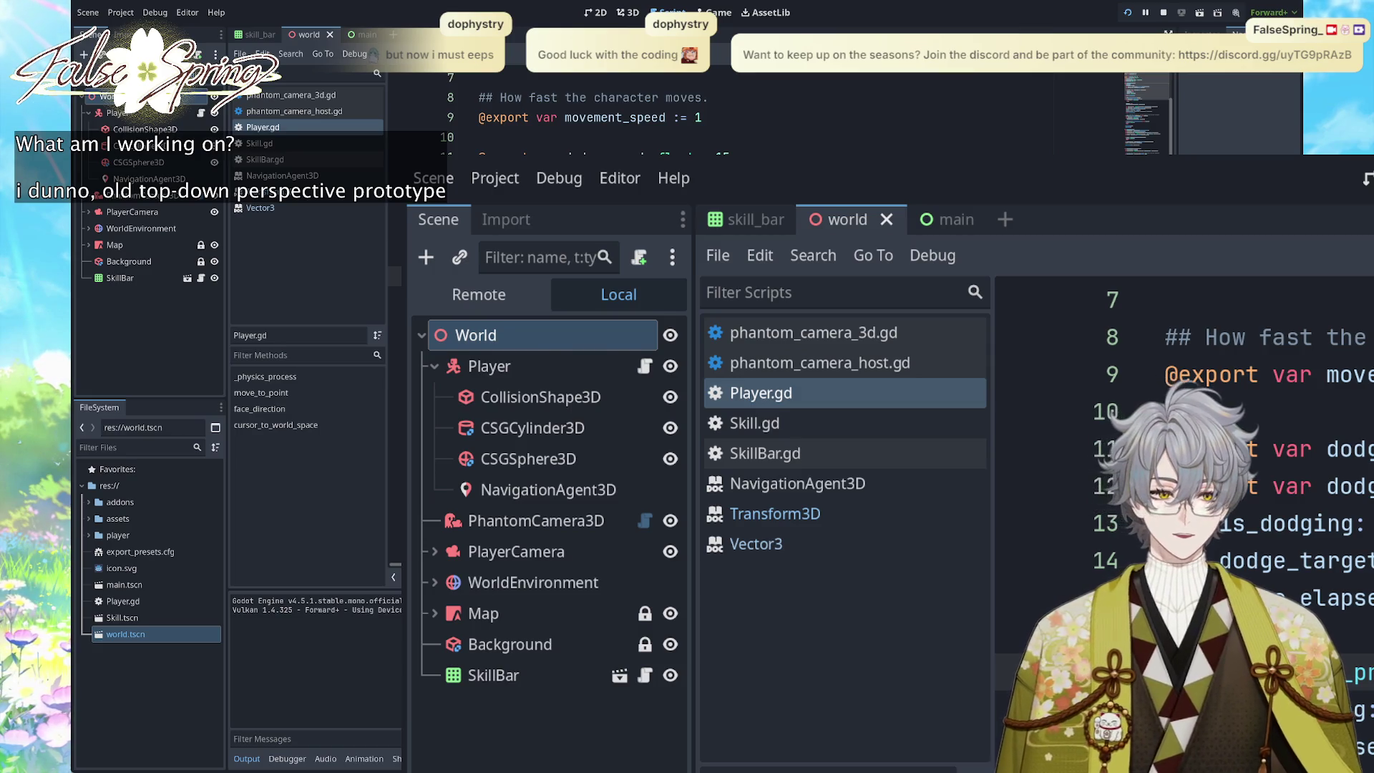
{"action": "left_click", "coordinate": [687, 237]}
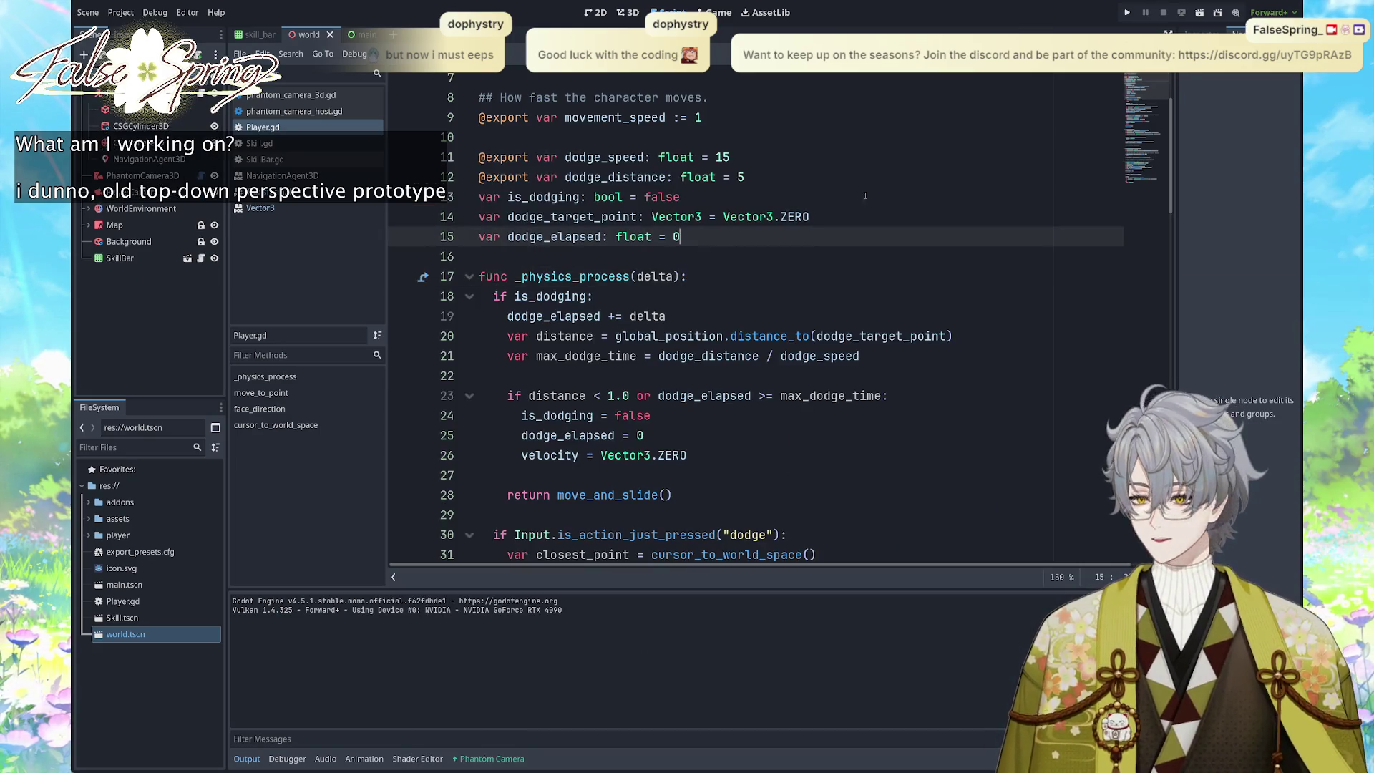
{"action": "left_click", "coordinate": [1128, 12]}
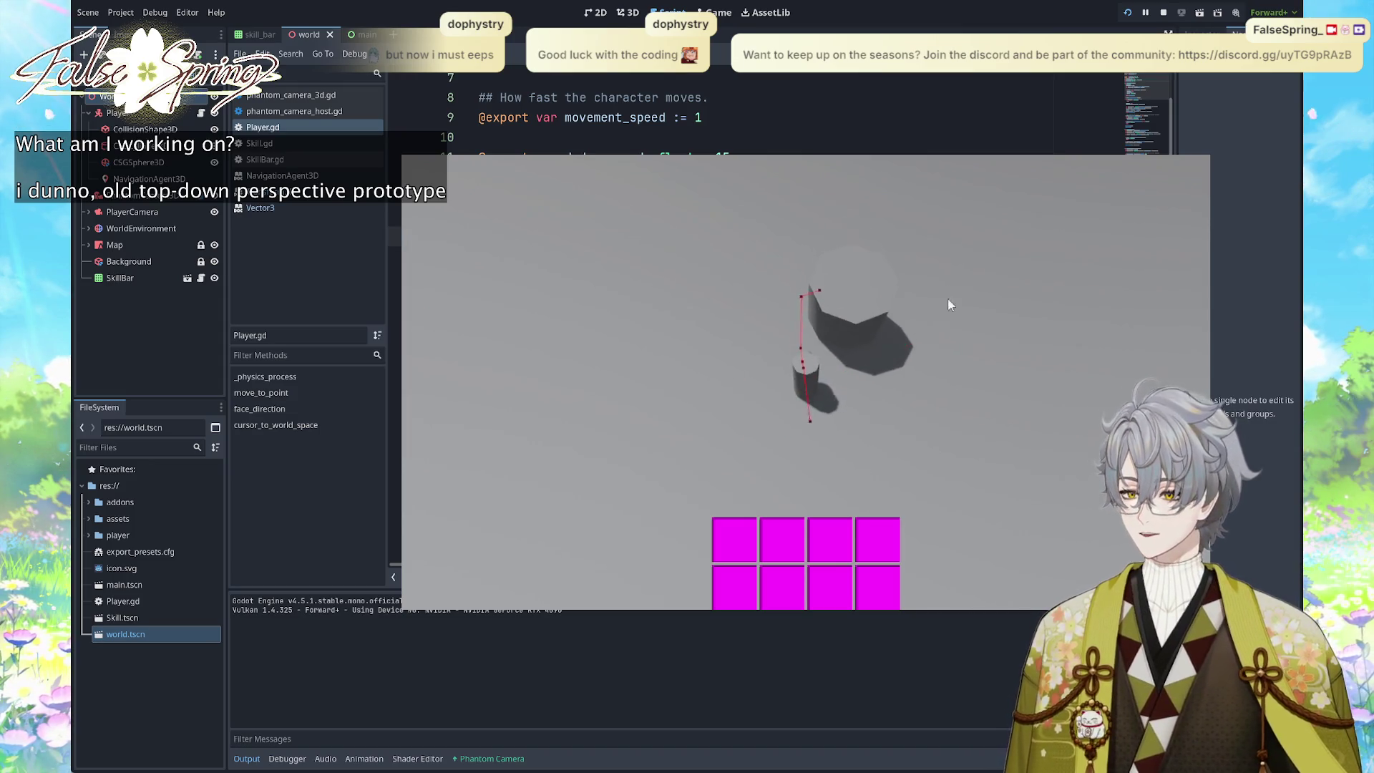
{"action": "left_click", "coordinate": [971, 411]}
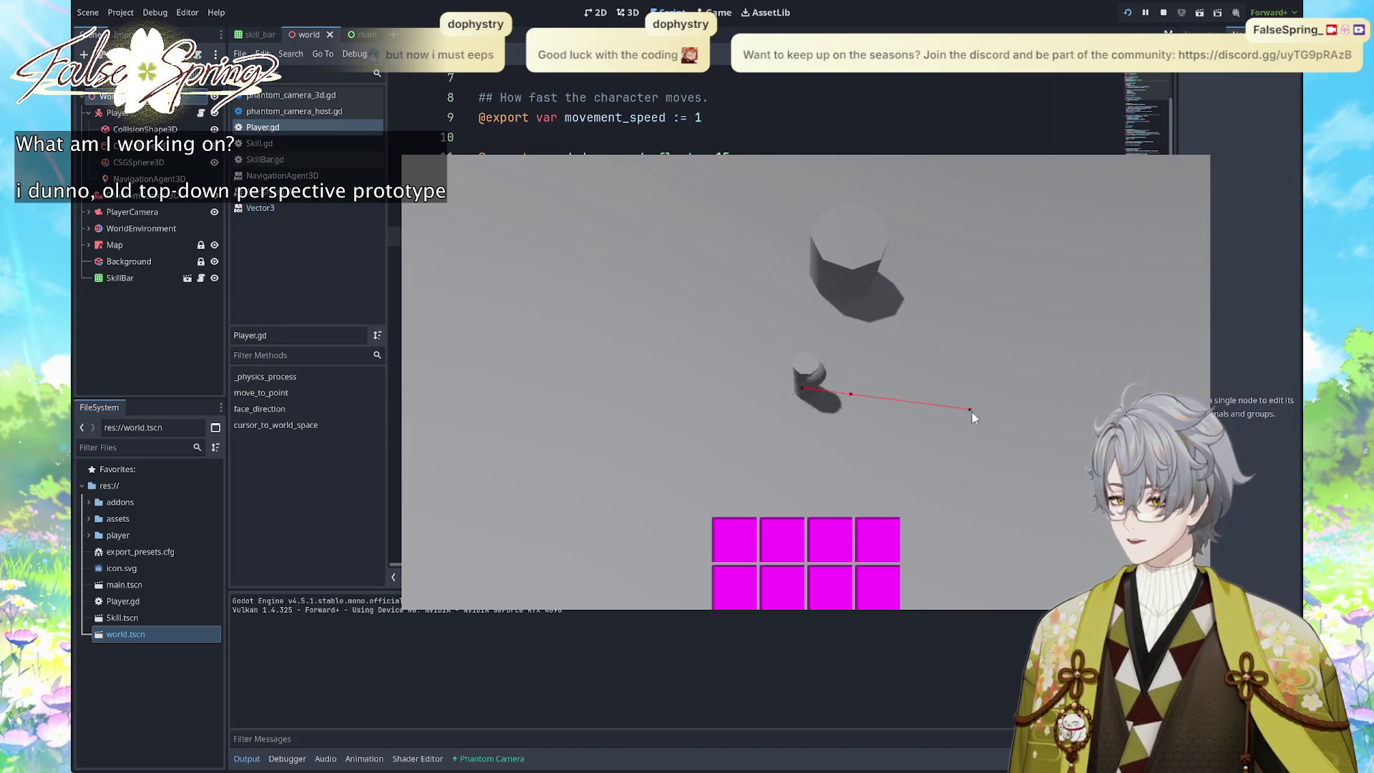
{"action": "left_click", "coordinate": [853, 415]}
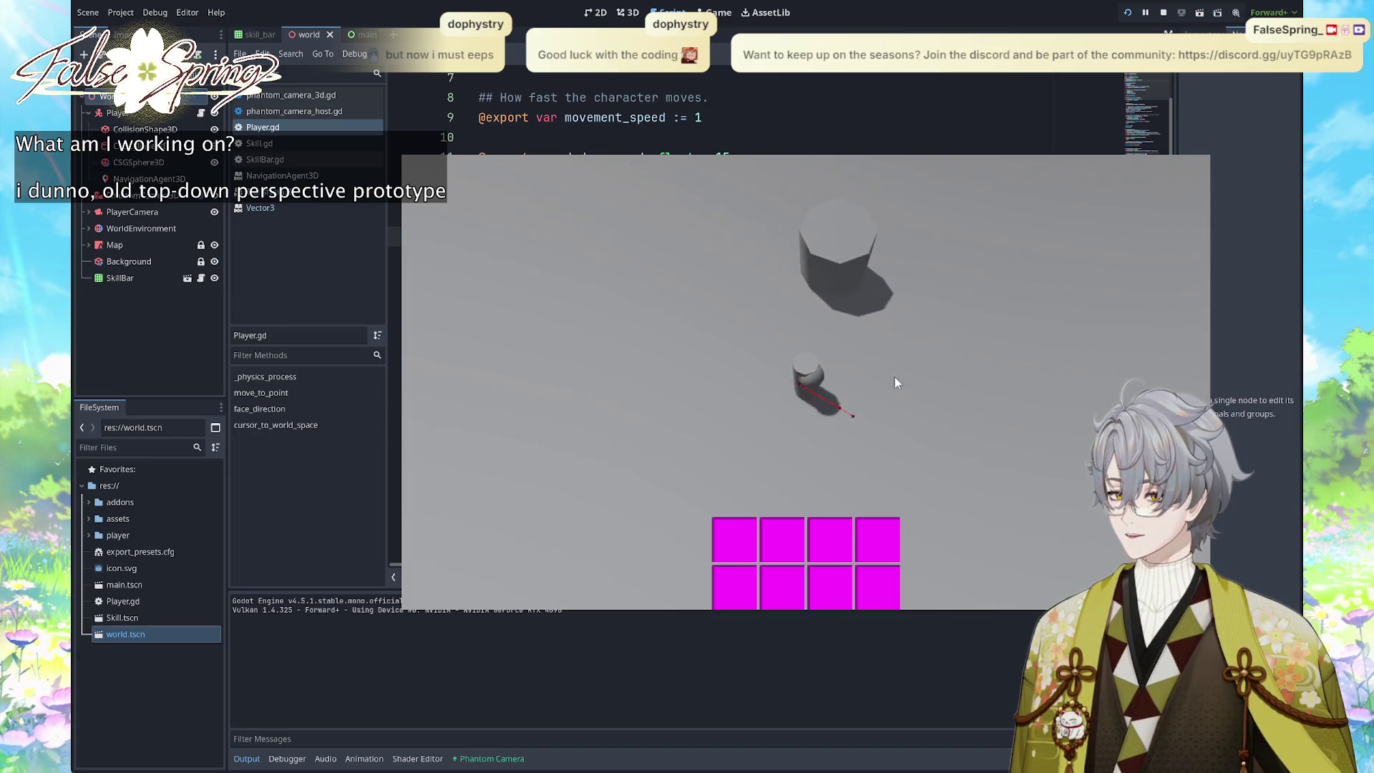
{"action": "left_click", "coordinate": [722, 411]}
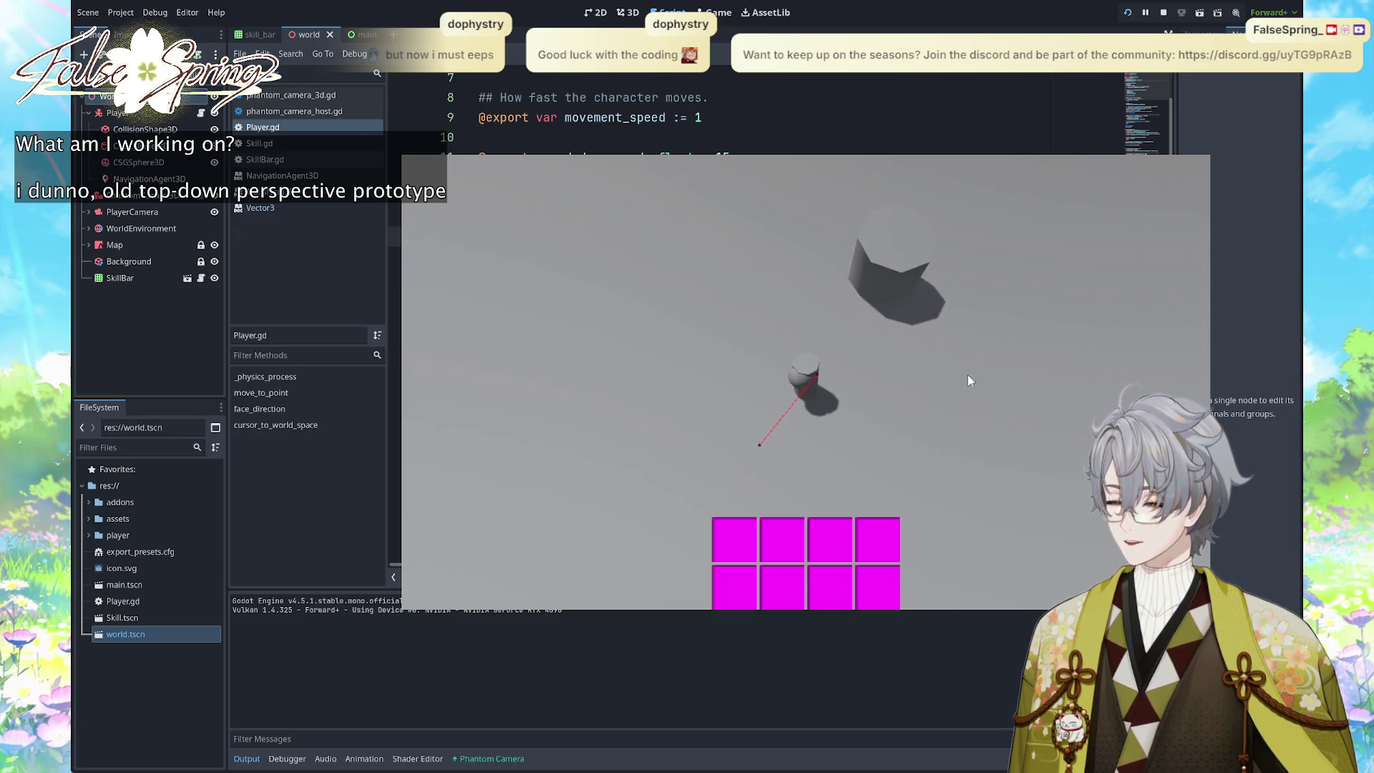
{"action": "left_click", "coordinate": [733, 438]}
{"action": "left_click", "coordinate": [969, 393]}
{"action": "left_click", "coordinate": [737, 429]}
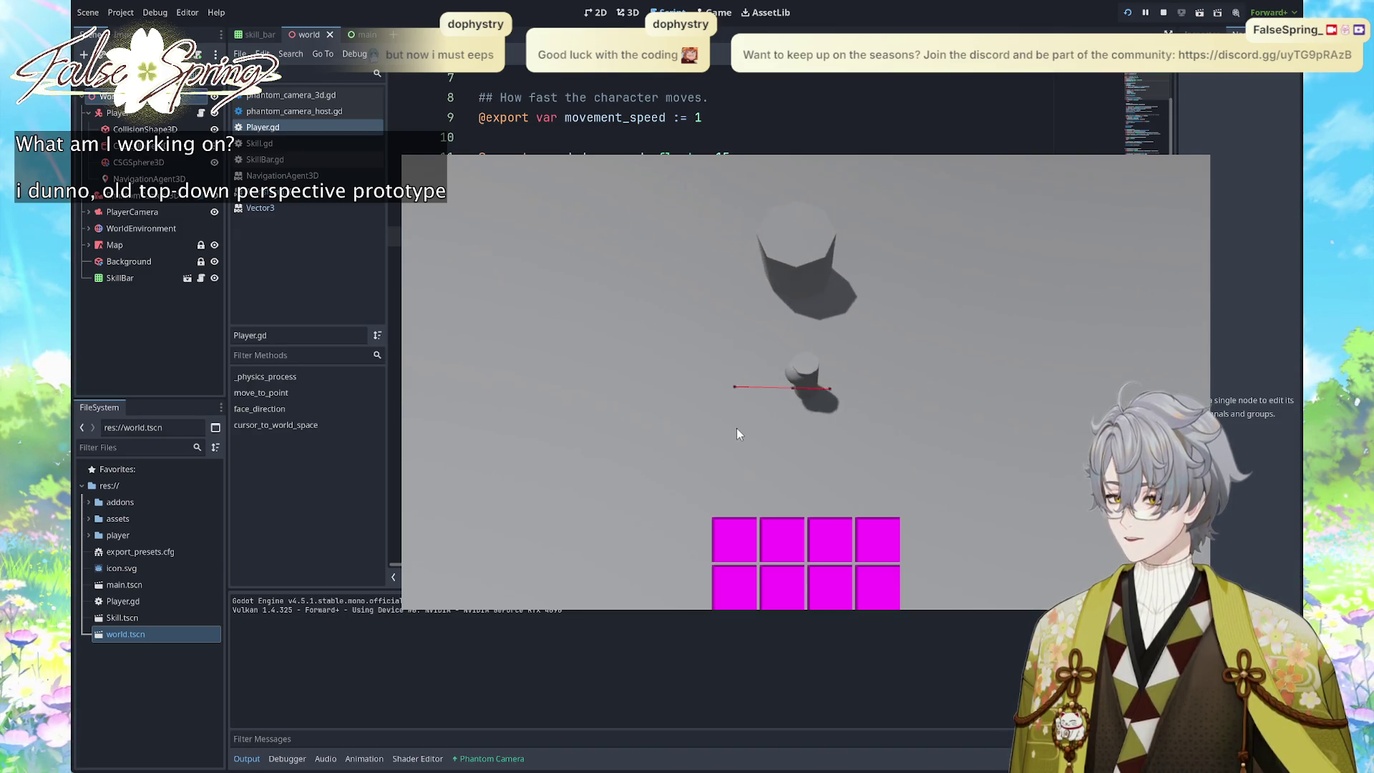
{"action": "left_click", "coordinate": [760, 427]}
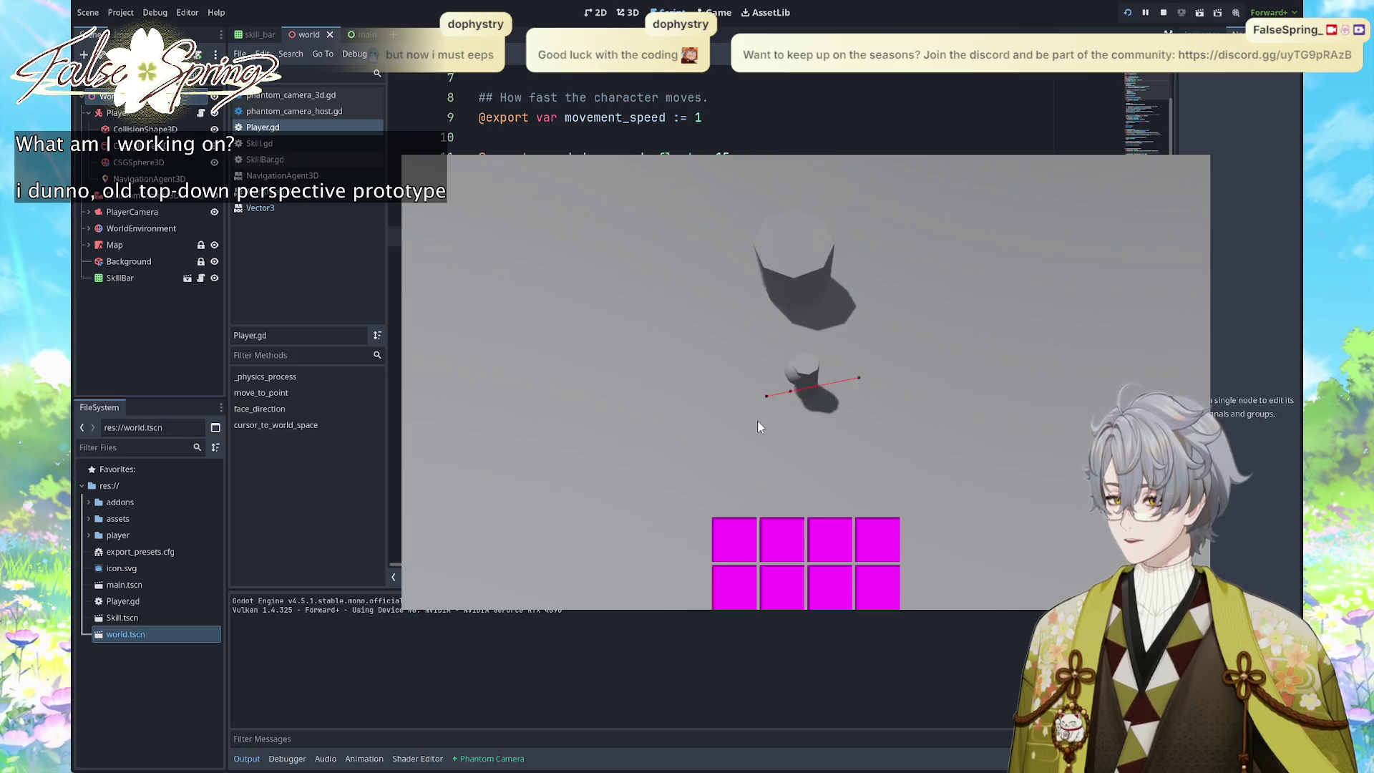
{"action": "left_click", "coordinate": [702, 346]}
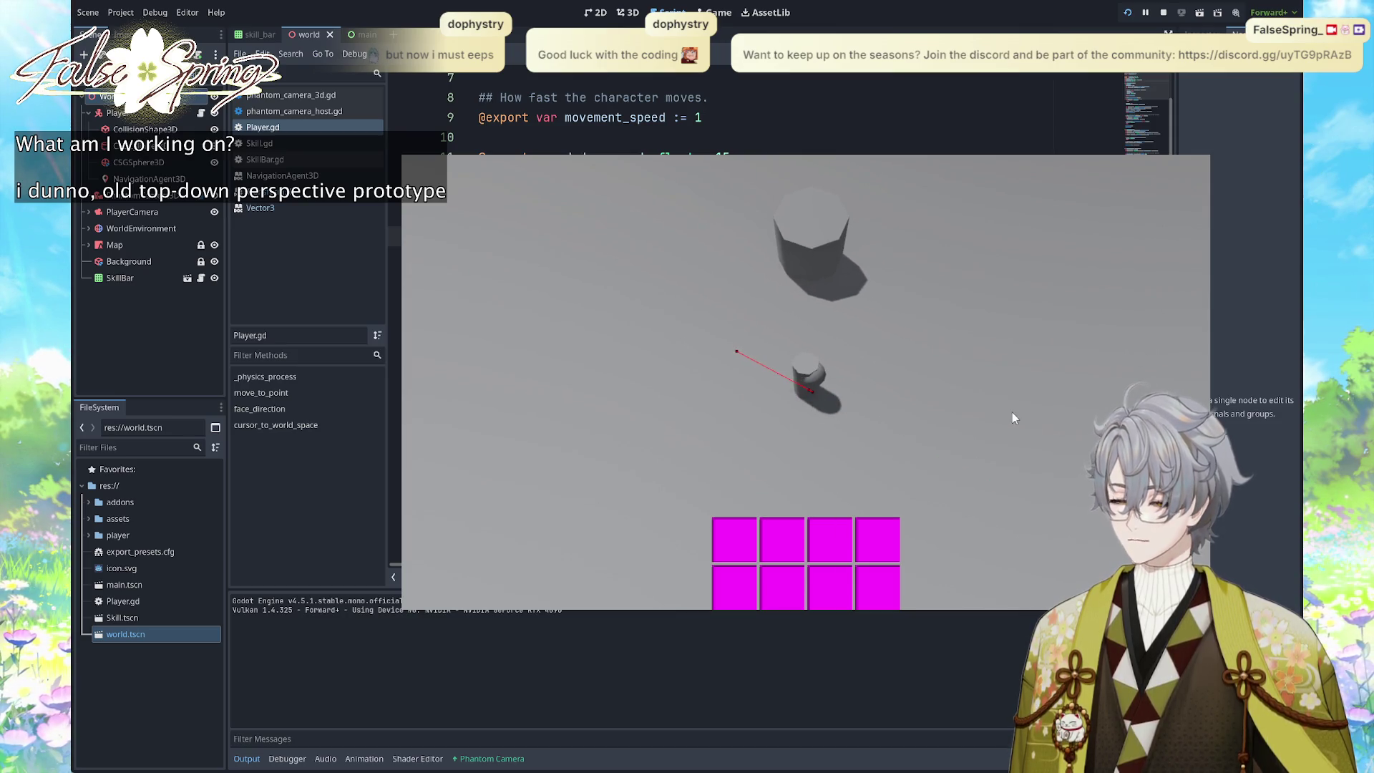
{"action": "key", "text": "F8"}
{"action": "scroll", "coordinate": [719, 336], "scroll_direction": "down", "scroll_amount": 3}
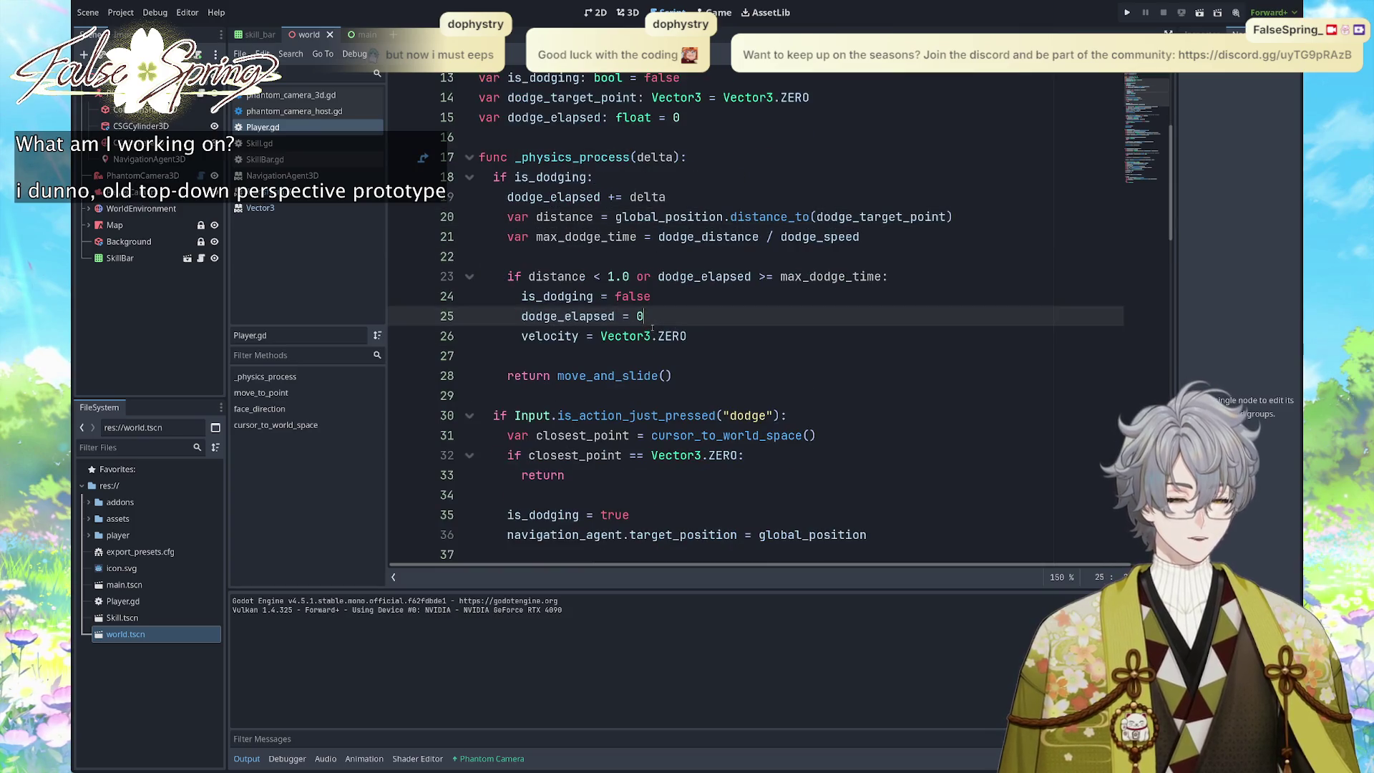
Step: Select the navigation target reset on line 36, then test-run and stop the game
{"action": "scroll", "coordinate": [719, 336], "scroll_direction": "down", "scroll_amount": 3}
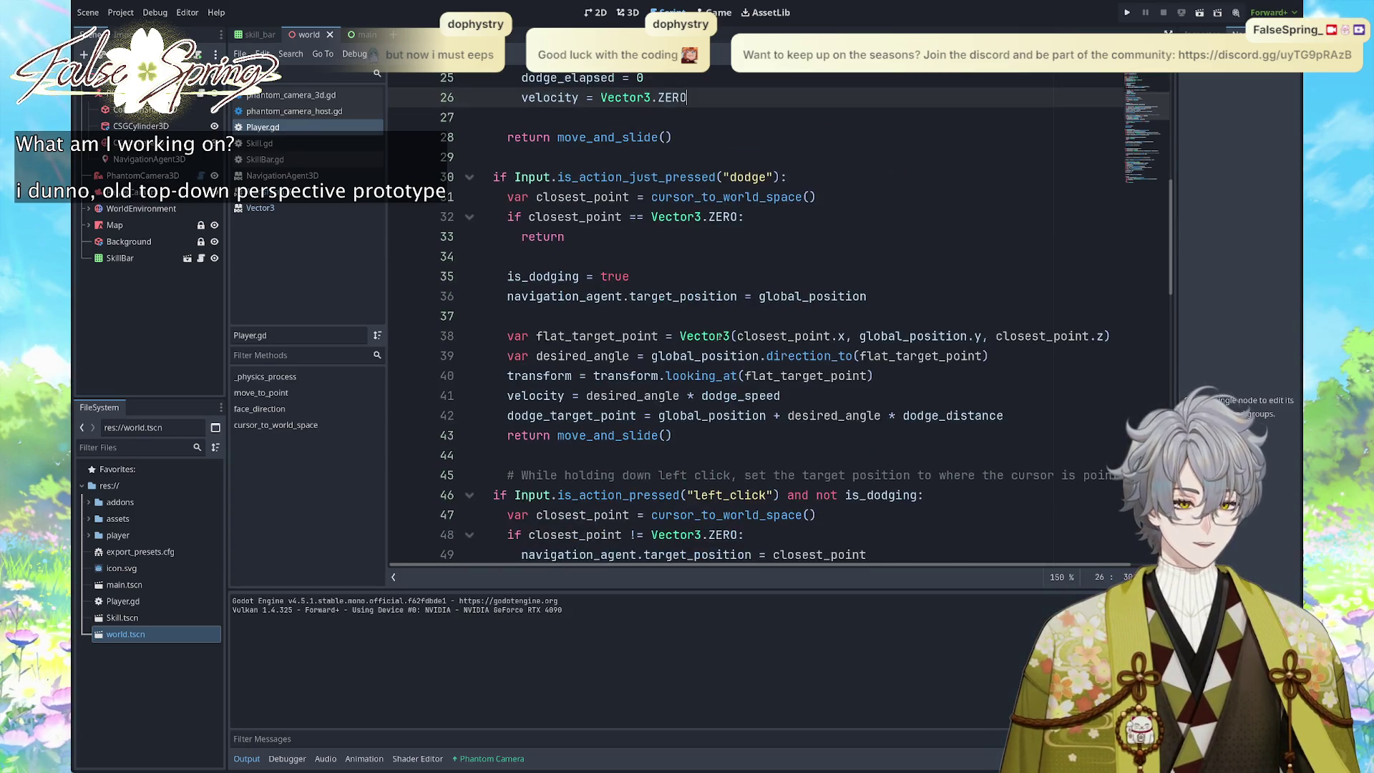
{"action": "left_click", "coordinate": [666, 299]}
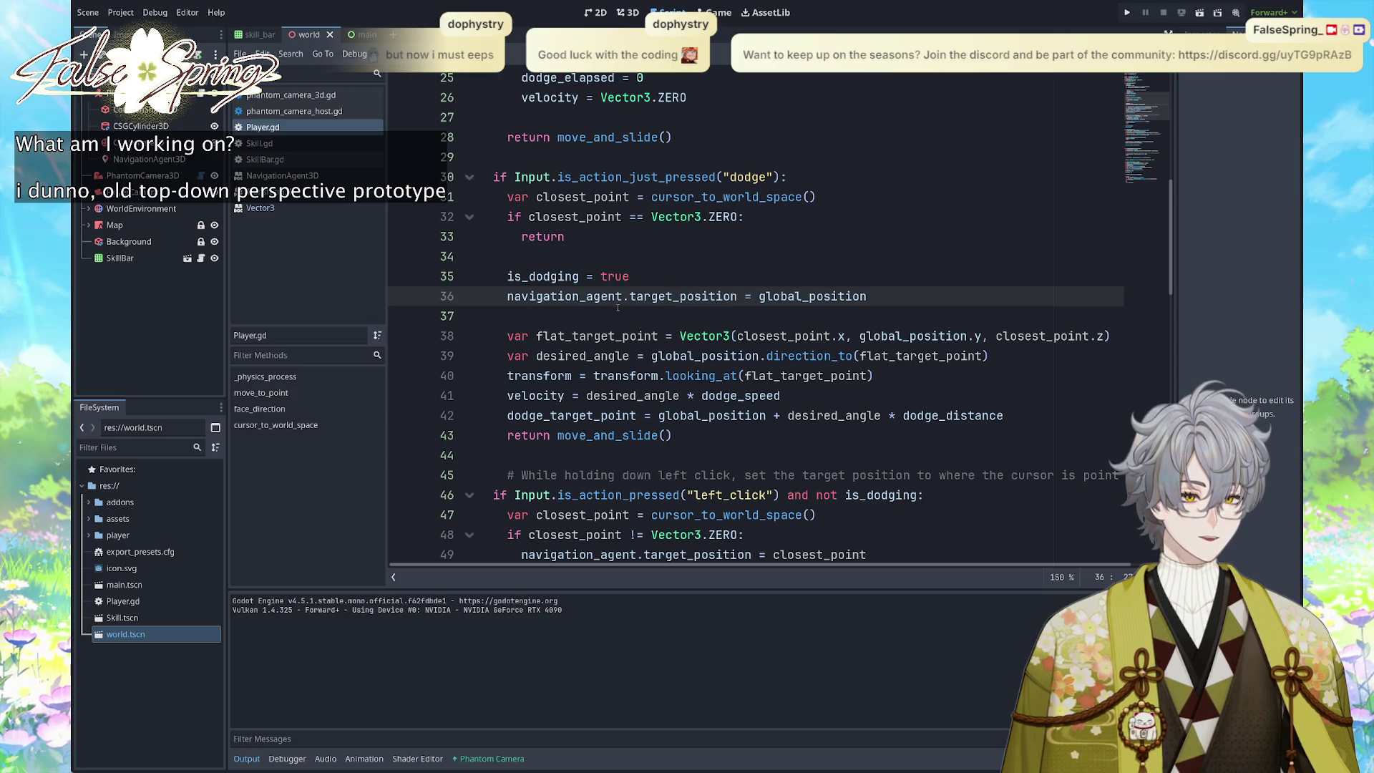
{"action": "left_click_drag", "start_coordinate": [494, 300], "coordinate": [867, 294]}
{"action": "key", "text": "ctrl+c"}
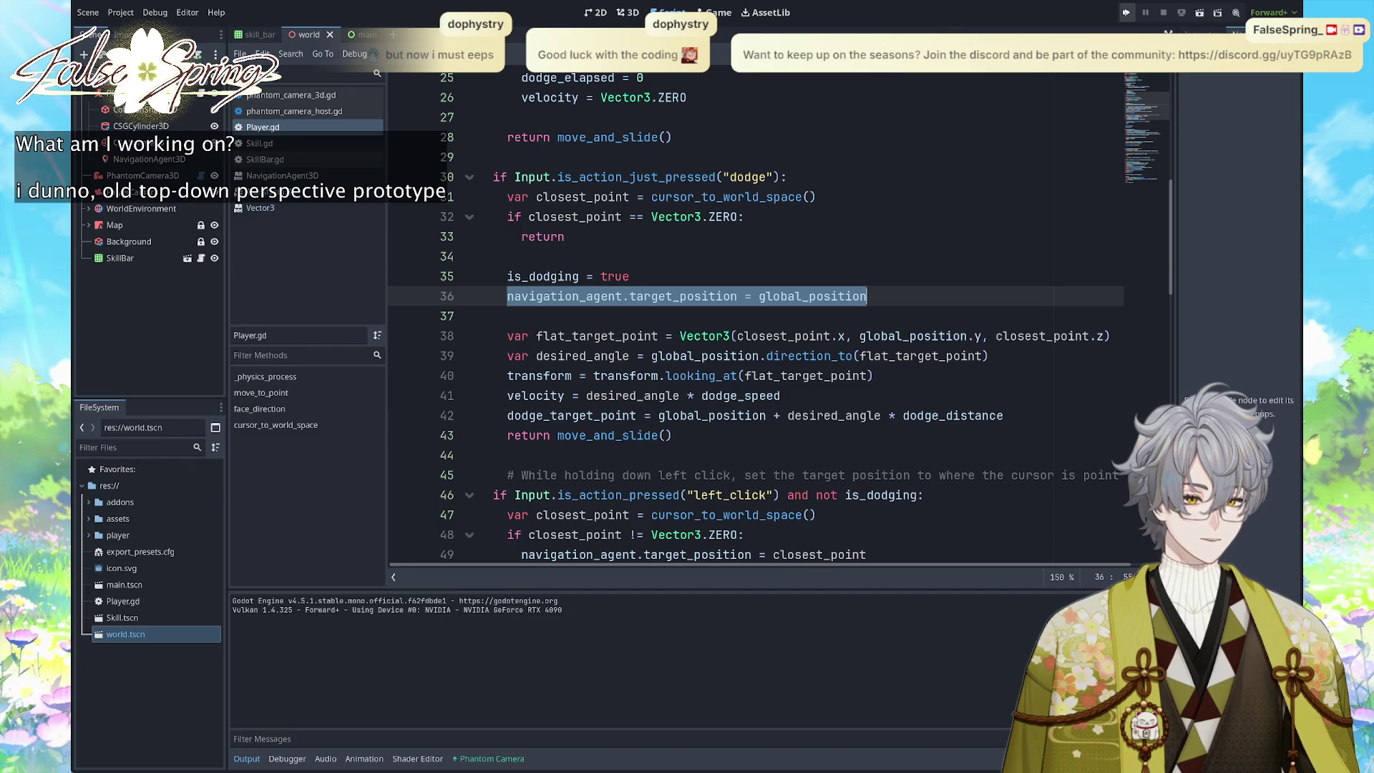
{"action": "left_click", "coordinate": [1126, 12]}
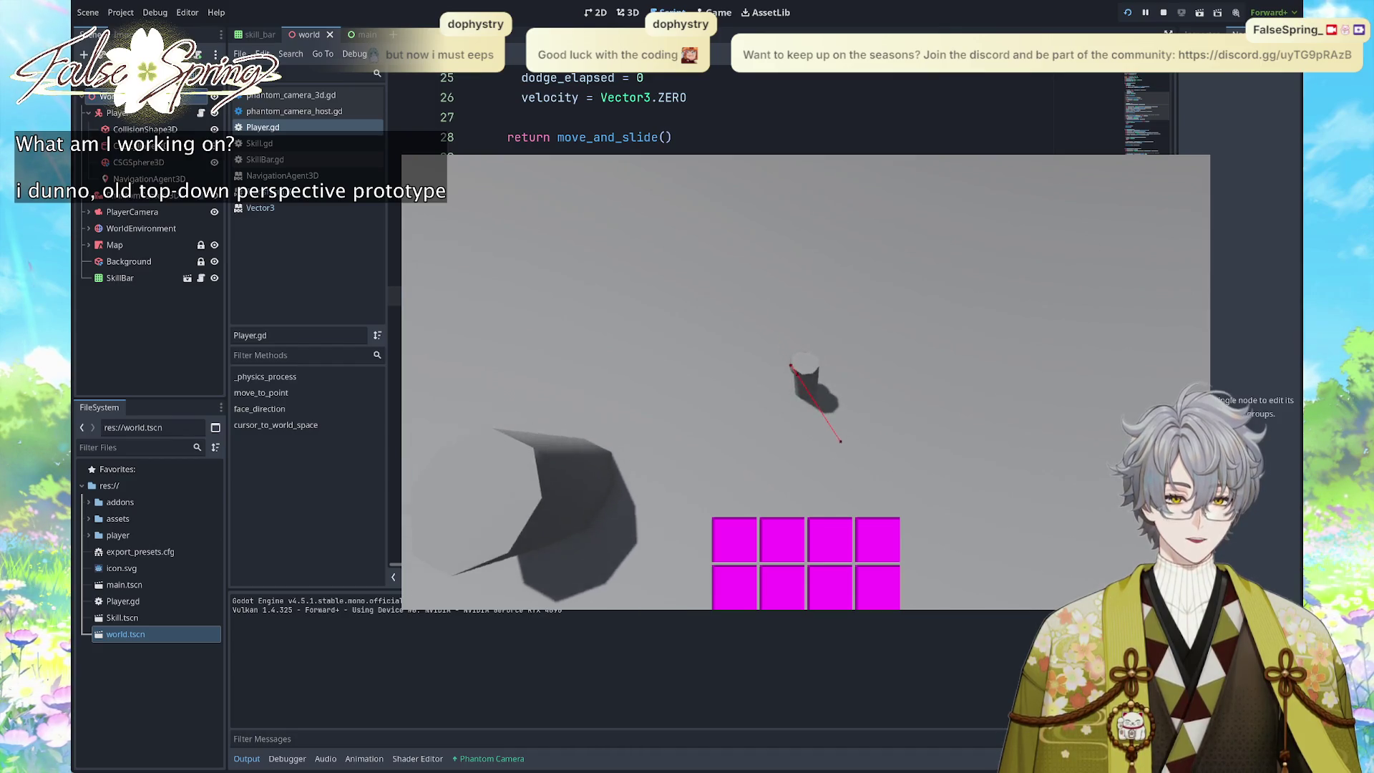
{"action": "key", "text": "F8"}
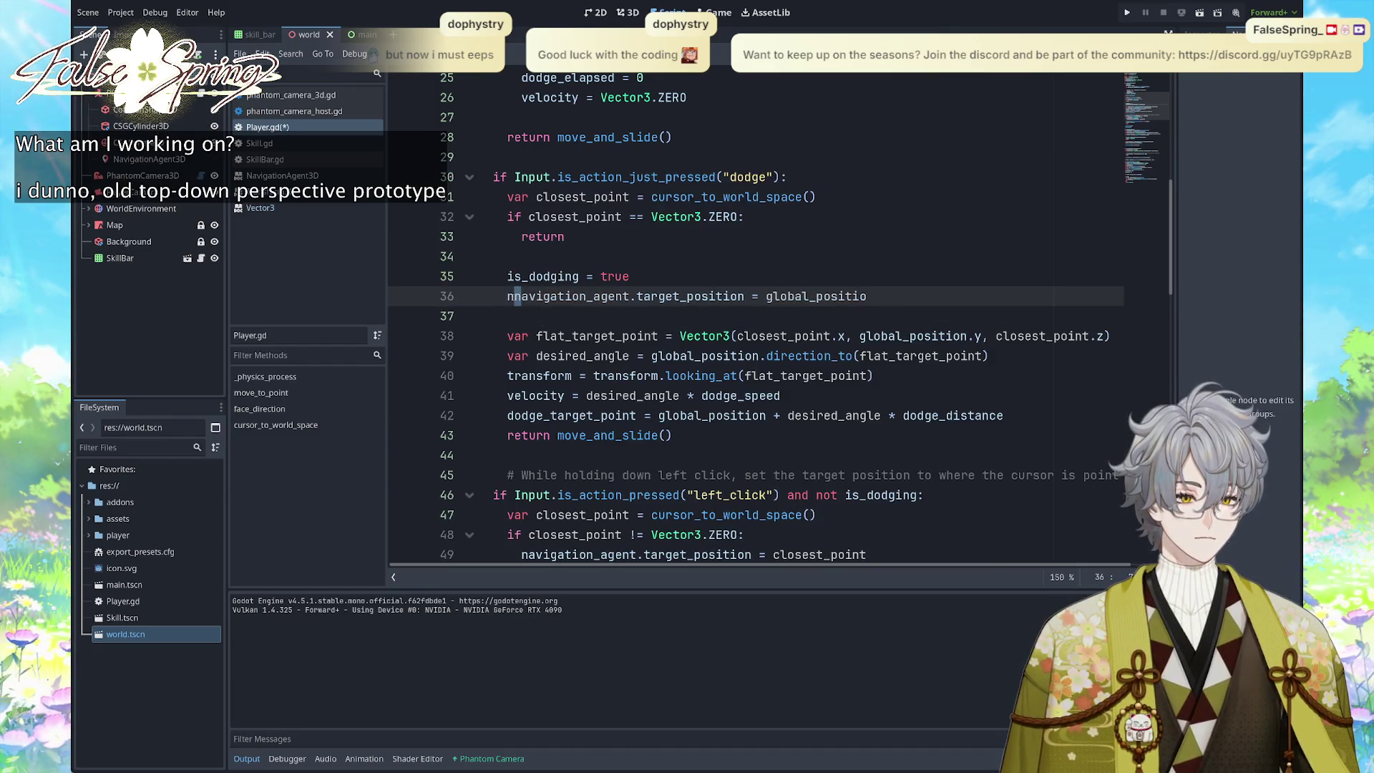
Step: Paste the navigation target reset under velocity = Vector3.ZERO in the dodge-end block and rerun
{"action": "left_click", "coordinate": [631, 310]}
{"action": "key", "text": "ctrl+z"}
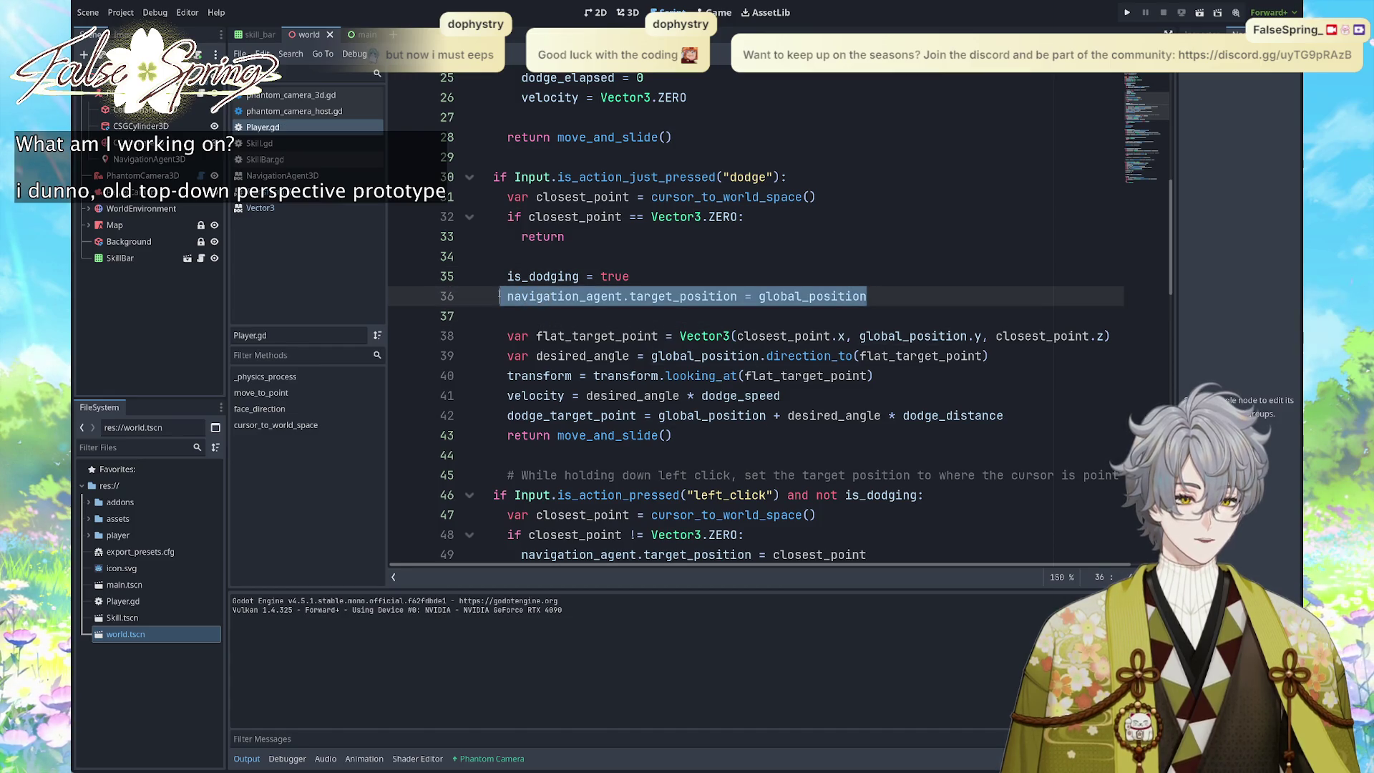
{"action": "scroll", "coordinate": [609, 257], "scroll_direction": "up", "scroll_amount": 3}
{"action": "left_click", "coordinate": [704, 276]}
{"action": "key", "text": "Return"}
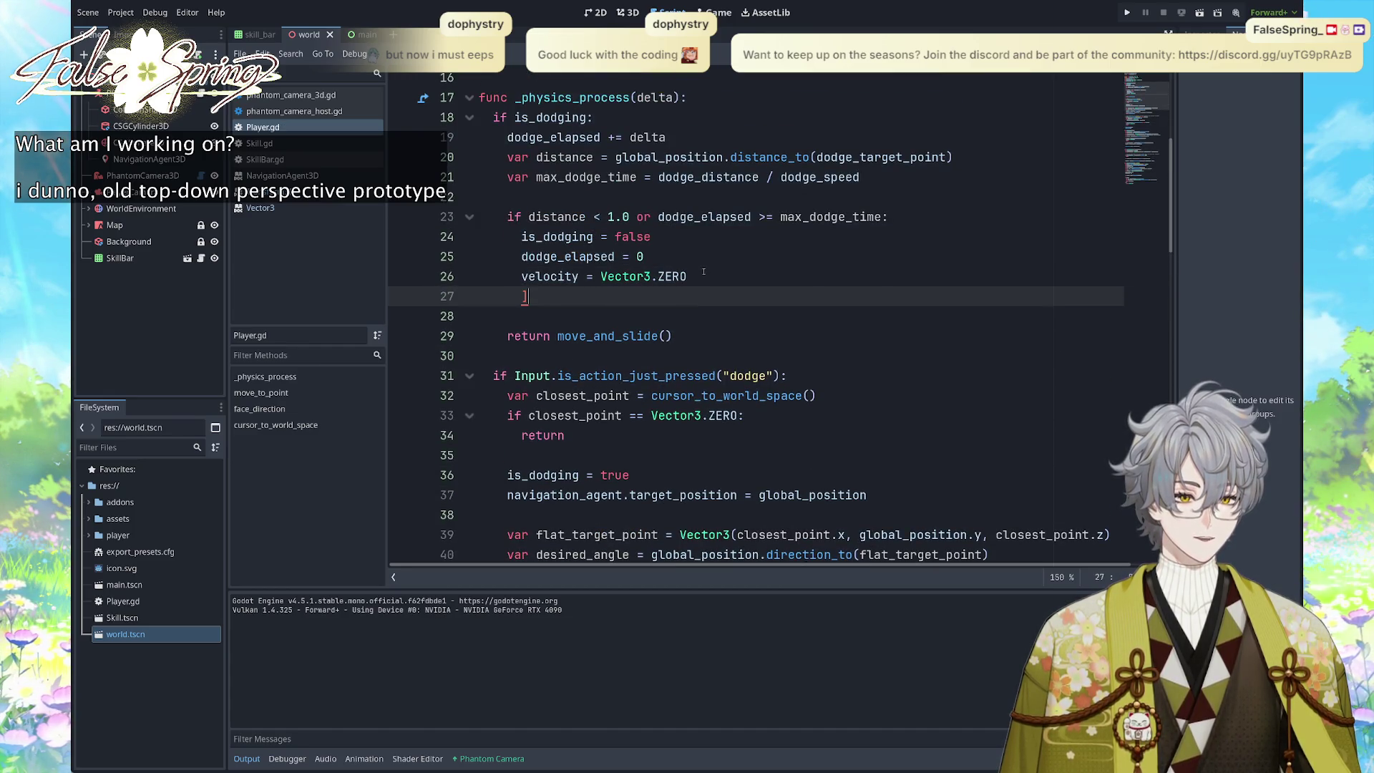
{"action": "key", "text": "ctrl+v"}
{"action": "key", "text": "Up"}
{"action": "key", "text": "Up"}
{"action": "key", "text": "Up"}
{"action": "scroll", "coordinate": [763, 276], "scroll_direction": "up", "scroll_amount": 5}
{"action": "scroll", "coordinate": [764, 275], "scroll_direction": "down", "scroll_amount": 4}
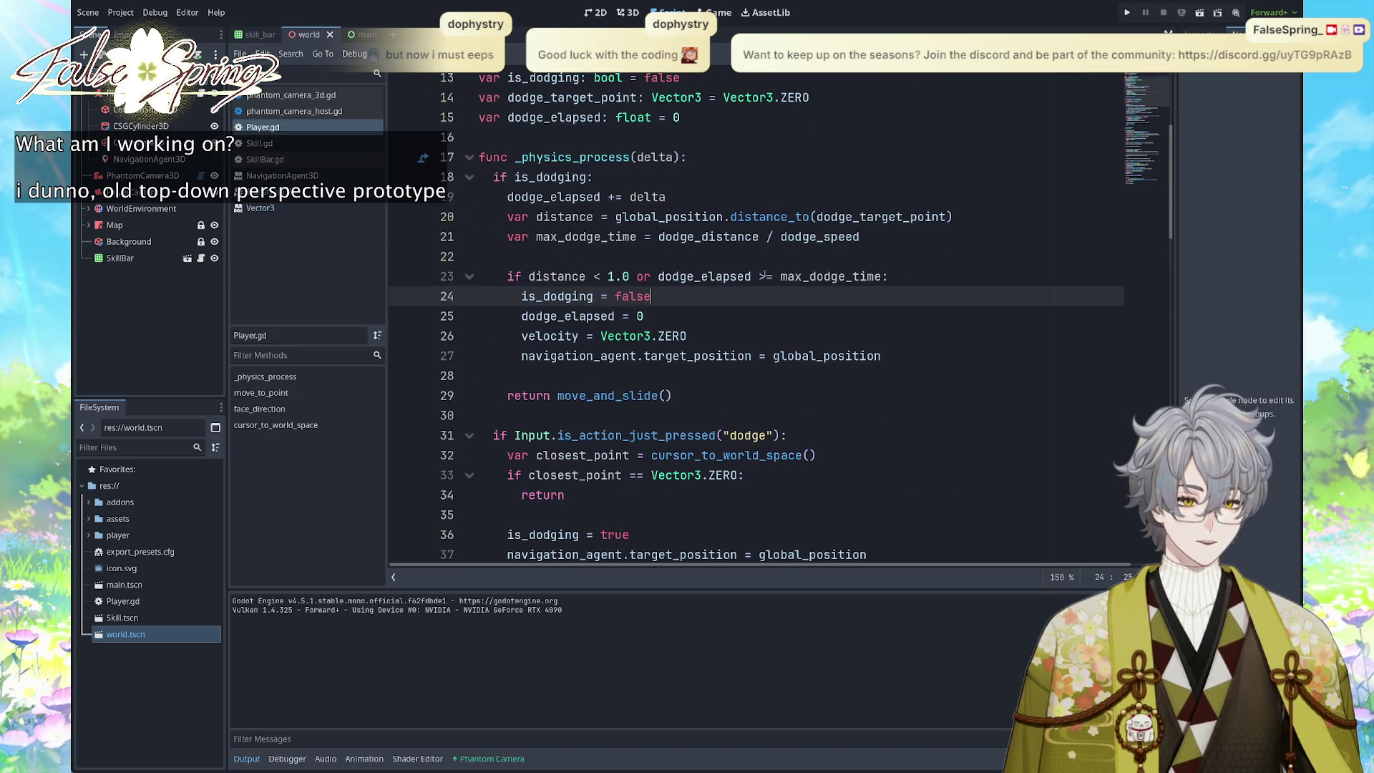
{"action": "key", "text": "F5"}
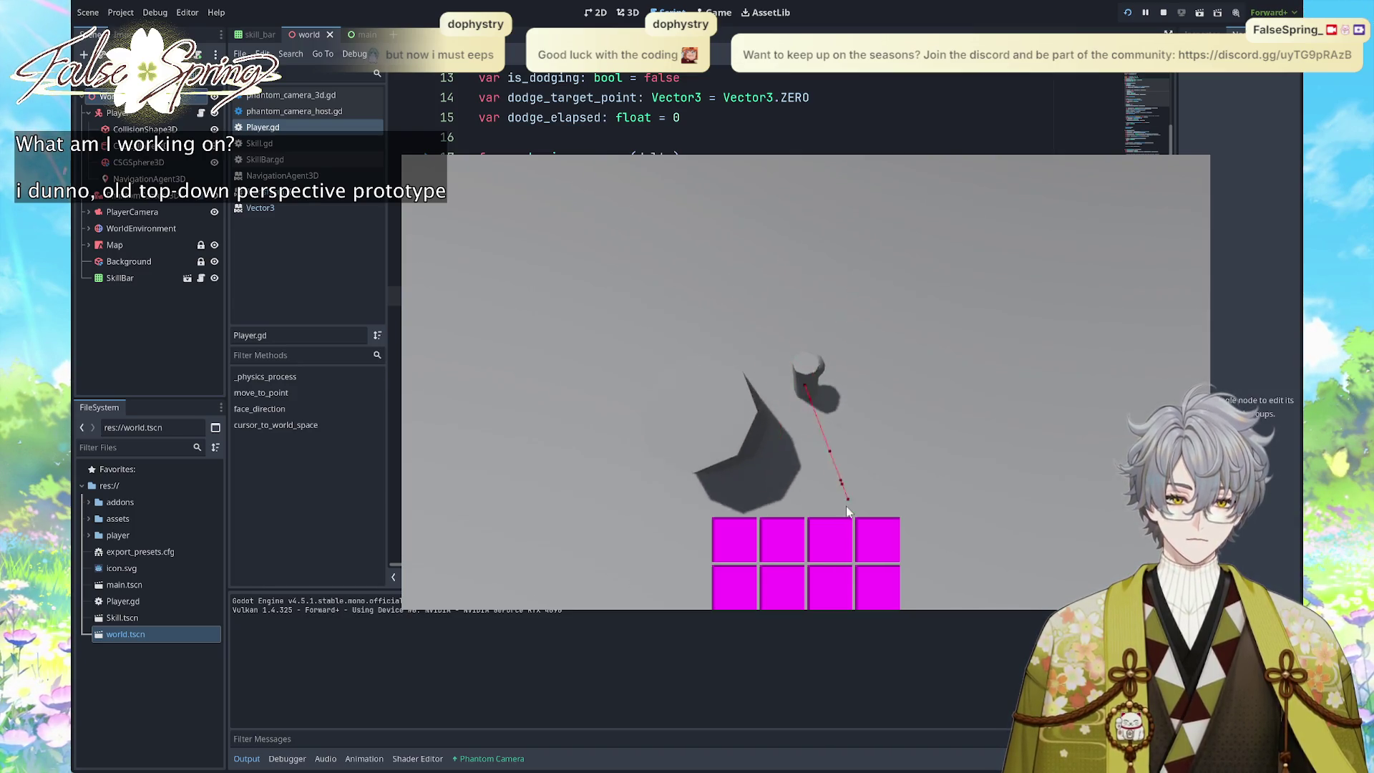
Step: Send the player to two new ground points around the octagonal obstacle, then stop the game
{"action": "left_click", "coordinate": [598, 388]}
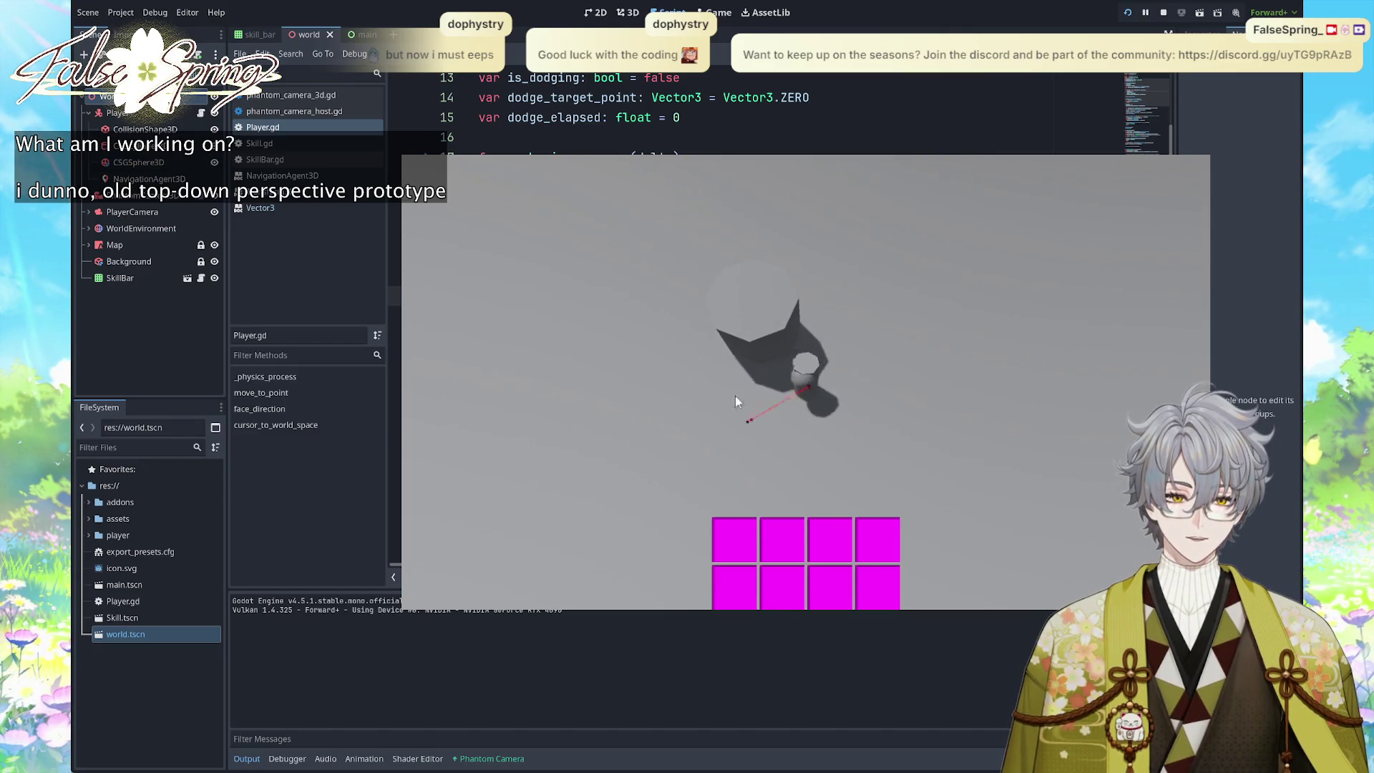
{"action": "left_click", "coordinate": [808, 407]}
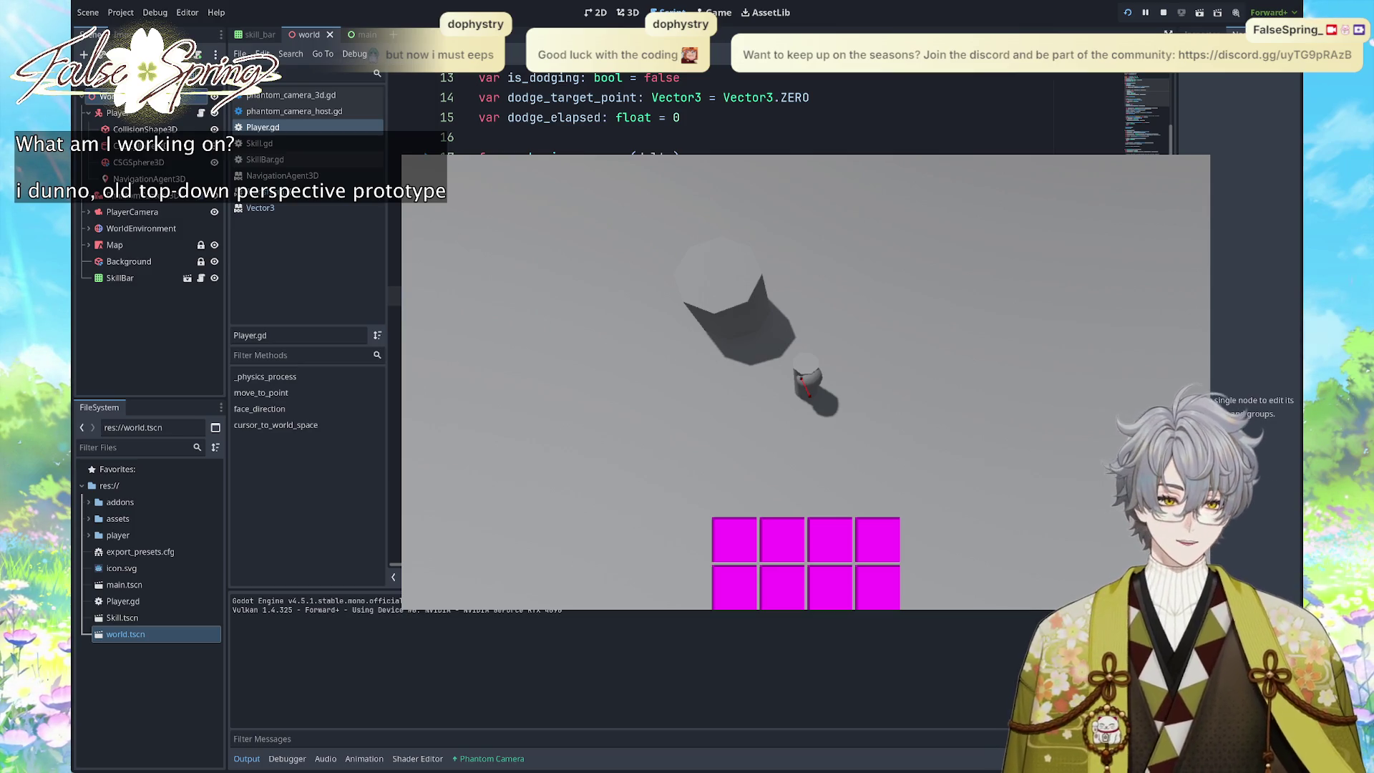
{"action": "key", "text": "F8"}
Step: Delete the 'return' before move_and_slide() on line 29 so the call stands alone
{"action": "left_click", "coordinate": [652, 252]}
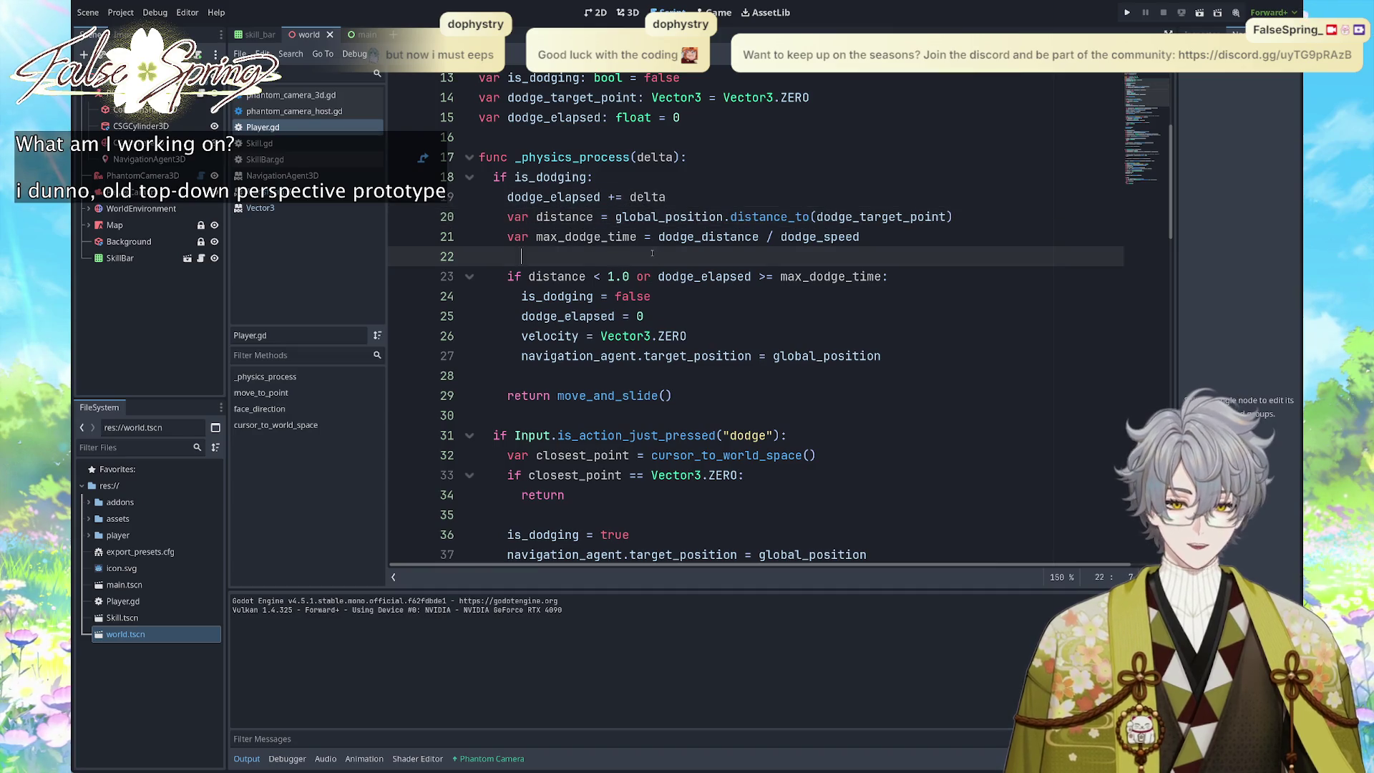
{"action": "left_click", "coordinate": [705, 408]}
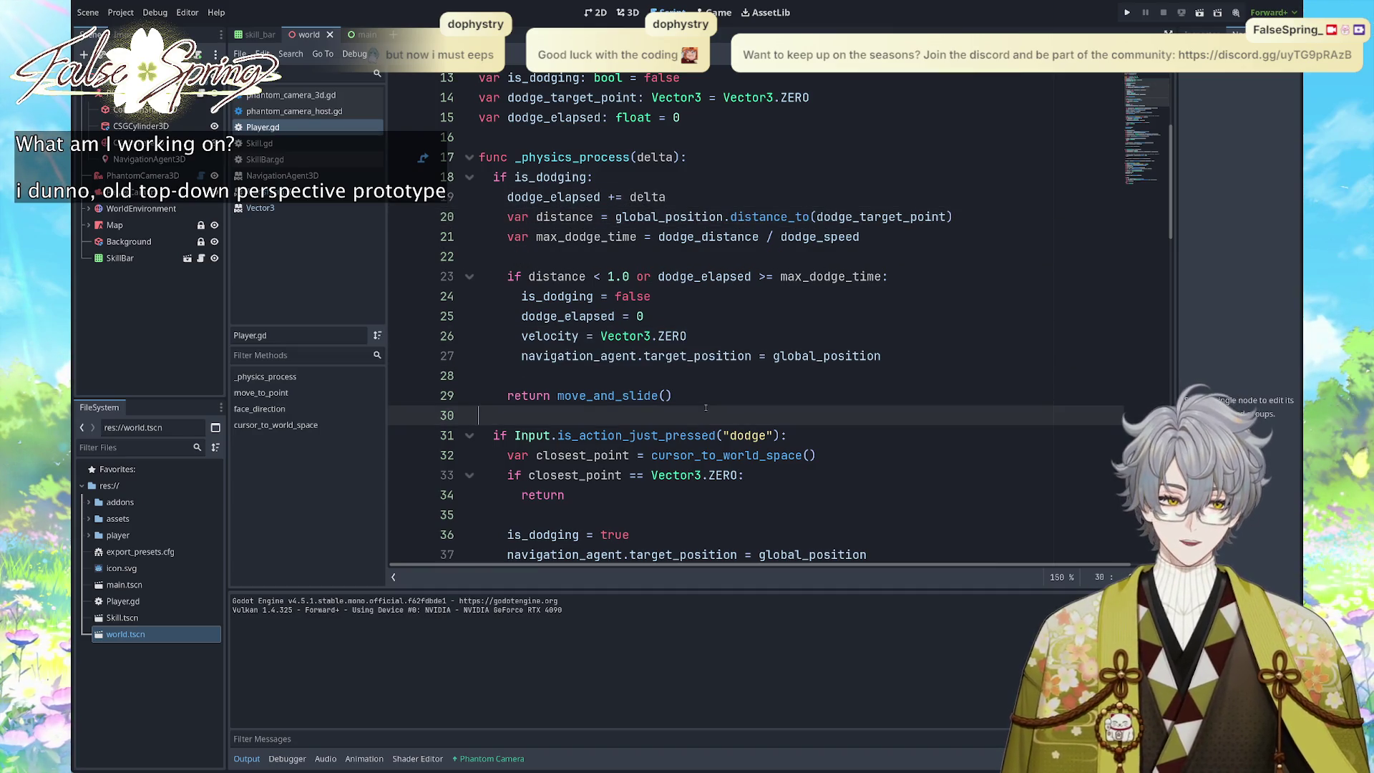
{"action": "left_click", "coordinate": [552, 396]}
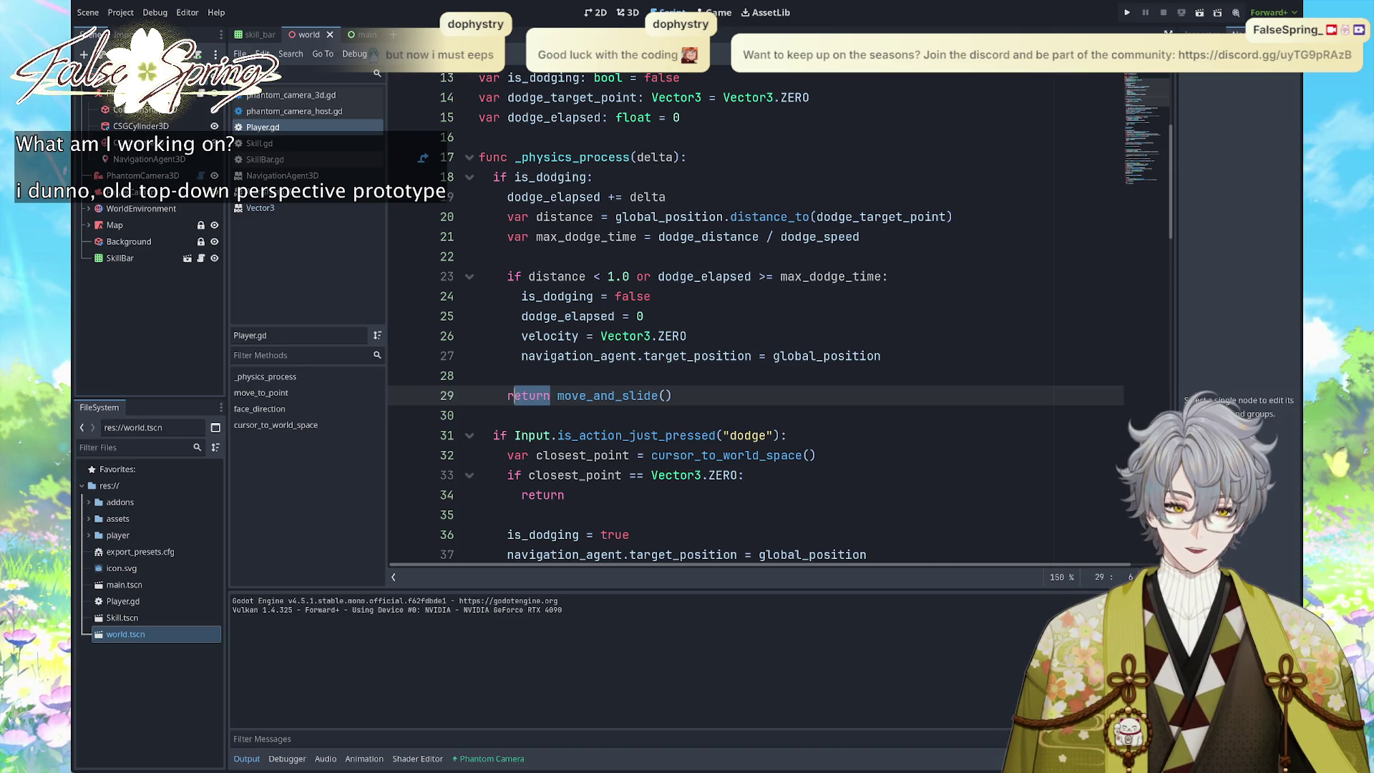
{"action": "key", "text": "ctrl+shift+Left"}
{"action": "key", "text": "BackSpace"}
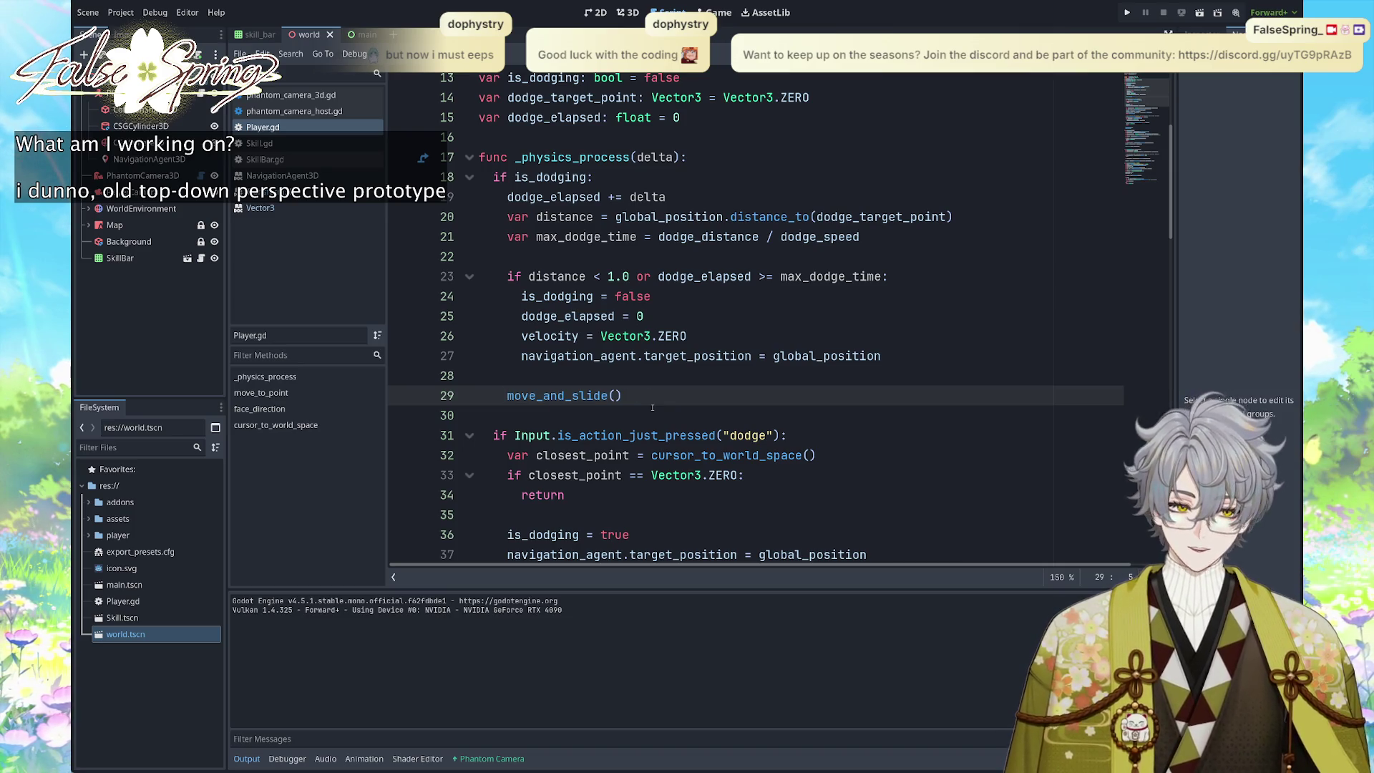
Step: Add a get_slide_collision_count() check on a new line below move_and_slide()
{"action": "key", "text": "Return"}
{"action": "key", "text": "Return"}
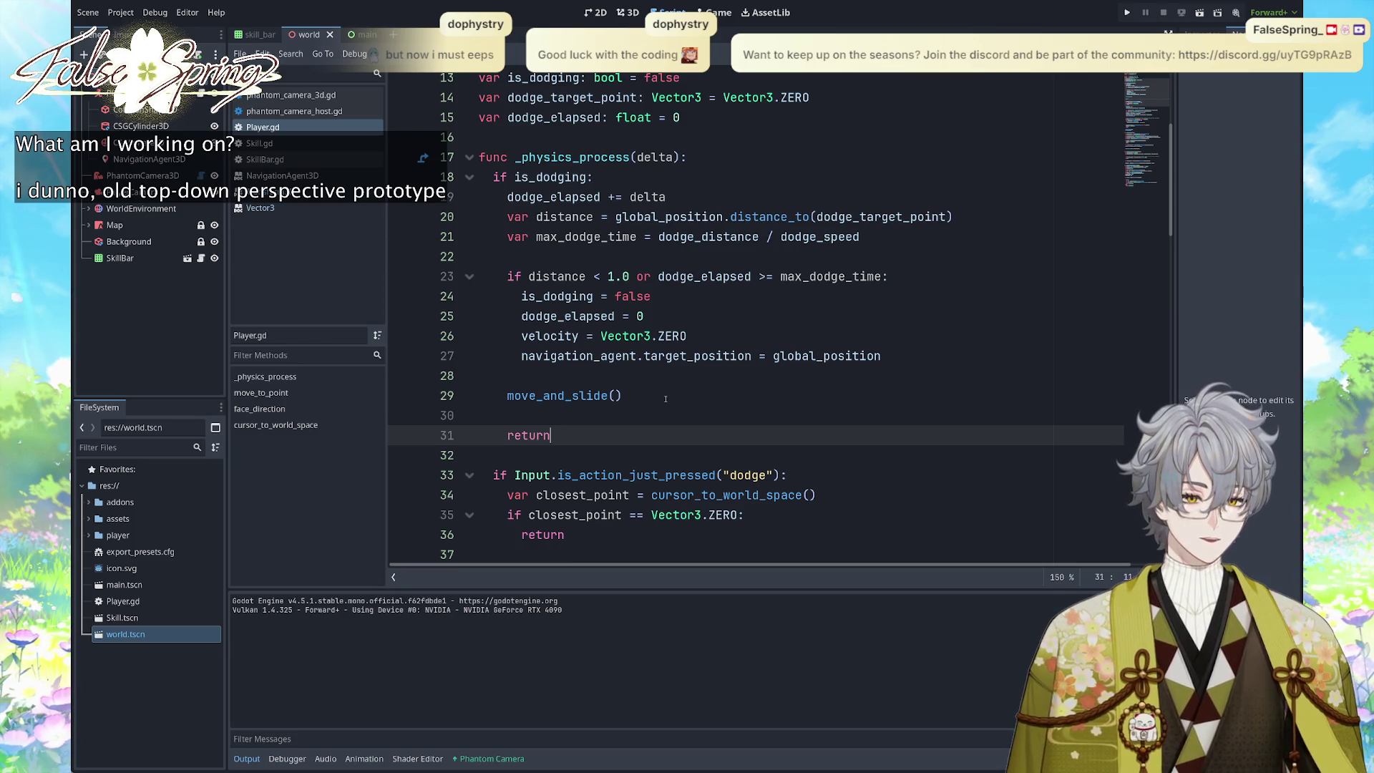
{"action": "key", "text": "Up"}
{"action": "key", "text": "Return"}
{"action": "key", "text": "Return"}
{"action": "key", "text": "Up"}
{"action": "type", "text": "#"}
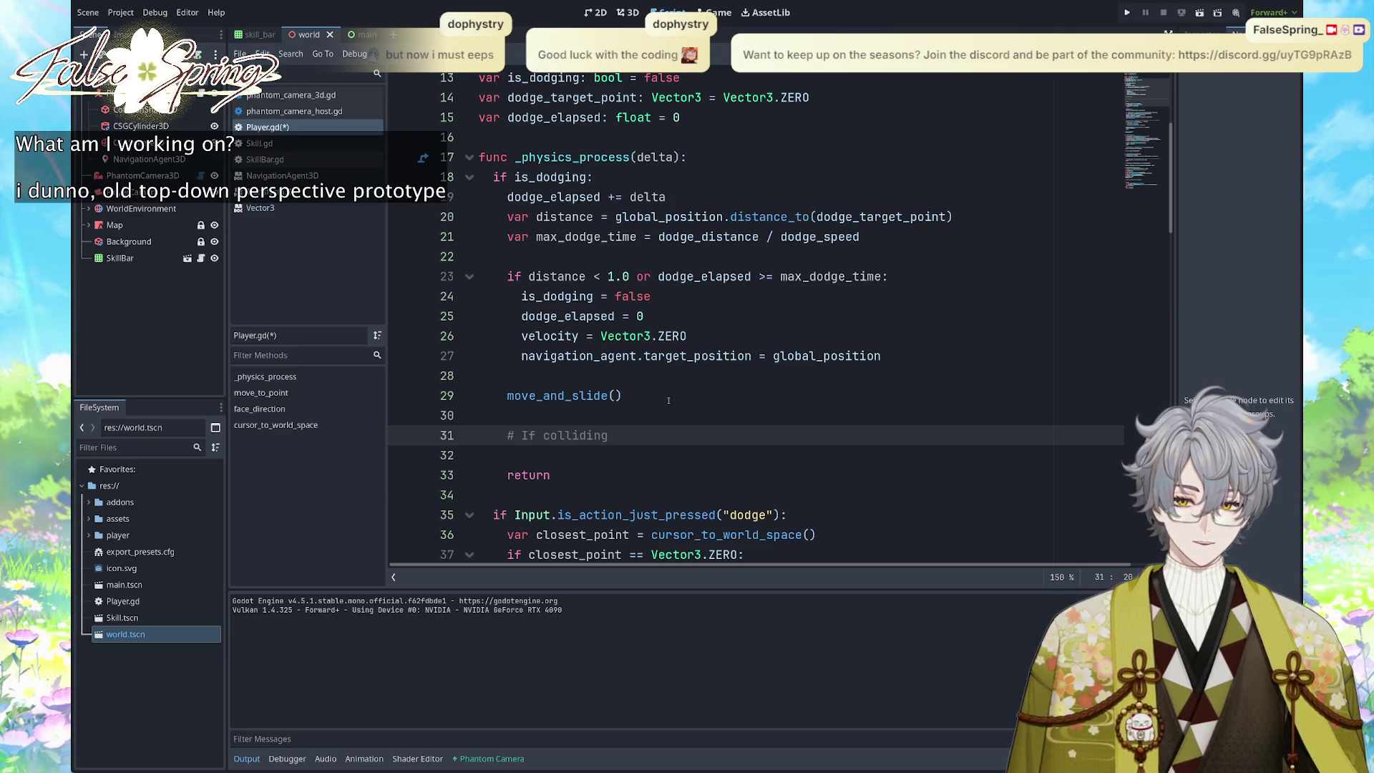
{"action": "key", "text": "ctrl+BackSpace"}
{"action": "key", "text": "ctrl+BackSpace"}
{"action": "key", "text": "ctrl+BackSpace"}
{"action": "type", "text": "get_slide_"}
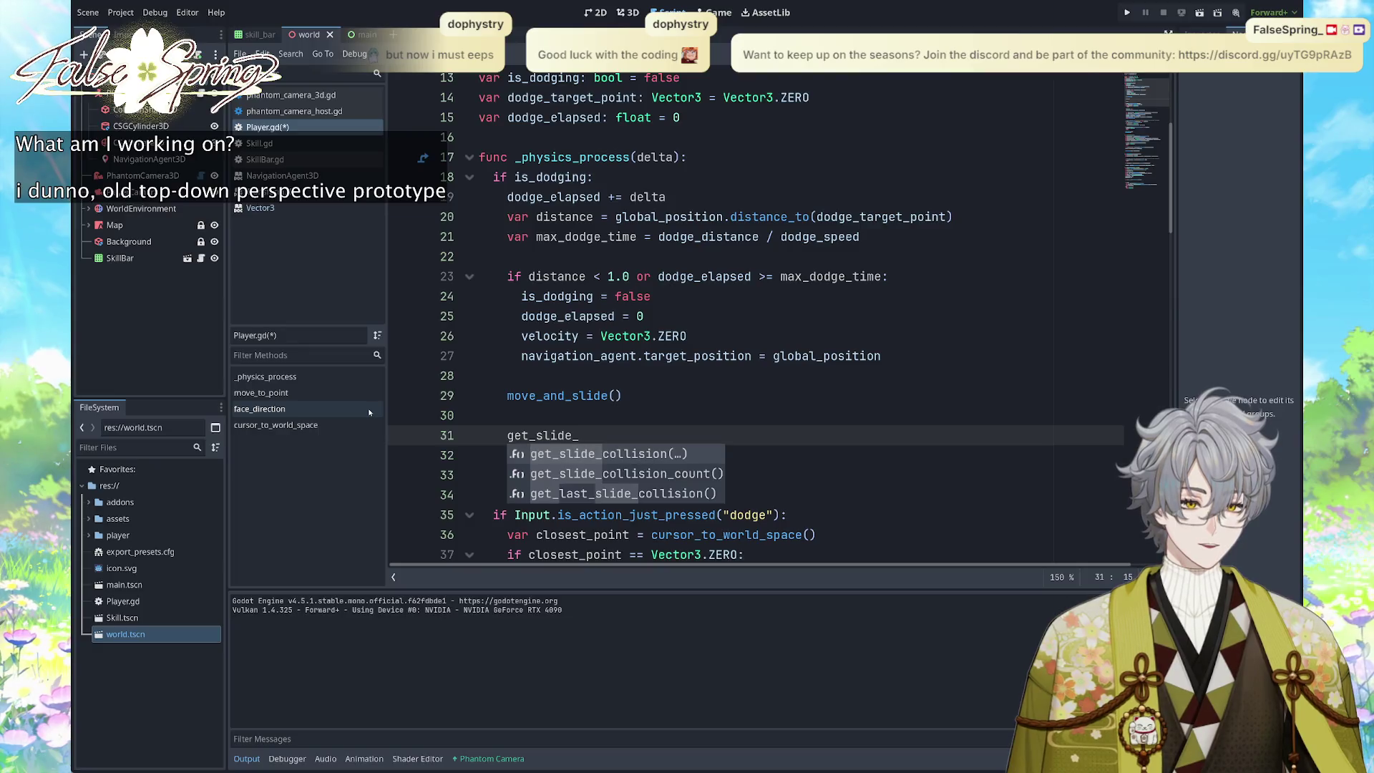
{"action": "key", "text": "Down"}
{"action": "key", "text": "Return"}
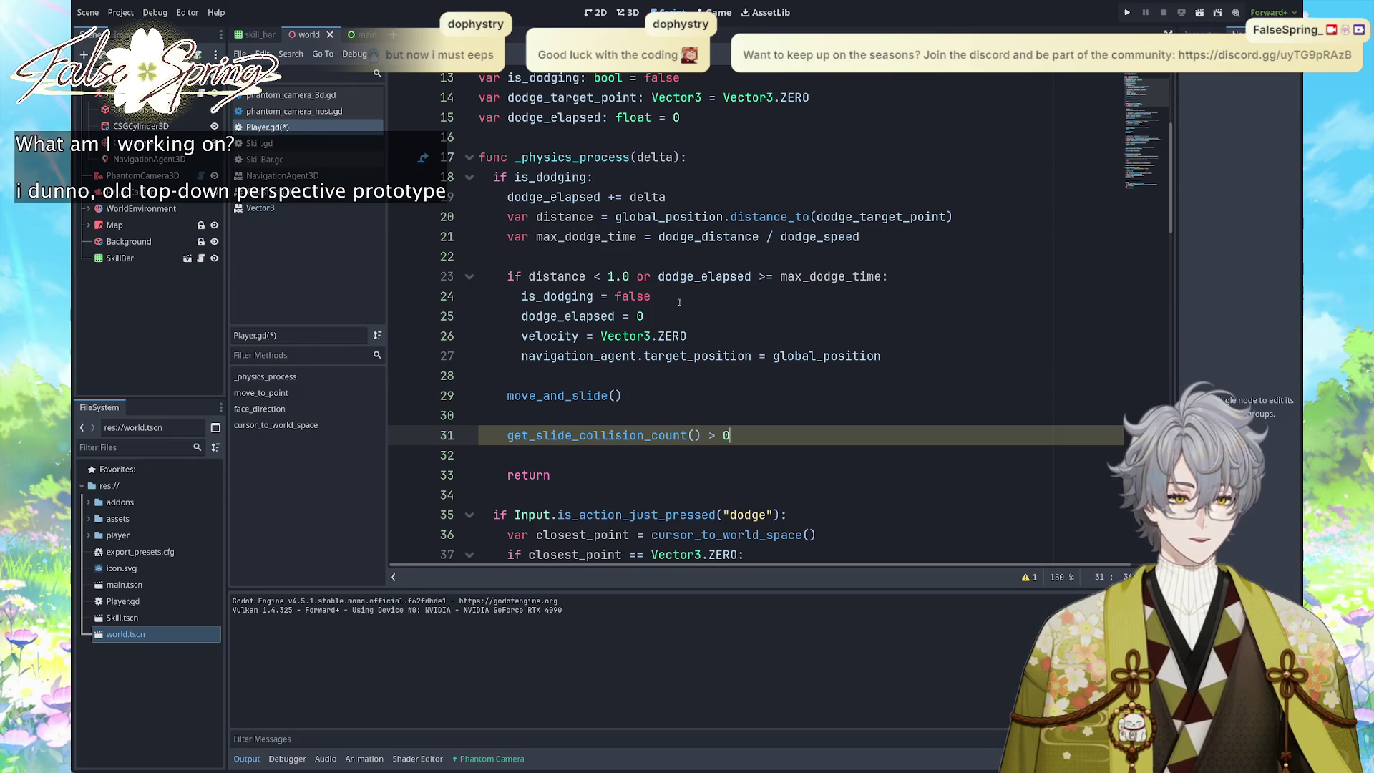
{"action": "scroll", "coordinate": [701, 349], "scroll_direction": "down", "scroll_amount": 20}
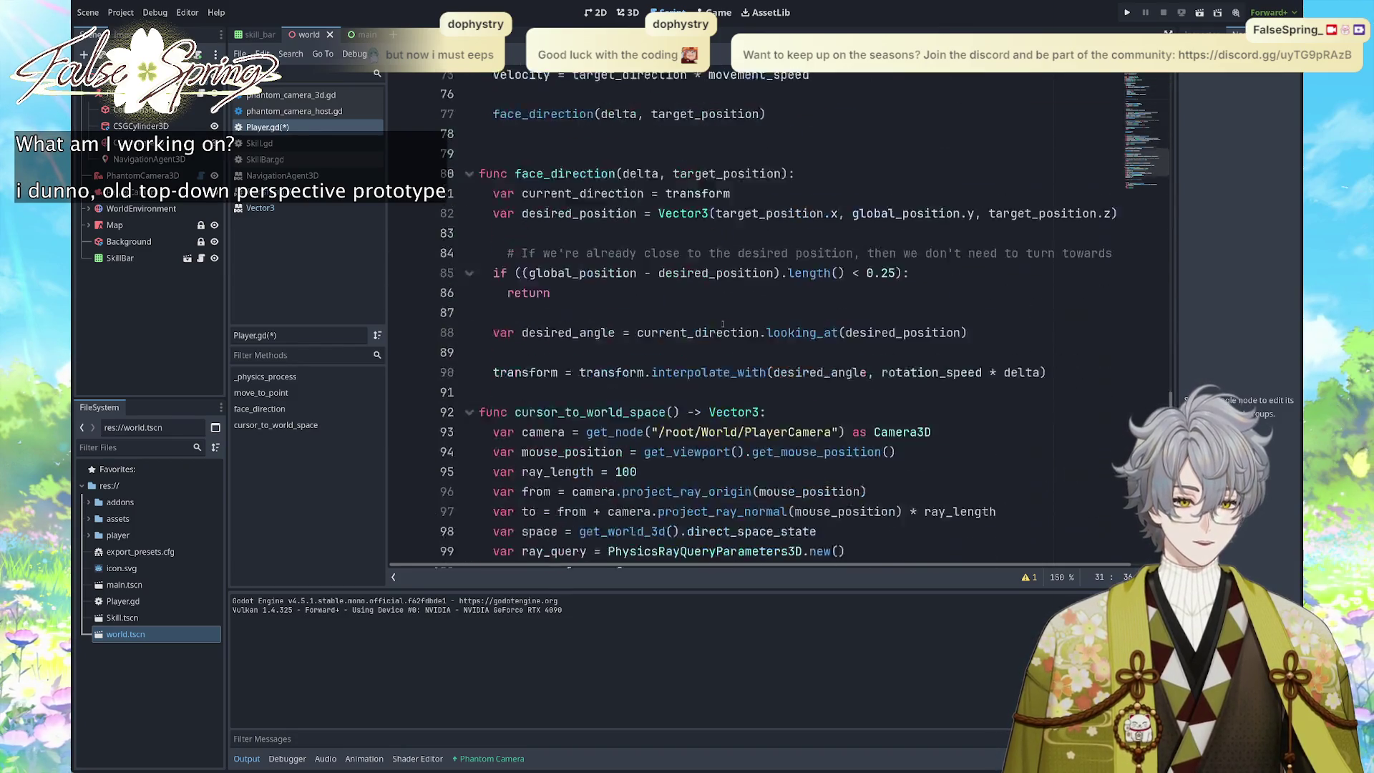
{"action": "scroll", "coordinate": [700, 468], "scroll_direction": "up", "scroll_amount": 20}
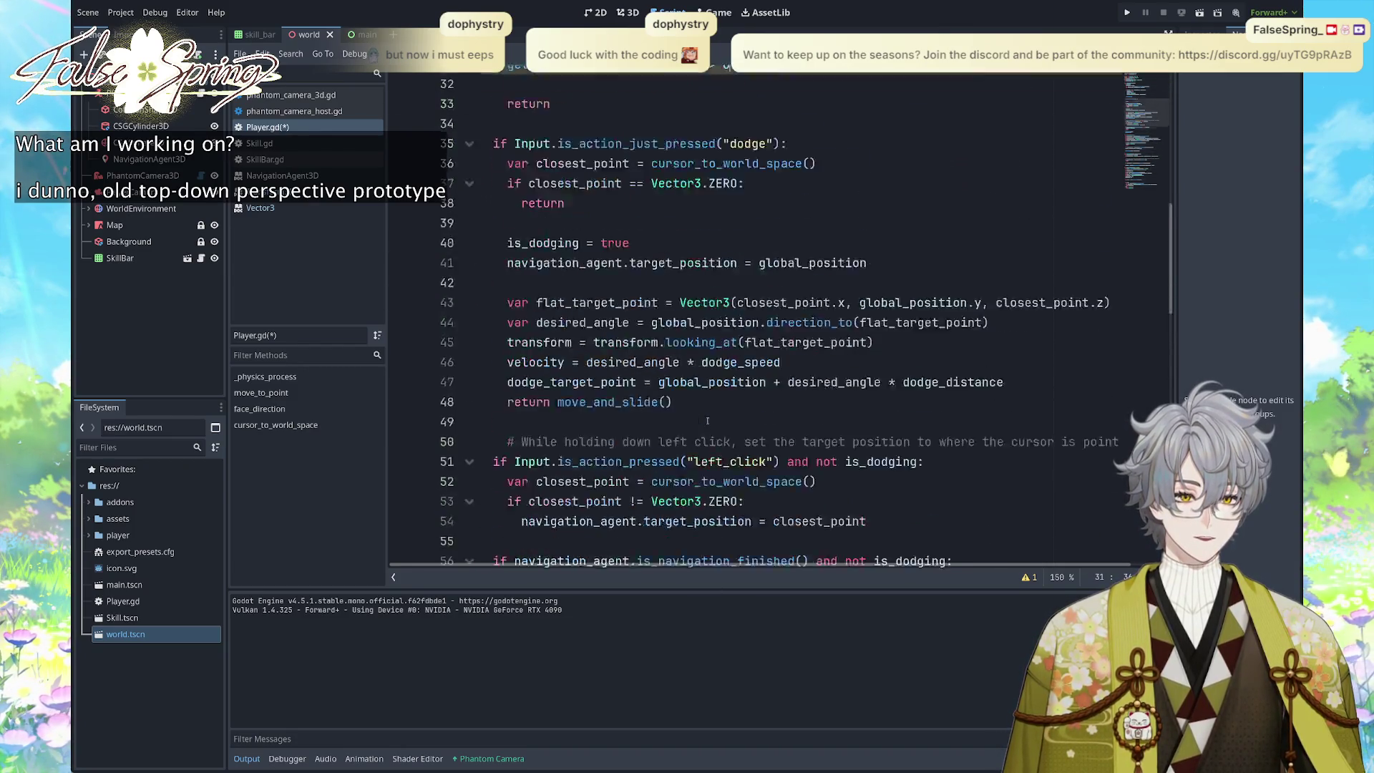
{"action": "left_click", "coordinate": [735, 243]}
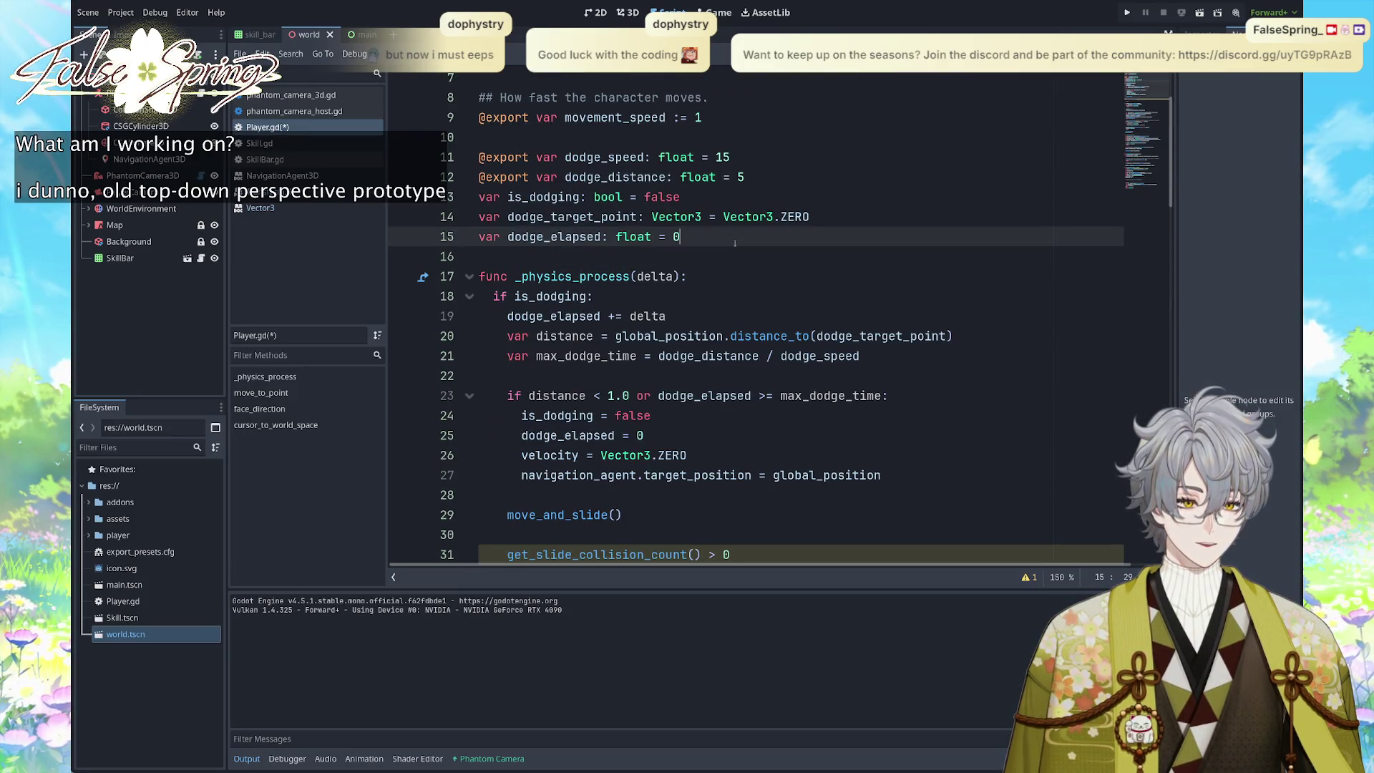
Step: Create func stop_dodging() and move the dodge-reset lines into it with corrected indentation
{"action": "key", "text": "Return"}
{"action": "key", "text": "Return"}
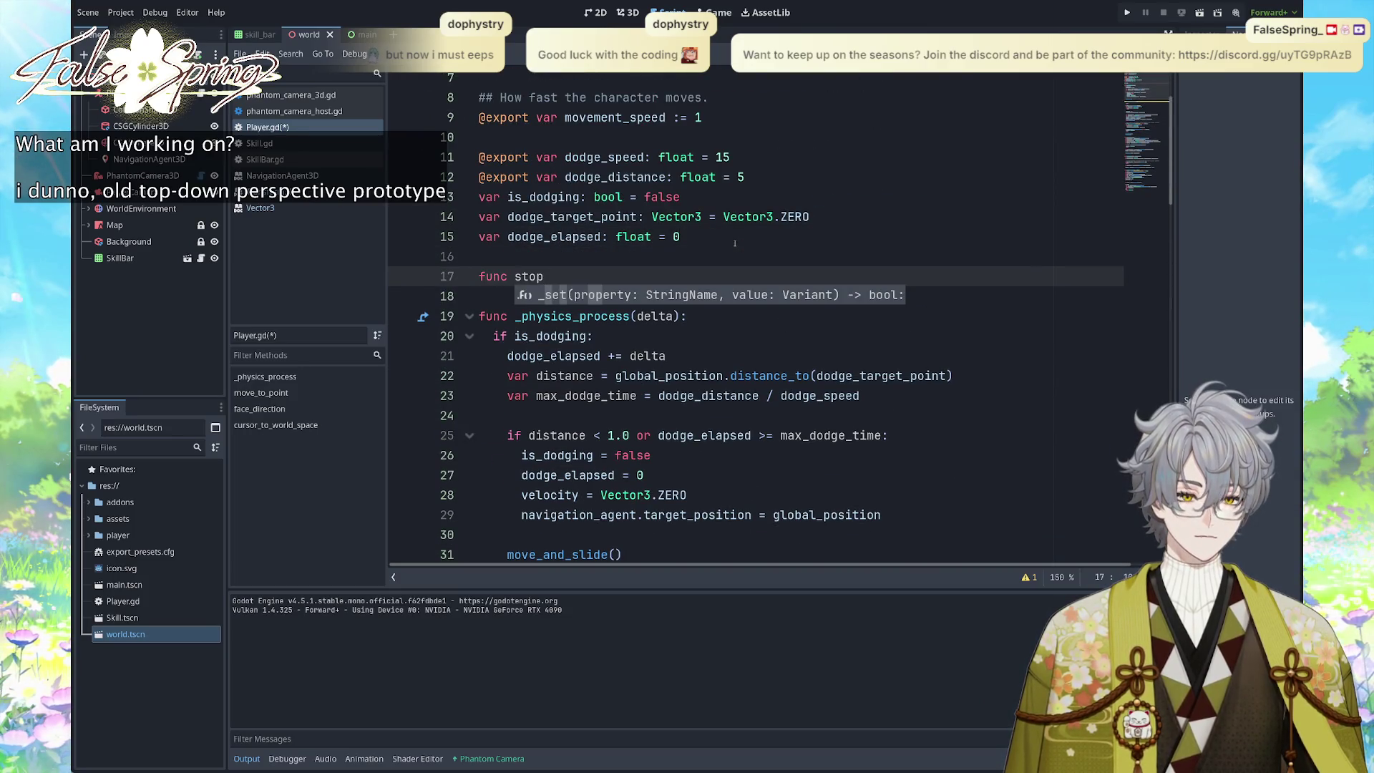
{"action": "type", "text": "_dodging():"}
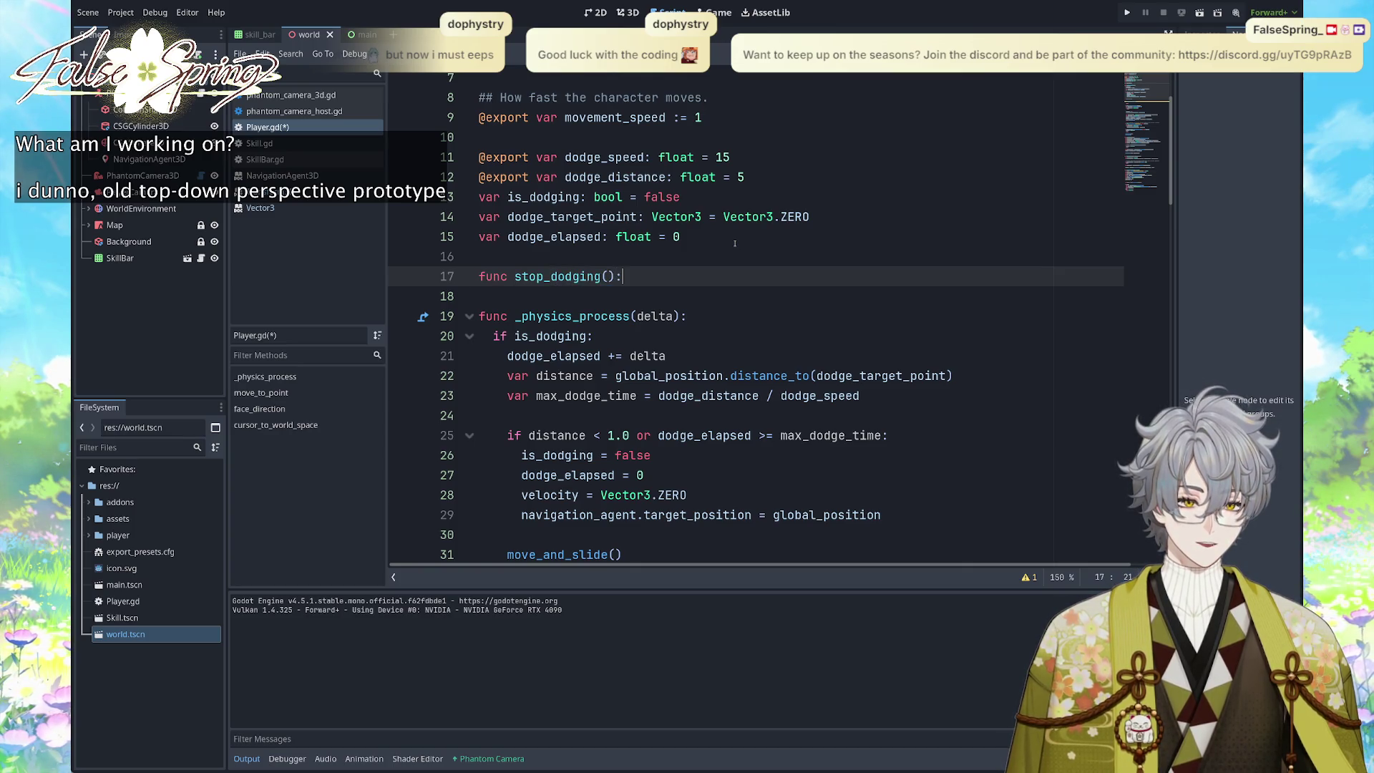
{"action": "key", "text": "Return"}
{"action": "scroll", "coordinate": [804, 405], "scroll_direction": "down", "scroll_amount": 2}
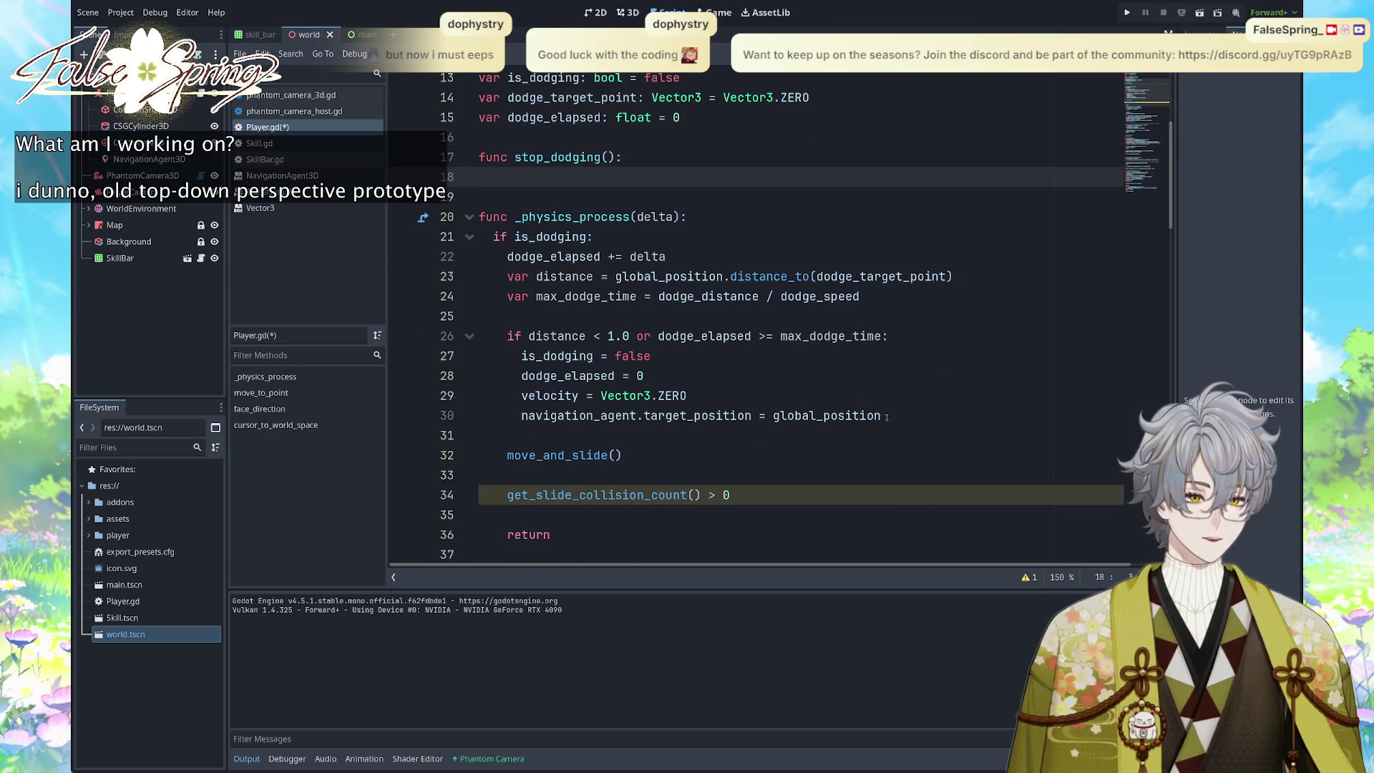
{"action": "mouse_move", "coordinate": [886, 417]}
{"action": "left_mouse_down"}
{"action": "mouse_move", "coordinate": [594, 355]}
{"action": "mouse_move", "coordinate": [521, 356]}
{"action": "left_mouse_up"}
{"action": "key", "text": "ctrl+x"}
{"action": "left_click", "coordinate": [635, 173]}
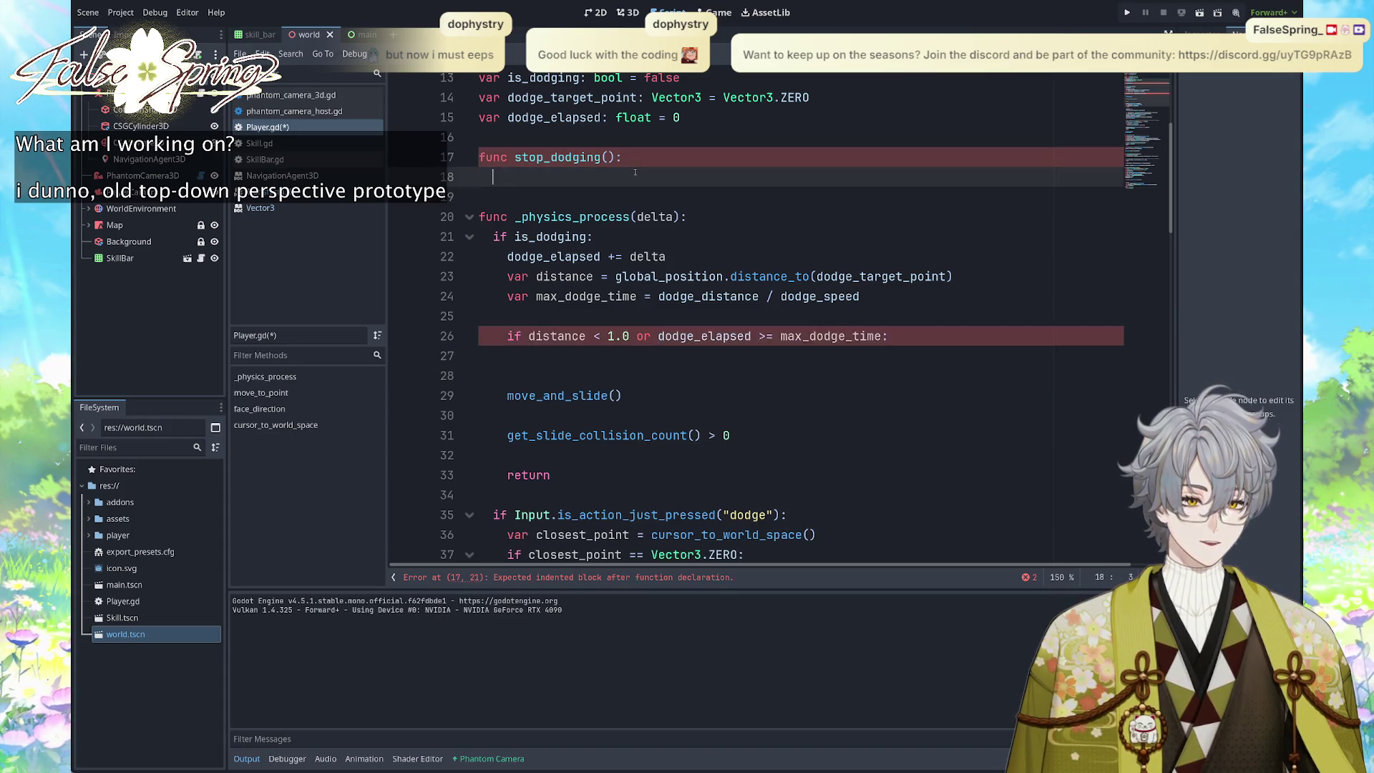
{"action": "key", "text": "ctrl+v"}
{"action": "left_click_drag", "start_coordinate": [867, 237], "coordinate": [479, 197]}
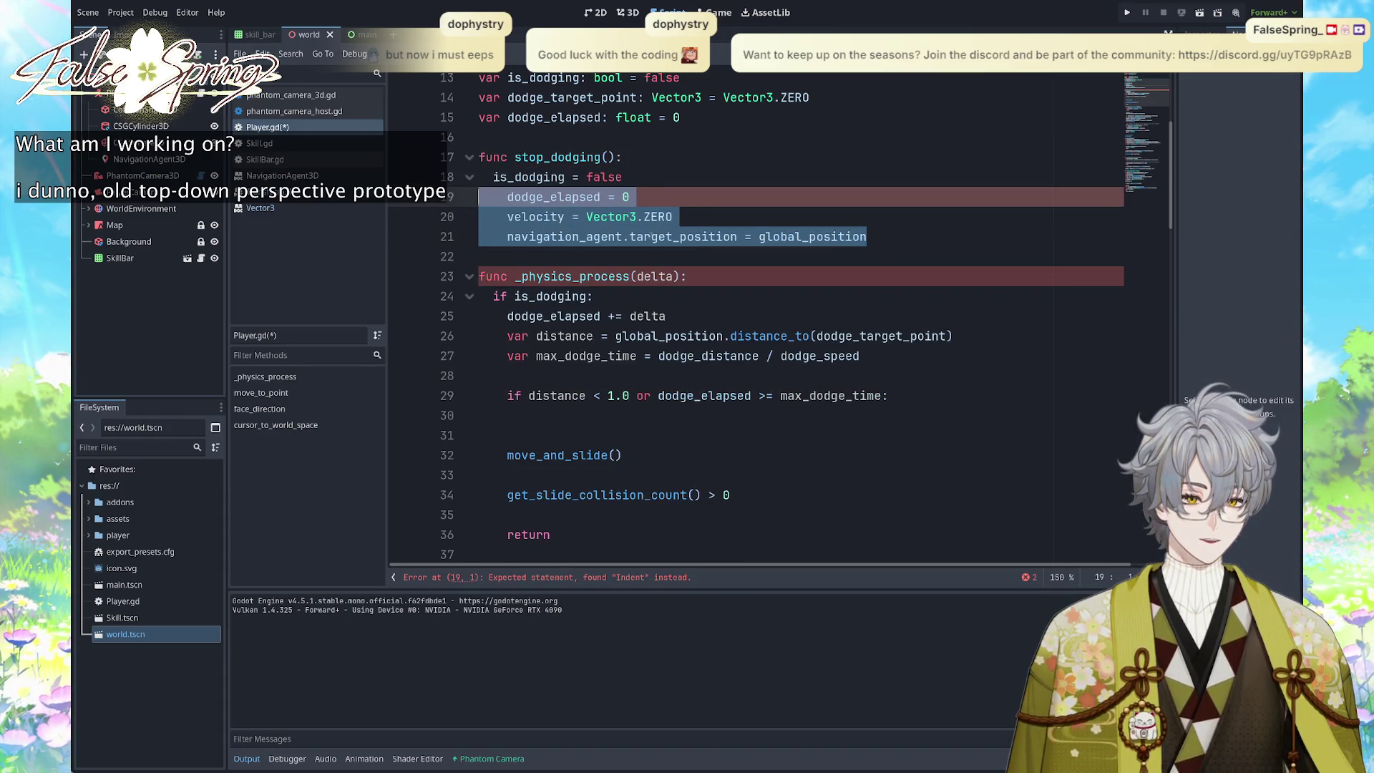
{"action": "key", "text": "shift+Tab"}
{"action": "left_click", "coordinate": [747, 276]}
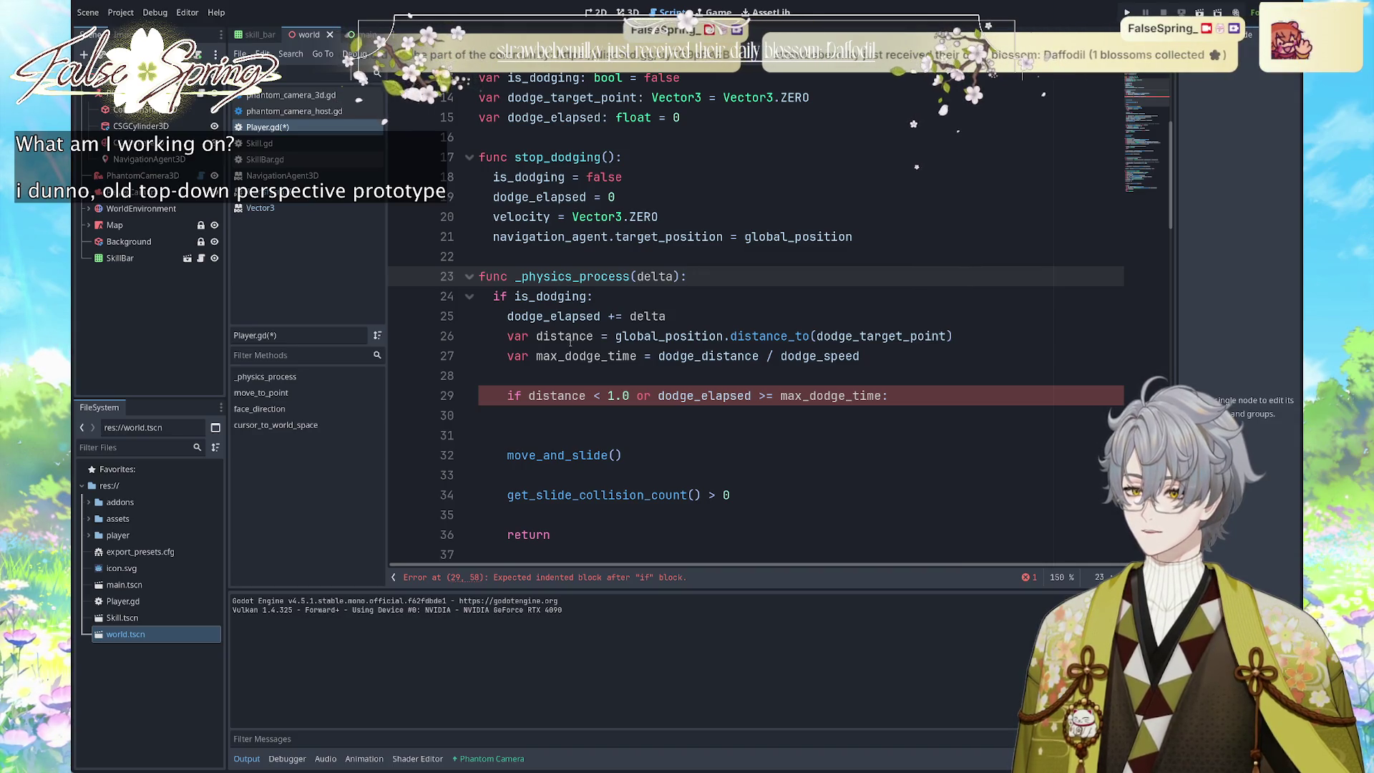
Step: Call stop_dodging() on dodge timeout and inside an if get_slide_collision_count() > 0 block
{"action": "left_click", "coordinate": [751, 396]}
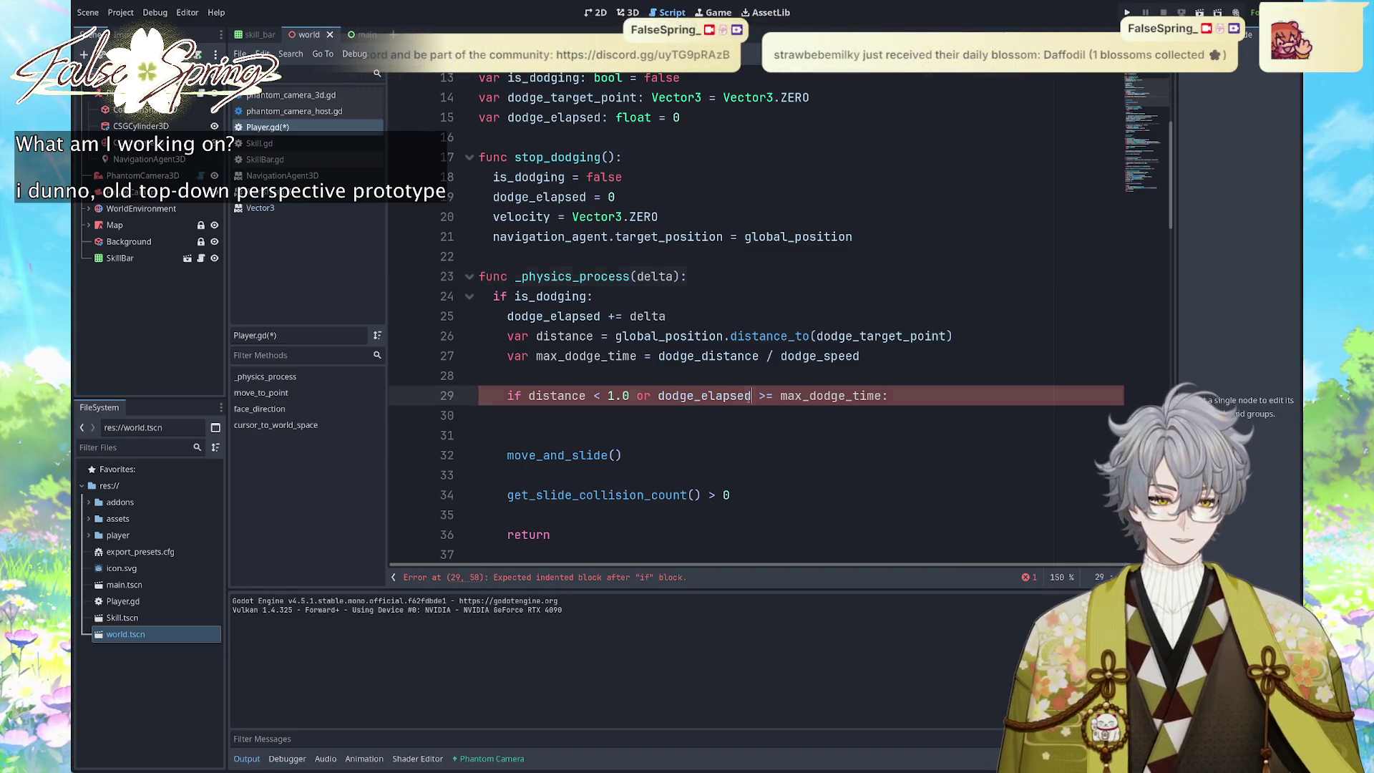
{"action": "left_click", "coordinate": [759, 412]}
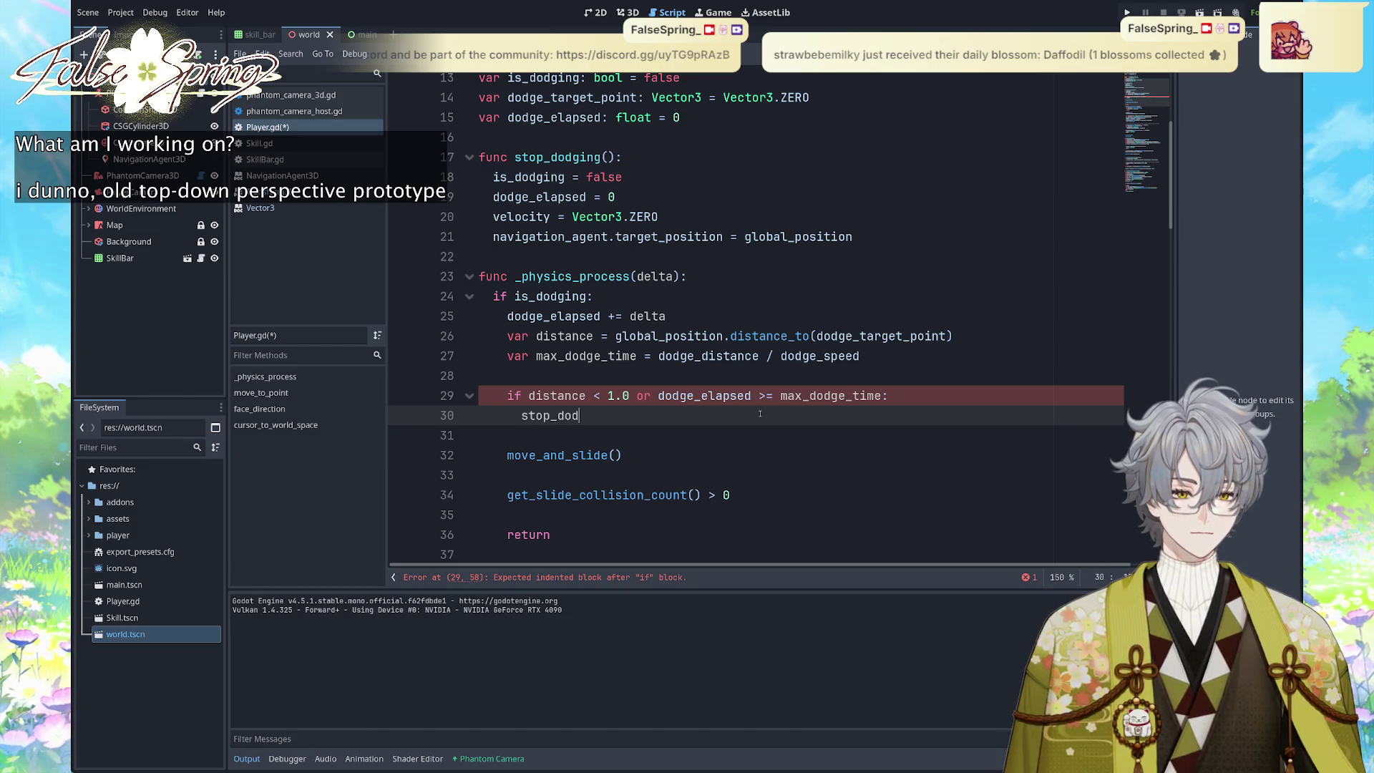
{"action": "type", "text": "ging()"}
{"action": "left_click", "coordinate": [777, 475]}
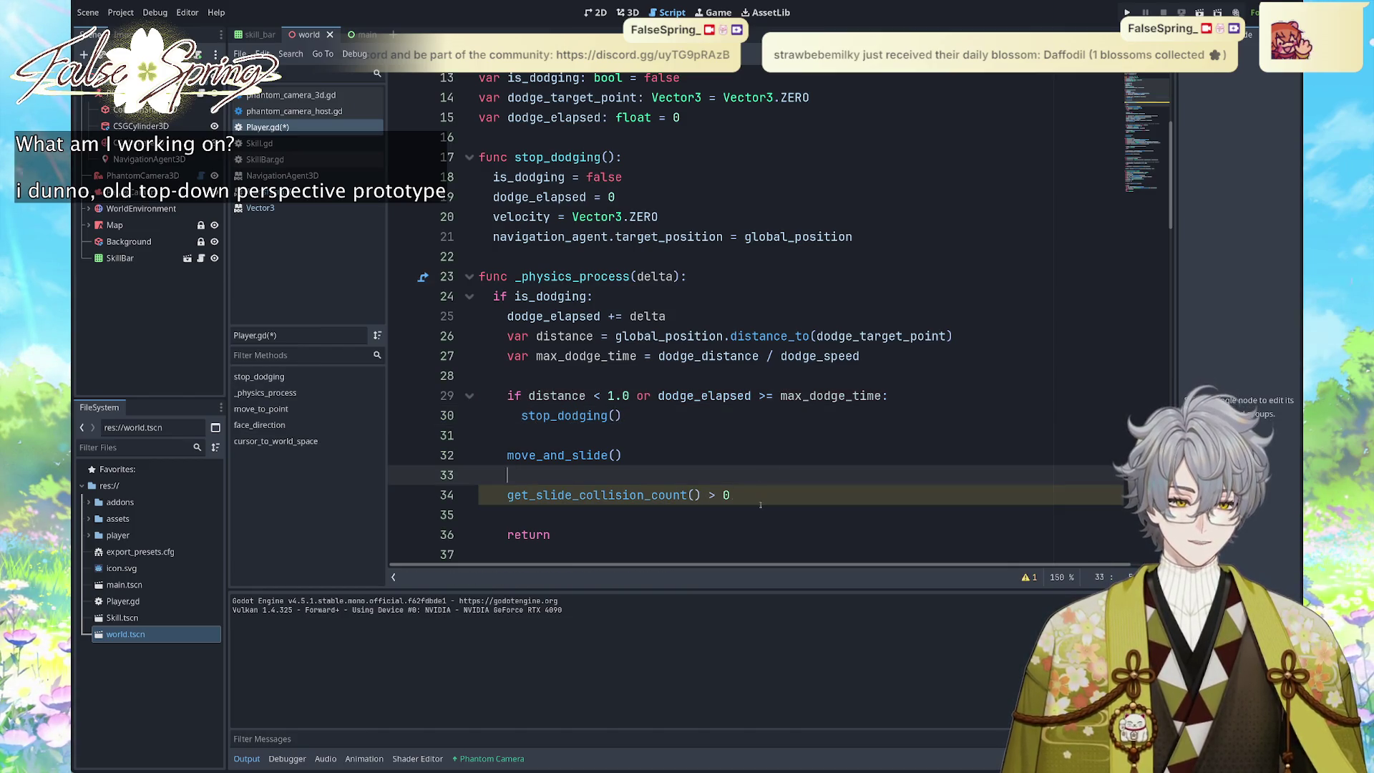
{"action": "left_click", "coordinate": [758, 503]}
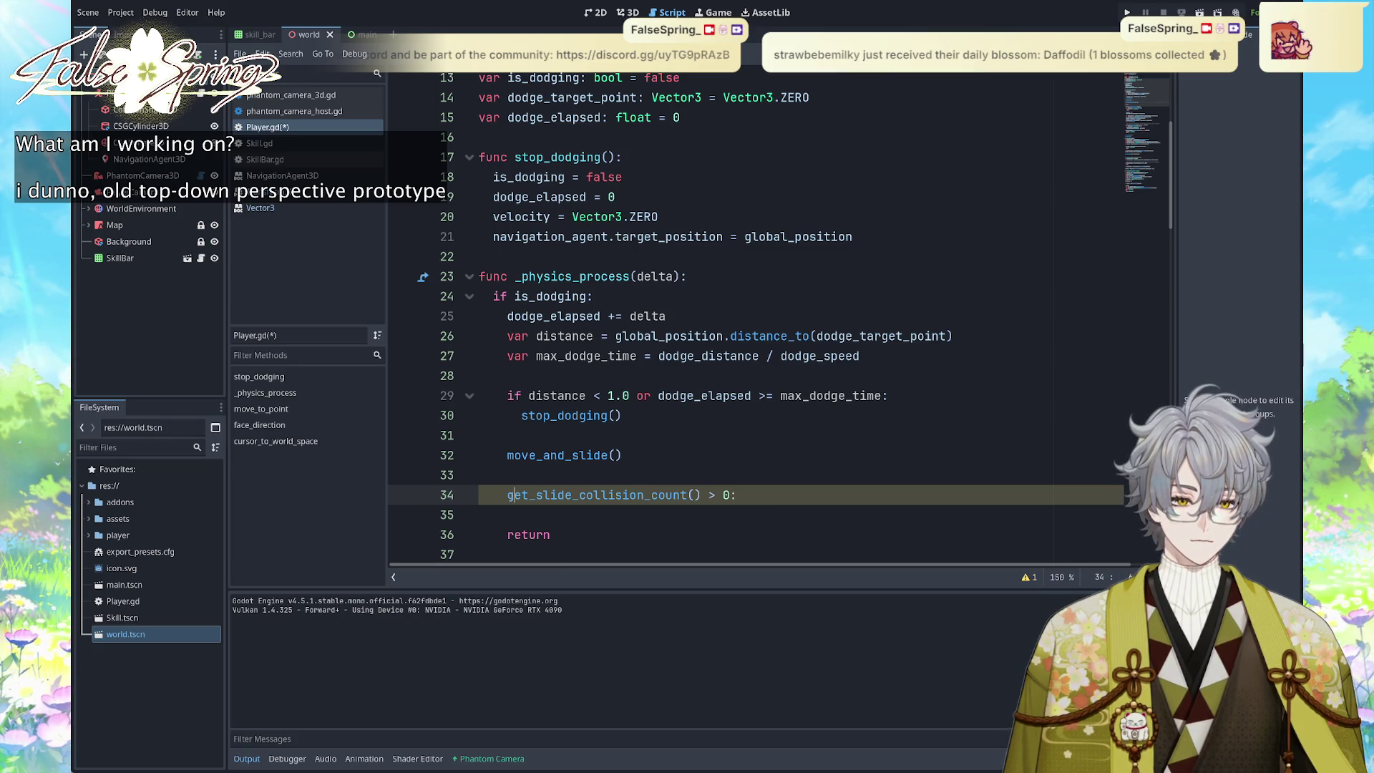
{"action": "type", "text": "if"}
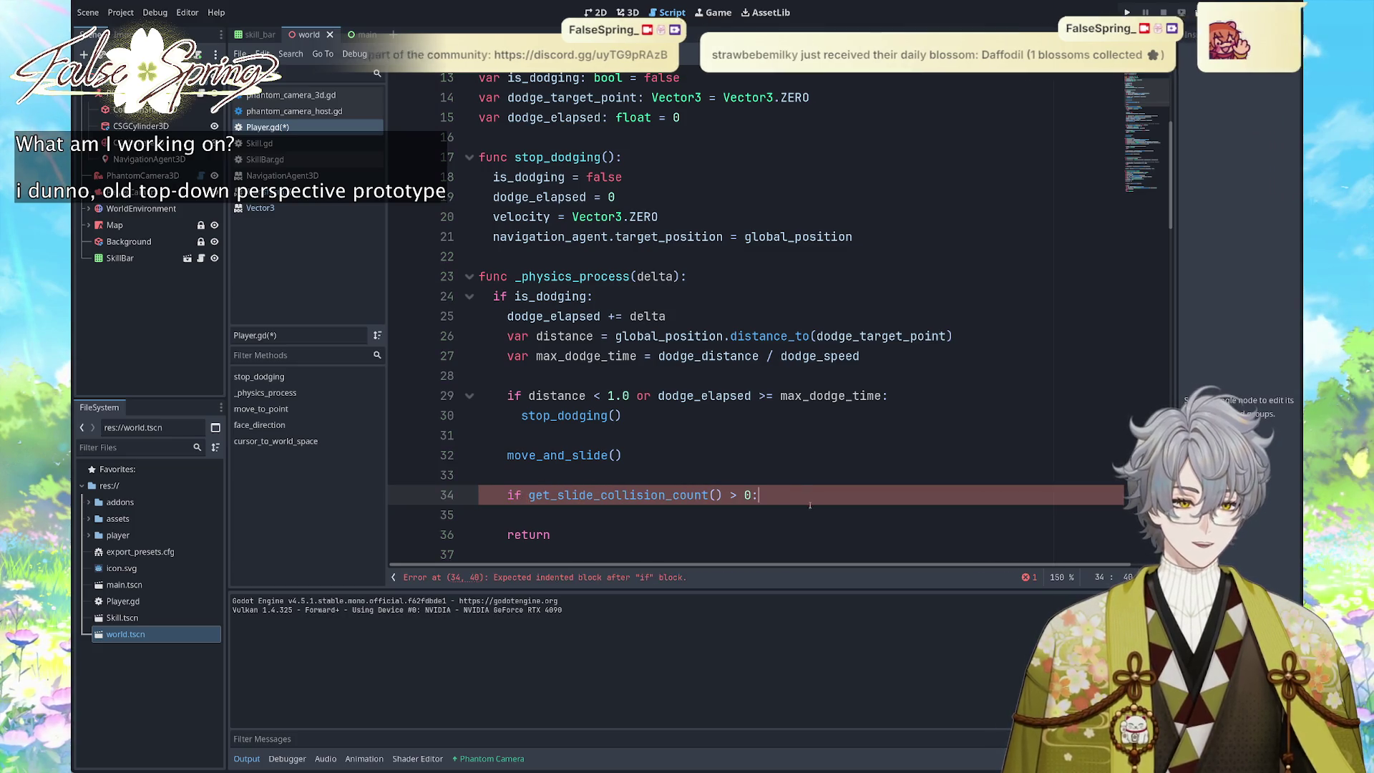
{"action": "left_click", "coordinate": [812, 496]}
{"action": "key", "text": "Return"}
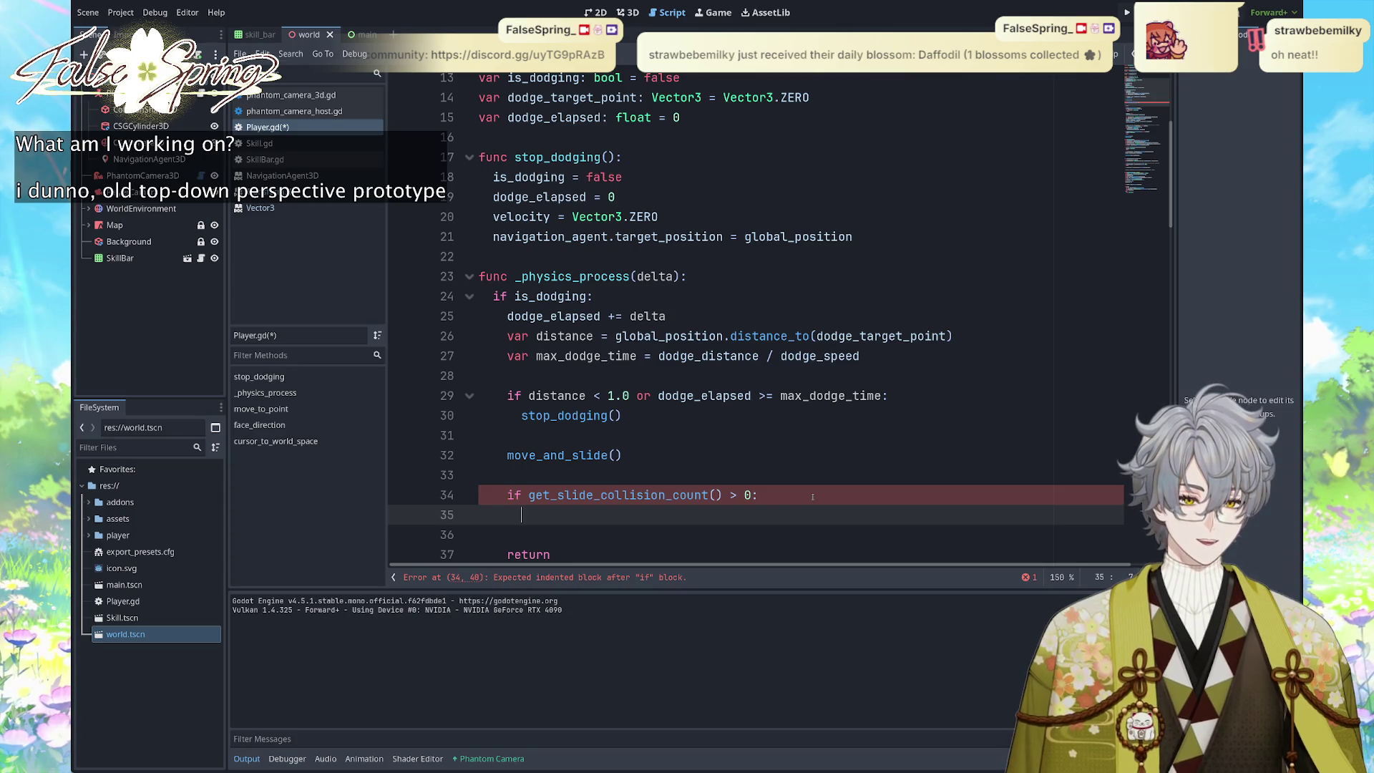
{"action": "type", "text": "stop_dodging("}
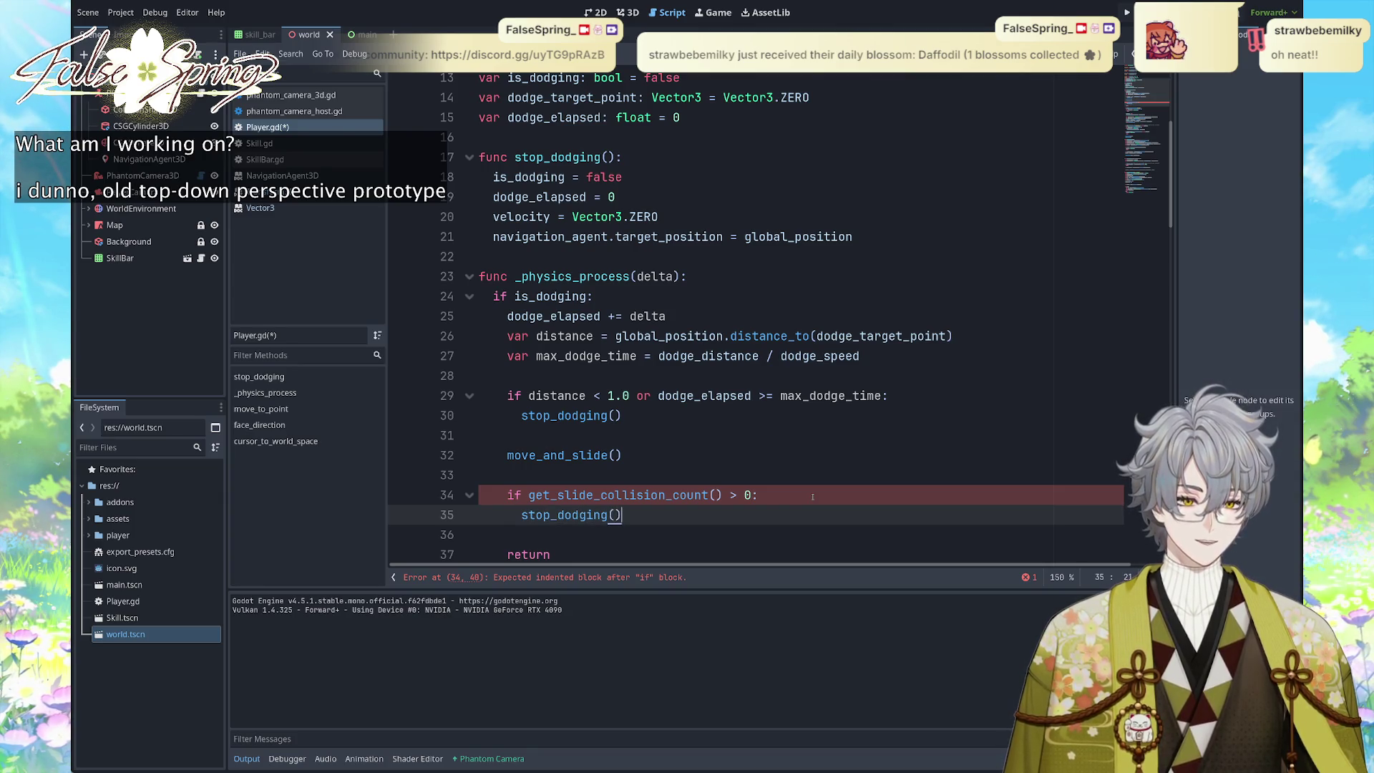
Step: Save Player.gd and launch the game with F5
{"action": "key", "text": "ctrl+s"}
{"action": "left_click", "coordinate": [844, 440]}
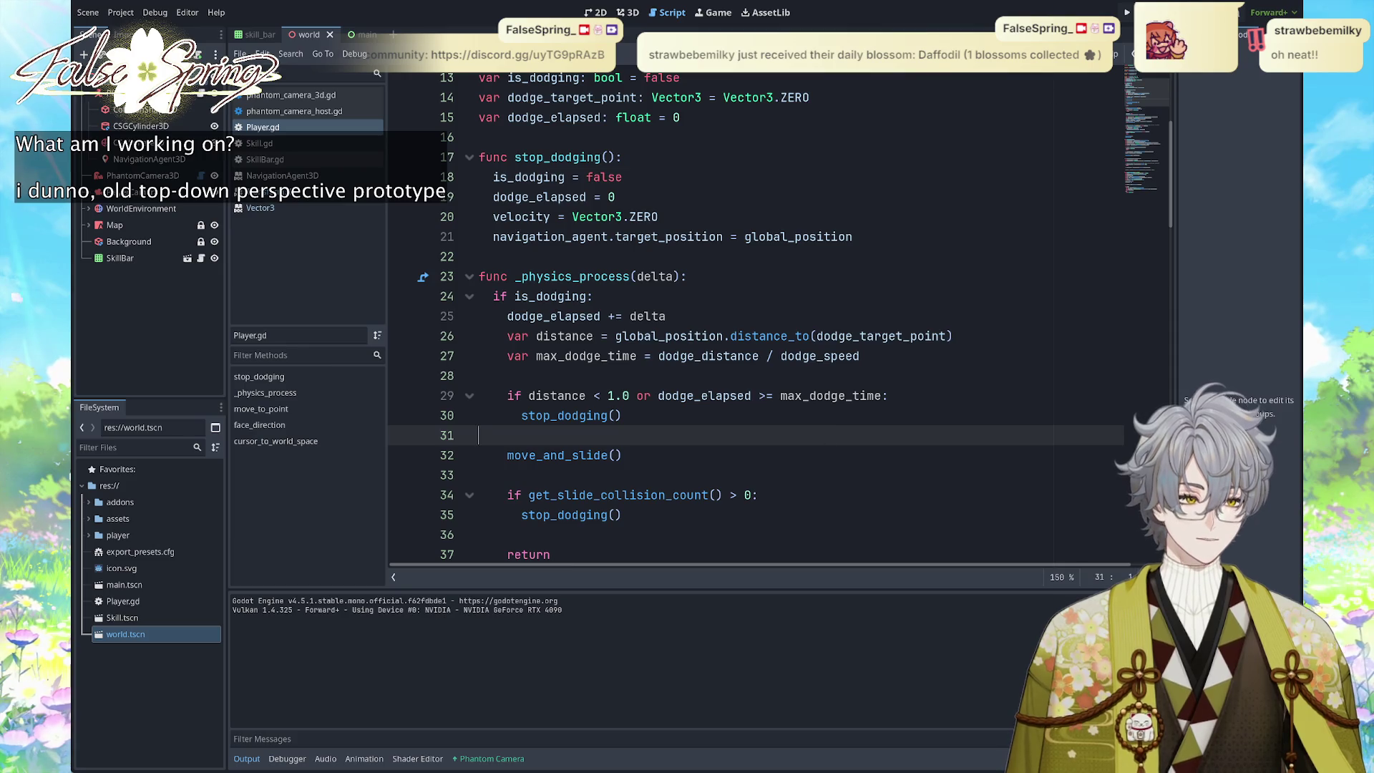
{"action": "key", "text": "F5"}
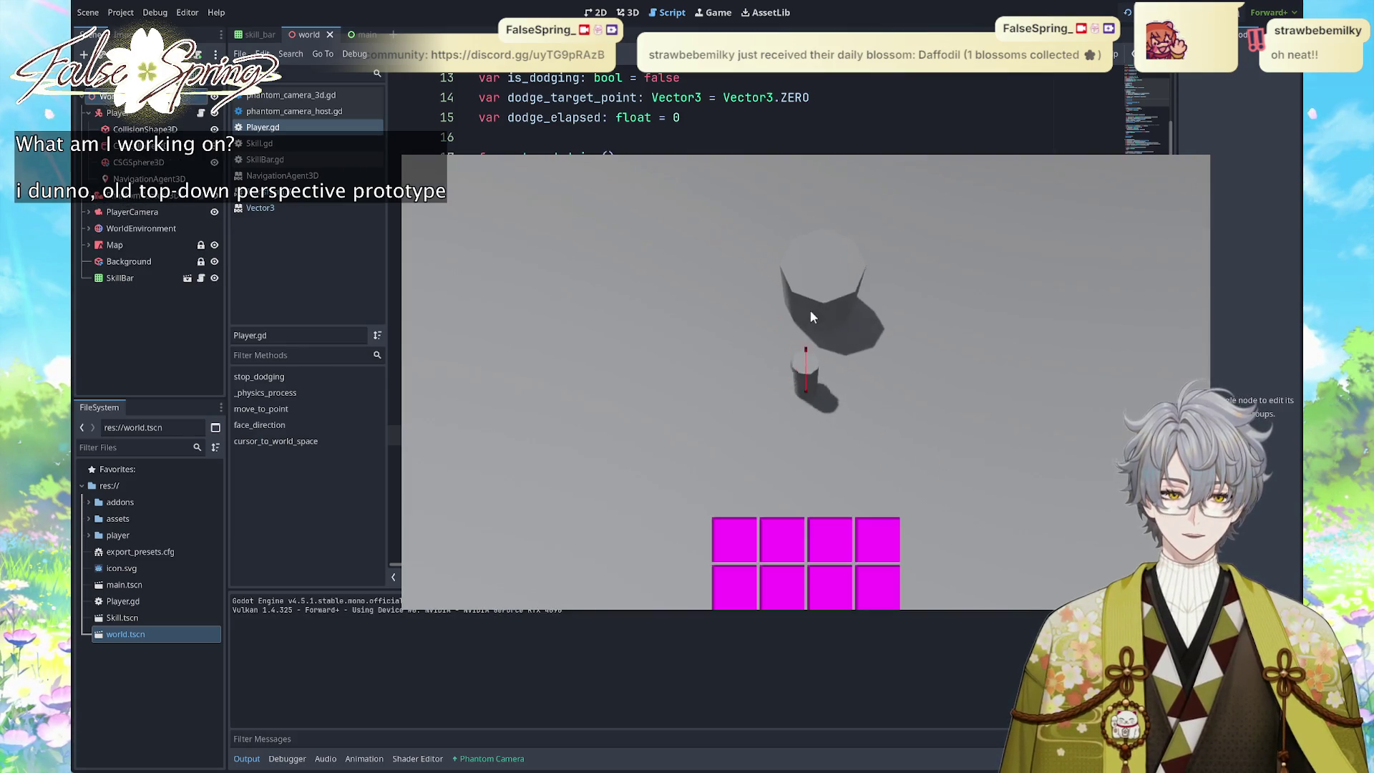
Step: Dodge the player toward about a dozen points, including into the cylinder, then stop the game with F8
{"action": "left_click", "coordinate": [745, 357]}
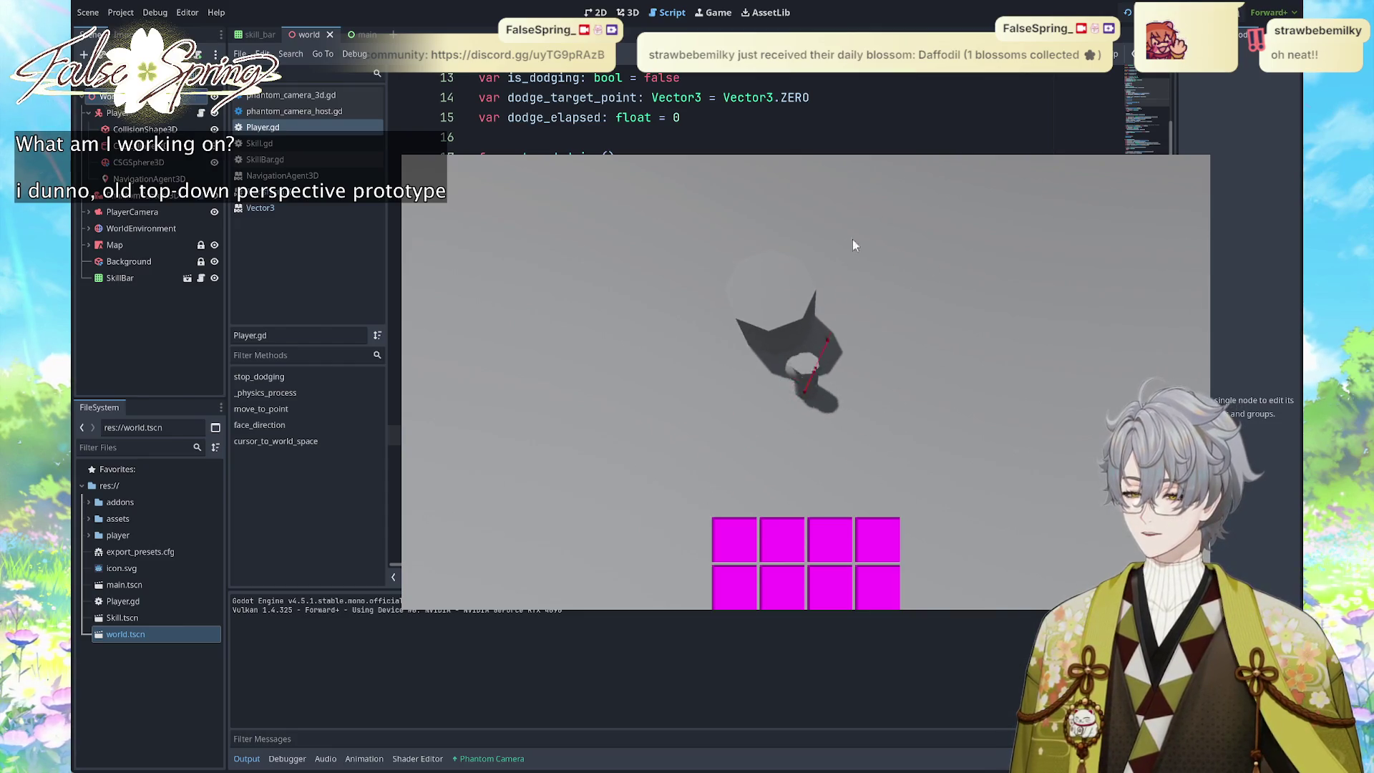
{"action": "left_click", "coordinate": [848, 243]}
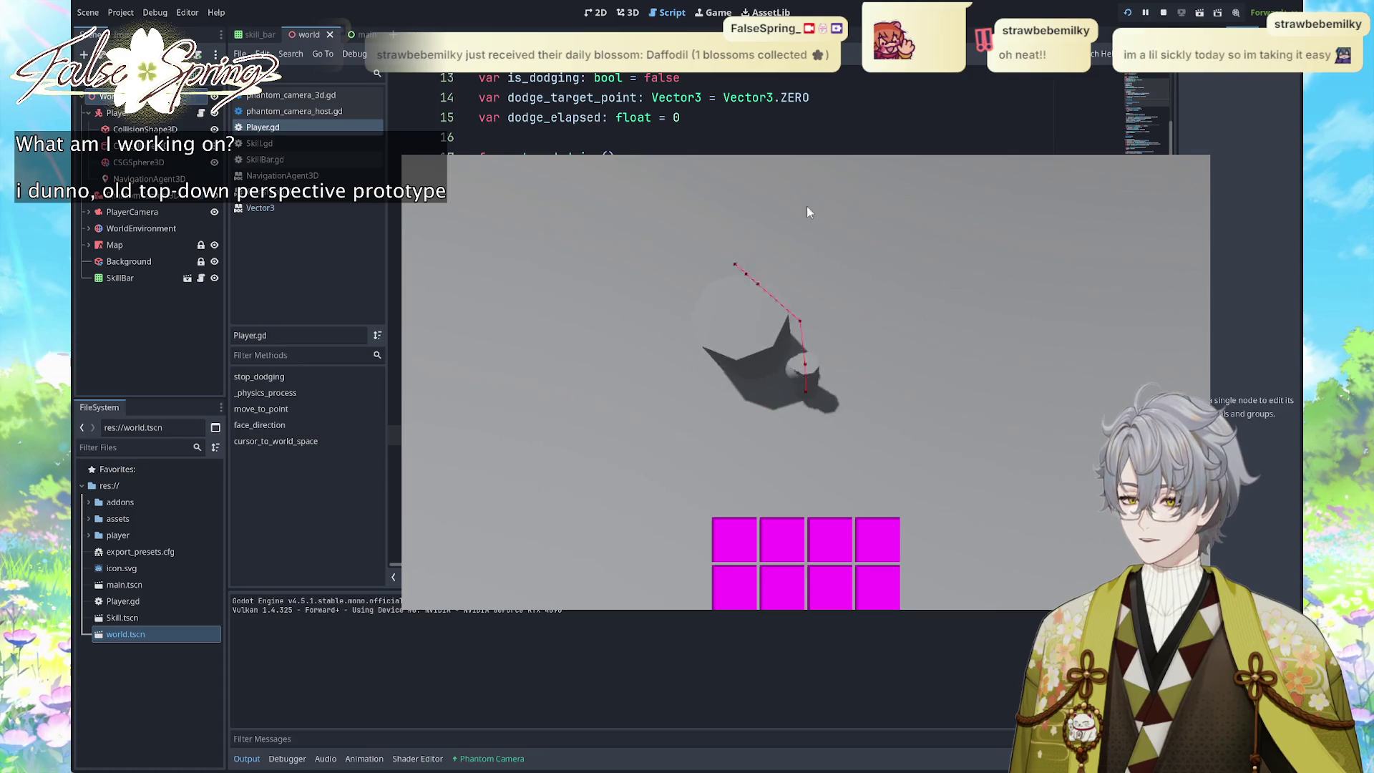
{"action": "left_click", "coordinate": [890, 159]}
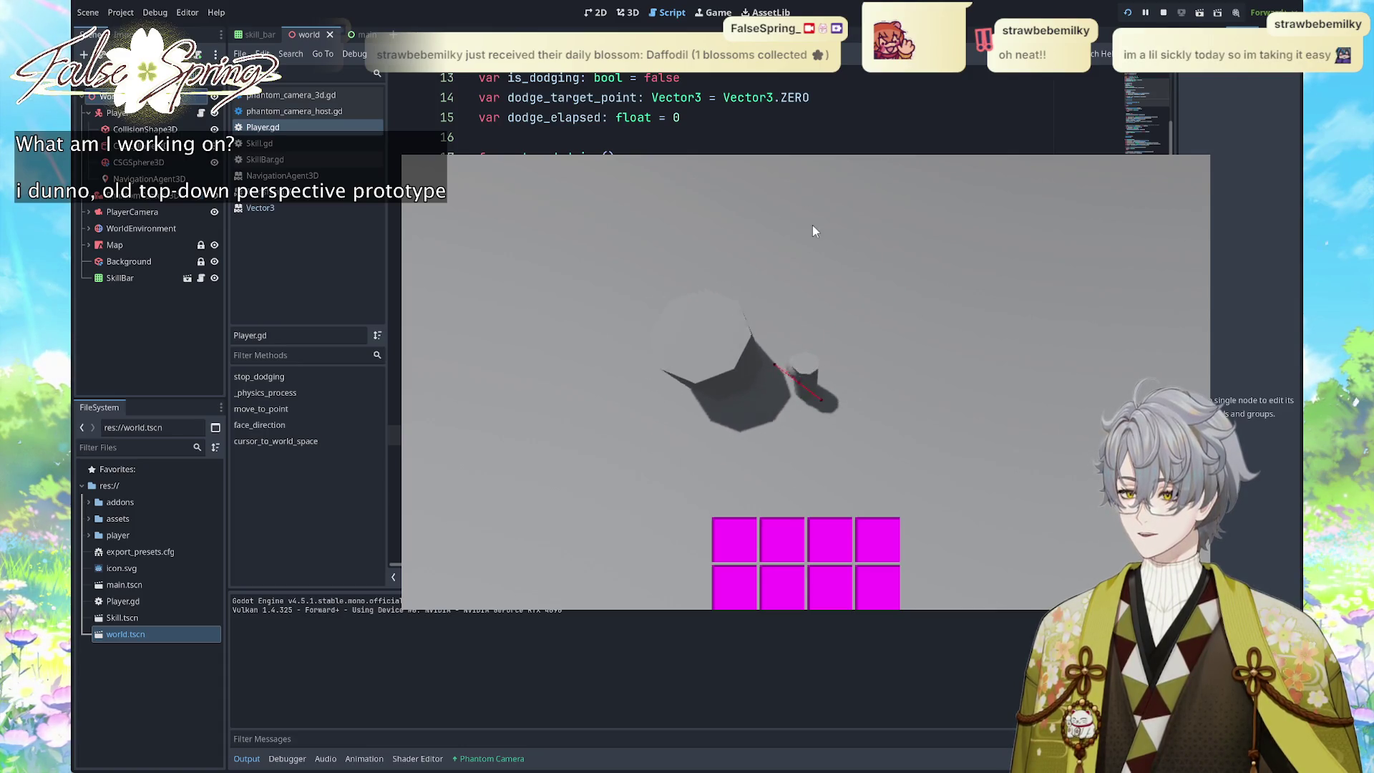
{"action": "left_click", "coordinate": [906, 299]}
{"action": "left_click", "coordinate": [839, 459]}
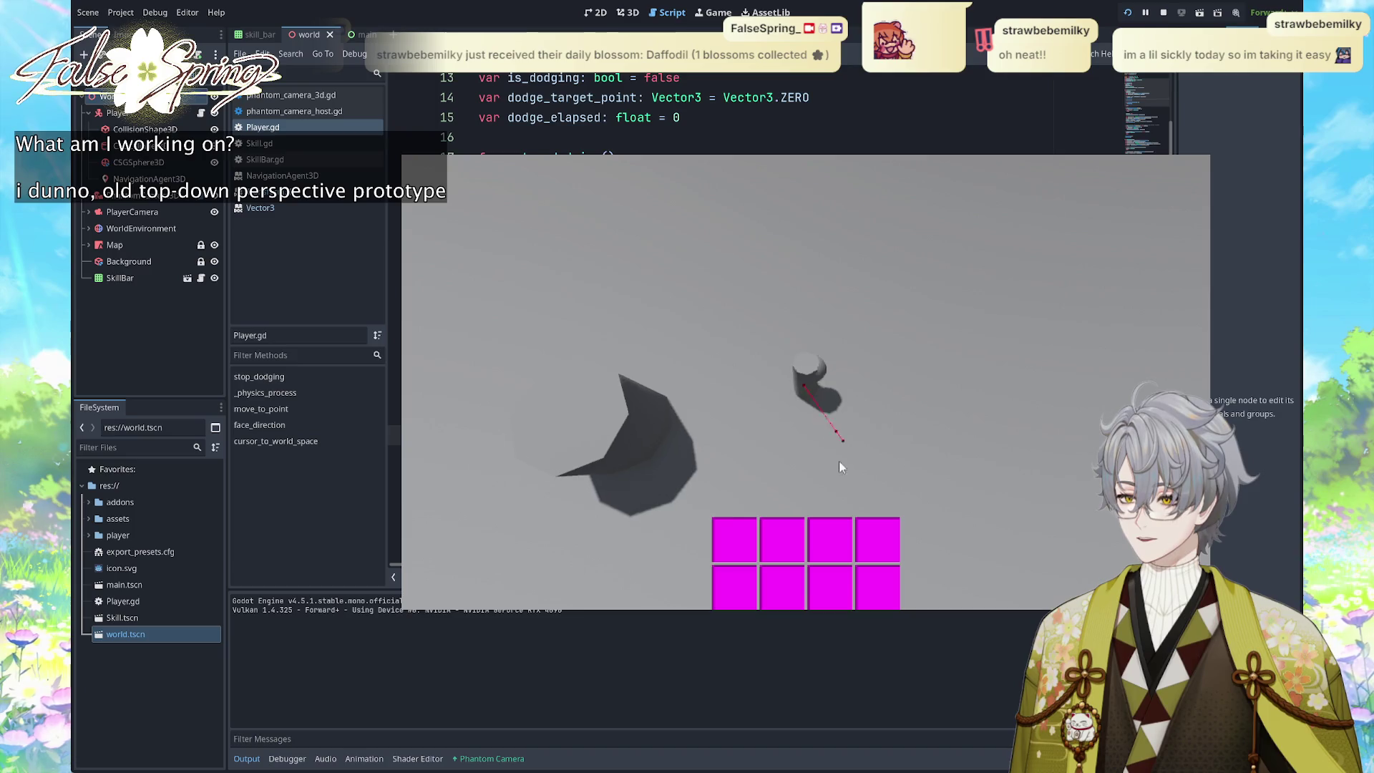
{"action": "left_click", "coordinate": [713, 484]}
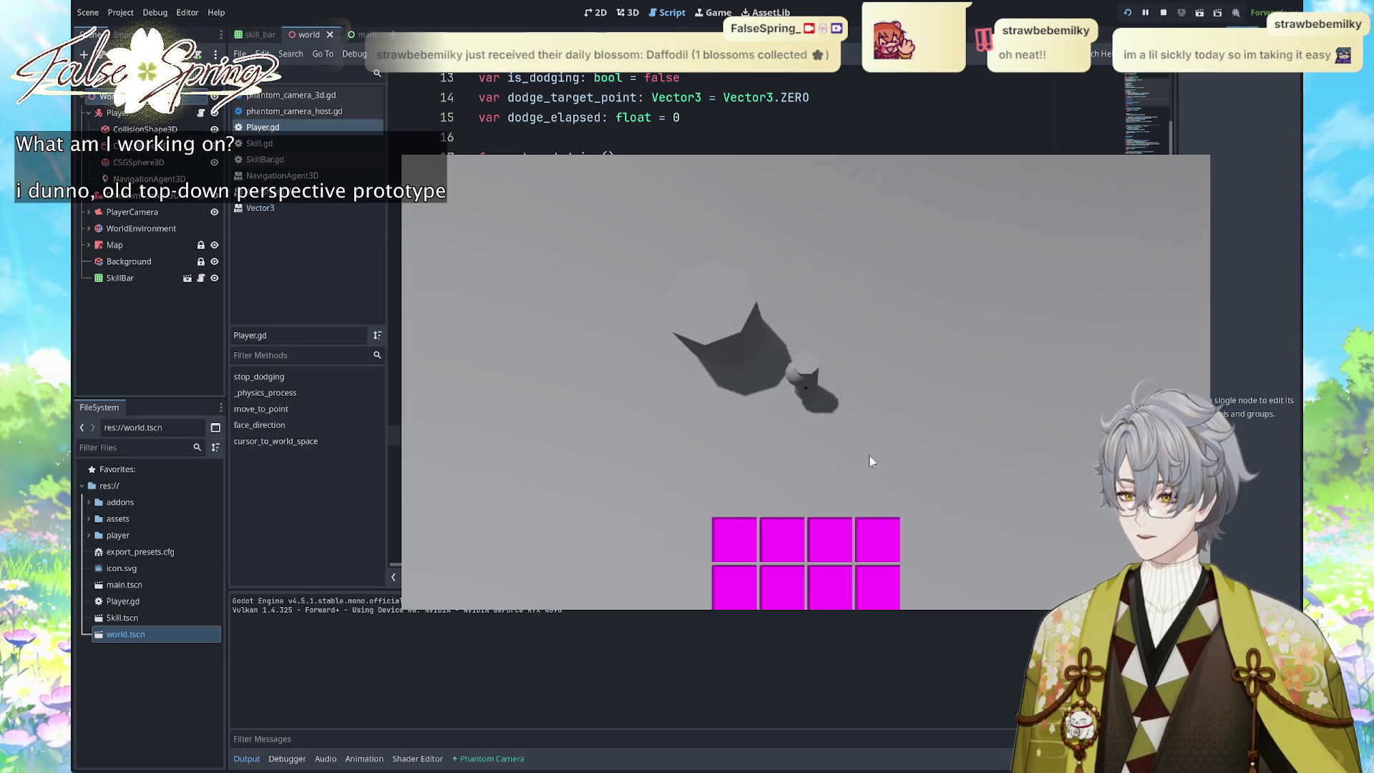
{"action": "left_click", "coordinate": [633, 467]}
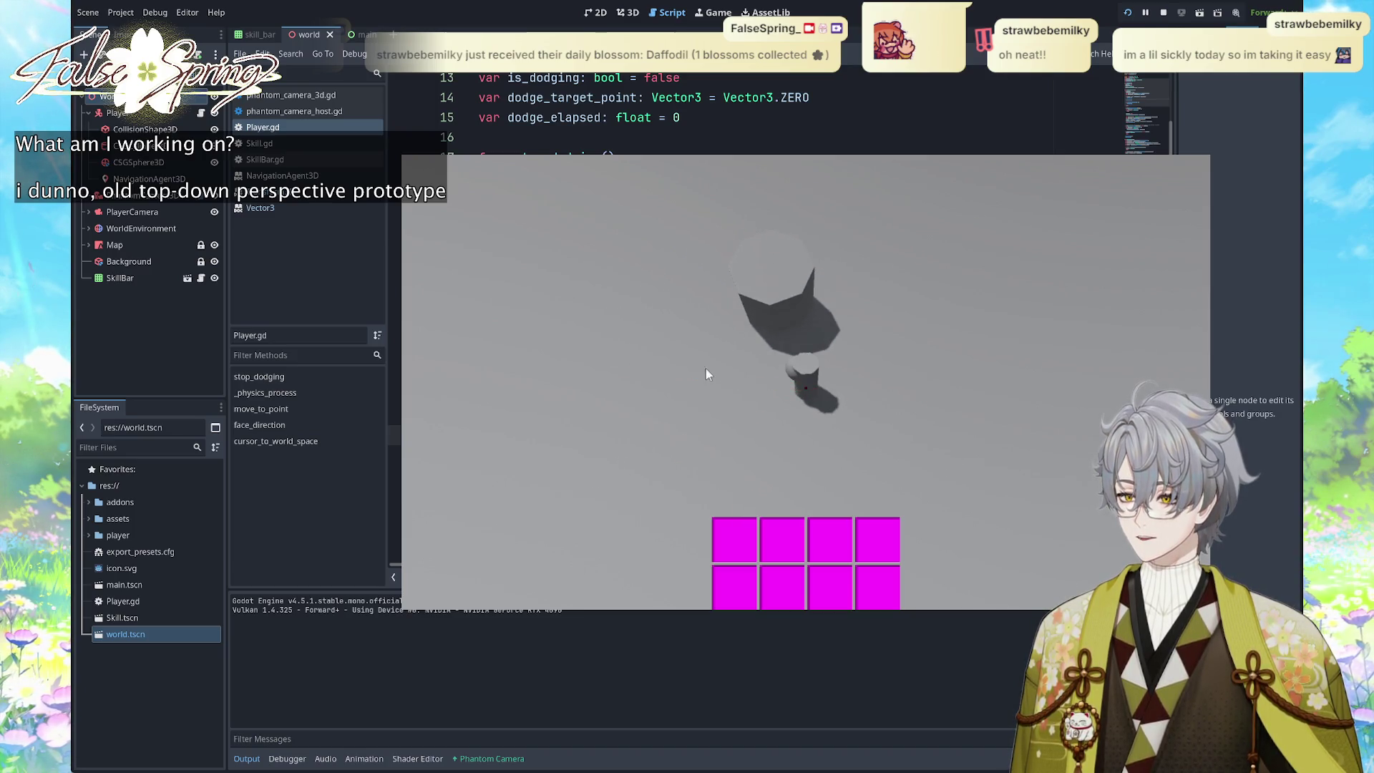
{"action": "left_click", "coordinate": [930, 433]}
{"action": "left_click", "coordinate": [931, 348]}
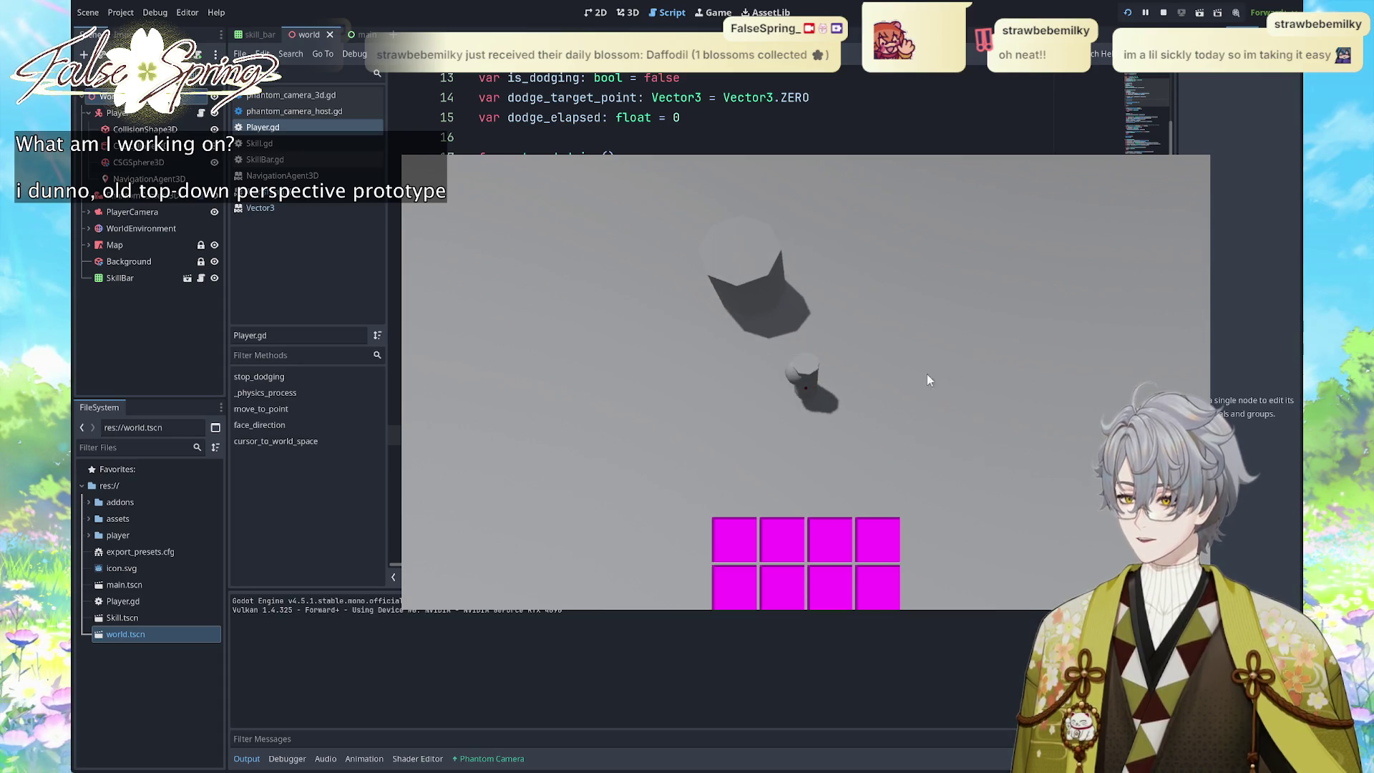
{"action": "left_click", "coordinate": [920, 397]}
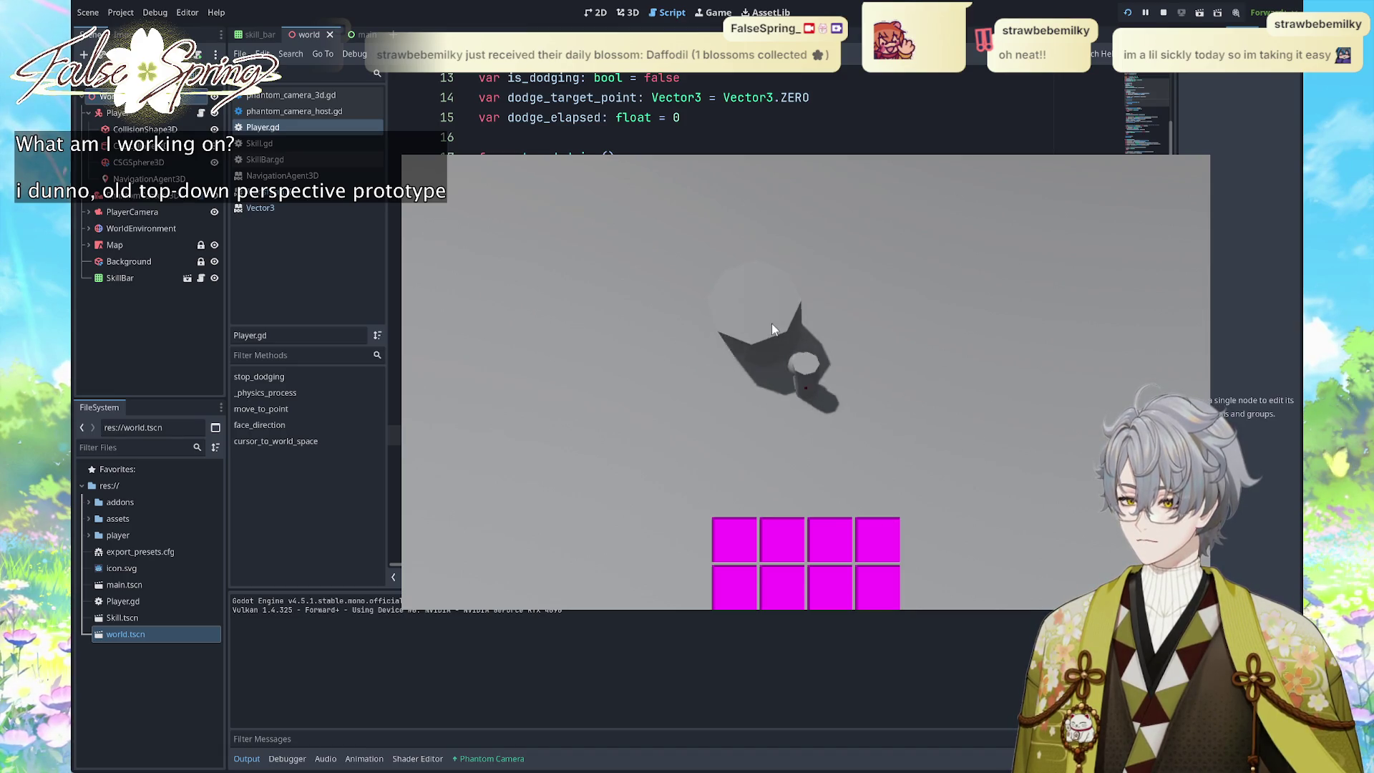
{"action": "left_click", "coordinate": [836, 286]}
{"action": "left_click", "coordinate": [801, 491]}
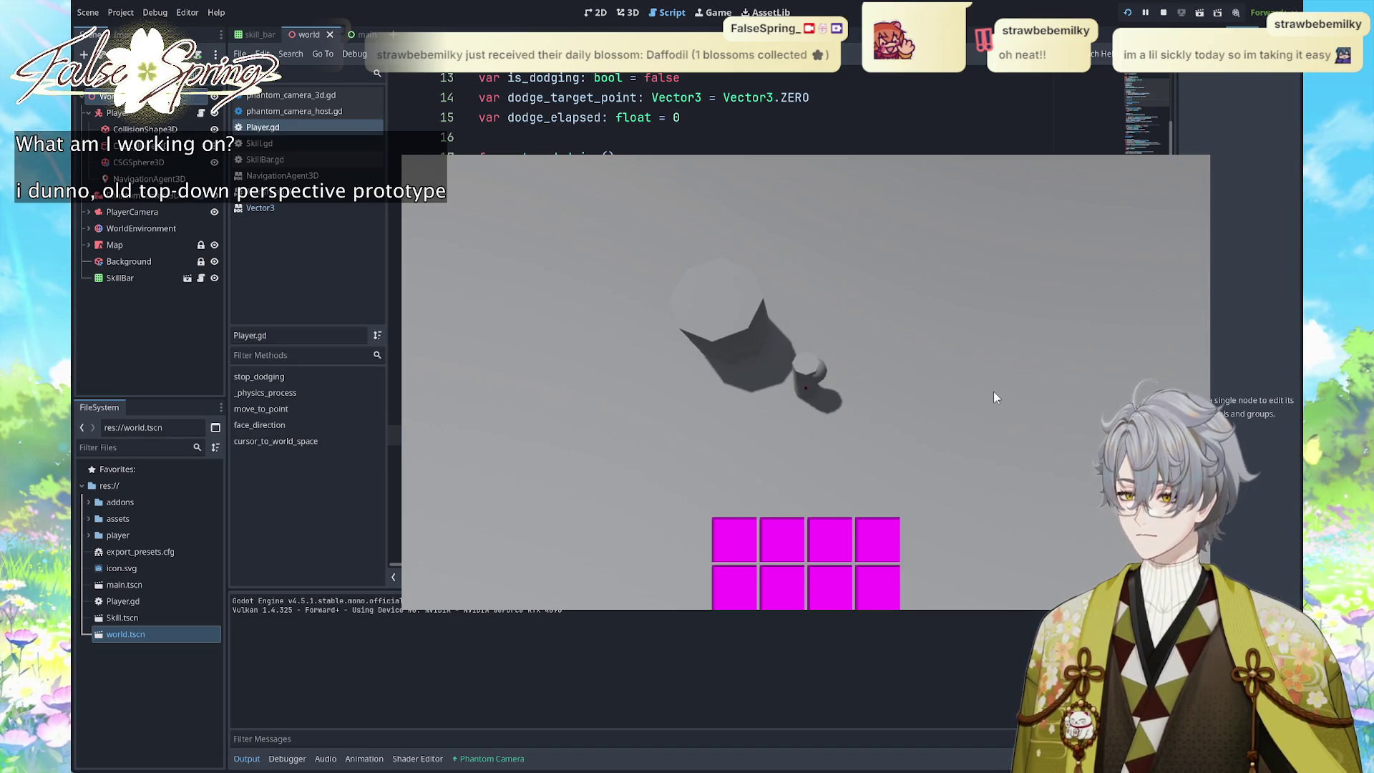
{"action": "left_click", "coordinate": [628, 460]}
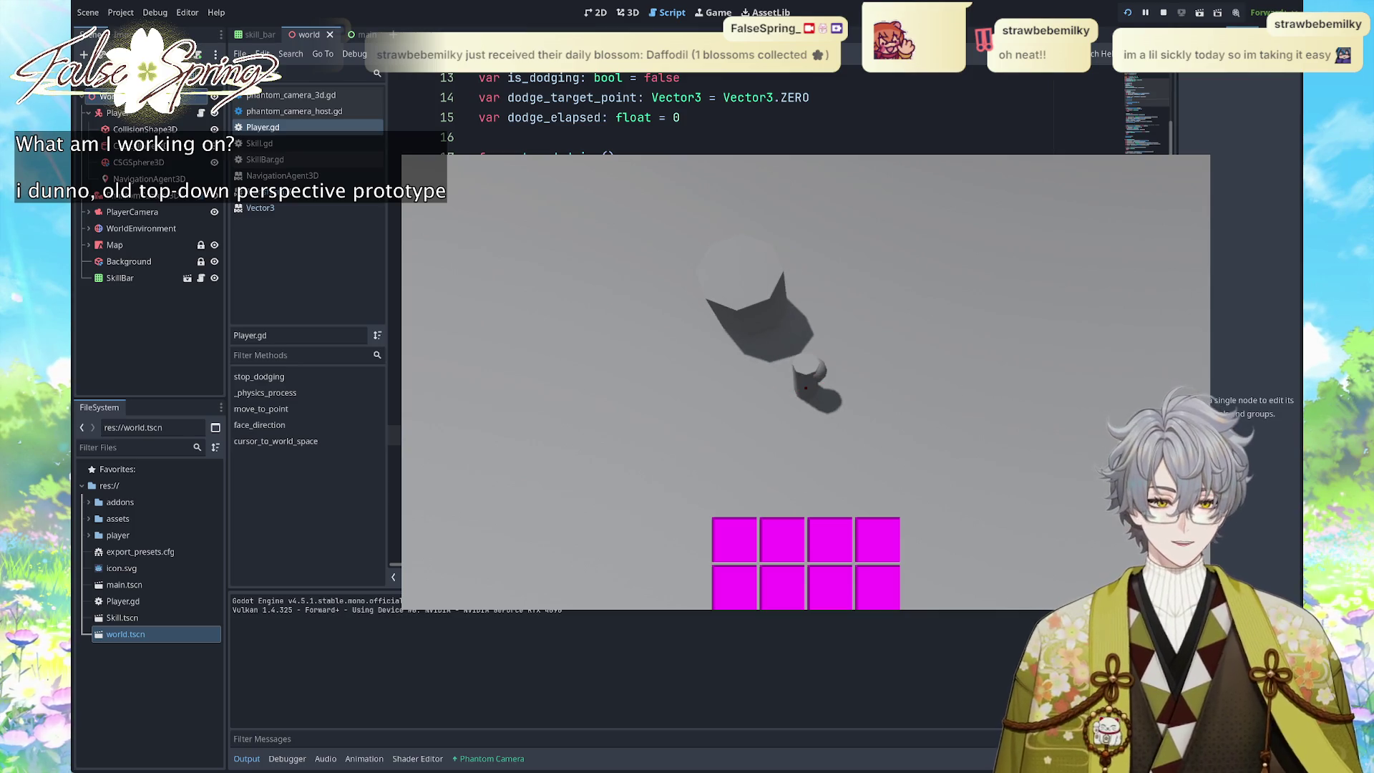
{"action": "key", "text": "F8"}
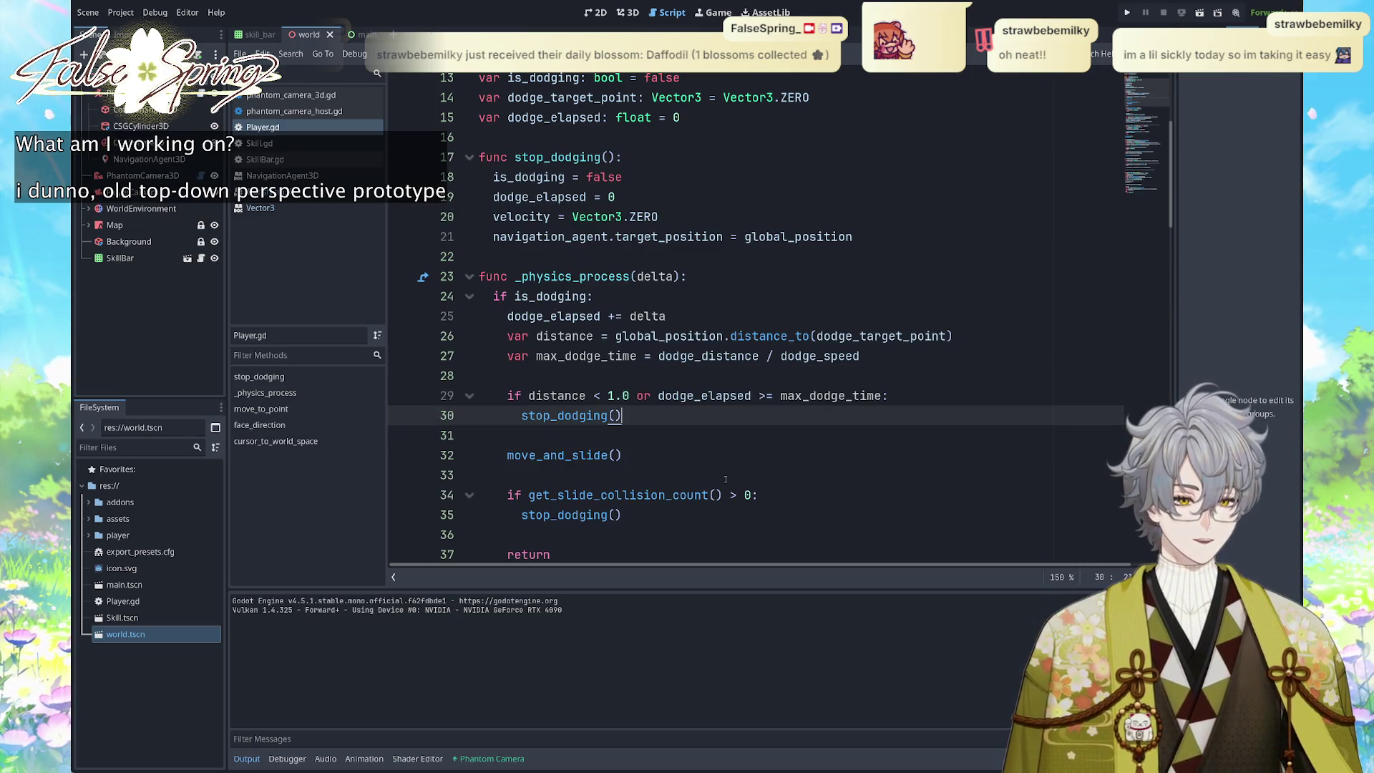
Step: Add print("Collided with something!") inside the collision check and run the game
{"action": "left_click", "coordinate": [730, 495]}
{"action": "key", "text": "Return"}
{"action": "type", "text": "print(\"Collided w"}
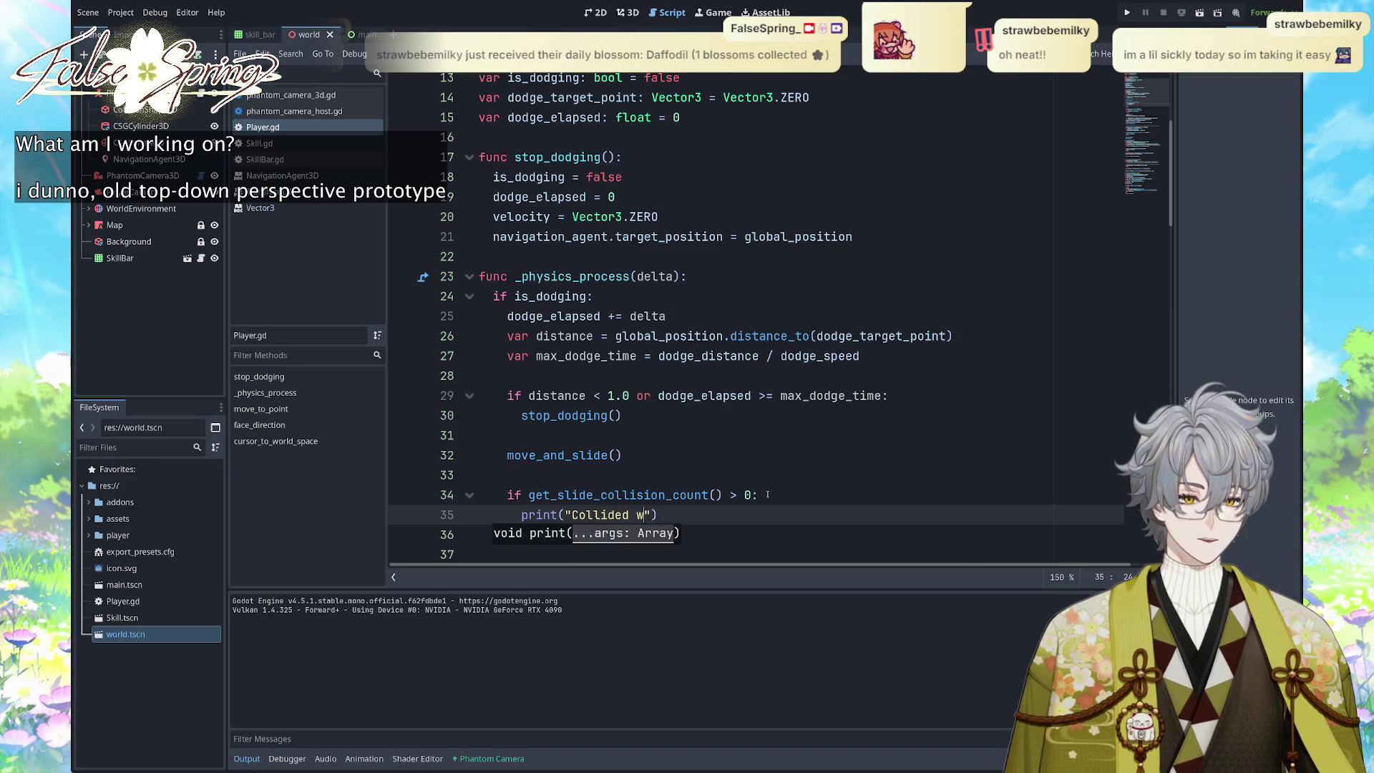
{"action": "type", "text": "!"}
{"action": "left_click", "coordinate": [766, 475]}
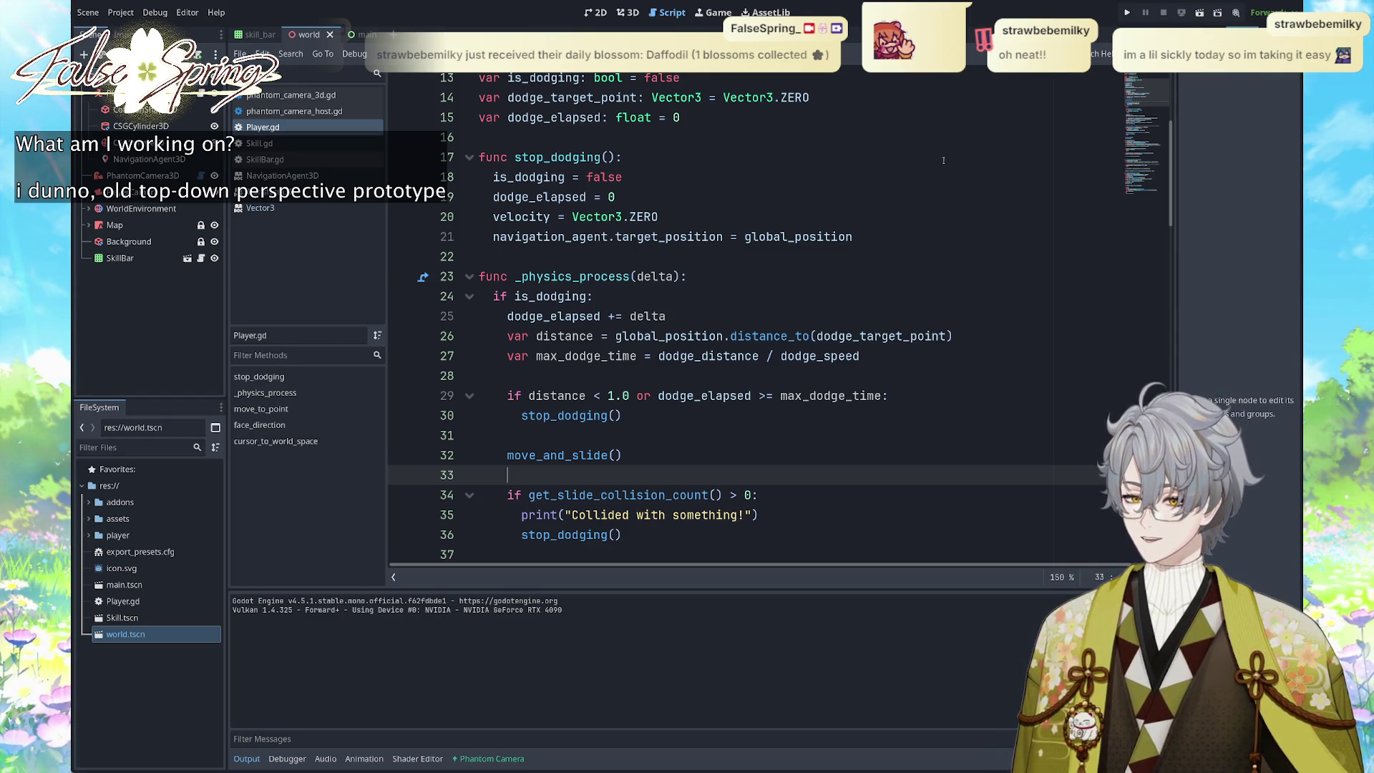
{"action": "left_click", "coordinate": [1126, 13]}
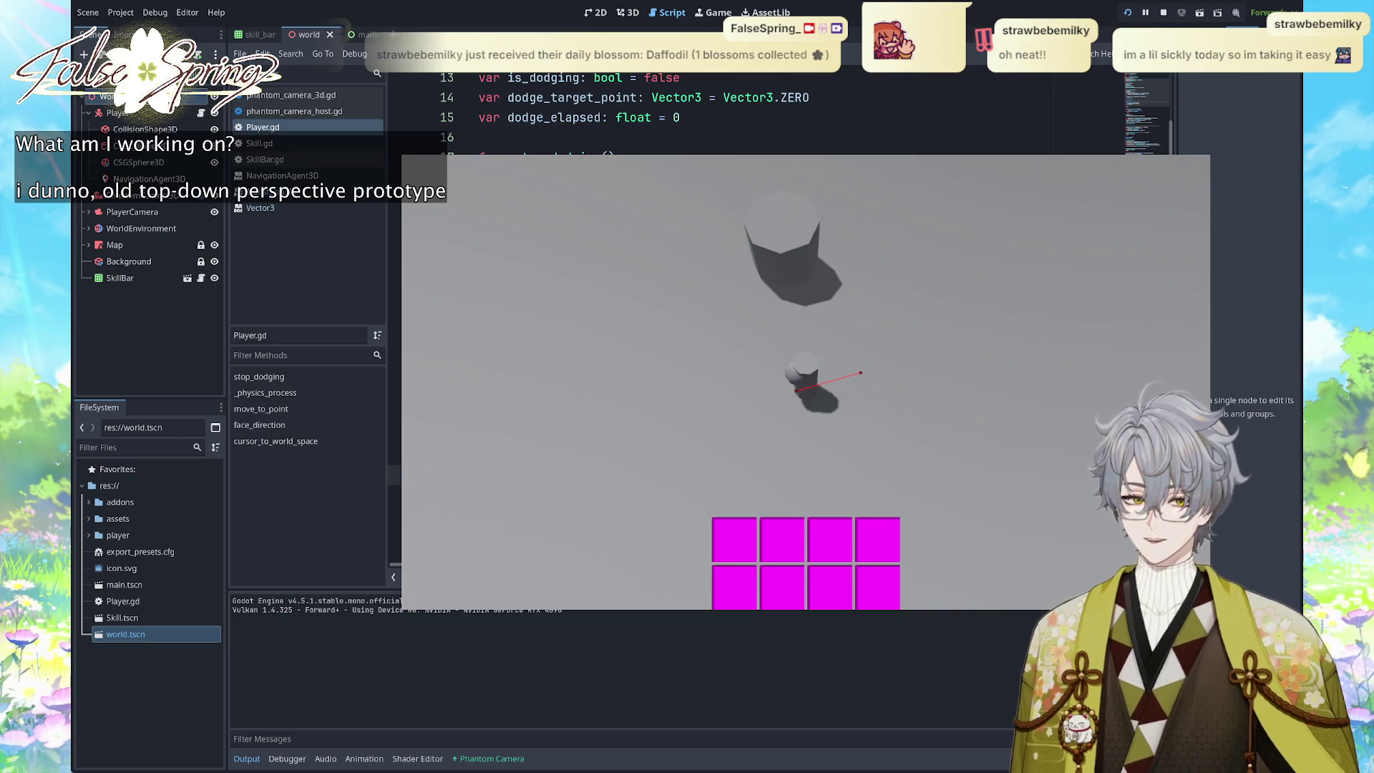
Step: Dodge the player into the cylinder twice to log collisions, then stop the game
{"action": "left_click", "coordinate": [629, 368]}
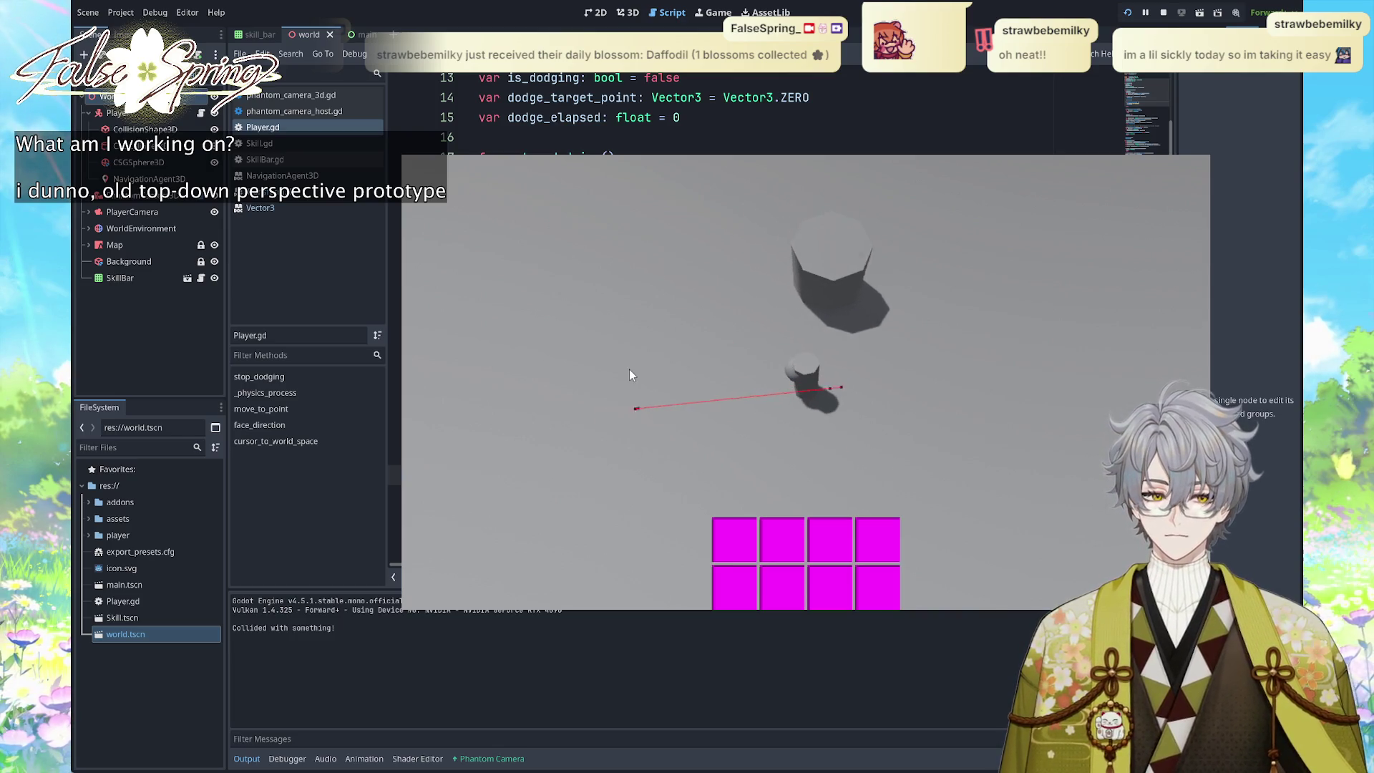
{"action": "left_click", "coordinate": [970, 441]}
{"action": "key", "text": "F8"}
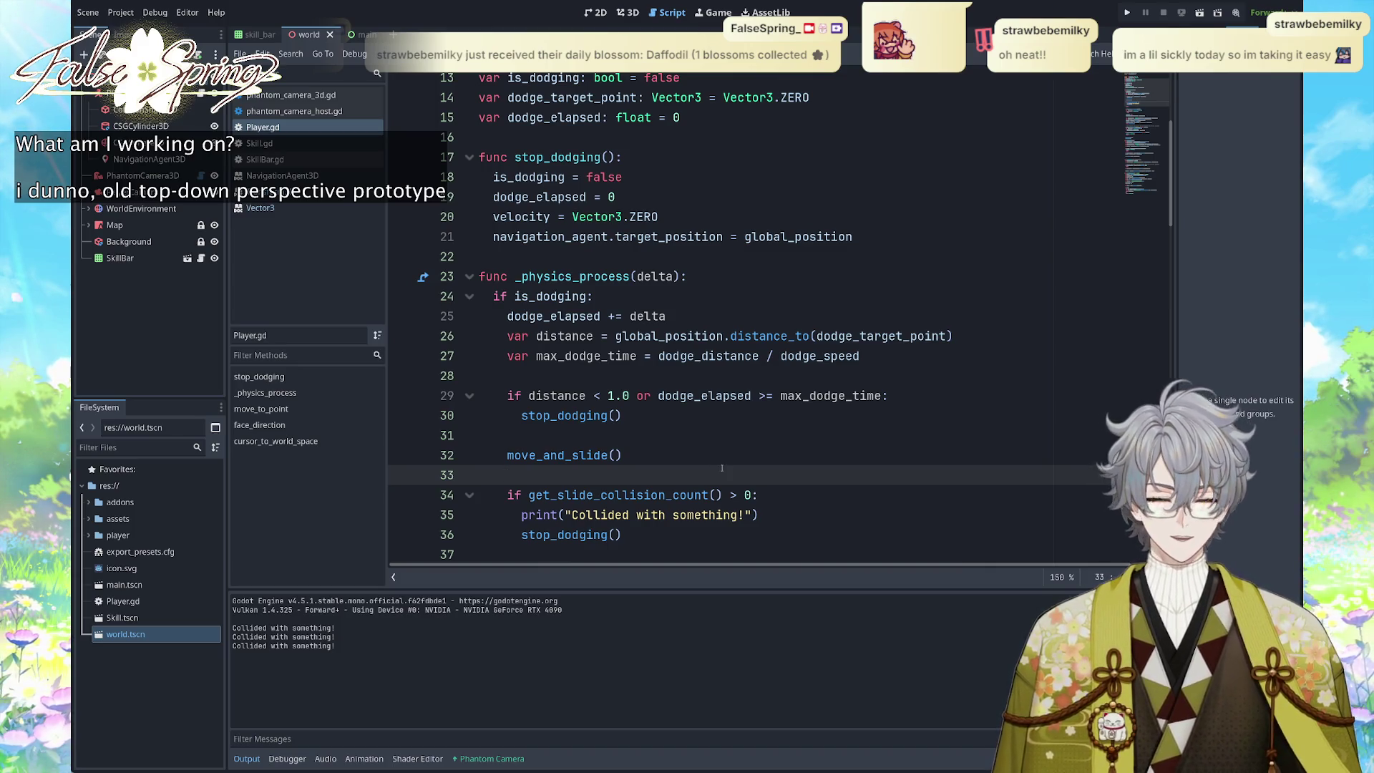
Step: Delete the "Collided with something!" print line from the collision check
{"action": "triple_click", "coordinate": [758, 504]}
{"action": "key", "text": "BackSpace"}
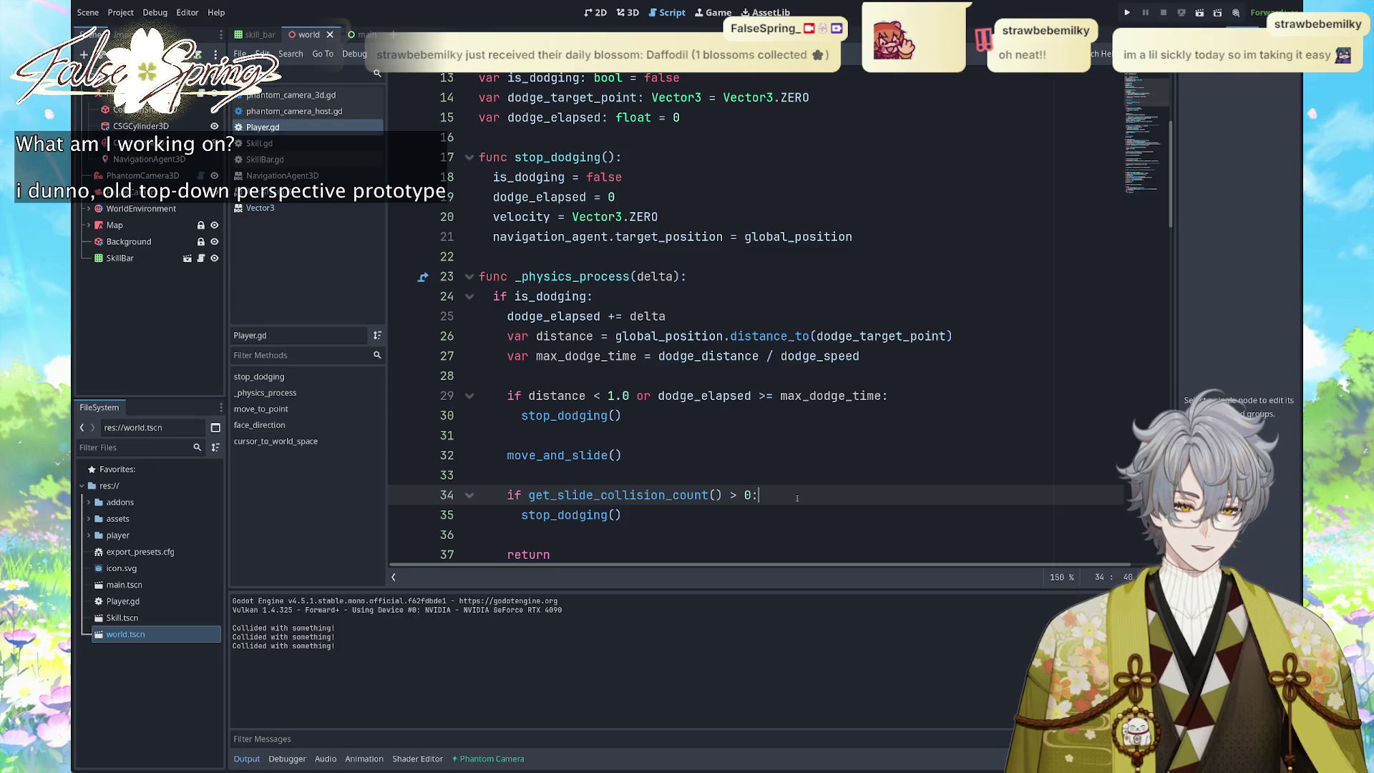
{"action": "left_click", "coordinate": [709, 336]}
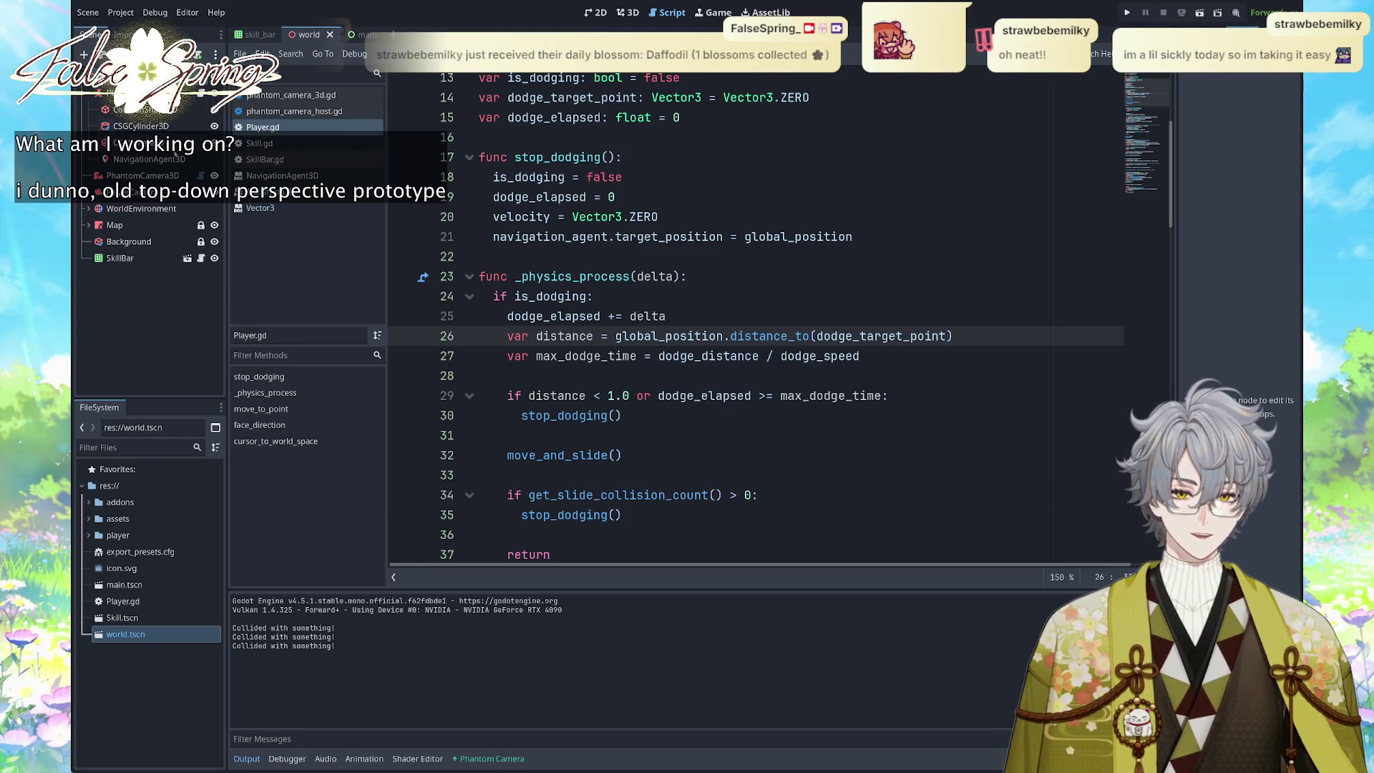
Step: Switch to the 3D view and inspect the player's capsule CollisionShape3D settings in the Inspector
{"action": "scroll", "coordinate": [175, 143], "scroll_direction": "down", "scroll_amount": 2}
{"action": "left_click", "coordinate": [177, 108]}
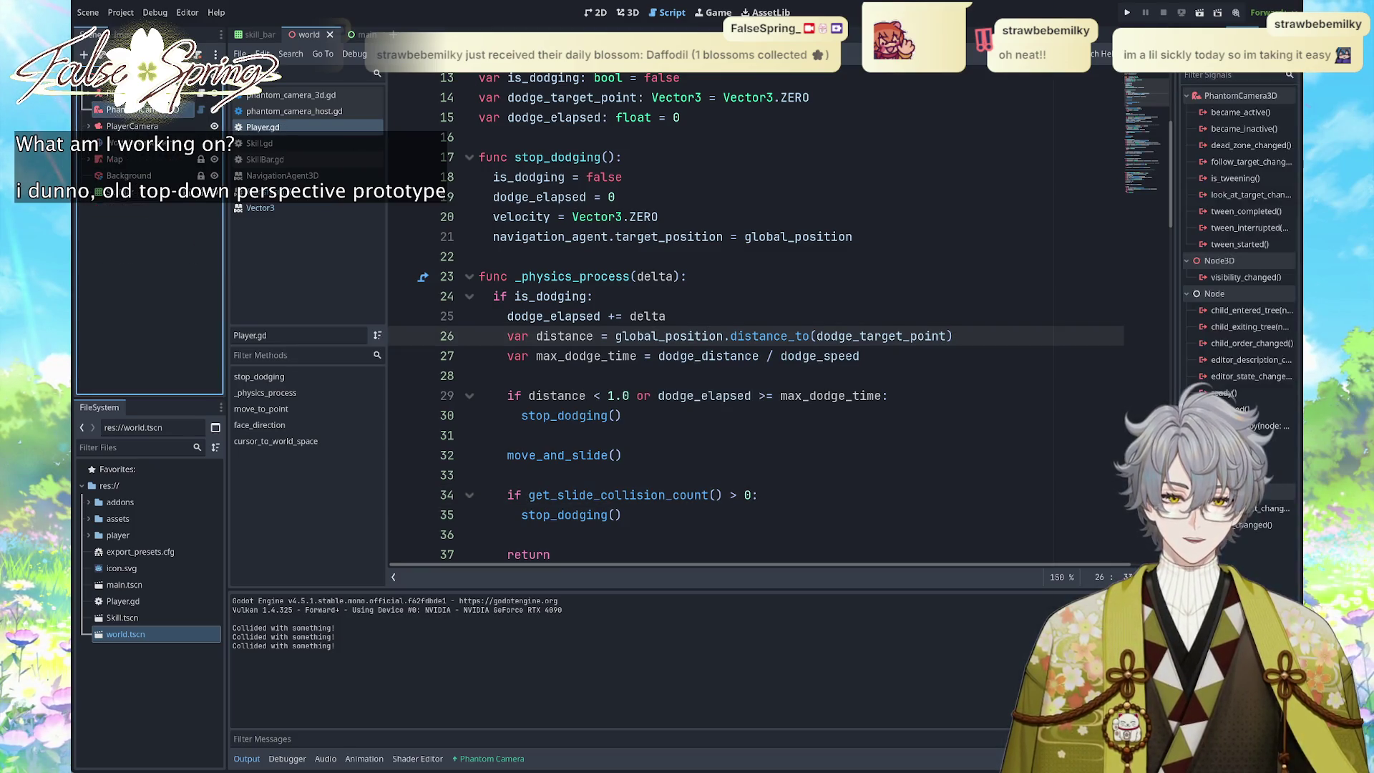
{"action": "left_click", "coordinate": [136, 92]}
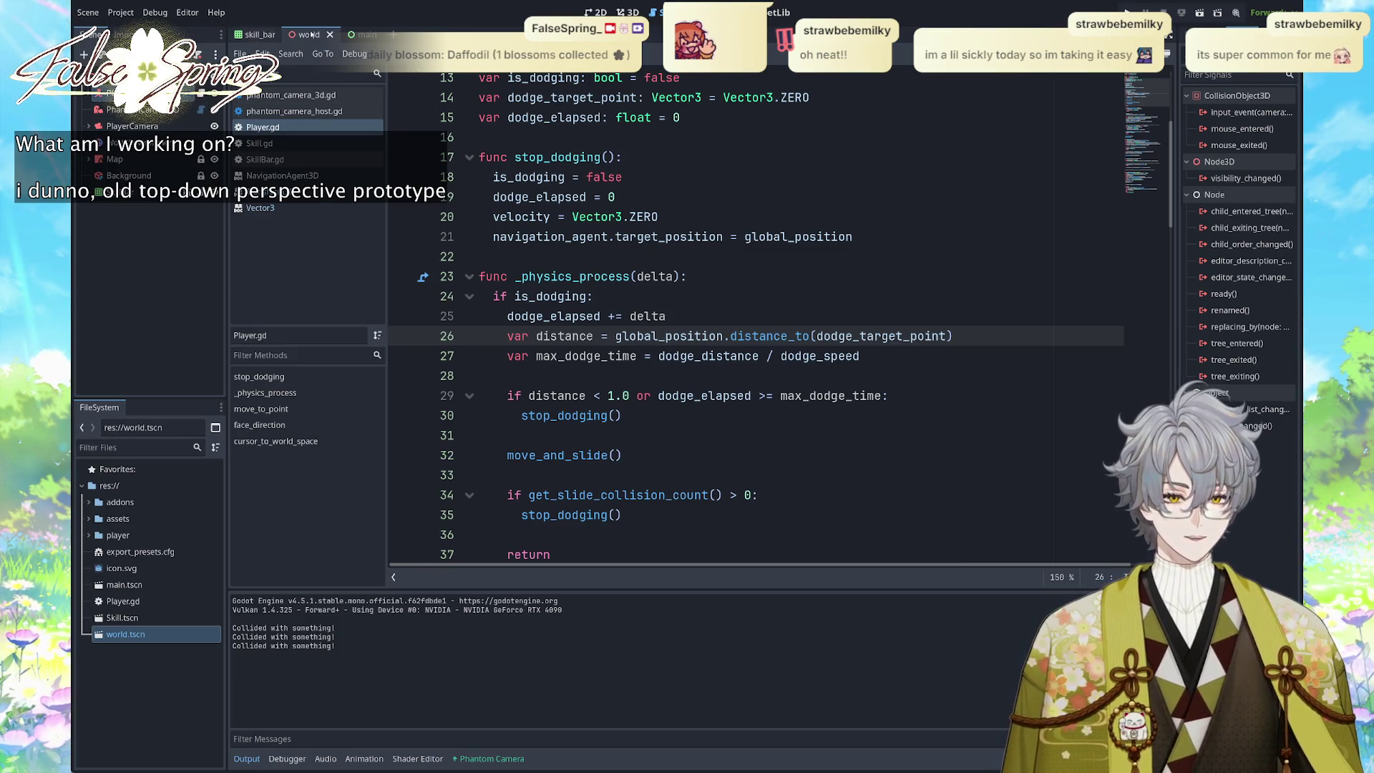
{"action": "left_click", "coordinate": [627, 12]}
{"action": "scroll", "coordinate": [673, 283], "scroll_direction": "down", "scroll_amount": 5}
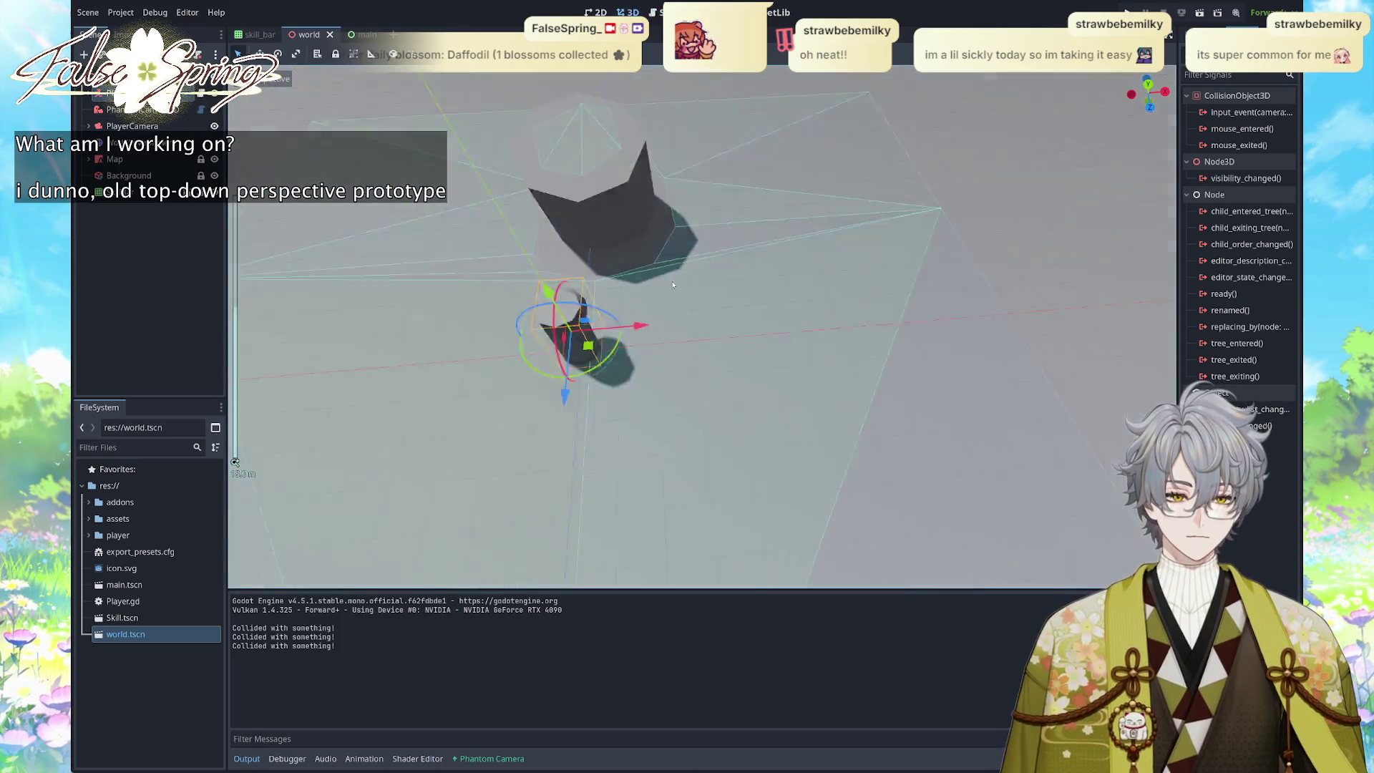
{"action": "scroll", "coordinate": [673, 283], "scroll_direction": "up", "scroll_amount": 3}
{"action": "left_click", "coordinate": [626, 333]}
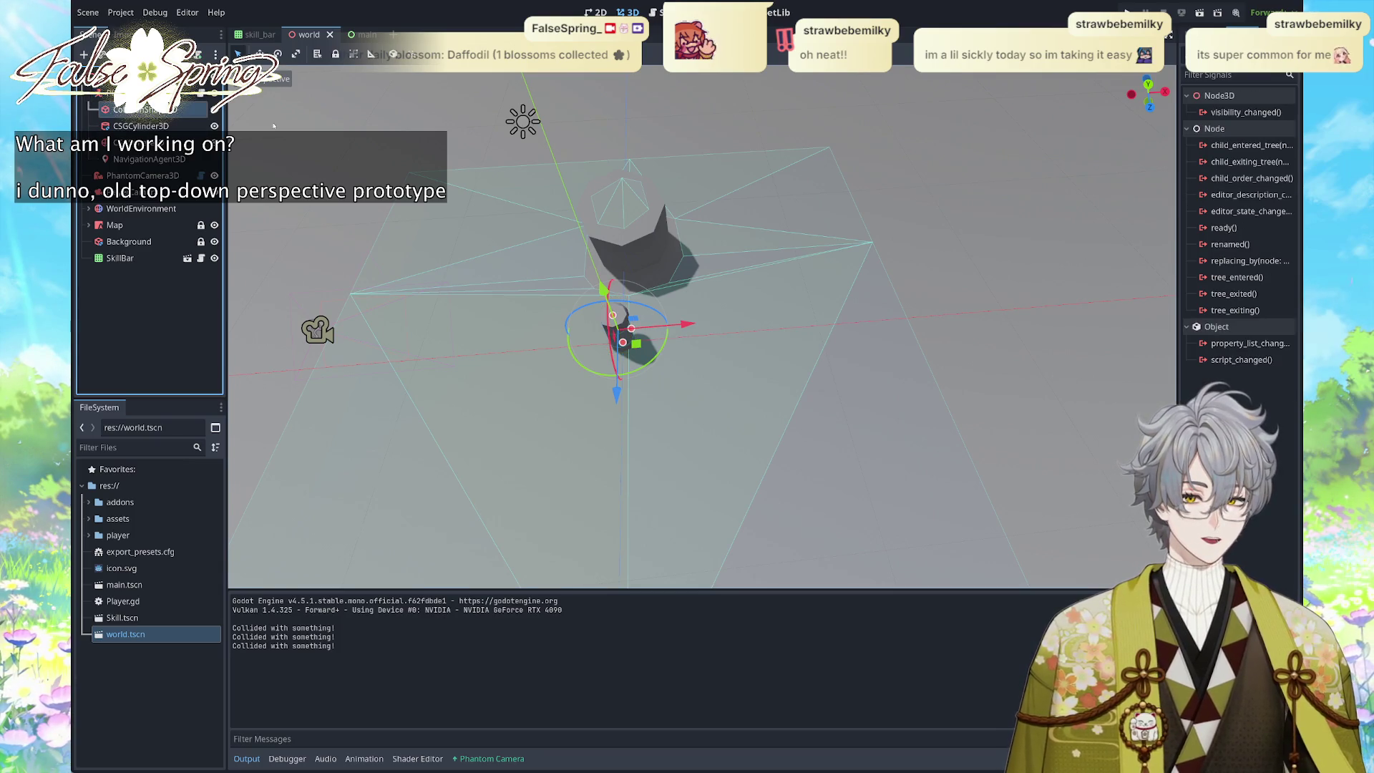
{"action": "left_click", "coordinate": [1202, 34]}
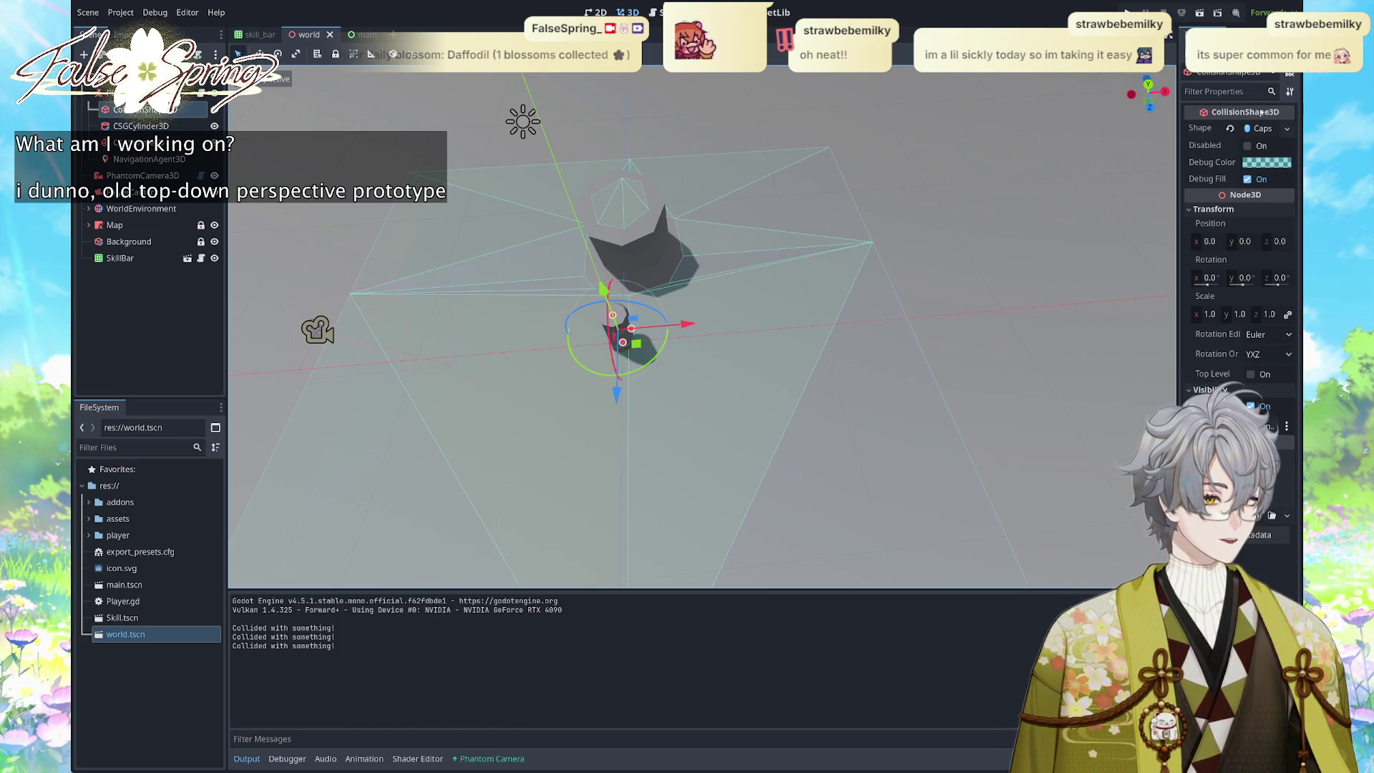
{"action": "left_click", "coordinate": [1271, 130]}
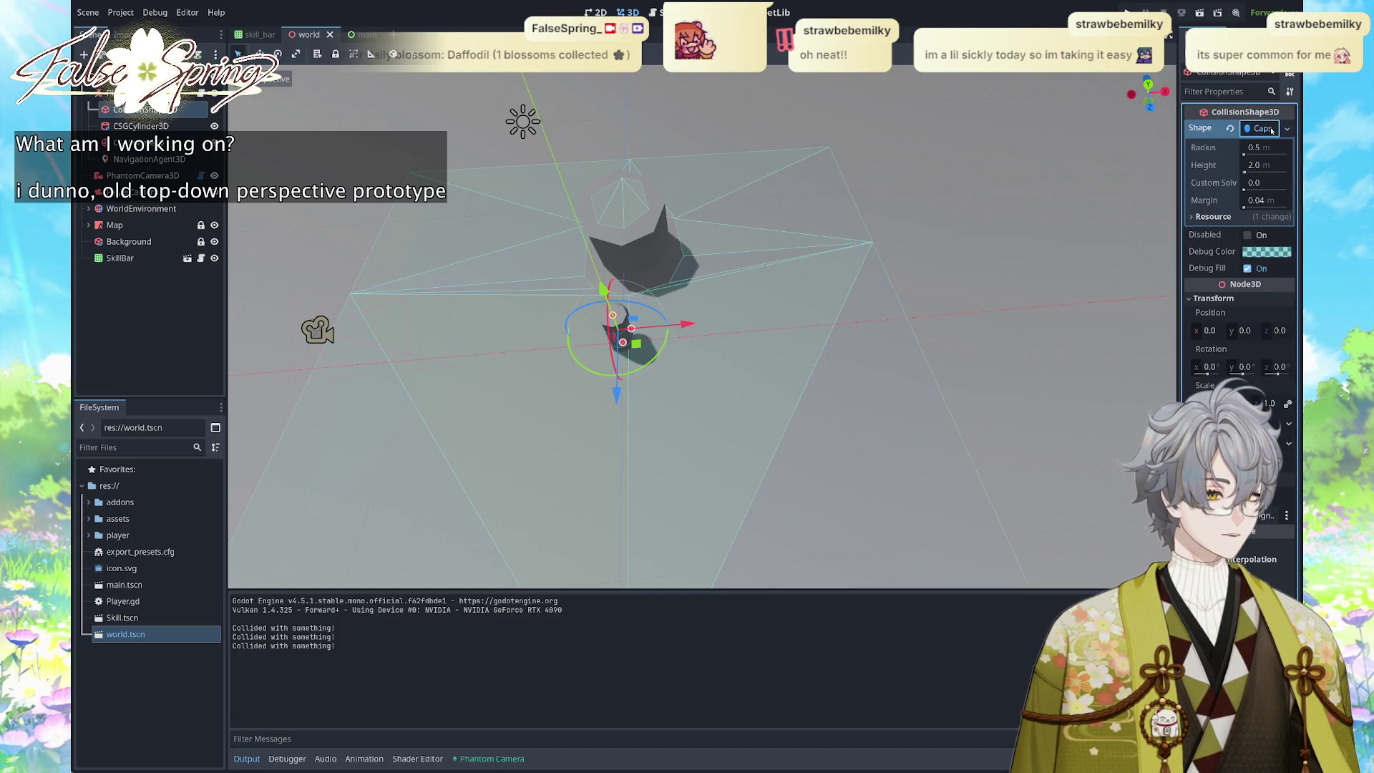
{"action": "left_click", "coordinate": [1272, 131]}
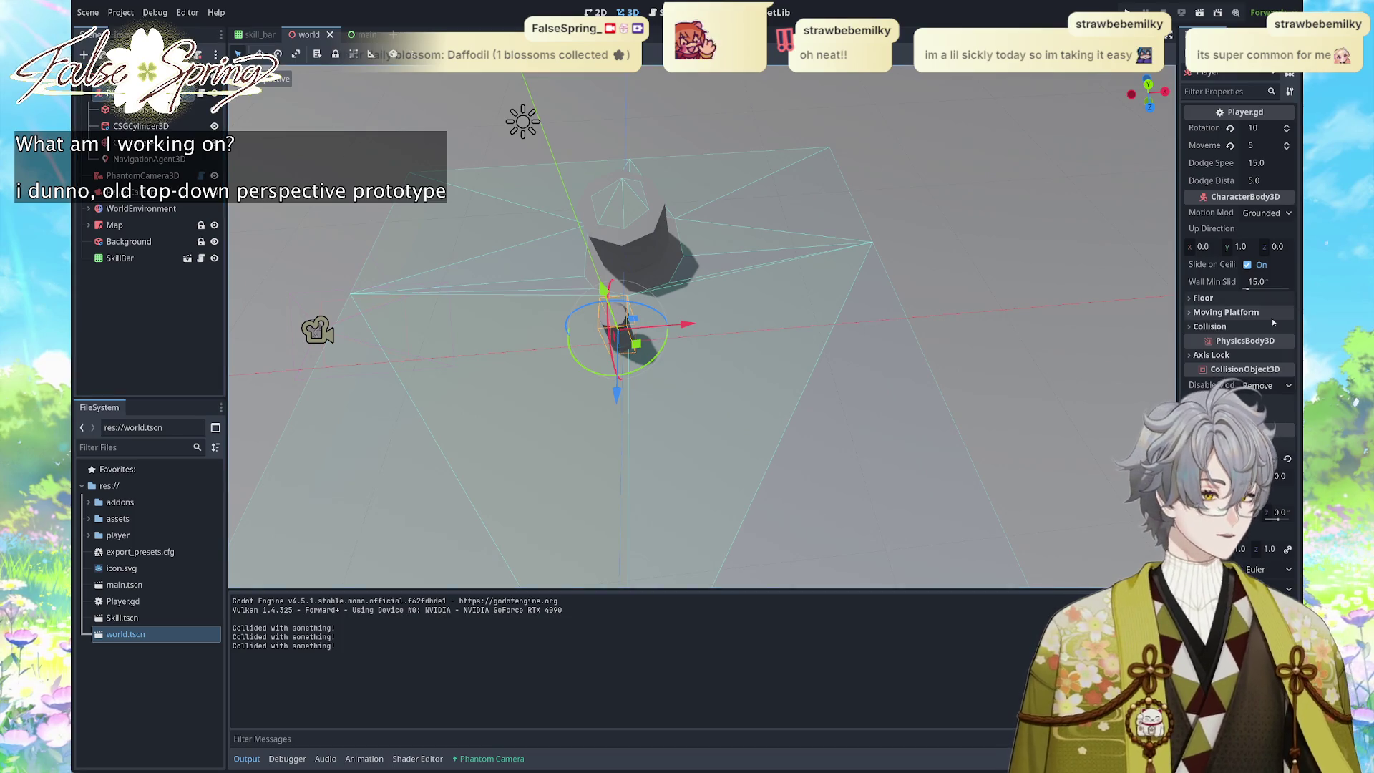
Step: Select the Player node, then the WorldEnvironment and Map nodes in the Scene tree
{"action": "left_click", "coordinate": [122, 93]}
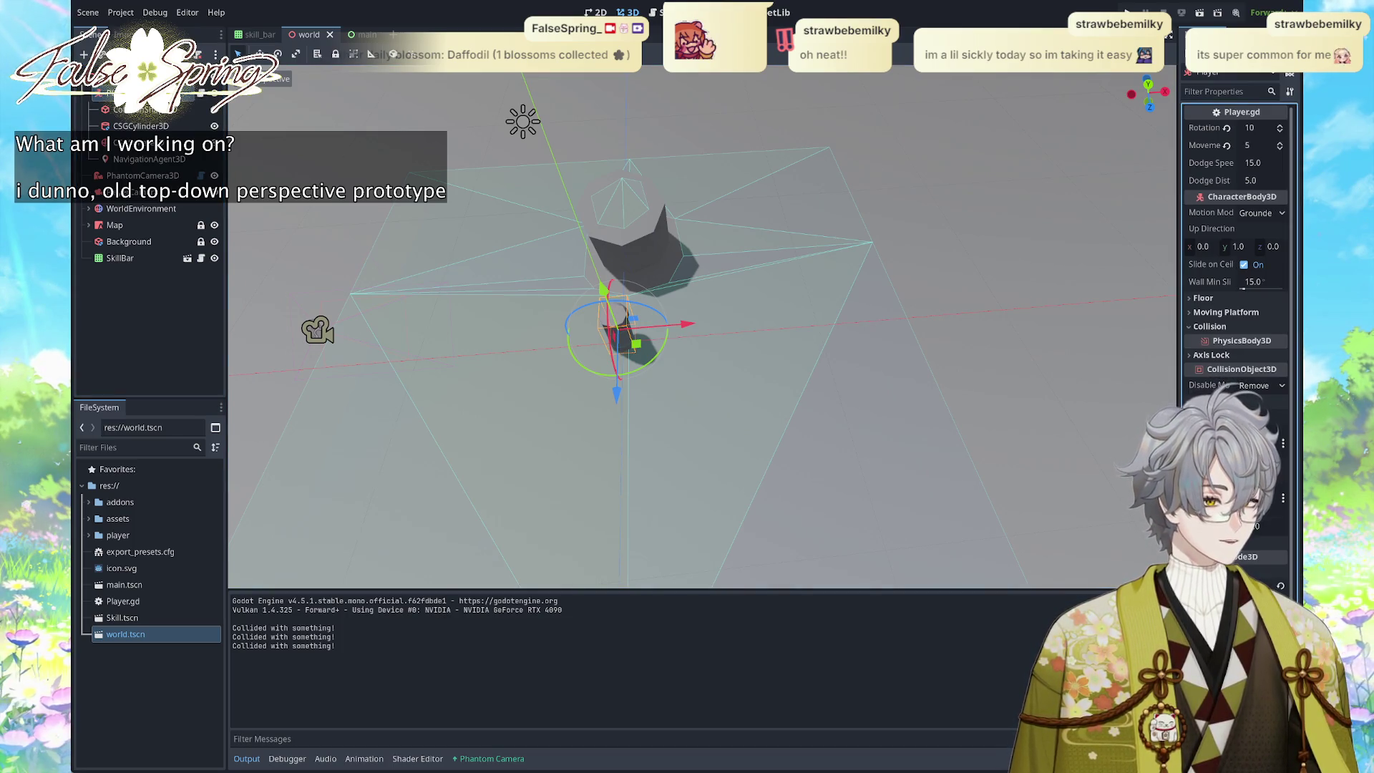
{"action": "left_click", "coordinate": [165, 212]}
{"action": "scroll", "coordinate": [908, 298], "scroll_direction": "down", "scroll_amount": 5}
{"action": "left_click", "coordinate": [100, 223]}
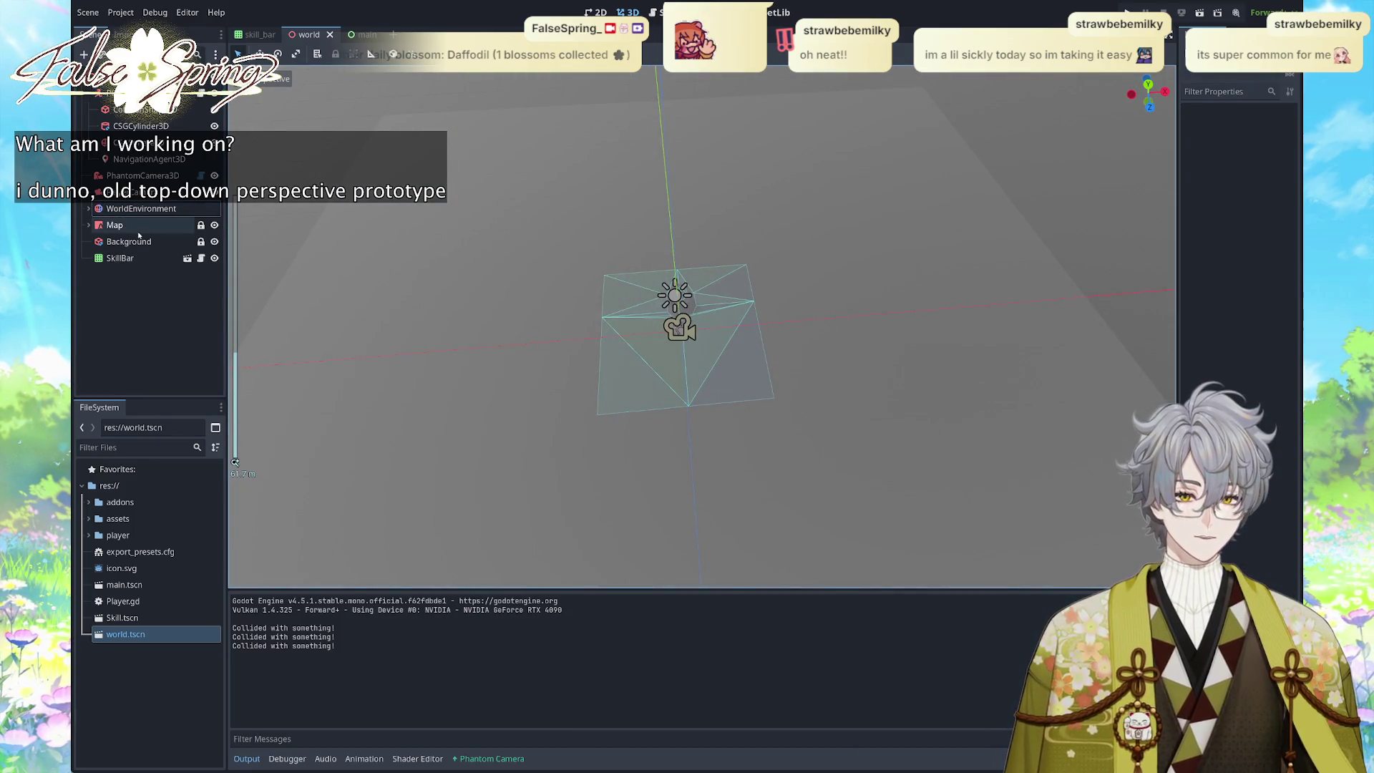
Step: Expand Map and step through its children, ending on the WorldCollision static body
{"action": "left_click", "coordinate": [89, 224]}
{"action": "left_click", "coordinate": [136, 242]}
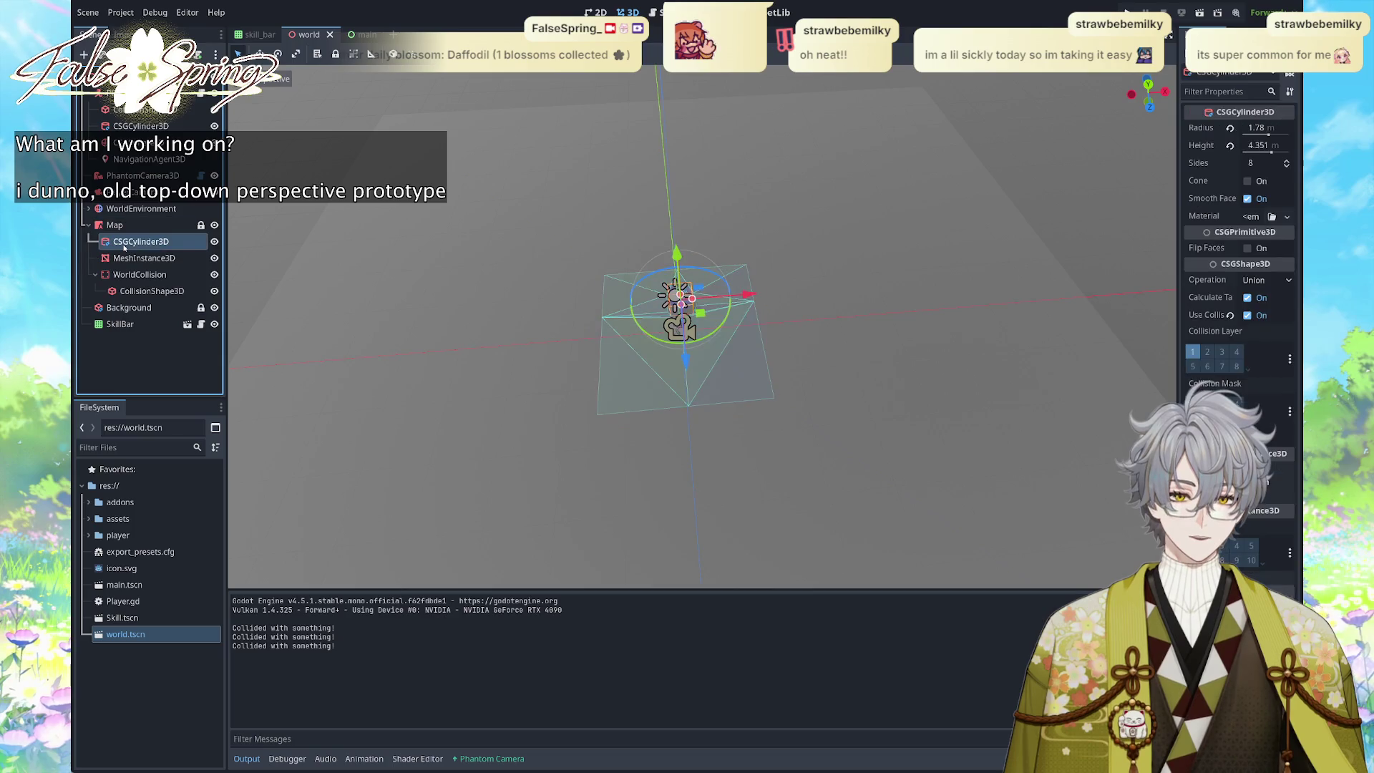
{"action": "left_click", "coordinate": [136, 257]}
{"action": "left_click", "coordinate": [136, 274]}
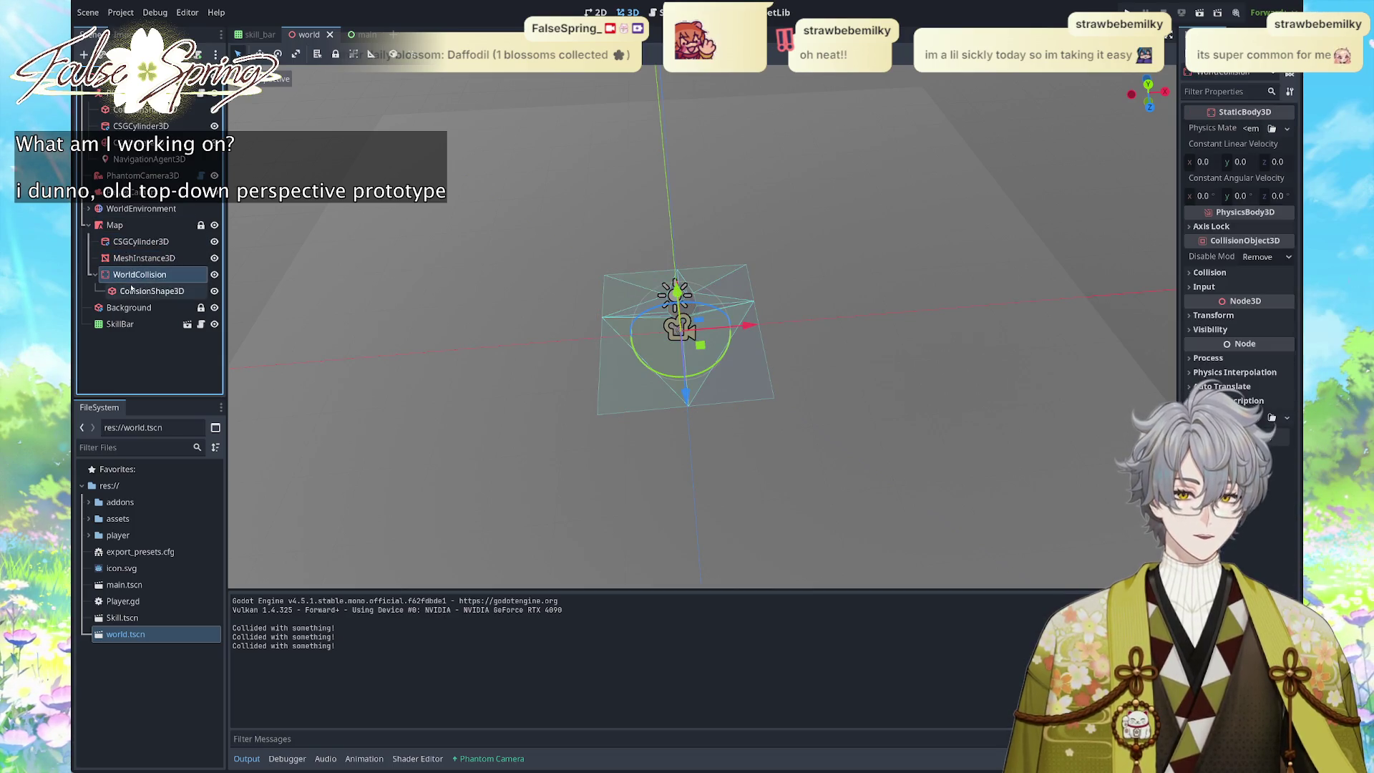
{"action": "left_click", "coordinate": [136, 290]}
{"action": "left_click", "coordinate": [136, 274]}
Step: Move WorldCollision from collision layer 1 to layer 2 and save world.tscn
{"action": "scroll", "coordinate": [787, 325], "scroll_direction": "up", "scroll_amount": 6}
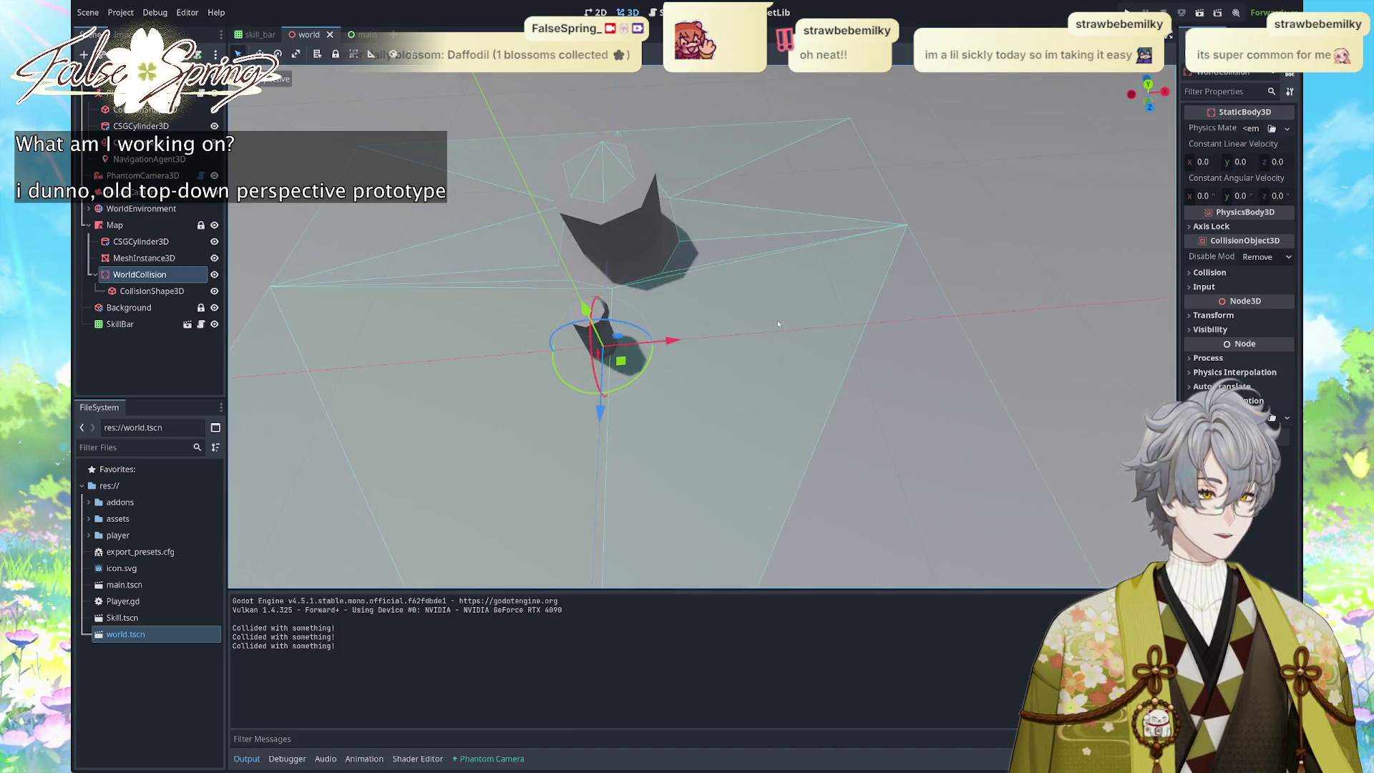
{"action": "left_click", "coordinate": [1208, 272]}
{"action": "left_click", "coordinate": [1201, 309]}
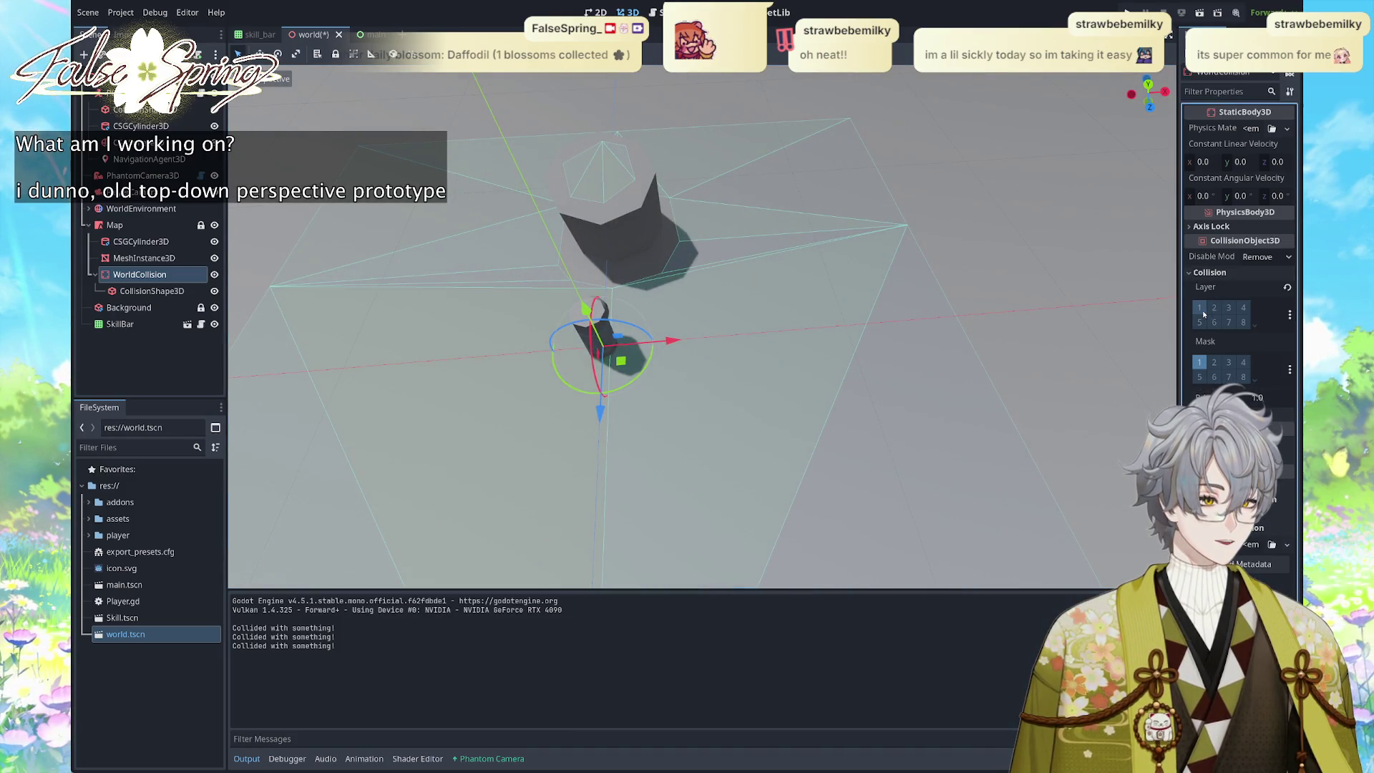
{"action": "left_click", "coordinate": [1214, 307]}
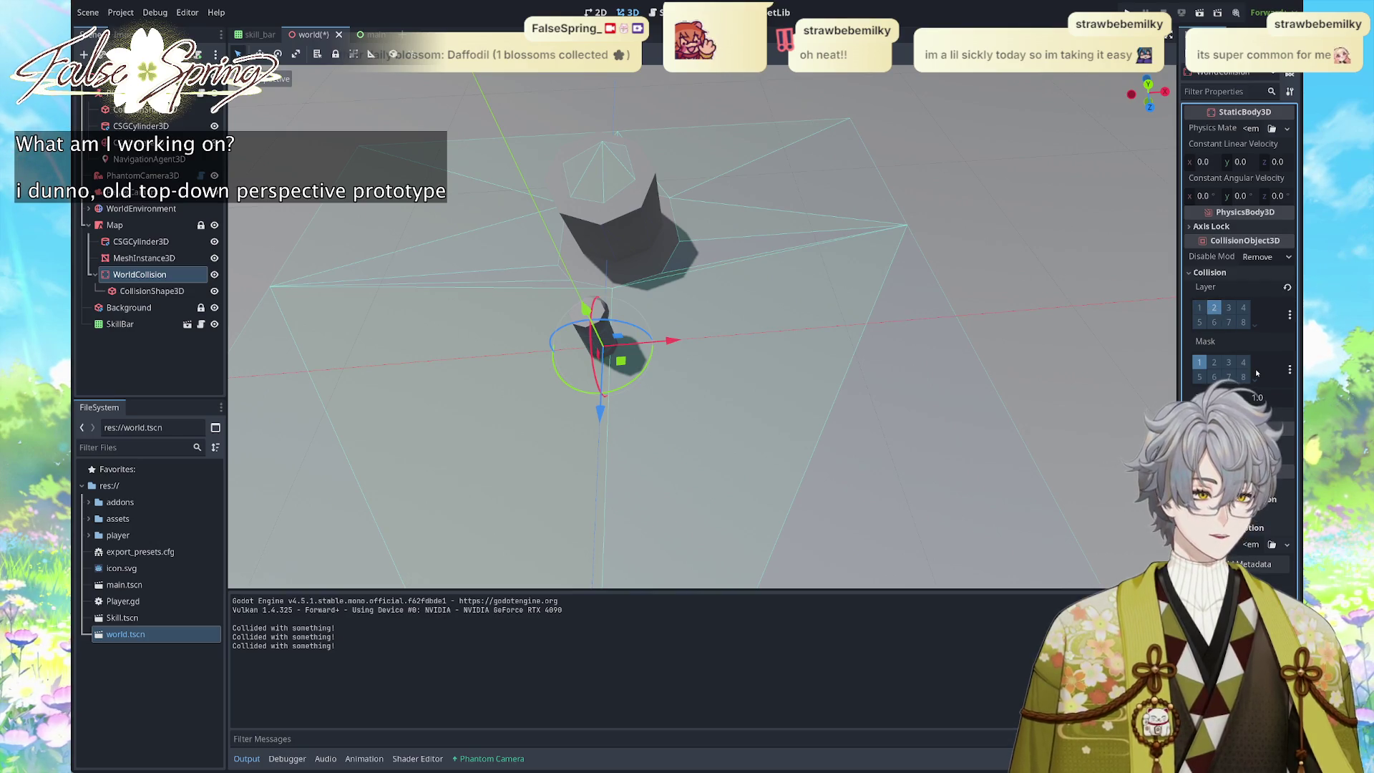
{"action": "key", "text": "ctrl+s"}
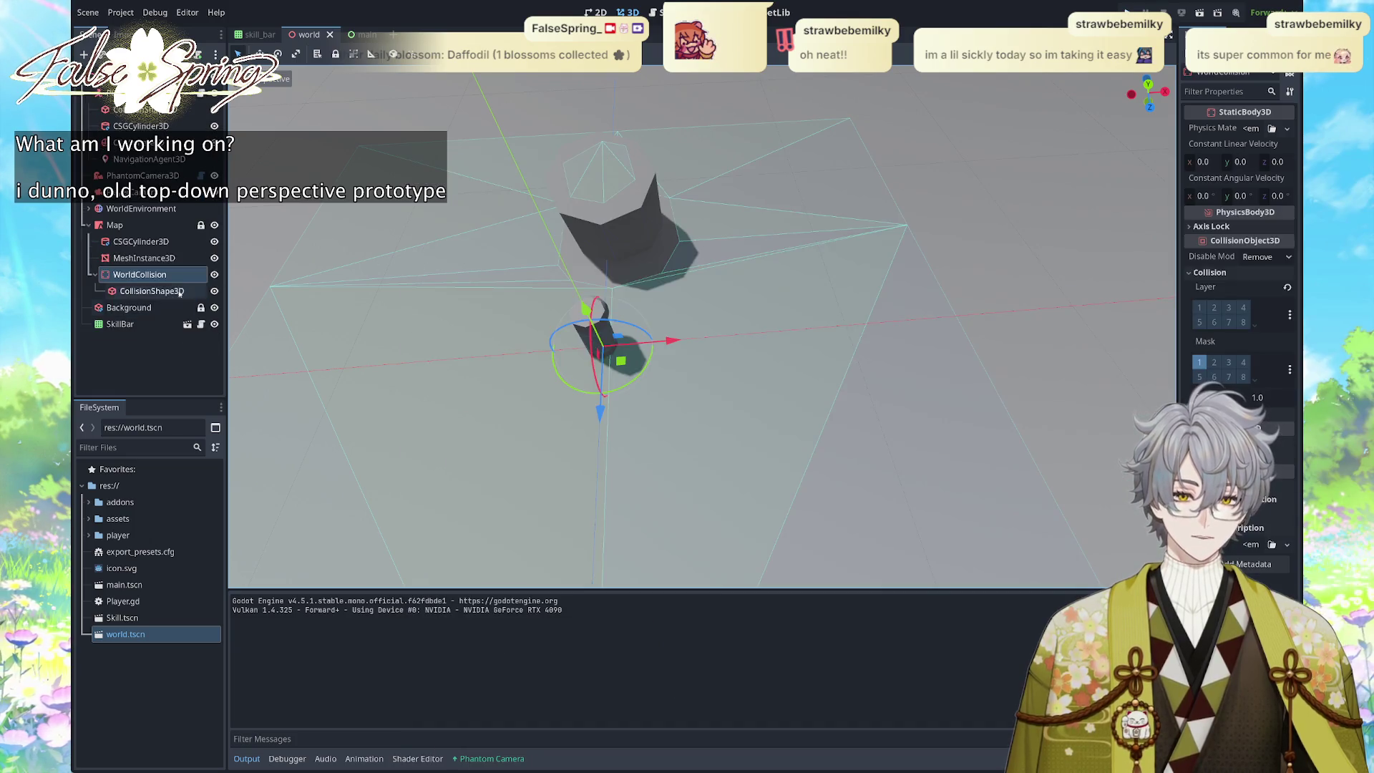
Step: Turn off collision mask bit 1 on WorldCollision
{"action": "scroll", "coordinate": [215, 276], "scroll_direction": "down", "scroll_amount": 1}
{"action": "left_click", "coordinate": [156, 287]}
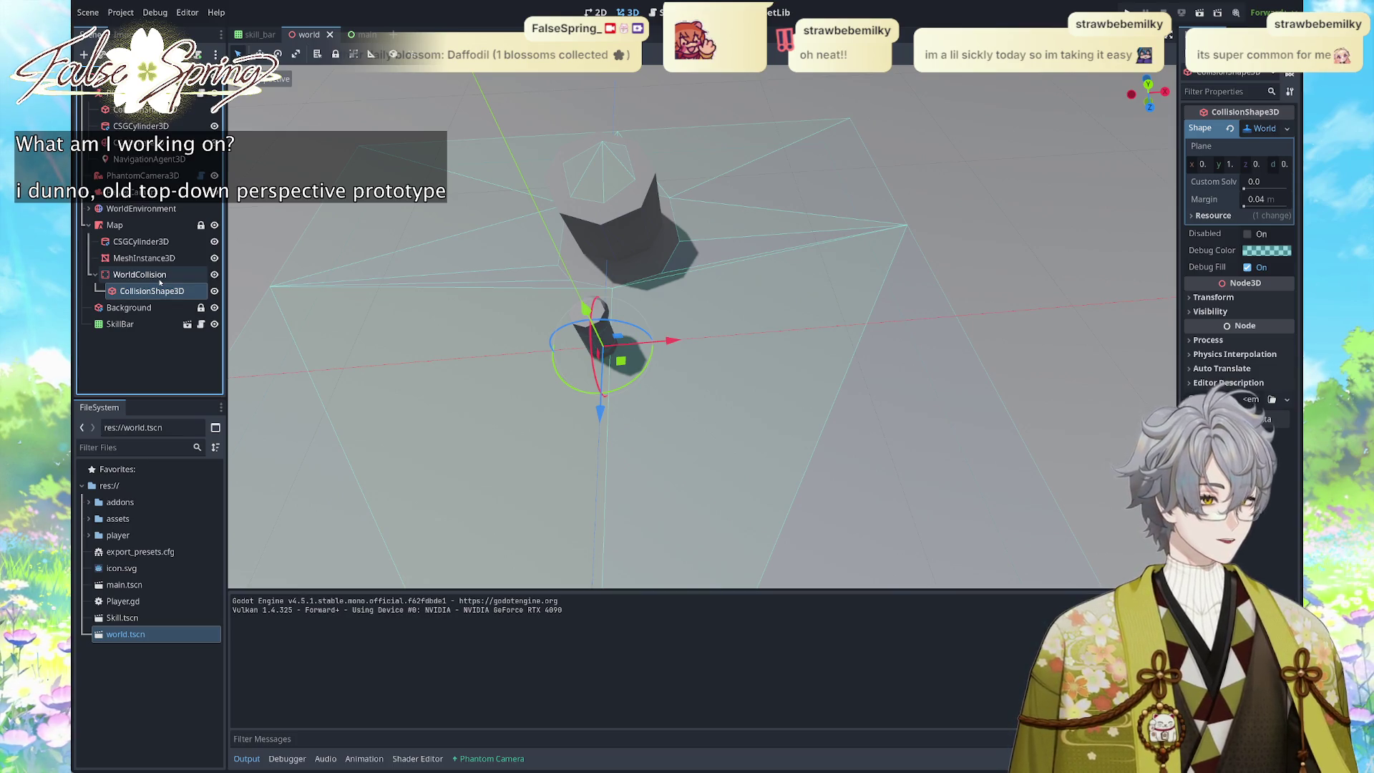
{"action": "left_click", "coordinate": [159, 277]}
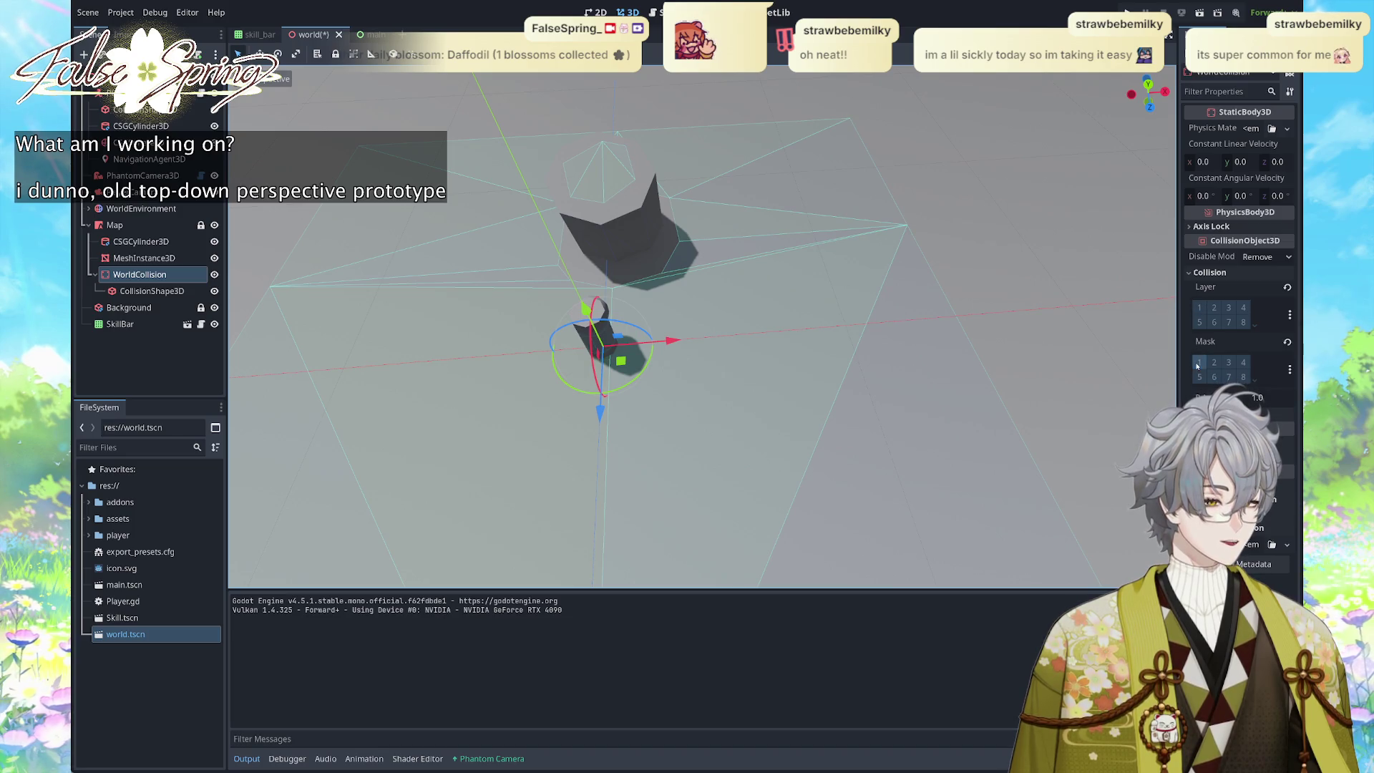
{"action": "left_click", "coordinate": [1199, 362]}
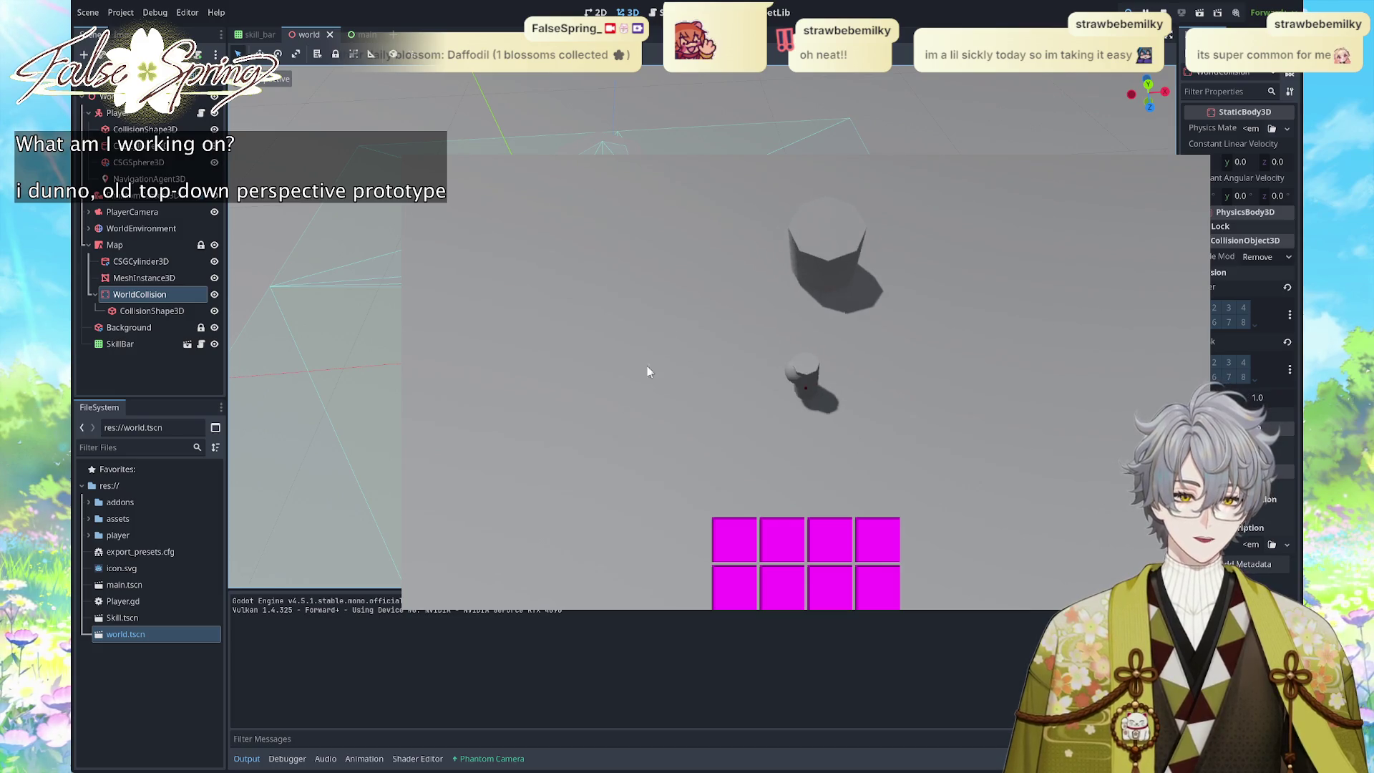
Step: Dodge the player to ten points around and into the octagonal obstacle, then stop the game
{"action": "left_click", "coordinate": [817, 448]}
{"action": "left_click", "coordinate": [890, 184]}
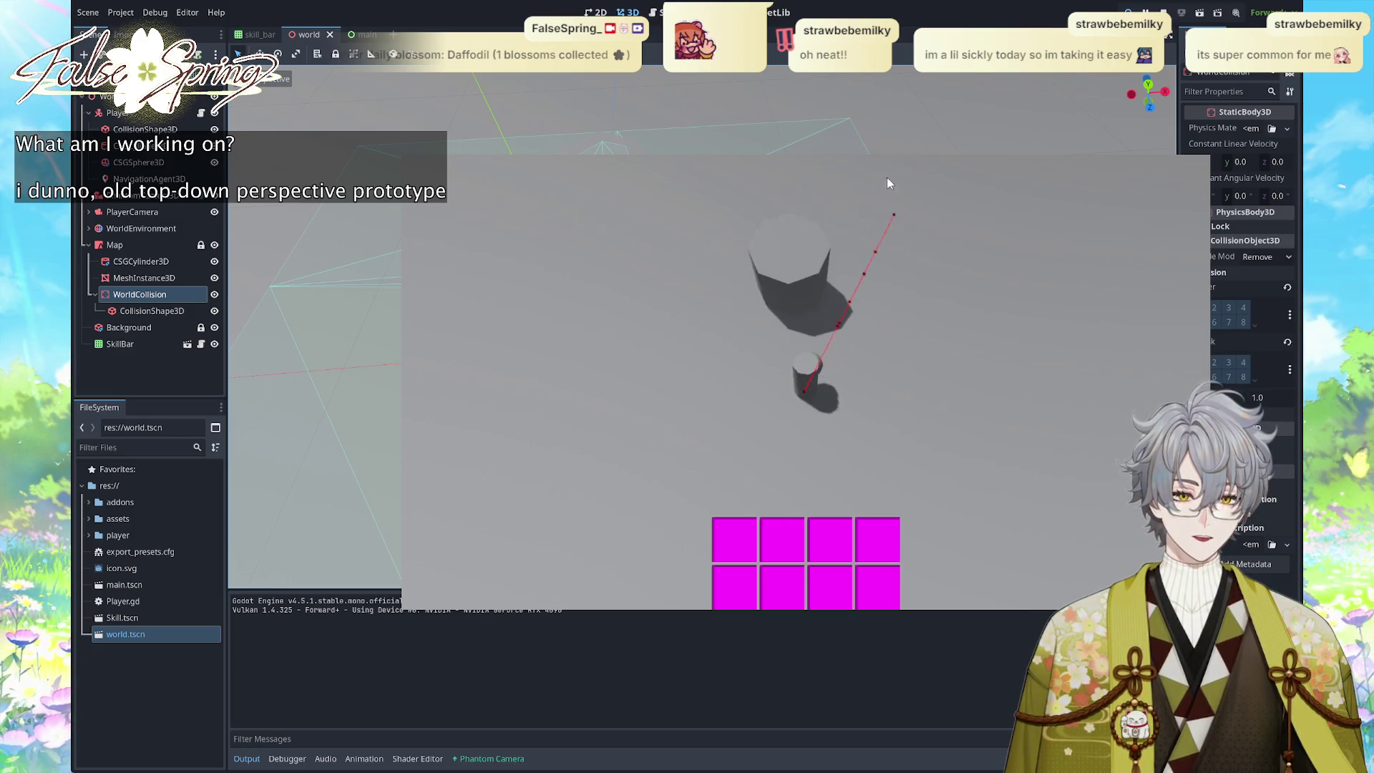
{"action": "left_click", "coordinate": [603, 386]}
{"action": "left_click", "coordinate": [582, 396]}
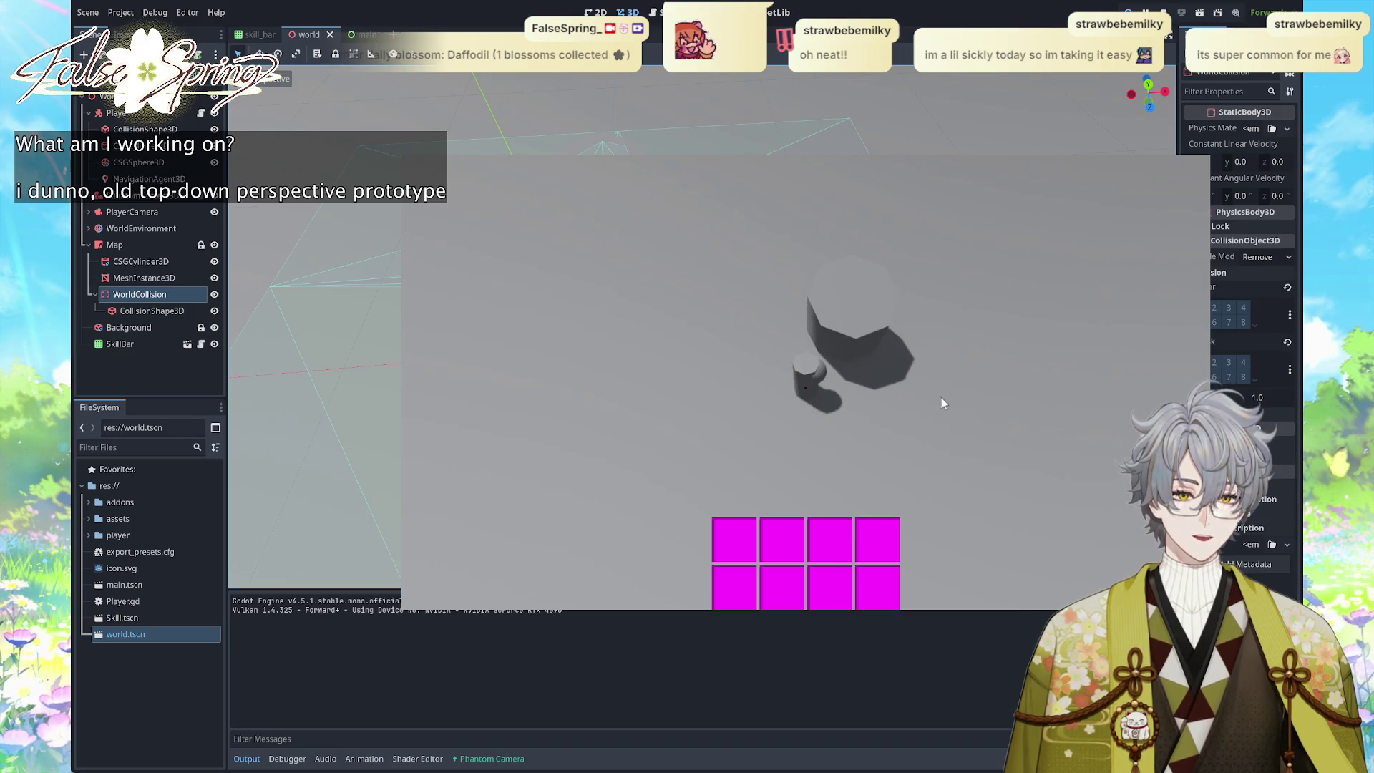
{"action": "left_click", "coordinate": [759, 278]}
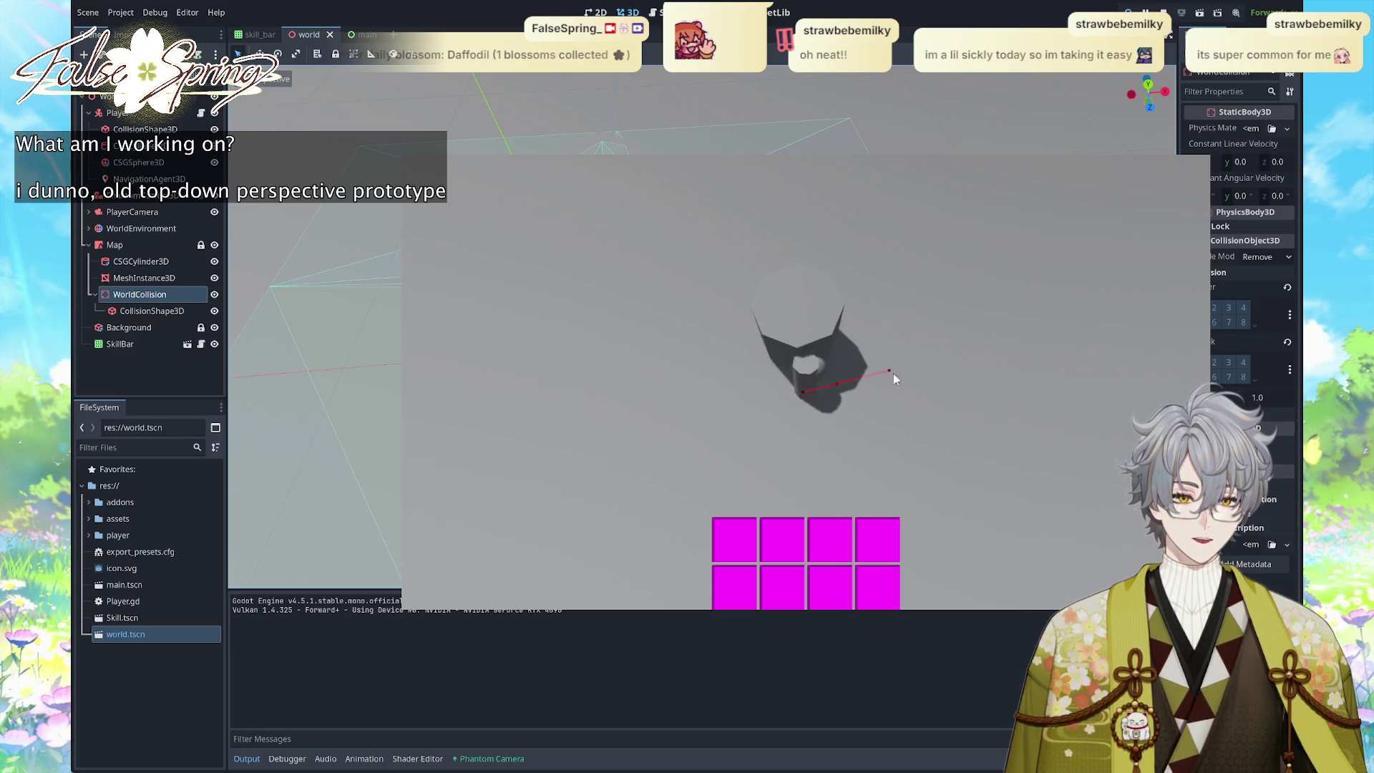
{"action": "left_click", "coordinate": [761, 179]}
{"action": "left_click", "coordinate": [927, 428]}
{"action": "left_click", "coordinate": [904, 467]}
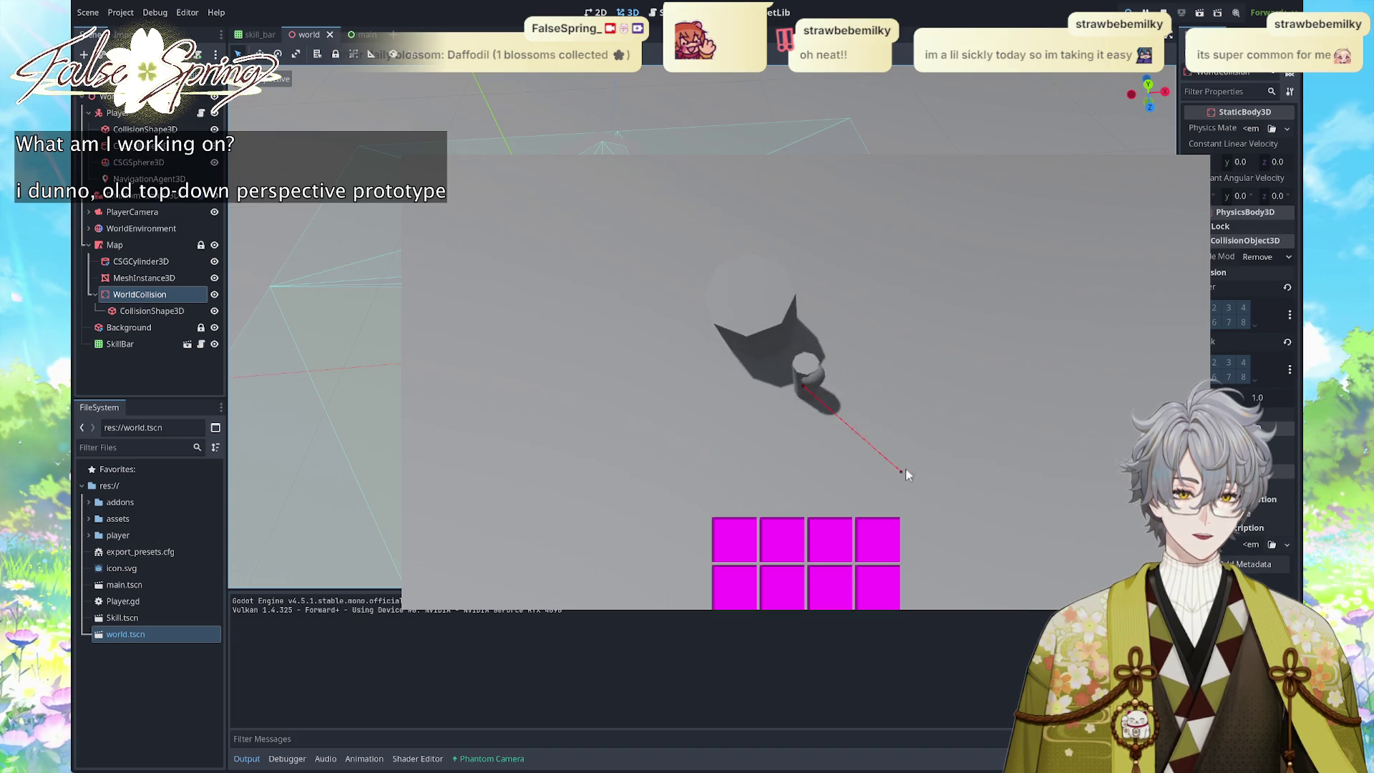
{"action": "left_click", "coordinate": [642, 165]}
{"action": "left_click", "coordinate": [801, 221]}
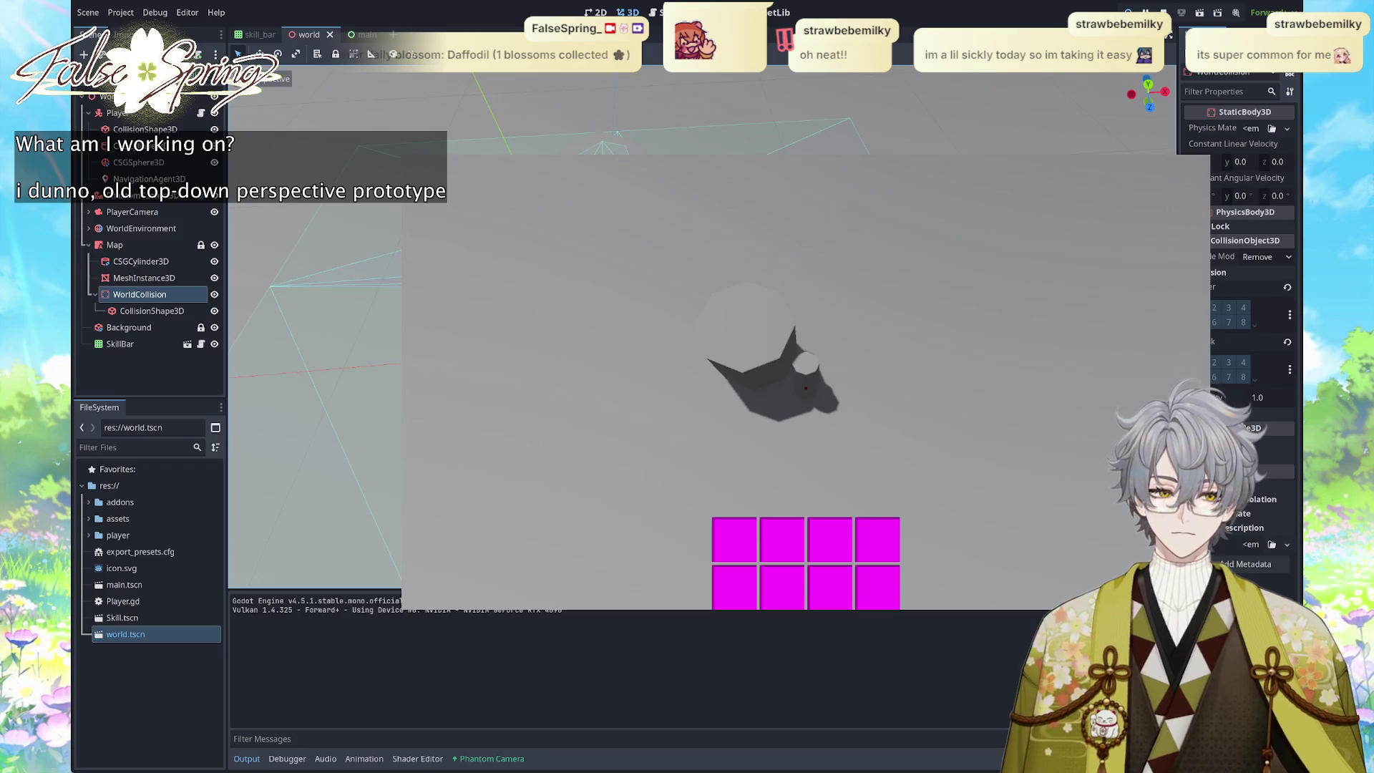
{"action": "key", "text": "F8"}
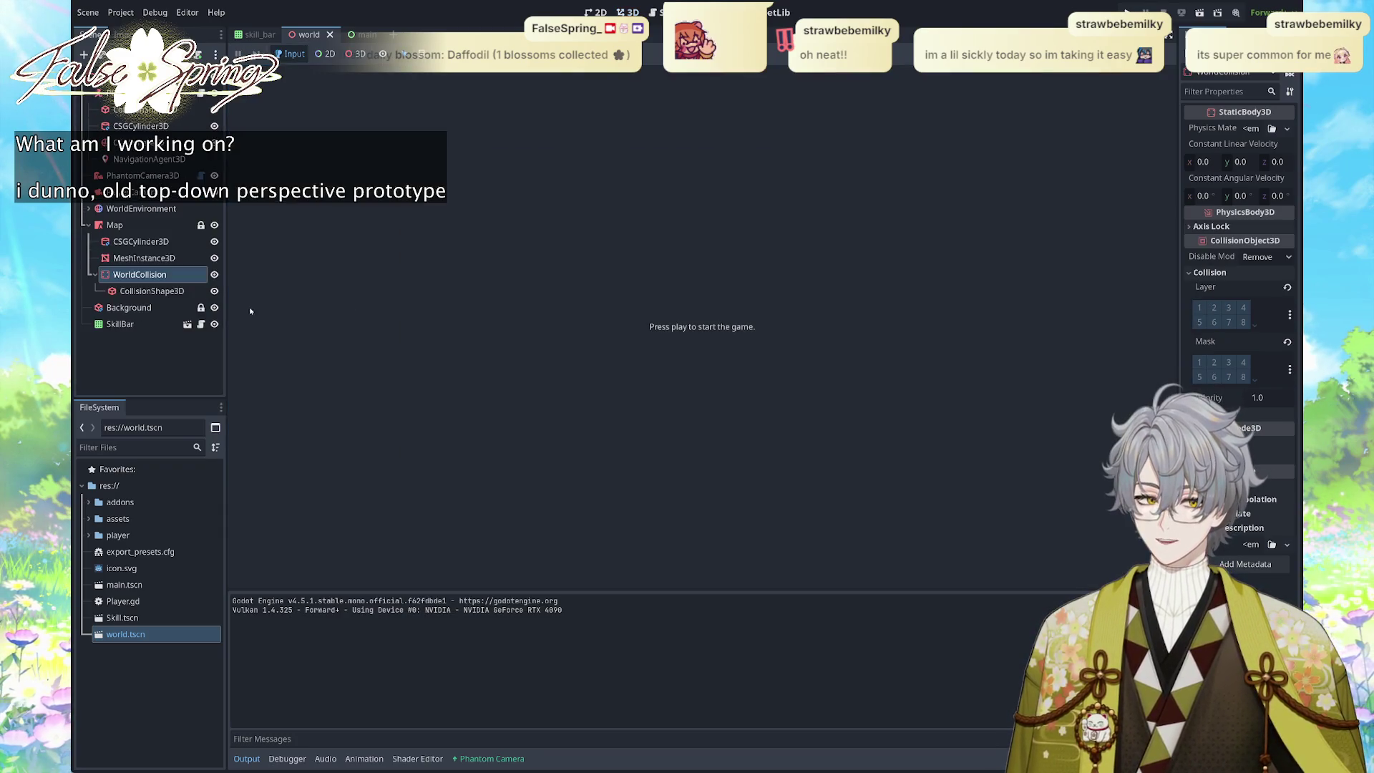
Step: Toggle WorldCollision's layer and mask bit 1 on and off again, then save the scene
{"action": "left_click", "coordinate": [1199, 307]}
{"action": "left_click", "coordinate": [1199, 362]}
{"action": "left_click", "coordinate": [1213, 362]}
{"action": "left_click", "coordinate": [1199, 307]}
{"action": "left_click", "coordinate": [1199, 362]}
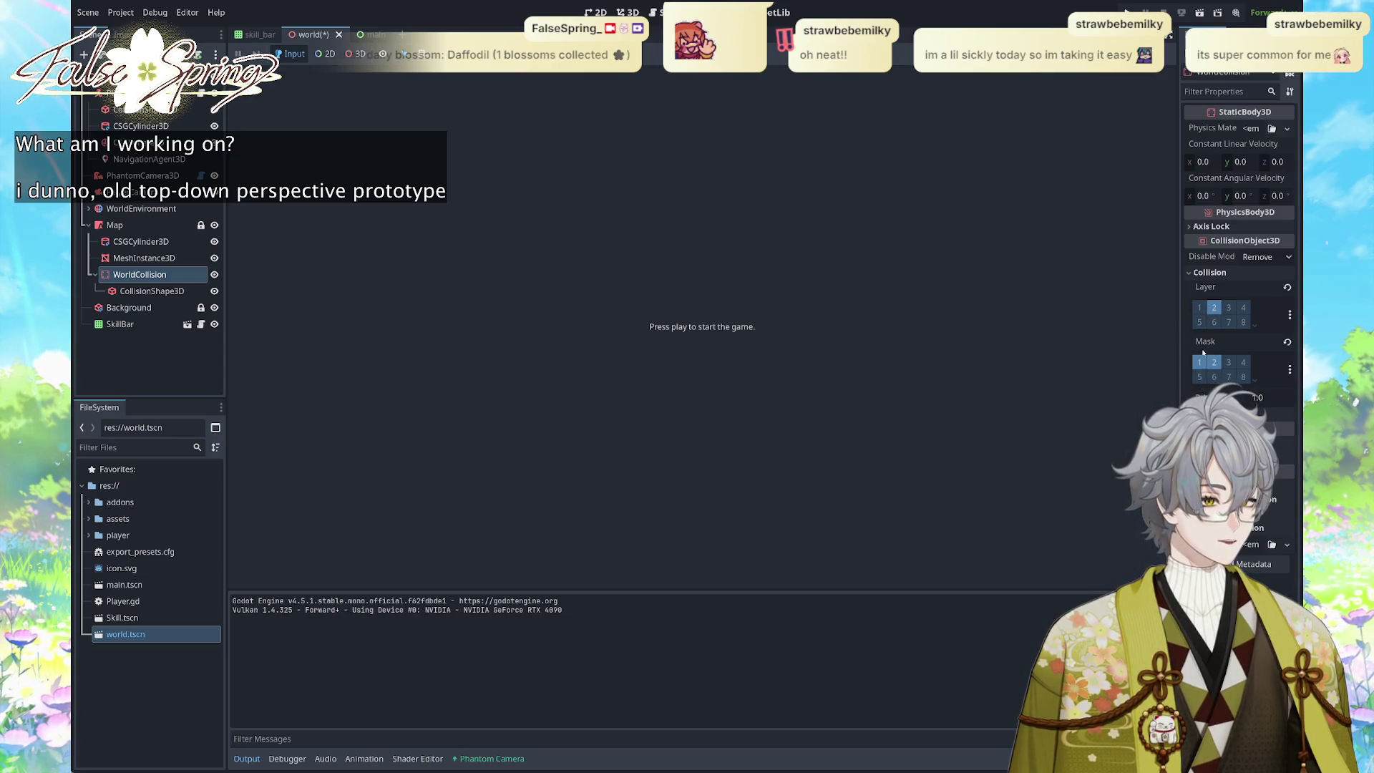
{"action": "key", "text": "ctrl+s"}
Step: In the 3D view, set WorldCollision to collision layer 1 and mask 1 only
{"action": "key", "text": "ctrl+F2"}
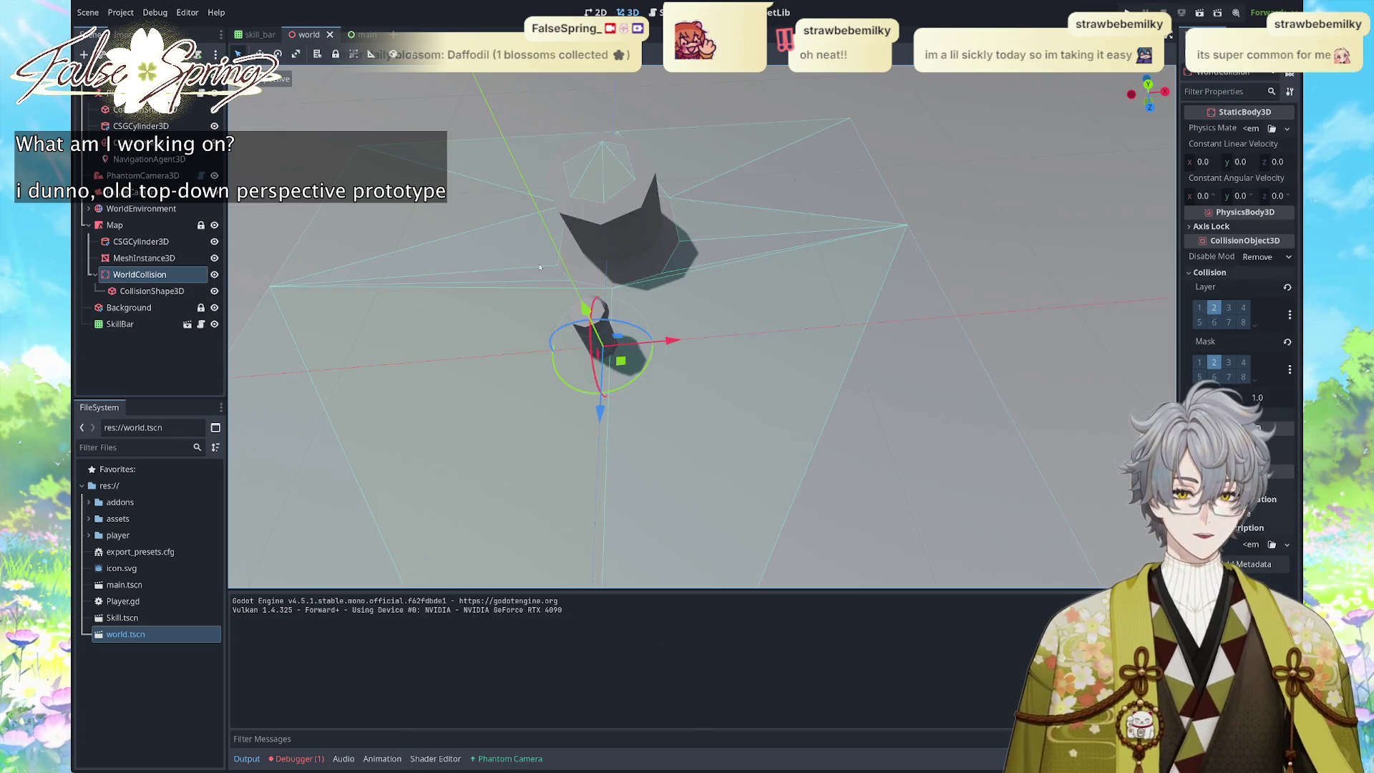
{"action": "left_click", "coordinate": [1199, 307]}
{"action": "left_click", "coordinate": [1199, 362]}
{"action": "left_click", "coordinate": [1214, 307]}
{"action": "left_click", "coordinate": [1214, 362]}
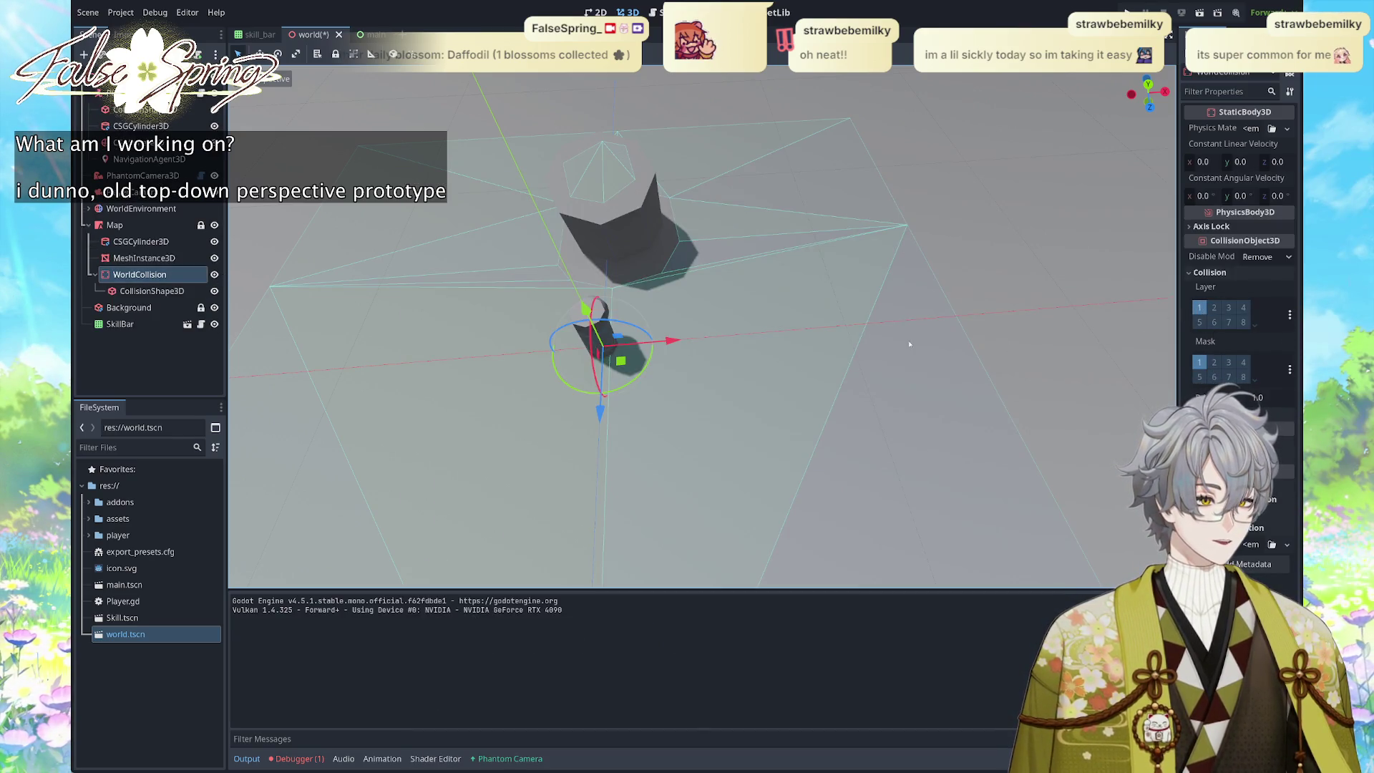
{"action": "left_click", "coordinate": [143, 291]}
{"action": "left_click", "coordinate": [95, 274]}
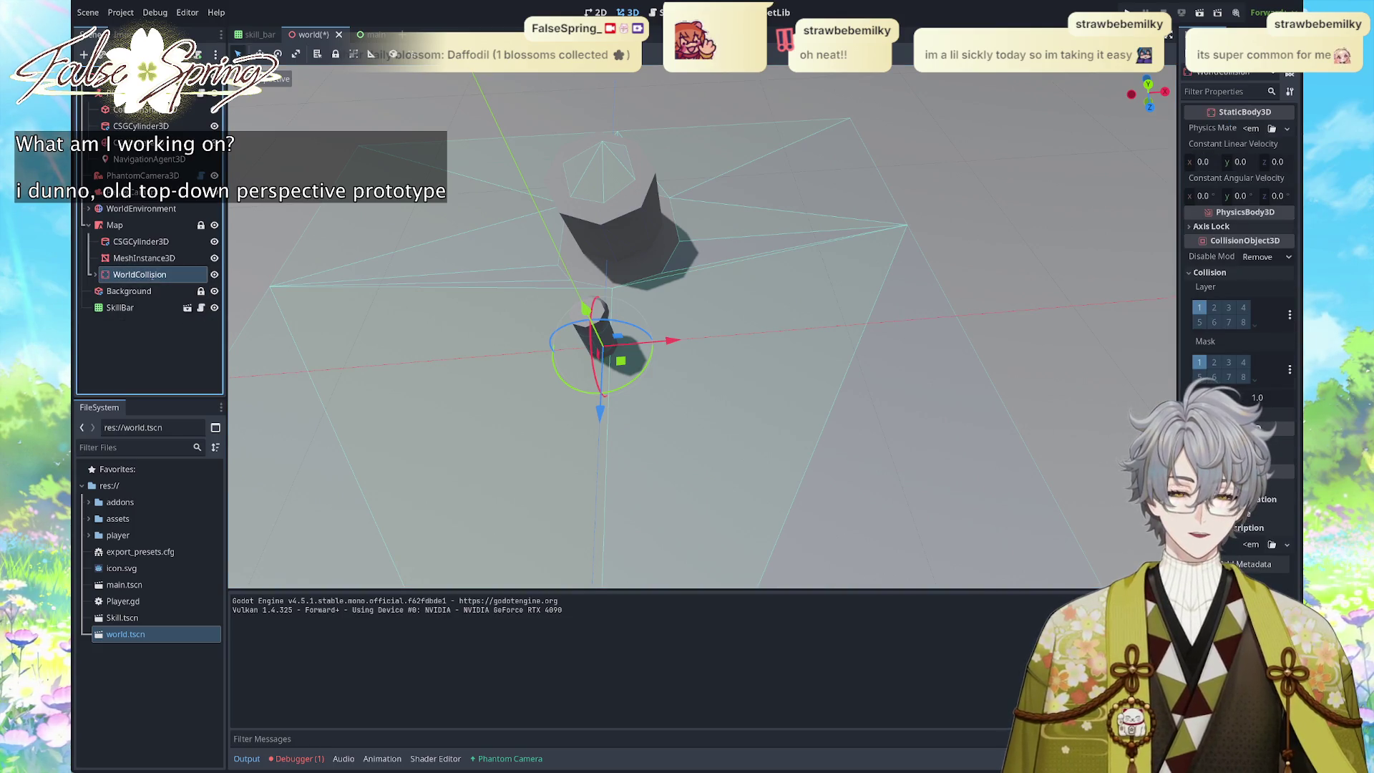
{"action": "double_click", "coordinate": [107, 277]}
{"action": "left_click", "coordinate": [129, 344]}
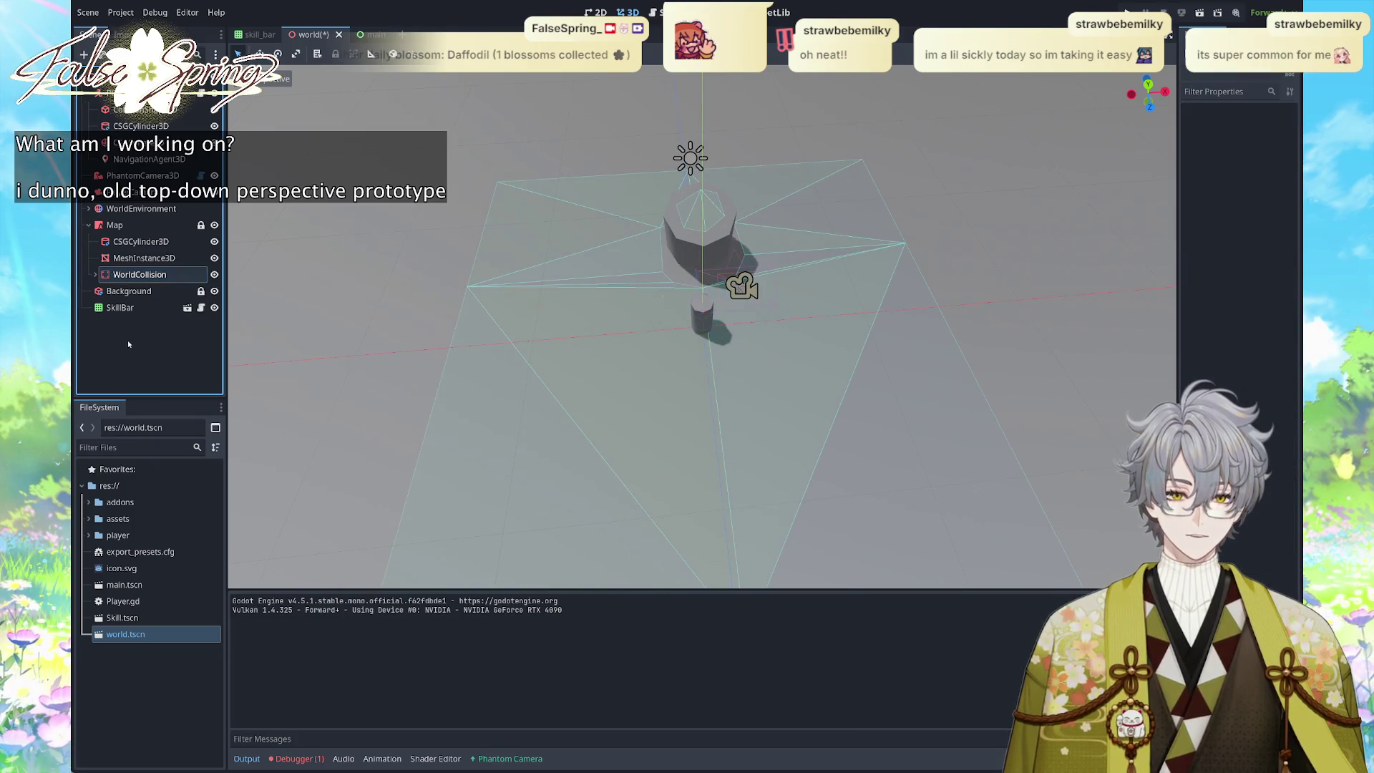
{"action": "left_click", "coordinate": [115, 283]}
{"action": "key", "text": "ctrl+z"}
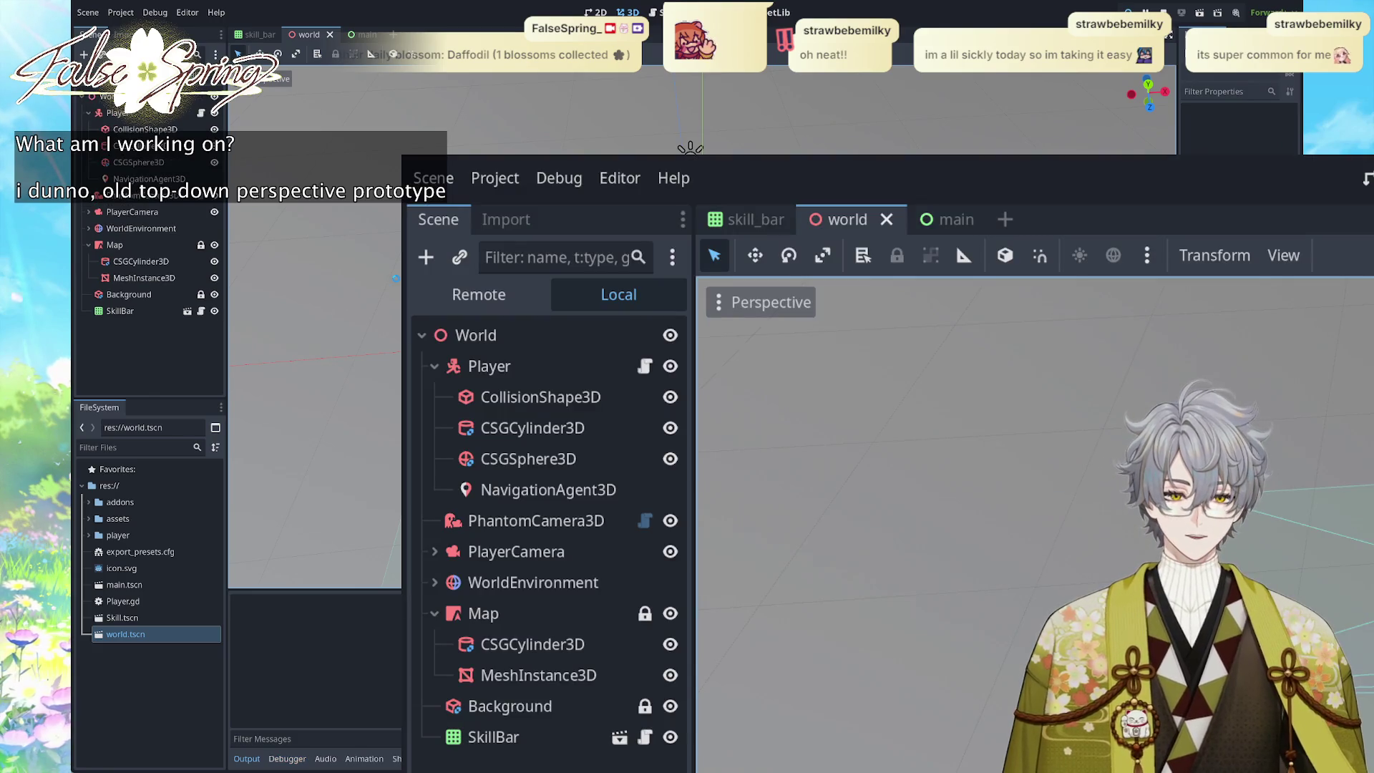
Step: Run the project, stop it, and open the Player.gd script
{"action": "key", "text": "F5"}
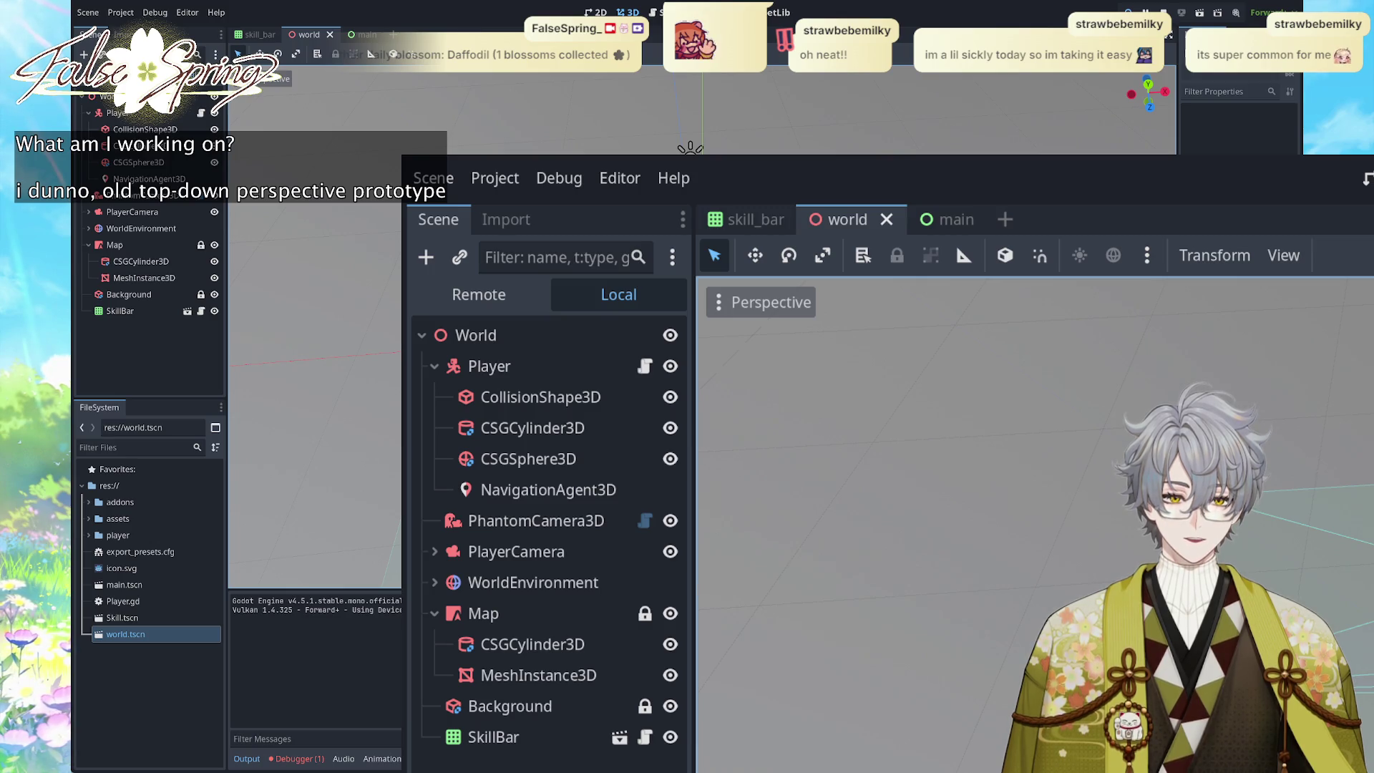
{"action": "key", "text": "ctrl+shift+z"}
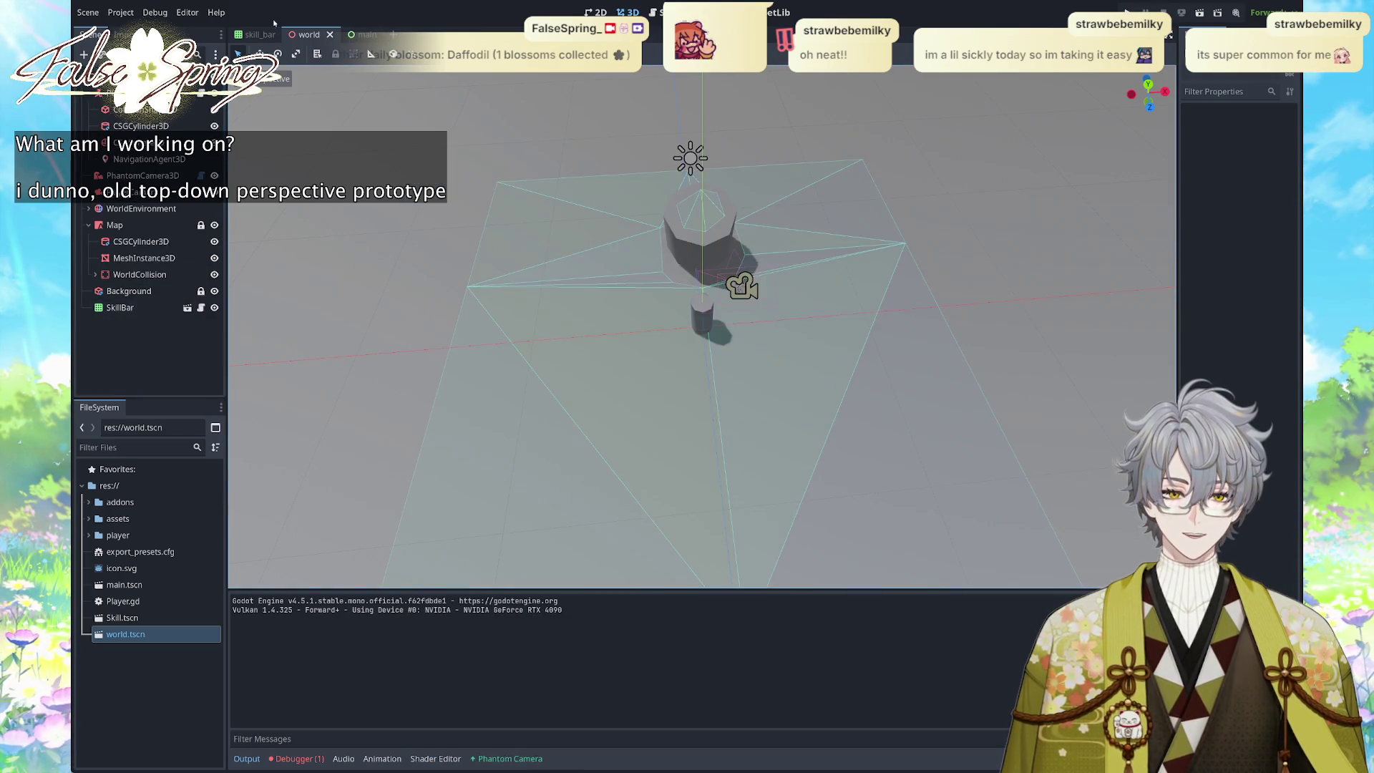
{"action": "key", "text": "ctrl+Tab"}
{"action": "key", "text": "ctrl+shift+Tab"}
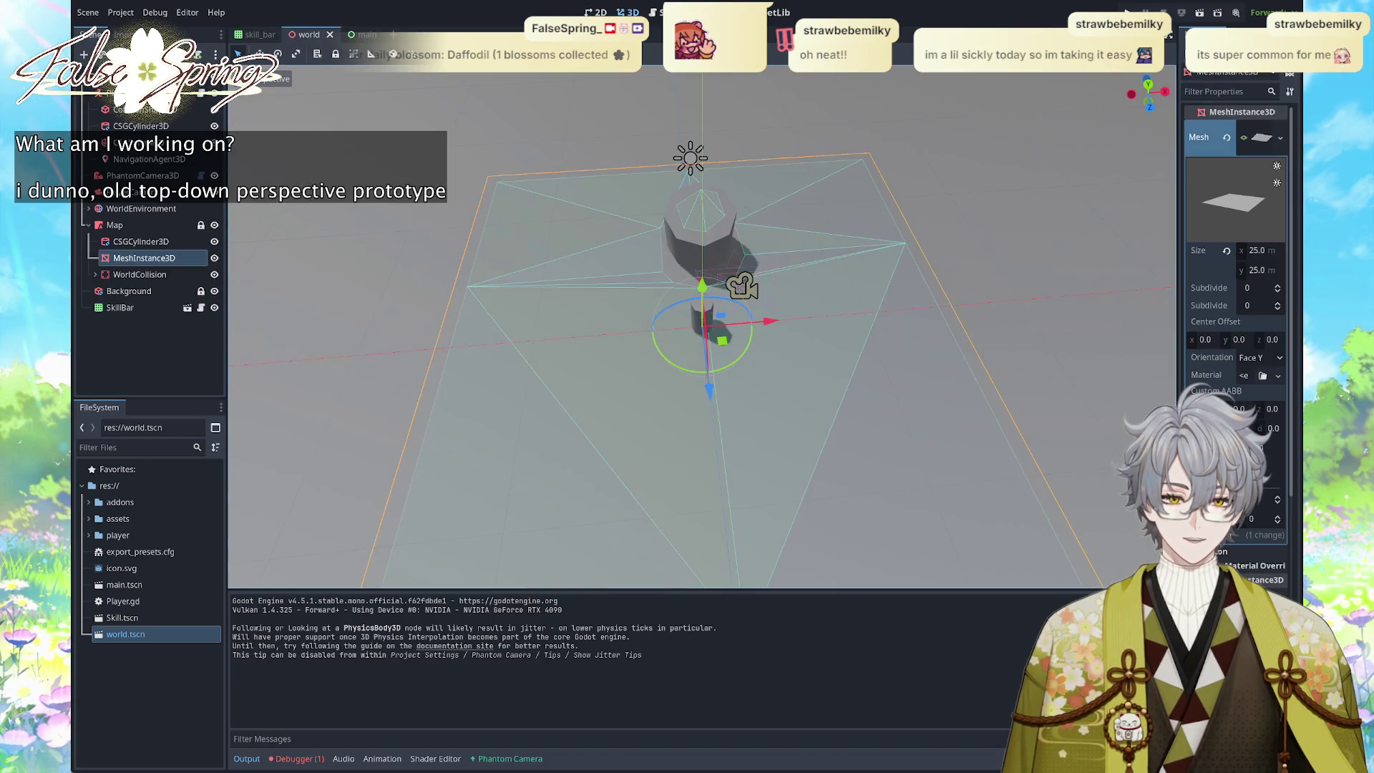
{"action": "key", "text": "ctrl+F3"}
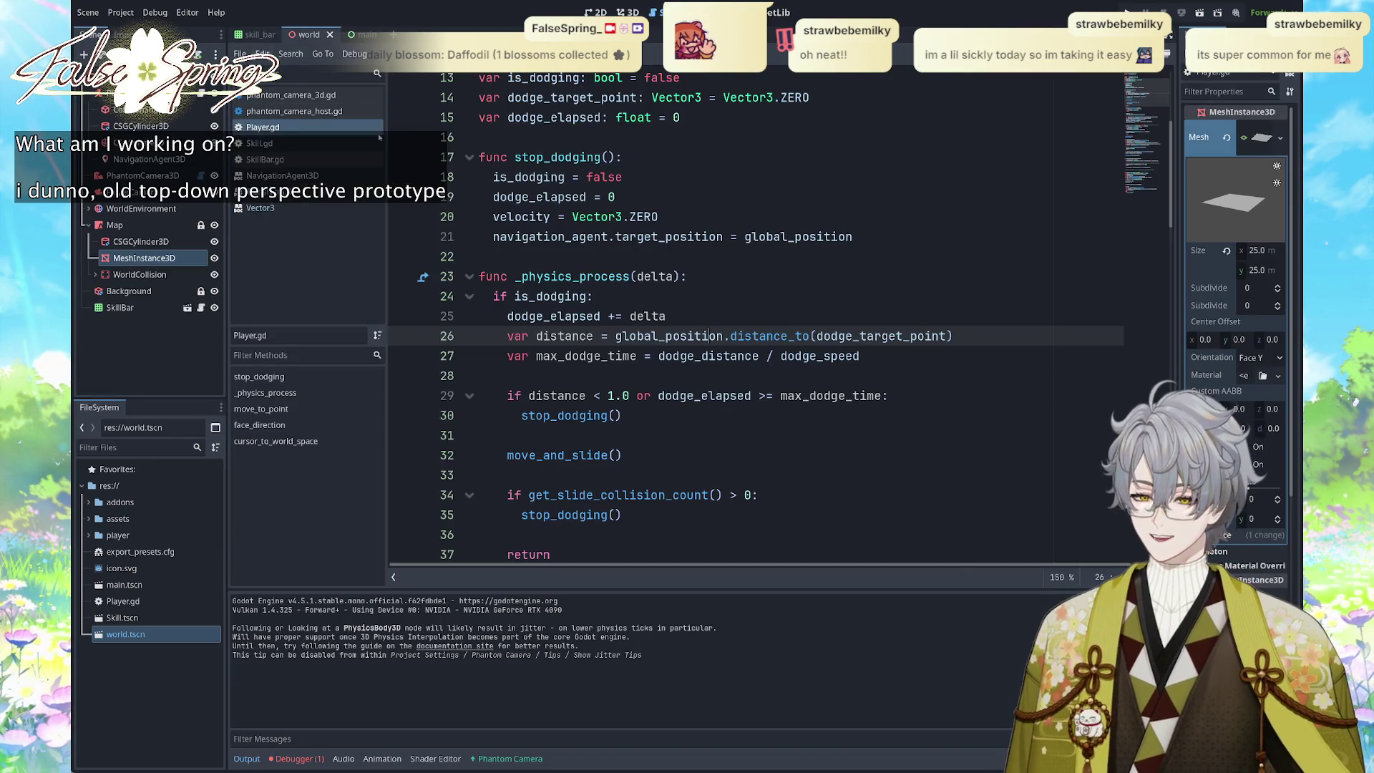
Step: Insert a get_slide_collision() call below move_and_slide in _physics_process
{"action": "left_click", "coordinate": [692, 369]}
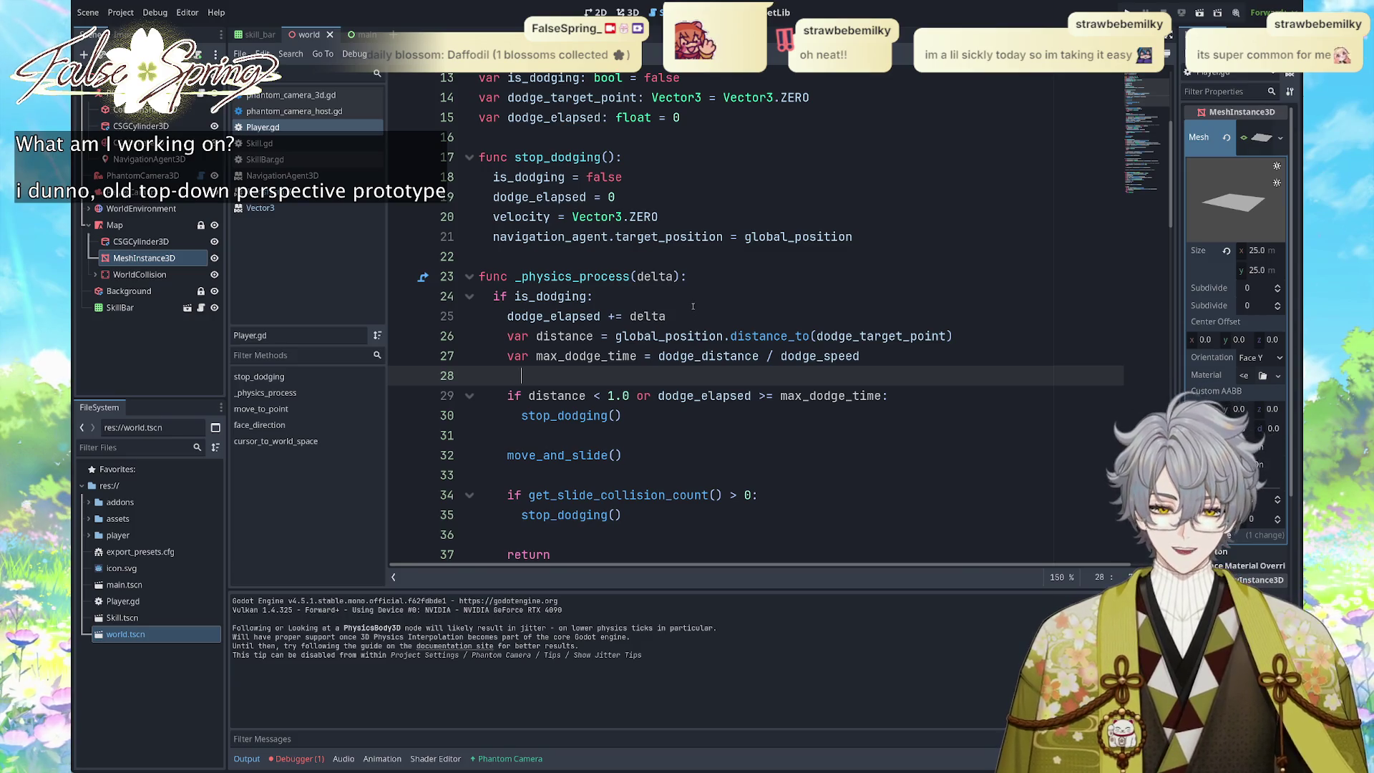
{"action": "left_click", "coordinate": [644, 435]}
{"action": "left_click", "coordinate": [645, 400]}
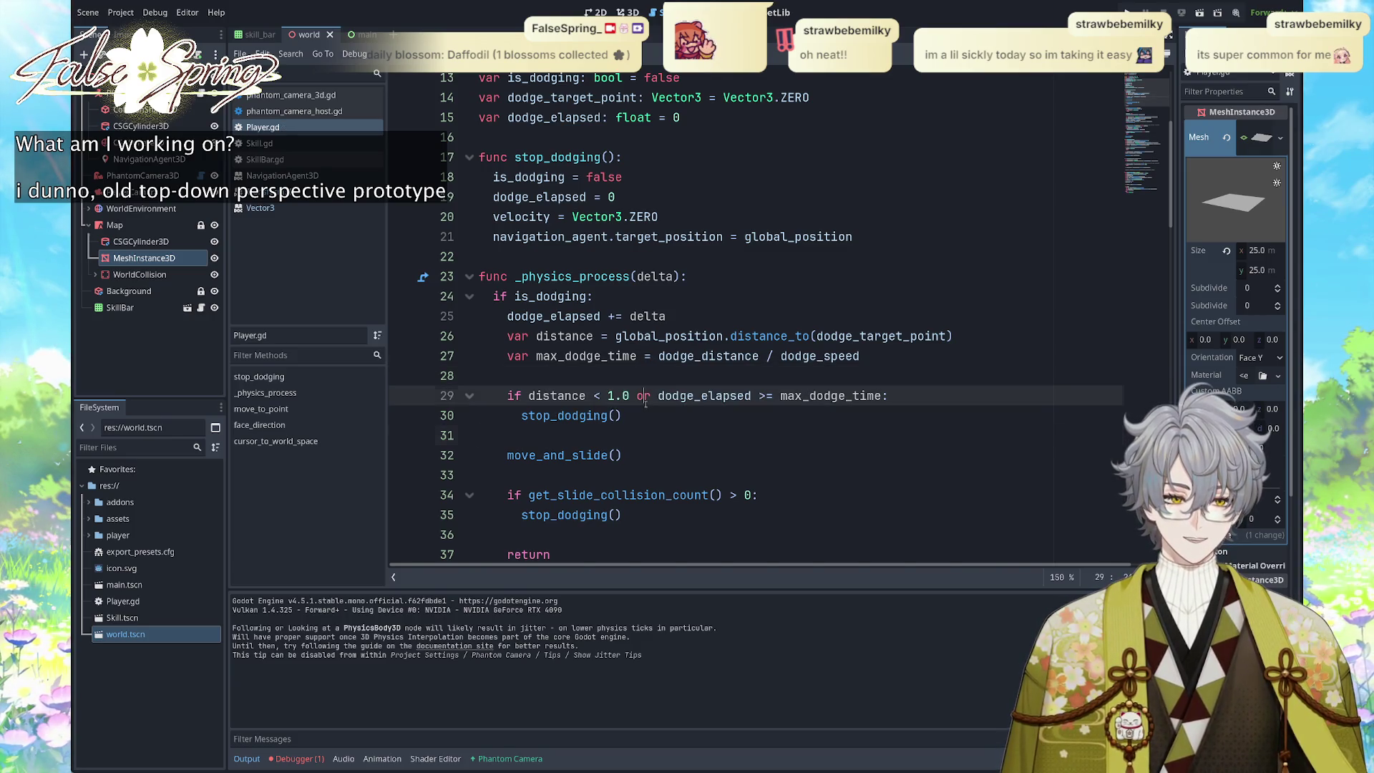
{"action": "left_click", "coordinate": [662, 437]}
{"action": "left_click", "coordinate": [662, 415]}
{"action": "scroll", "coordinate": [661, 415], "scroll_direction": "down", "scroll_amount": 3}
{"action": "left_click", "coordinate": [715, 375]}
{"action": "left_click", "coordinate": [752, 336]}
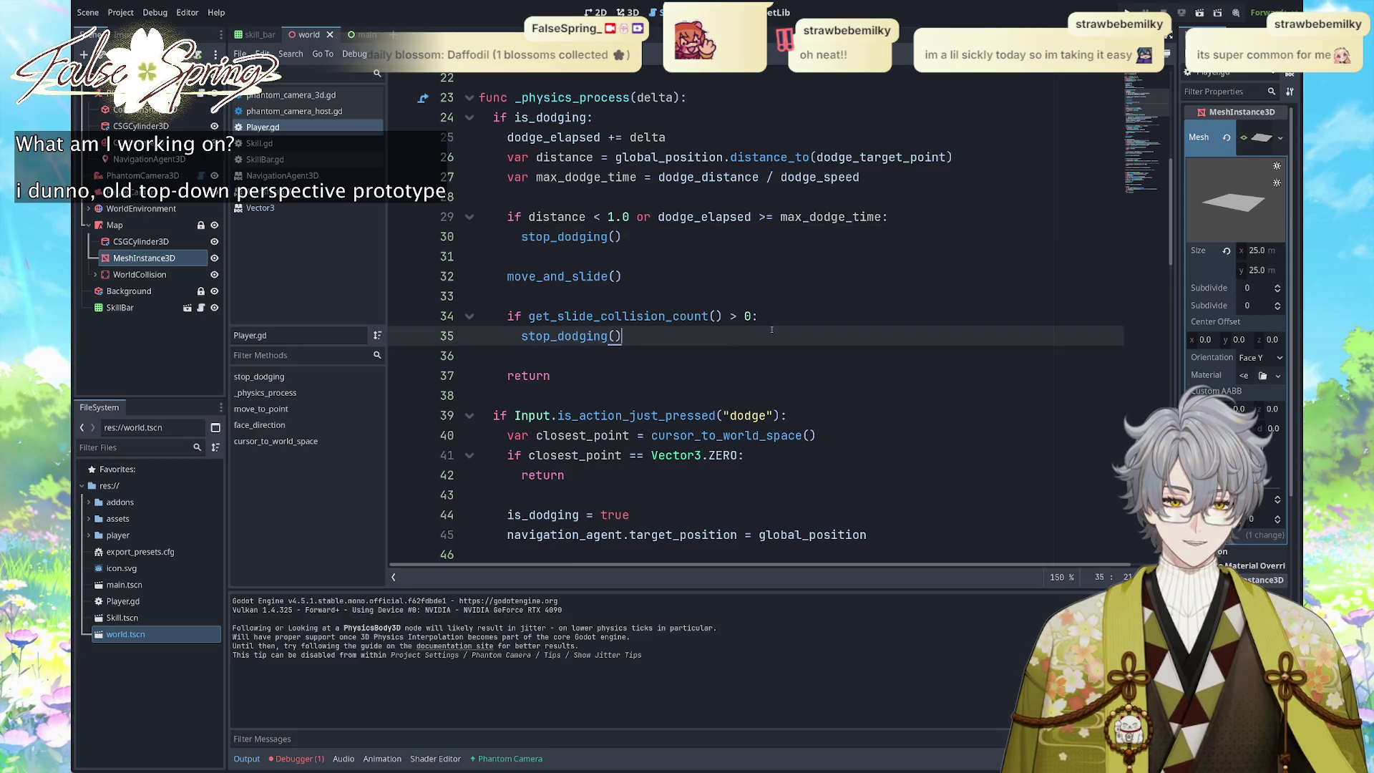
{"action": "left_click", "coordinate": [792, 317]}
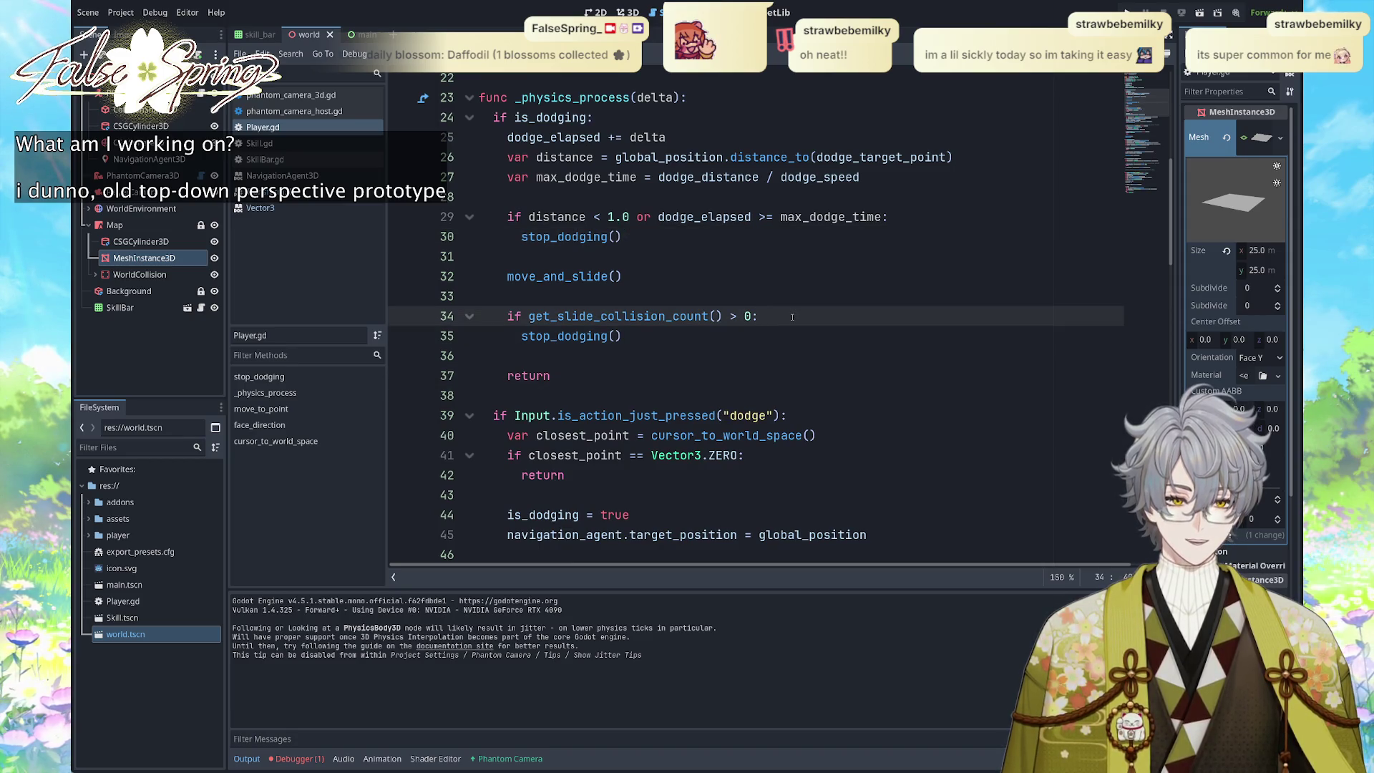
{"action": "left_click", "coordinate": [805, 295]}
{"action": "left_click", "coordinate": [817, 276]}
{"action": "key", "text": "Return"}
{"action": "key", "text": "Return"}
{"action": "type", "text": "get_slide_collissi"}
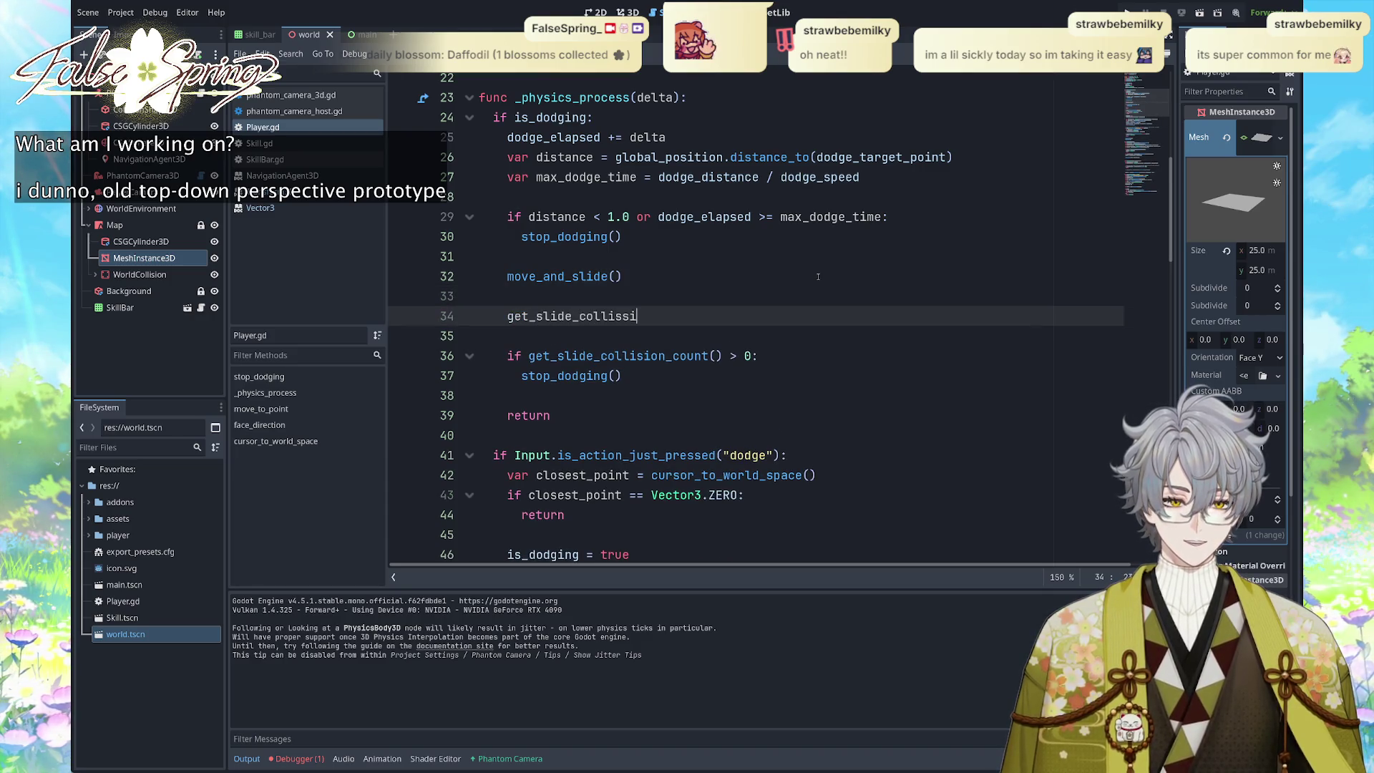
{"action": "type", "text": "on"}
{"action": "key", "text": "Return"}
{"action": "key", "text": "Down"}
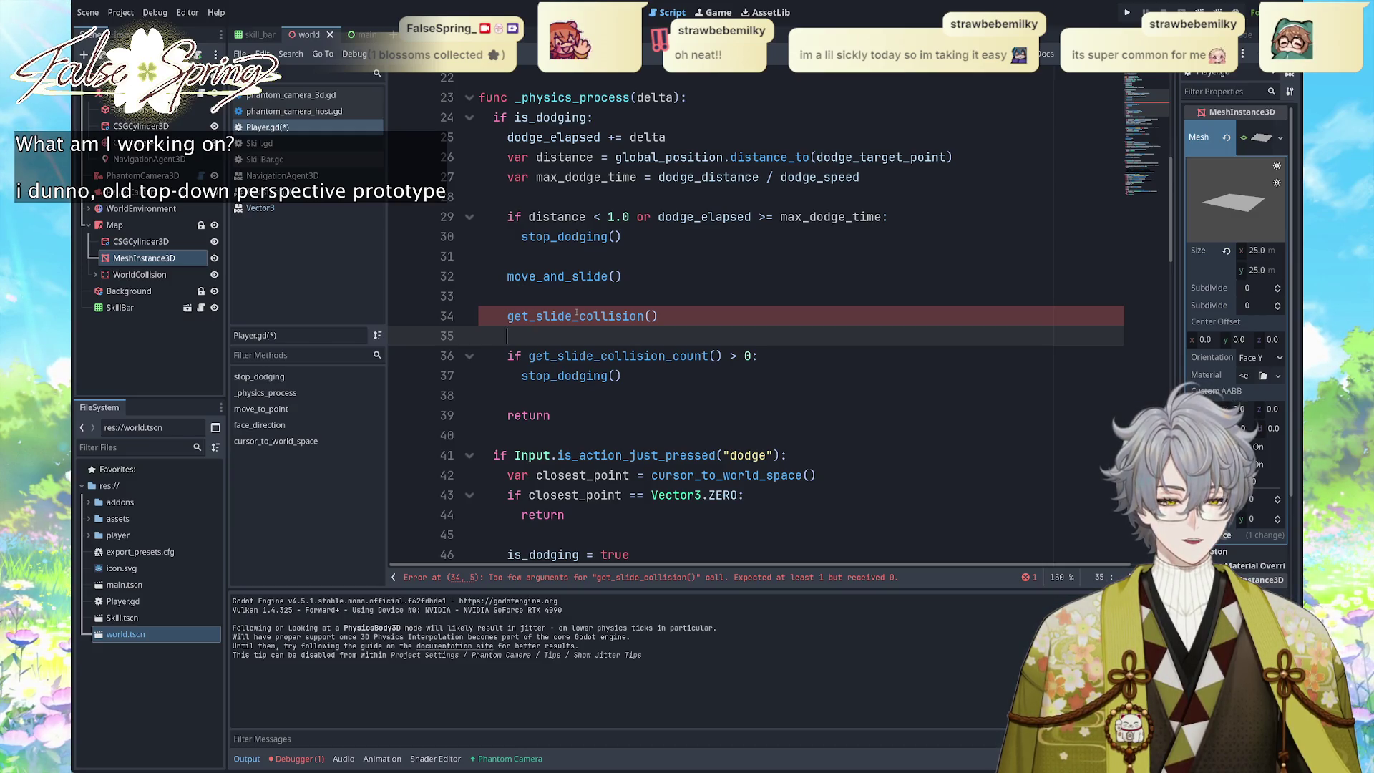
Step: Change it to get_slide_collision(0) and move it, indented, inside the collision-count check
{"action": "left_click", "coordinate": [577, 315]}
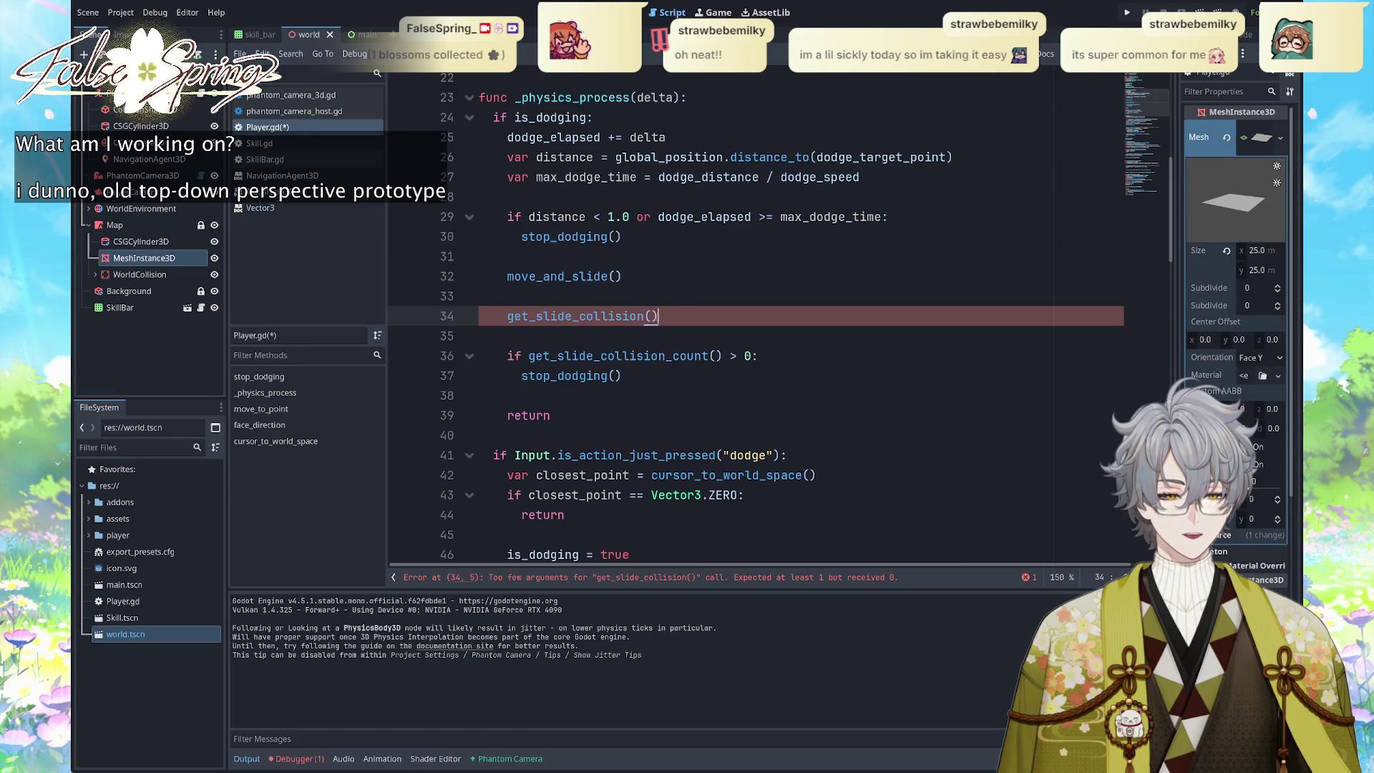
{"action": "key", "text": "BackSpace"}
{"action": "type", "text": "0"}
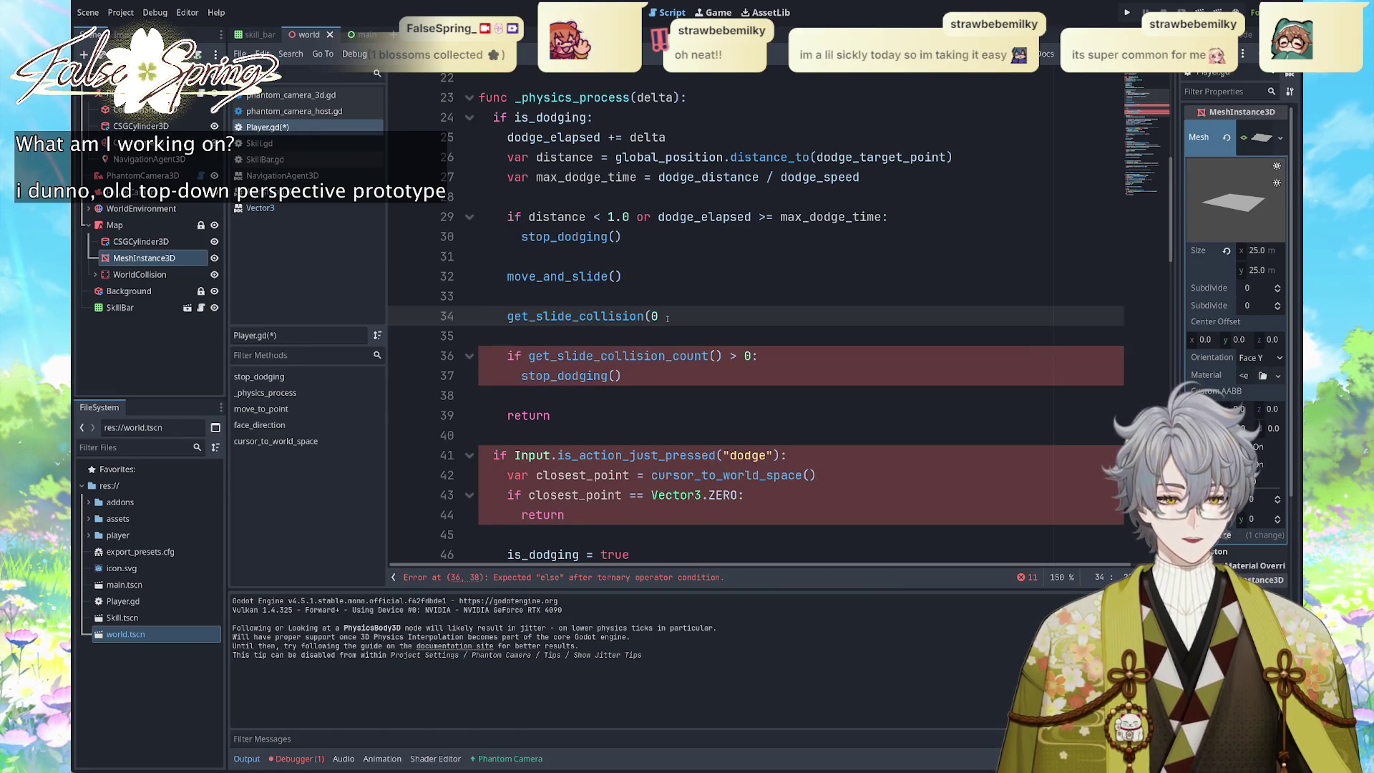
{"action": "key", "text": "Down"}
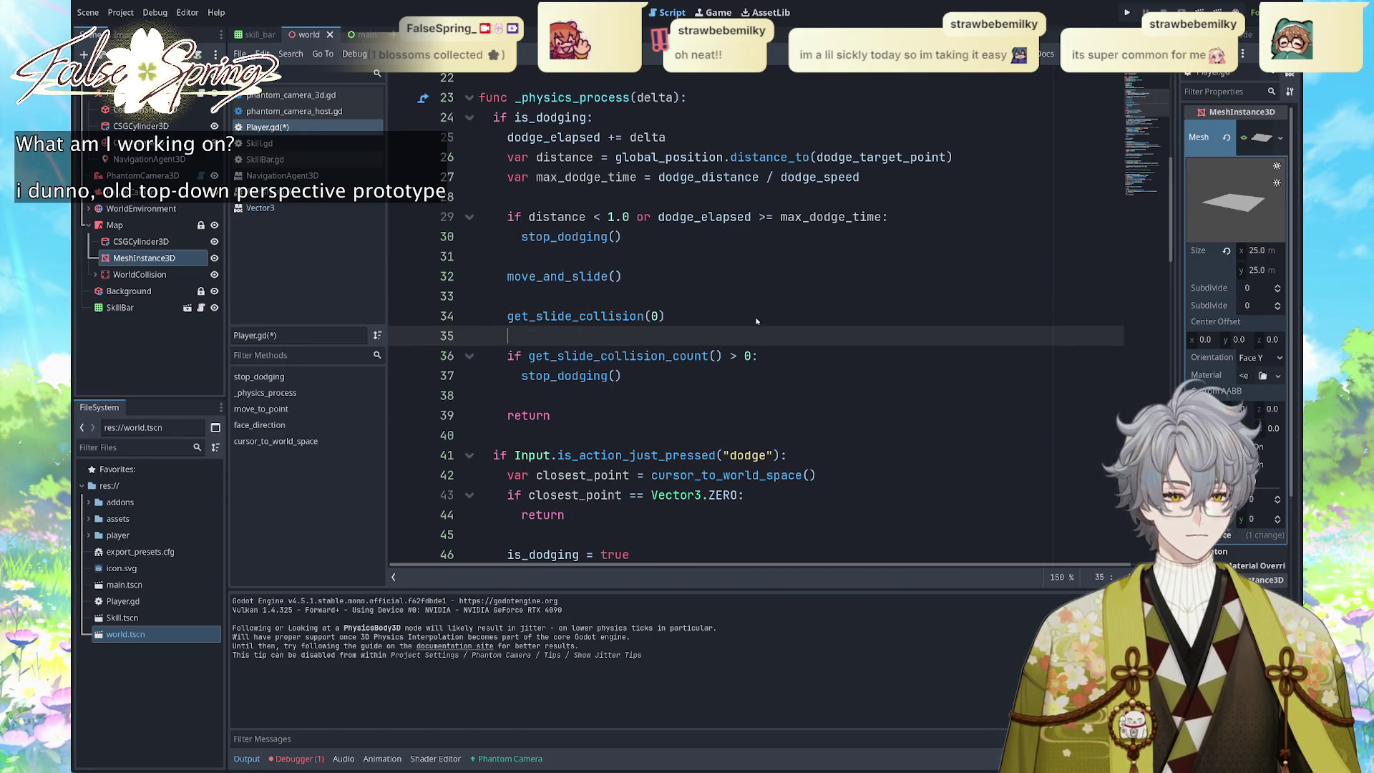
{"action": "left_click_drag", "start_coordinate": [421, 298], "coordinate": [665, 316]}
{"action": "key", "text": "ctrl+x"}
{"action": "left_click", "coordinate": [786, 345]}
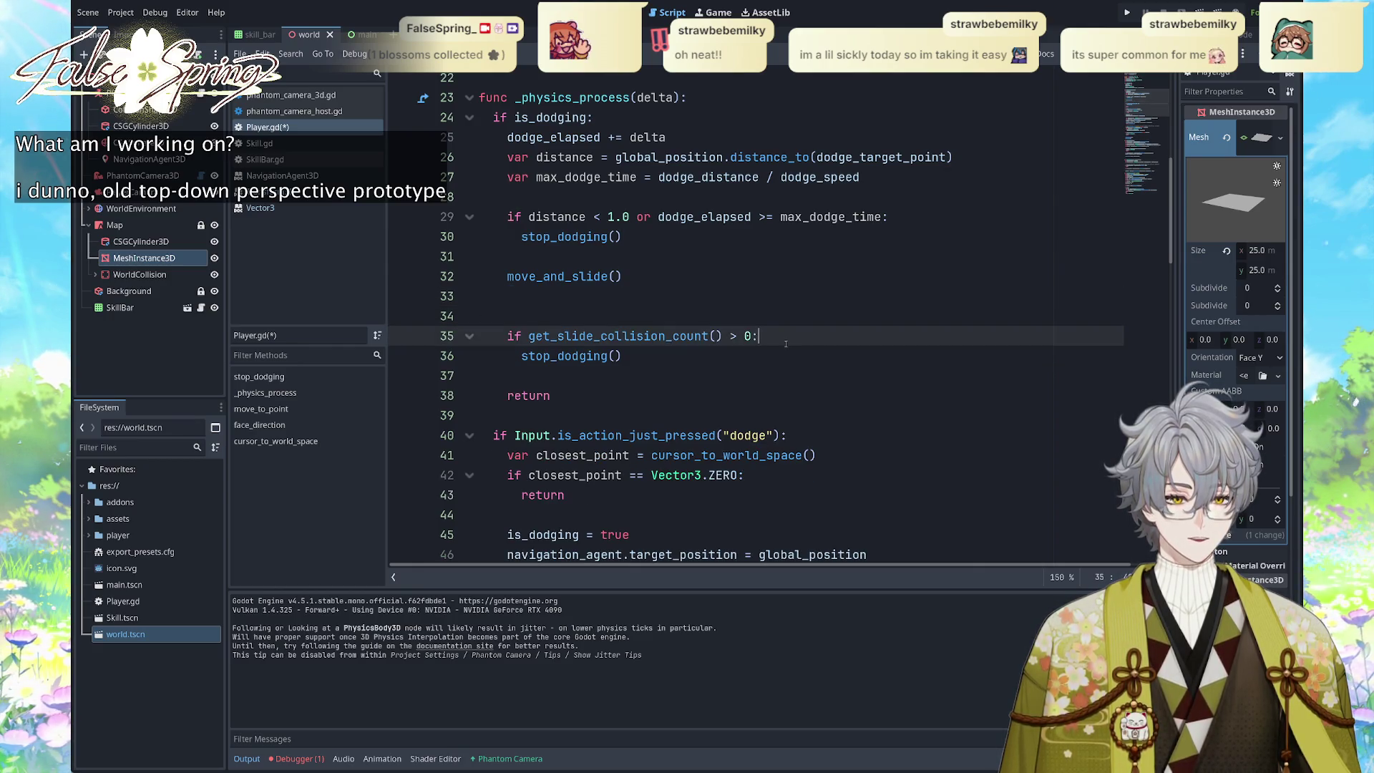
{"action": "key", "text": "Return"}
{"action": "key", "text": "ctrl+v"}
{"action": "left_click", "coordinate": [509, 375]}
{"action": "key", "text": "Tab"}
{"action": "left_click", "coordinate": [574, 353]}
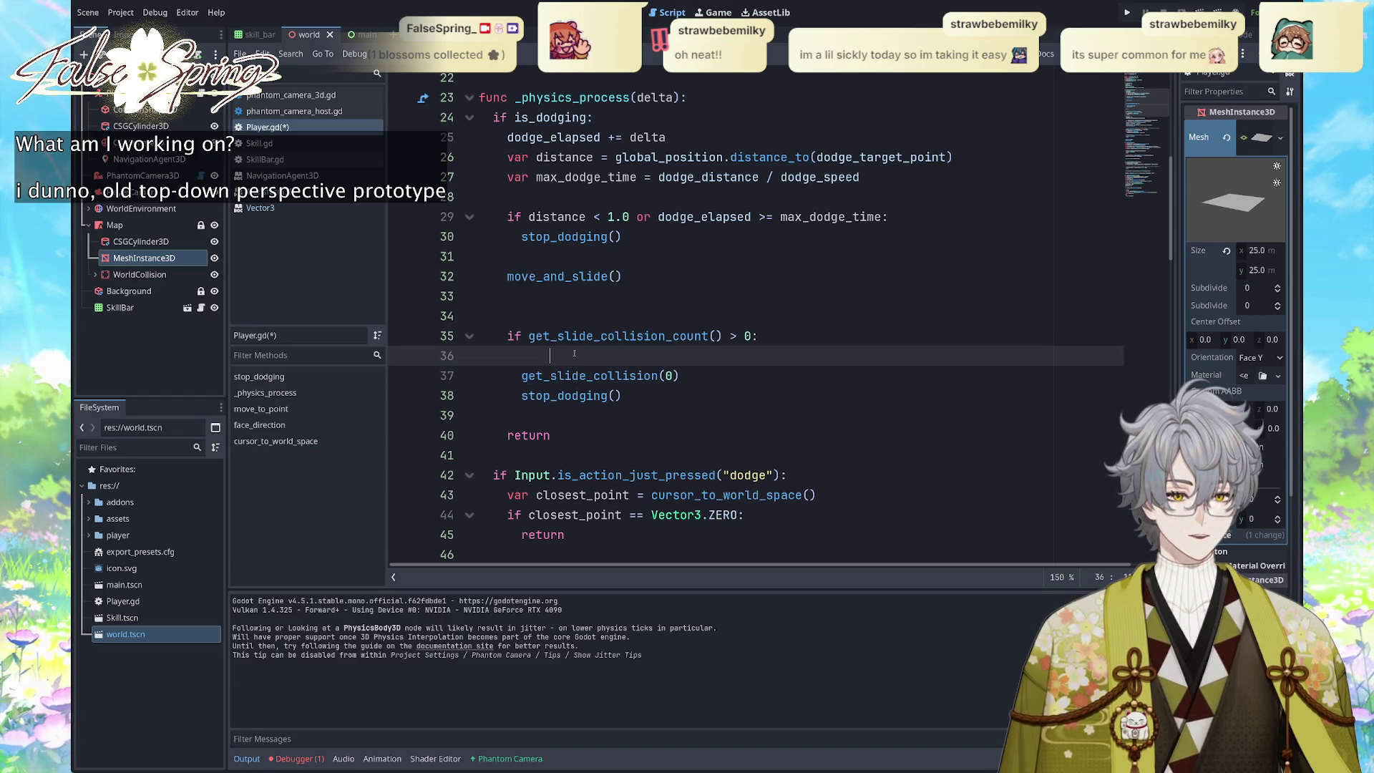
{"action": "key", "text": "BackSpace"}
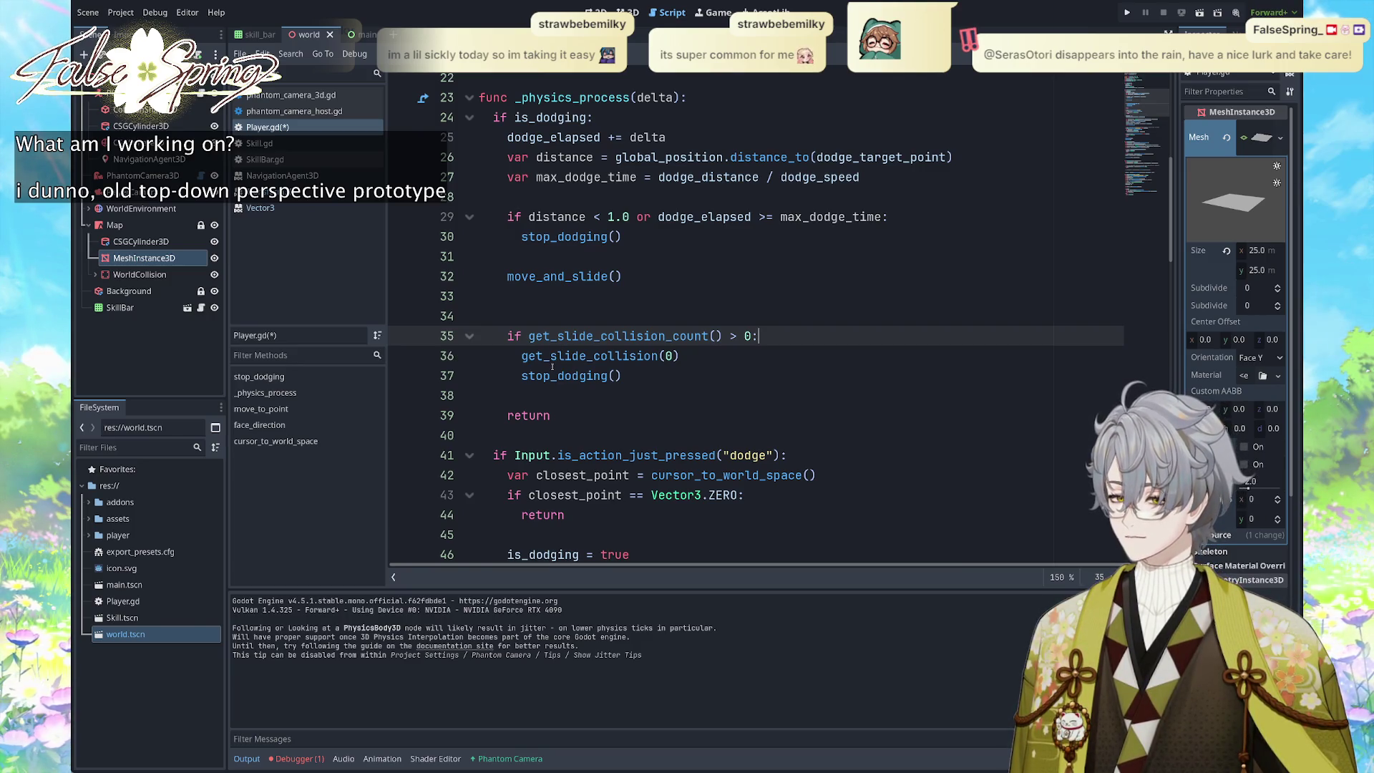
Step: Turn the line into 'var collision = get_slide_collision(0)' and open a line below
{"action": "left_click", "coordinate": [709, 357]}
{"action": "key", "text": "Return"}
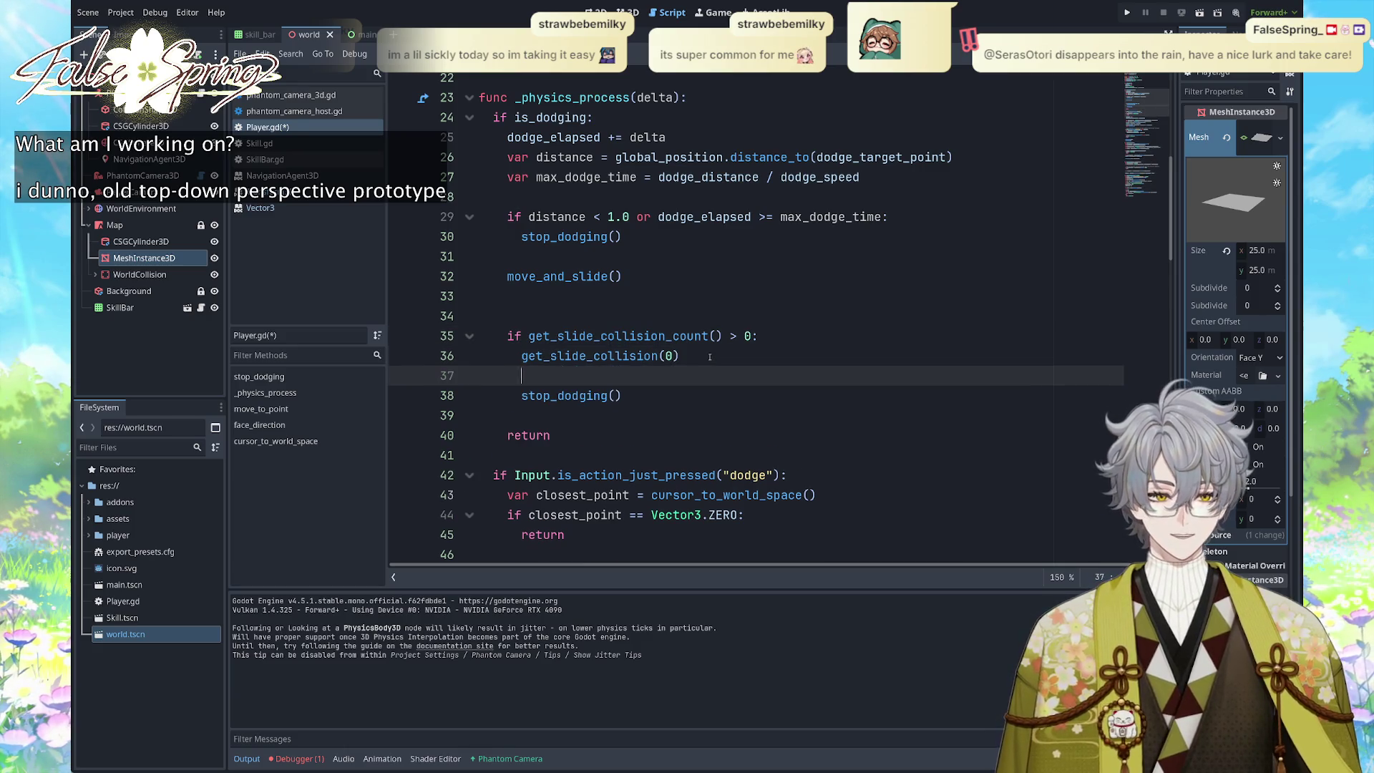
{"action": "left_click", "coordinate": [492, 358]}
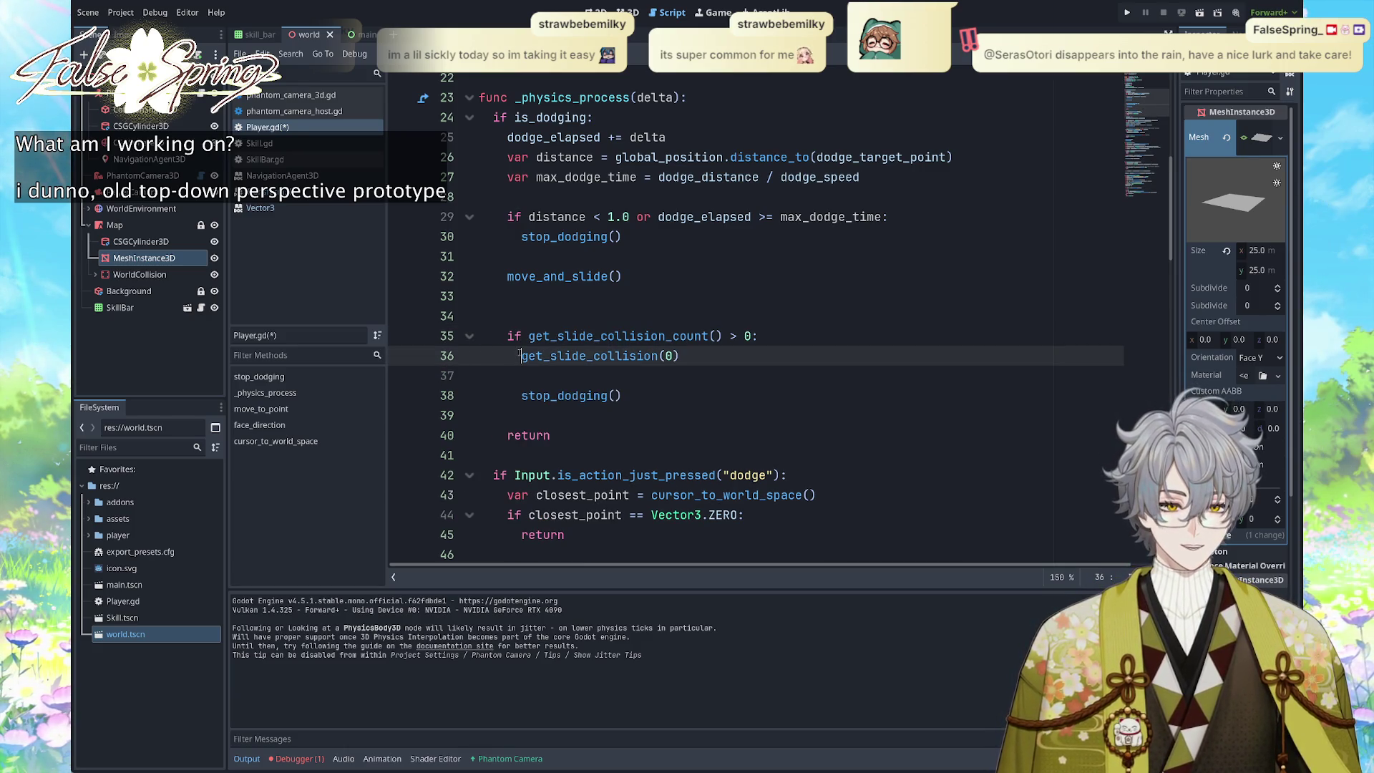
{"action": "type", "text": "var collissio"}
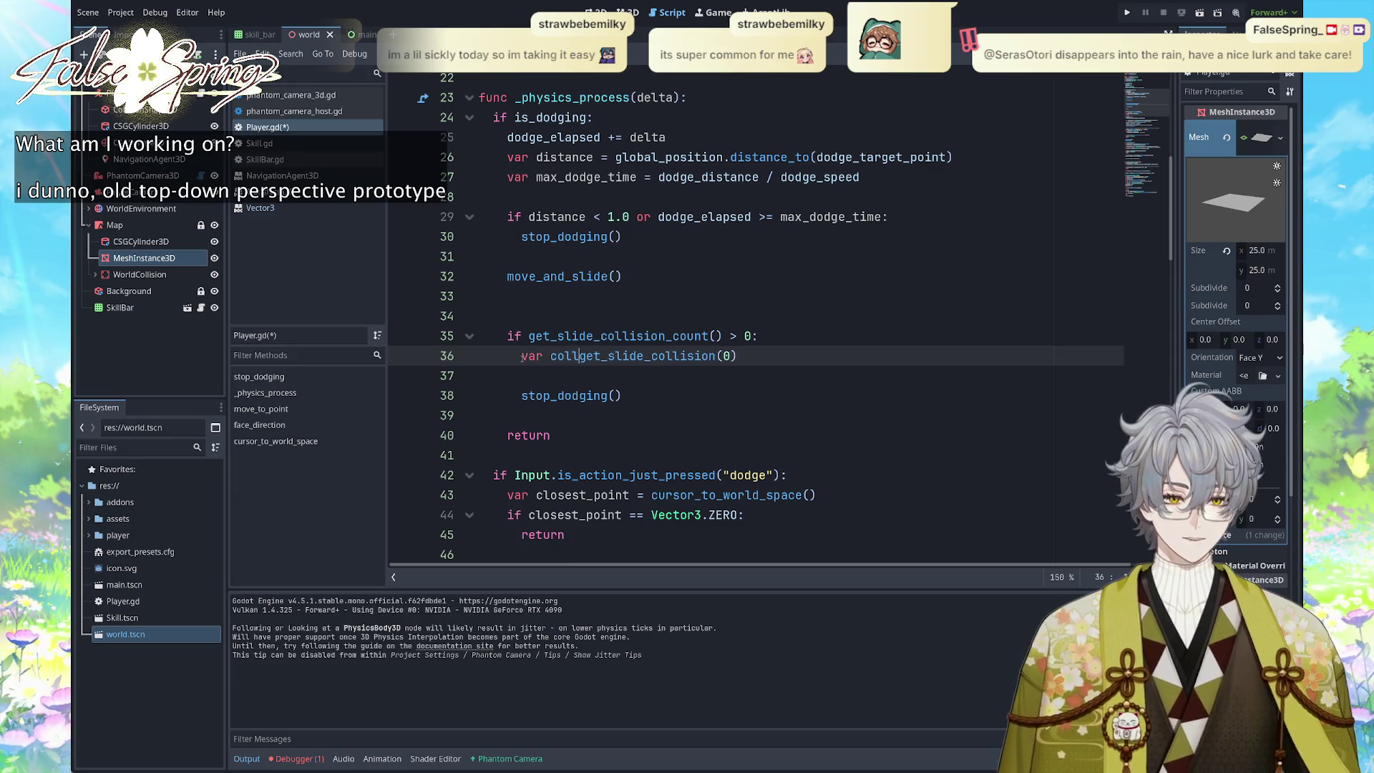
{"action": "key", "text": "BackSpace"}
{"action": "key", "text": "BackSpace"}
{"action": "key", "text": "BackSpace"}
{"action": "type", "text": "ion ="}
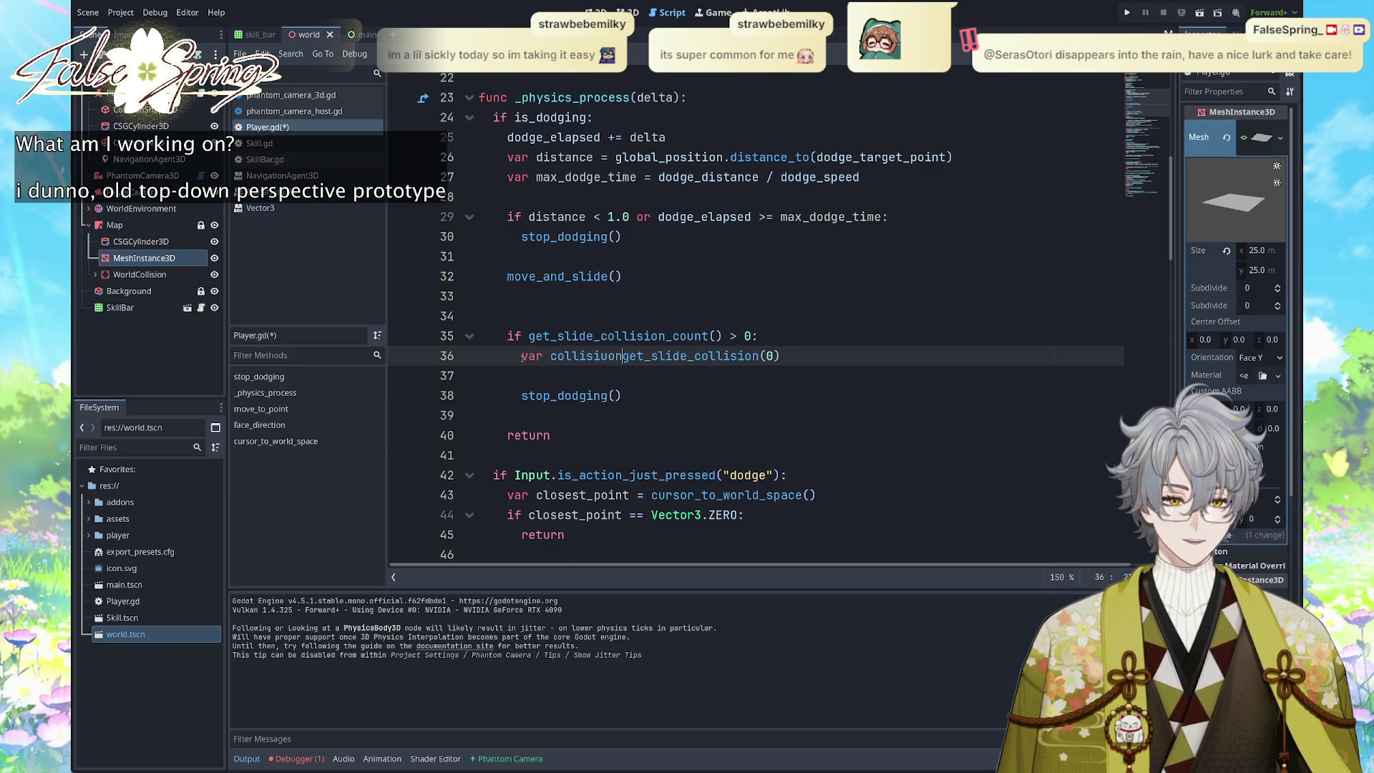
{"action": "left_click", "coordinate": [876, 357]}
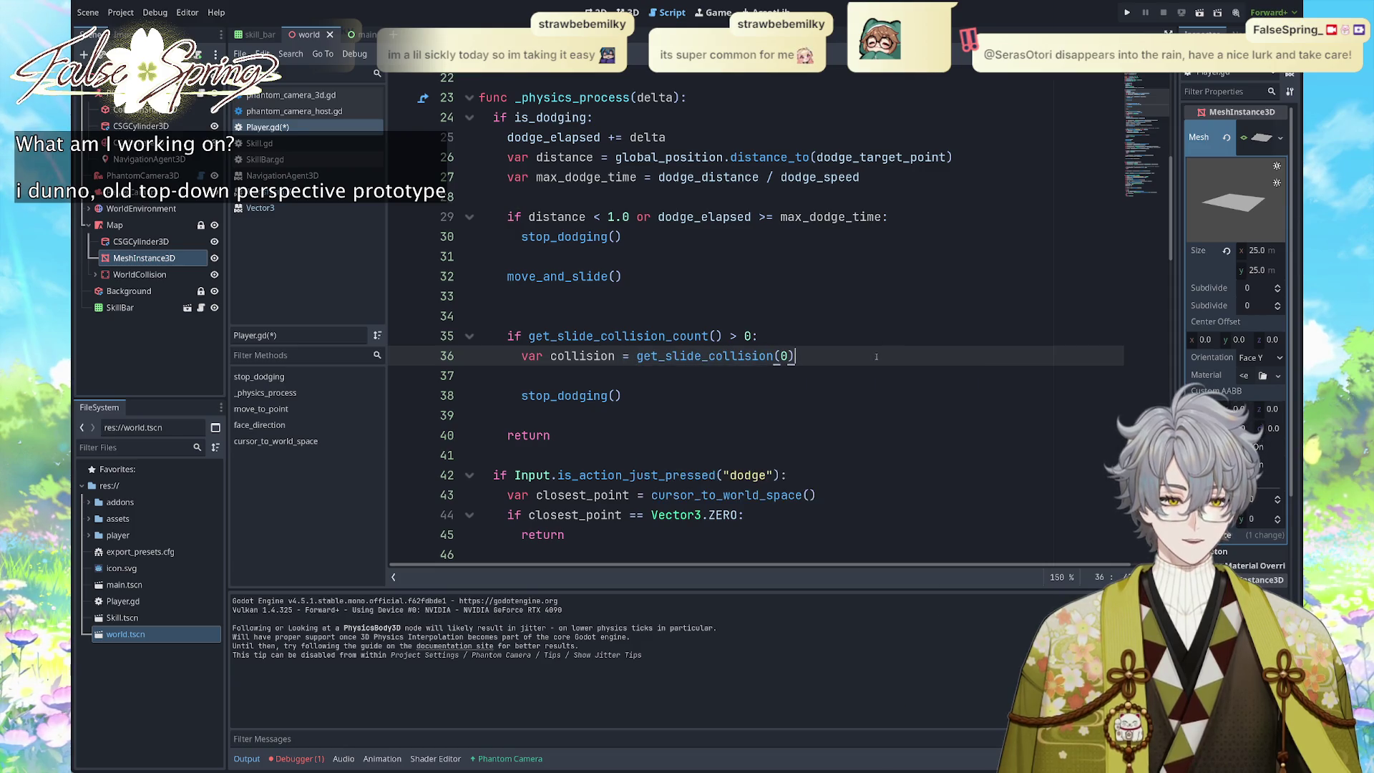
{"action": "key", "text": "Return"}
{"action": "key", "text": "Return"}
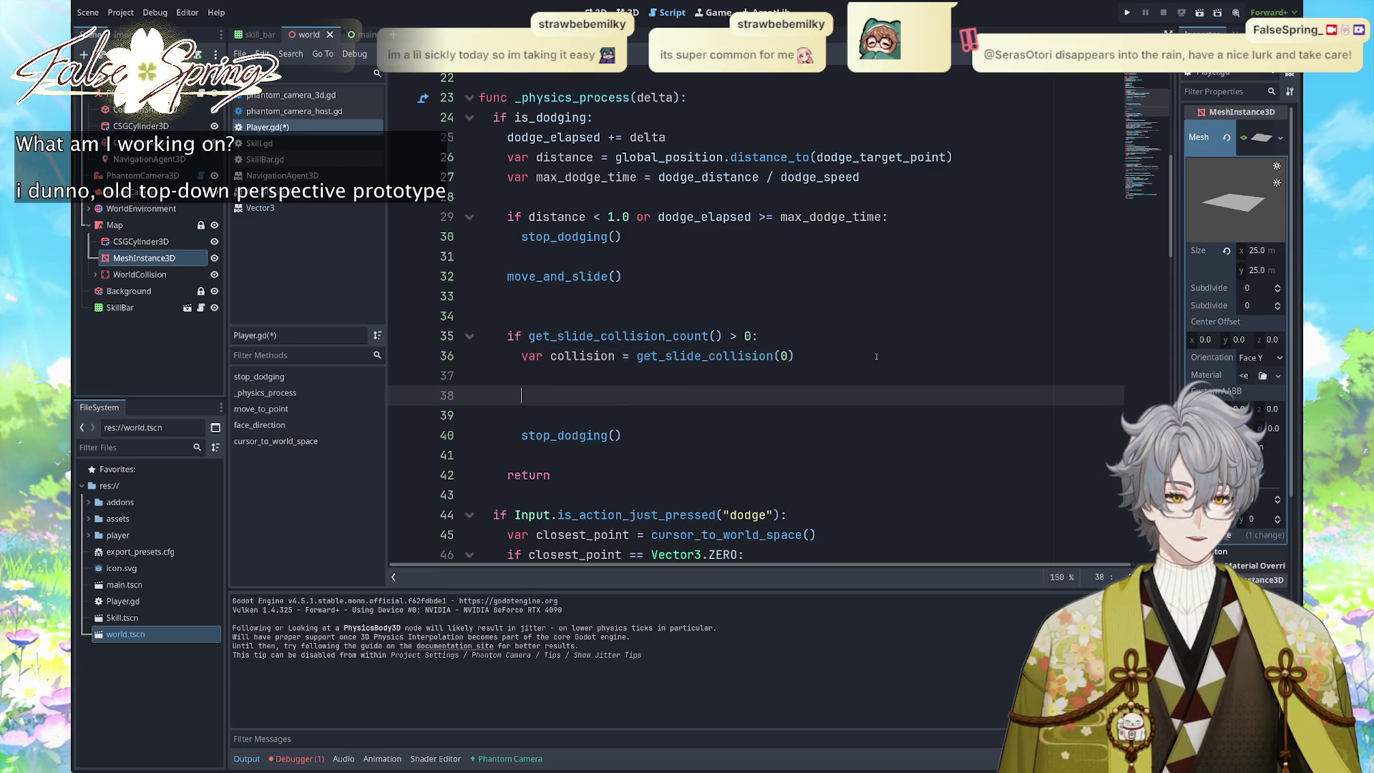
Step: Start a 'collision.' line, trying and then removing get_collider_id() from the member suggestions
{"action": "type", "text": "llision."}
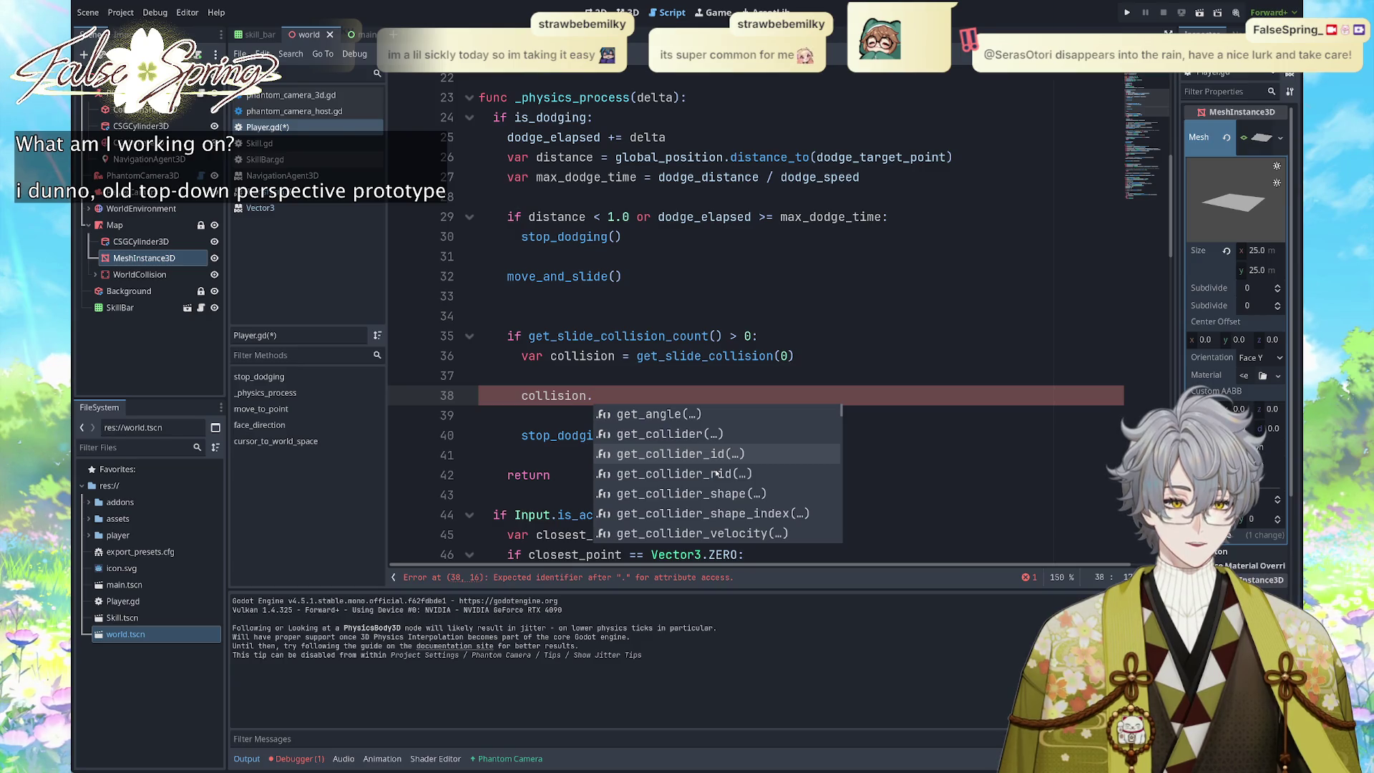
{"action": "left_click", "coordinate": [723, 454]}
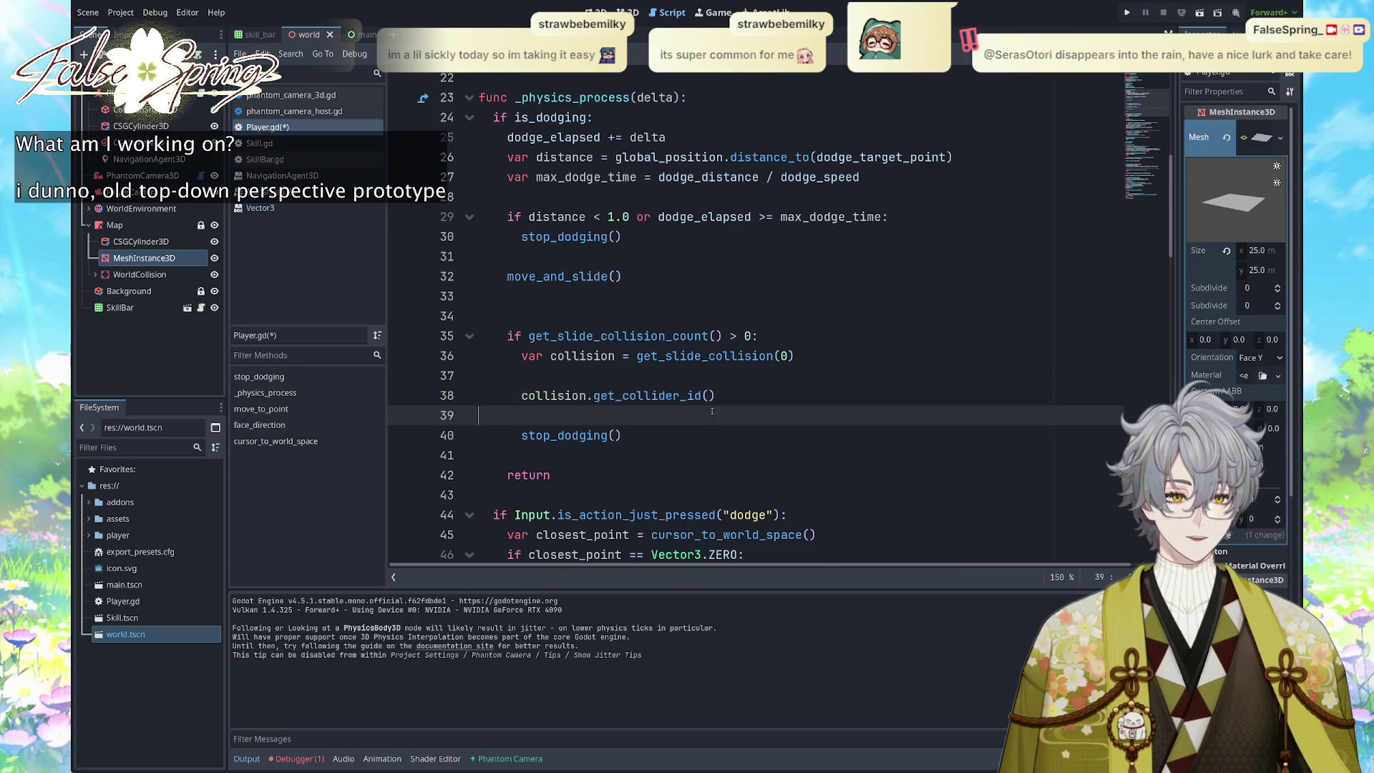
{"action": "double_click", "coordinate": [681, 401]}
{"action": "key", "text": "Down"}
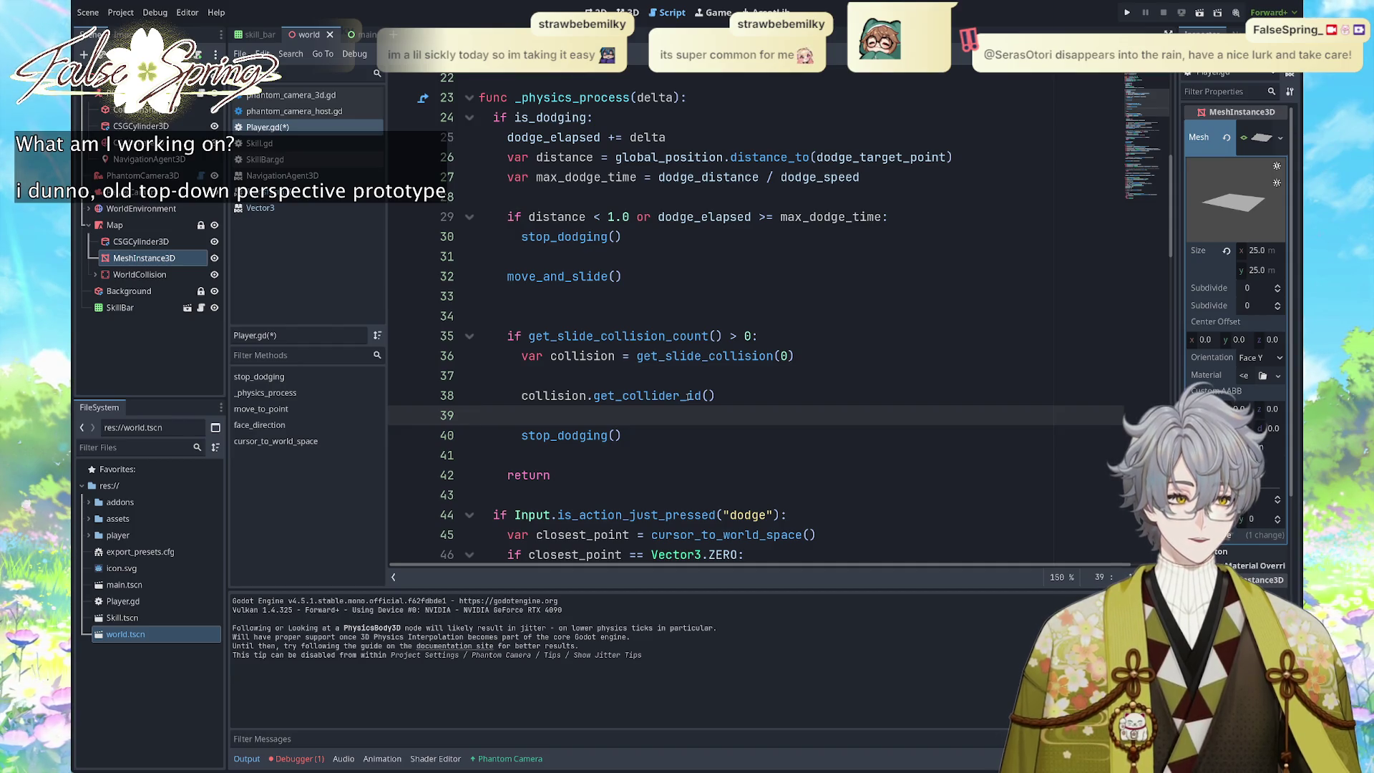
{"action": "left_click", "coordinate": [689, 396]}
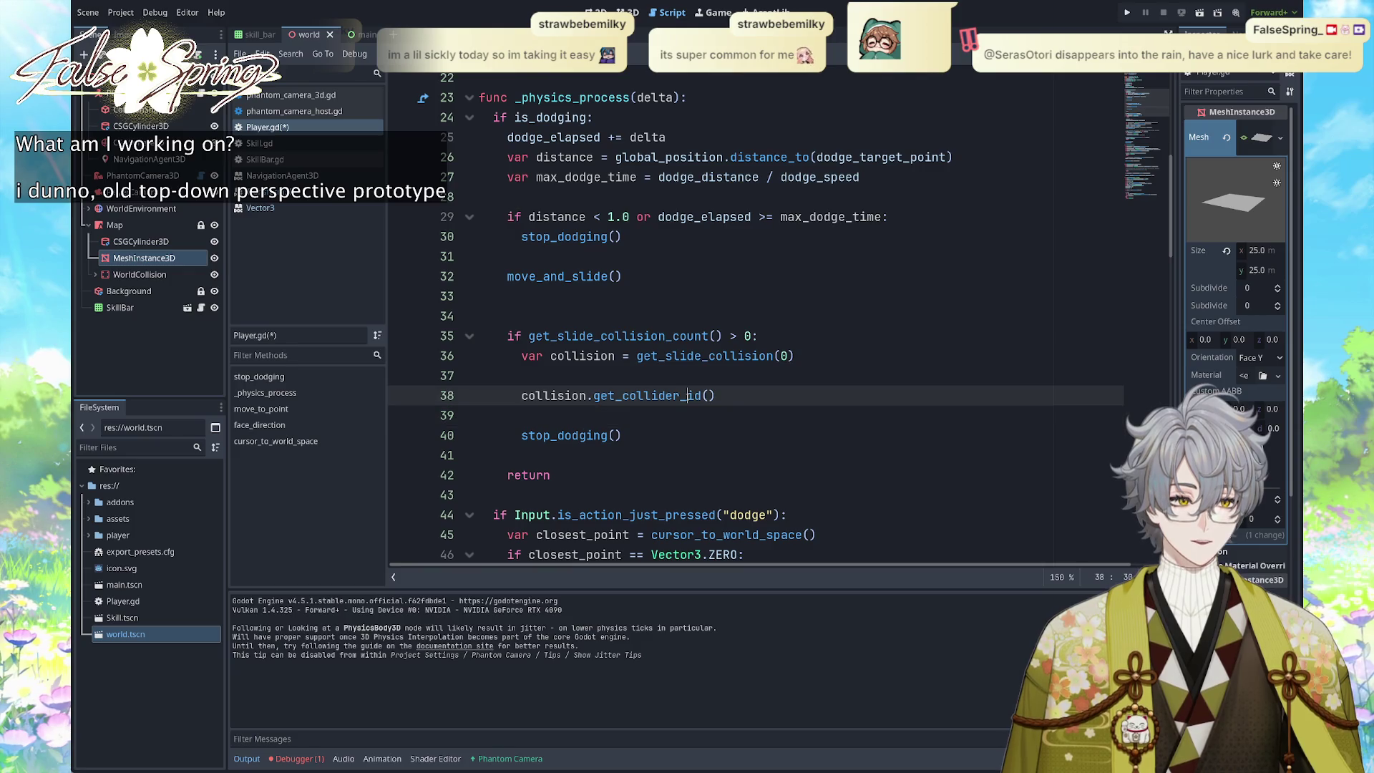
{"action": "left_click_drag", "start_coordinate": [744, 398], "coordinate": [593, 396]}
{"action": "key", "text": "BackSpace"}
{"action": "key", "text": "ctrl+space"}
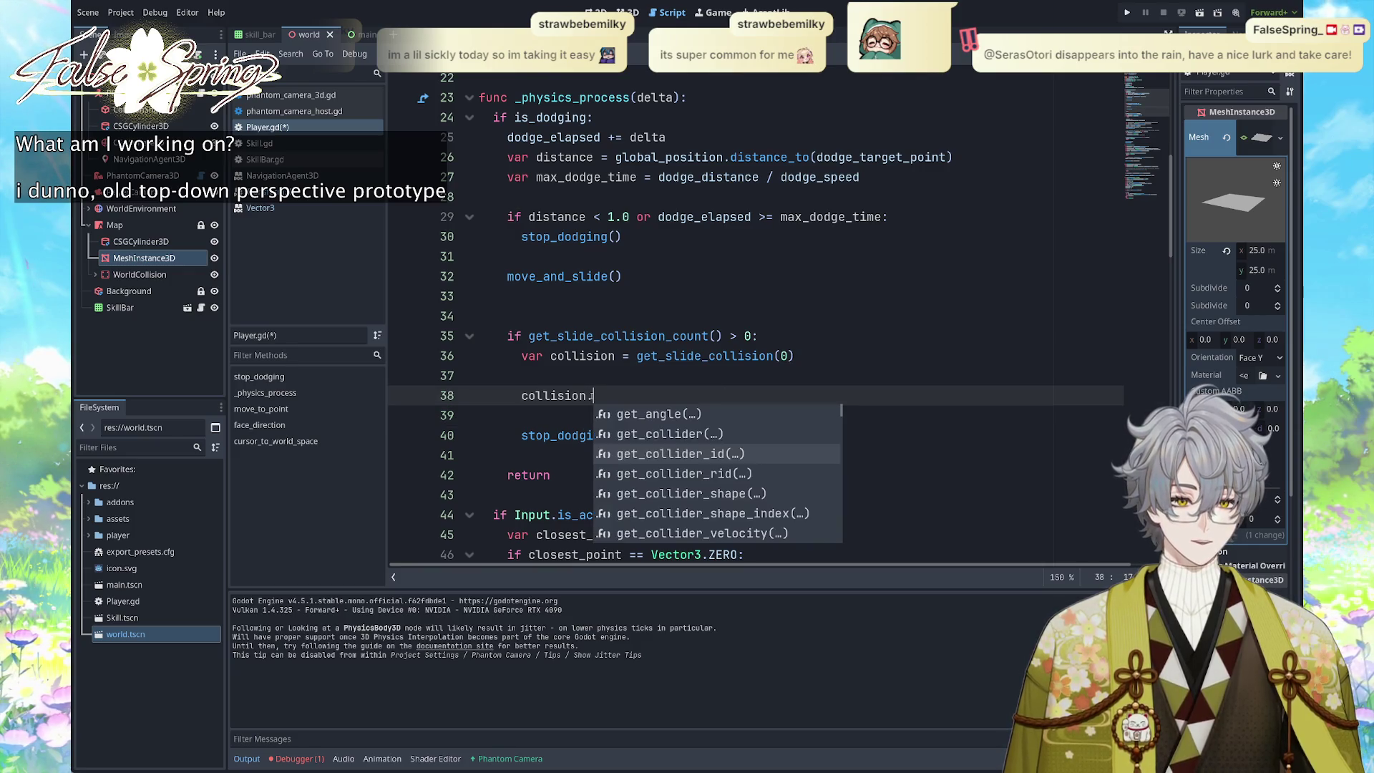
{"action": "scroll", "coordinate": [834, 475], "scroll_direction": "down", "scroll_amount": 5}
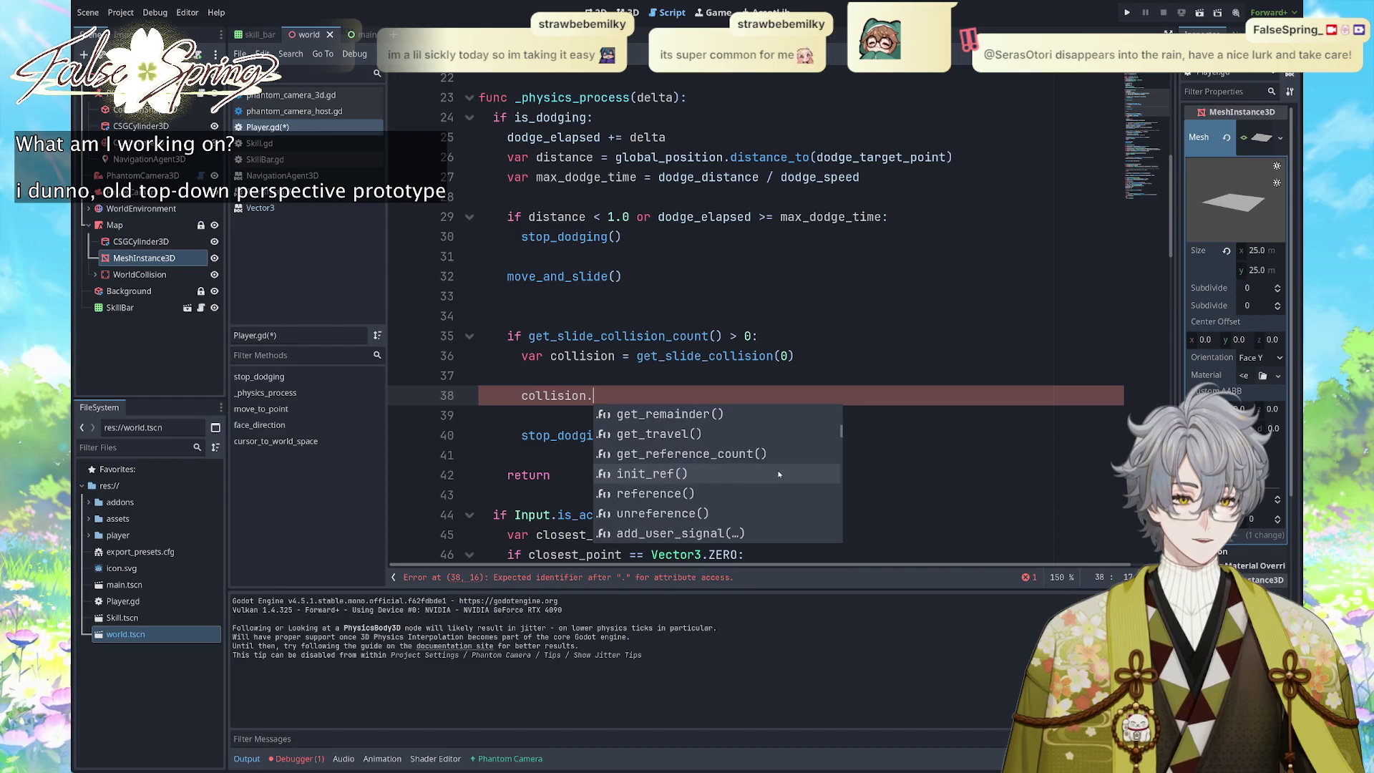
{"action": "scroll", "coordinate": [779, 474], "scroll_direction": "down", "scroll_amount": 8}
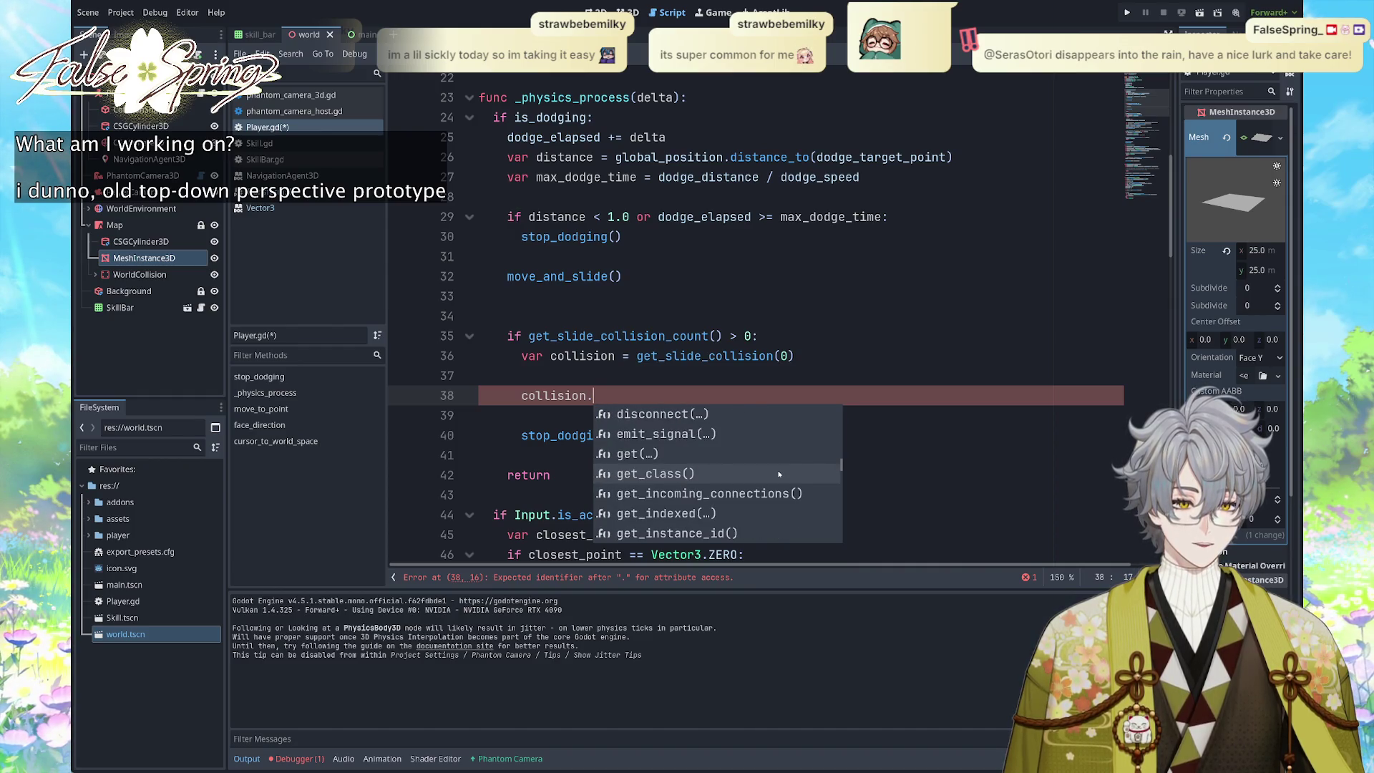
{"action": "scroll", "coordinate": [779, 474], "scroll_direction": "down", "scroll_amount": 3}
{"action": "type", "text": "get_no"}
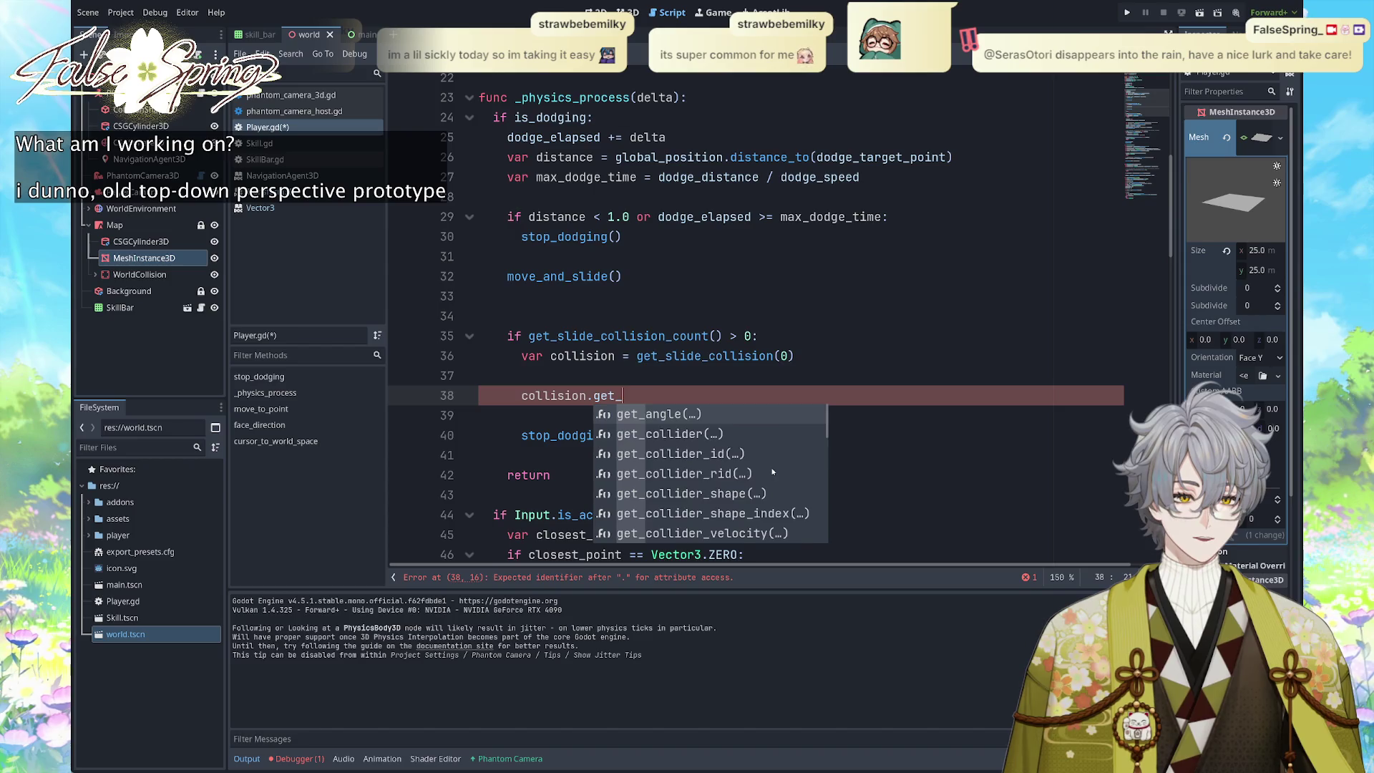
{"action": "type", "text": "de"}
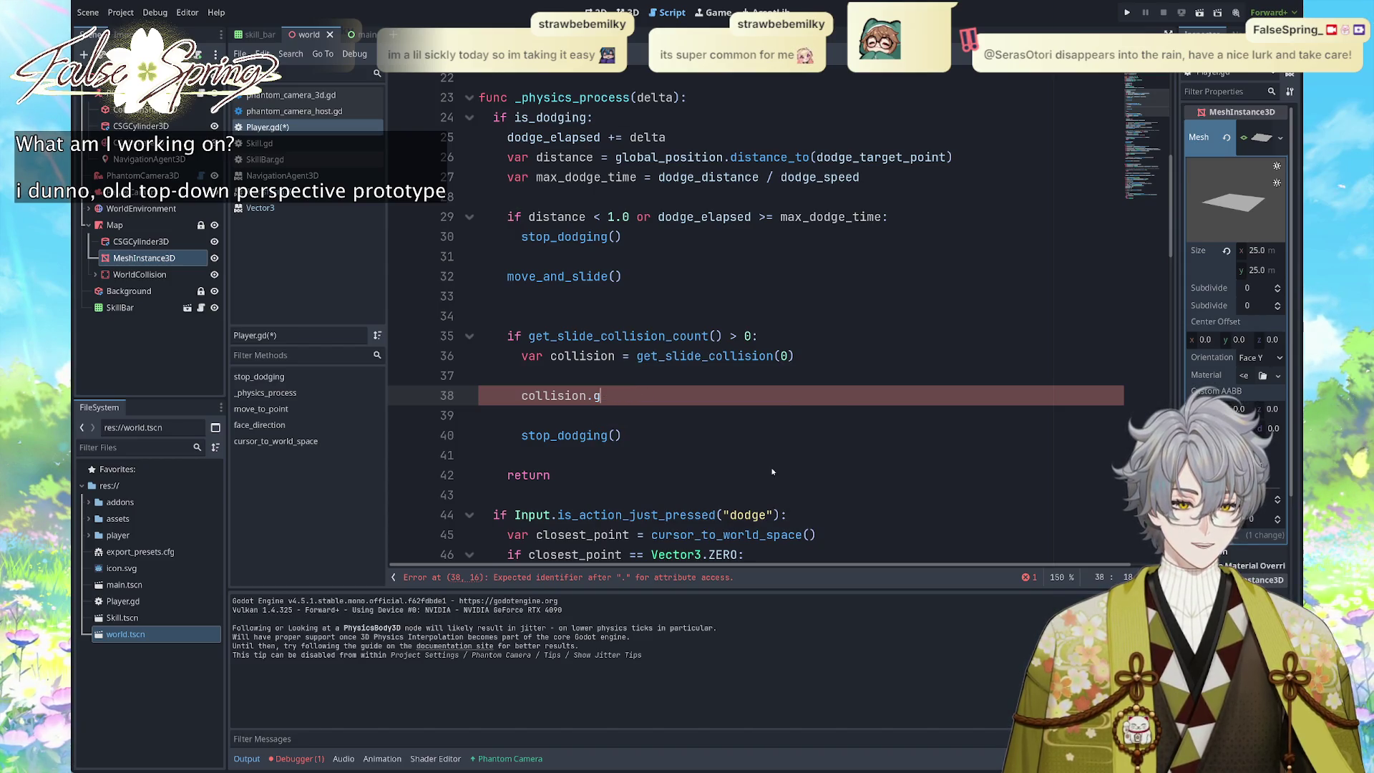
{"action": "type", "text": "norm"}
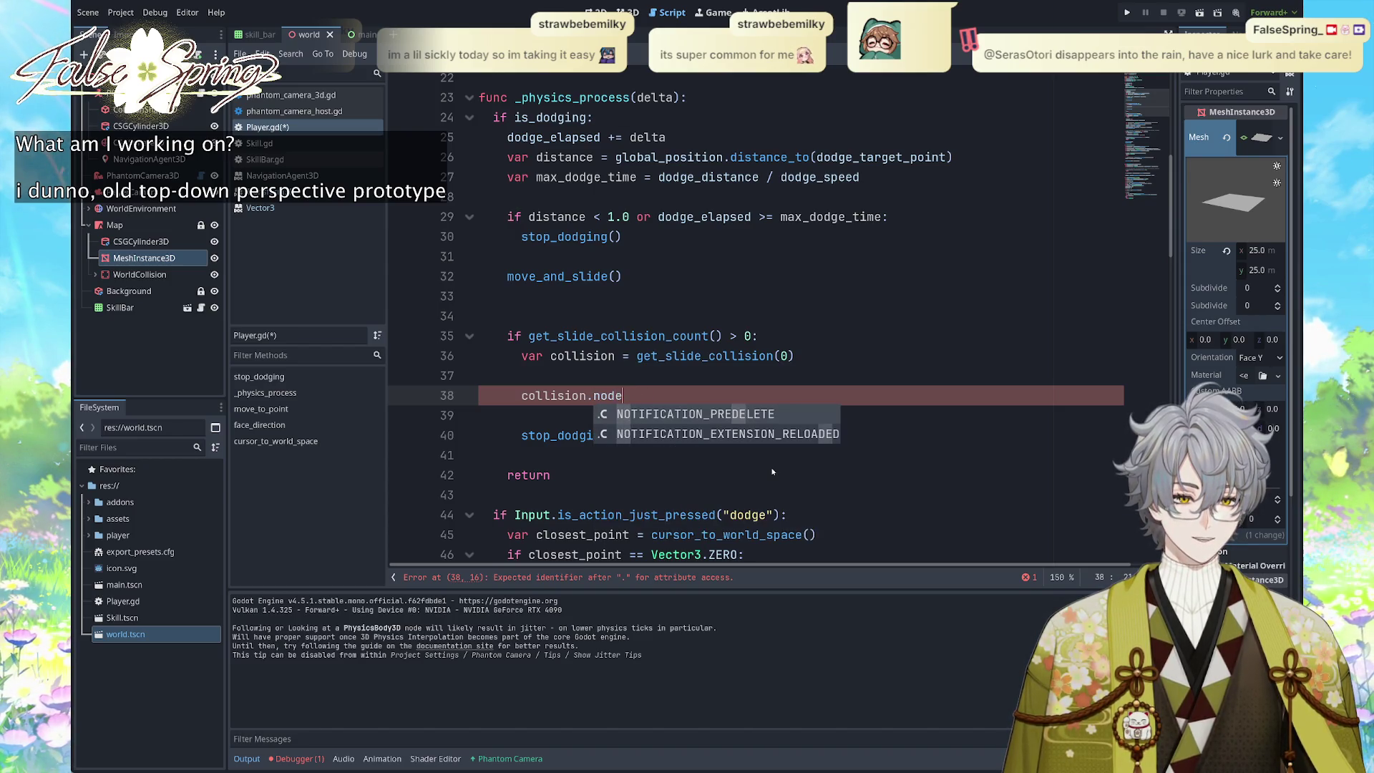
{"action": "key", "text": "BackSpace"}
{"action": "key", "text": "BackSpace"}
{"action": "key", "text": "BackSpace"}
{"action": "key", "text": "BackSpace"}
{"action": "left_click", "coordinate": [755, 377]}
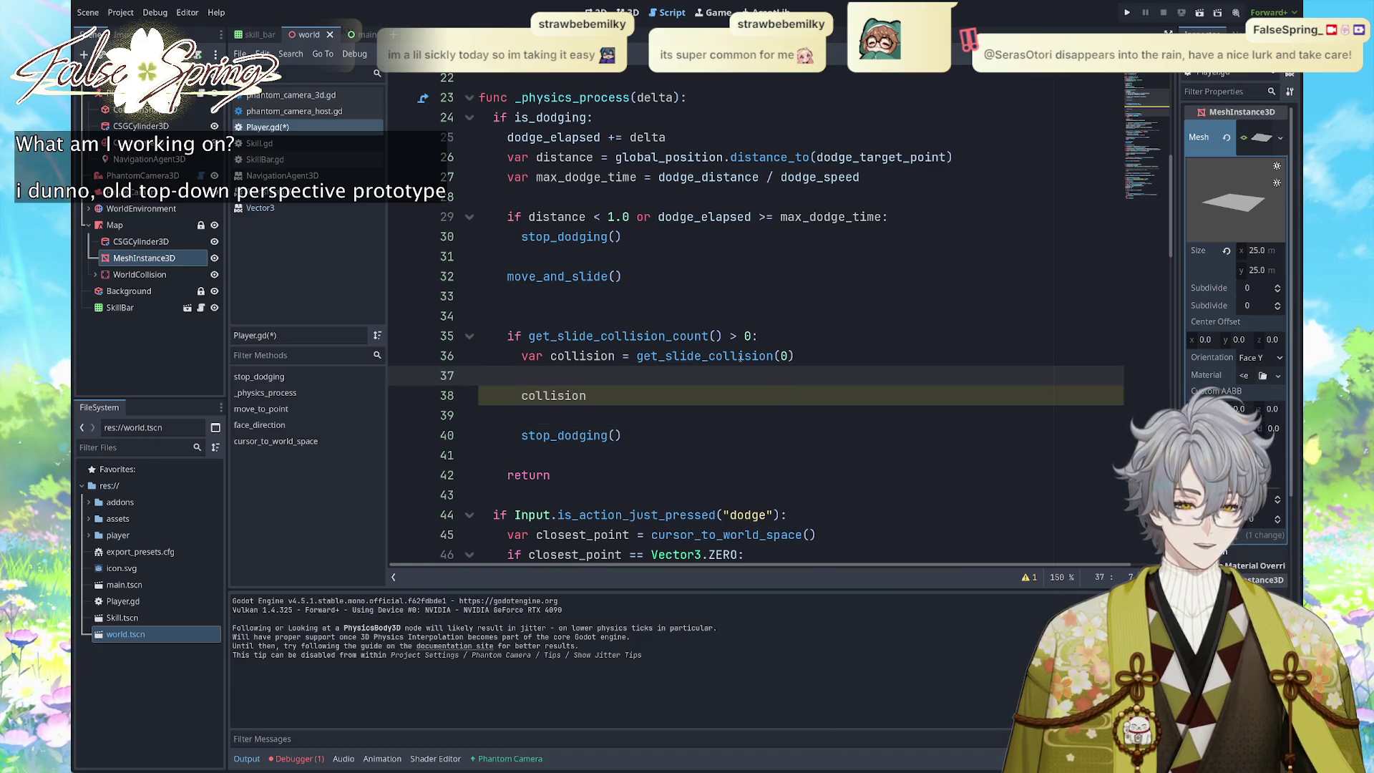
{"action": "left_click", "coordinate": [739, 356]}
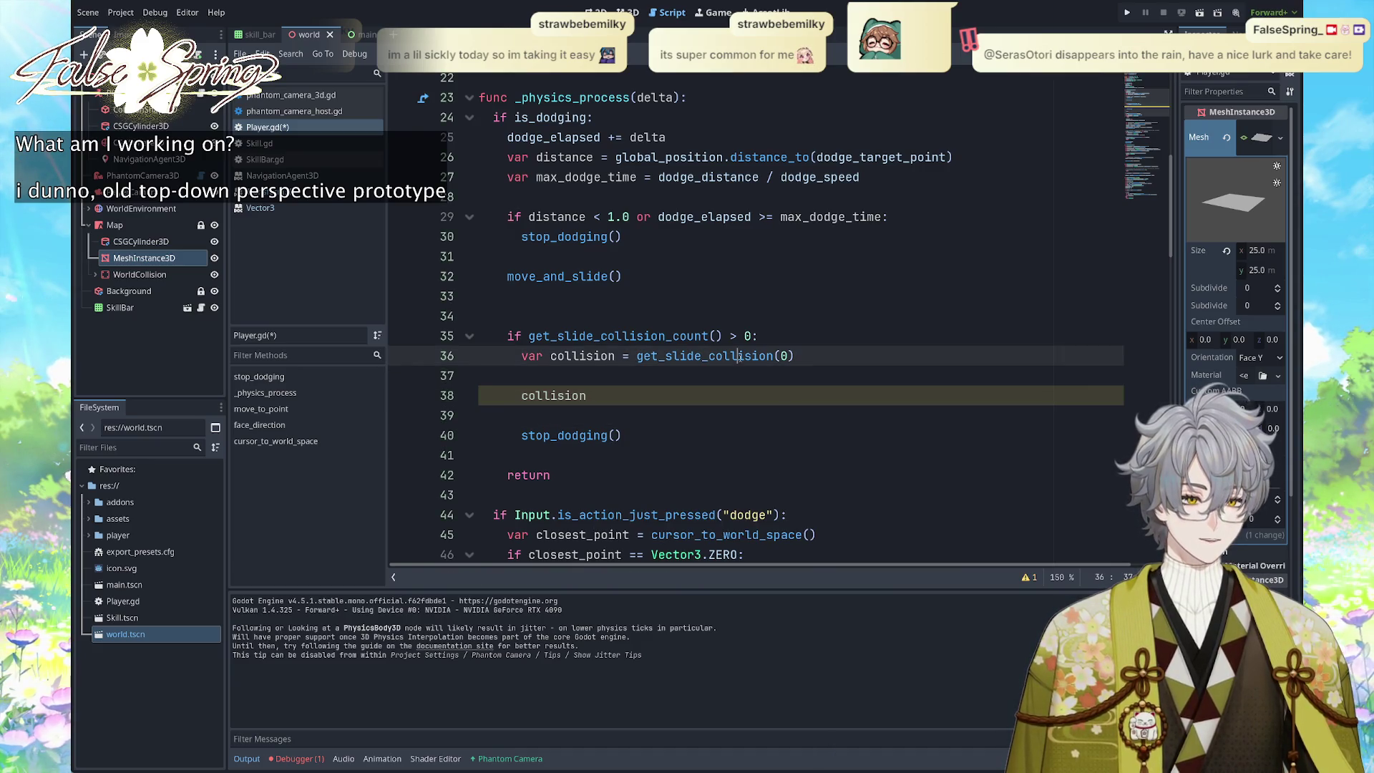
{"action": "key", "text": "alt+F1"}
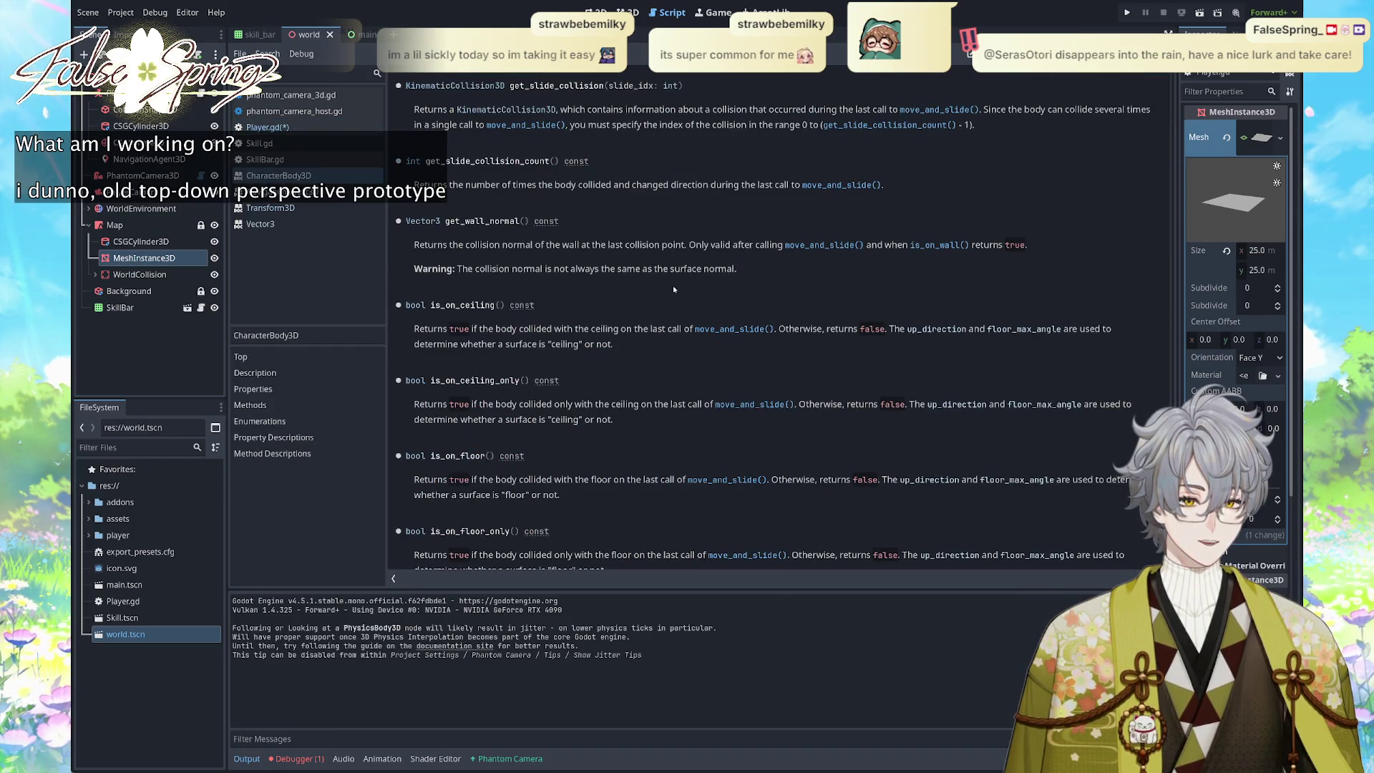
{"action": "left_click", "coordinate": [478, 109]}
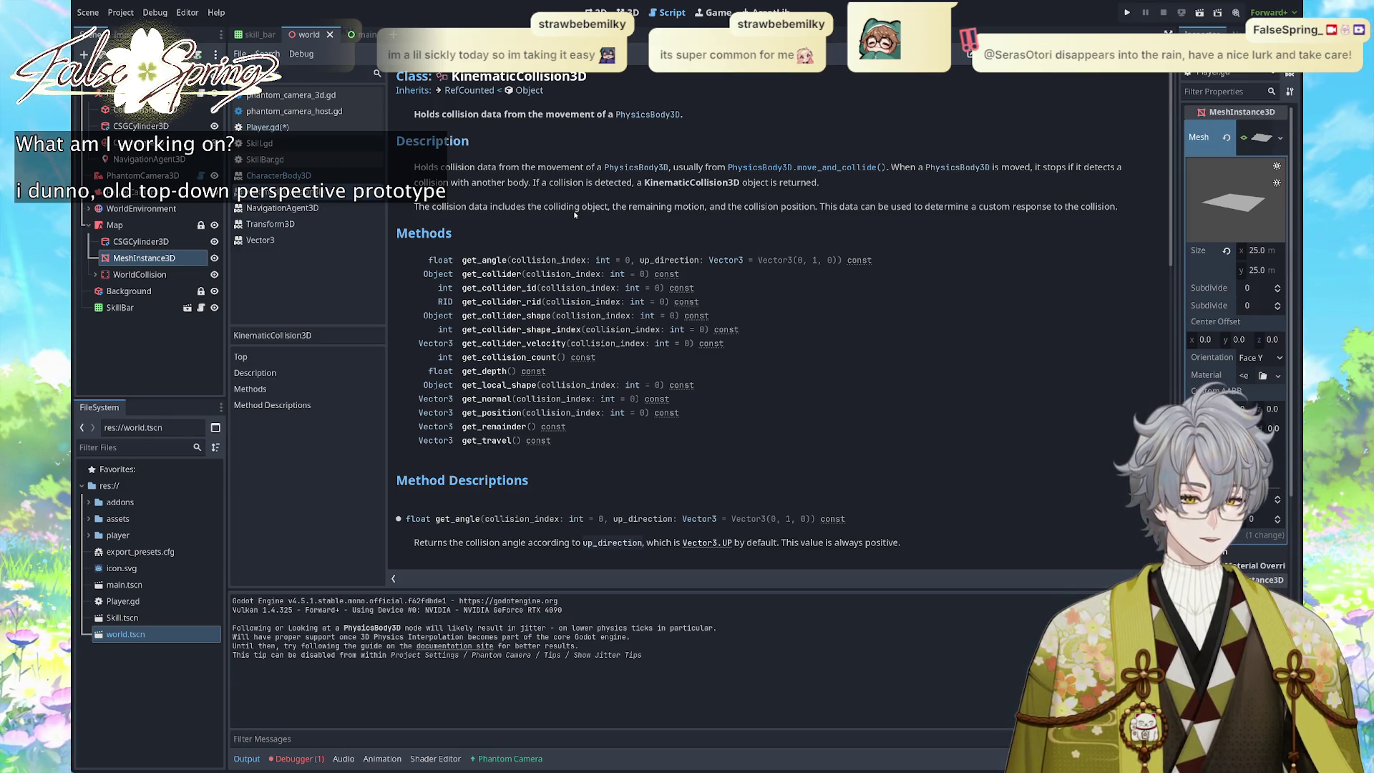
{"action": "scroll", "coordinate": [575, 213], "scroll_direction": "down", "scroll_amount": 10}
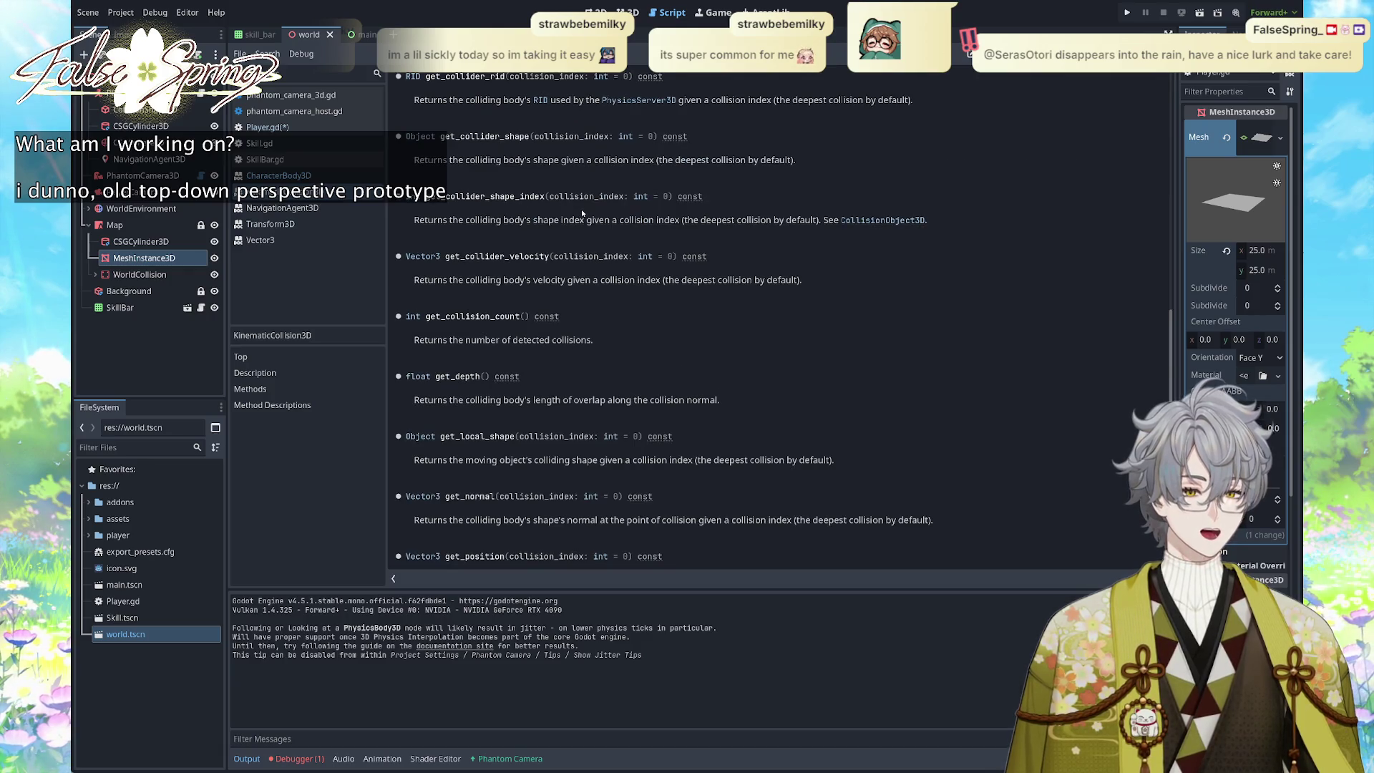
{"action": "scroll", "coordinate": [582, 213], "scroll_direction": "up", "scroll_amount": 4}
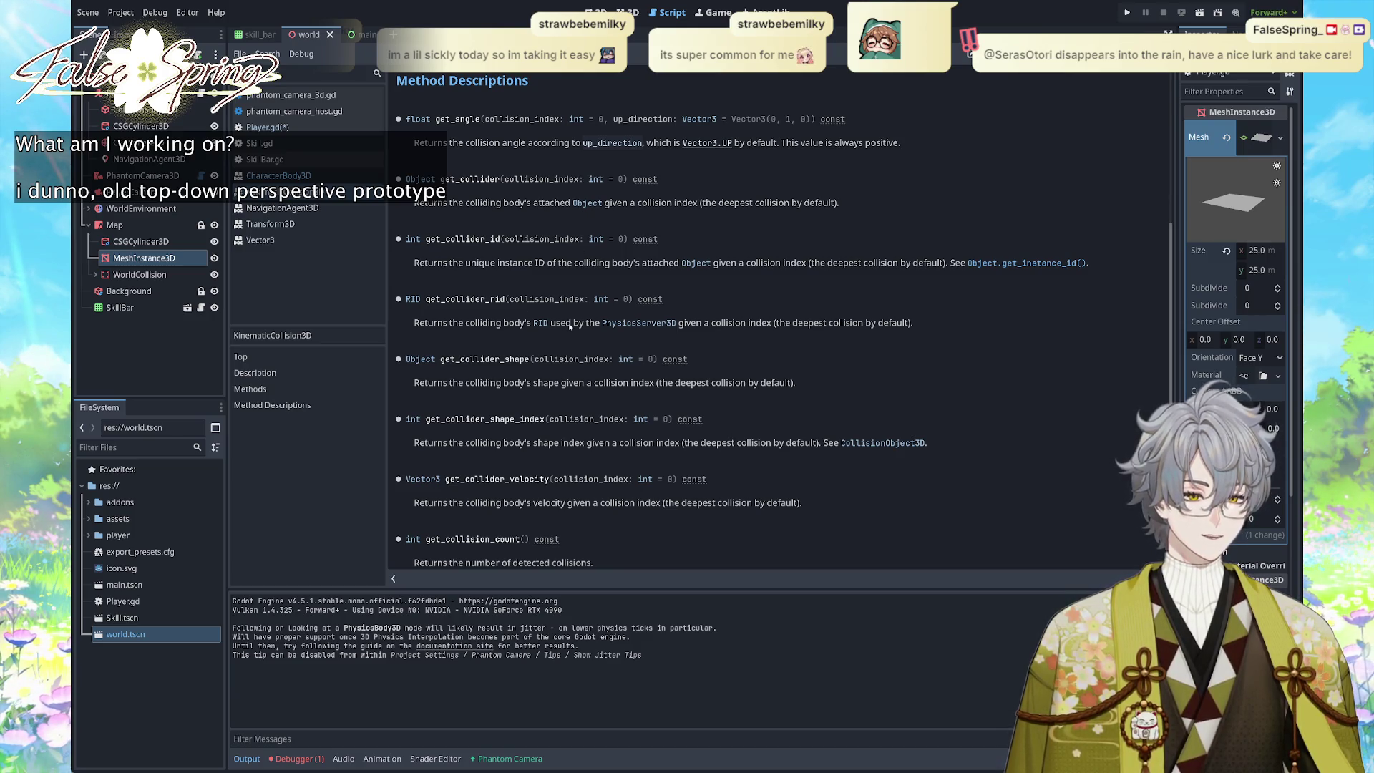
{"action": "scroll", "coordinate": [570, 326], "scroll_direction": "up", "scroll_amount": 1}
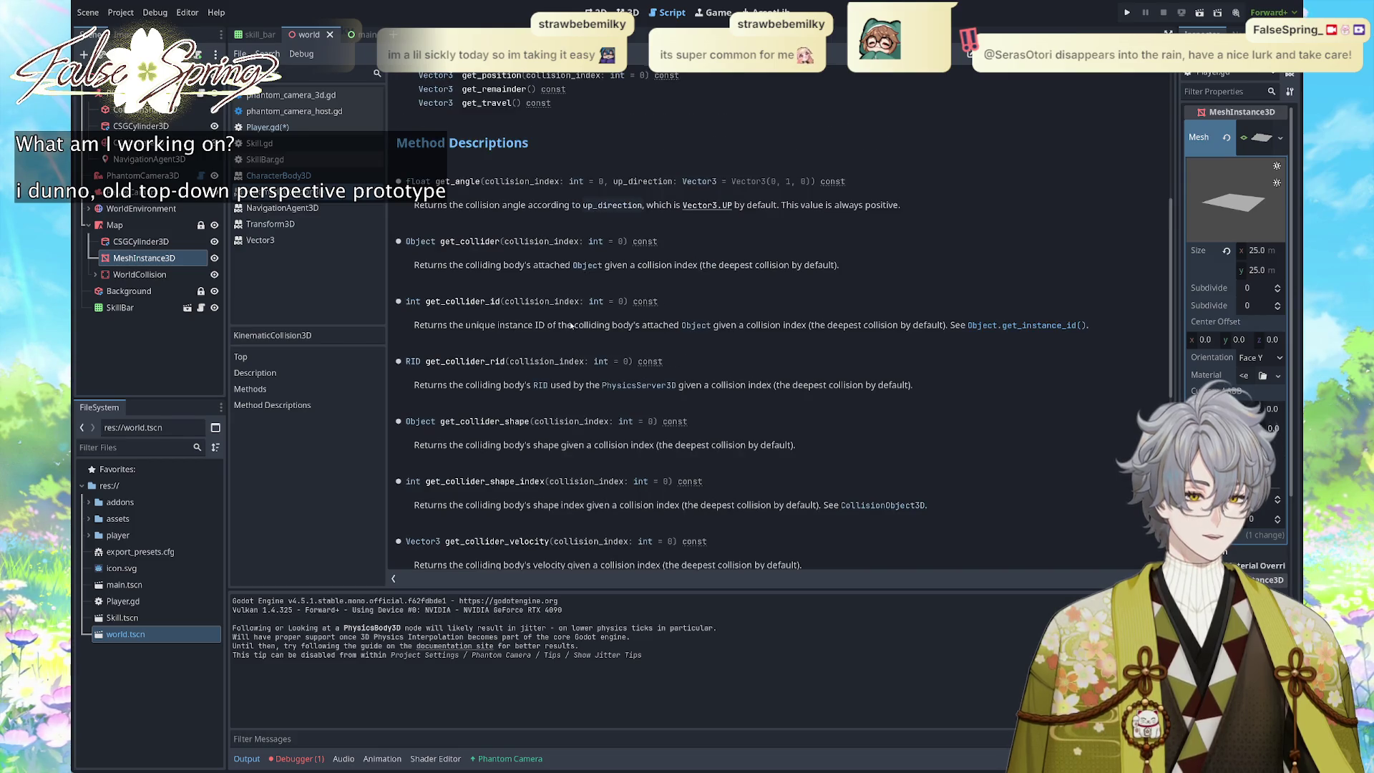
{"action": "scroll", "coordinate": [570, 326], "scroll_direction": "up", "scroll_amount": 2}
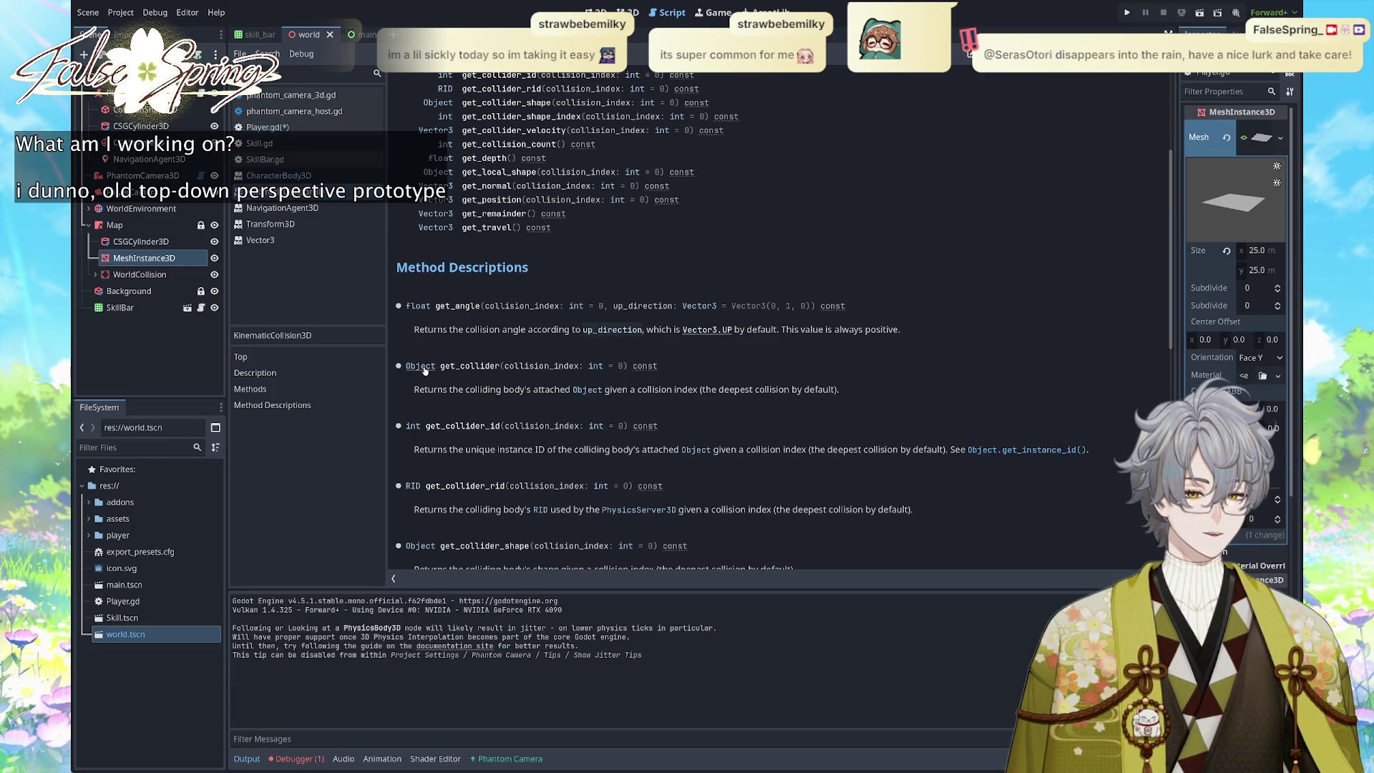
{"action": "scroll", "coordinate": [424, 369], "scroll_direction": "up", "scroll_amount": 1}
{"action": "left_click", "coordinate": [259, 36]}
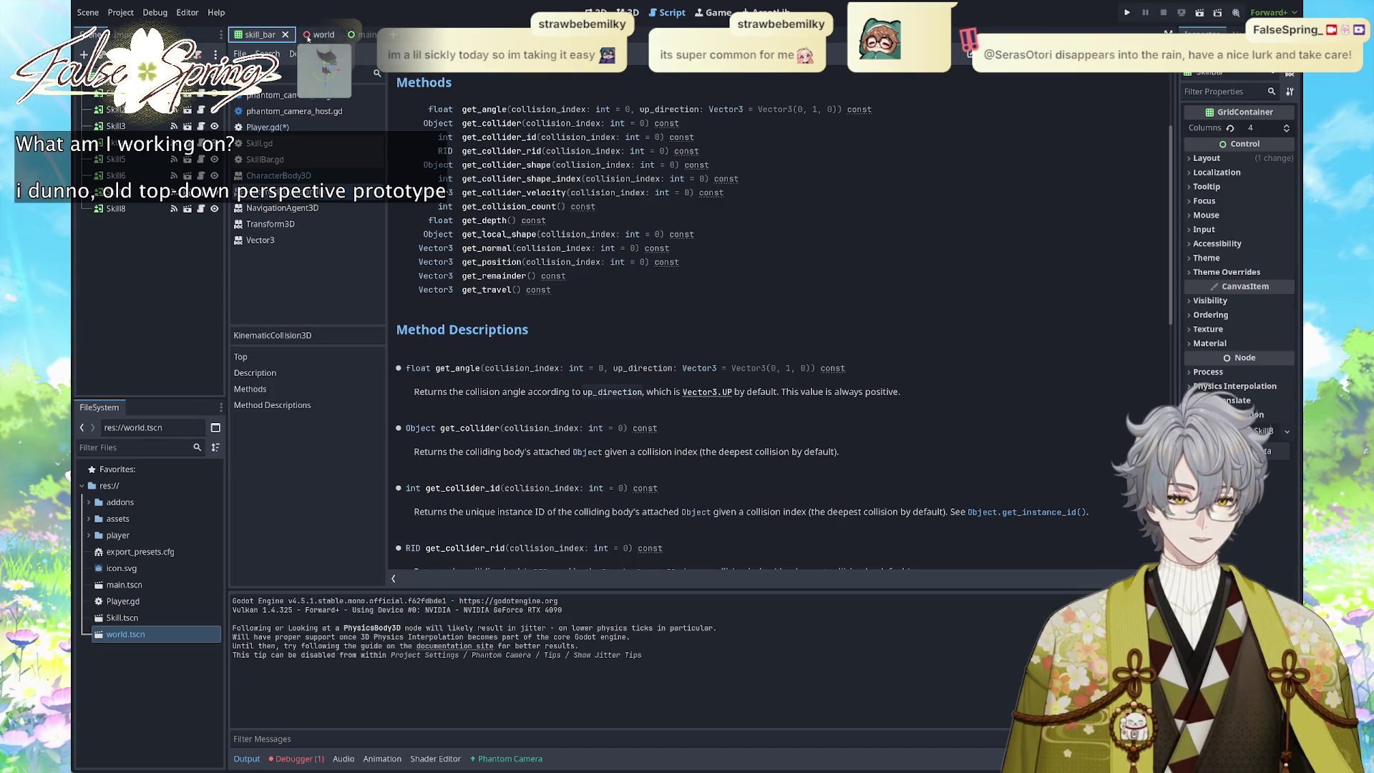
{"action": "left_click", "coordinate": [308, 36]}
{"action": "left_click", "coordinate": [266, 127]}
{"action": "left_click", "coordinate": [679, 368]}
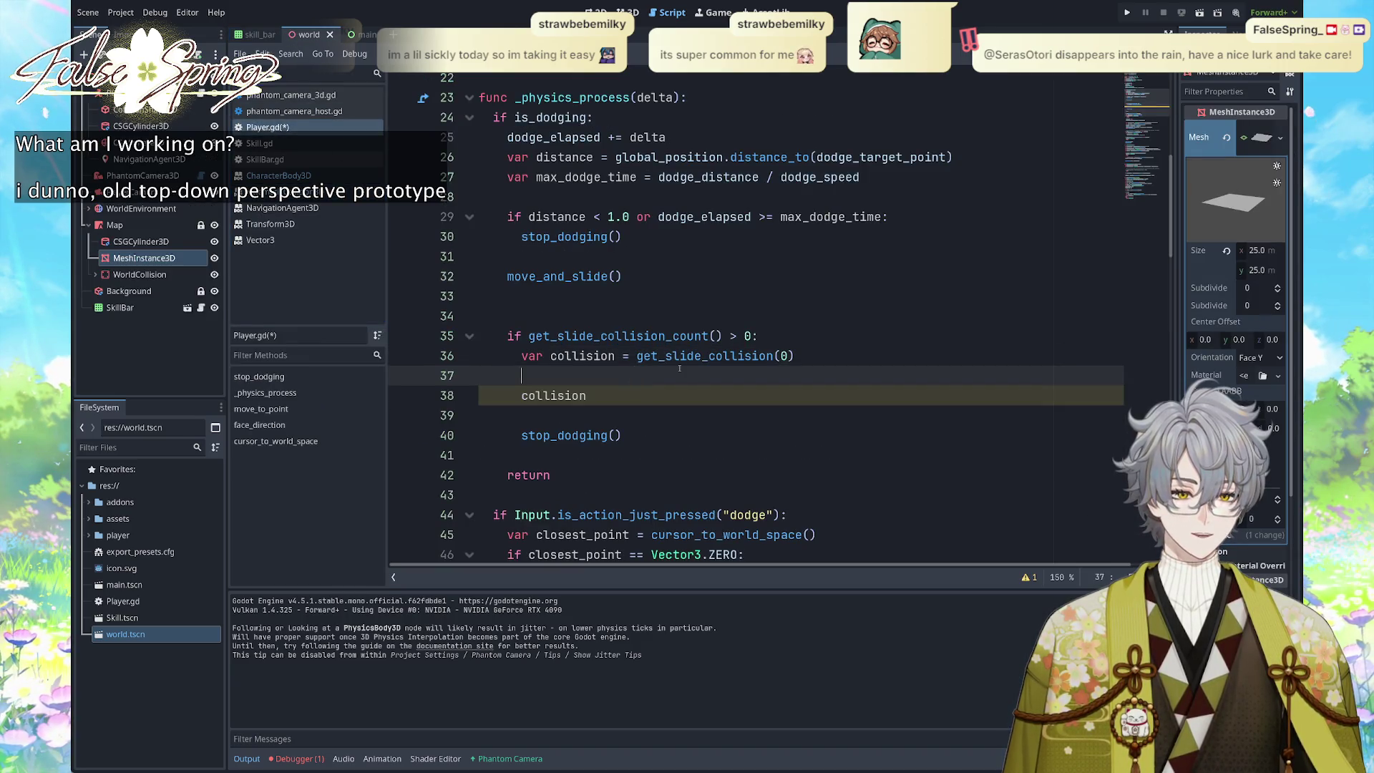
Step: Complete line 38 as print(collision.get_collider())
{"action": "left_click", "coordinate": [677, 388]}
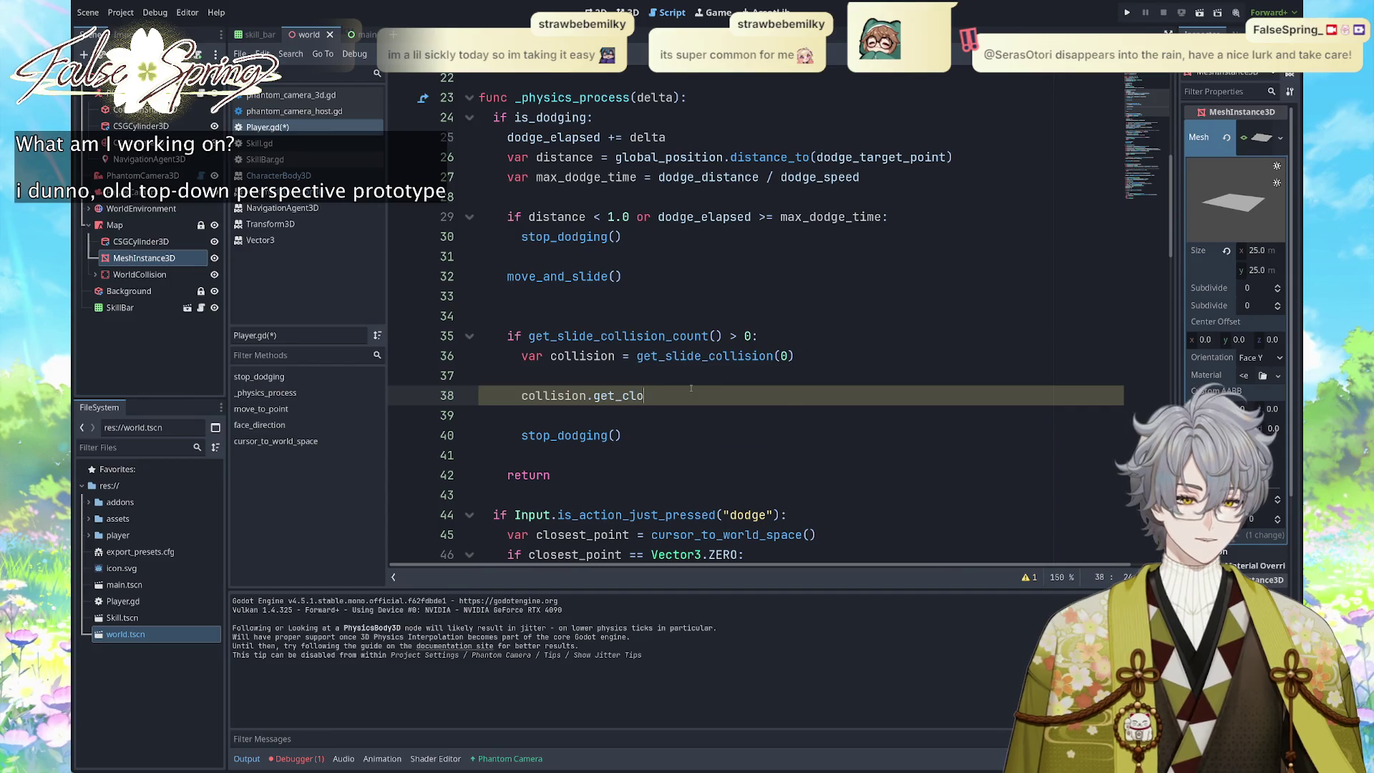
{"action": "key", "text": "BackSpace"}
{"action": "key", "text": "BackSpace"}
{"action": "key", "text": "BackSpace"}
{"action": "type", "text": "c"}
{"action": "key", "text": "Return"}
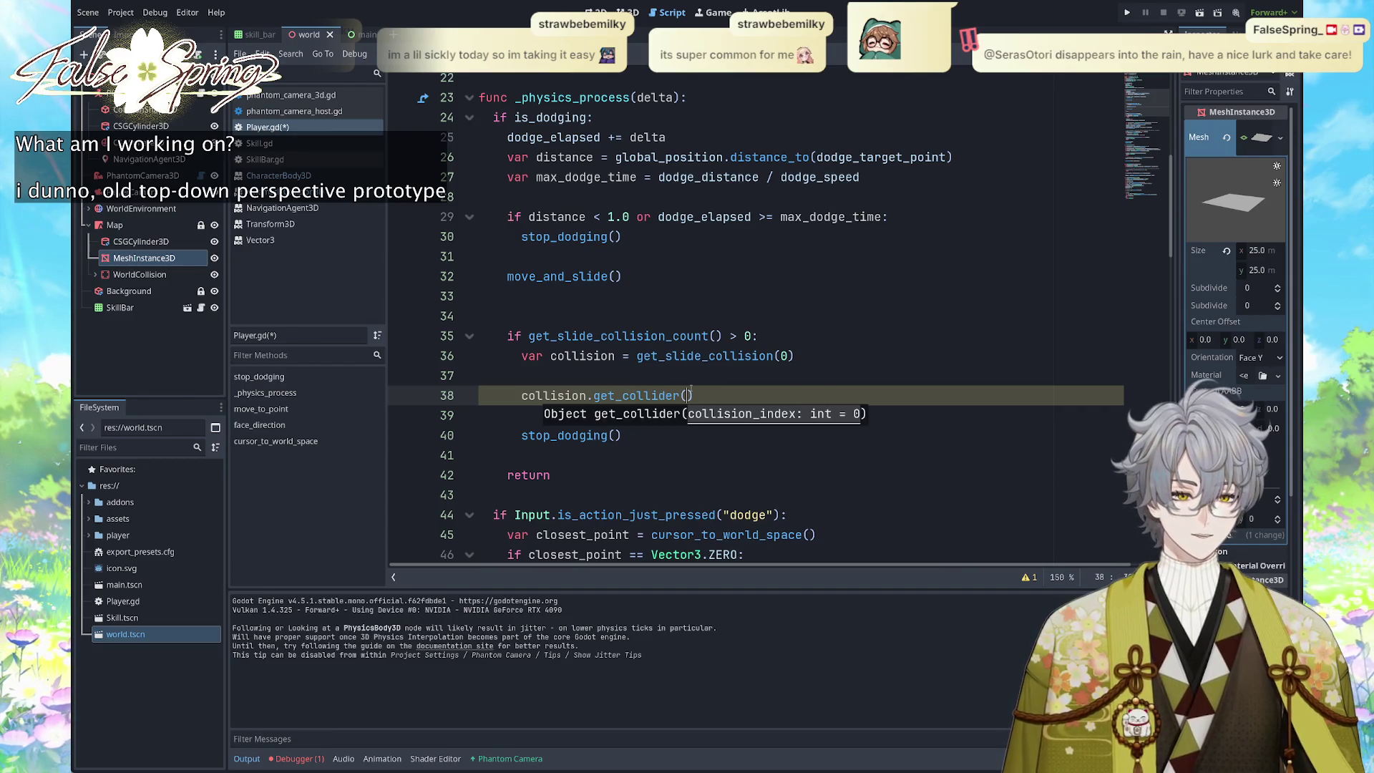
{"action": "left_click", "coordinate": [525, 395]}
{"action": "type", "text": "print("}
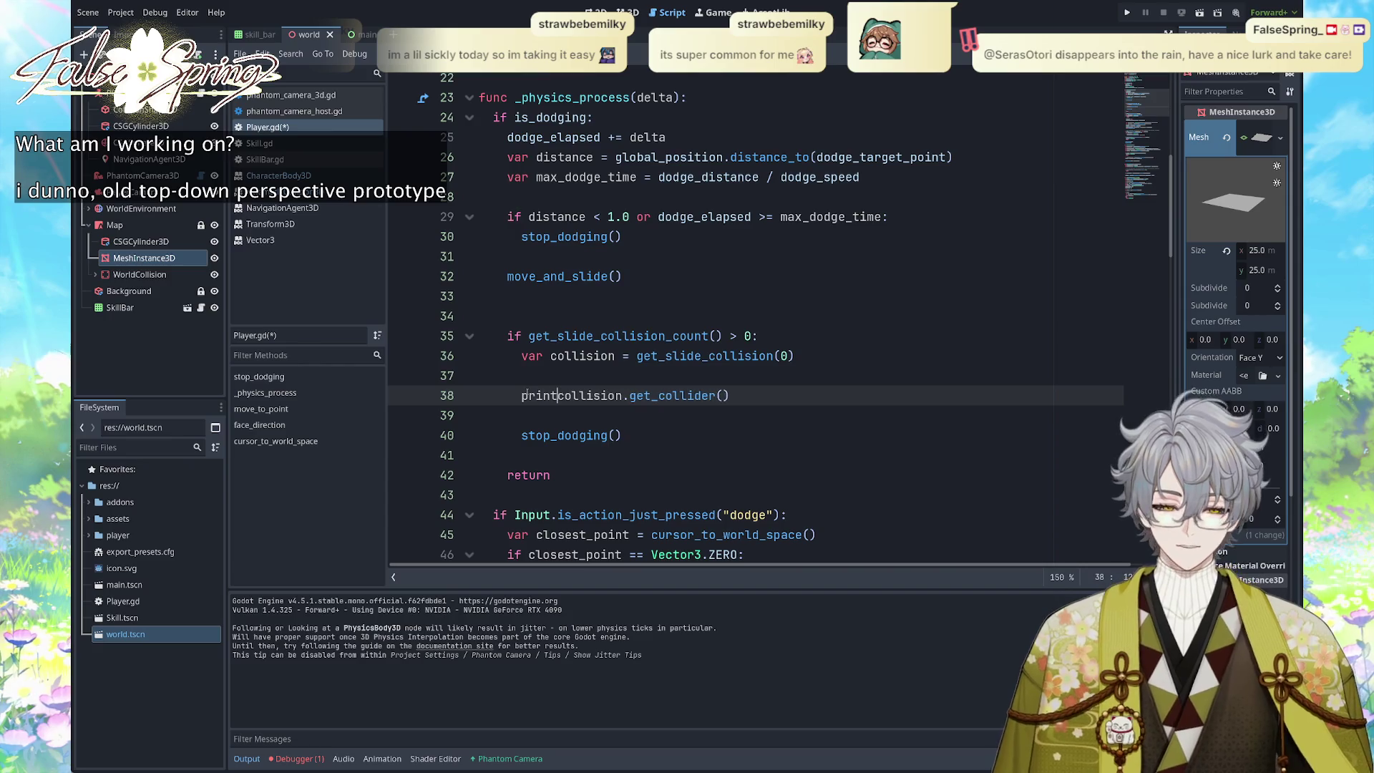
{"action": "left_click", "coordinate": [805, 389]}
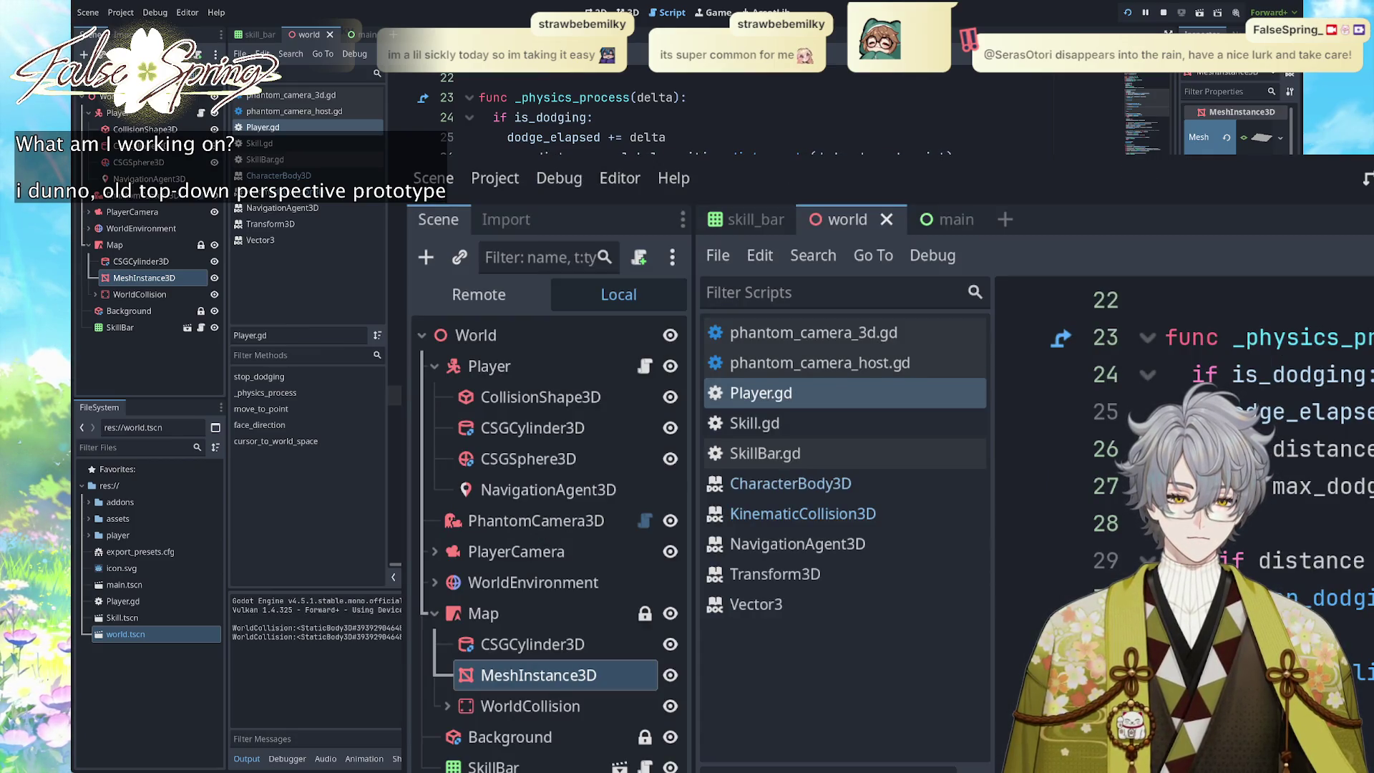
Step: Delete the WorldCollision node from the world scene
{"action": "left_click", "coordinate": [501, 256]}
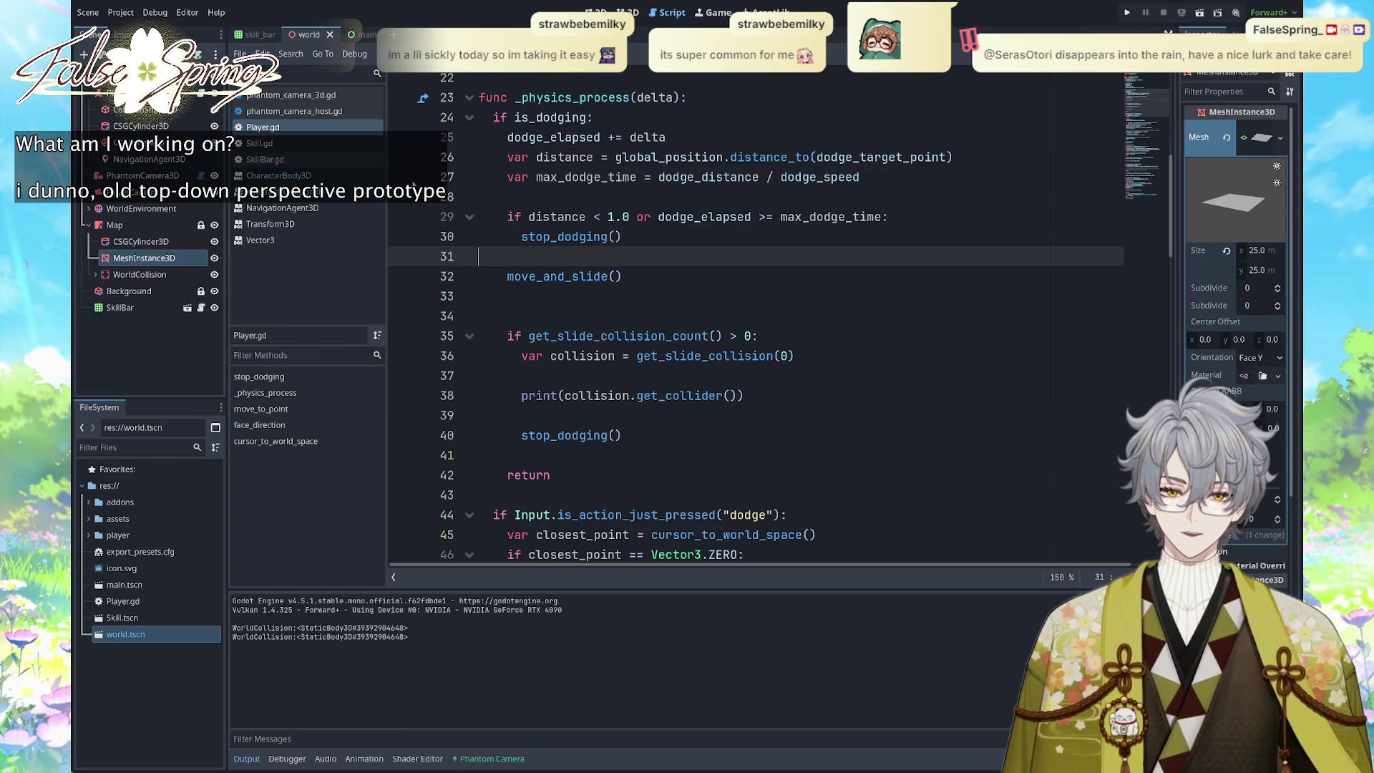
{"action": "left_click", "coordinate": [173, 277]}
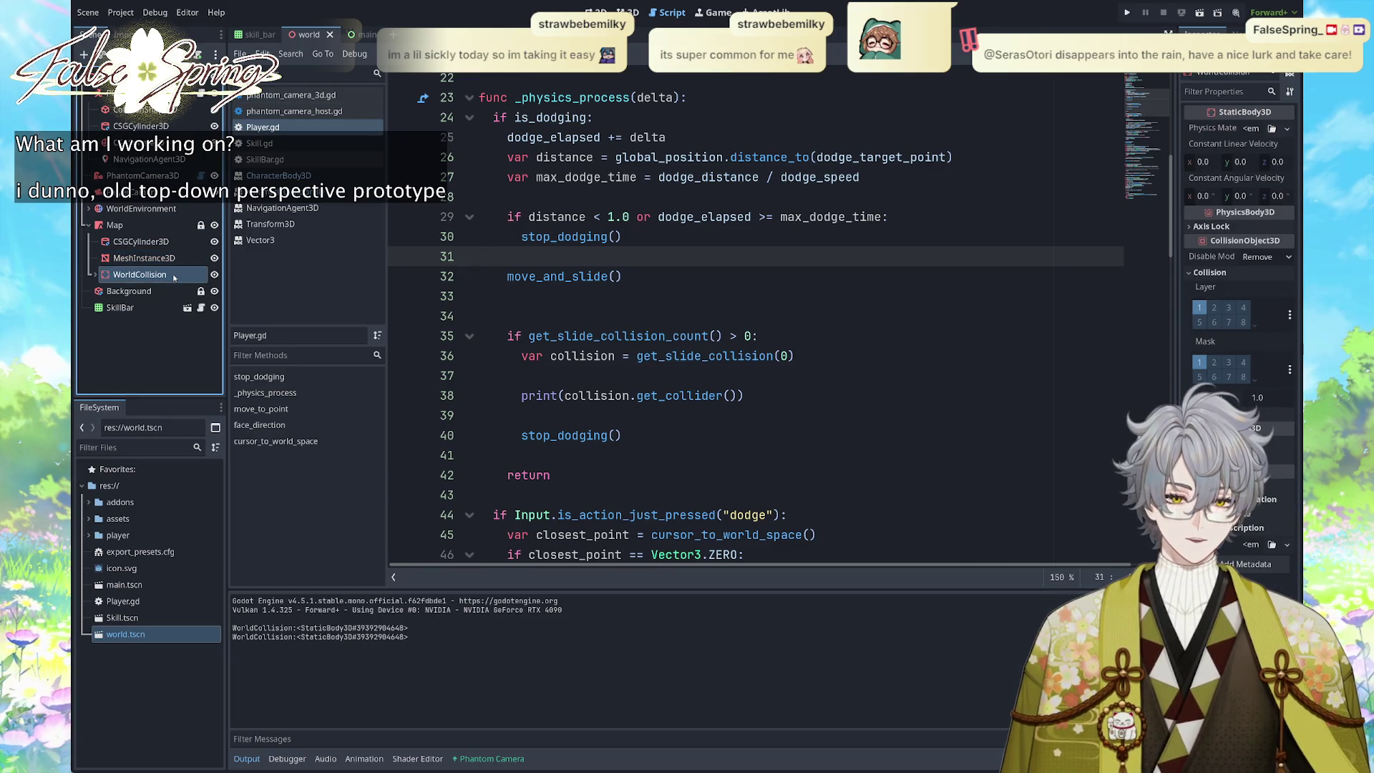
{"action": "key", "text": "Delete"}
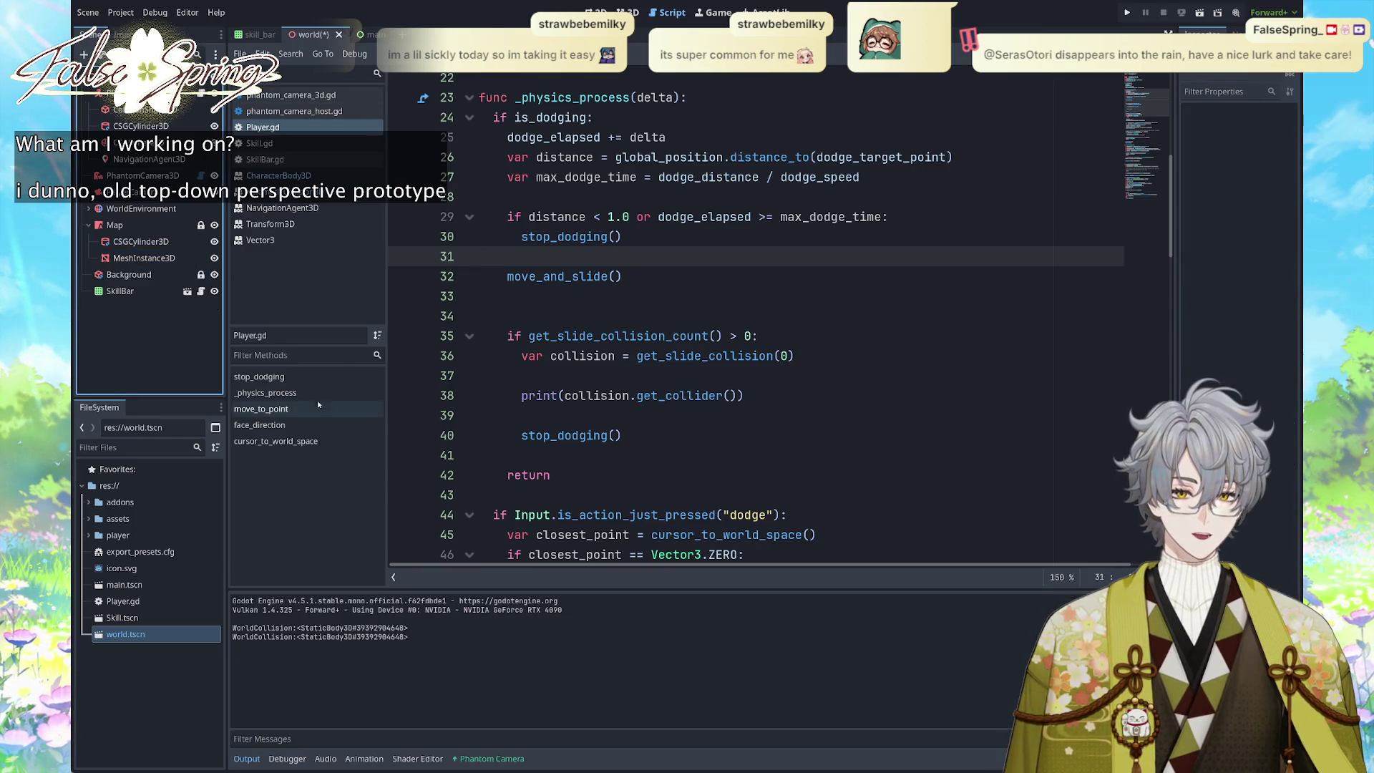
Step: Test-run the game, then change the Background node's collision mask in the Inspector
{"action": "left_click", "coordinate": [1129, 13]}
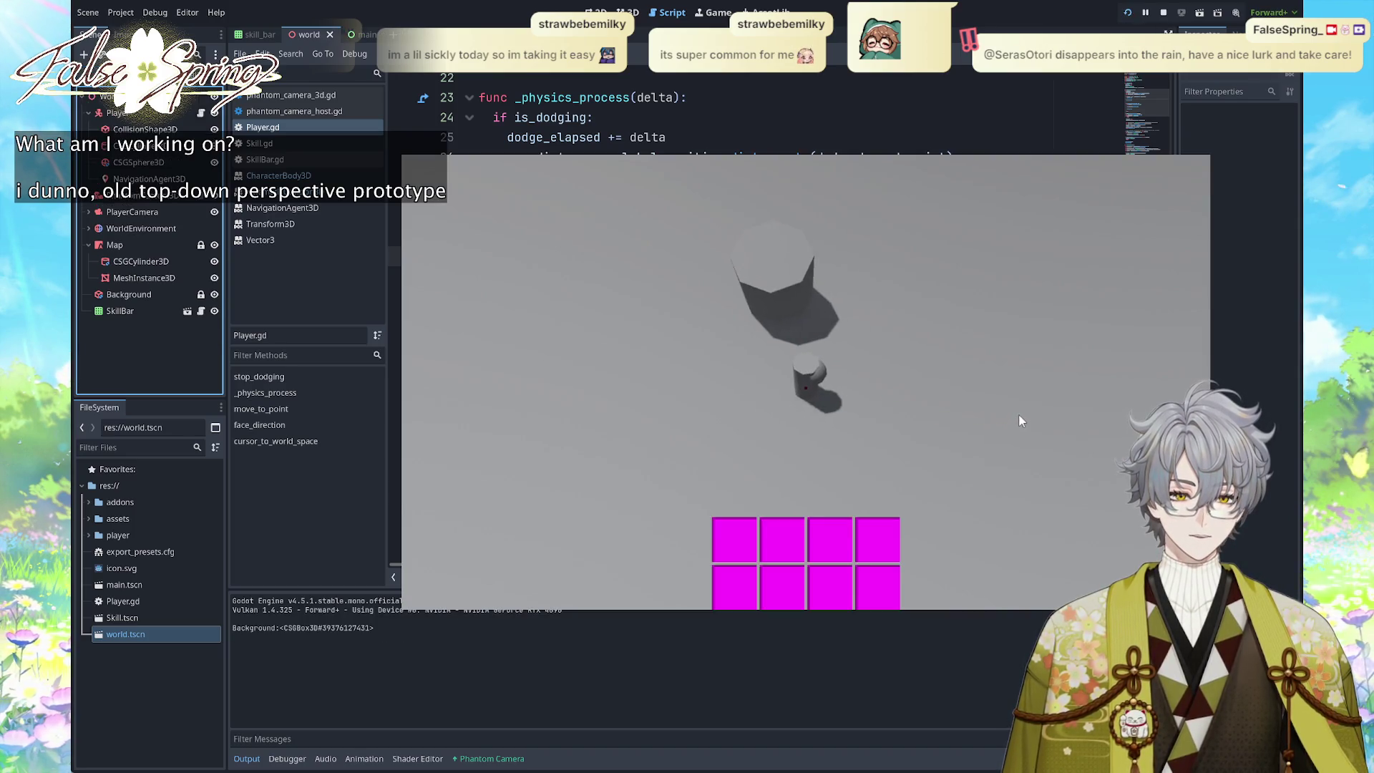
{"action": "left_click", "coordinate": [1004, 342]}
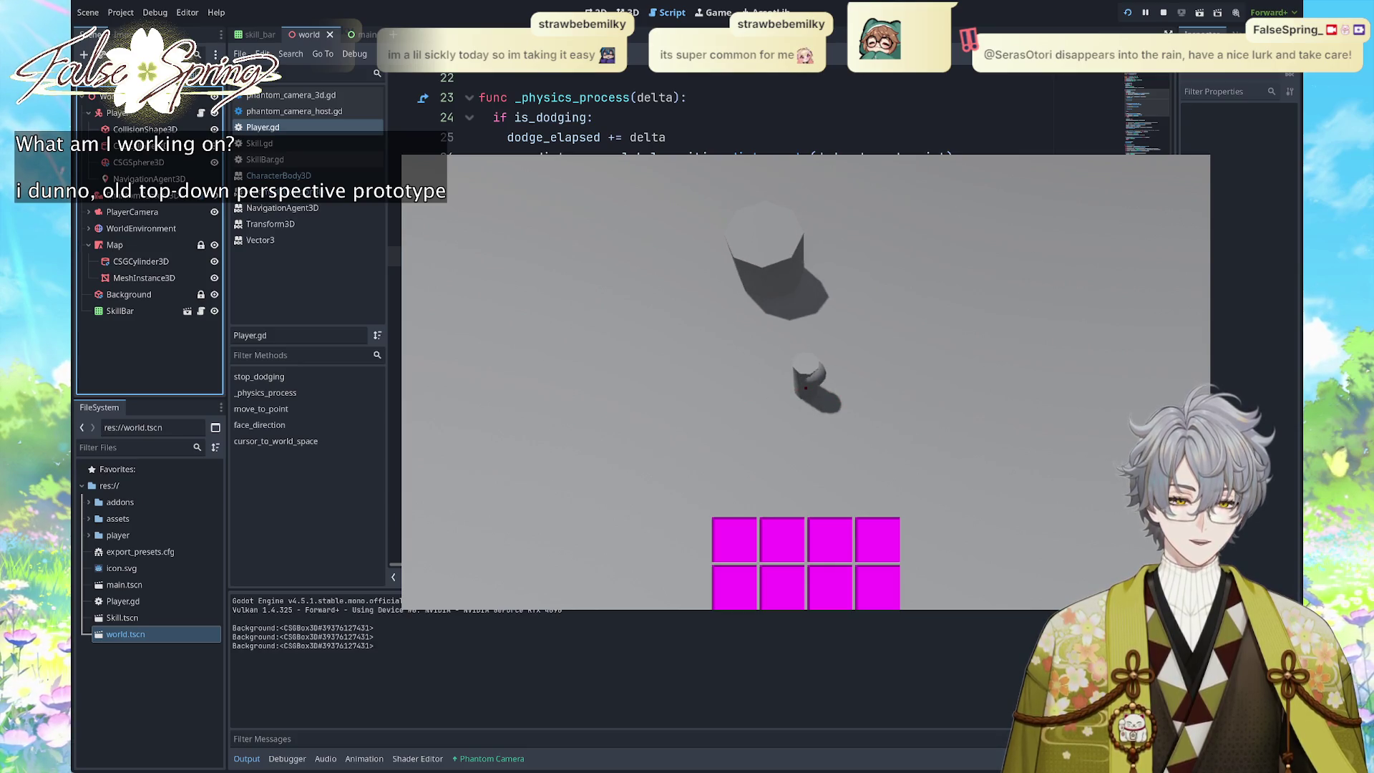
{"action": "left_click", "coordinate": [165, 312]}
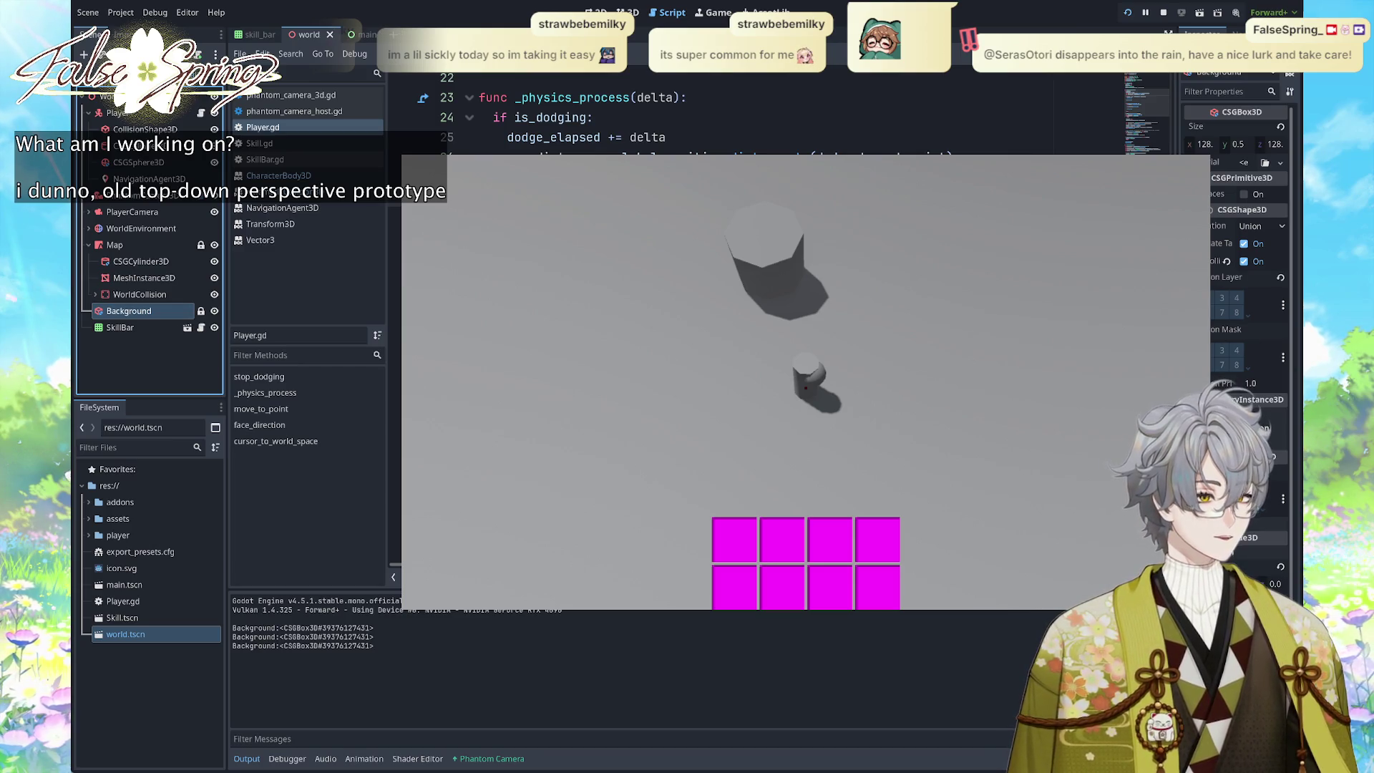
{"action": "left_click", "coordinate": [1228, 357]}
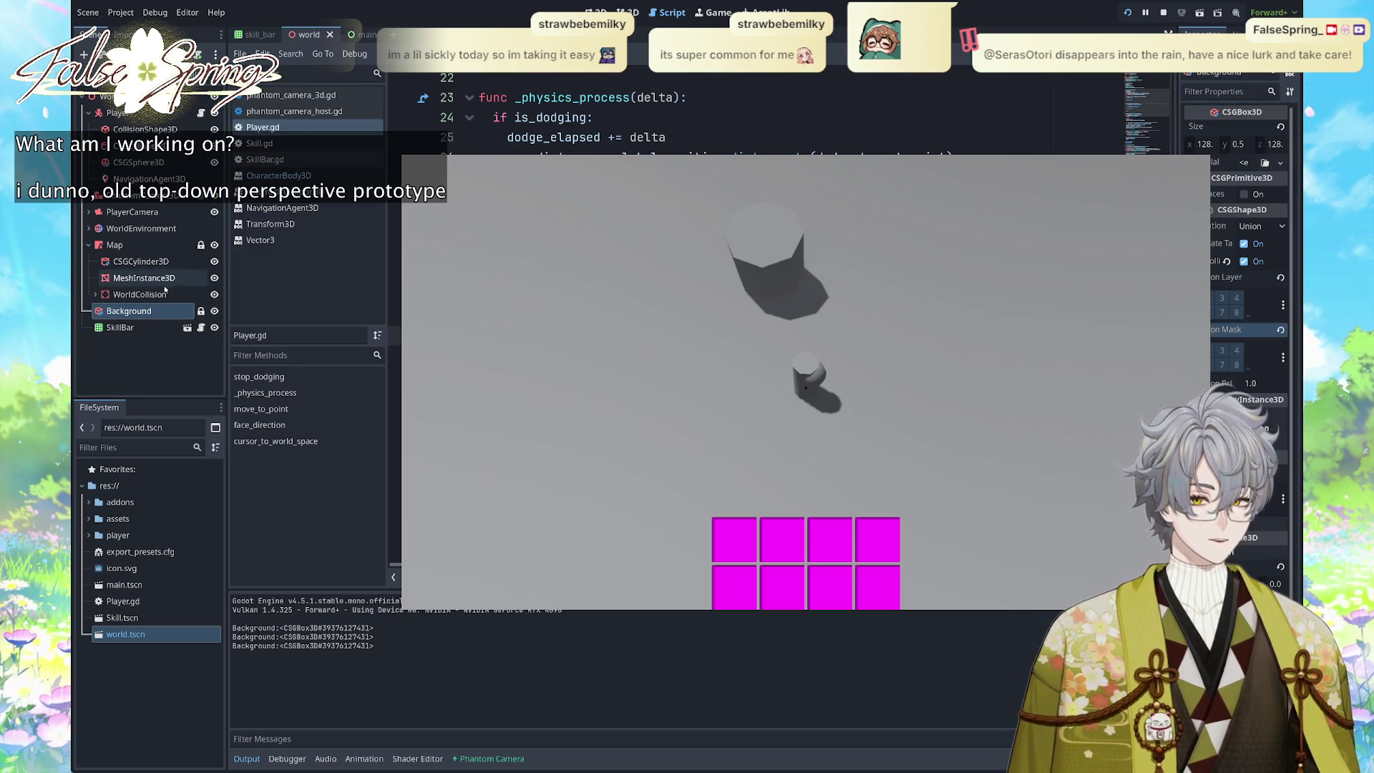
{"action": "left_click", "coordinate": [154, 294]}
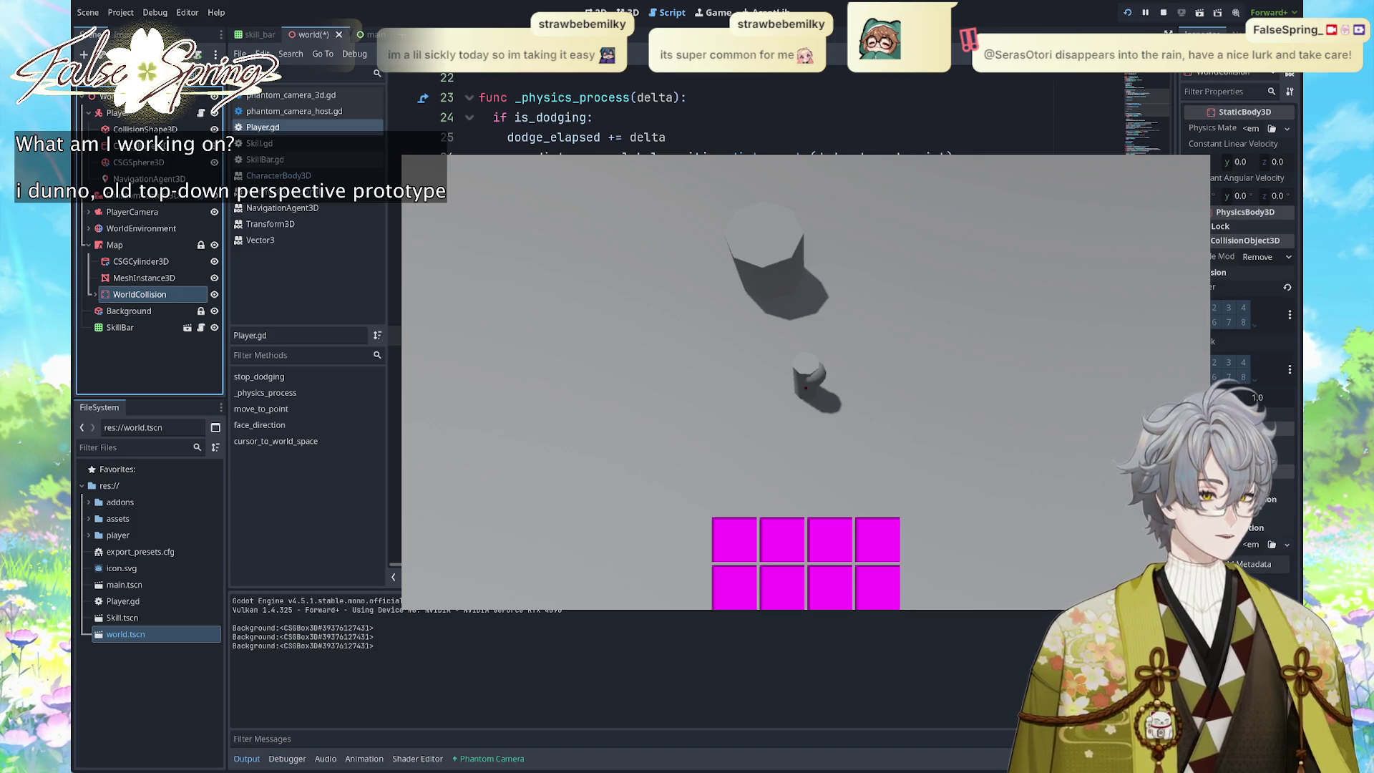
{"action": "key", "text": "Down"}
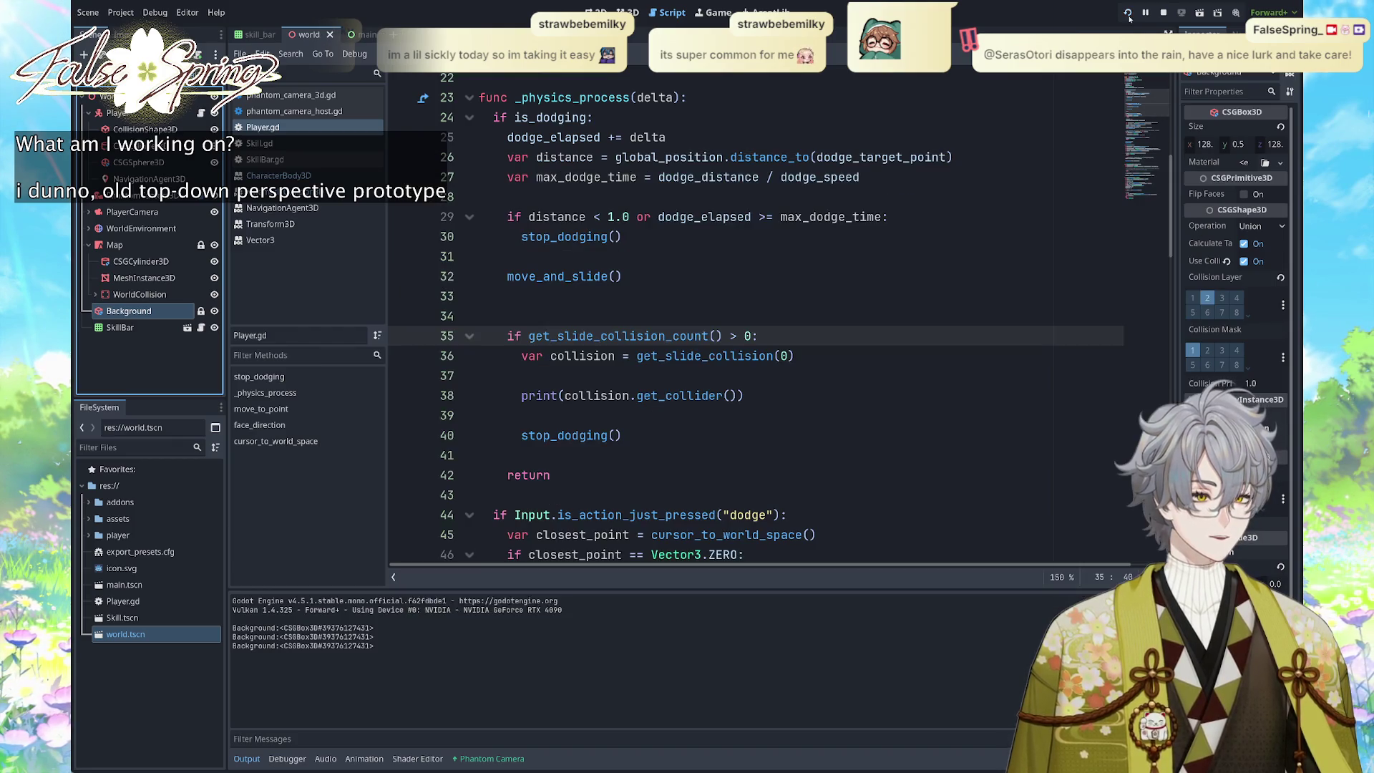
Step: Restart the game and dodge and walk the character around, repeatedly hitting the cylinder
{"action": "left_click", "coordinate": [1127, 13]}
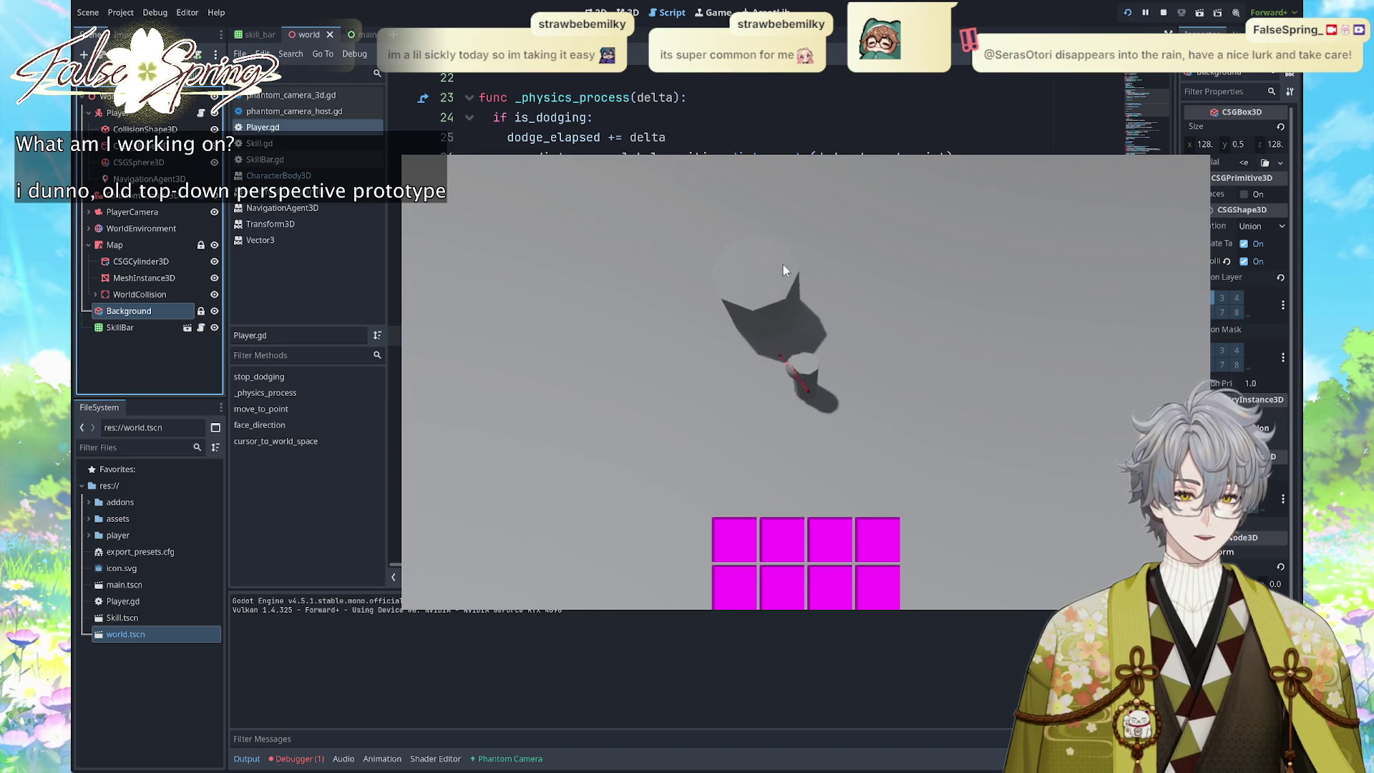
{"action": "key", "text": "space"}
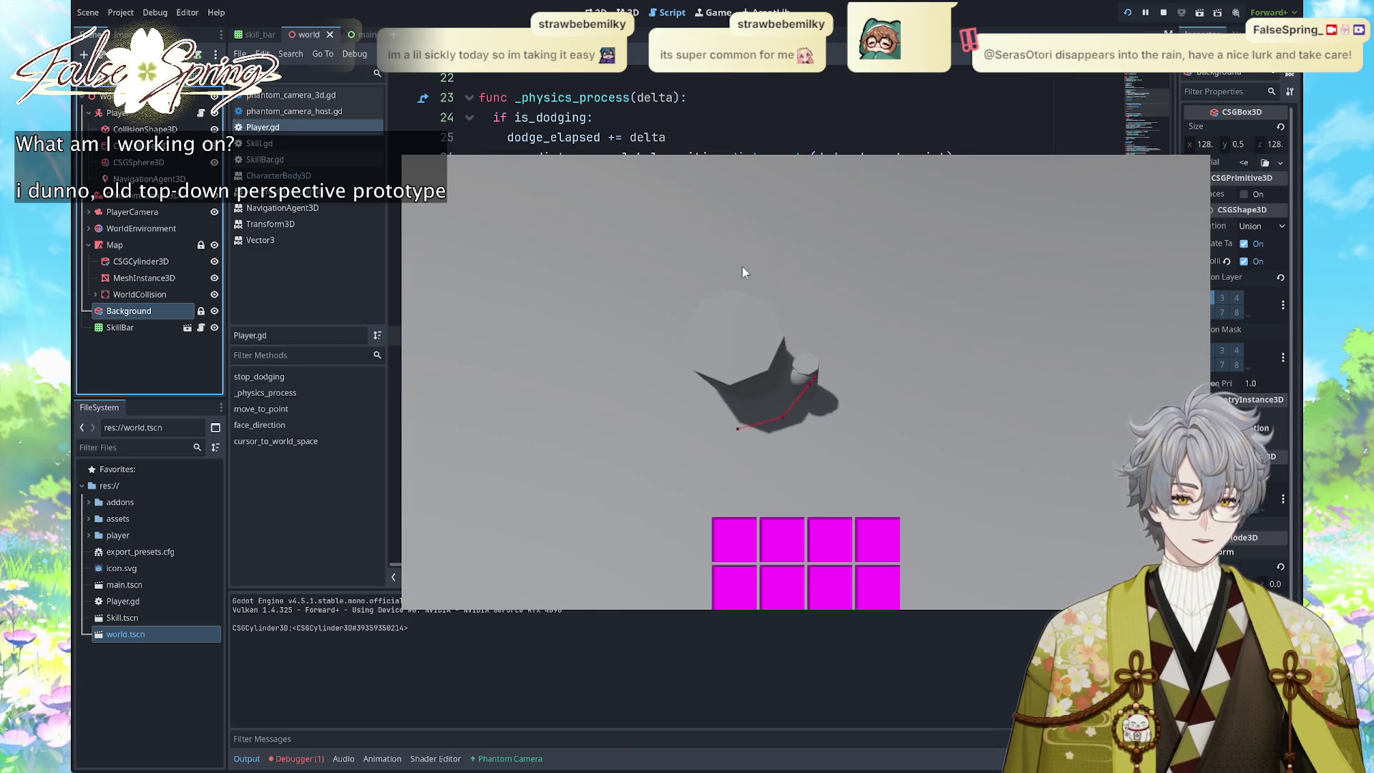
{"action": "left_click", "coordinate": [687, 404]}
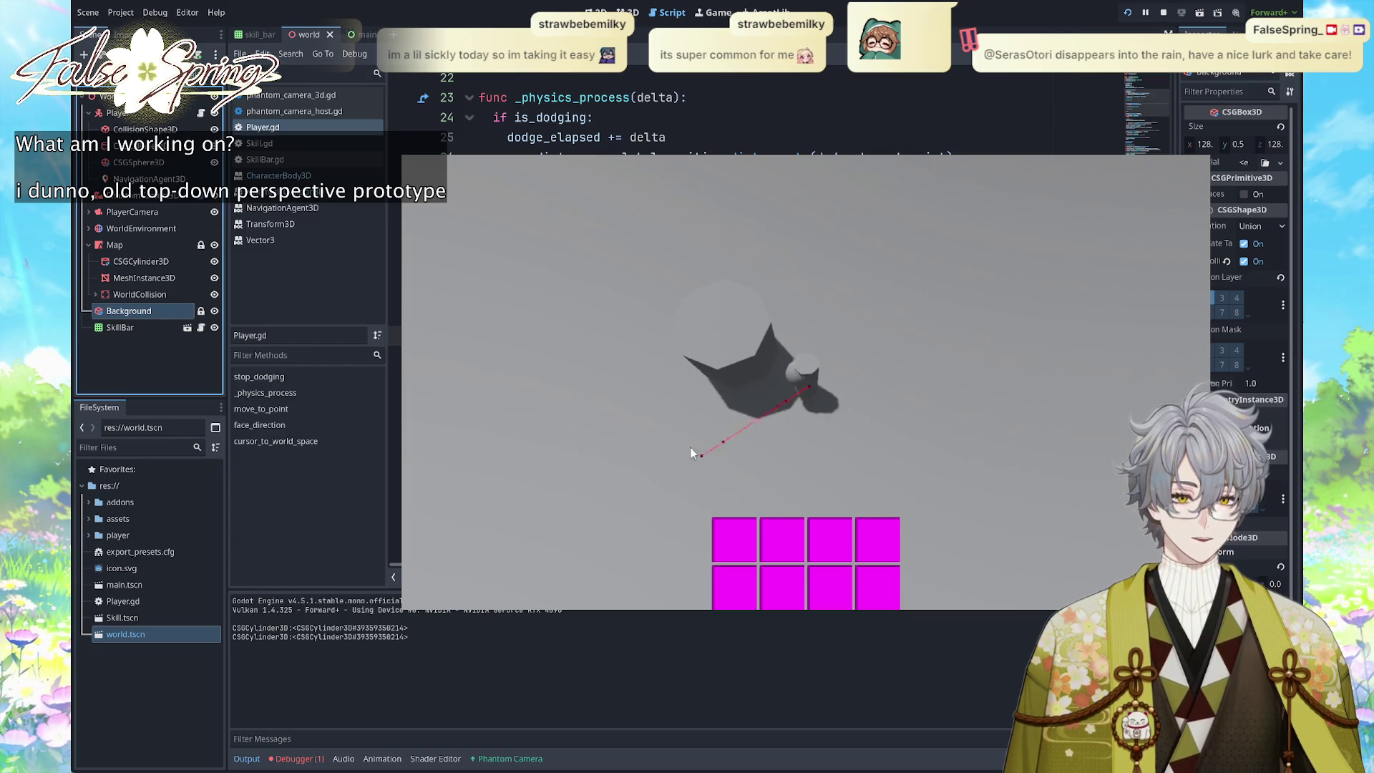
{"action": "left_click", "coordinate": [751, 356]}
{"action": "left_click", "coordinate": [923, 301]}
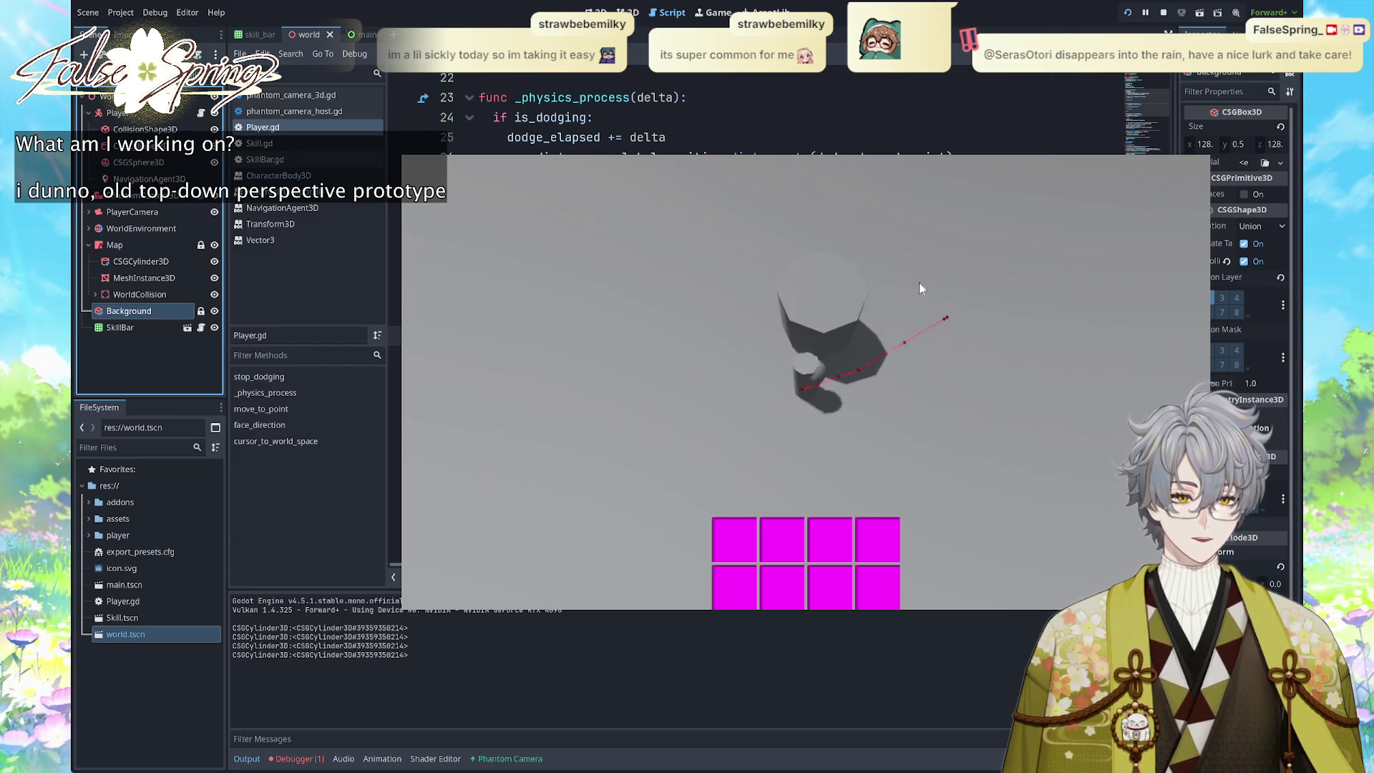
{"action": "left_click", "coordinate": [740, 322]}
{"action": "left_click", "coordinate": [833, 454]}
{"action": "left_click", "coordinate": [836, 294]}
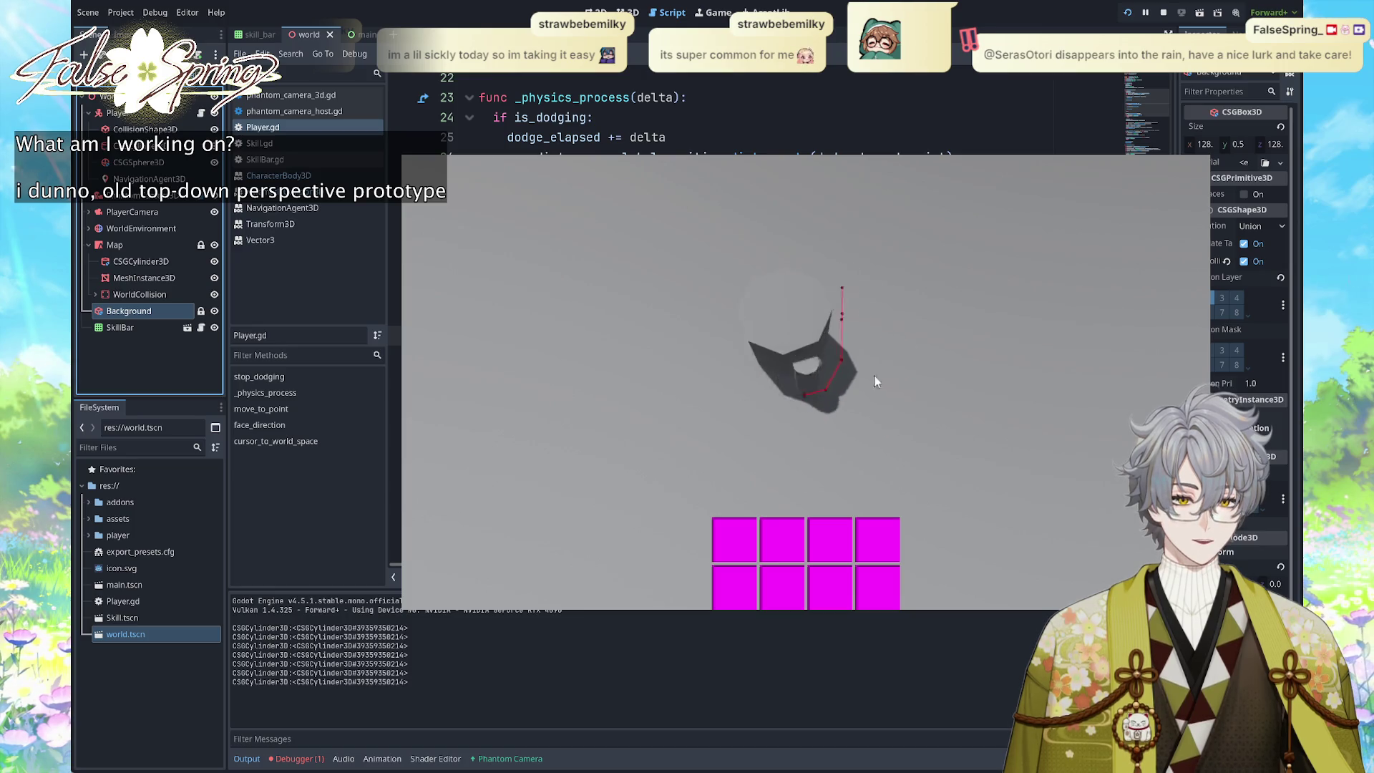
{"action": "left_click", "coordinate": [741, 464]}
{"action": "left_click", "coordinate": [921, 386]}
{"action": "left_click", "coordinate": [868, 444]}
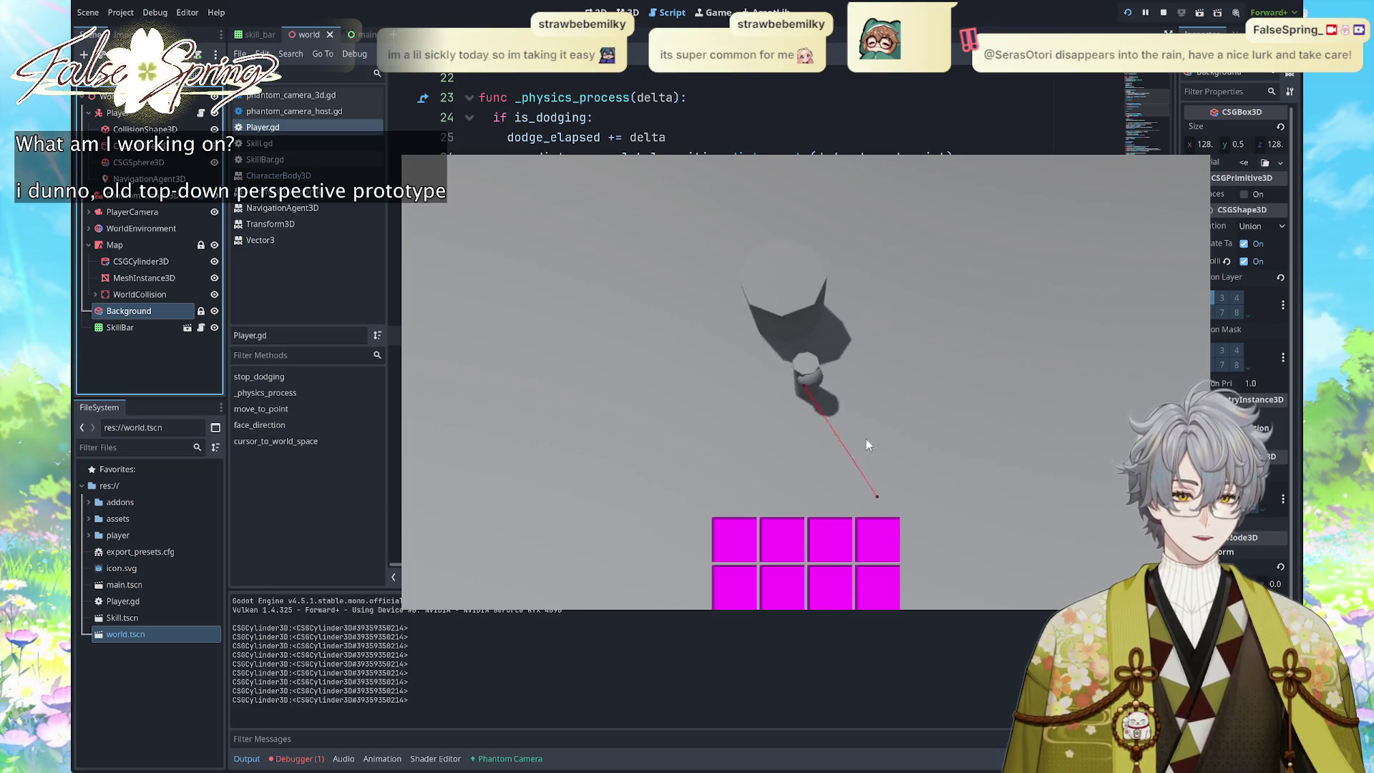
{"action": "left_click", "coordinate": [1010, 546]}
{"action": "left_click", "coordinate": [682, 322]}
{"action": "left_click", "coordinate": [951, 491]}
{"action": "left_click", "coordinate": [891, 192]}
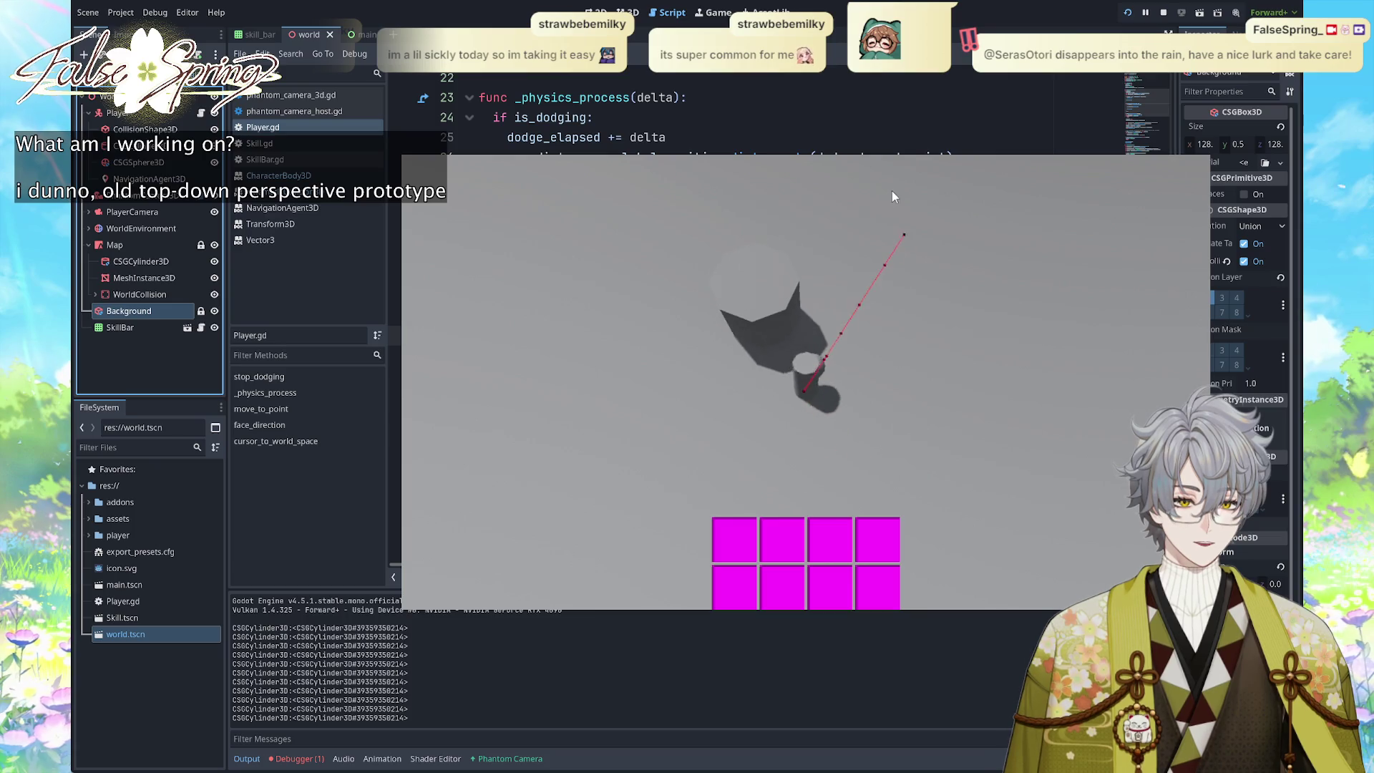
{"action": "left_click", "coordinate": [809, 493]}
{"action": "left_click", "coordinate": [746, 263]}
{"action": "left_click", "coordinate": [945, 510]}
{"action": "left_click", "coordinate": [705, 450]}
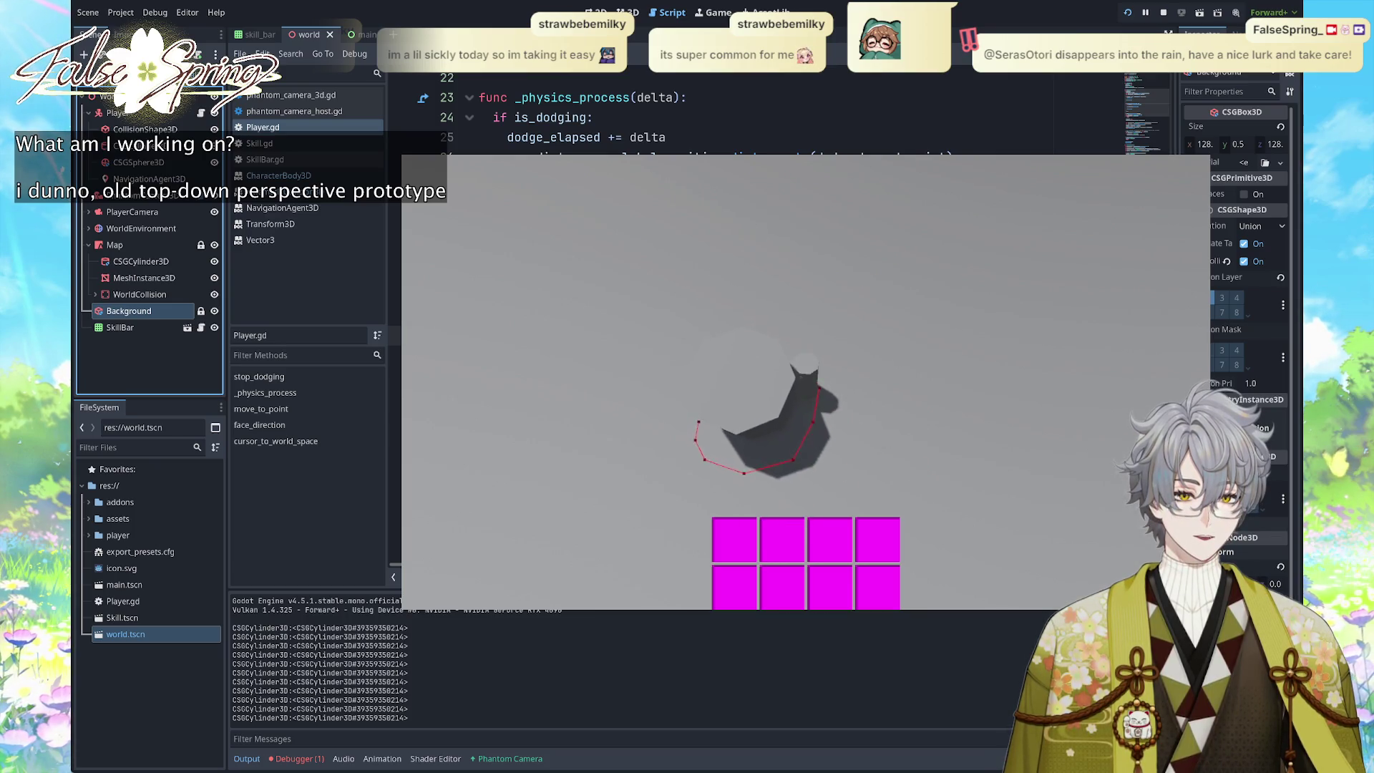
{"action": "left_click", "coordinate": [937, 455]}
{"action": "left_click", "coordinate": [689, 278]}
{"action": "left_click", "coordinate": [923, 520]}
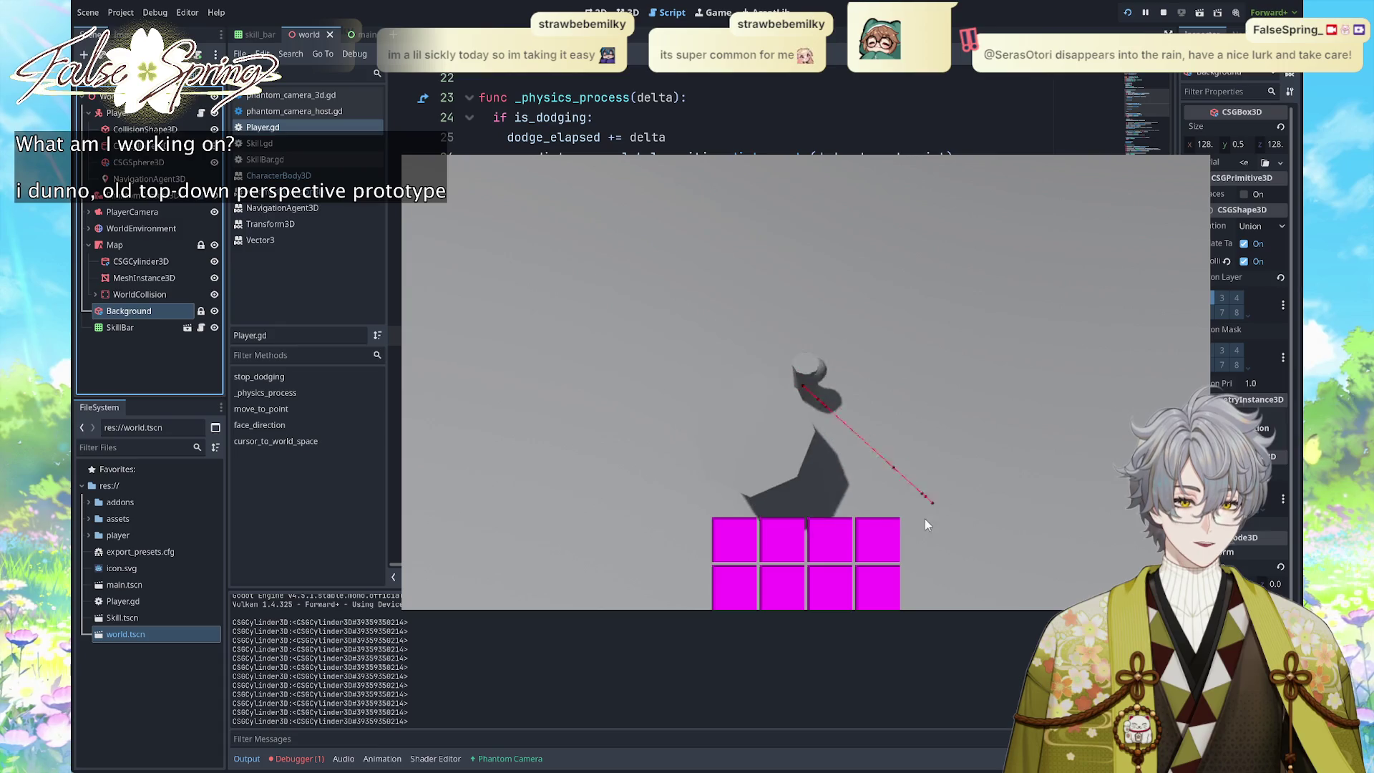
{"action": "left_click", "coordinate": [640, 407]}
{"action": "left_click", "coordinate": [745, 264]}
{"action": "left_click", "coordinate": [868, 427]}
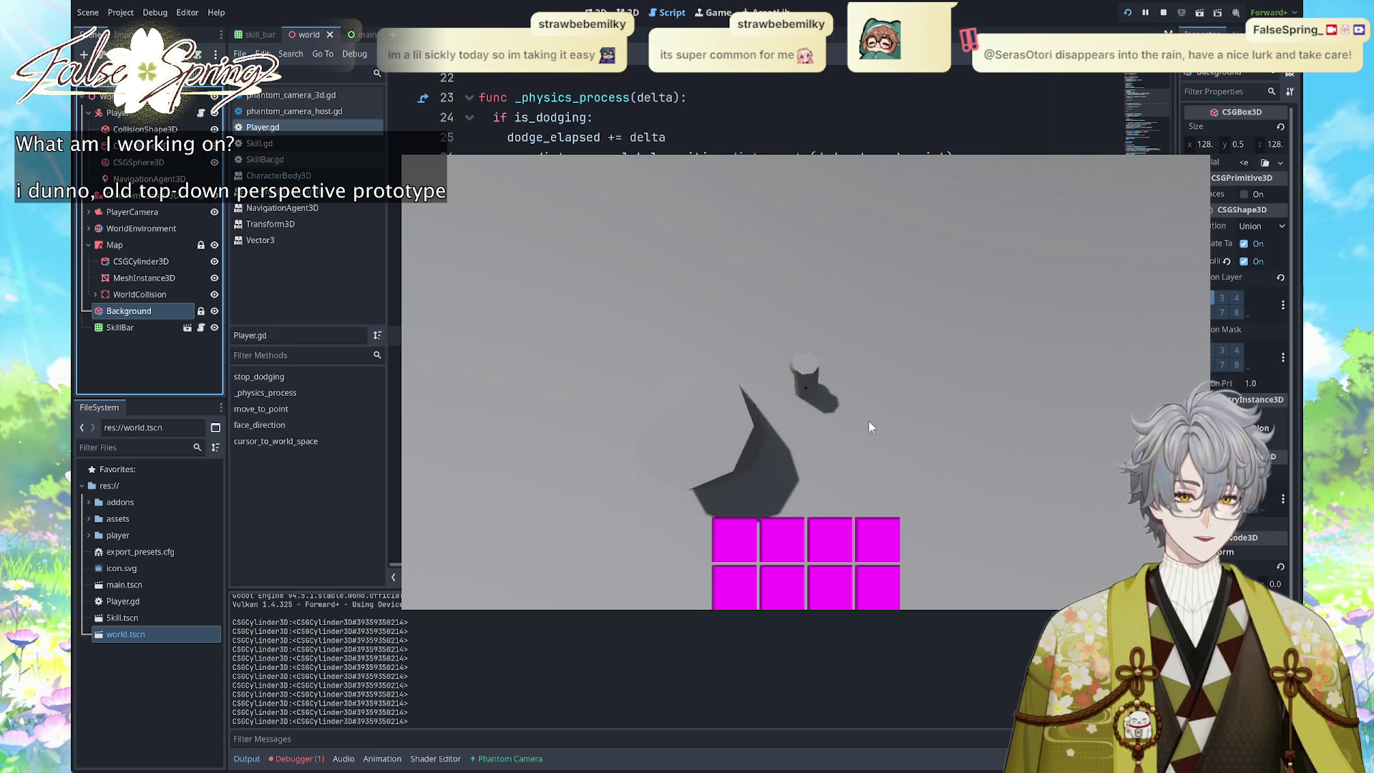
{"action": "left_click", "coordinate": [749, 527]}
{"action": "left_click", "coordinate": [742, 208]}
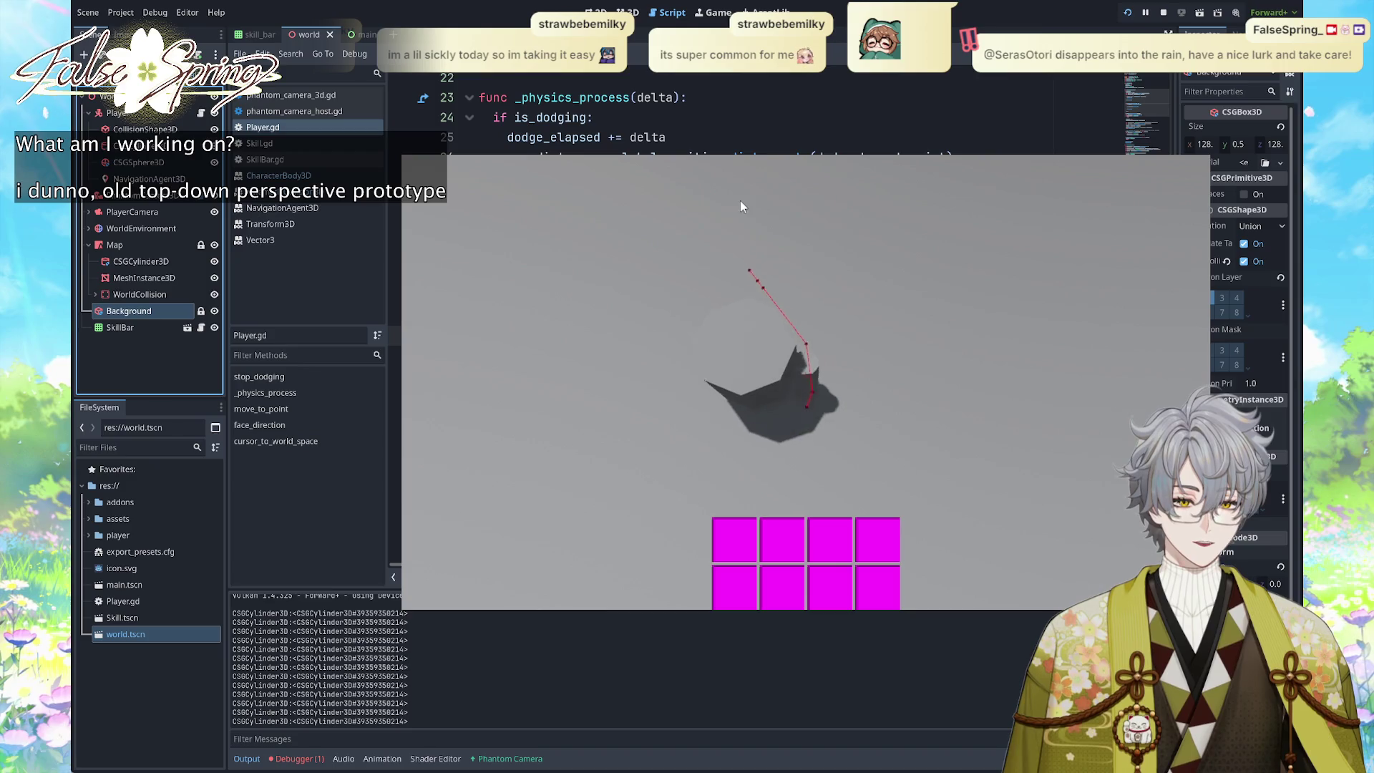
{"action": "left_click", "coordinate": [908, 493]}
{"action": "left_click", "coordinate": [749, 501]}
{"action": "left_click", "coordinate": [866, 472]}
{"action": "left_click", "coordinate": [664, 450]}
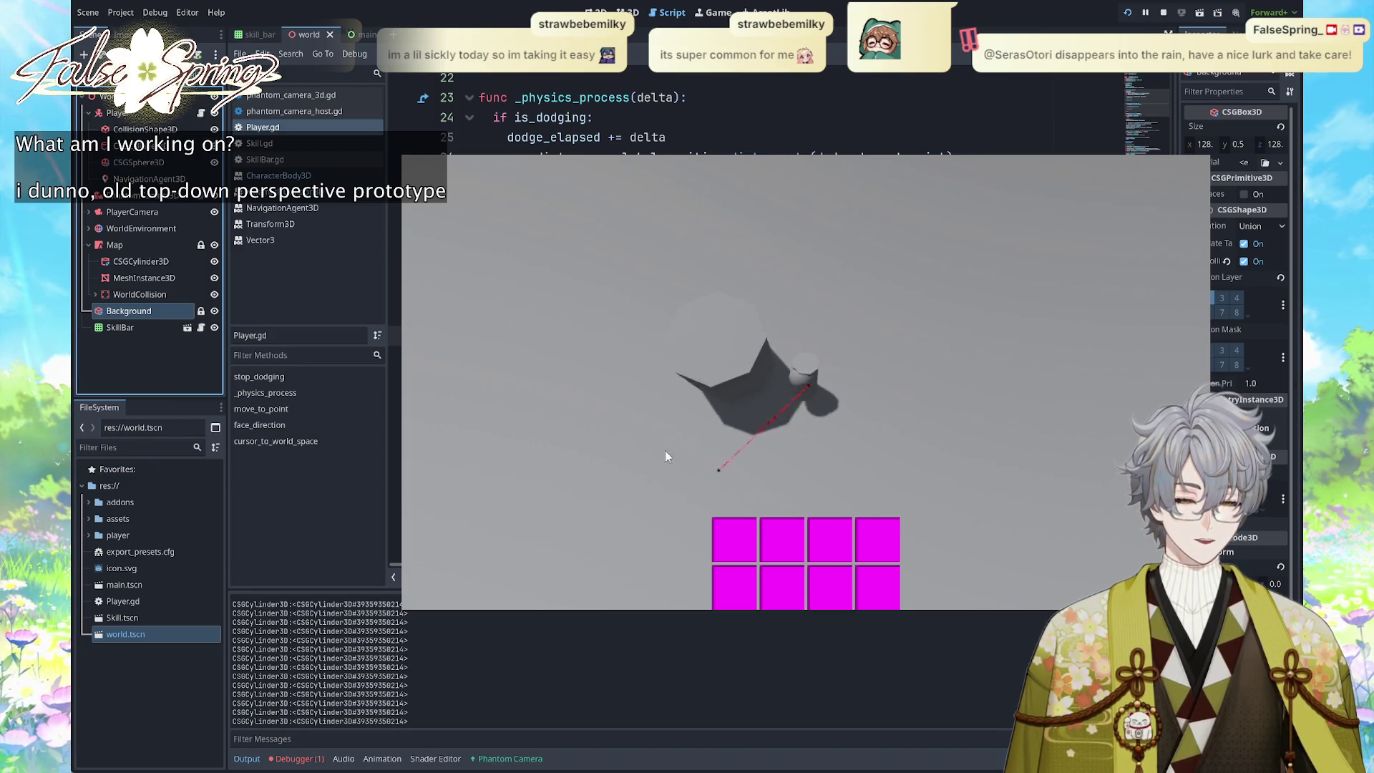
{"action": "left_click", "coordinate": [913, 434]}
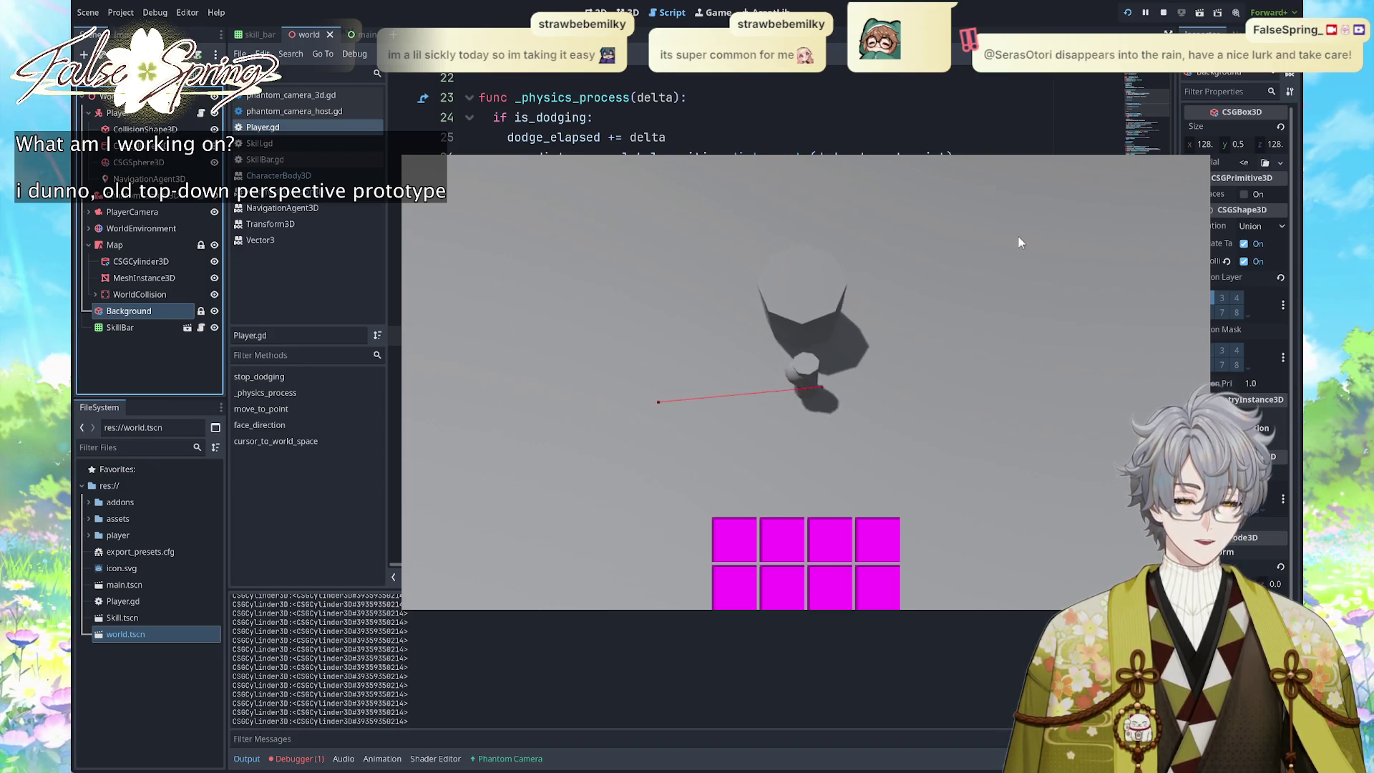
{"action": "left_click", "coordinate": [664, 361]}
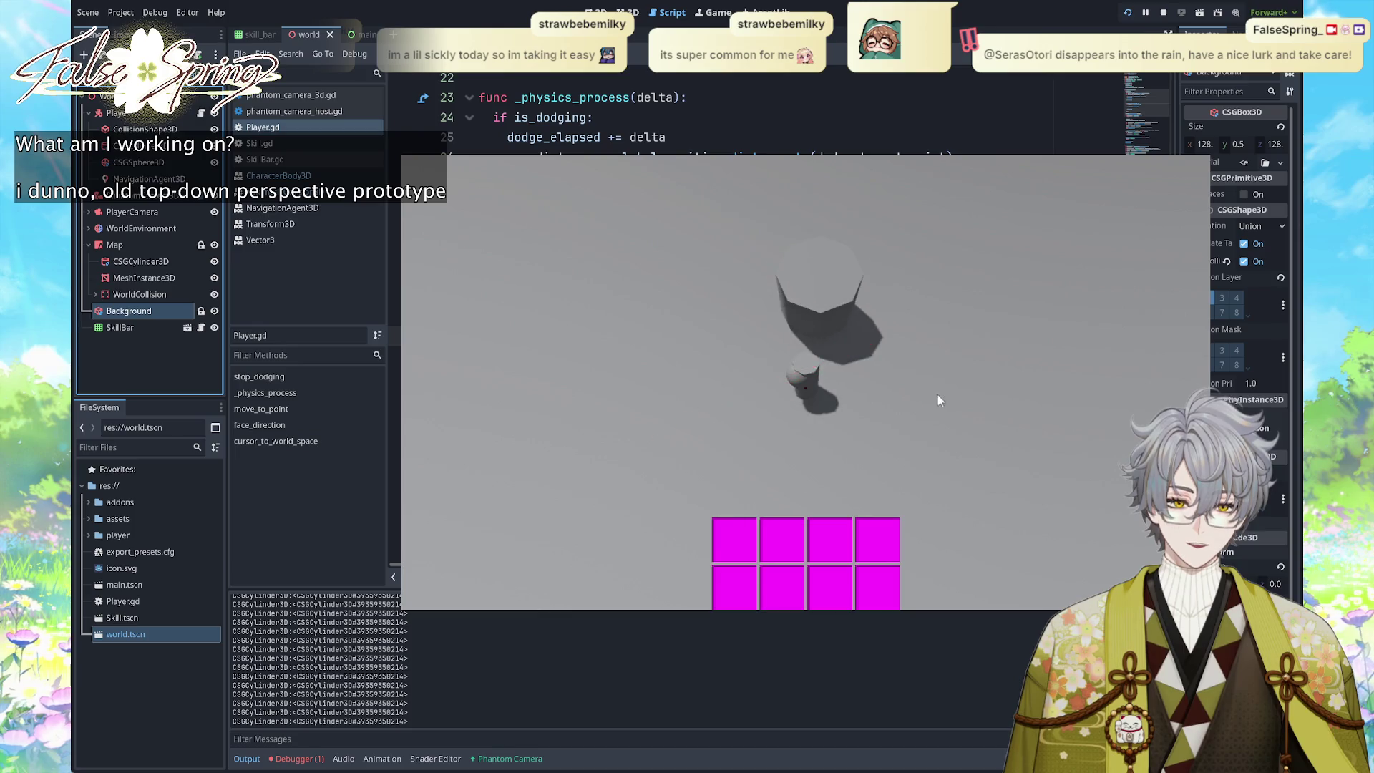
Step: Stop the game with F8 and delete the blank line above Player.gd's collision check
{"action": "key", "text": "F8"}
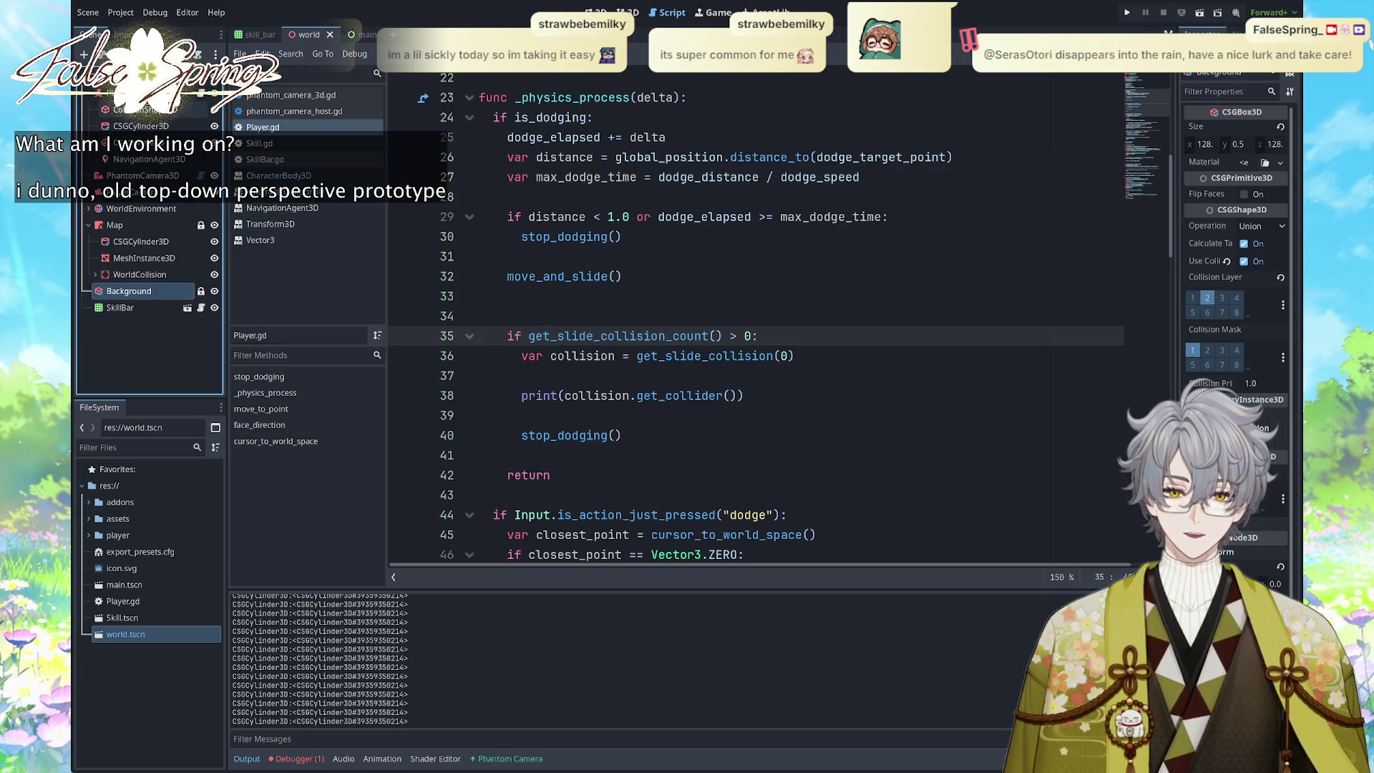
{"action": "scroll", "coordinate": [522, 197], "scroll_direction": "up", "scroll_amount": 2}
{"action": "scroll", "coordinate": [522, 197], "scroll_direction": "up", "scroll_amount": 6}
{"action": "scroll", "coordinate": [658, 292], "scroll_direction": "down", "scroll_amount": 8}
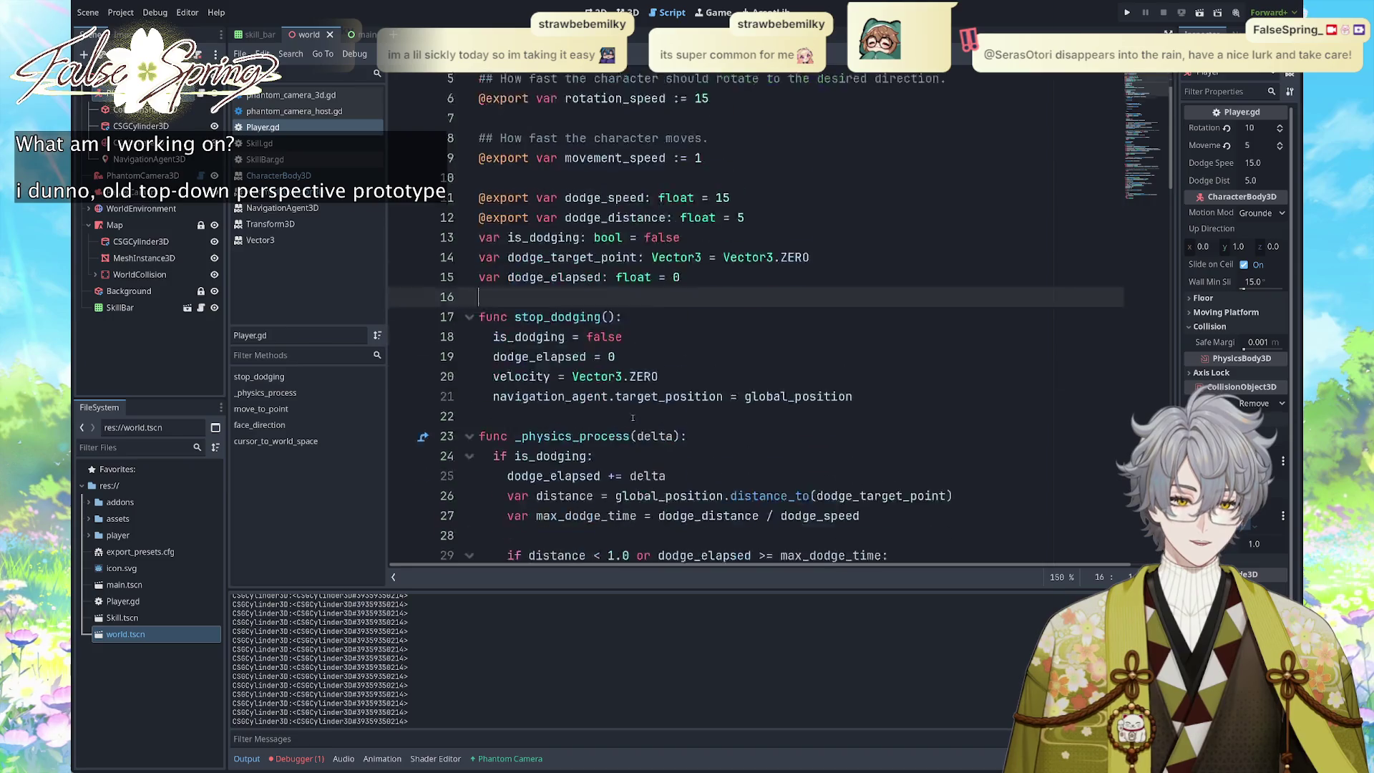
{"action": "scroll", "coordinate": [655, 297], "scroll_direction": "up", "scroll_amount": 2}
{"action": "left_click", "coordinate": [649, 308]}
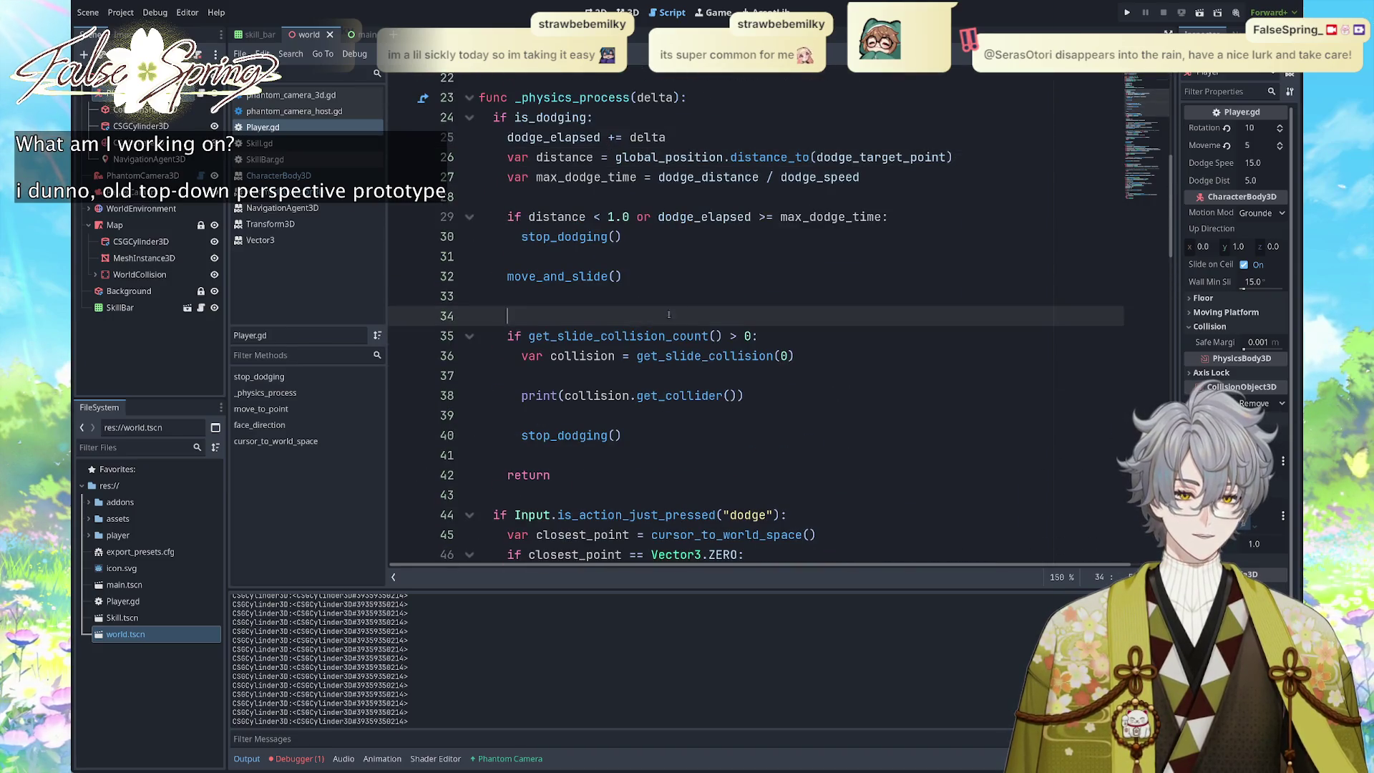
{"action": "key", "text": "BackSpace"}
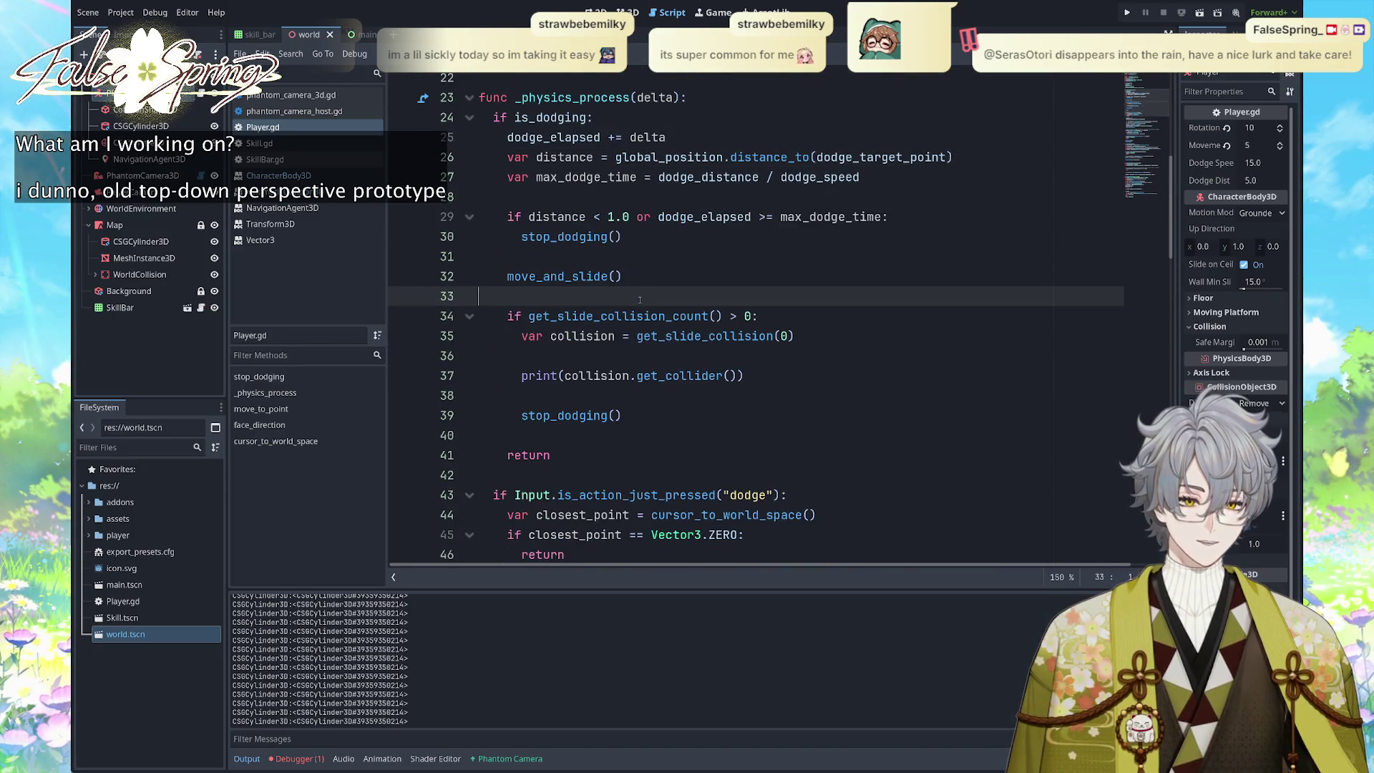
{"action": "scroll", "coordinate": [715, 336], "scroll_direction": "down", "scroll_amount": 3}
{"action": "left_click", "coordinate": [788, 376]}
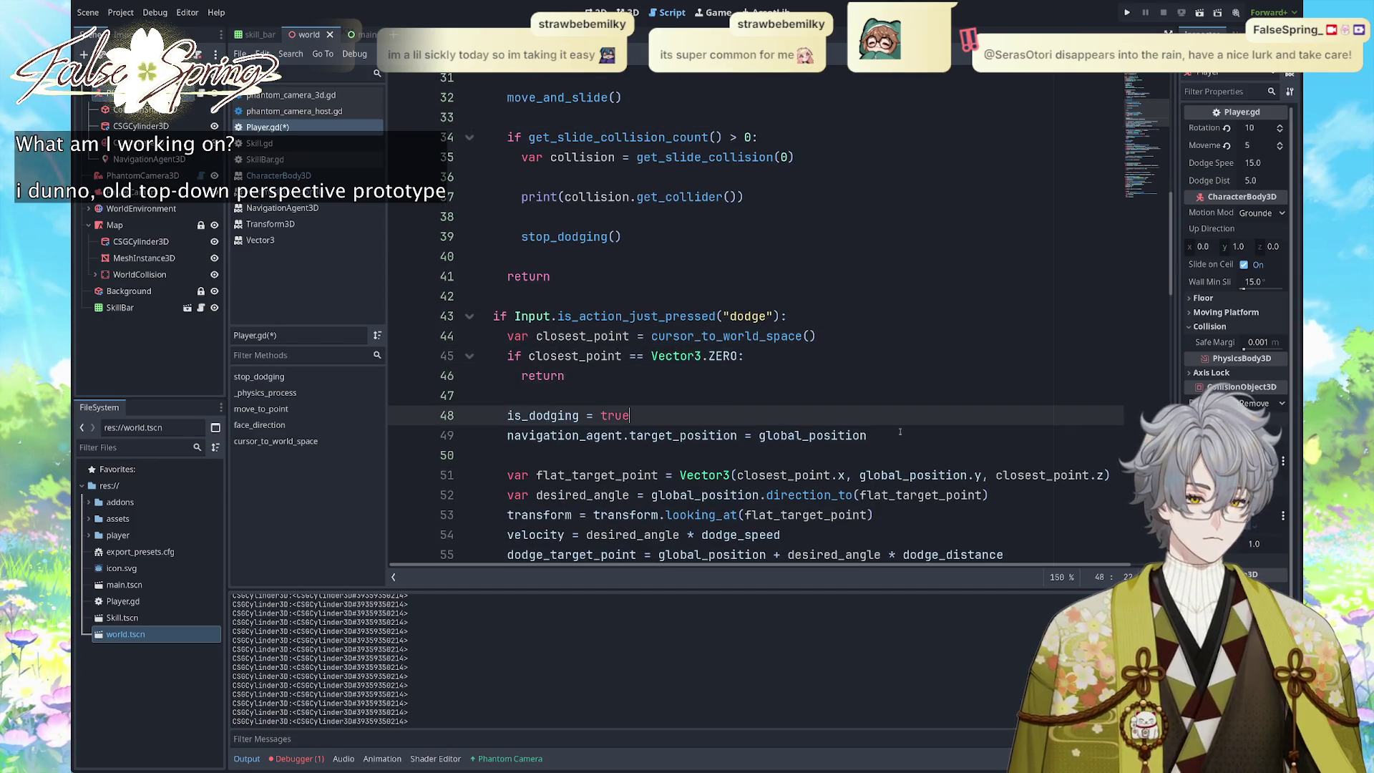
Step: Open a new line 50 in the dodge-start code, begin typing get_, and inspect CSGCylinder3D
{"action": "left_click", "coordinate": [904, 435]}
{"action": "key", "text": "Return"}
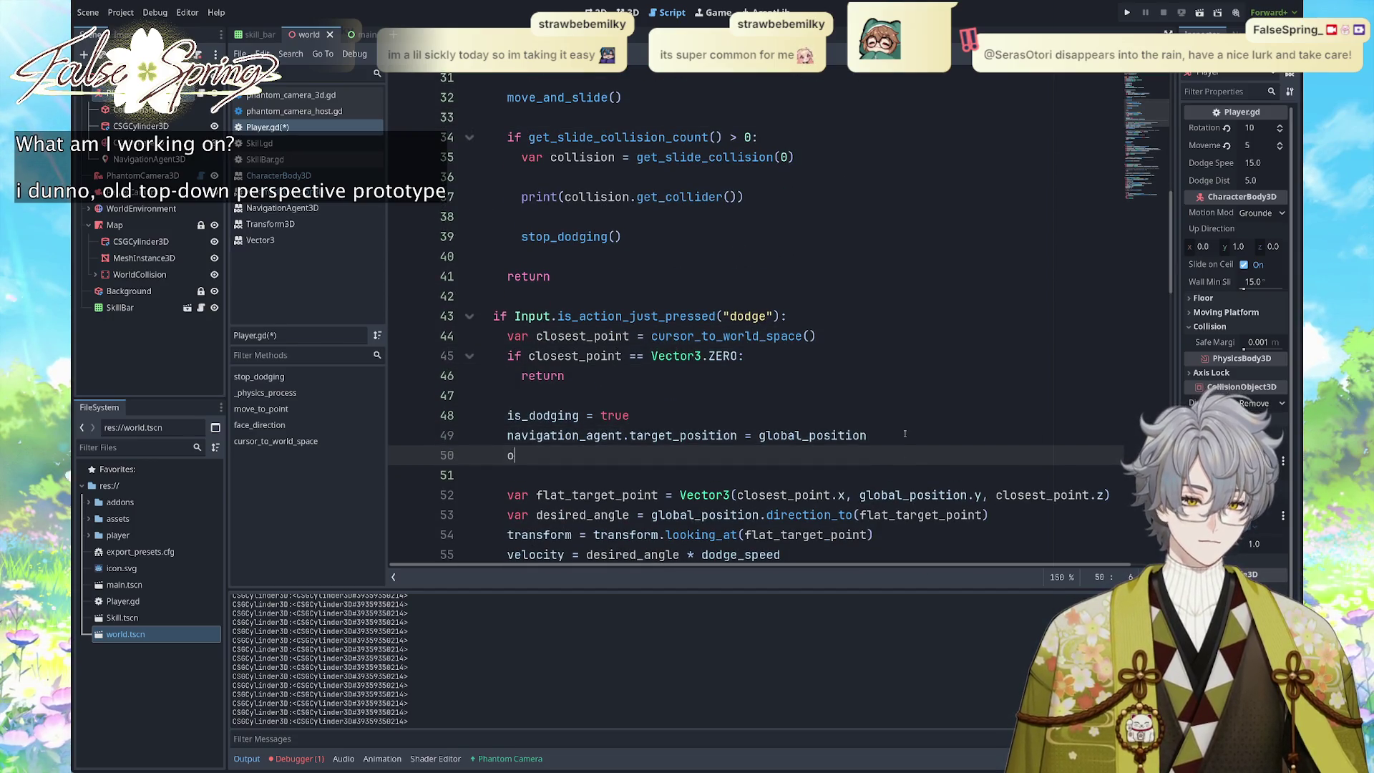
{"action": "type", "text": "pac"}
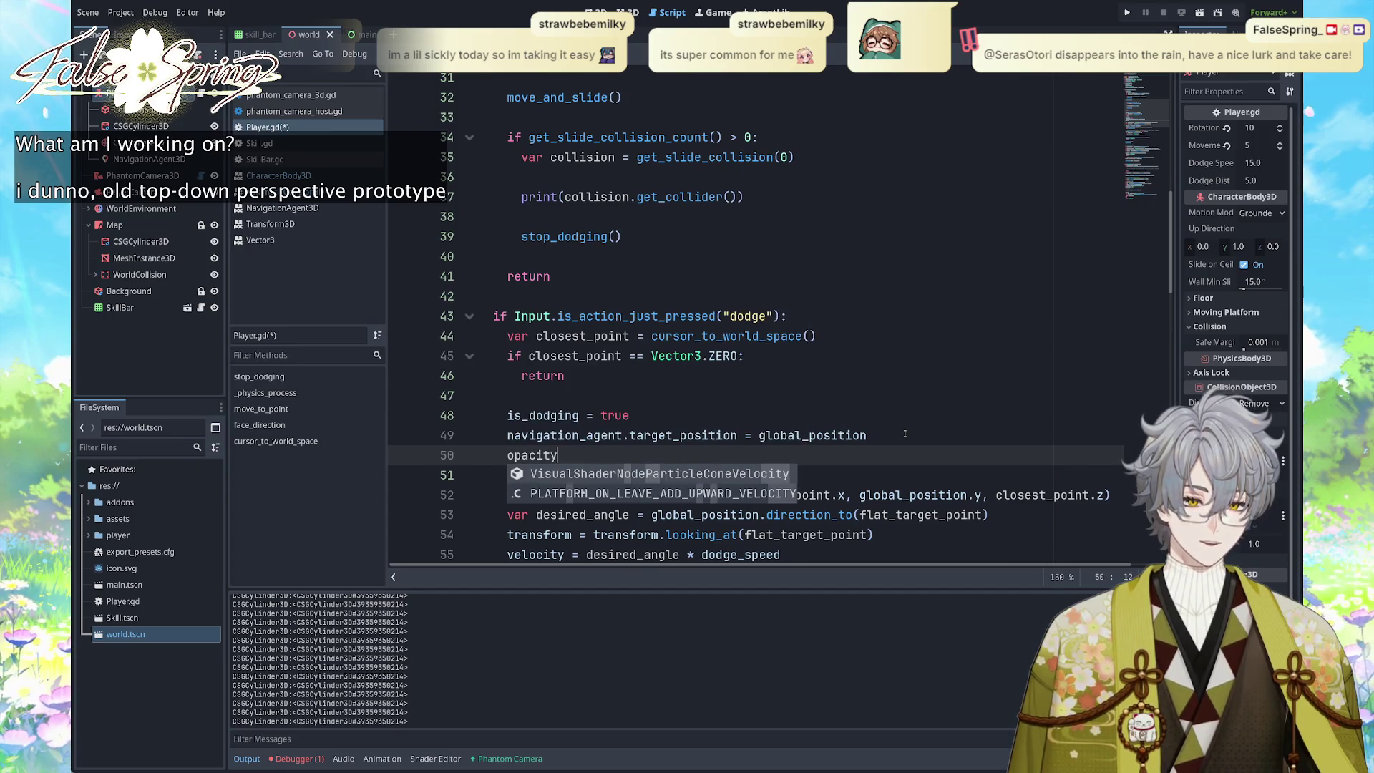
{"action": "key", "text": "BackSpace"}
{"action": "key", "text": "BackSpace"}
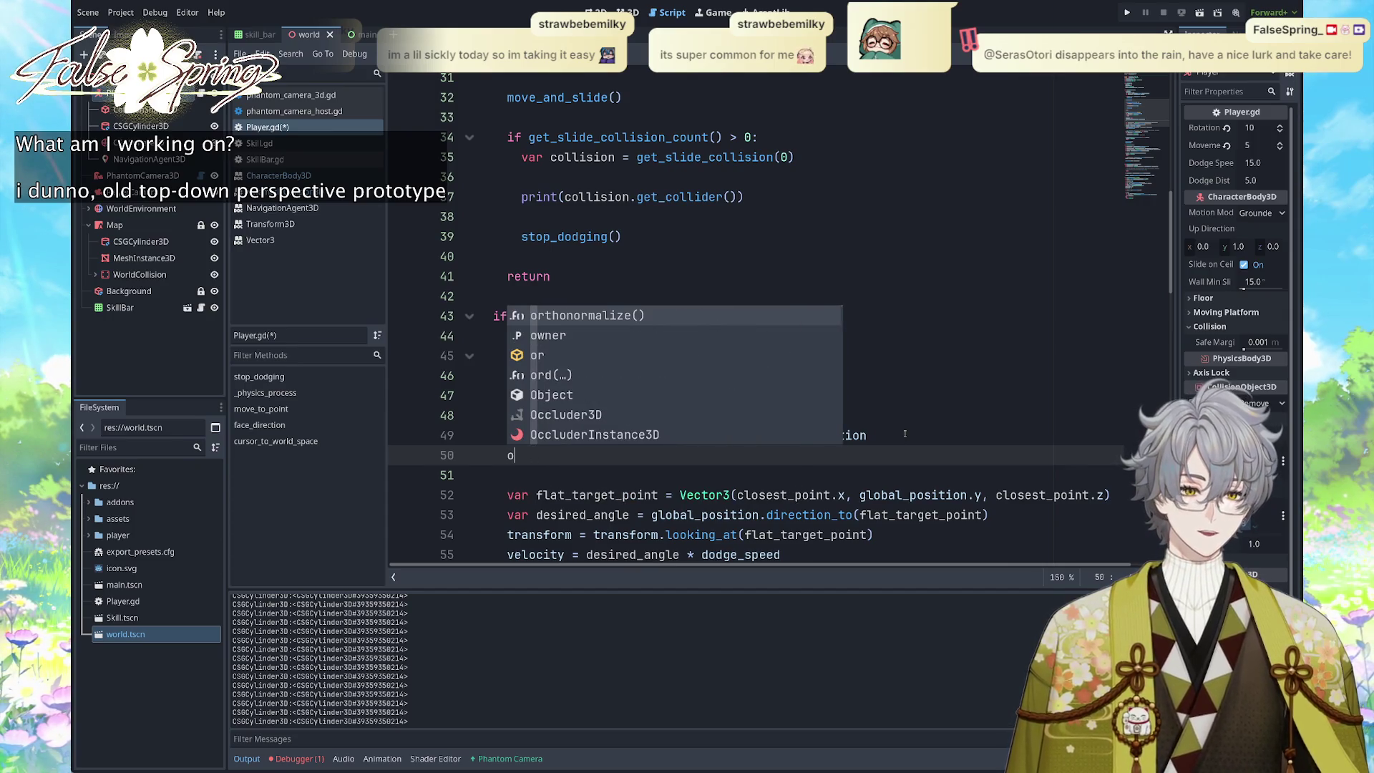
{"action": "key", "text": "BackSpace"}
{"action": "type", "text": "get_node("}
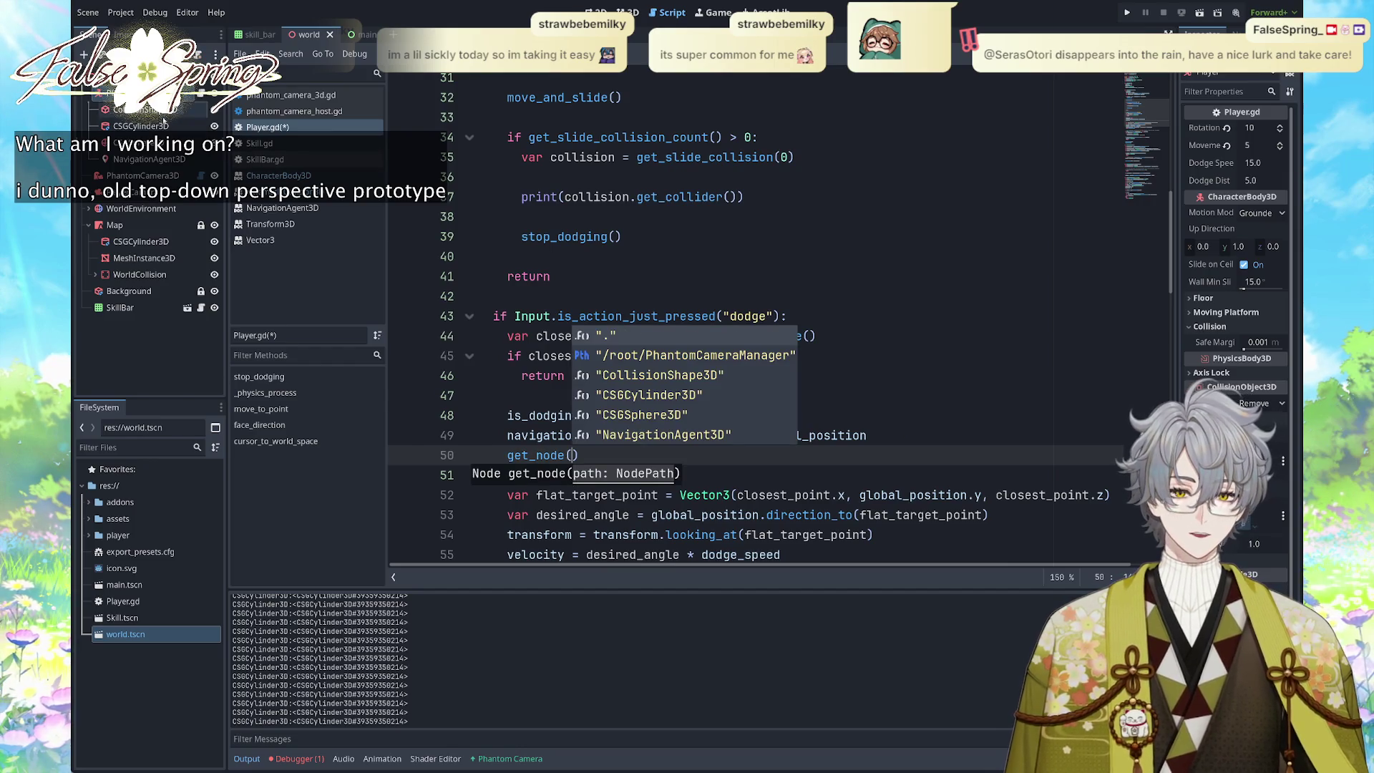
{"action": "left_click", "coordinate": [150, 127]}
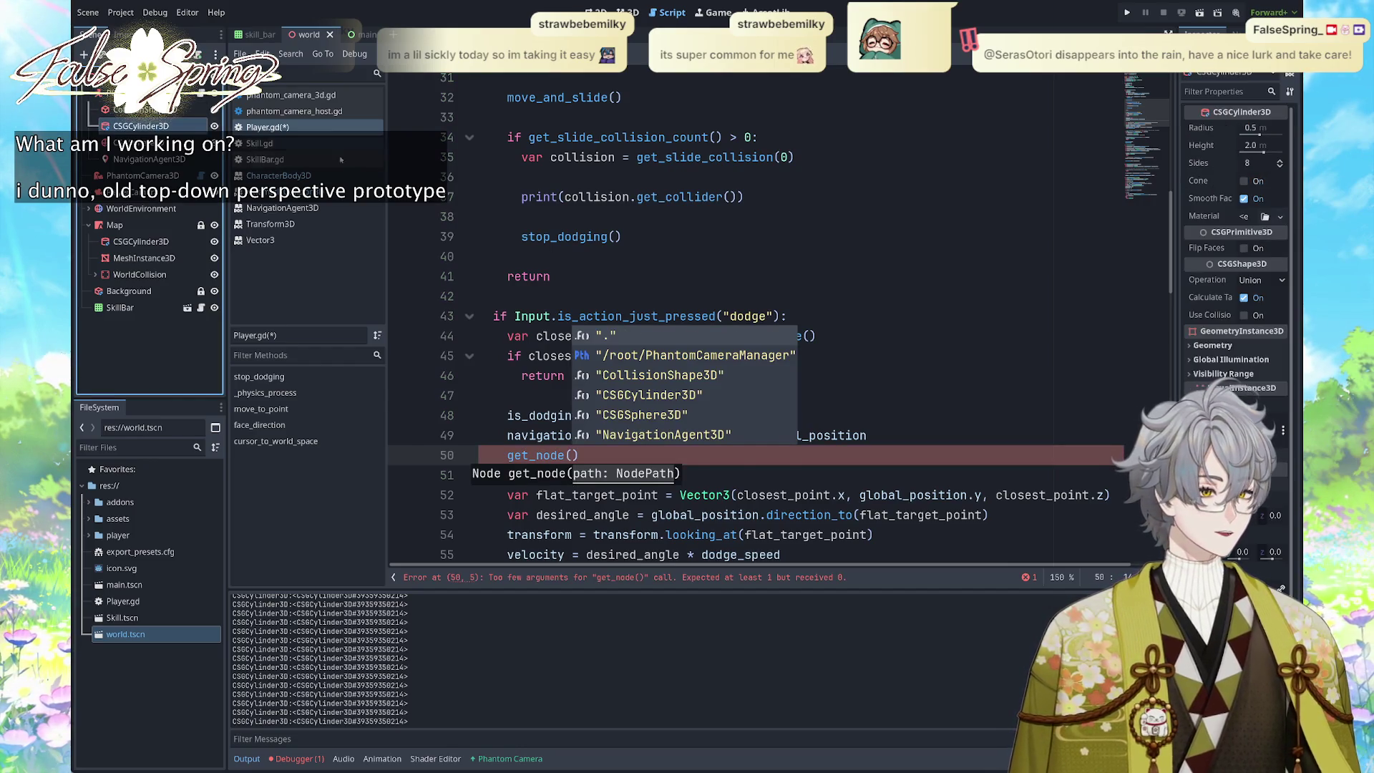
{"action": "scroll", "coordinate": [1209, 331], "scroll_direction": "down", "scroll_amount": 2}
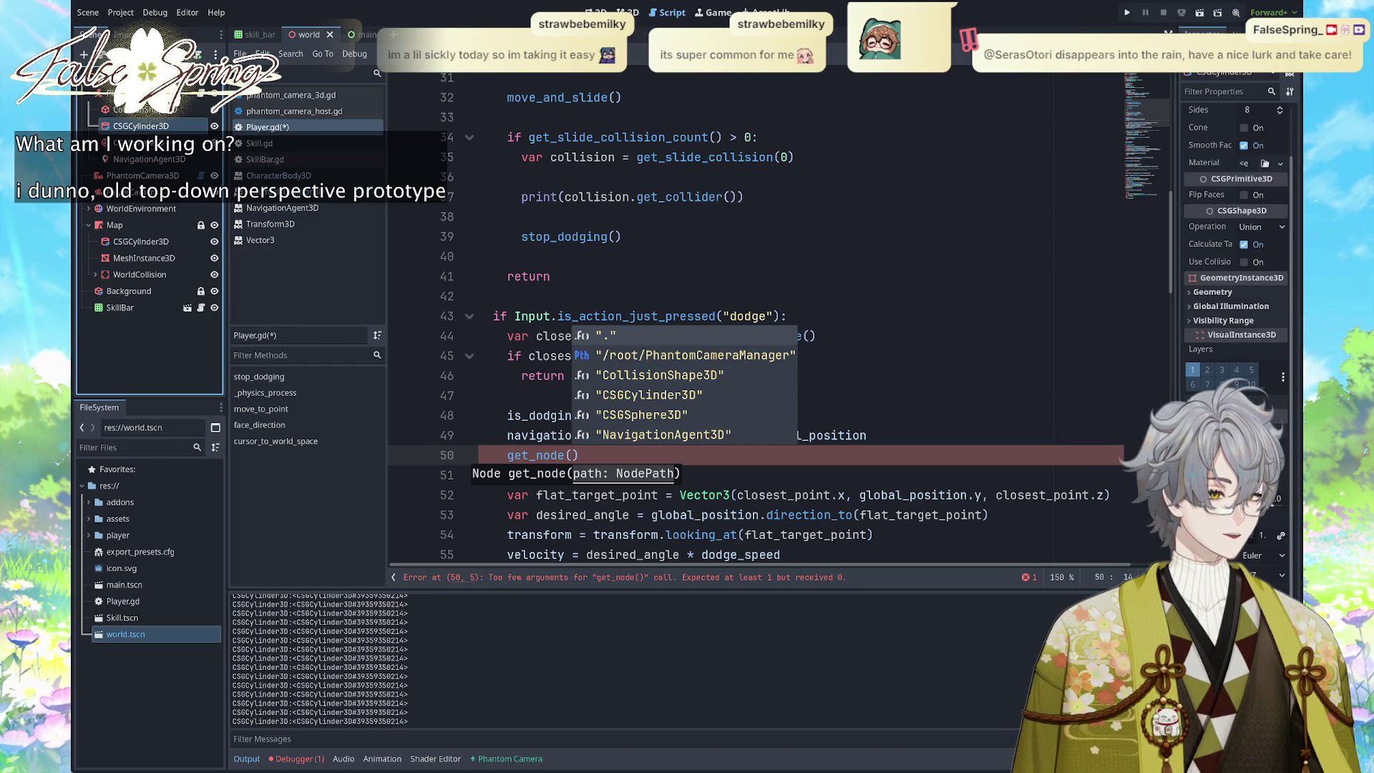
{"action": "scroll", "coordinate": [1203, 384], "scroll_direction": "up", "scroll_amount": 2}
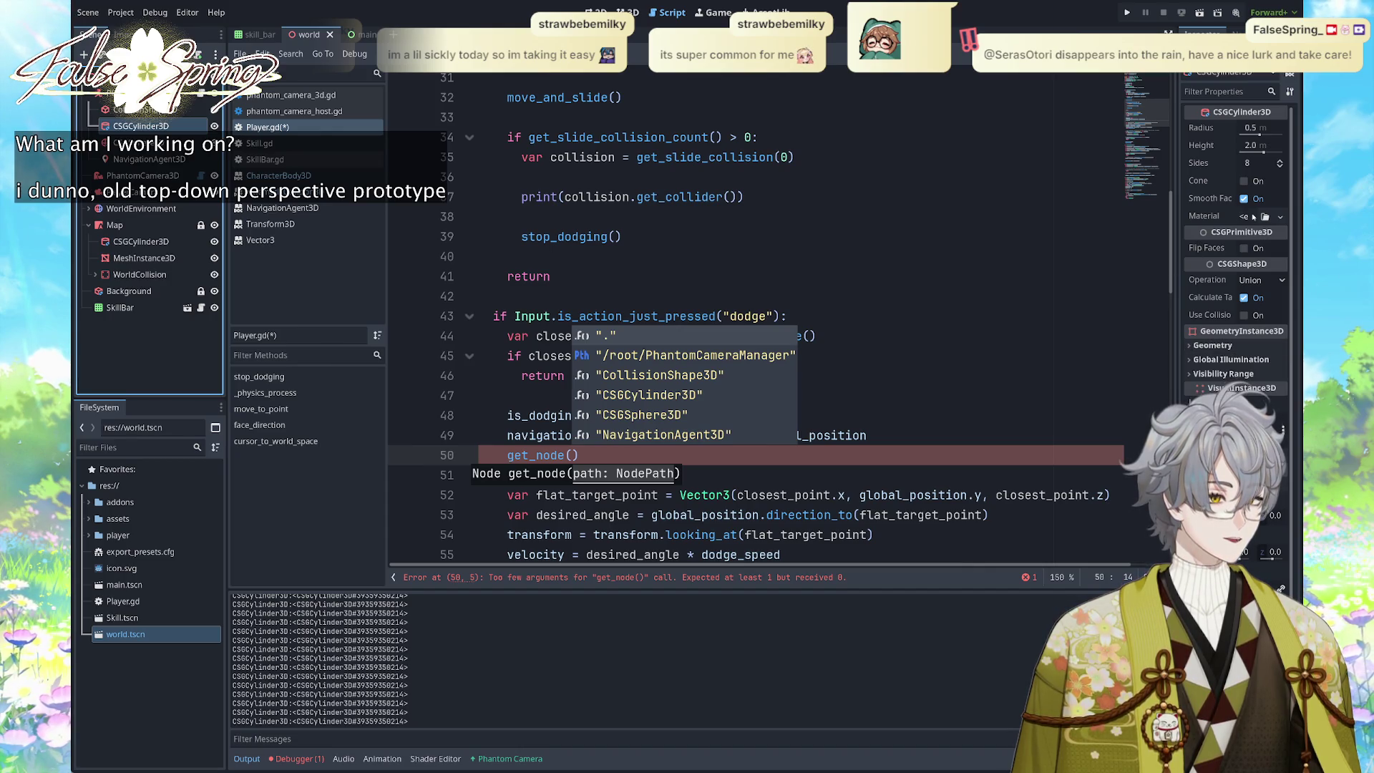
{"action": "left_click", "coordinate": [753, 458]}
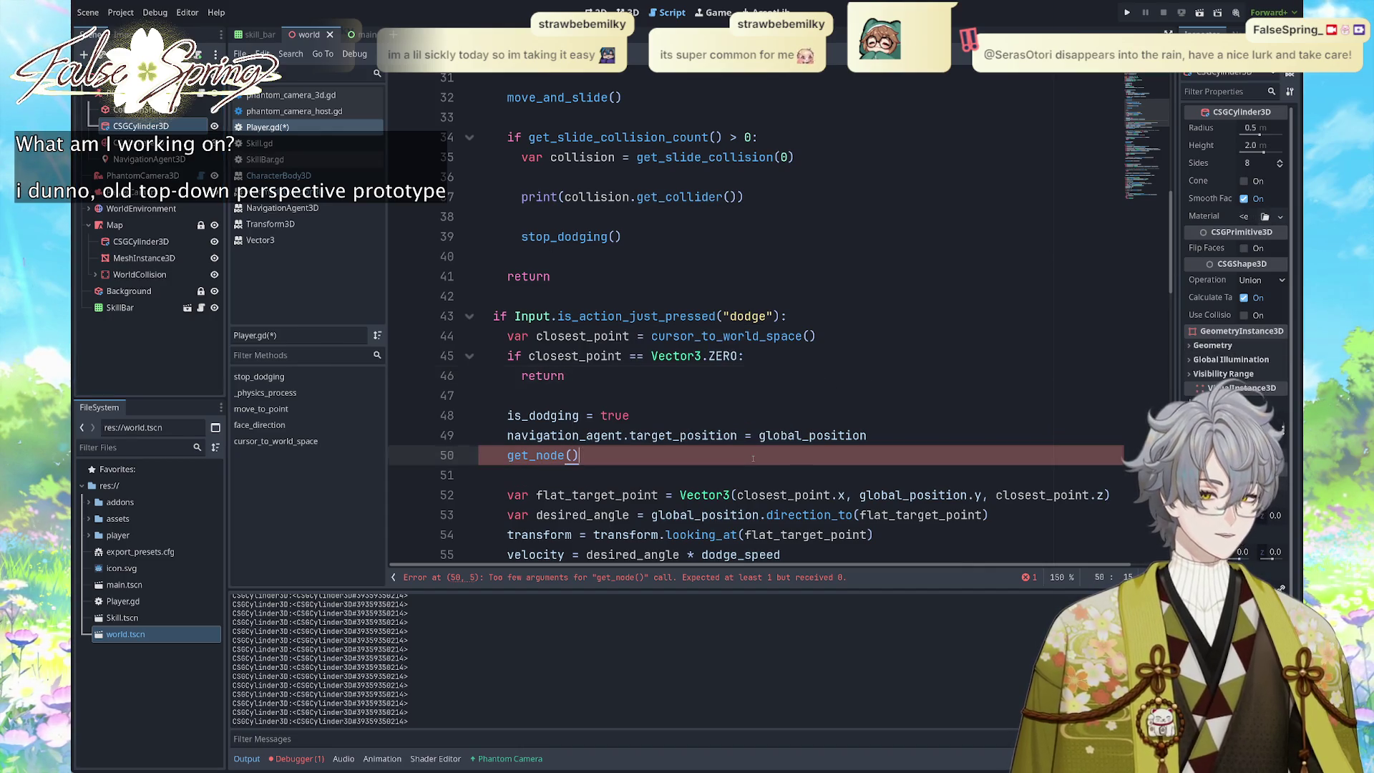
Step: Complete line 50 as get_node("CSGCylinder3D").material and view its standalone-expression warning
{"action": "type", "text": "\""}
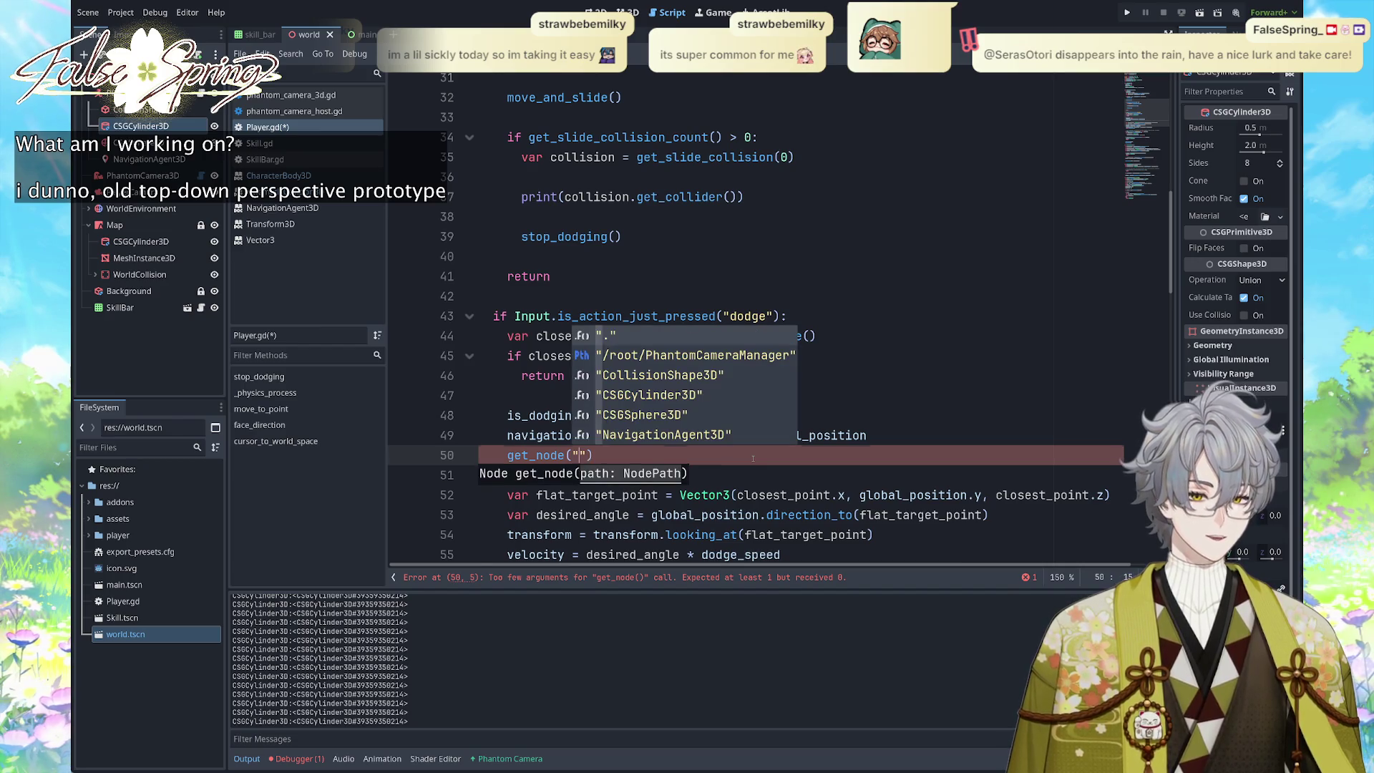
{"action": "key", "text": "Down"}
{"action": "key", "text": "Down"}
{"action": "key", "text": "Down"}
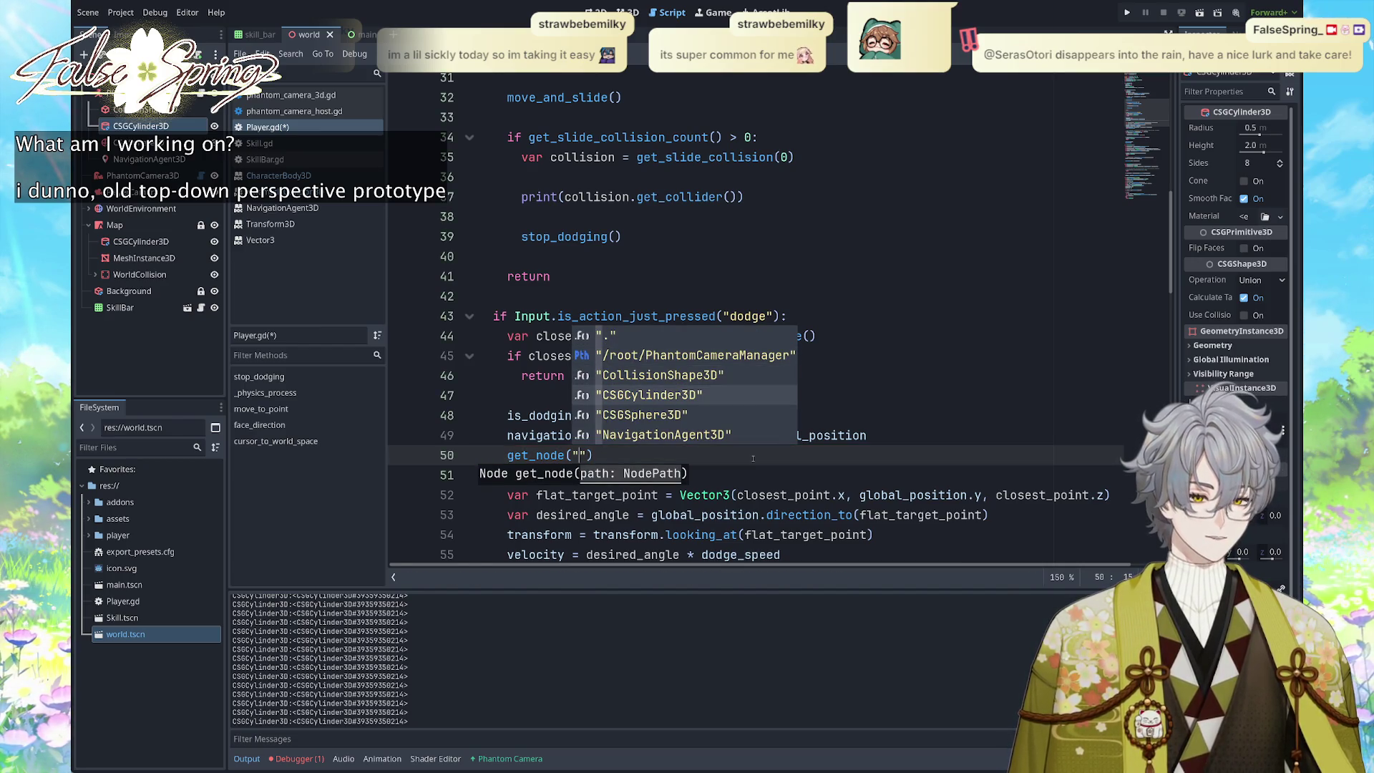
{"action": "key", "text": "Return"}
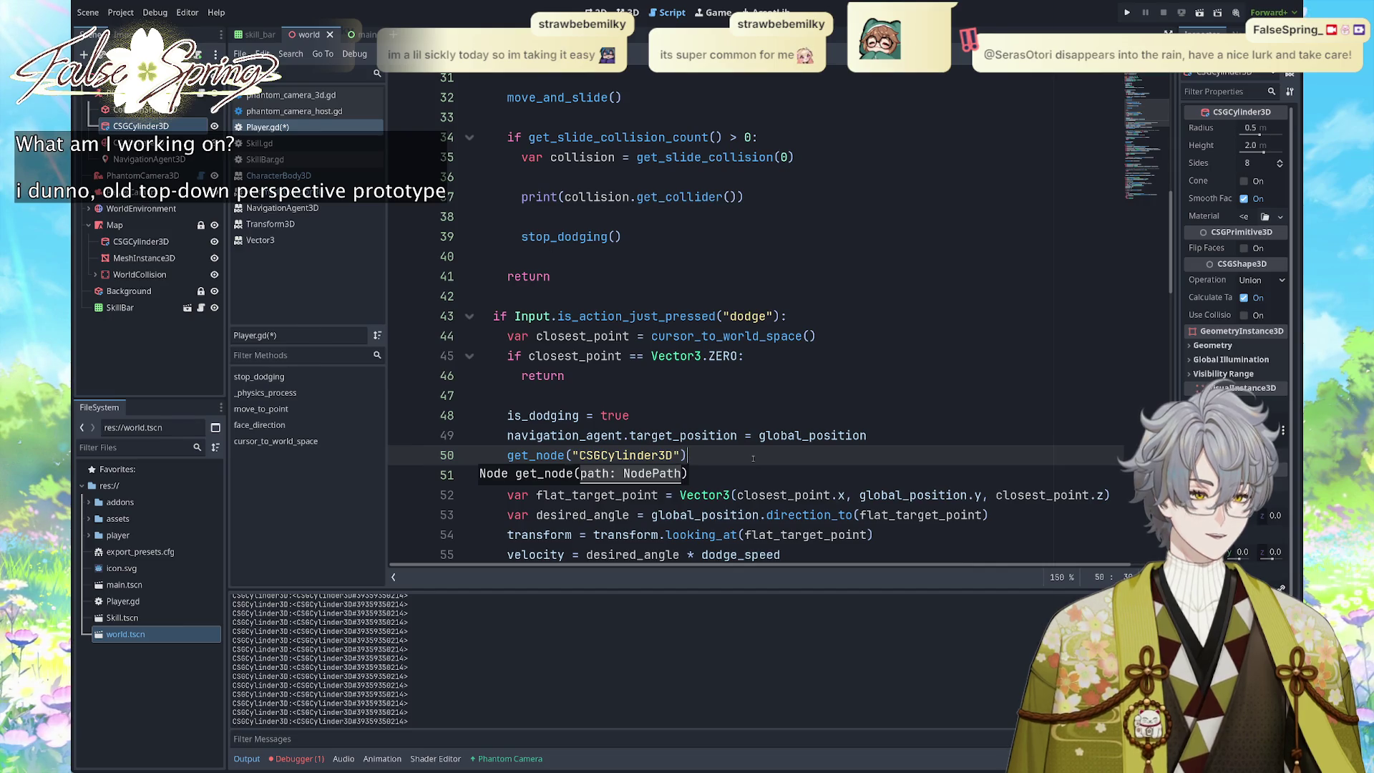
{"action": "type", "text": "get_"}
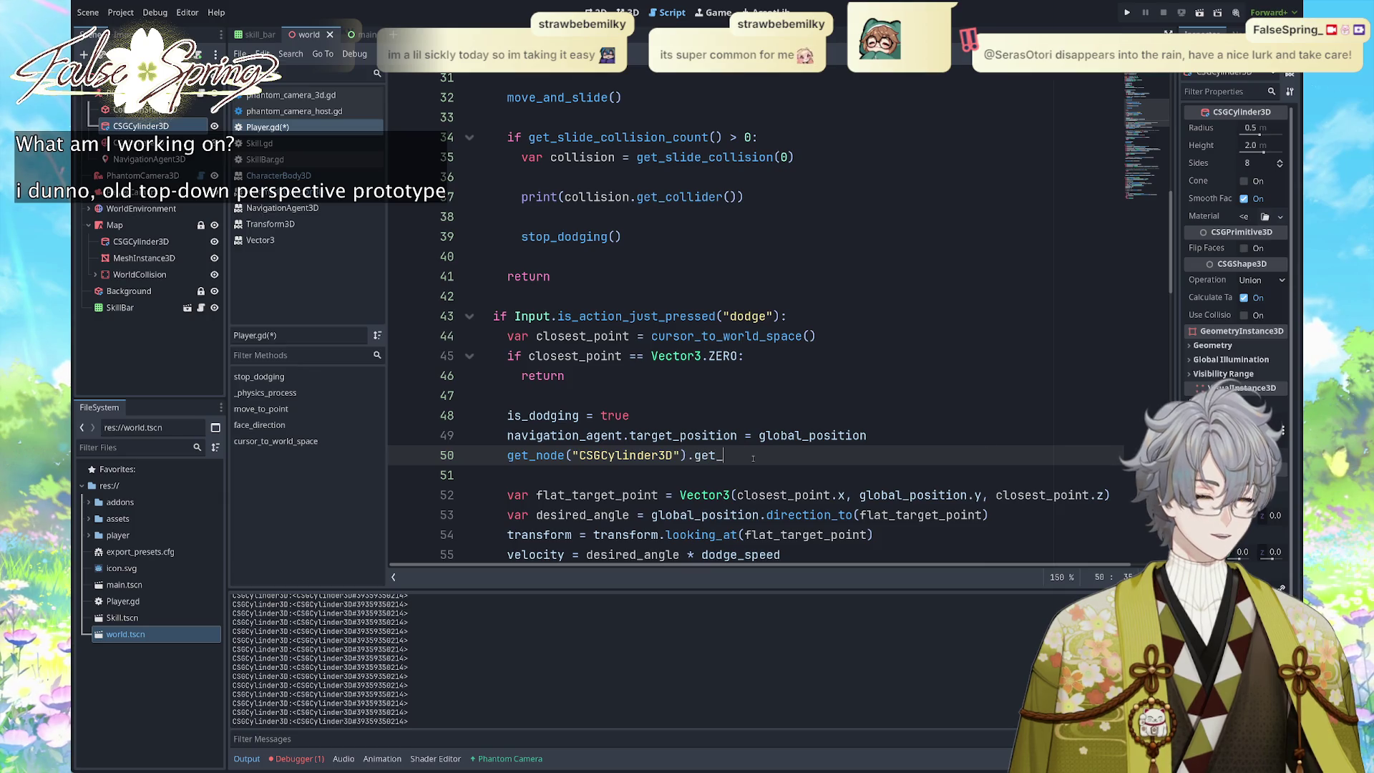
{"action": "type", "text": "ma"}
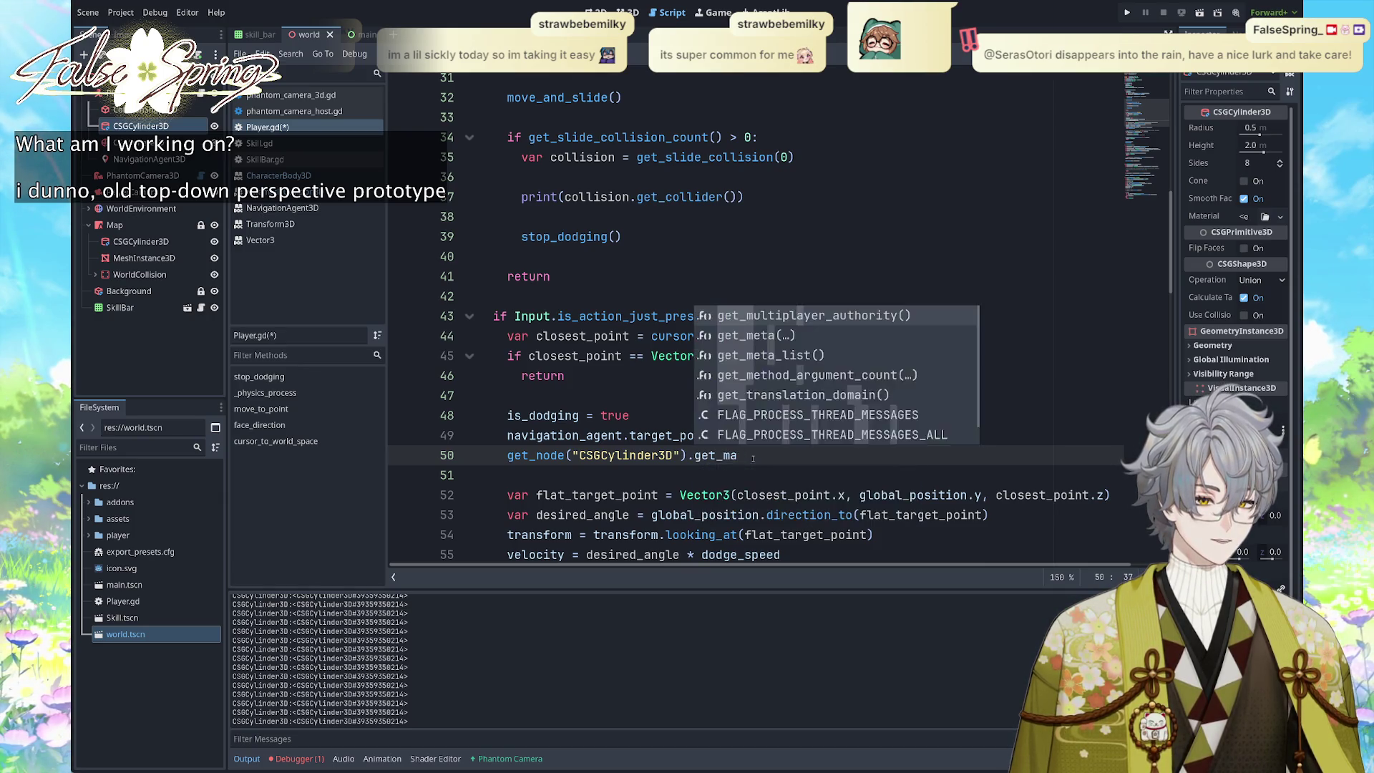
{"action": "key", "text": "BackSpace"}
{"action": "key", "text": "BackSpace"}
{"action": "key", "text": "BackSpace"}
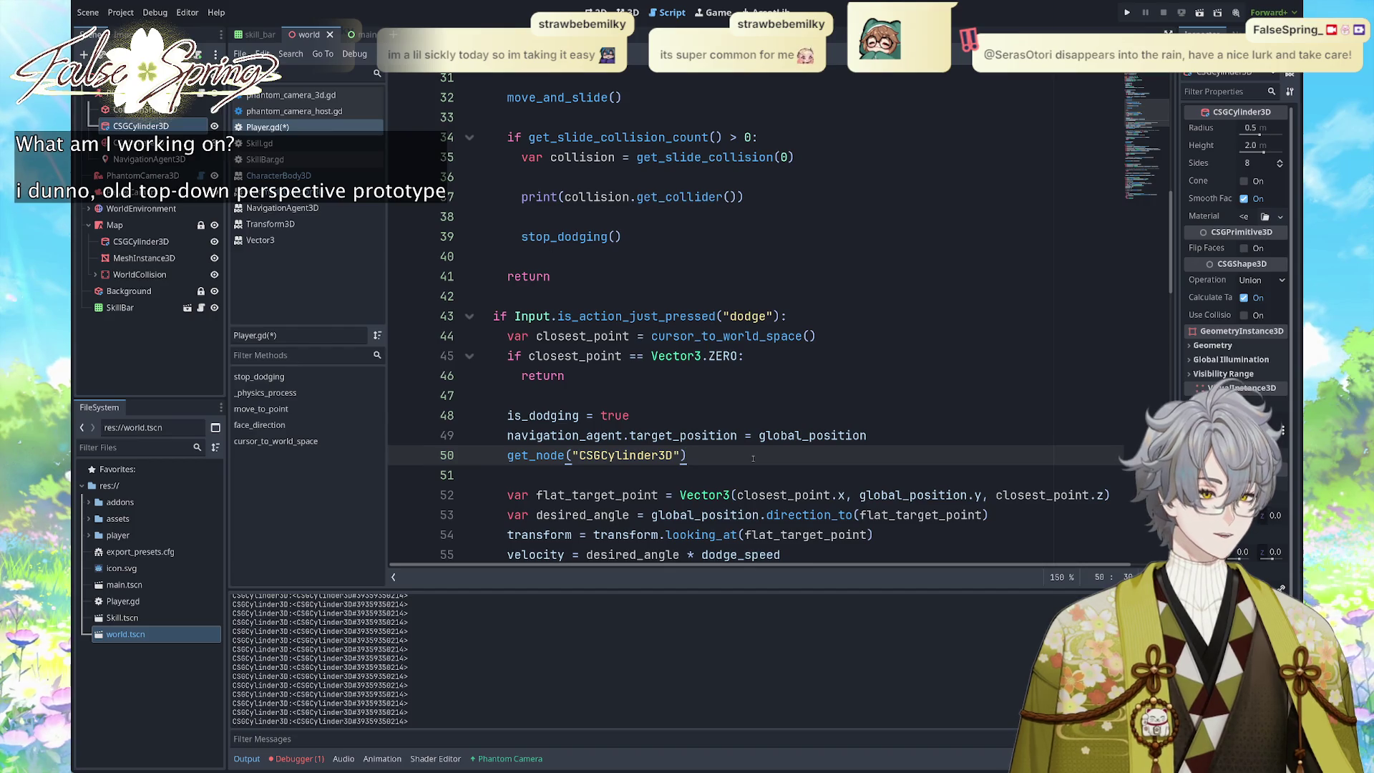
{"action": "type", "text": ".m"}
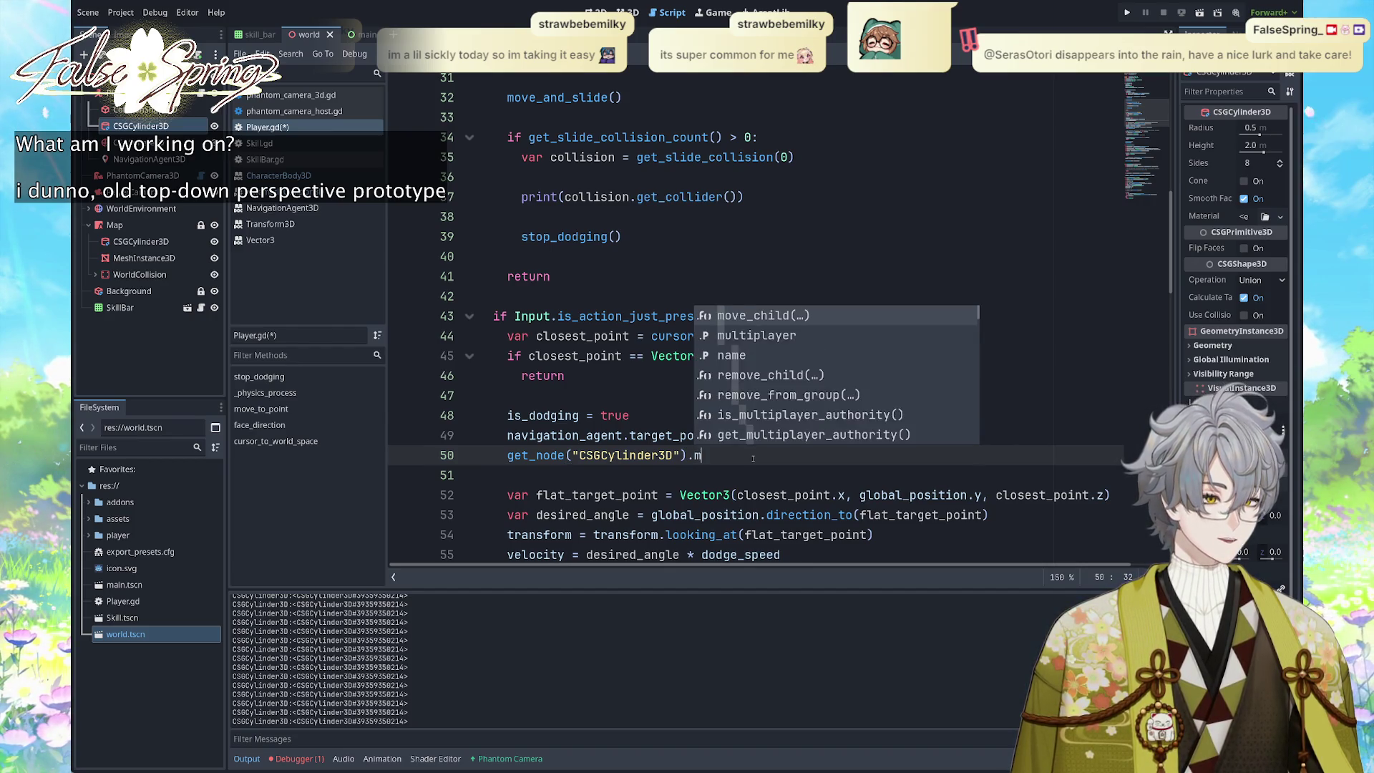
{"action": "type", "text": "aterial"}
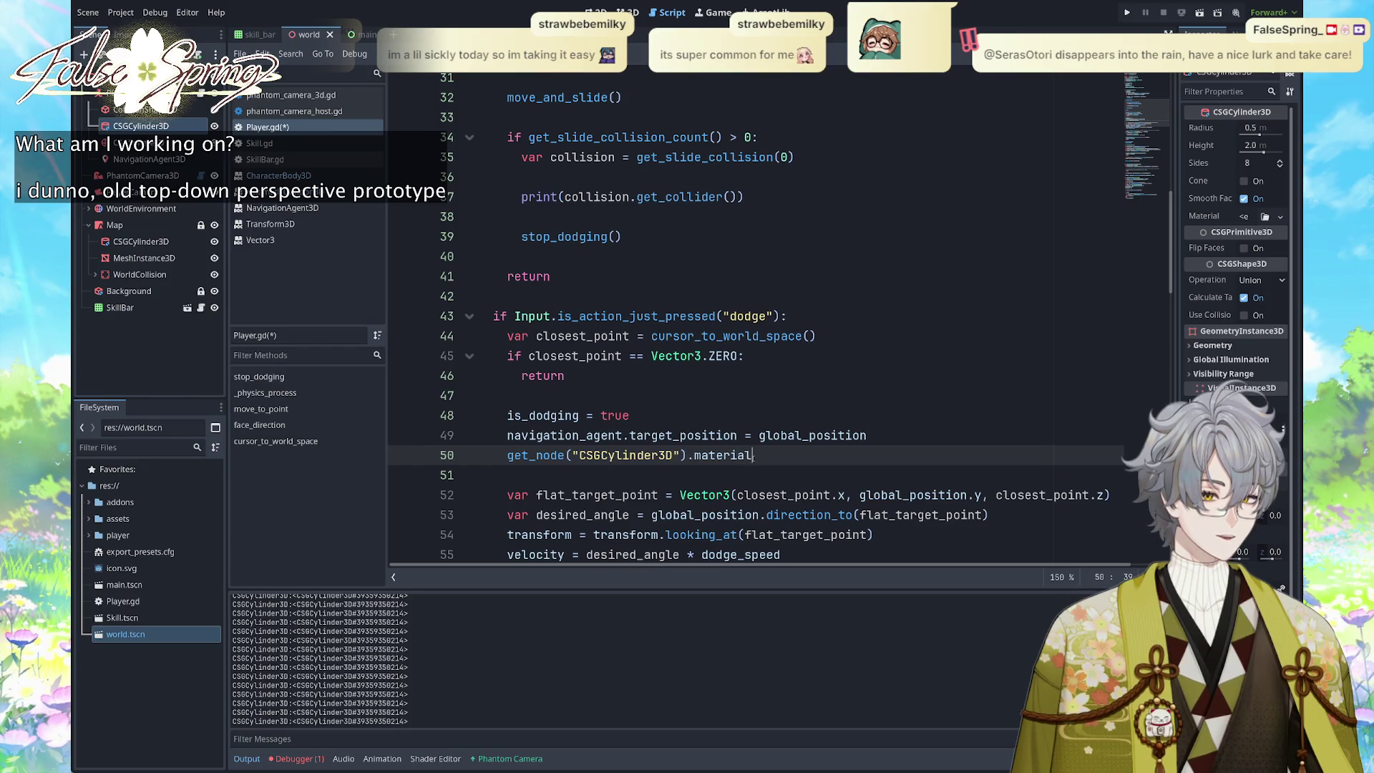
{"action": "left_click", "coordinate": [697, 477]}
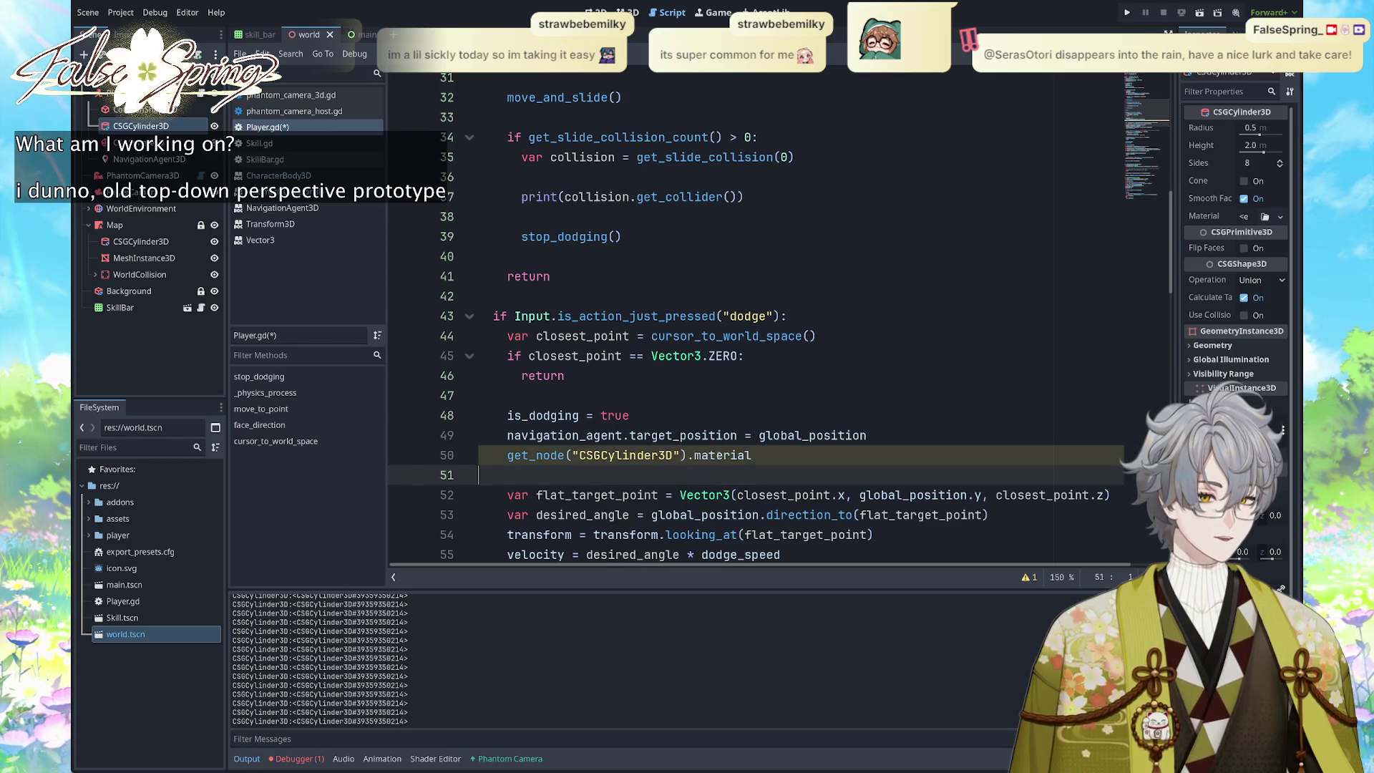
{"action": "left_click", "coordinate": [1028, 577]}
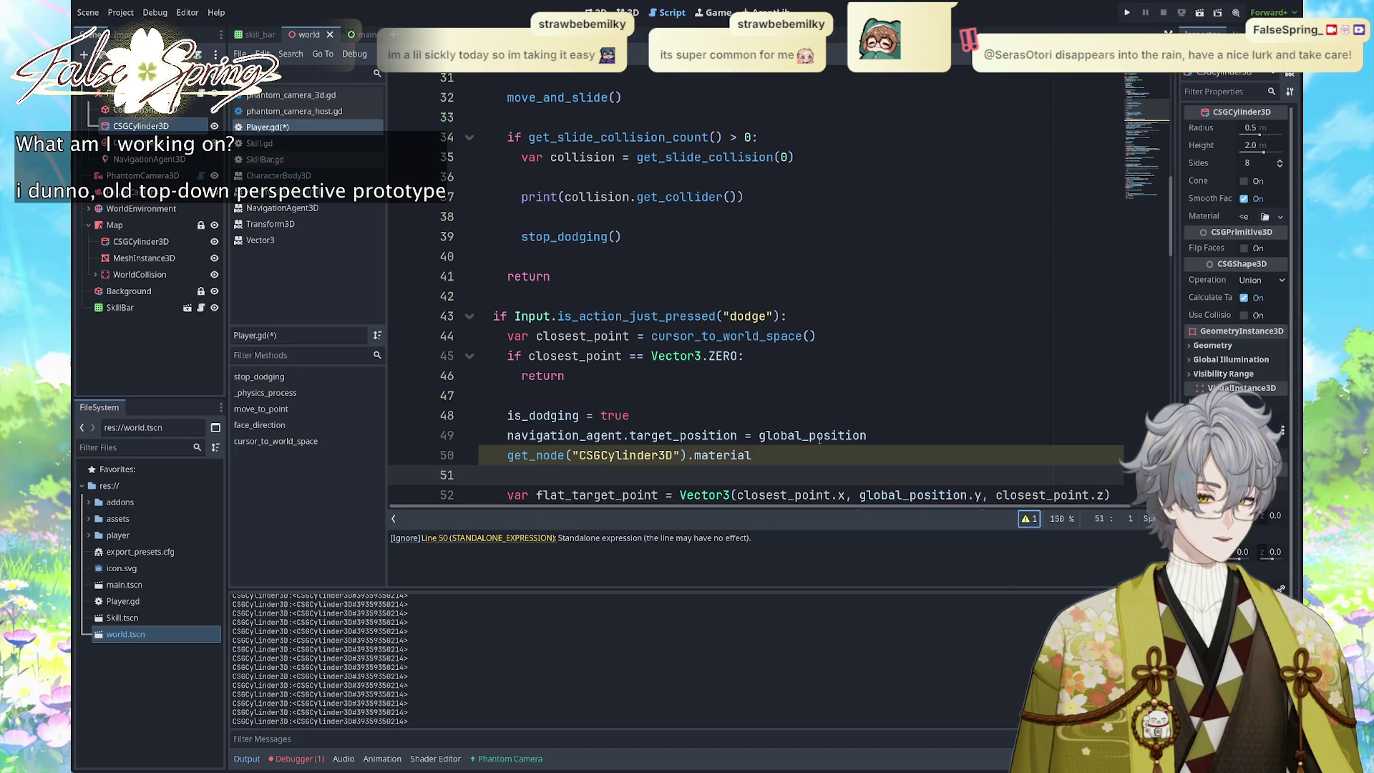
{"action": "scroll", "coordinate": [644, 357], "scroll_direction": "down", "scroll_amount": 1}
{"action": "left_click", "coordinate": [550, 396]}
{"action": "left_click", "coordinate": [509, 396]}
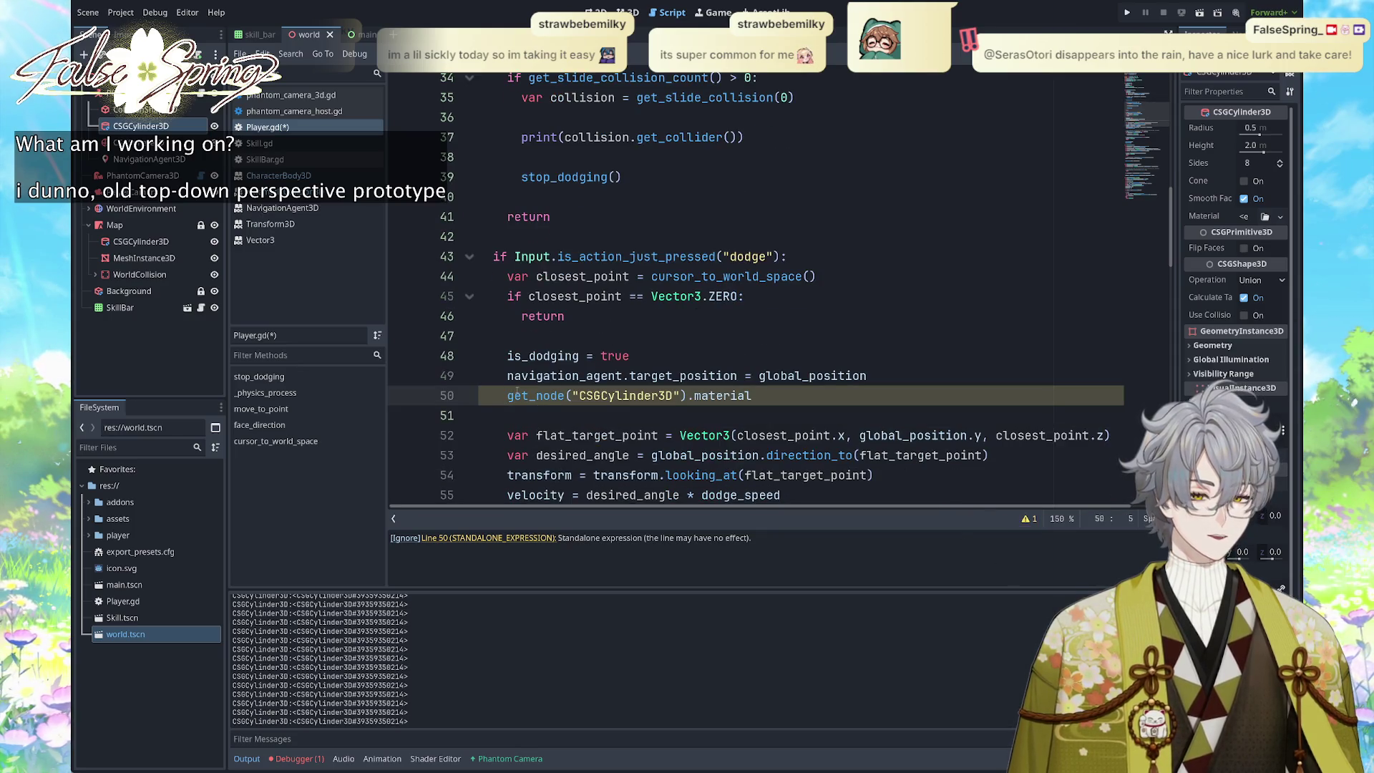
Step: Prefix line 50 with 'var material =' and begin a new 'material.' line below it
{"action": "type", "text": "var material ="}
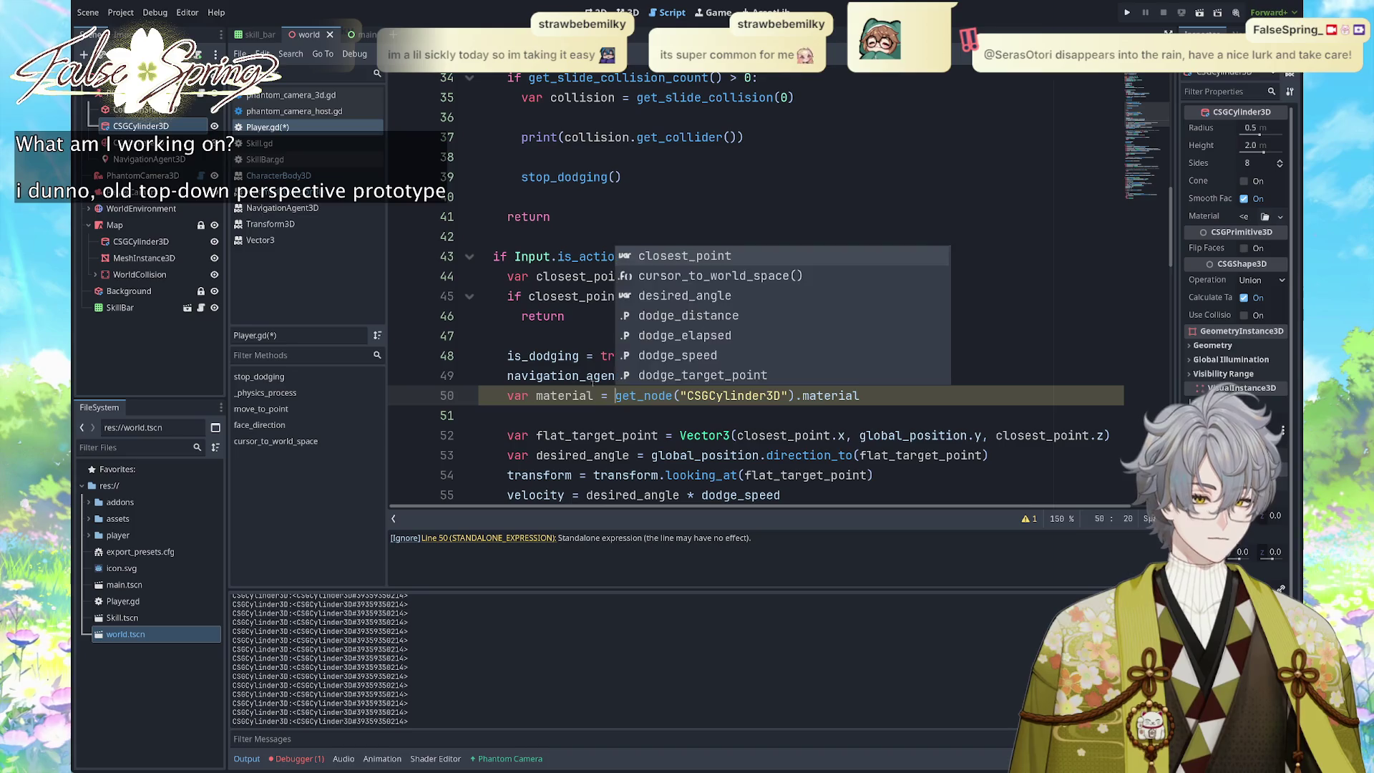
{"action": "left_click", "coordinate": [823, 435]}
{"action": "left_click", "coordinate": [857, 395]}
{"action": "left_click", "coordinate": [880, 392]}
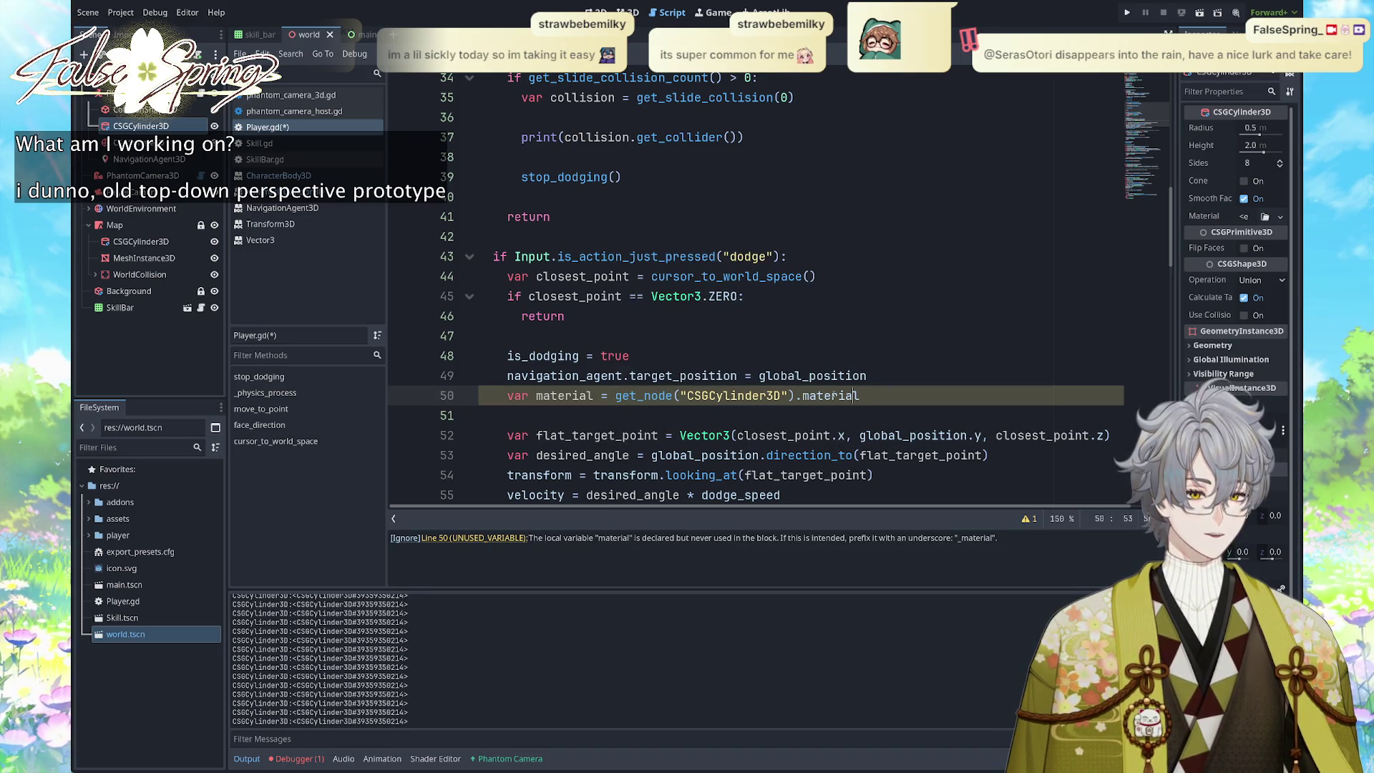
{"action": "key", "text": "Return"}
{"action": "type", "text": "material."}
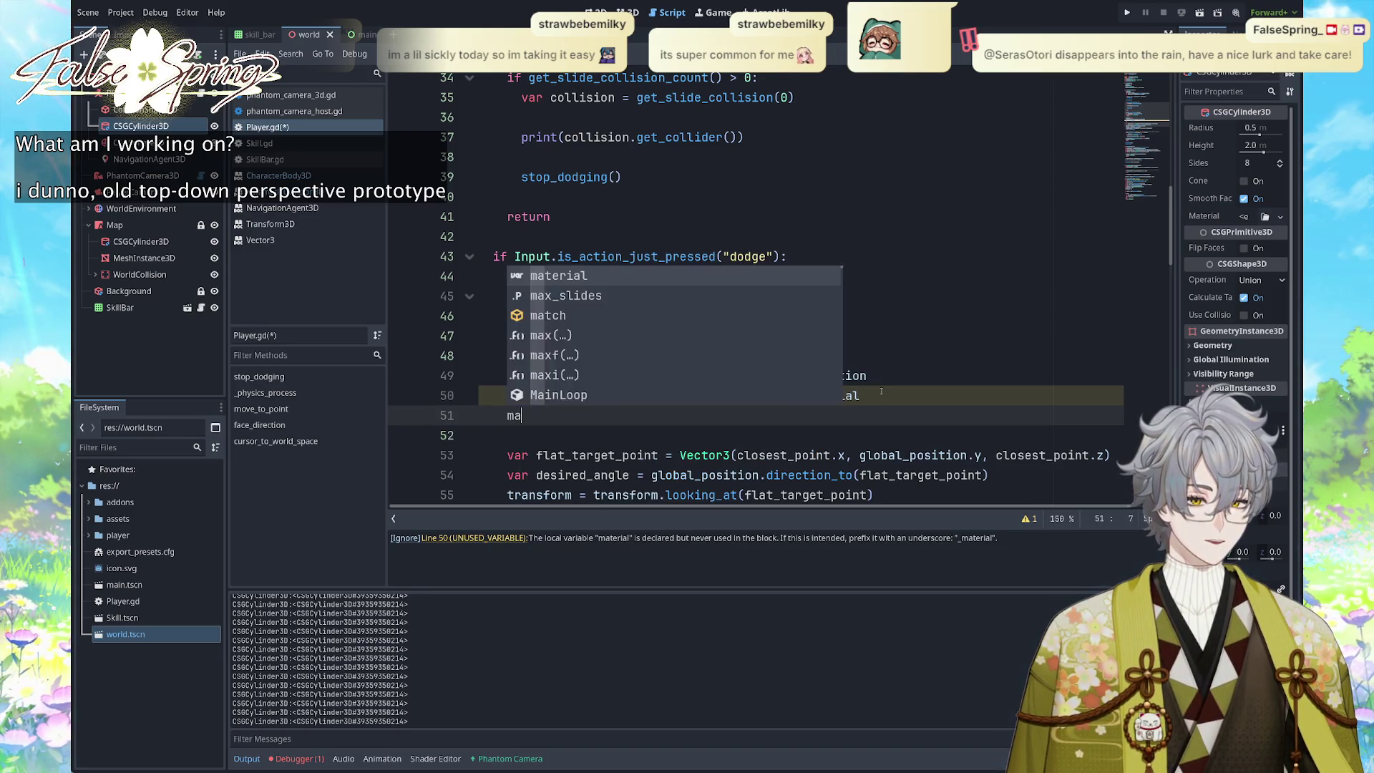
{"action": "key", "text": "Escape"}
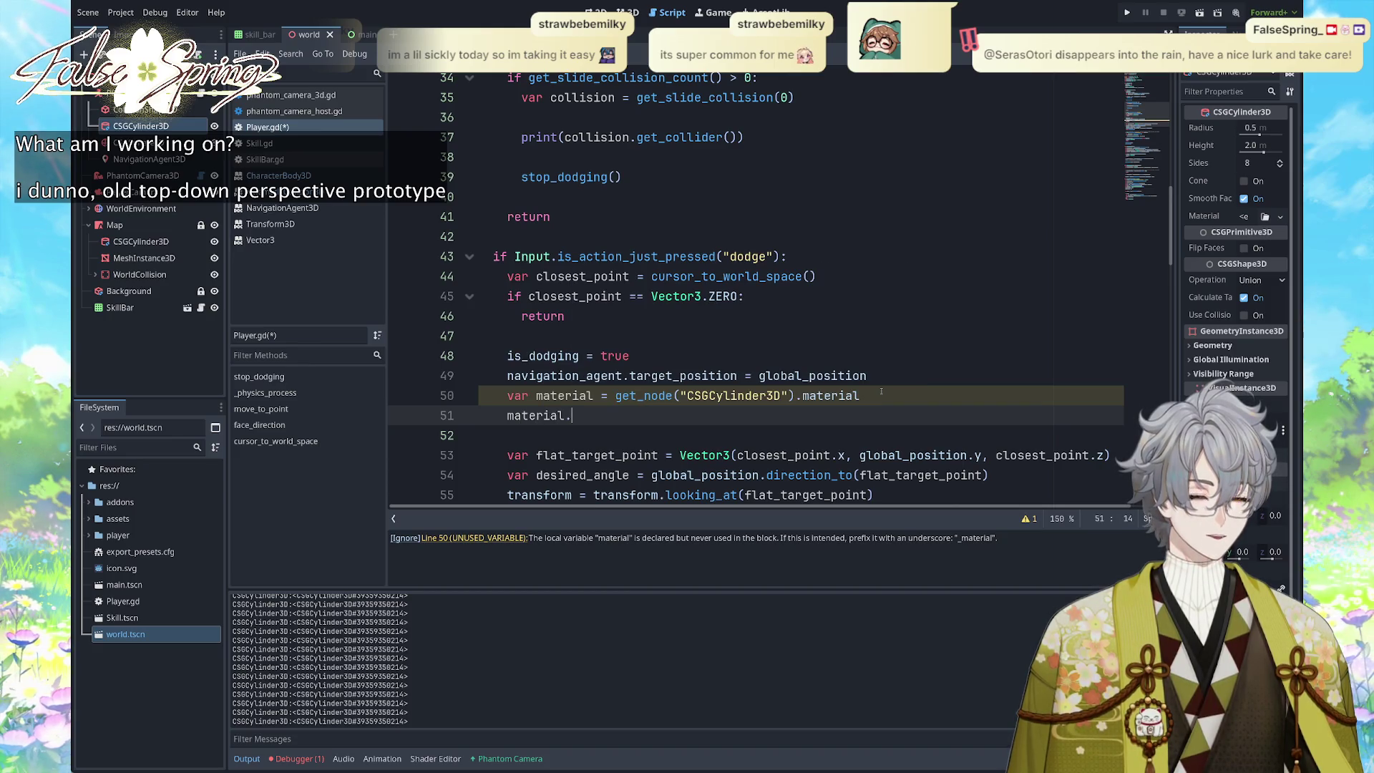
{"action": "type", "text": "d"}
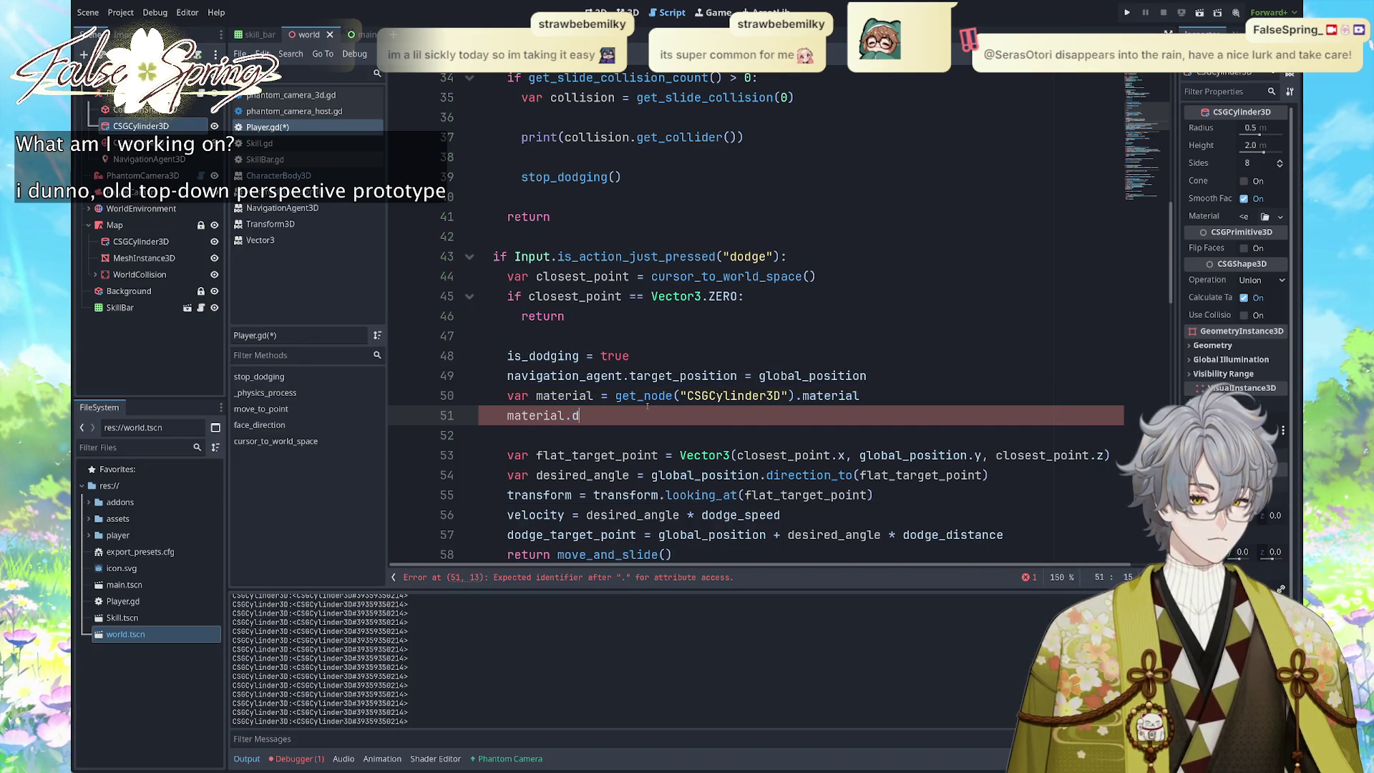
{"action": "key", "text": "BackSpace"}
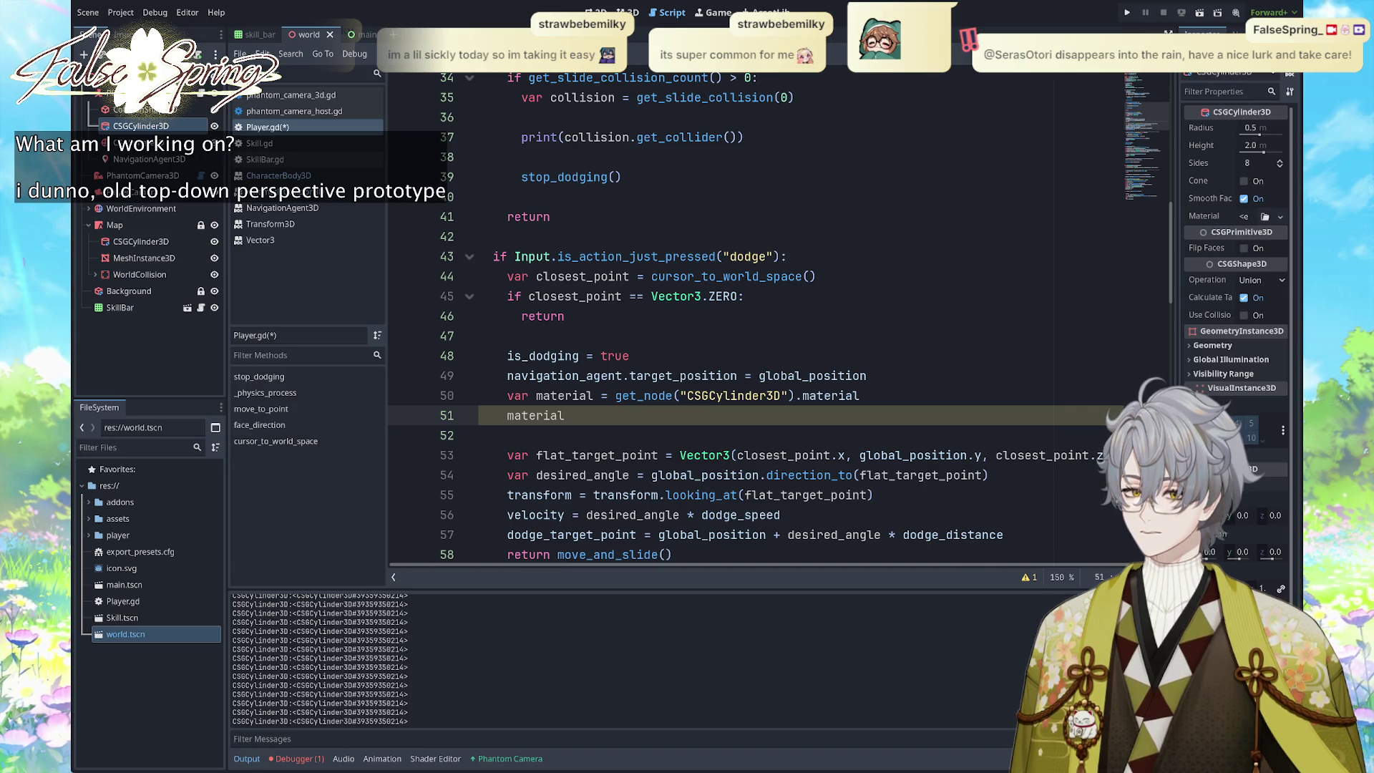
Step: Replace the .material access on line 50 with get_material() and save Player.gd
{"action": "double_click", "coordinate": [813, 395]}
{"action": "type", "text": "get_m"}
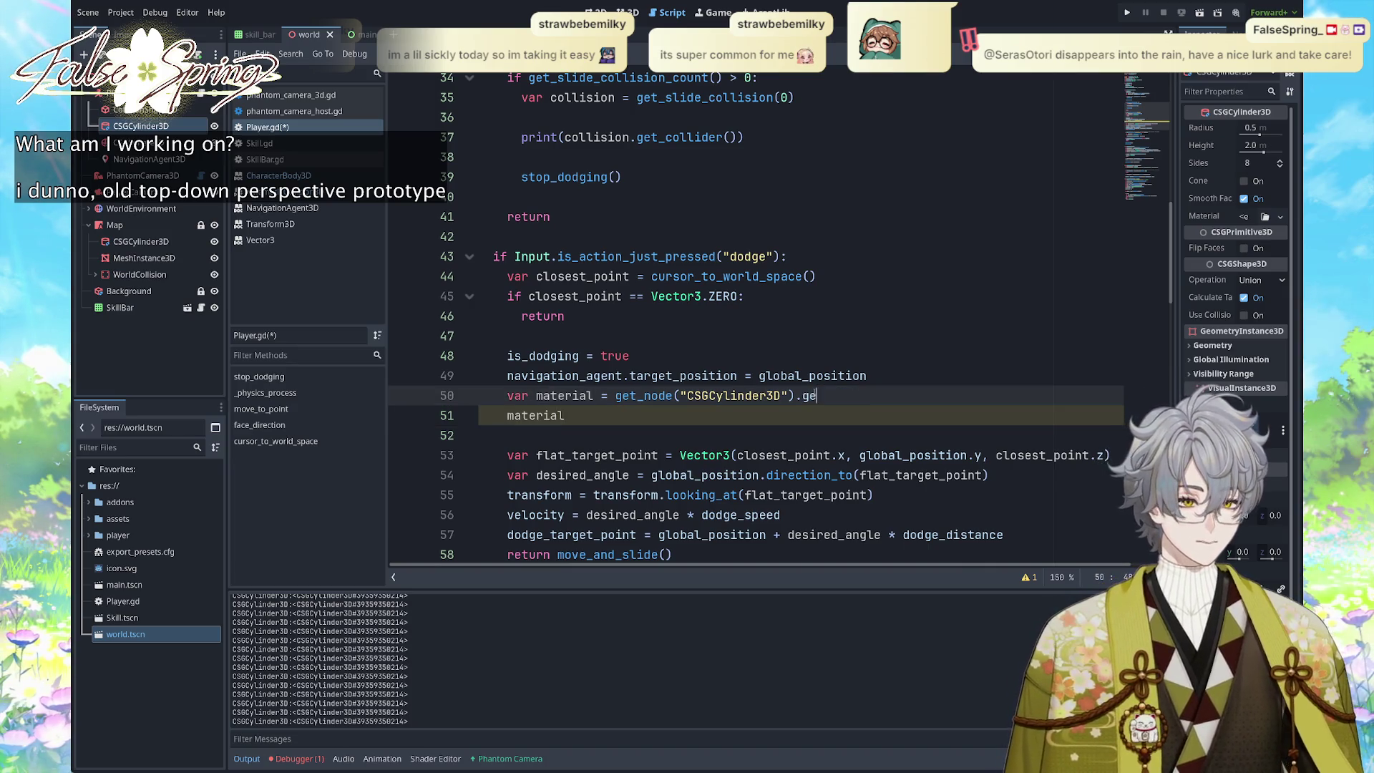
{"action": "type", "text": "aterial()"}
{"action": "key", "text": "ctrl+s"}
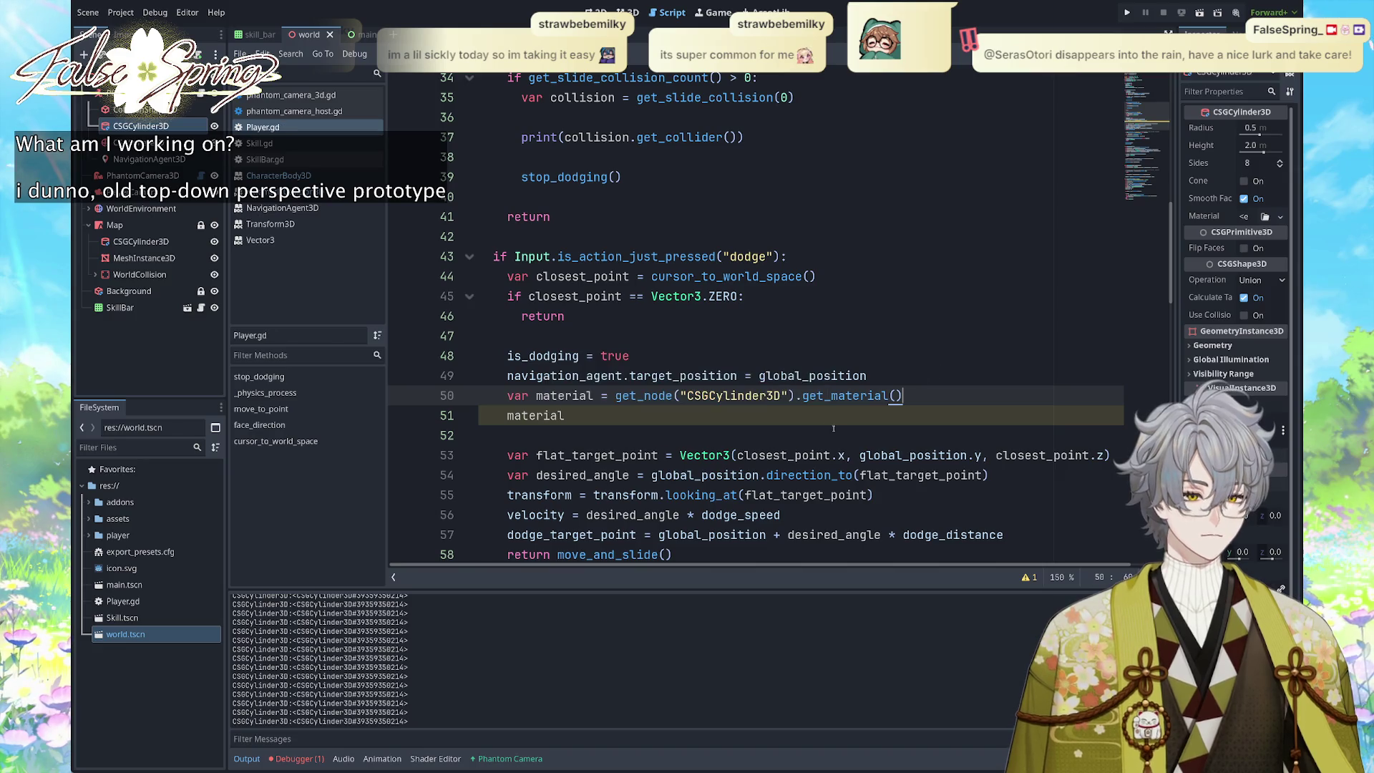
{"action": "left_click", "coordinate": [773, 414]}
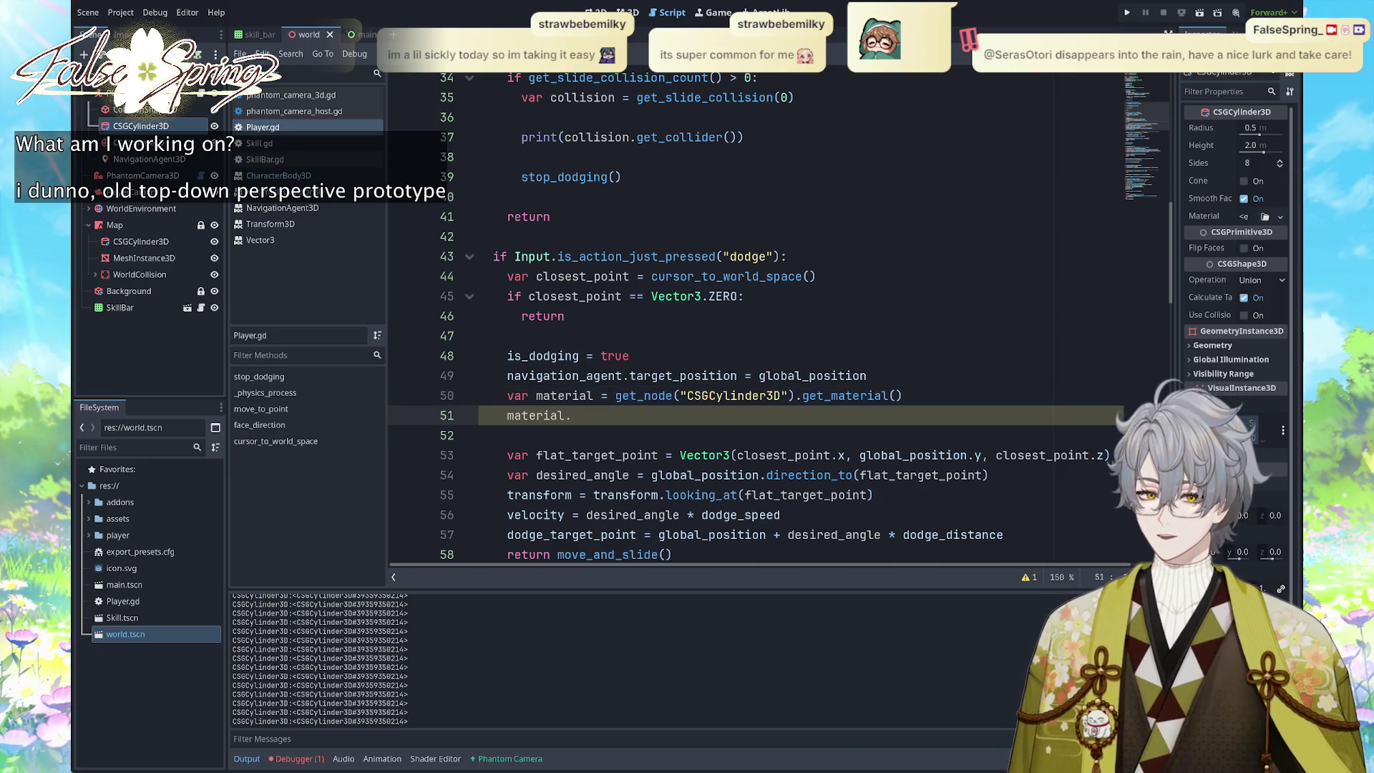
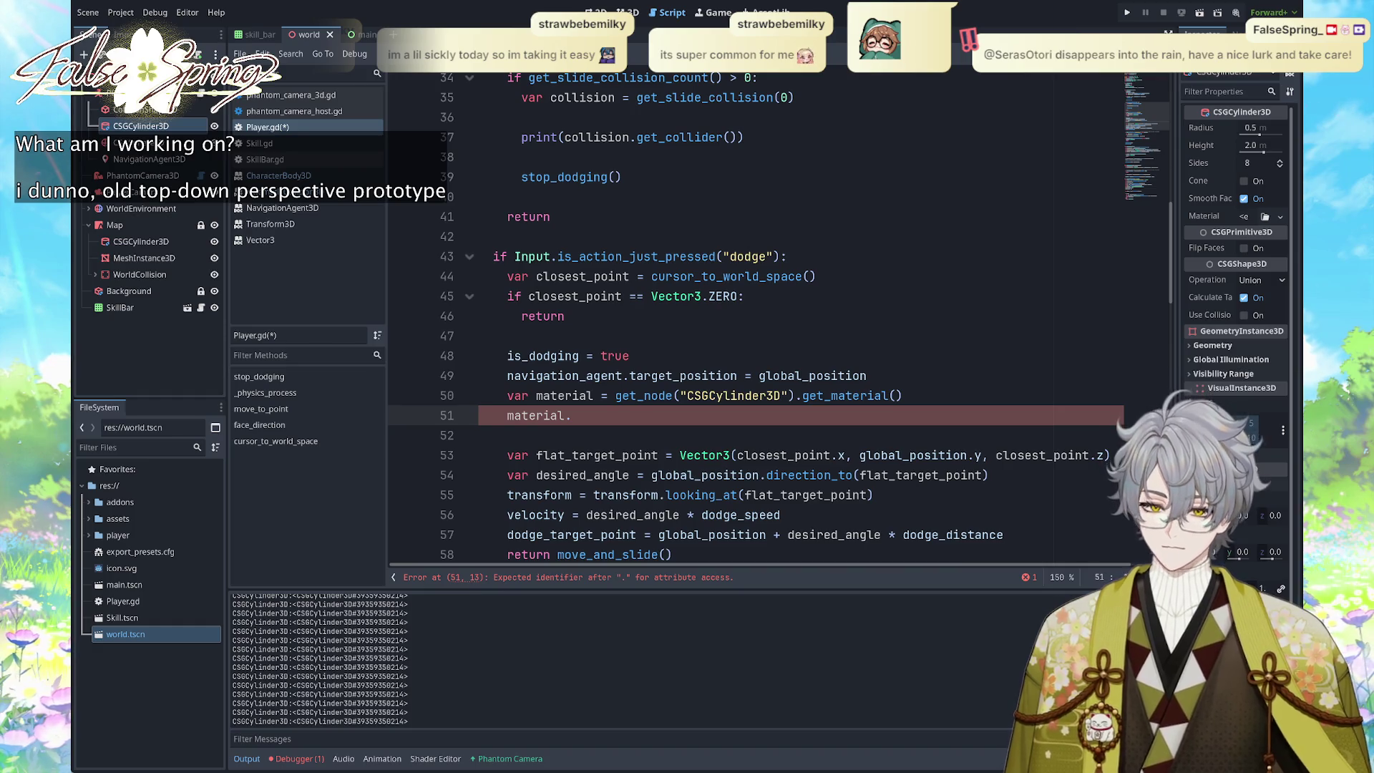
Step: Widen the Inspector and give the CSGCylinder3D's Material field a New StandardMaterial3D, then fold it
{"action": "left_click", "coordinate": [680, 355]}
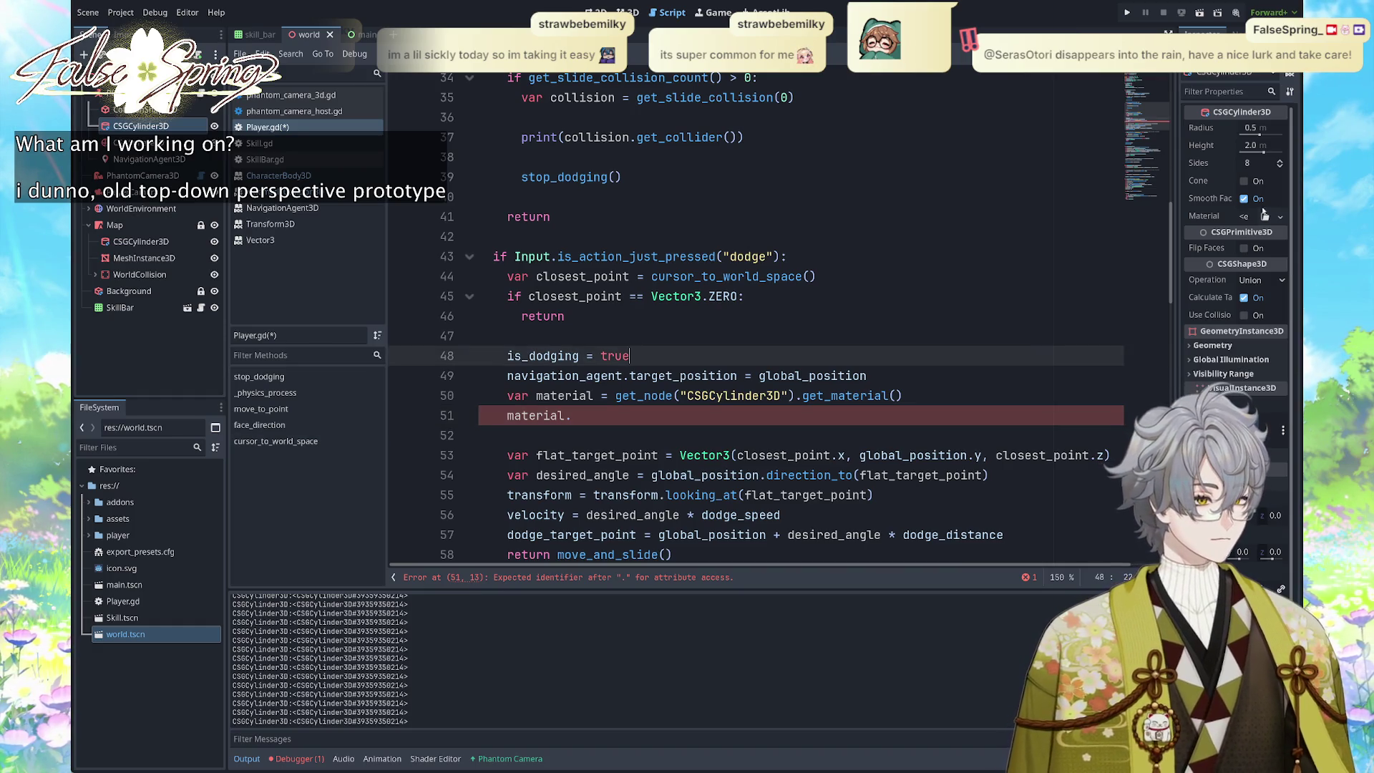
{"action": "mouse_move", "coordinate": [1176, 214]}
{"action": "left_mouse_down"}
{"action": "mouse_move", "coordinate": [963, 214]}
{"action": "mouse_move", "coordinate": [1019, 215]}
{"action": "left_mouse_up"}
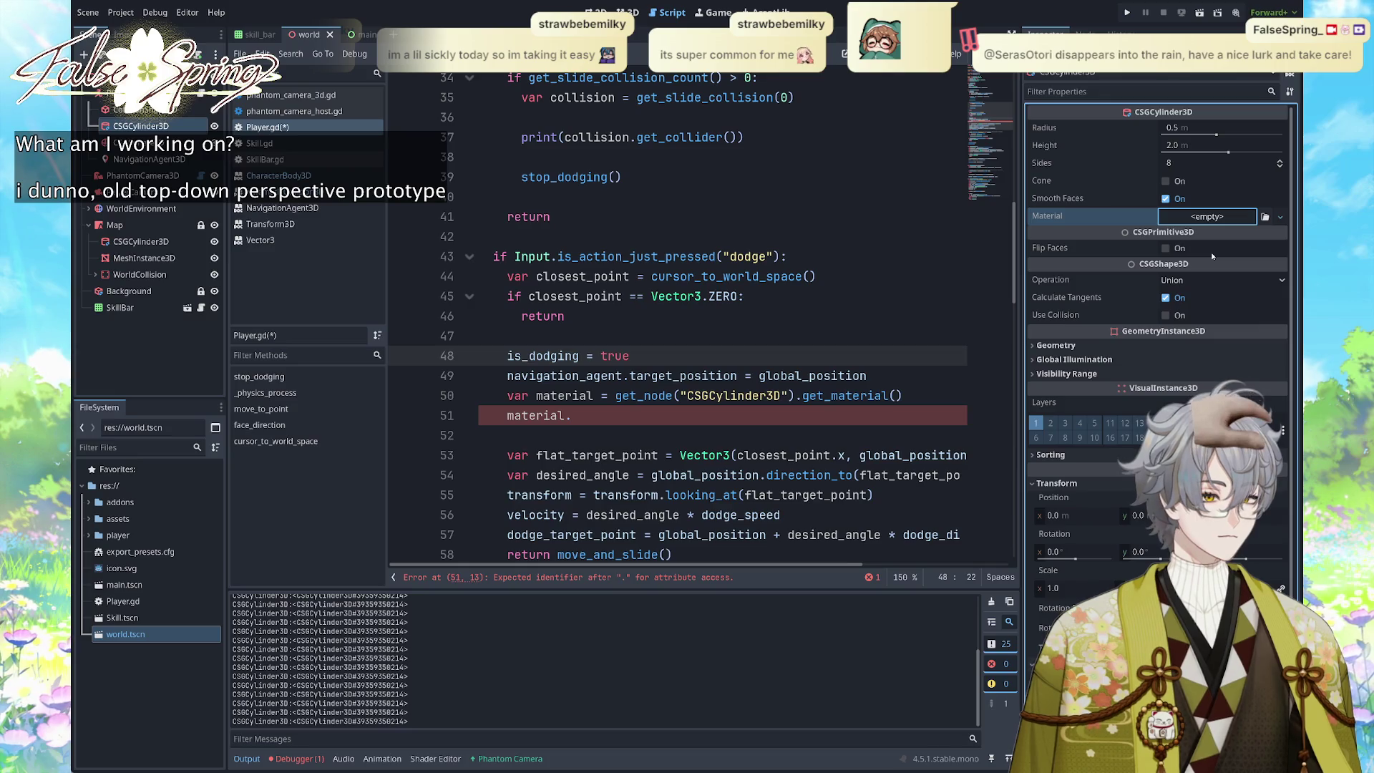
{"action": "left_click", "coordinate": [1207, 216]}
{"action": "left_click", "coordinate": [1211, 225]}
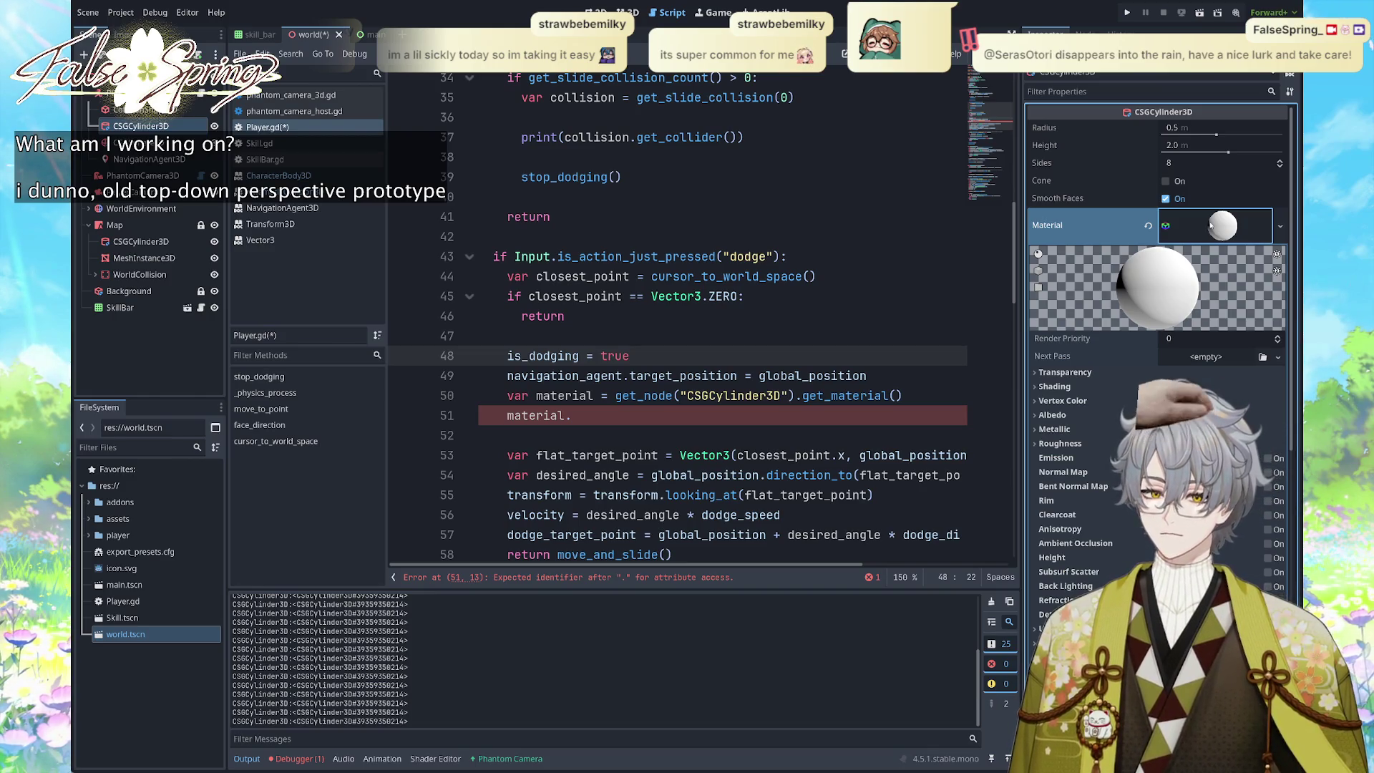
{"action": "left_click", "coordinate": [1209, 227]}
{"action": "left_click", "coordinate": [1210, 226]}
{"action": "left_click", "coordinate": [1209, 226]}
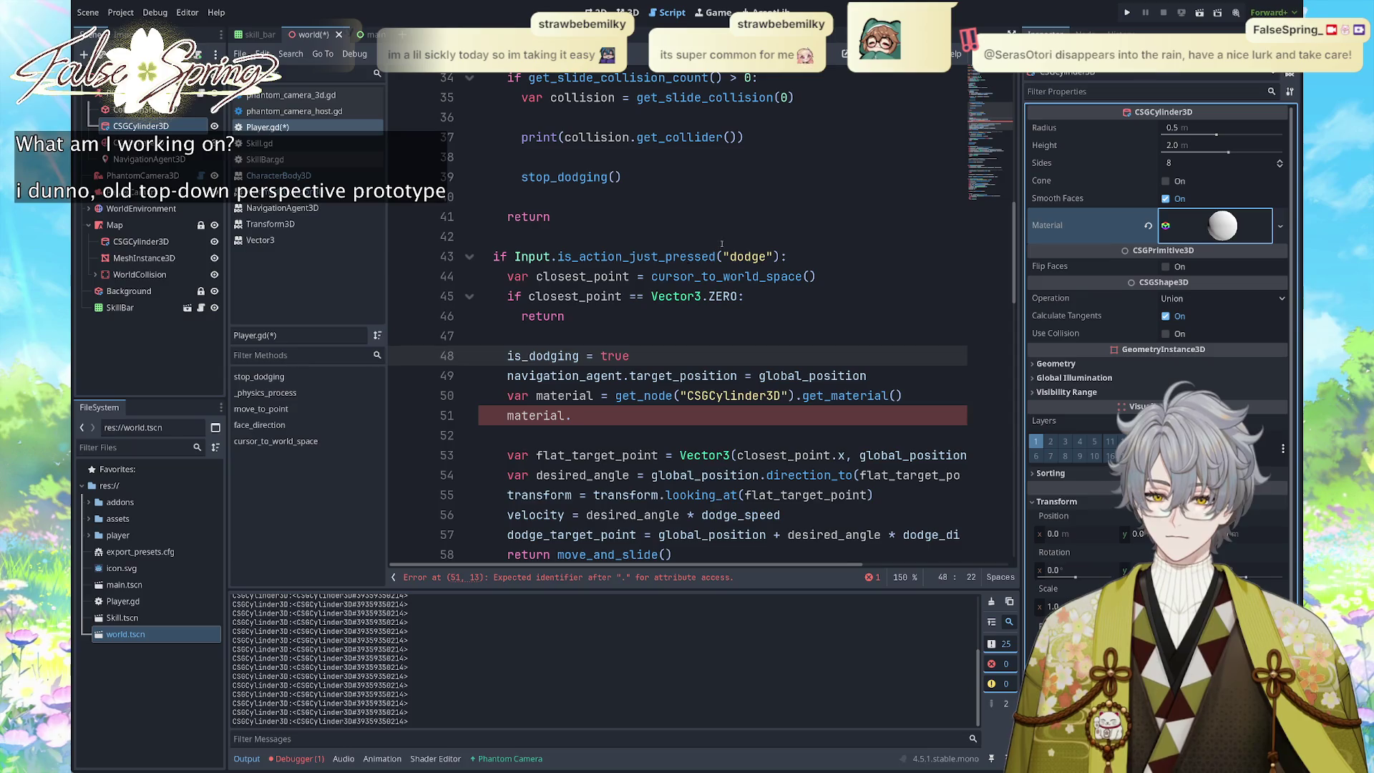
{"action": "scroll", "coordinate": [825, 274], "scroll_direction": "down", "scroll_amount": 1}
{"action": "left_click", "coordinate": [785, 355]}
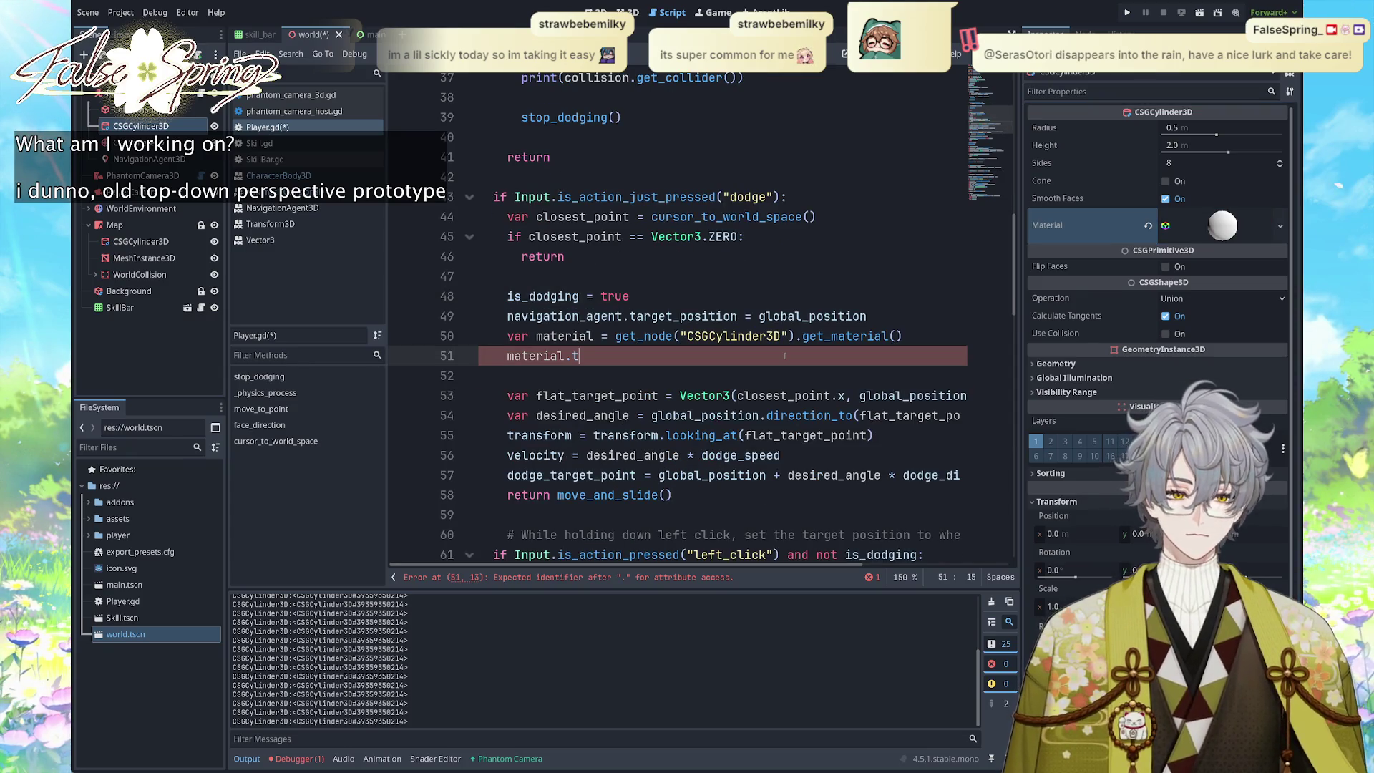
Step: In the dodge branch, set material.transparency to StandardMaterial3D.TRANSPARENCY_ALPHA
{"action": "type", "text": "ransp"}
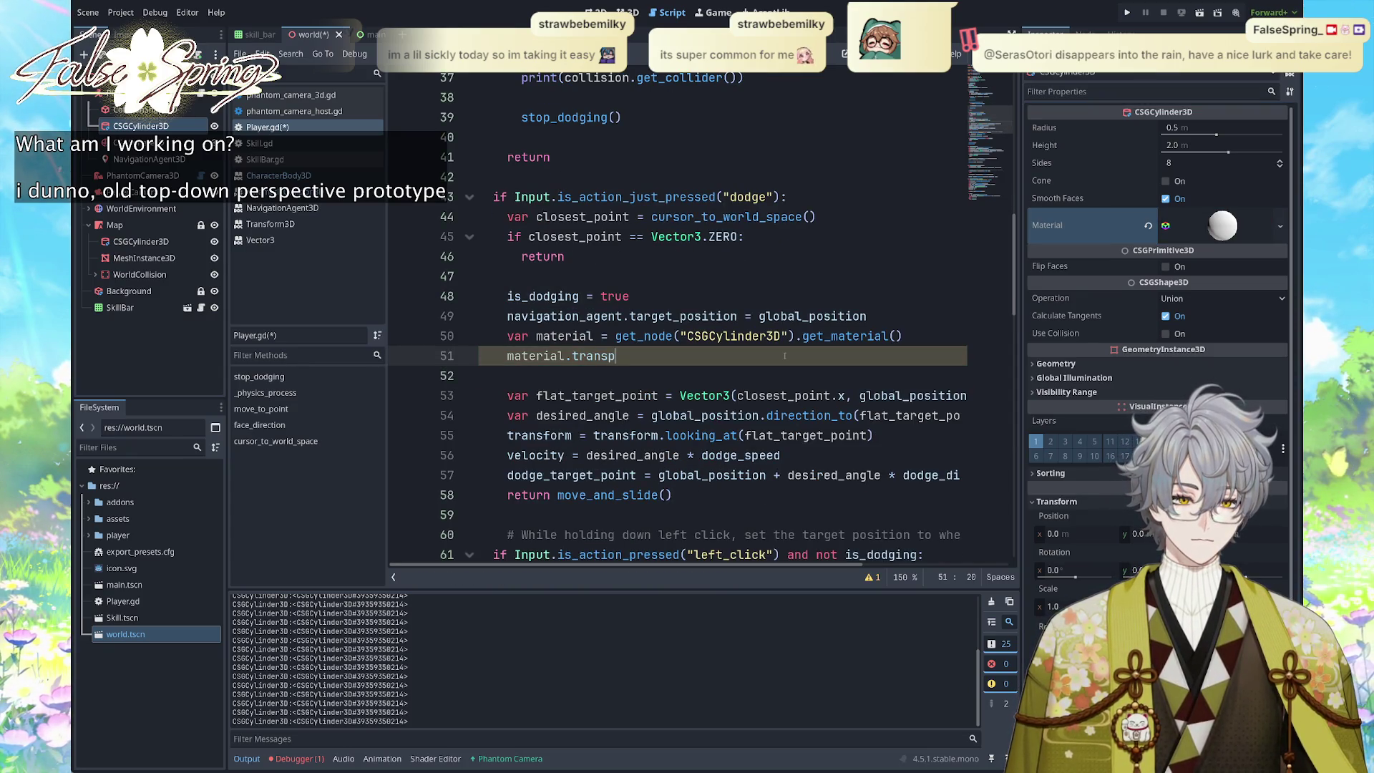
{"action": "type", "text": "ar"}
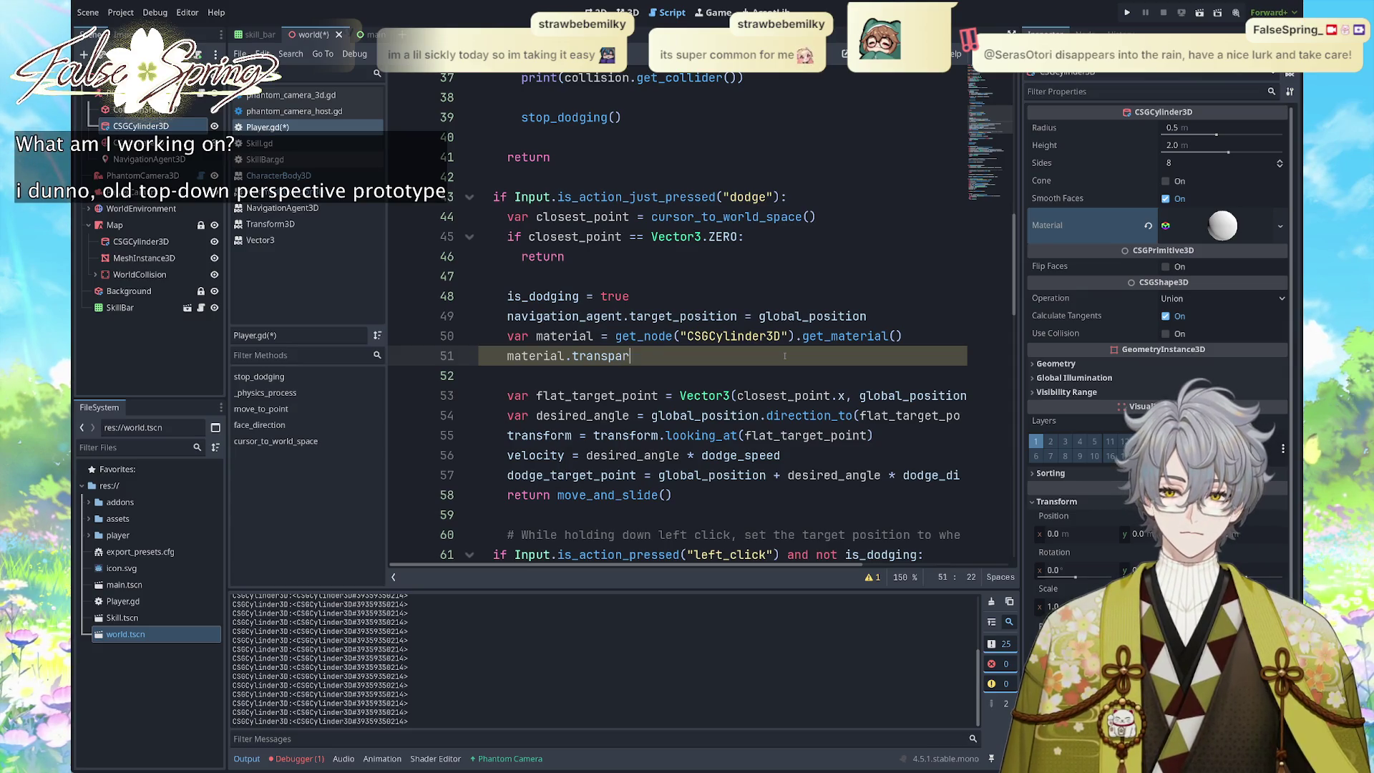
{"action": "type", "text": "ency ="}
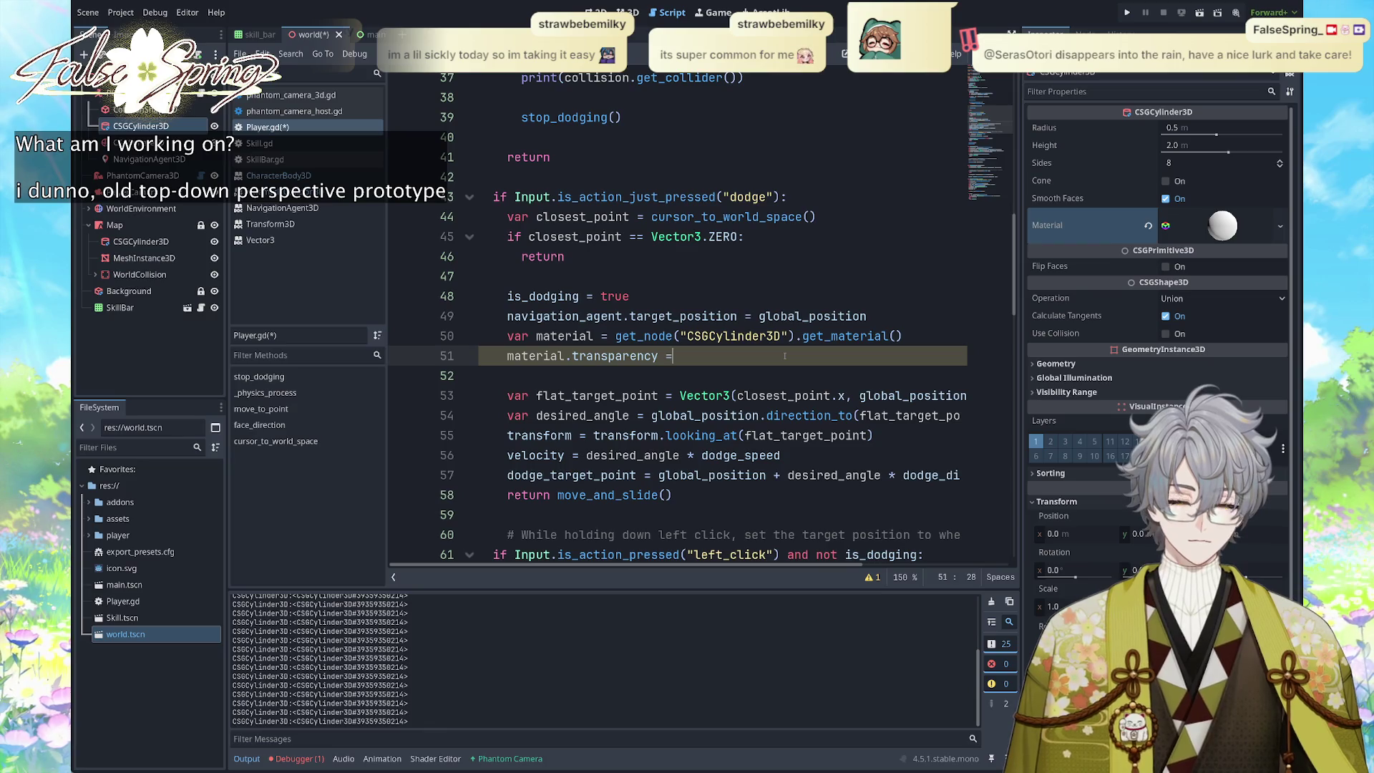
{"action": "key", "text": "BackSpace"}
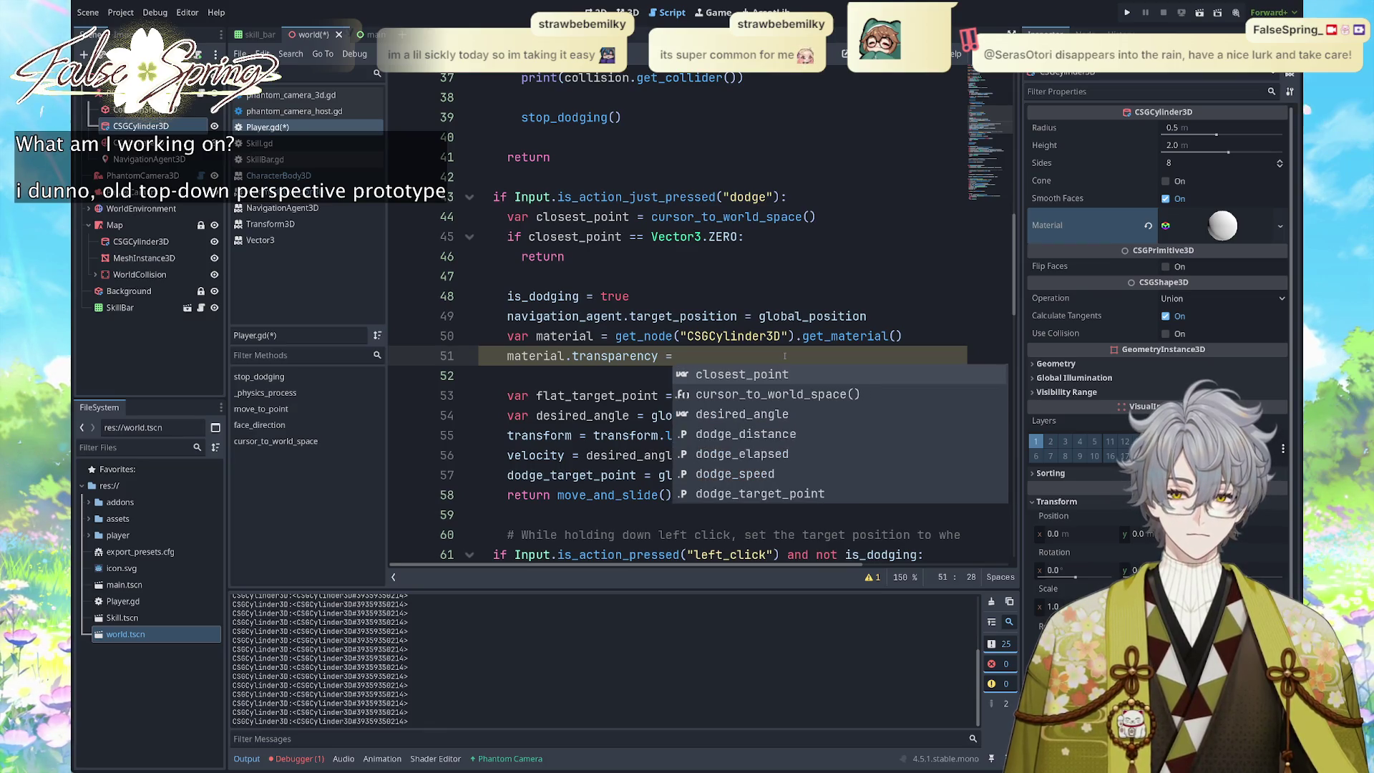
{"action": "type", "text": "TRANSPARENT_"}
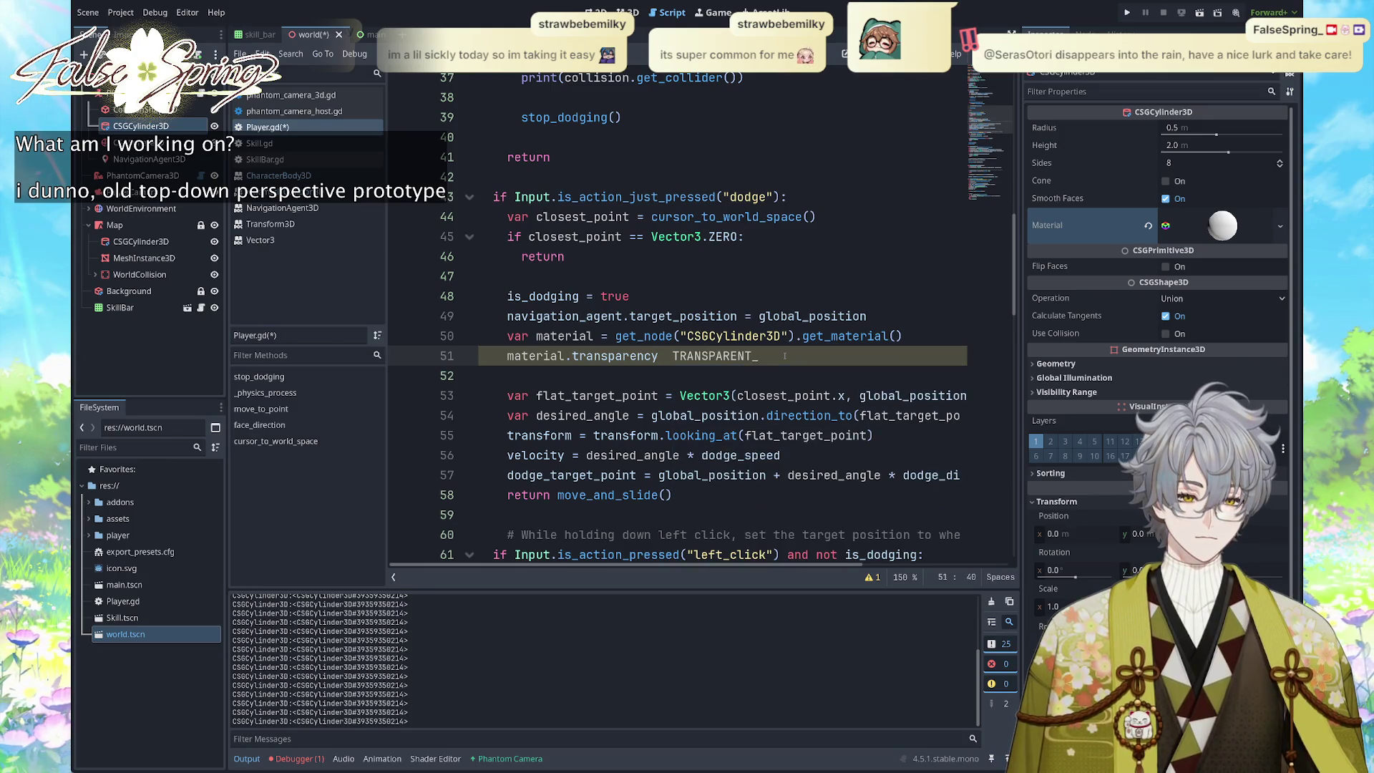
{"action": "key", "text": "BackSpace"}
{"action": "key", "text": "BackSpace"}
{"action": "key", "text": "BackSpace"}
{"action": "type", "text": "TRANSPA"}
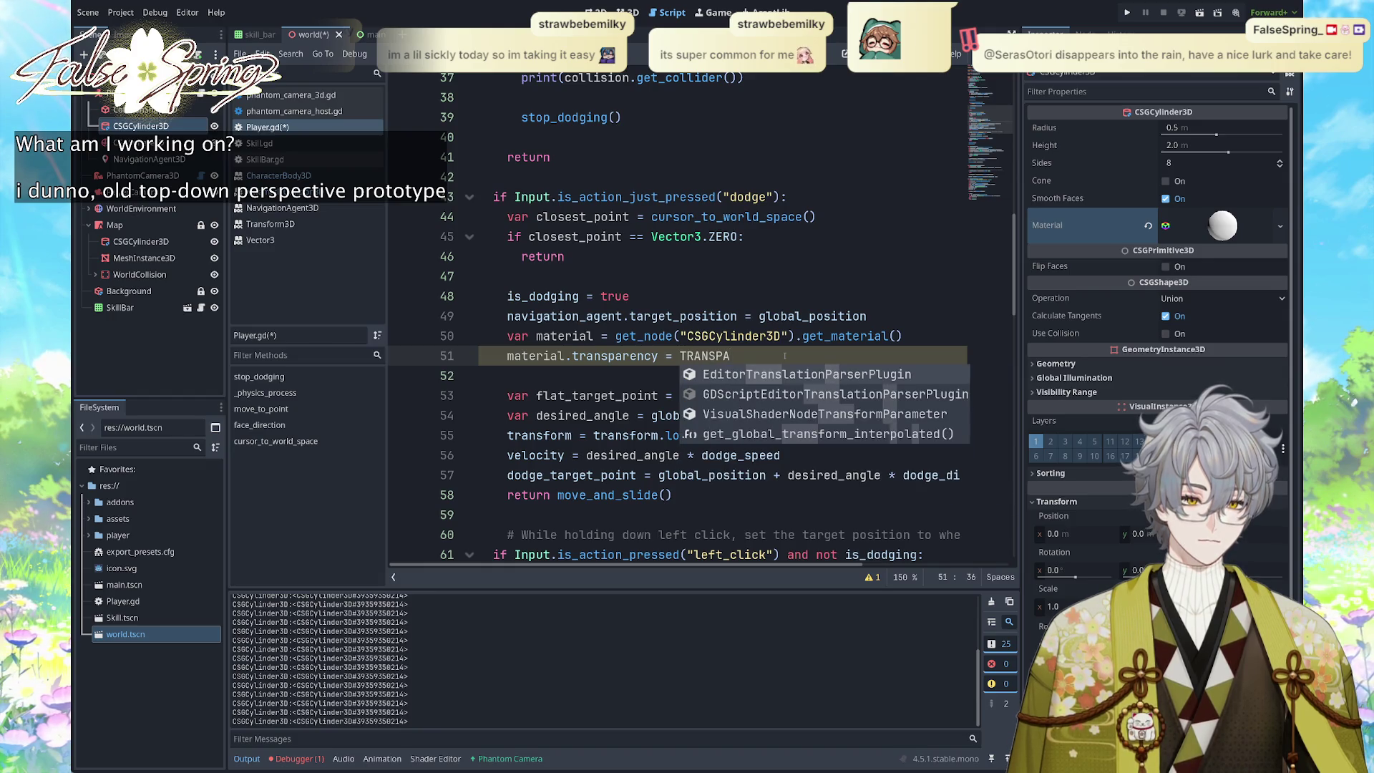
{"action": "key", "text": "BackSpace"}
{"action": "key", "text": "BackSpace"}
{"action": "key", "text": "BackSpace"}
{"action": "type", "text": "= S"}
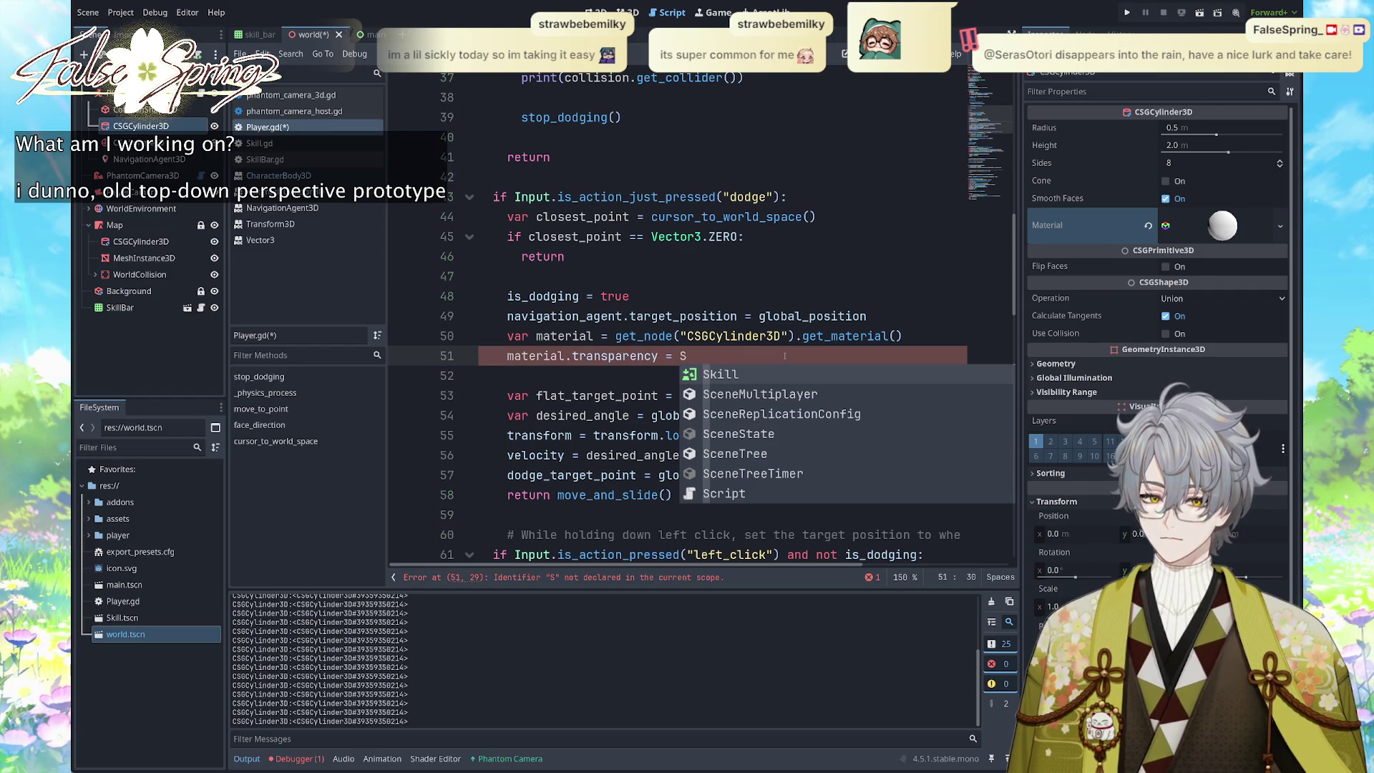
{"action": "type", "text": "tandardMaterial3D."}
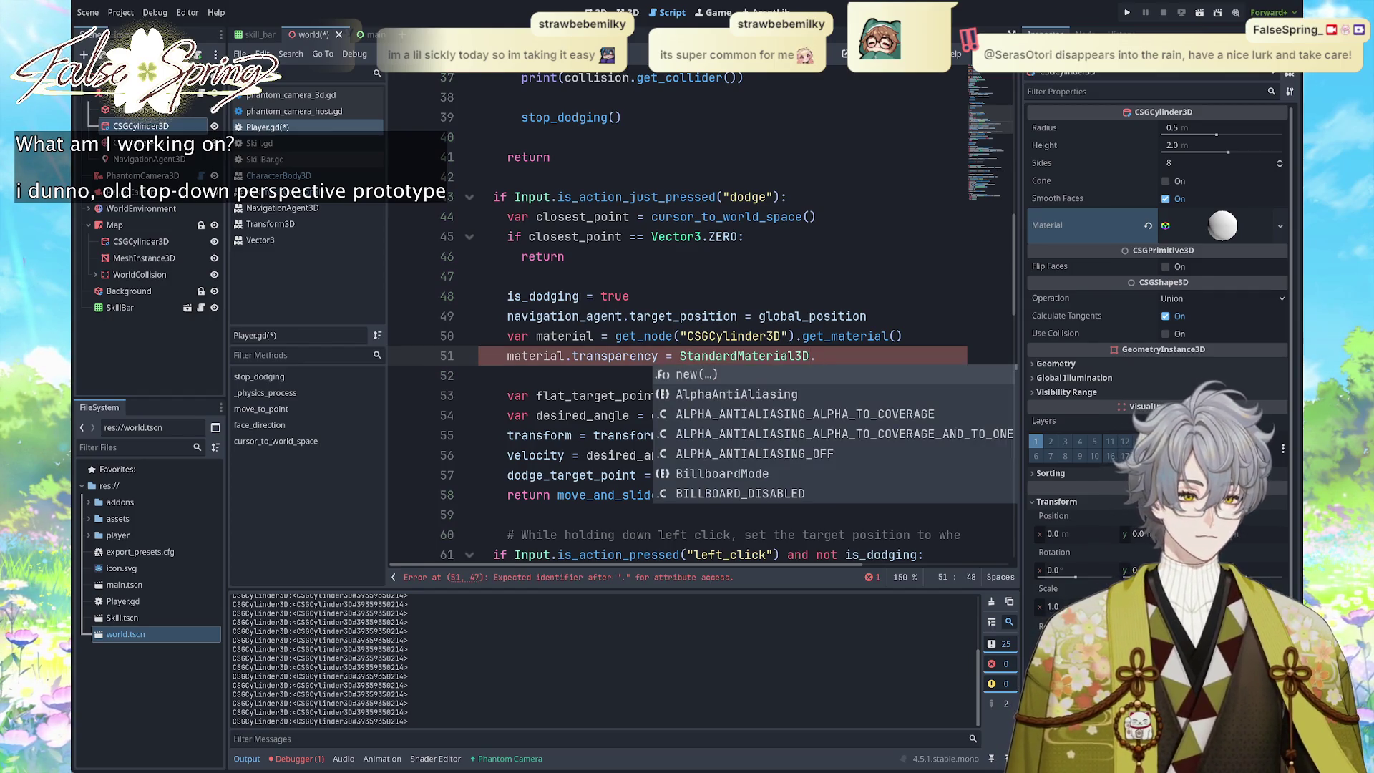
{"action": "type", "text": "TRANSPARENCY_ALPHA"}
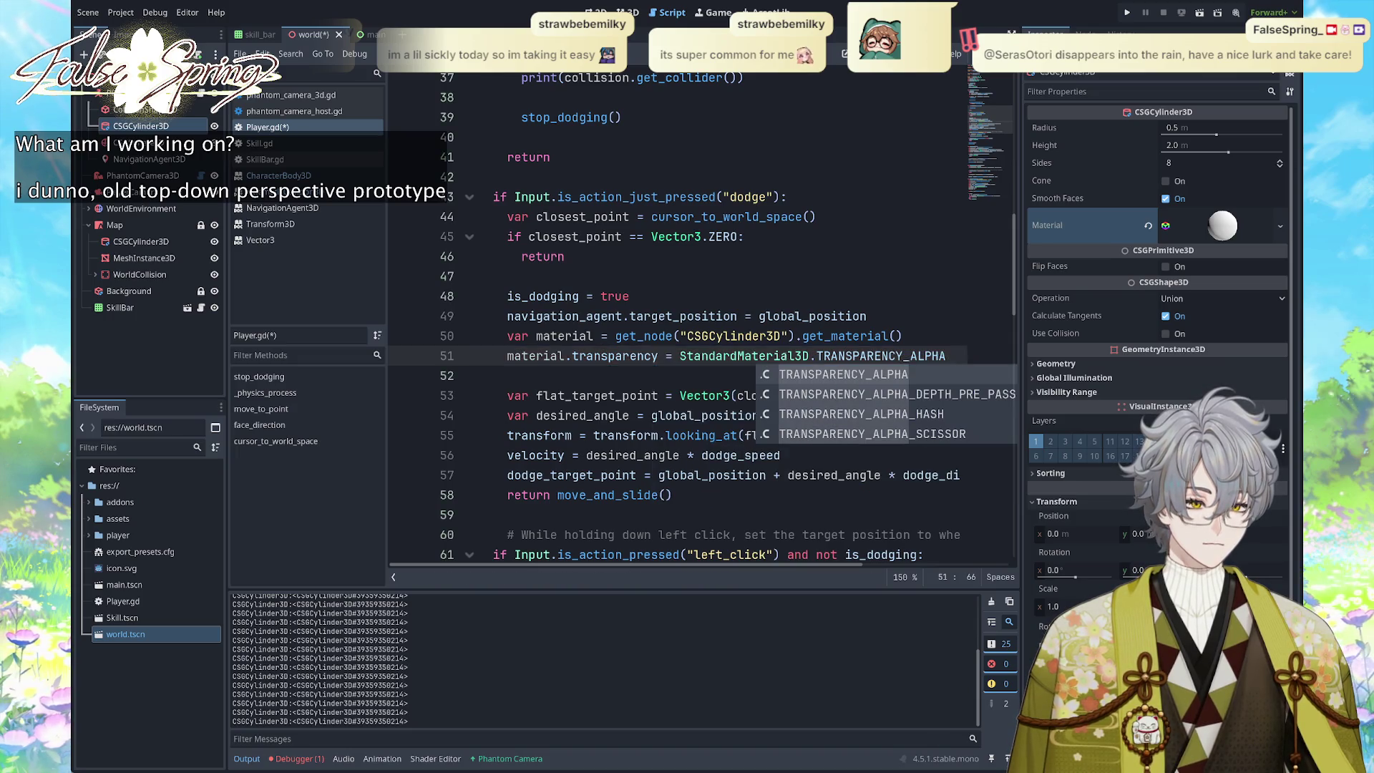
{"action": "key", "text": "Return"}
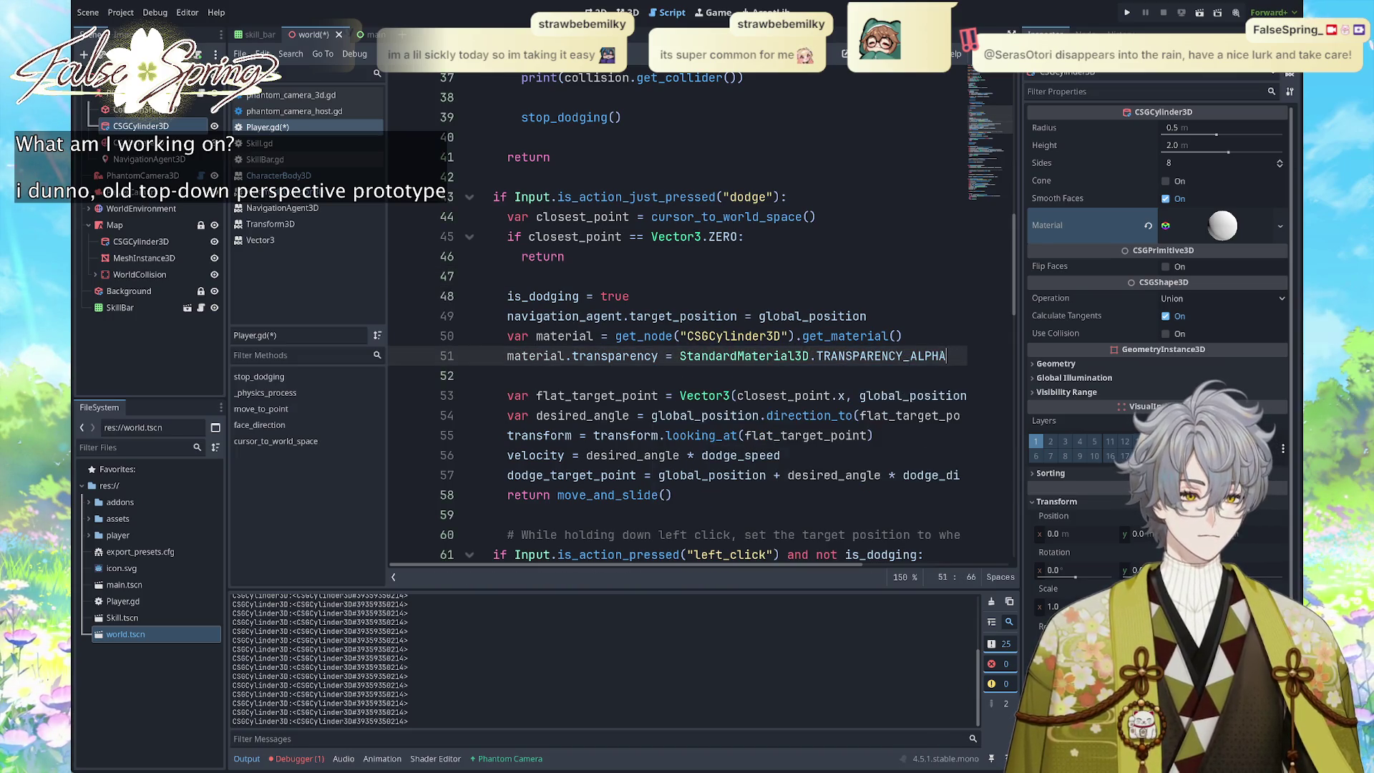
Step: Start a new material line and type the material variable on line 50 as StandardMaterial3D
{"action": "key", "text": "Return"}
{"action": "type", "text": "nm"}
{"action": "key", "text": "BackSpace"}
{"action": "key", "text": "BackSpace"}
{"action": "type", "text": "materia"}
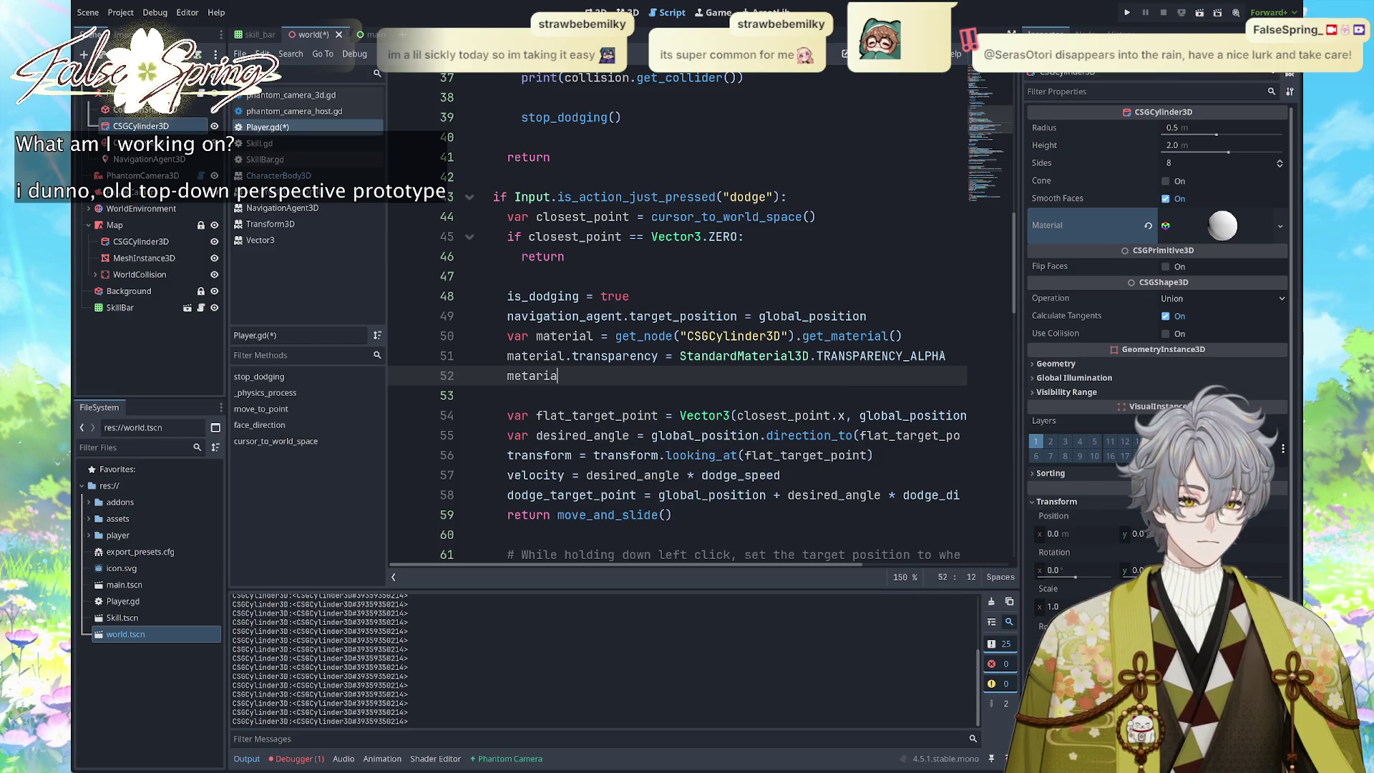
{"action": "key", "text": "BackSpace"}
{"action": "key", "text": "BackSpace"}
{"action": "key", "text": "BackSpace"}
{"action": "type", "text": "aterial"}
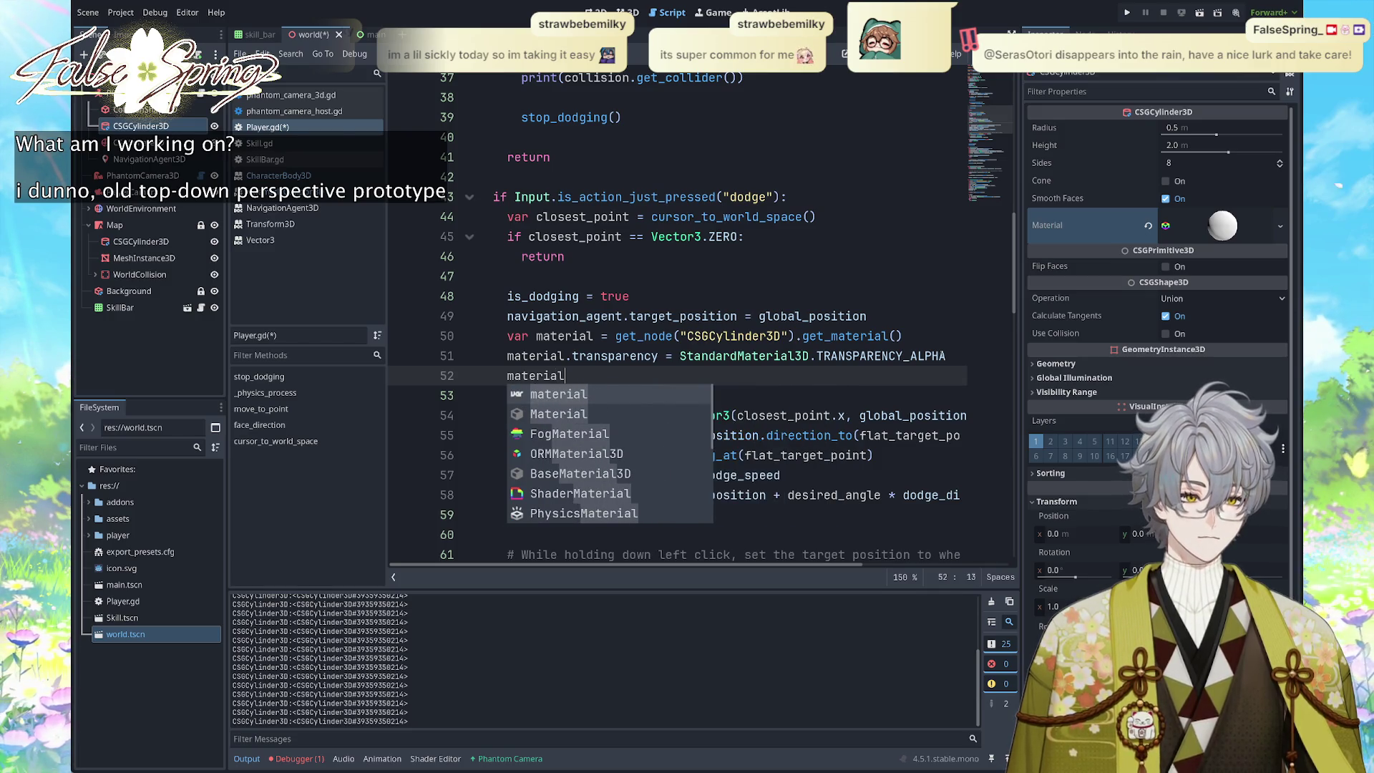
{"action": "left_click", "coordinate": [606, 335]}
{"action": "key", "text": "Left"}
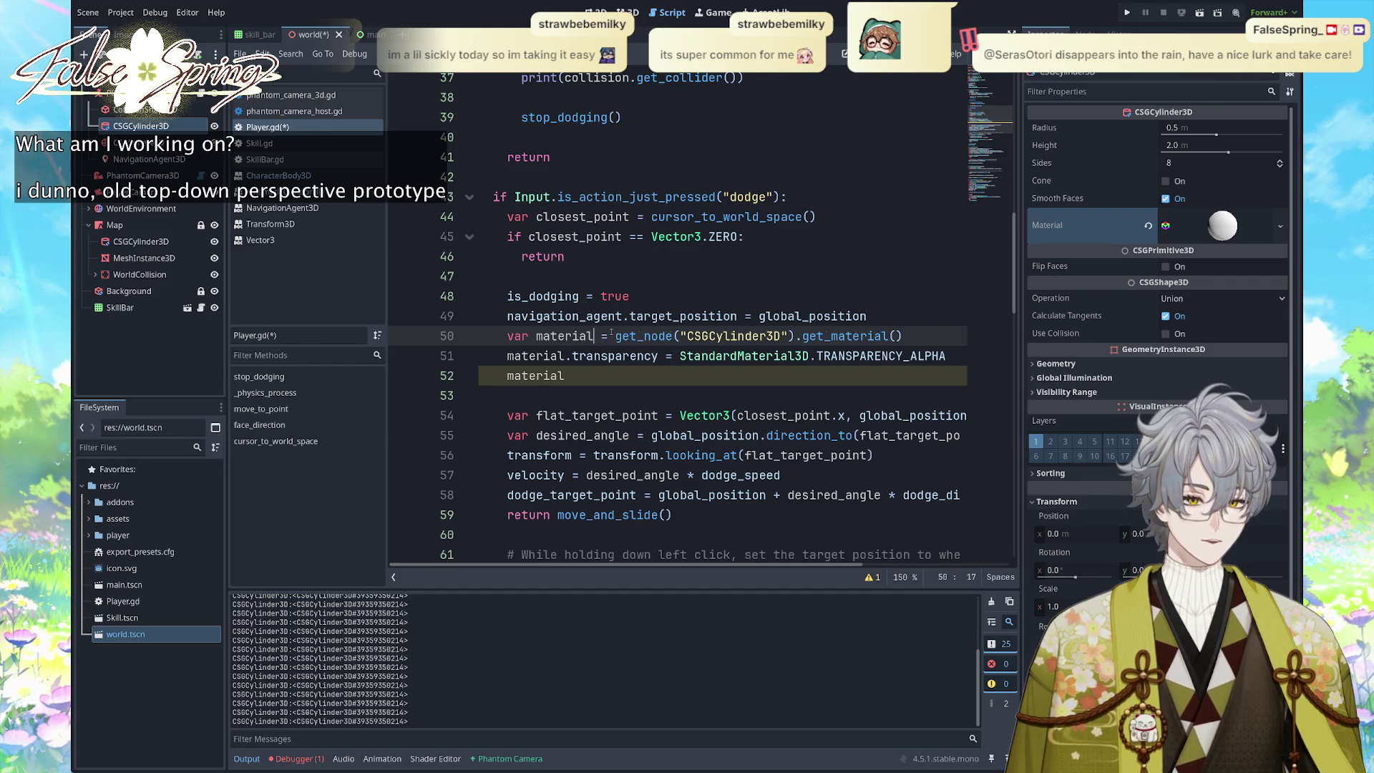
{"action": "type", "text": ": Stan"}
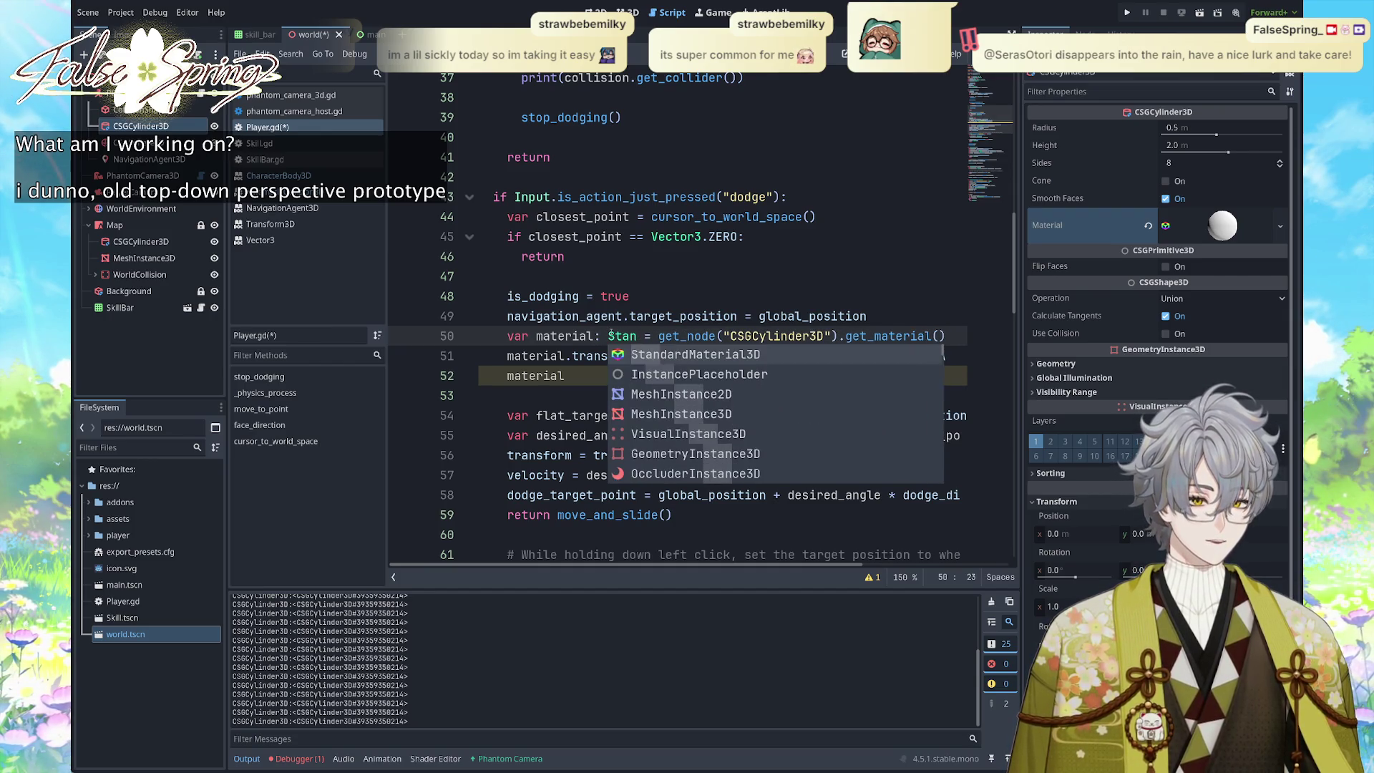
{"action": "key", "text": "Return"}
Step: Set material.albedo_color.a to 0.5 and save the script
{"action": "key", "text": "Down"}
{"action": "key", "text": "Down"}
{"action": "key", "text": "Down"}
{"action": "key", "text": "Up"}
{"action": "type", "text": "."}
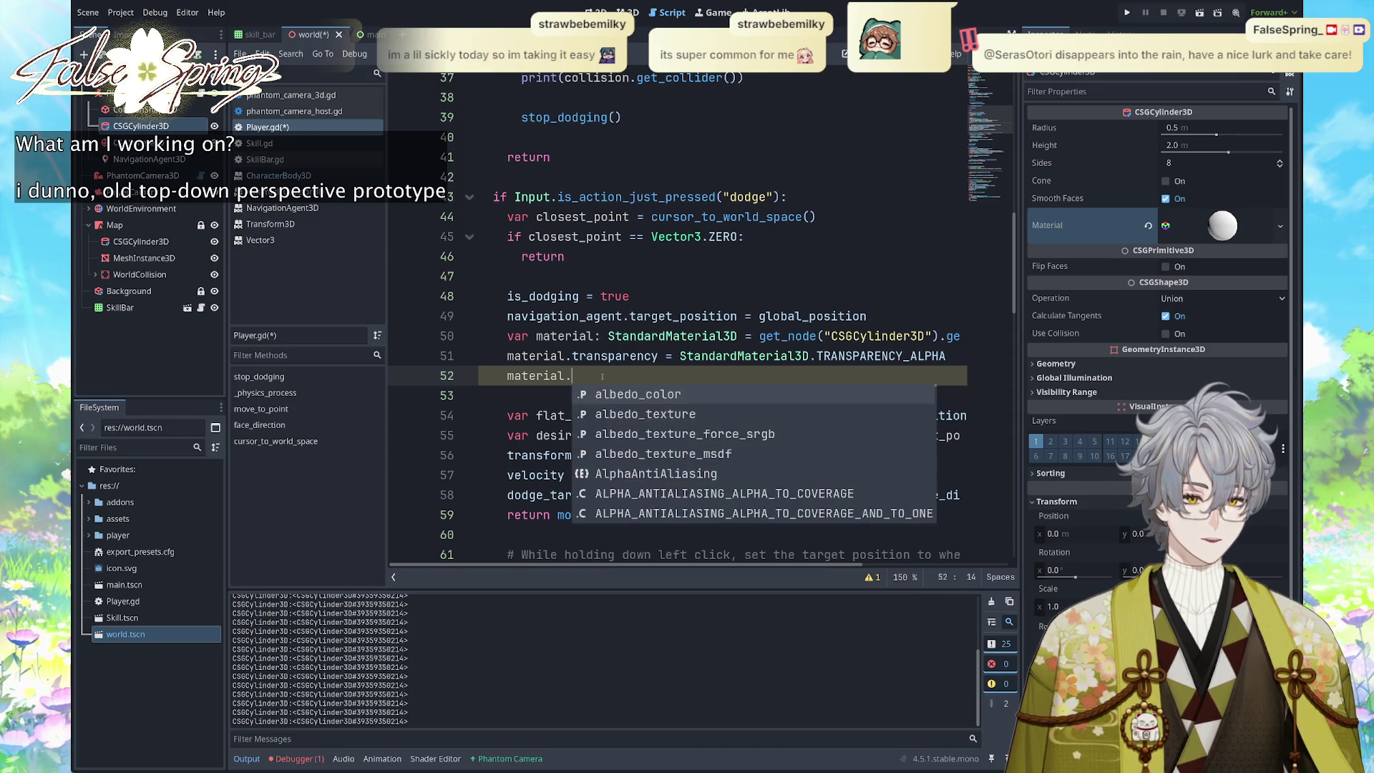
{"action": "type", "text": "a"}
{"action": "key", "text": "Return"}
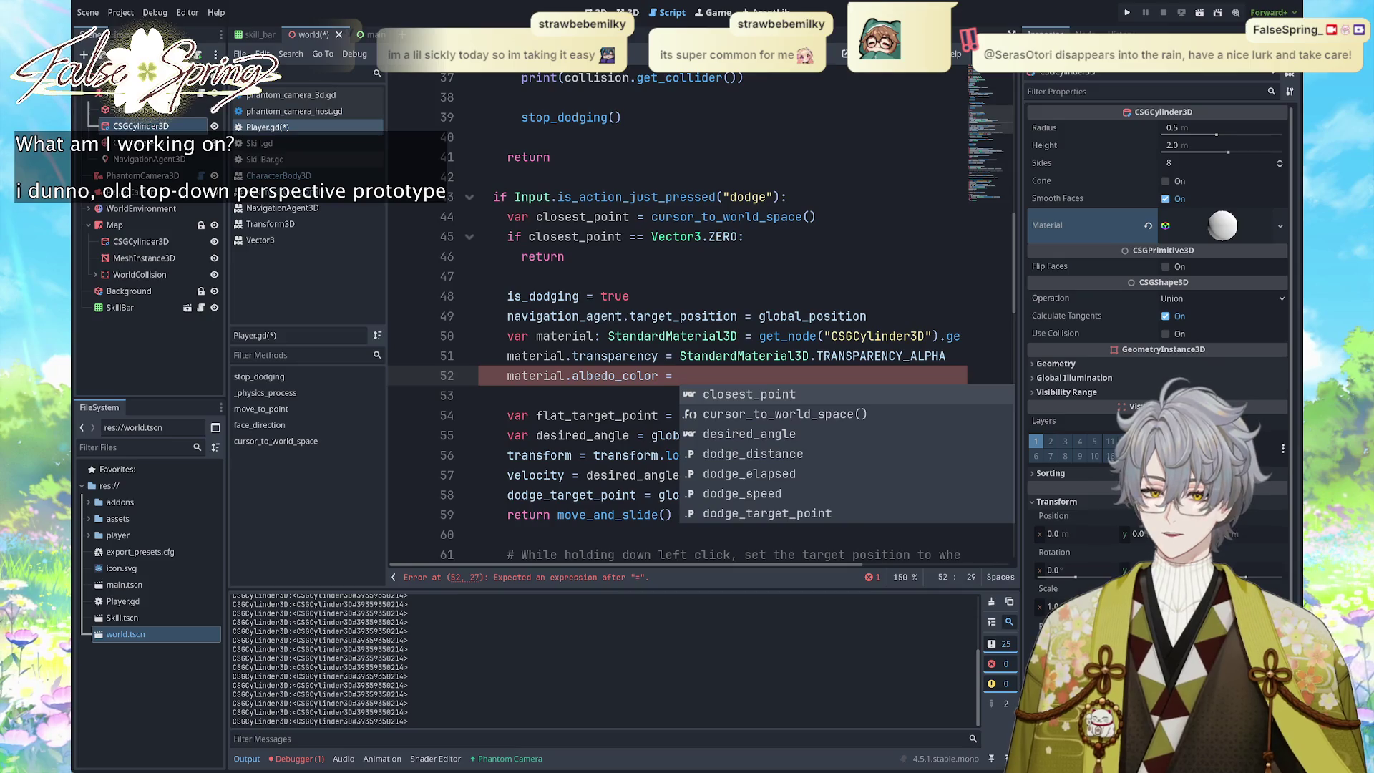
{"action": "key", "text": "Left"}
{"action": "key", "text": "Left"}
{"action": "key", "text": "Left"}
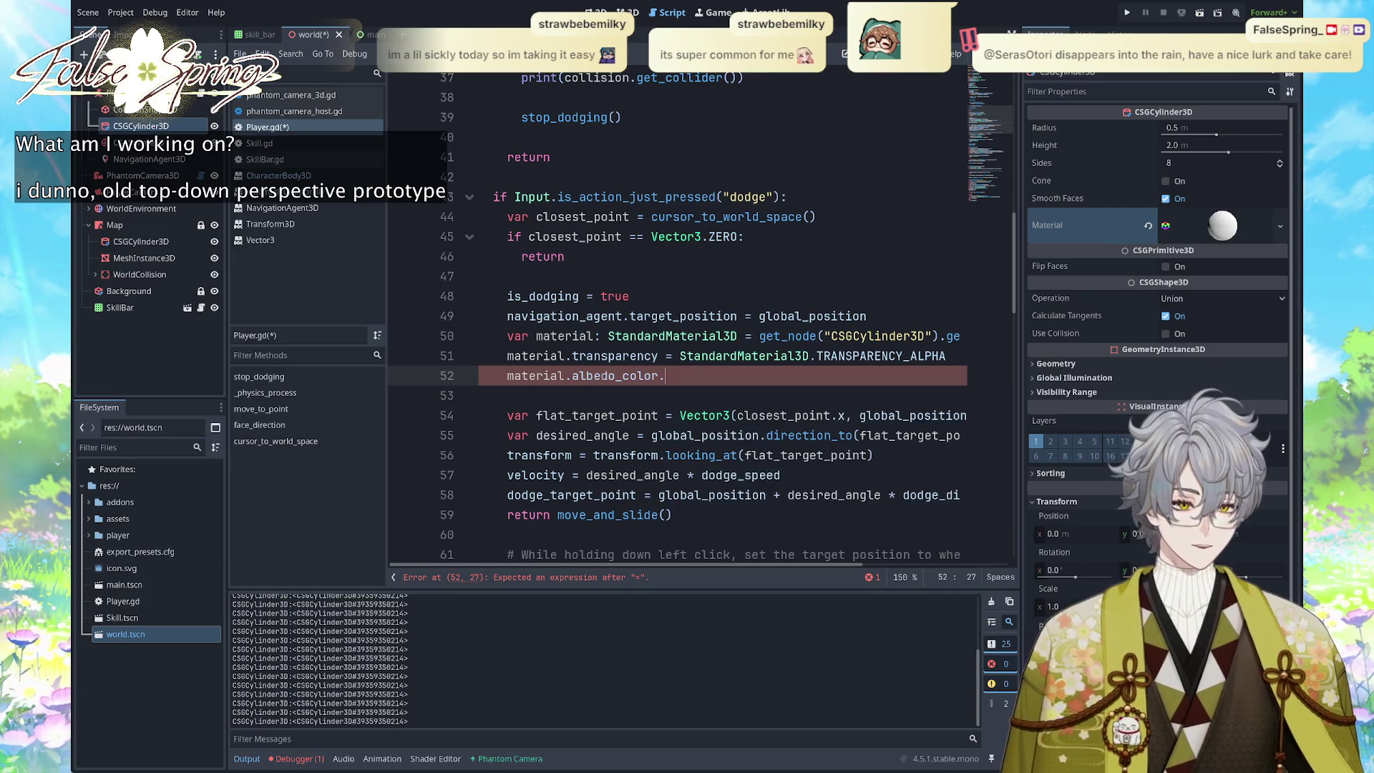
{"action": "type", "text": ".a"}
{"action": "key", "text": "End"}
{"action": "type", "text": "0.5"}
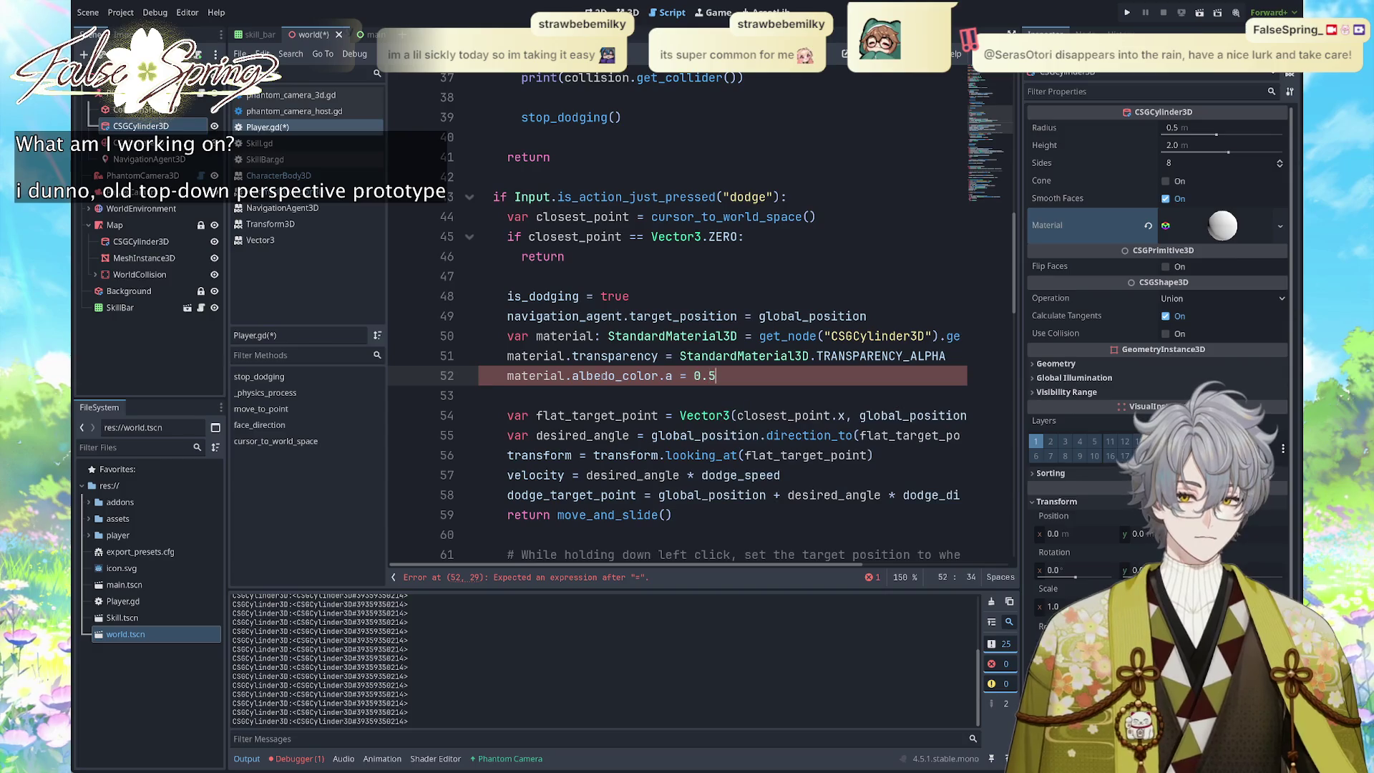
{"action": "key", "text": "ctrl+s"}
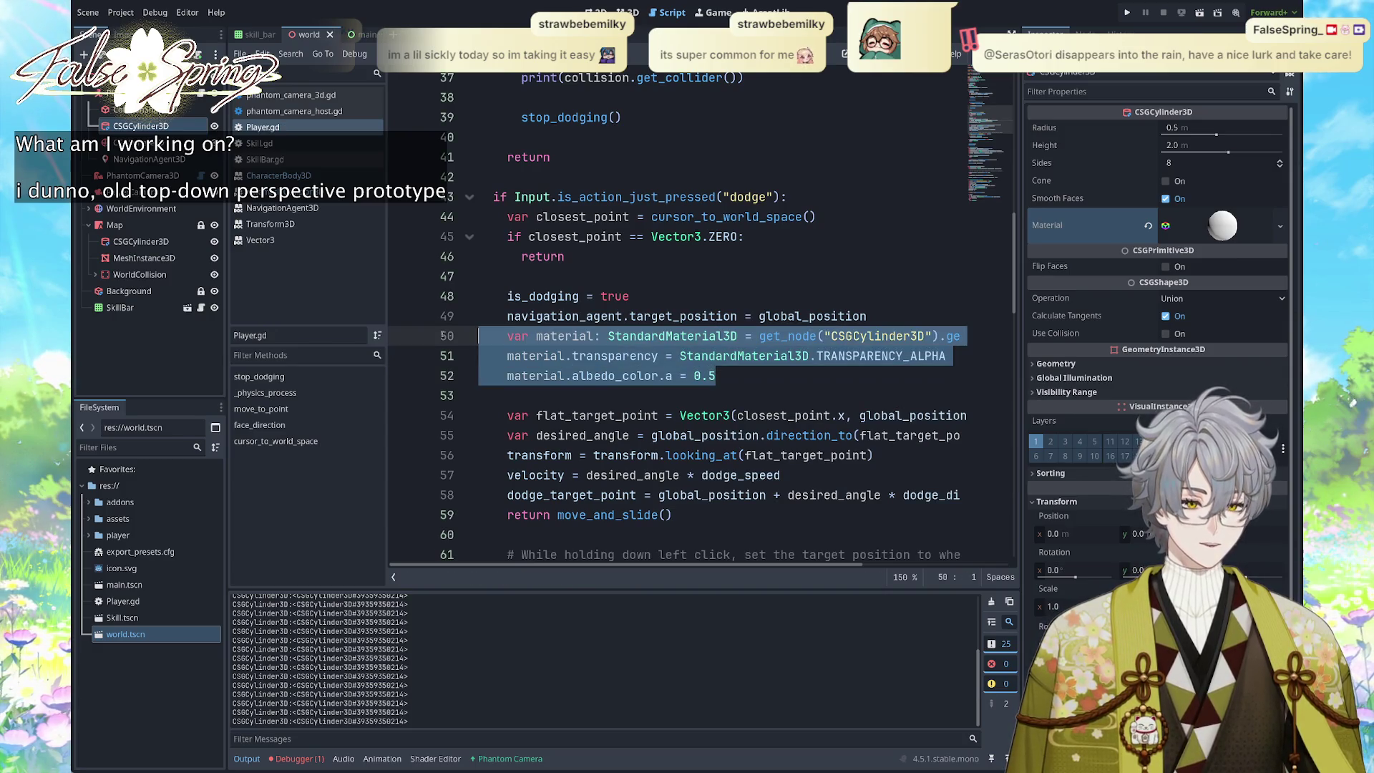
Step: Copy the three material lines into stop_dodging and fix their indentation
{"action": "key", "text": "shift+Up"}
{"action": "key", "text": "shift+Up"}
{"action": "key", "text": "shift+Home"}
{"action": "key", "text": "shift+Home"}
{"action": "scroll", "coordinate": [646, 284], "scroll_direction": "up", "scroll_amount": 10}
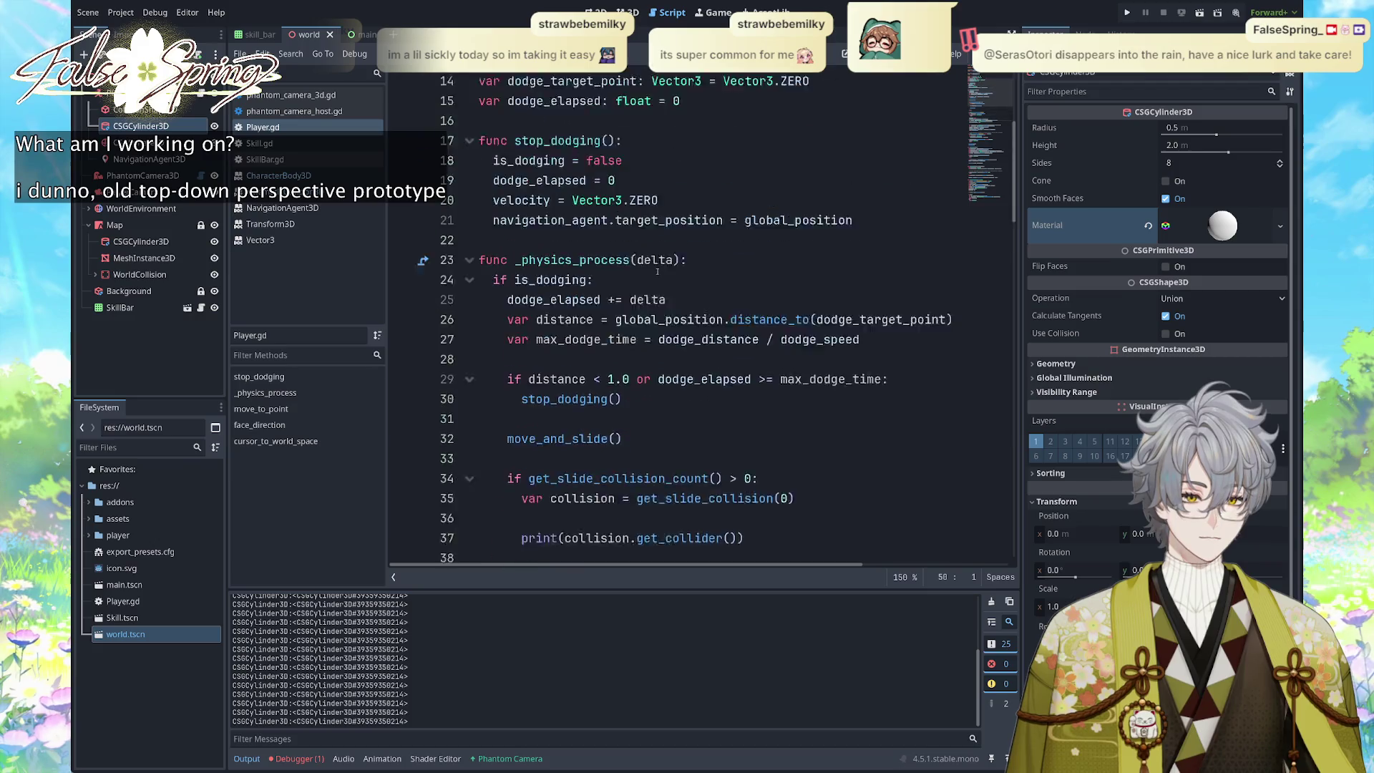
{"action": "left_click", "coordinate": [883, 360]}
{"action": "key", "text": "Return"}
{"action": "key", "text": "ctrl+v"}
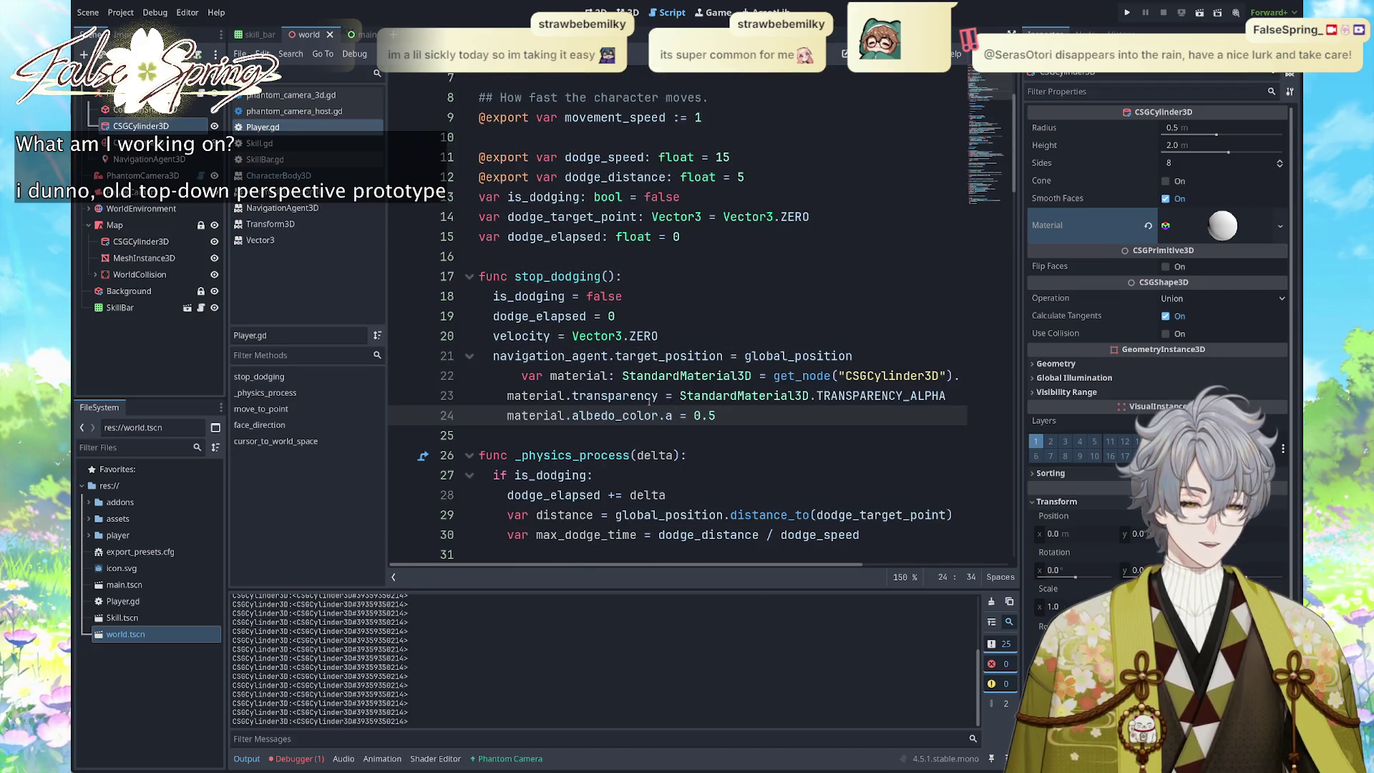
{"action": "key", "text": "shift+Up"}
{"action": "key", "text": "shift+Up"}
{"action": "key", "text": "shift+Tab"}
{"action": "key", "text": "Home"}
{"action": "key", "text": "shift+Tab"}
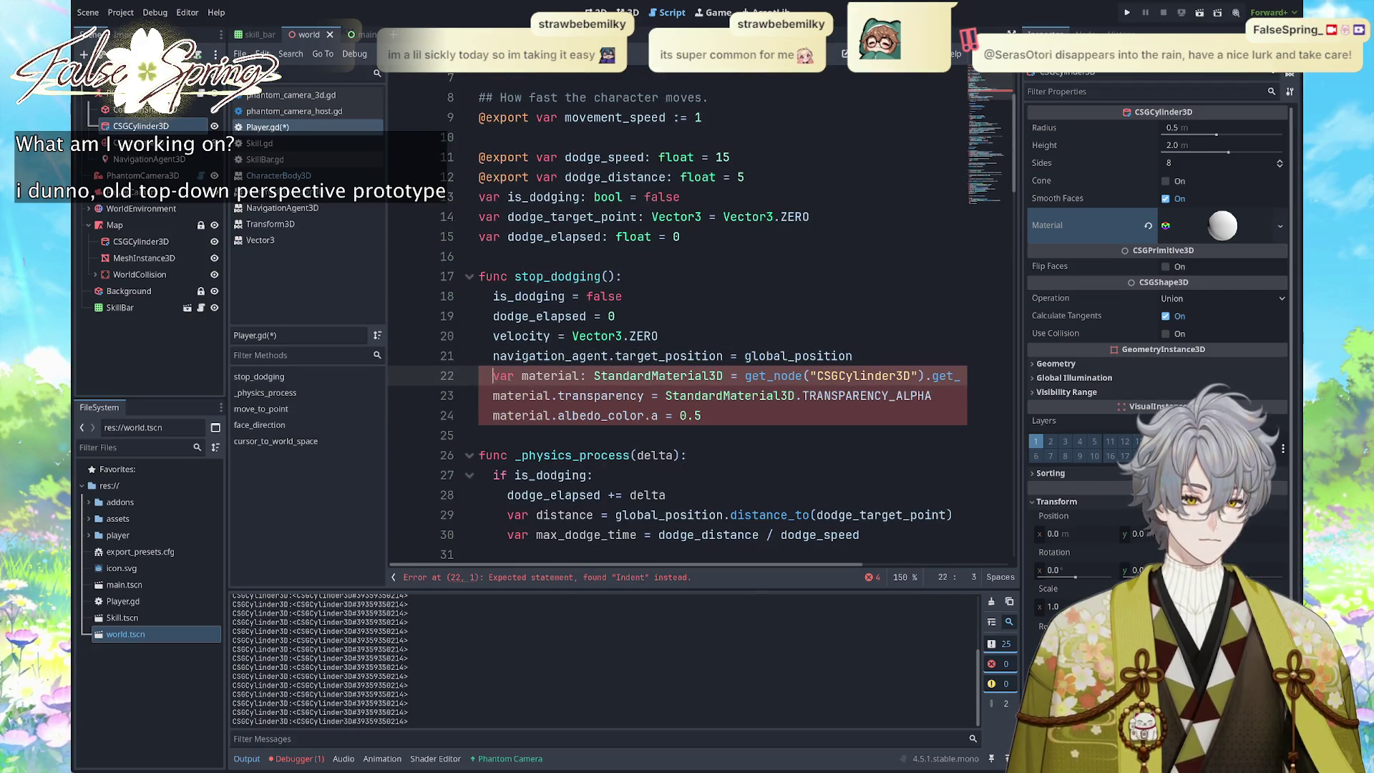
Step: Change the pasted alpha to 1.0, save, and run the game with F5
{"action": "left_click", "coordinate": [734, 419]}
{"action": "key", "text": "BackSpace"}
{"action": "key", "text": "BackSpace"}
{"action": "key", "text": "BackSpace"}
{"action": "type", "text": "1.0"}
{"action": "key", "text": "ctrl+s"}
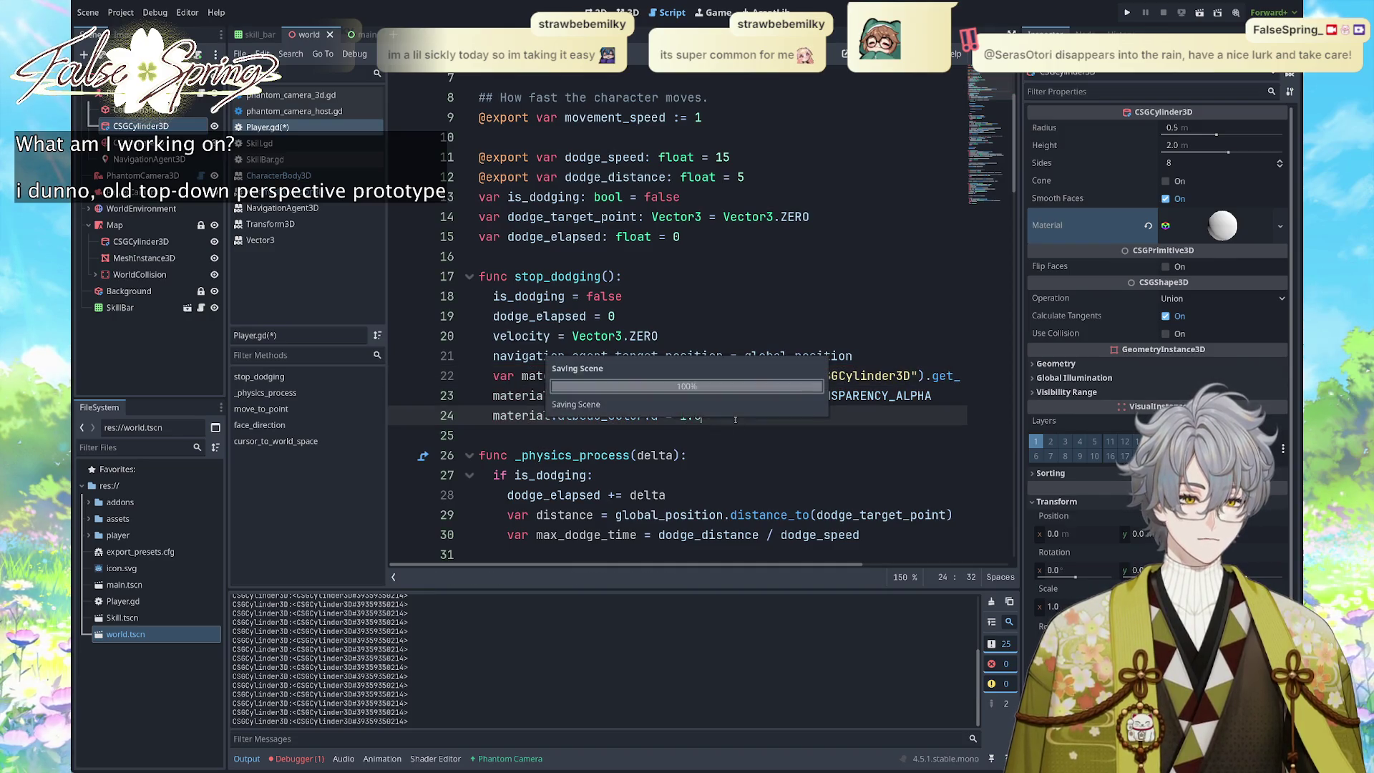
{"action": "key", "text": "Up"}
{"action": "key", "text": "Up"}
{"action": "key", "text": "Up"}
{"action": "key", "text": "F5"}
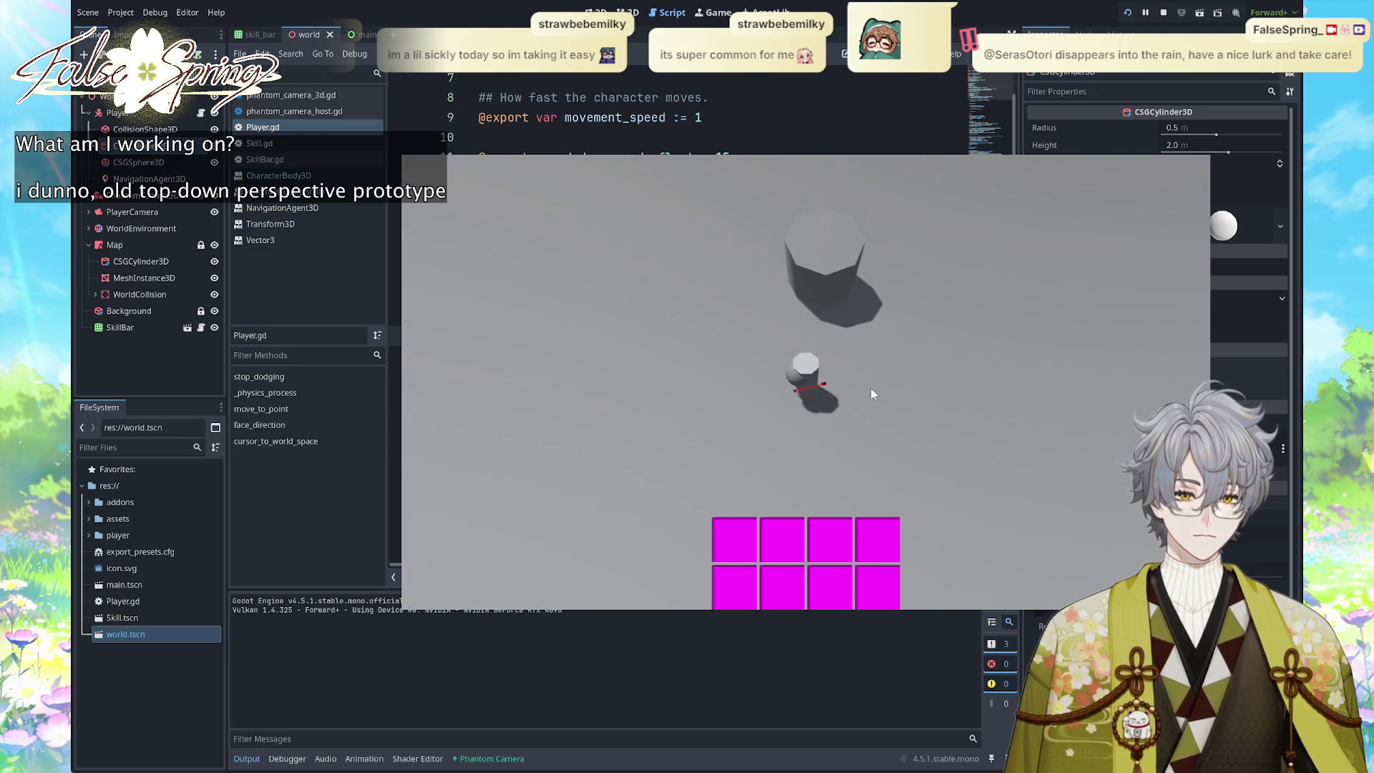
Step: Steer the player cylinder to a series of ground points, then stop the game with F8
{"action": "left_click", "coordinate": [654, 435]}
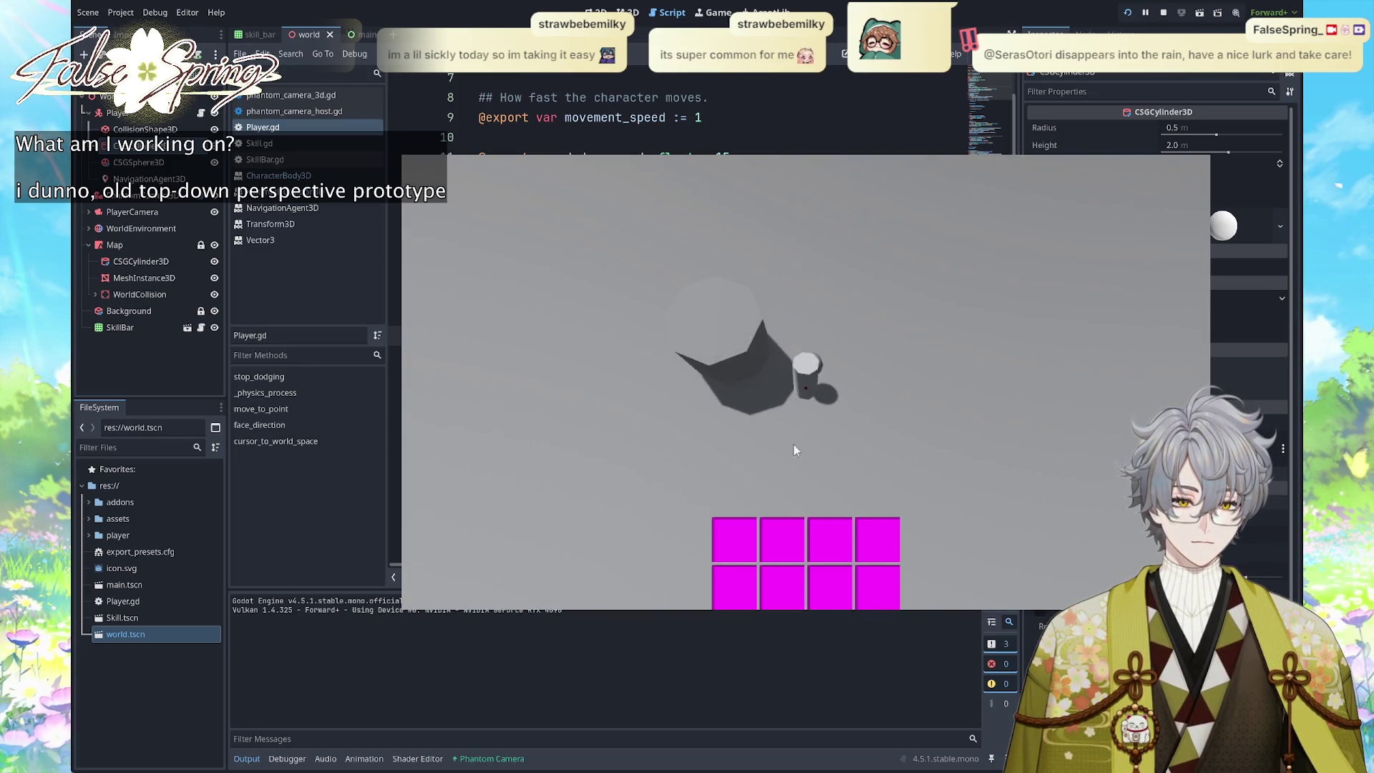
{"action": "left_click", "coordinate": [676, 381]}
{"action": "left_click", "coordinate": [876, 451]}
{"action": "left_click", "coordinate": [926, 243]}
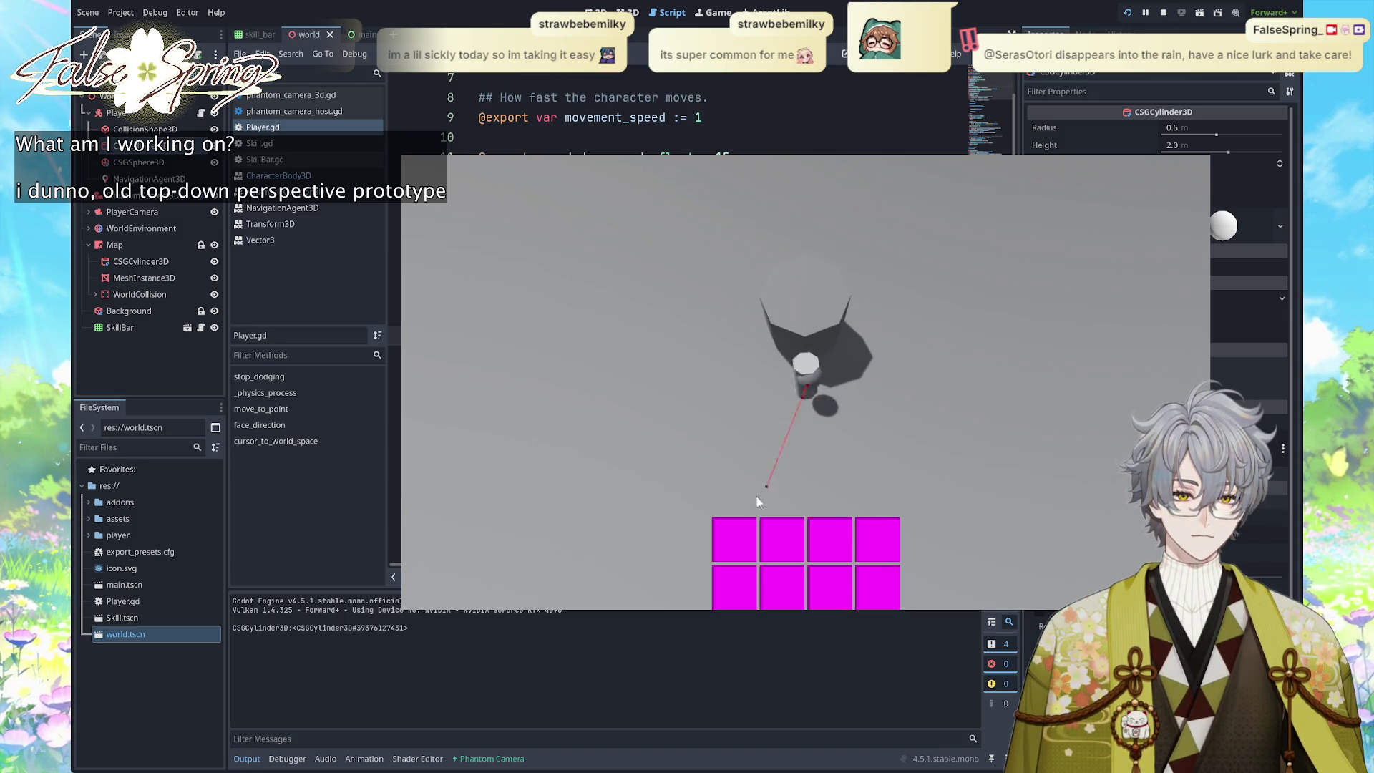
{"action": "left_click", "coordinate": [747, 441]}
{"action": "left_click", "coordinate": [771, 475]}
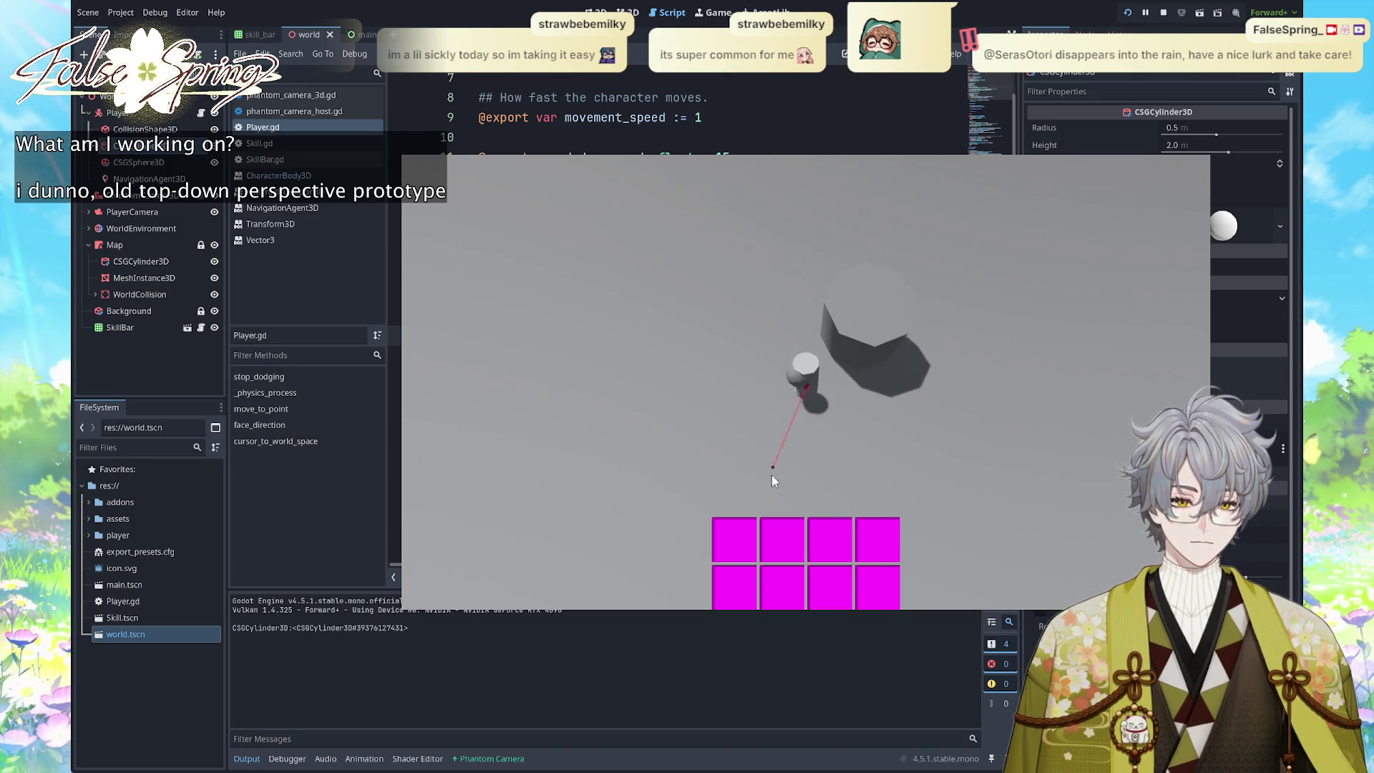
{"action": "left_click", "coordinate": [968, 339]}
{"action": "left_click", "coordinate": [737, 495]}
{"action": "left_click", "coordinate": [867, 307]}
{"action": "left_click", "coordinate": [766, 488]}
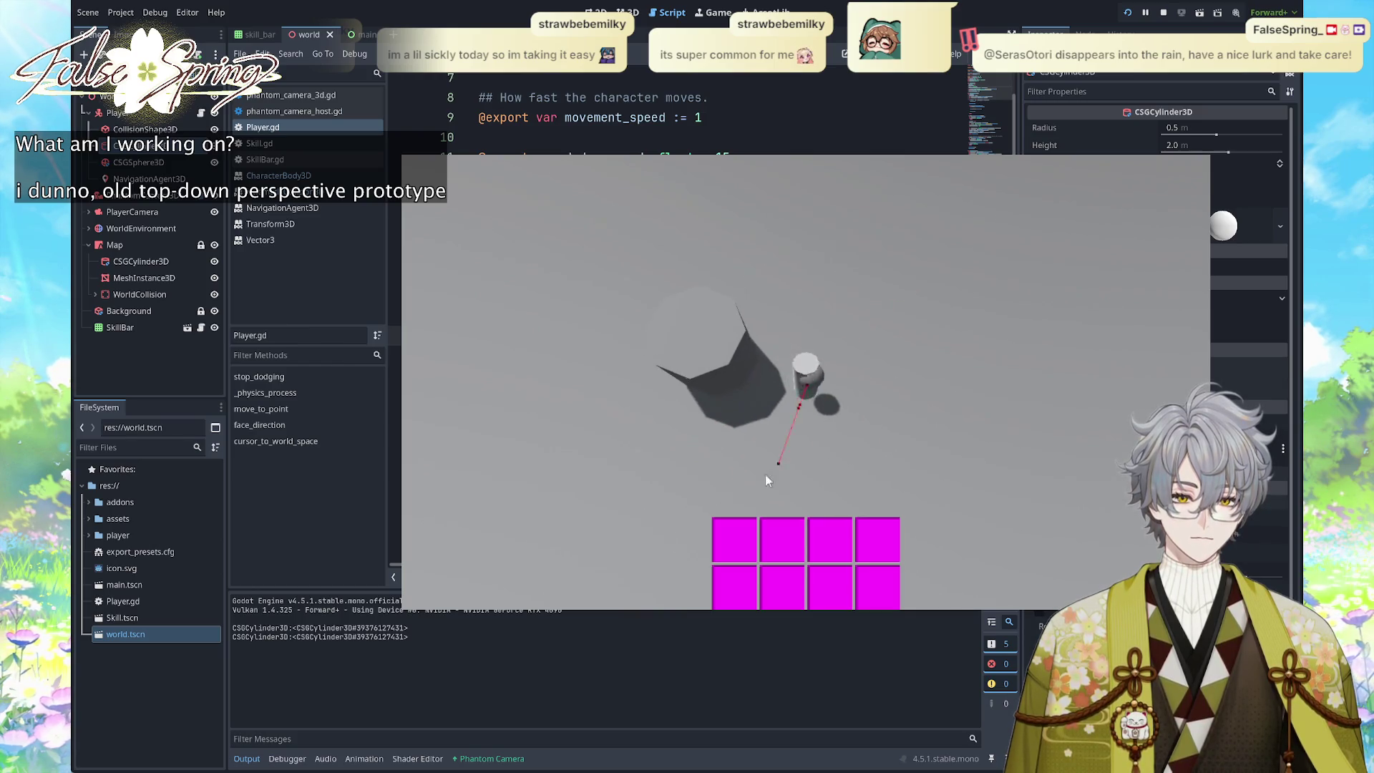
{"action": "left_click", "coordinate": [958, 497]}
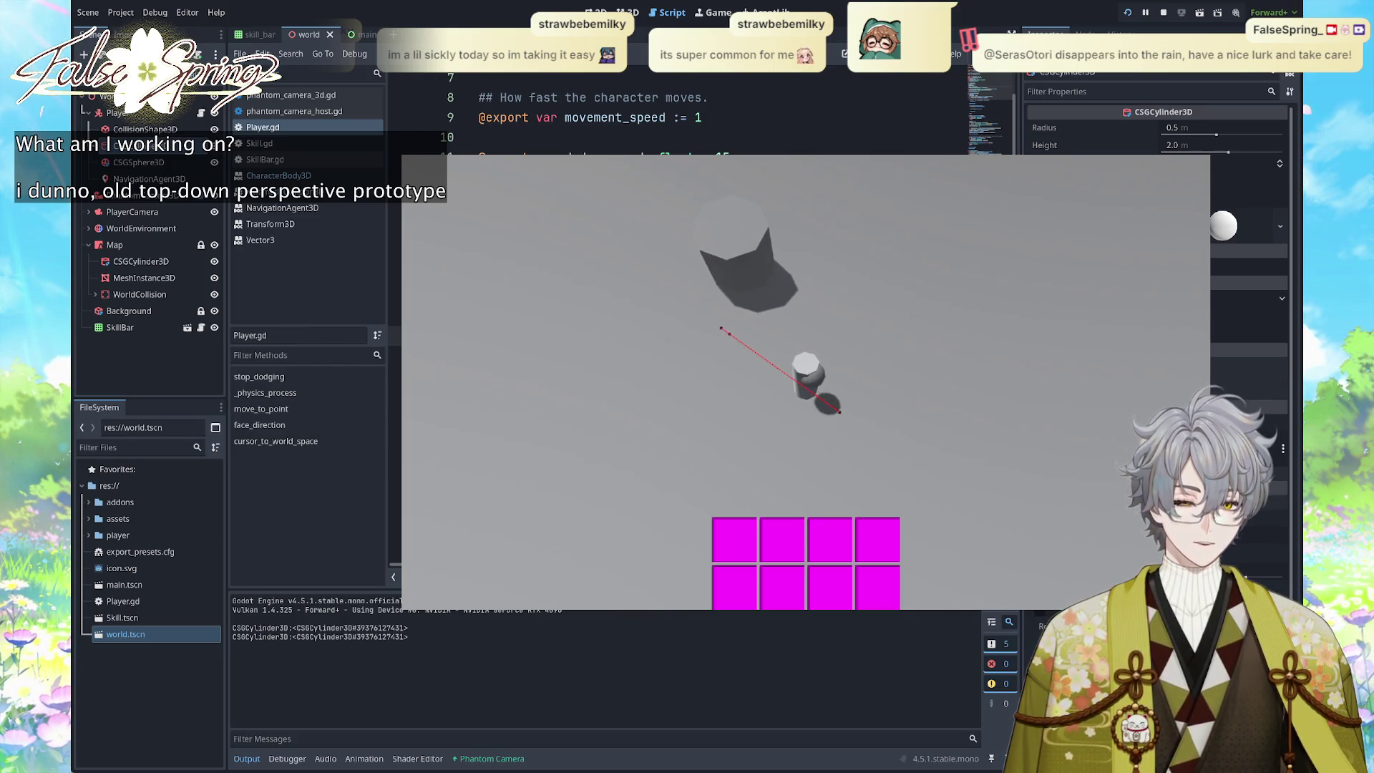
{"action": "key", "text": "F8"}
{"action": "scroll", "coordinate": [650, 251], "scroll_direction": "up", "scroll_amount": 2}
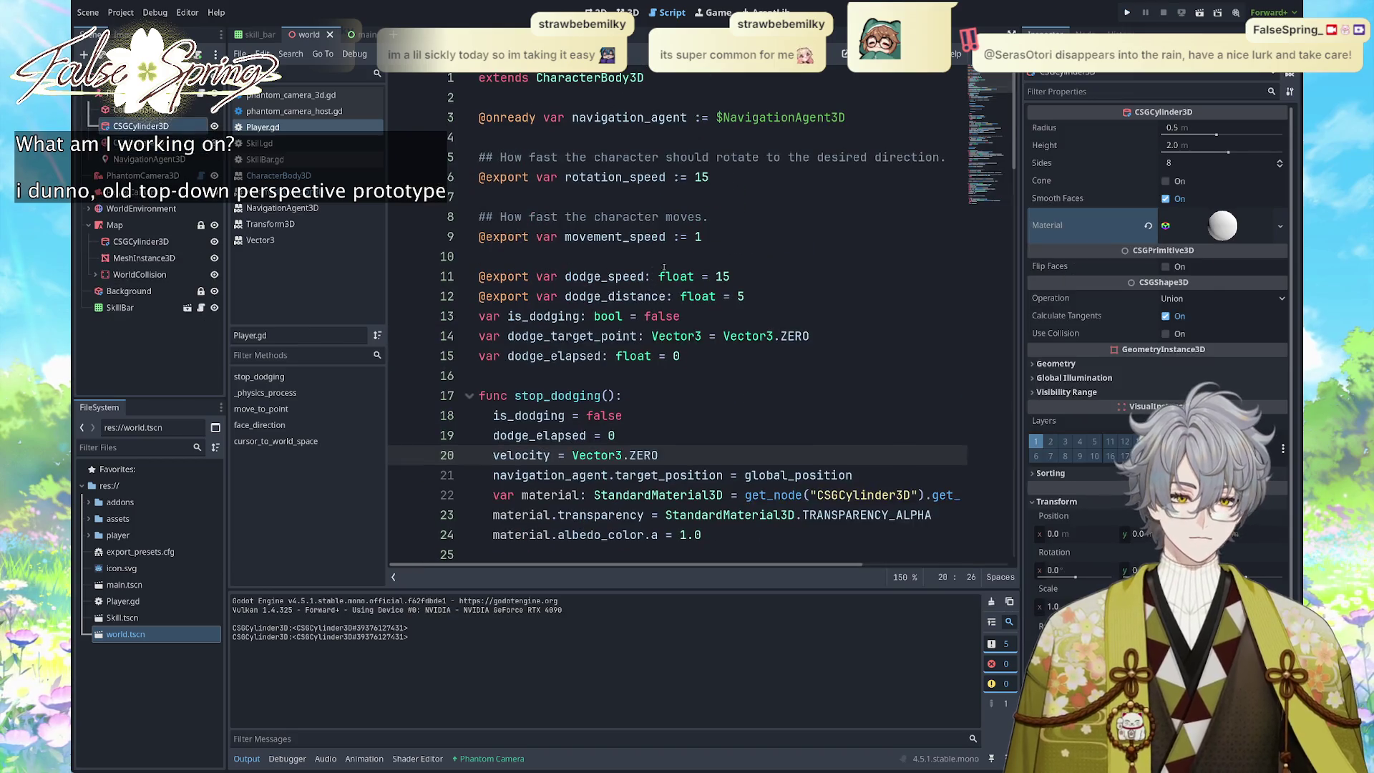
Step: Declare var invuln_time below the dodge variables, set to dodge_distance / dodge_speed
{"action": "left_click", "coordinate": [754, 356]}
{"action": "key", "text": "Return"}
{"action": "key", "text": "BackSpace"}
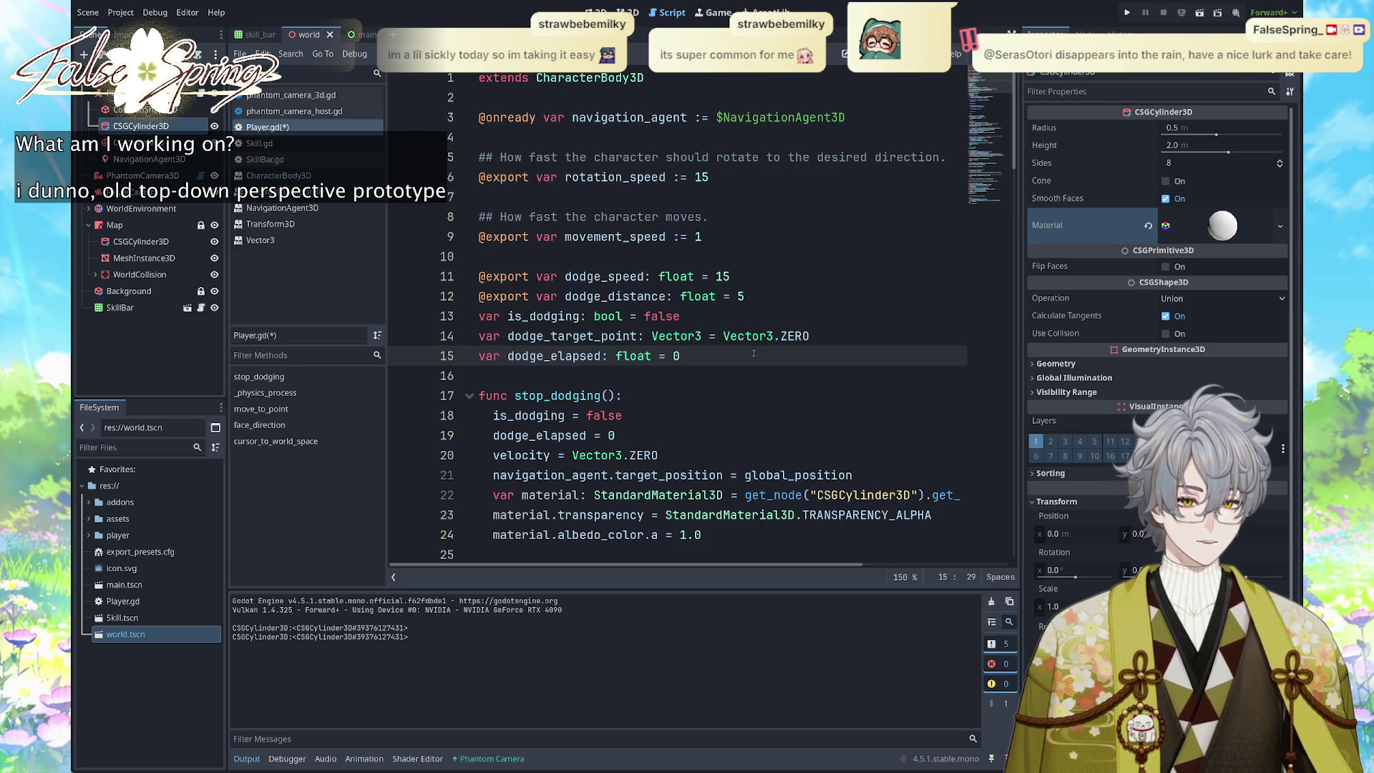
{"action": "scroll", "coordinate": [653, 356], "scroll_direction": "down", "scroll_amount": 3}
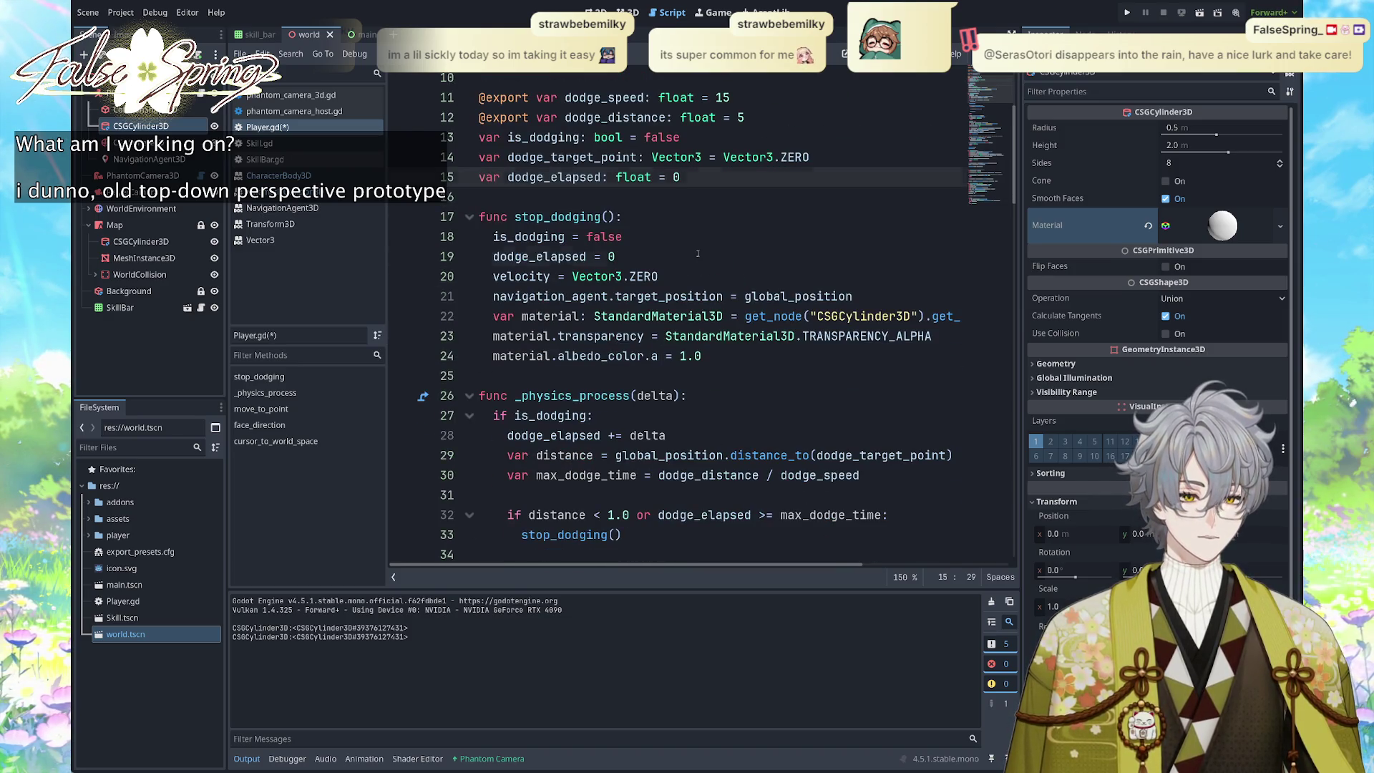
{"action": "key", "text": "Return"}
{"action": "type", "text": "var invuln"}
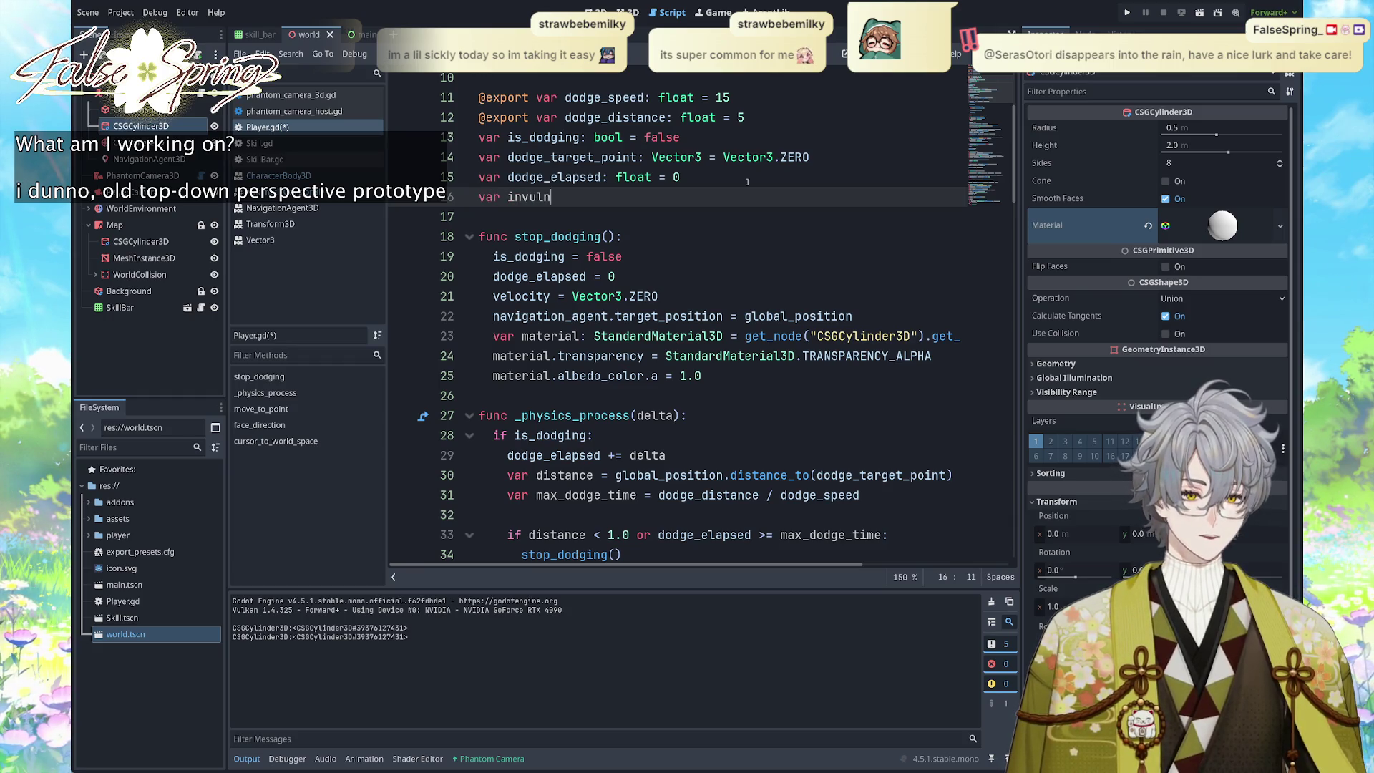
{"action": "type", "text": "lity_"}
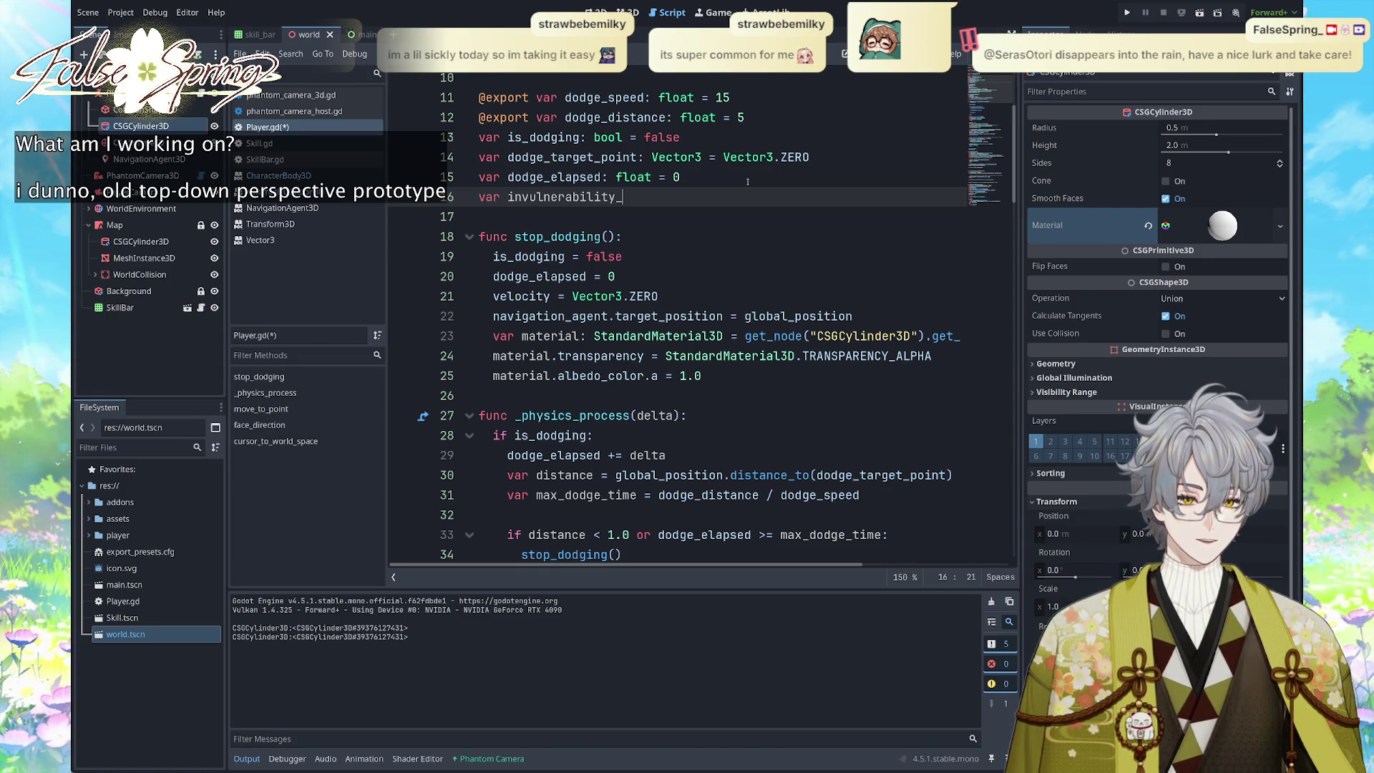
{"action": "key", "text": "BackSpace"}
{"action": "key", "text": "BackSpace"}
{"action": "key", "text": "BackSpace"}
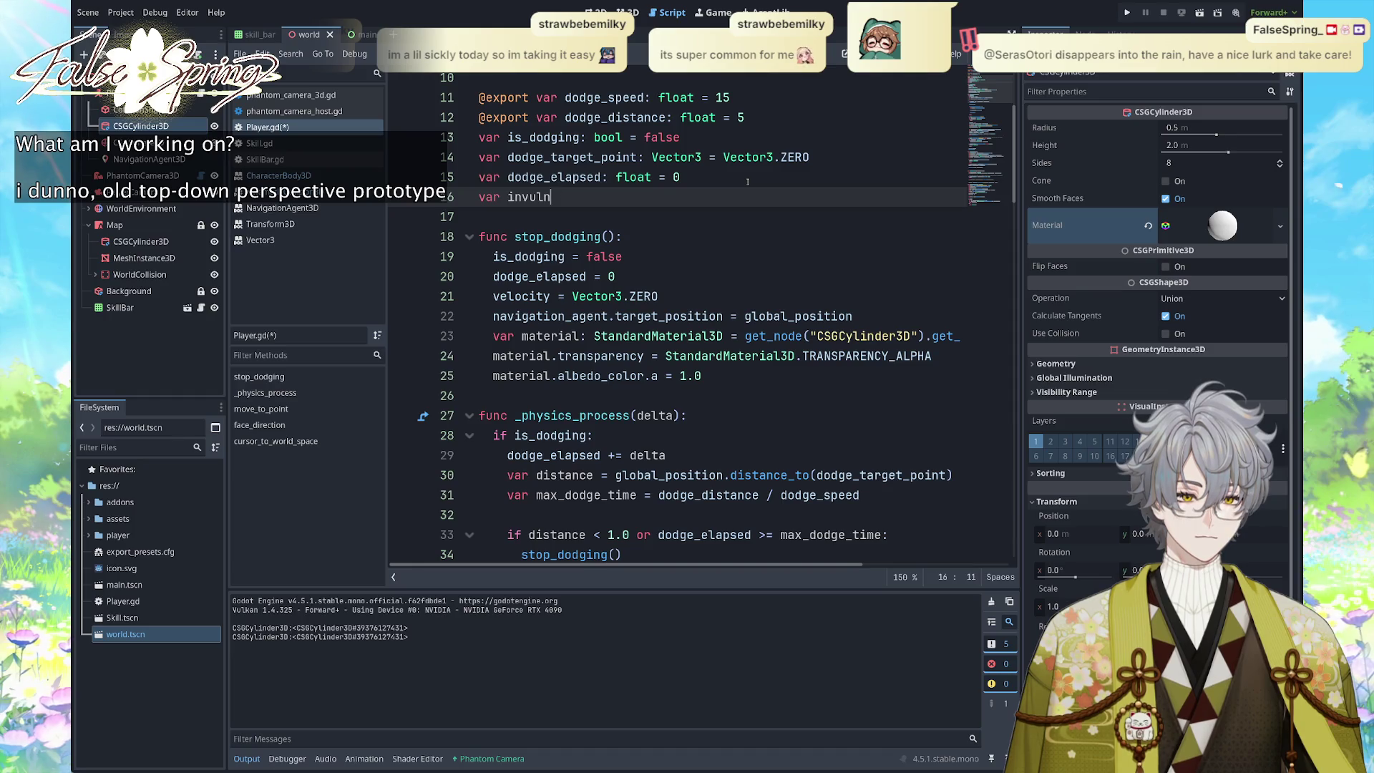
{"action": "type", "text": "_time ="}
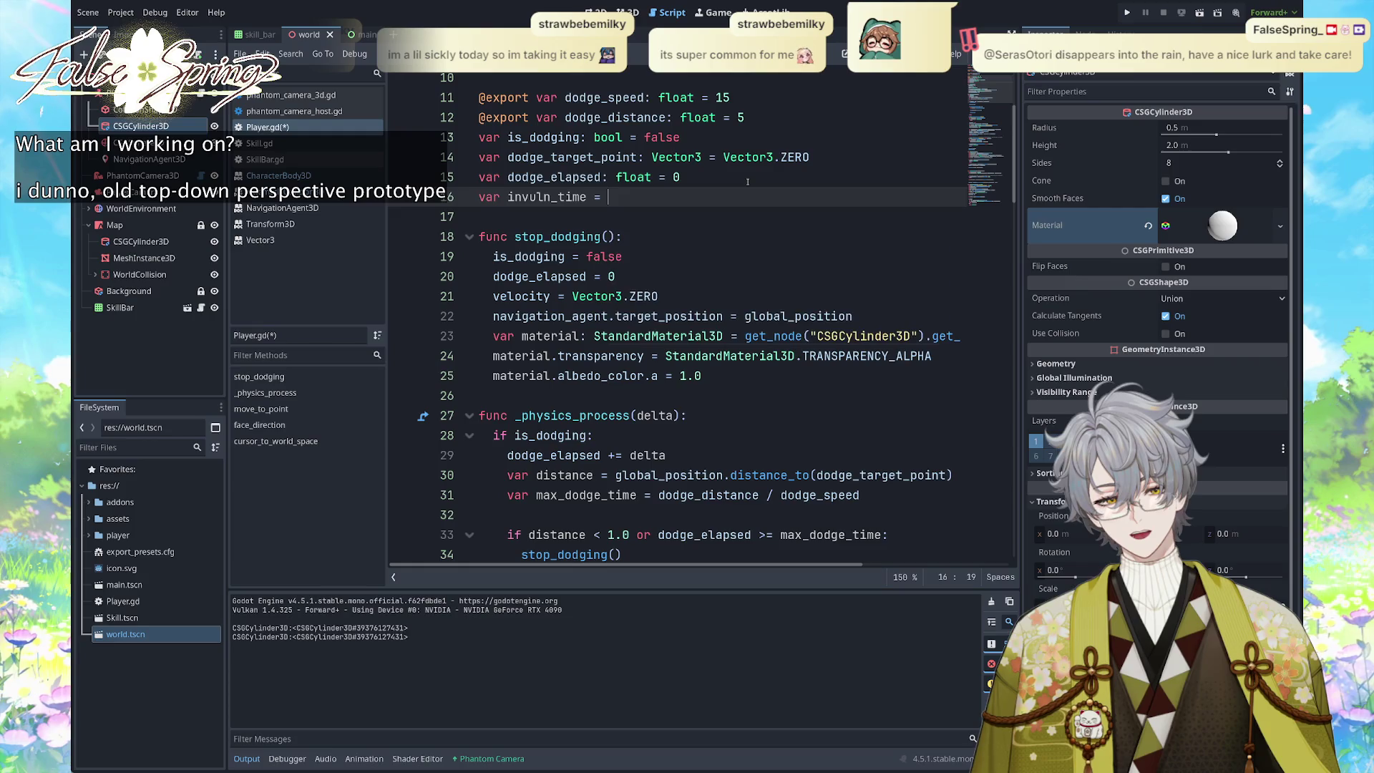
{"action": "key", "text": "ctrl+space"}
{"action": "type", "text": "do0d"}
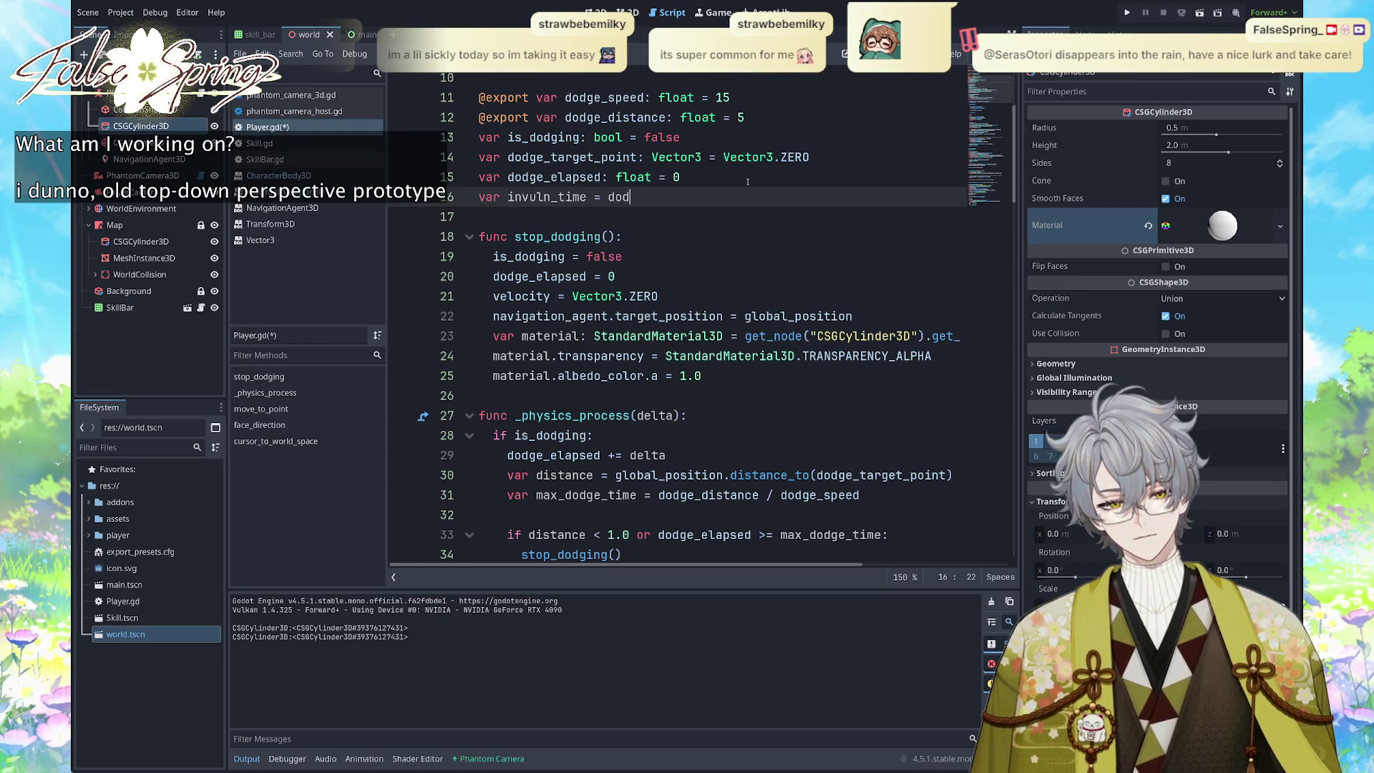
{"action": "type", "text": "ge_distance / dodge_speed"}
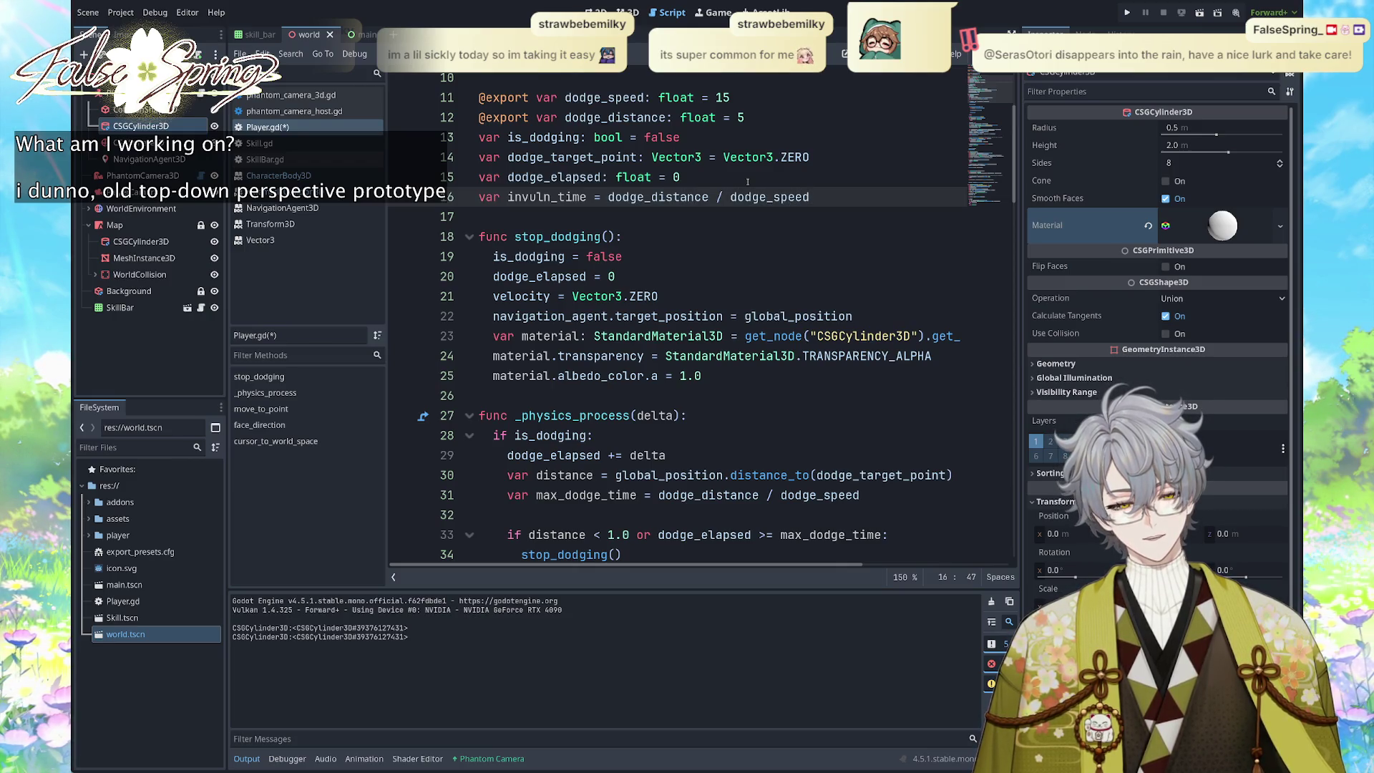
Step: Add the elapsed_invuln_time variable declaration
{"action": "key", "text": "Return"}
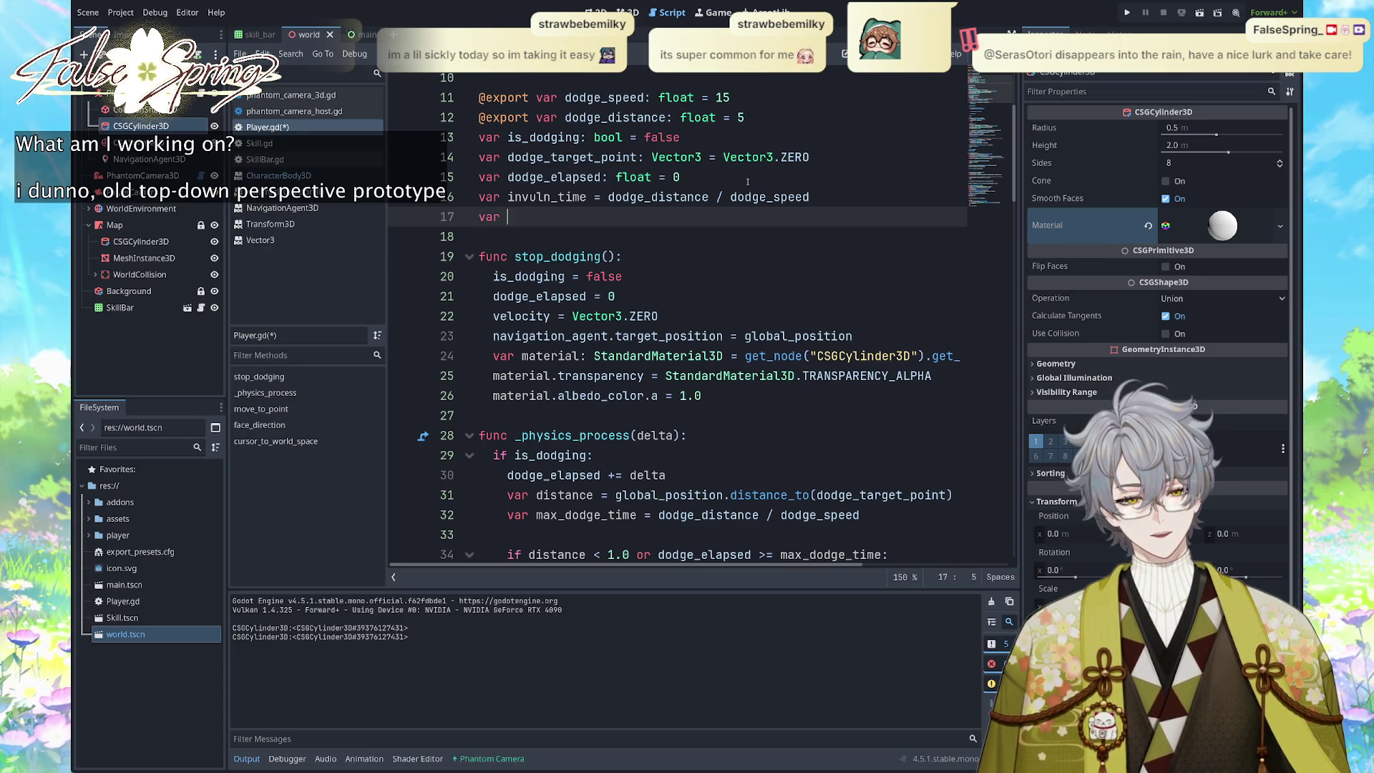
{"action": "type", "text": "ed_inuvu"}
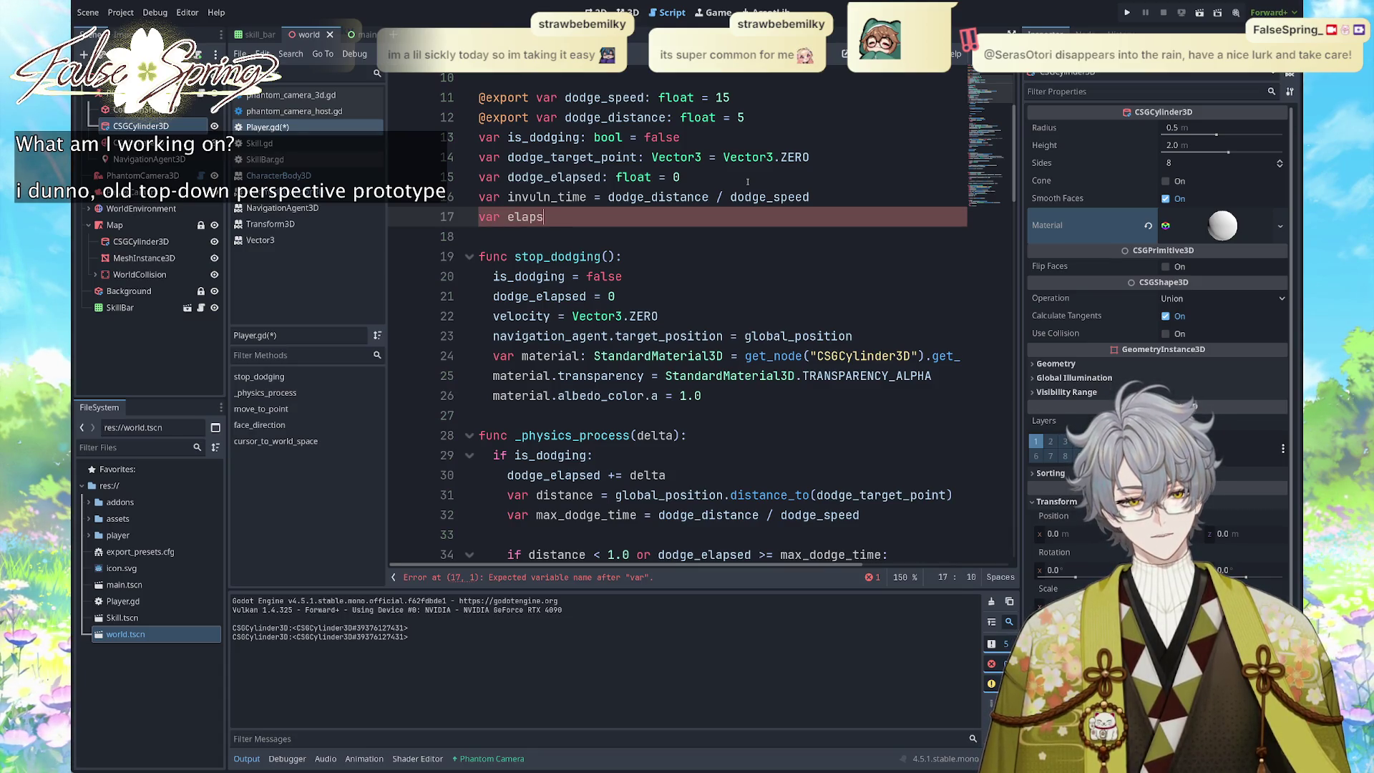
{"action": "key", "text": "BackSpace"}
{"action": "type", "text": "vuln_t"}
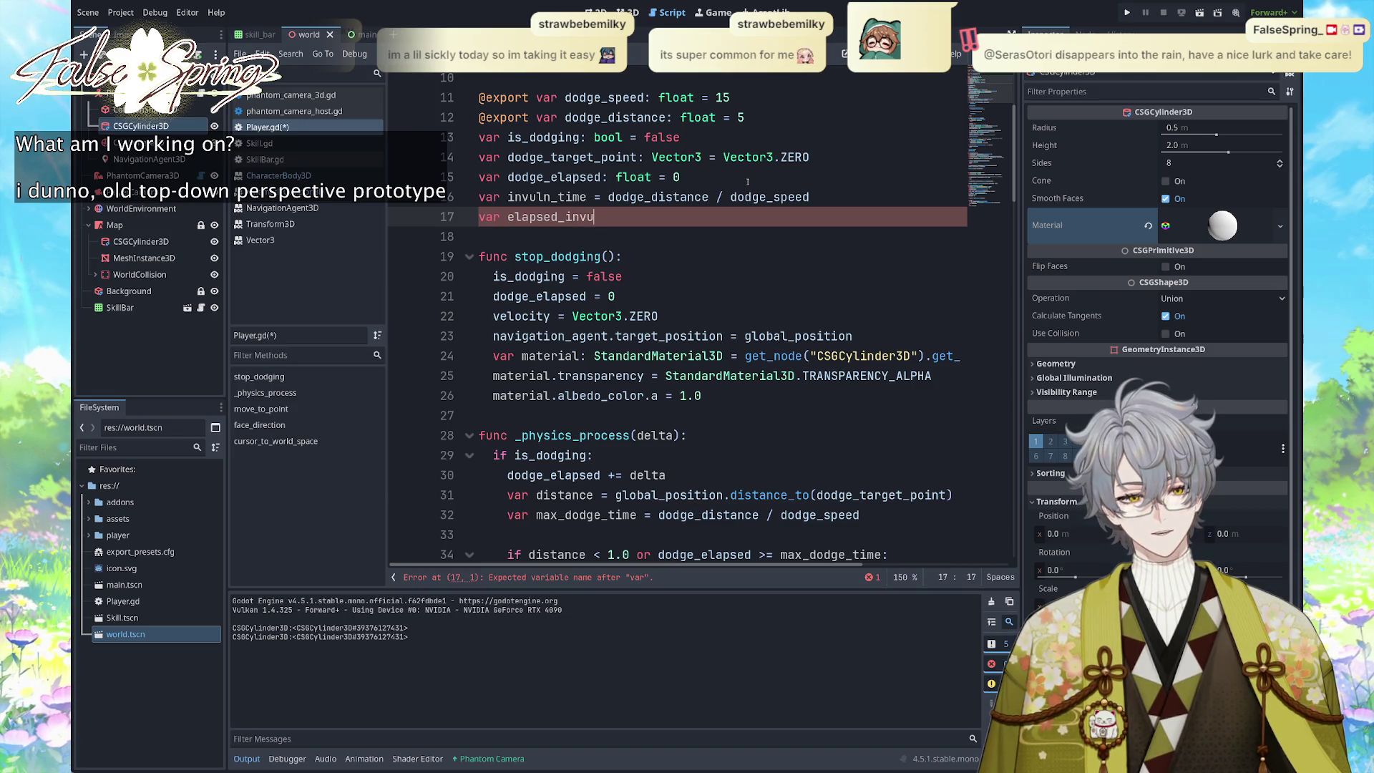
{"action": "type", "text": "ime ="}
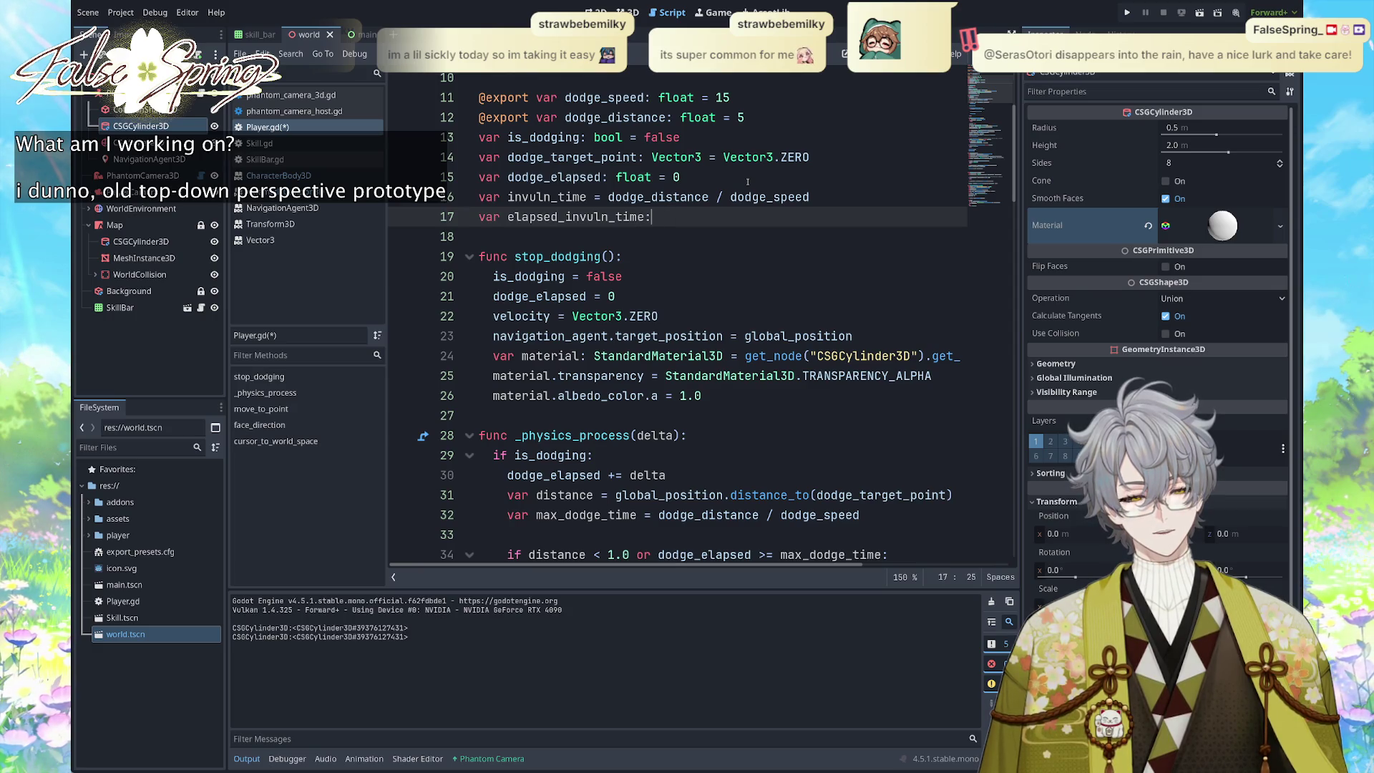
Step: Discard a trial line in _physics_process and declare is_invuln = false below dodge_elapsed
{"action": "left_click", "coordinate": [746, 265]}
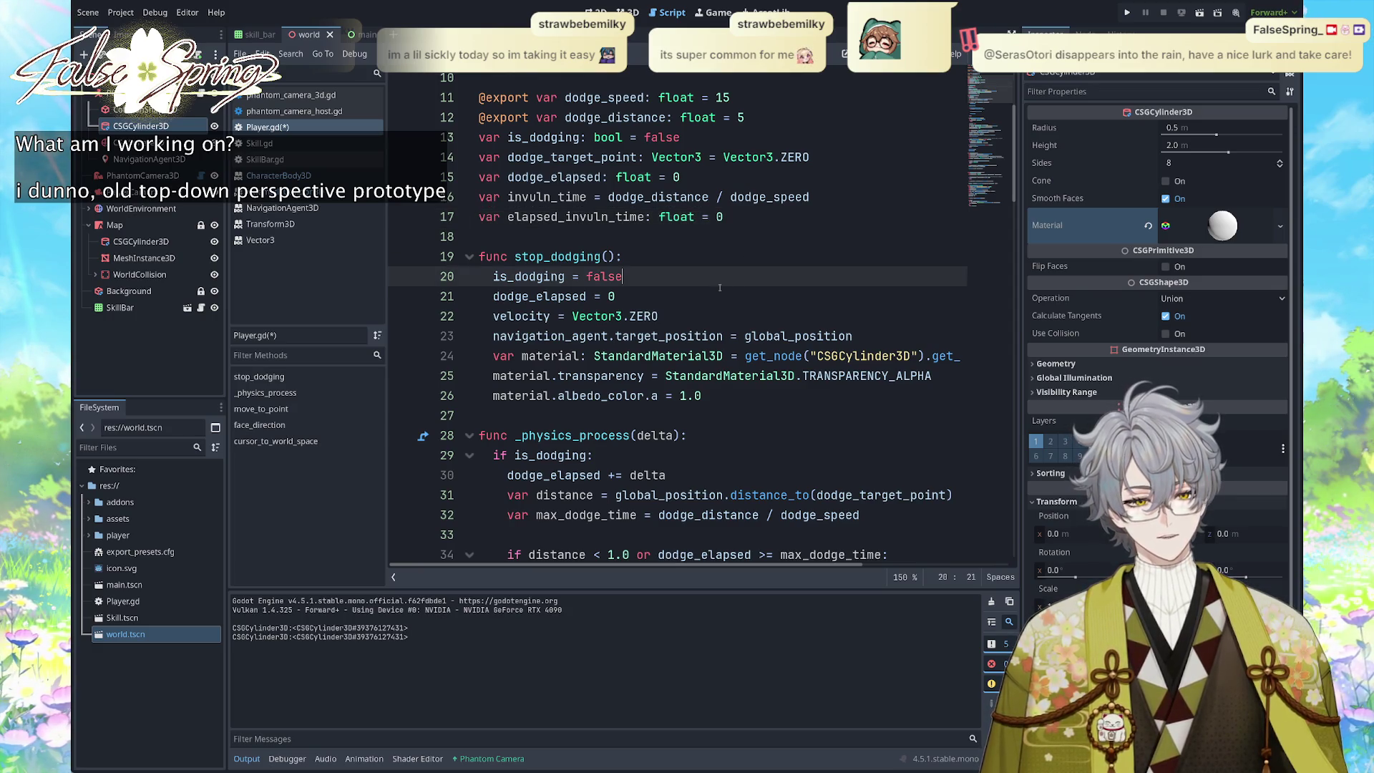
{"action": "scroll", "coordinate": [744, 262], "scroll_direction": "down", "scroll_amount": 3}
{"action": "left_click", "coordinate": [733, 254]}
{"action": "key", "text": "Return"}
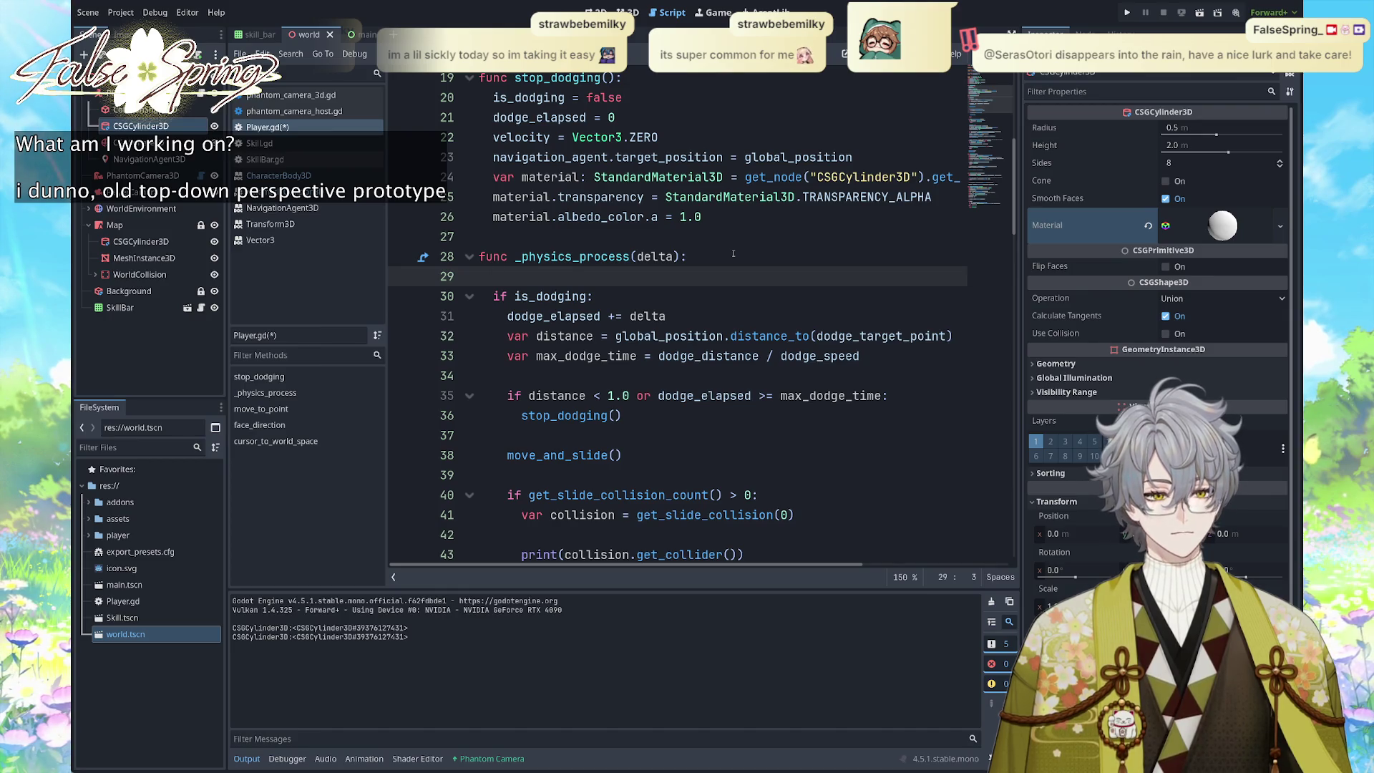
{"action": "type", "text": "invuln_time"}
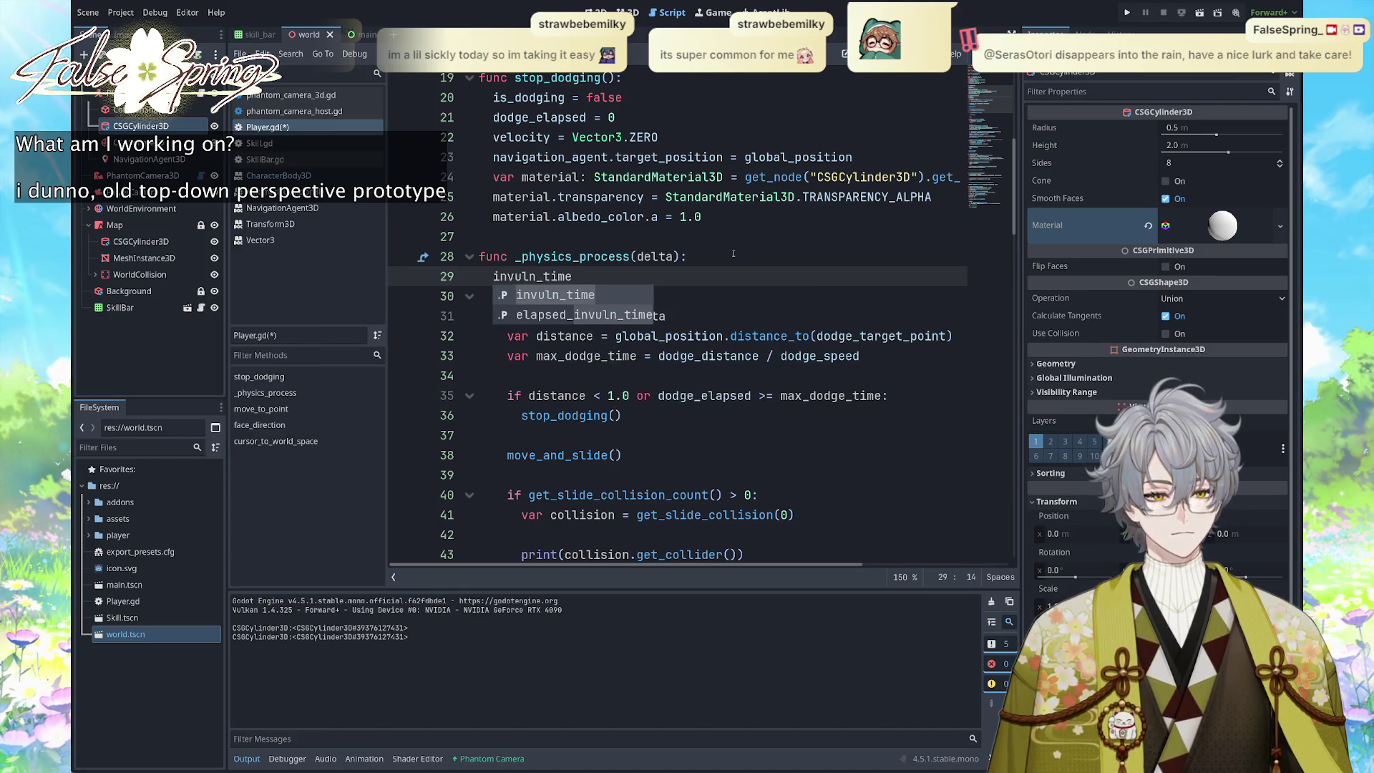
{"action": "key", "text": "BackSpace"}
{"action": "key", "text": "BackSpace"}
{"action": "key", "text": "BackSpace"}
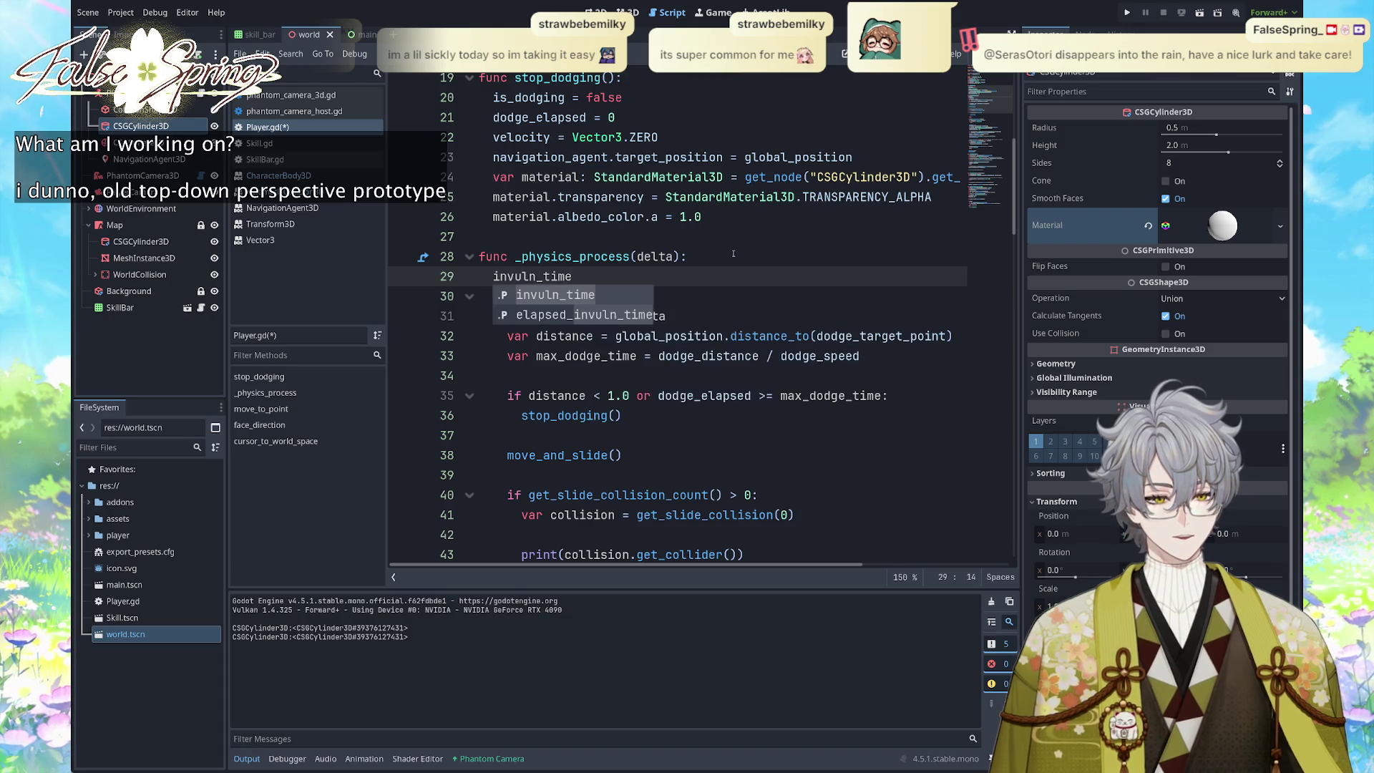
{"action": "scroll", "coordinate": [702, 240], "scroll_direction": "up", "scroll_amount": 4}
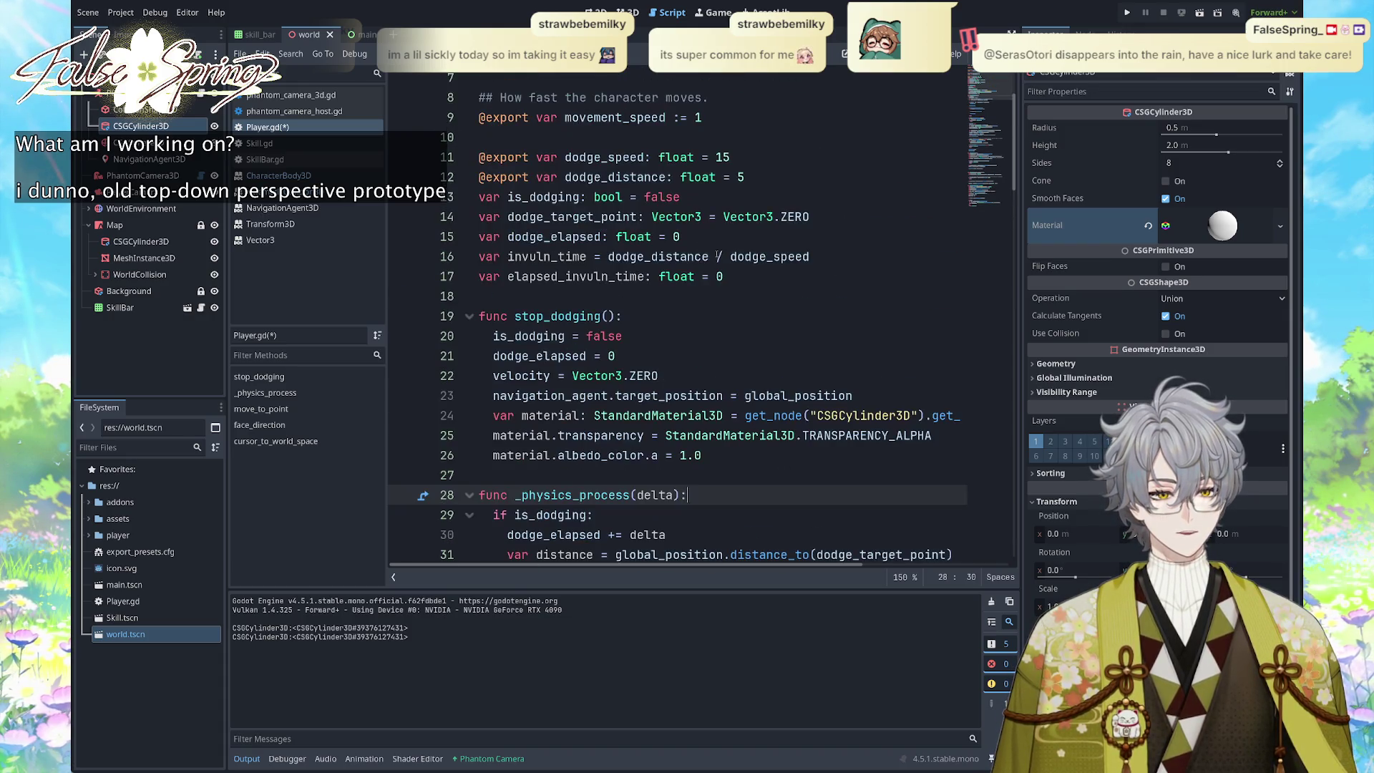
{"action": "left_click", "coordinate": [795, 243]}
{"action": "key", "text": "Return"}
{"action": "type", "text": "var is_invu"}
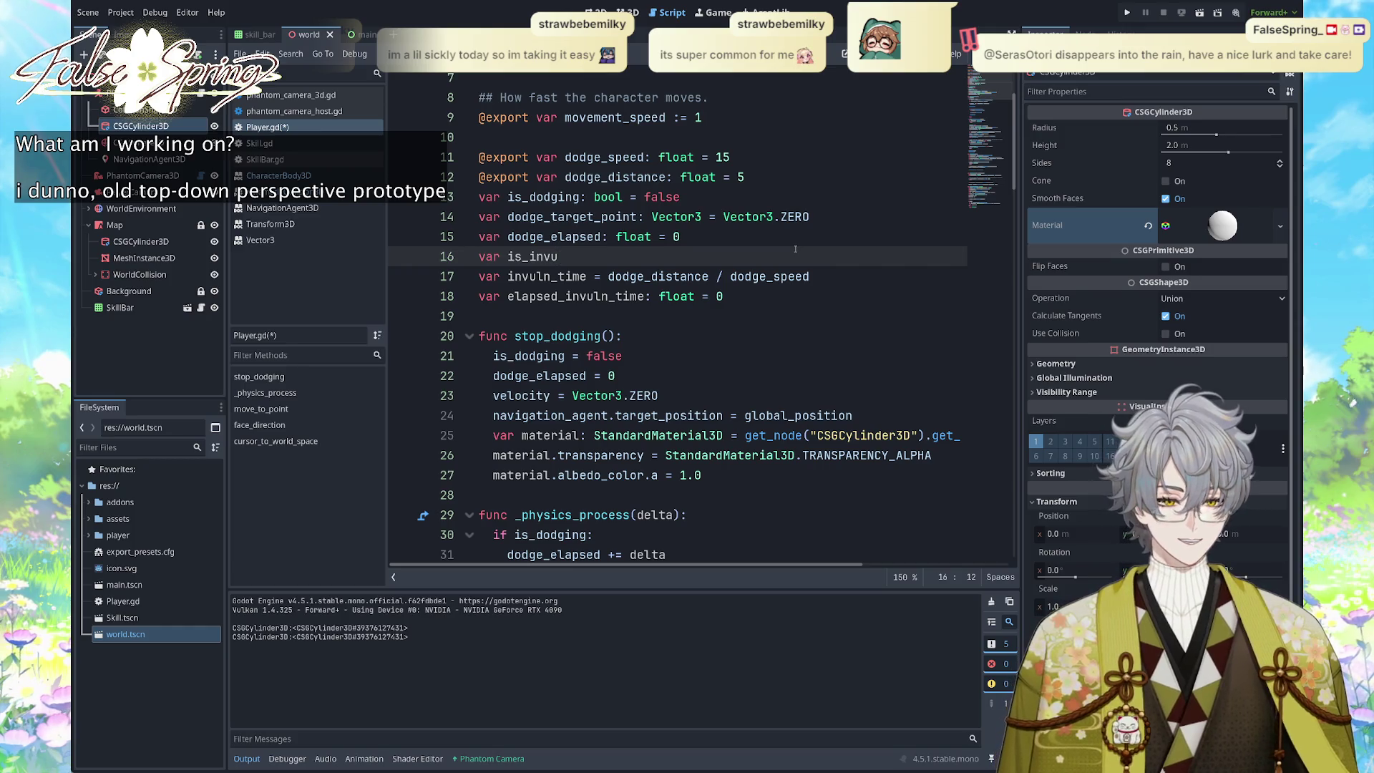
{"action": "type", "text": "ol = false"}
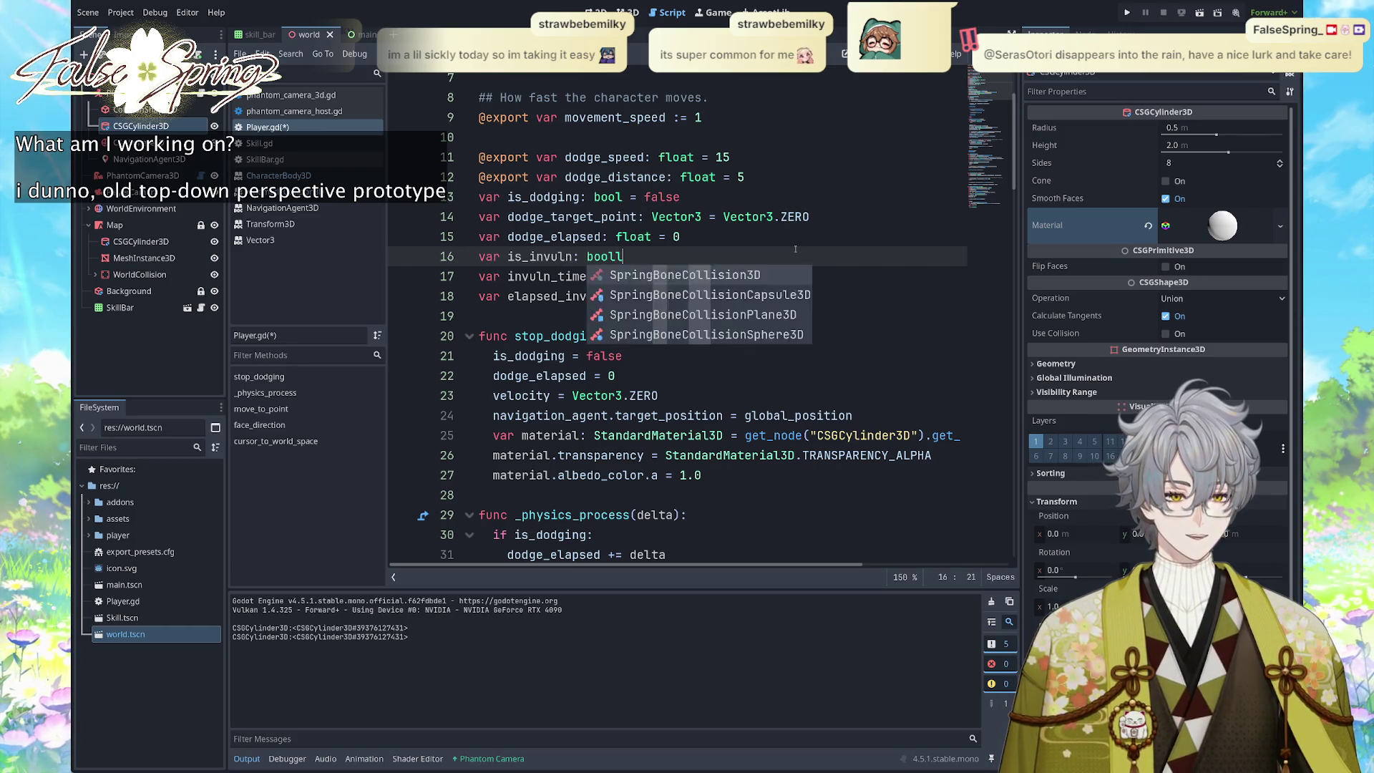
{"action": "left_click", "coordinate": [760, 216]}
{"action": "scroll", "coordinate": [760, 216], "scroll_direction": "down", "scroll_amount": 12}
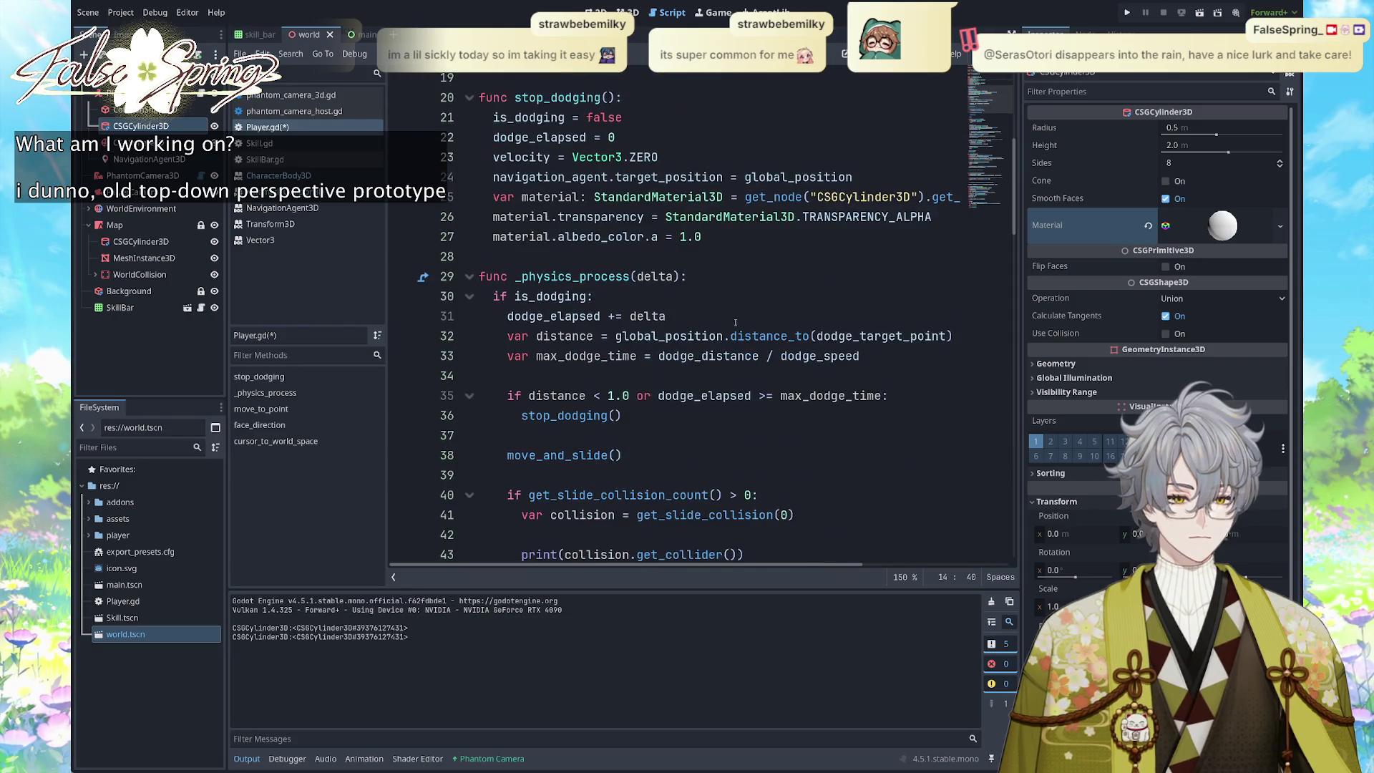
Step: Set is_invuln = true right after is_dodging = true in the dodge input code
{"action": "left_click", "coordinate": [737, 315]}
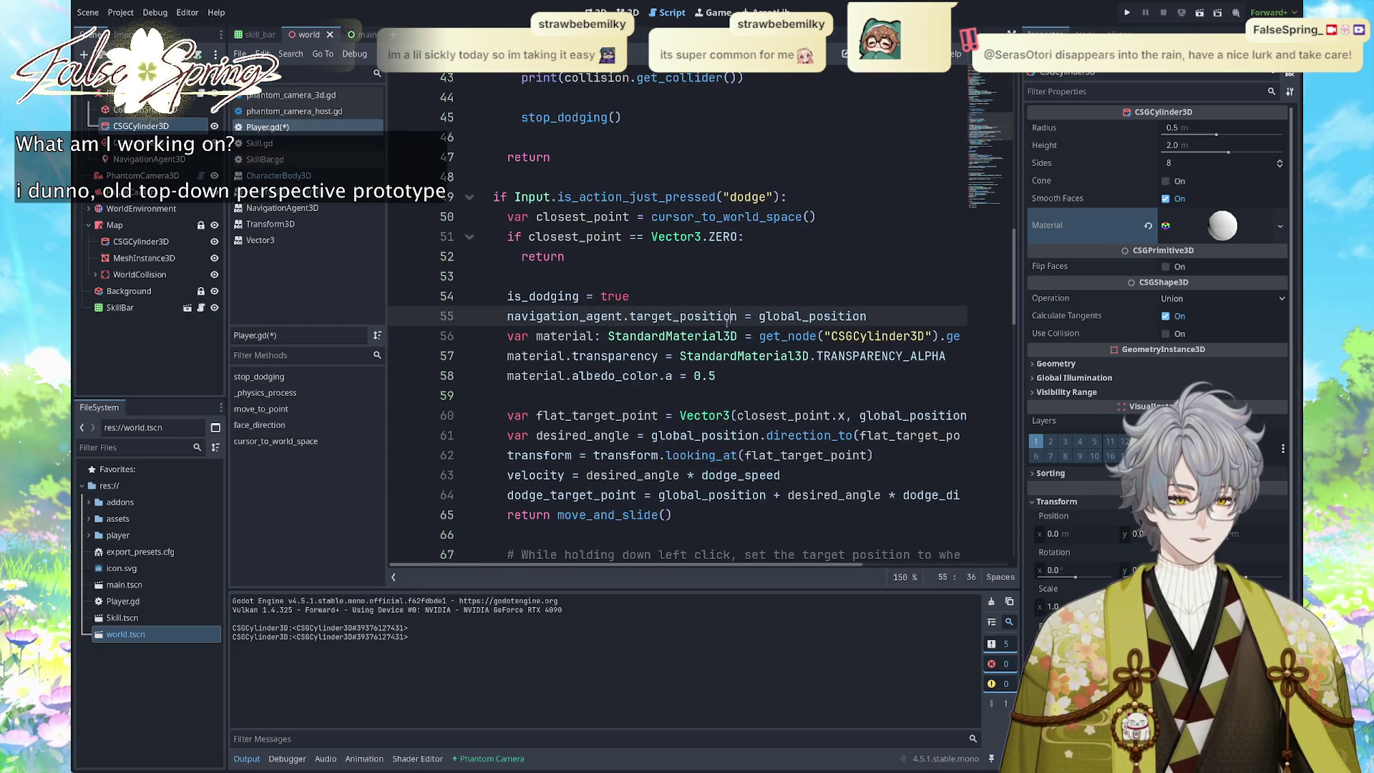
{"action": "left_click", "coordinate": [665, 294]}
{"action": "key", "text": "Return"}
{"action": "type", "text": "s_"}
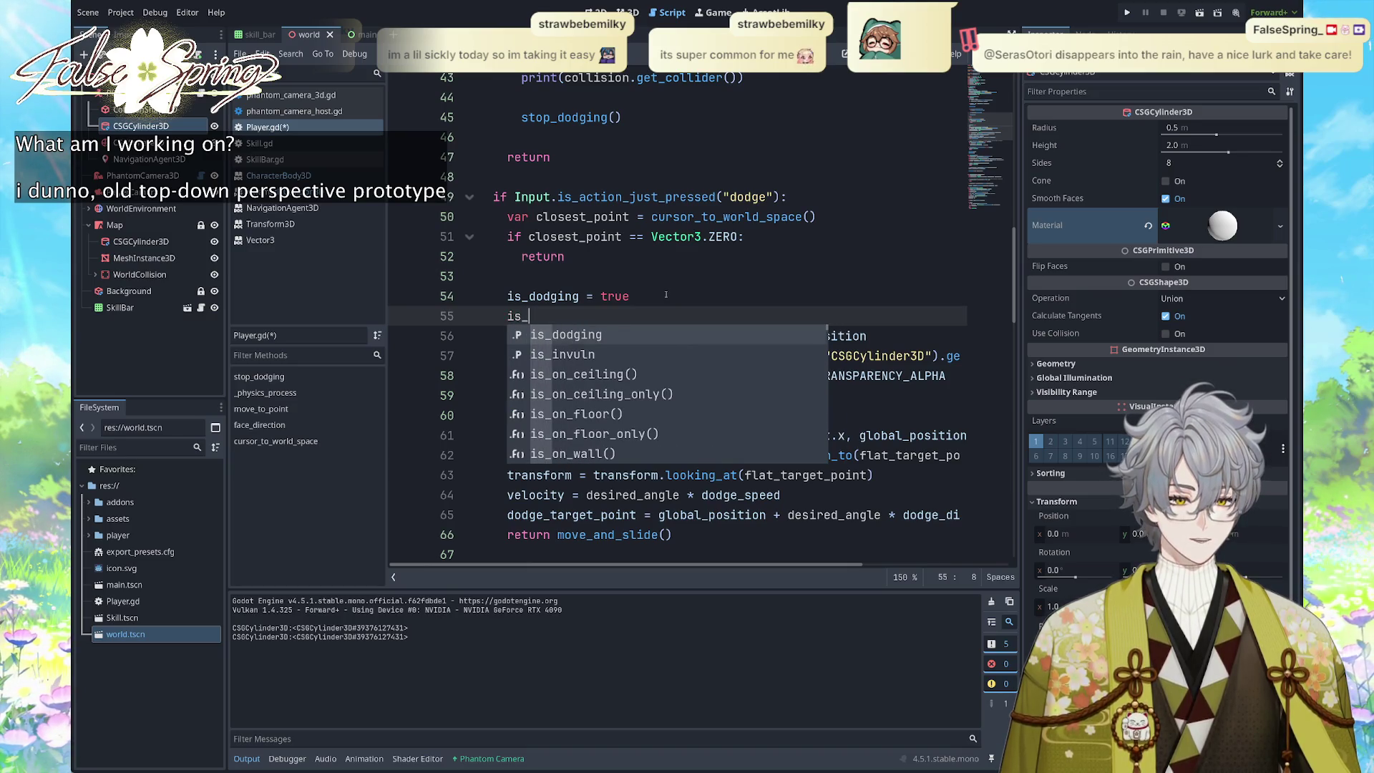
{"action": "key", "text": "Down"}
{"action": "key", "text": "Return"}
{"action": "type", "text": "= true"}
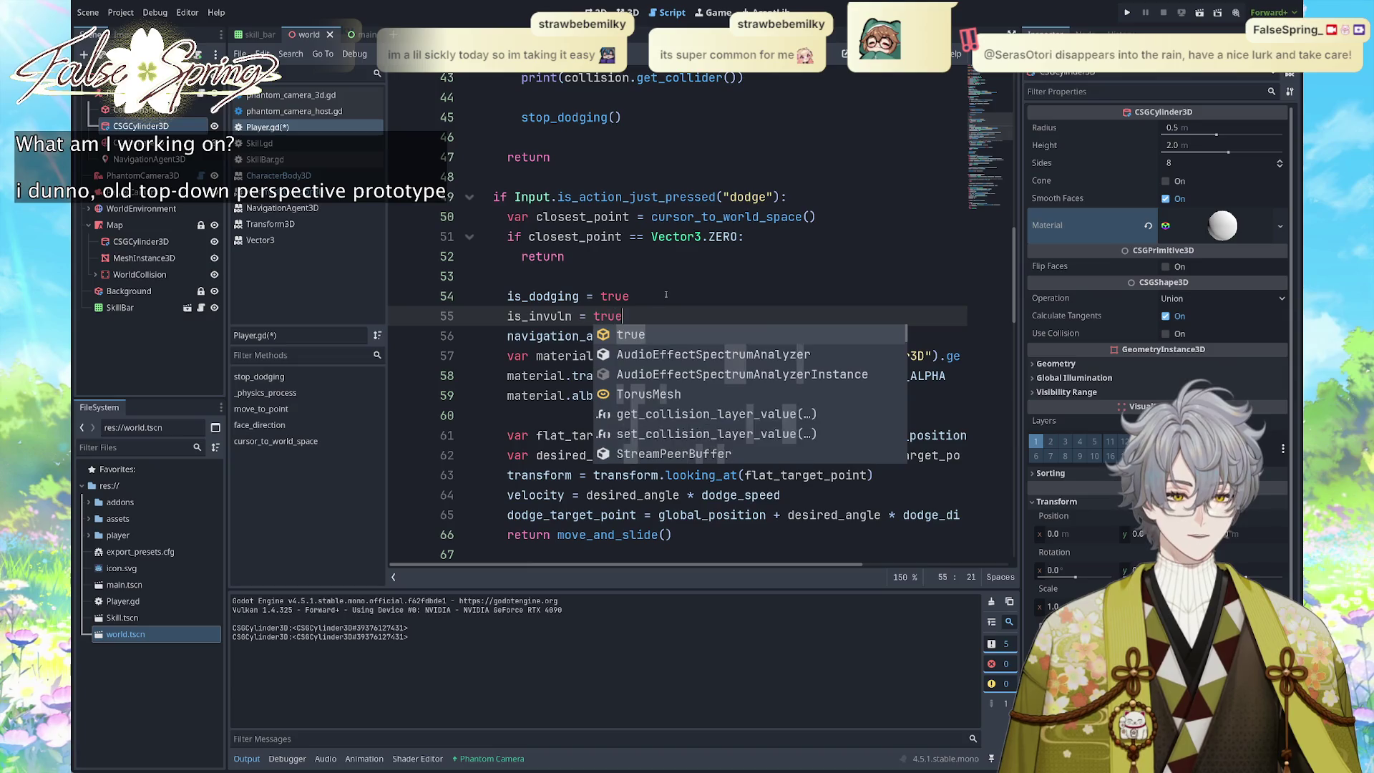
{"action": "key", "text": "Escape"}
Step: In _physics_process, add 'if is_invuln:' that adds delta to elapsed_invuln_time
{"action": "key", "text": "Up"}
{"action": "key", "text": "Up"}
{"action": "key", "text": "Up"}
{"action": "key", "text": "Down"}
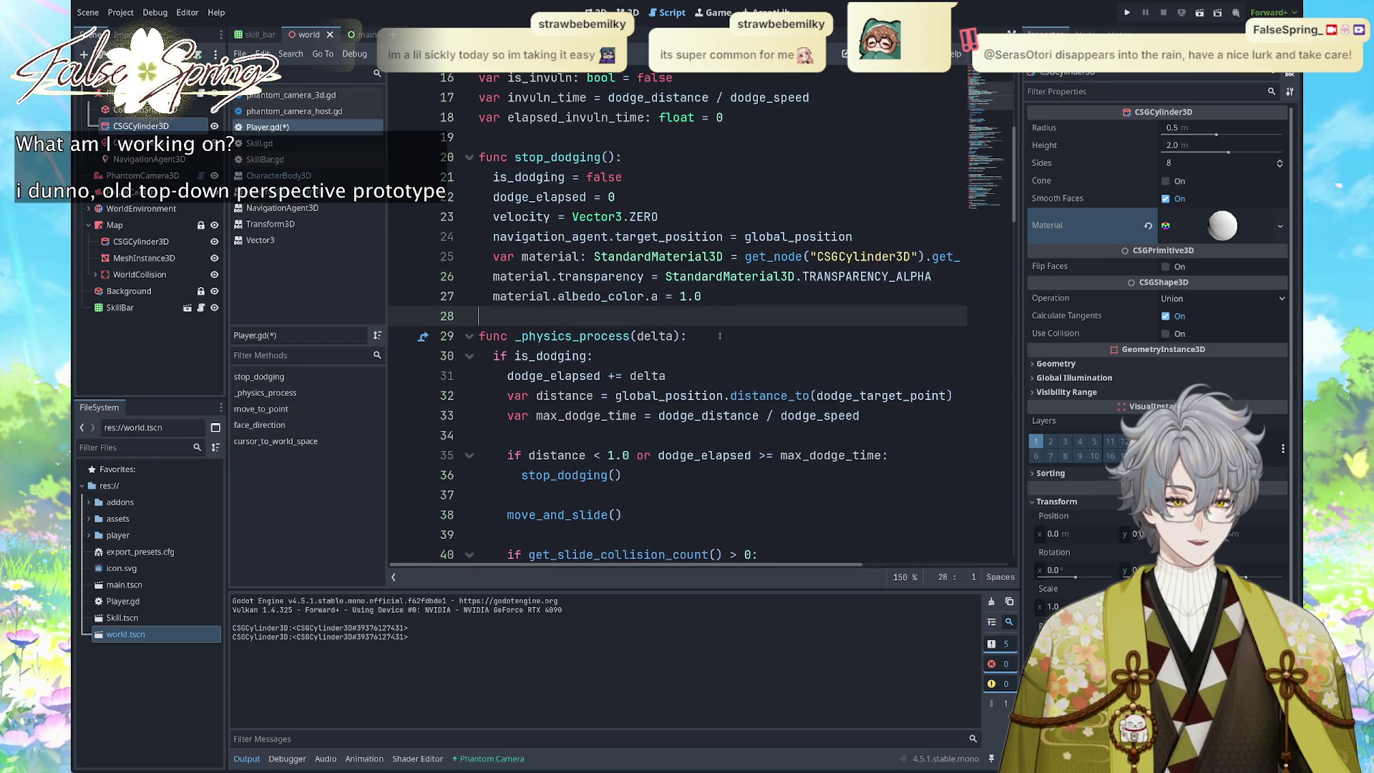
{"action": "key", "text": "Down"}
{"action": "key", "text": "End"}
{"action": "key", "text": "Return"}
{"action": "type", "text": "if is_"}
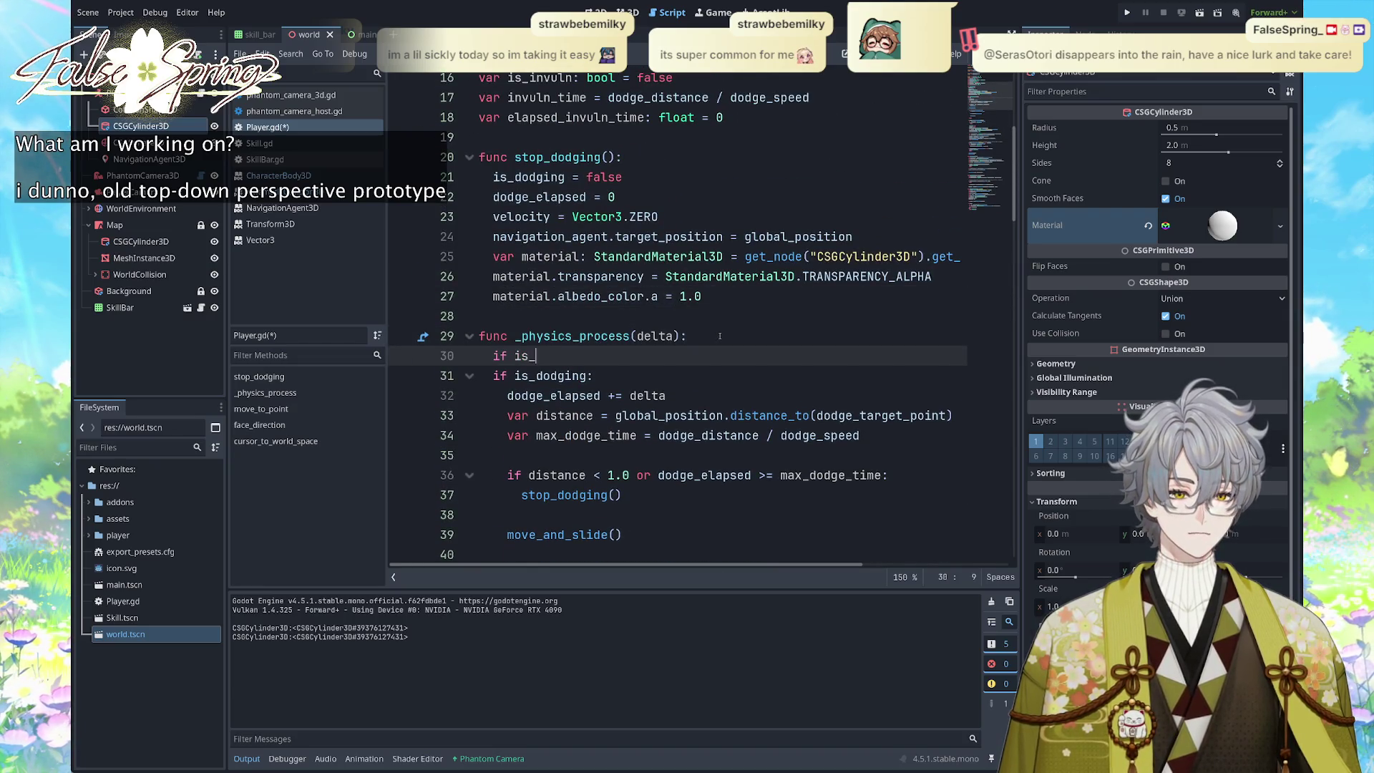
{"action": "type", "text": "invuln:"}
{"action": "key", "text": "Return"}
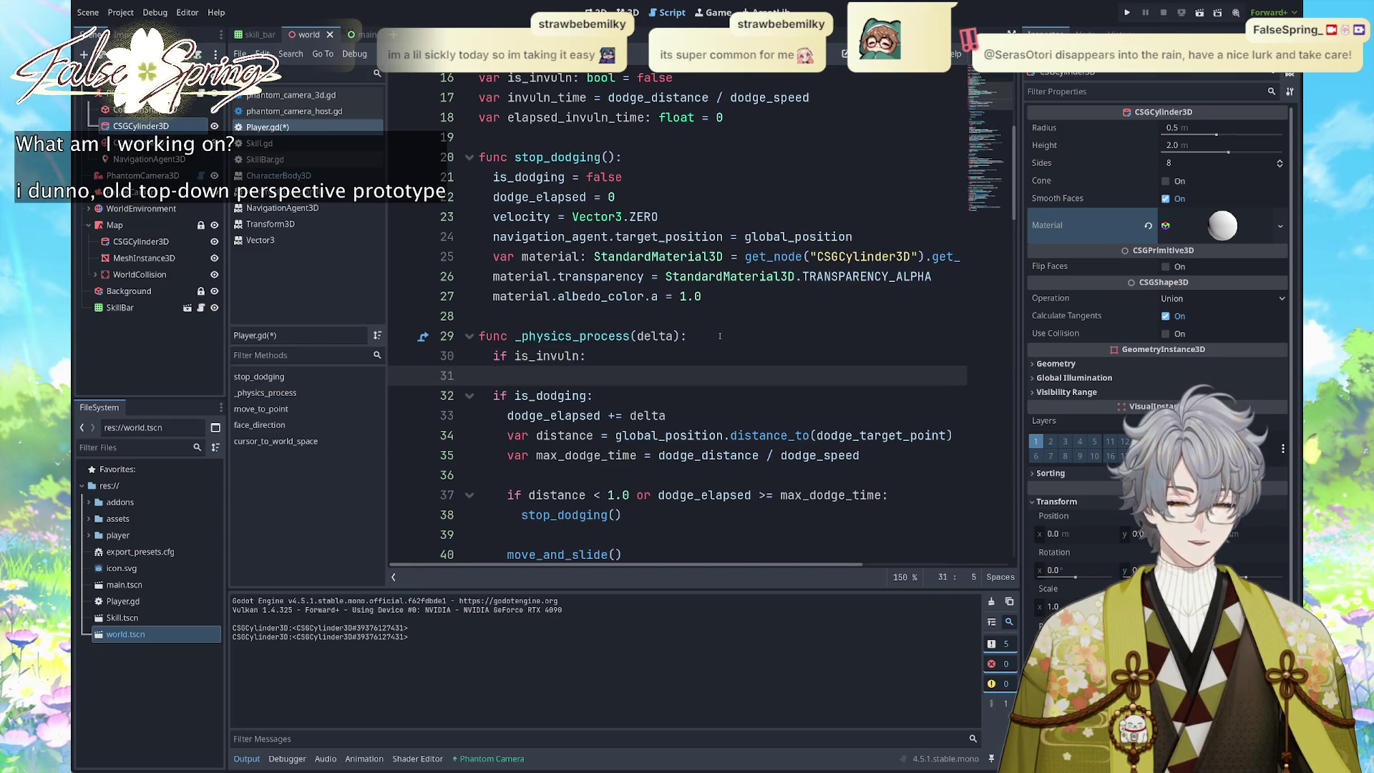
{"action": "type", "text": "elapsed_"}
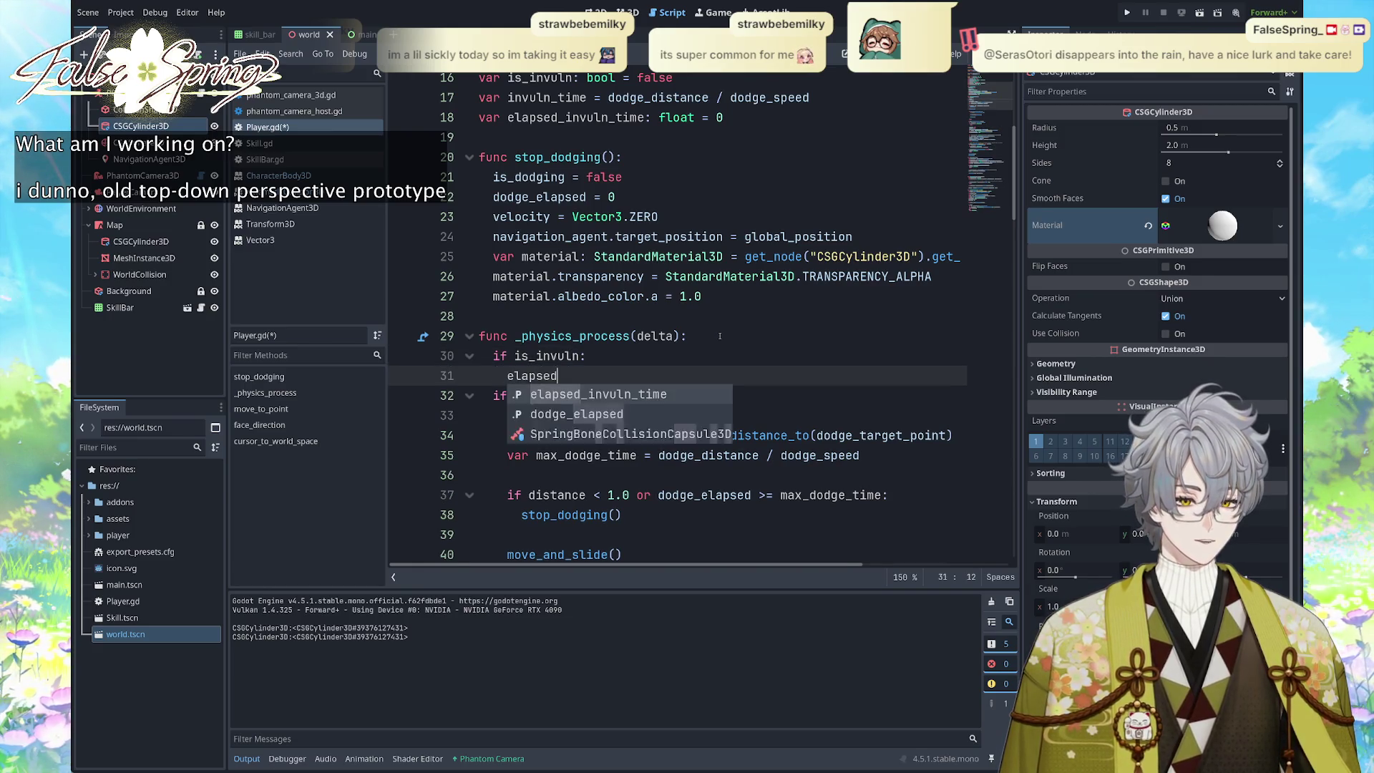
{"action": "key", "text": "Return"}
{"action": "type", "text": "det"}
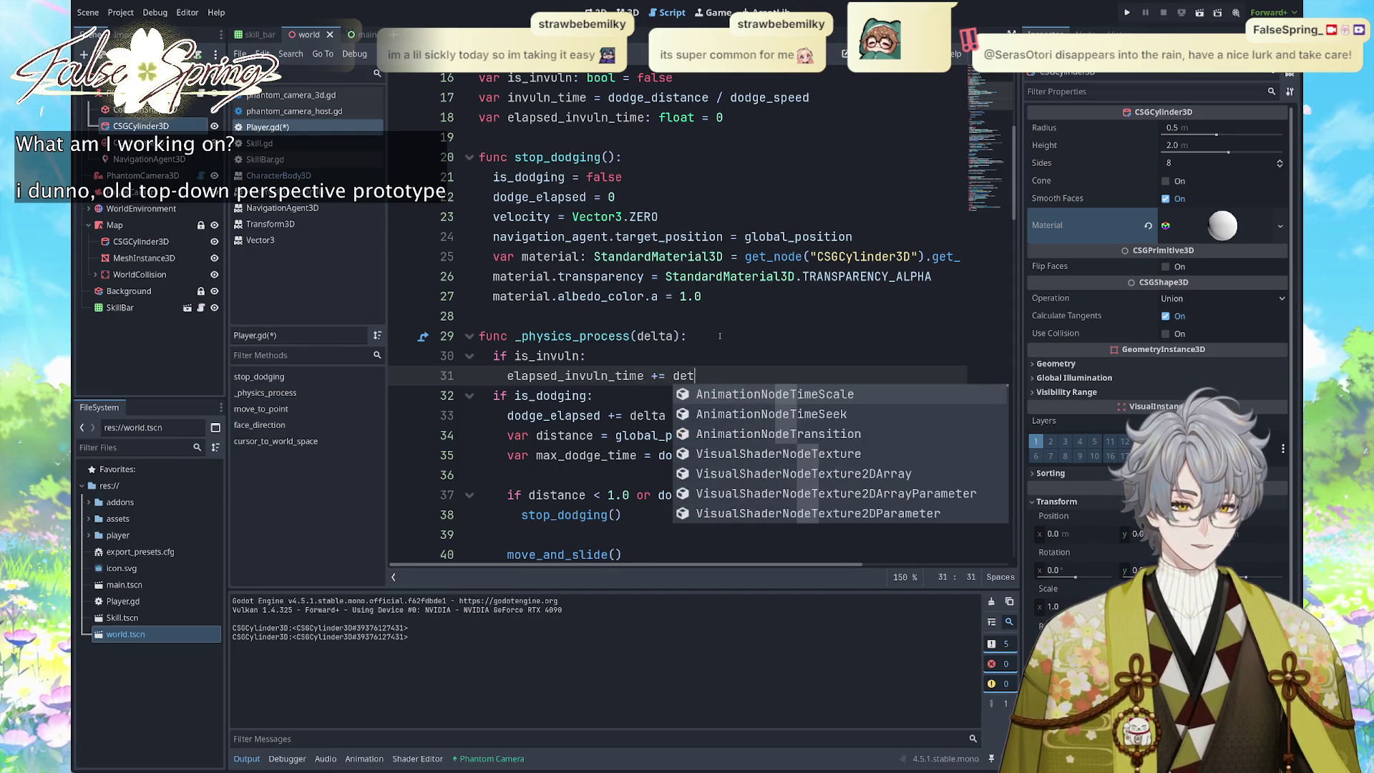
{"action": "key", "text": "Return"}
{"action": "key", "text": "Return"}
{"action": "key", "text": "Return"}
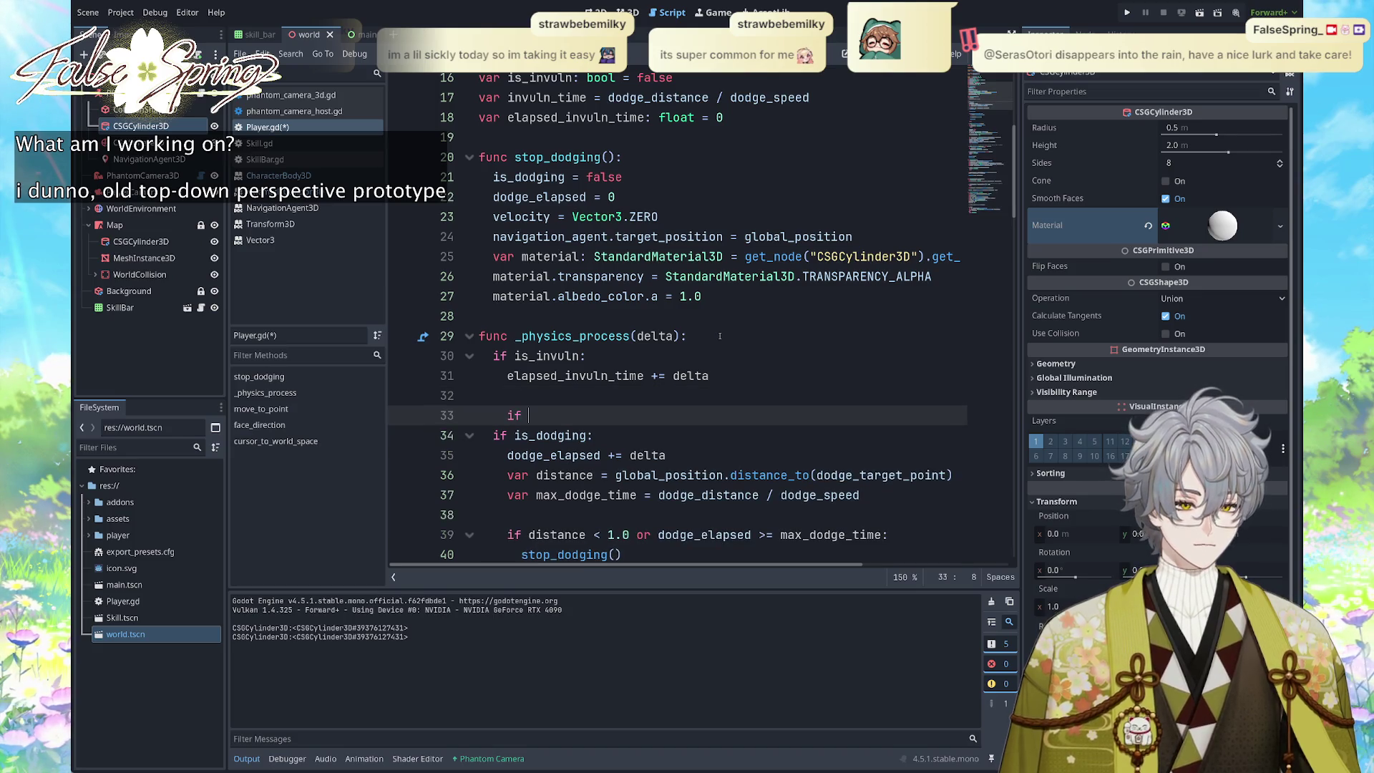
Step: Rename invuln_time to max_invuln_time and set is_invuln = false once elapsed reaches max_invuln_time
{"action": "left_click", "coordinate": [507, 97]}
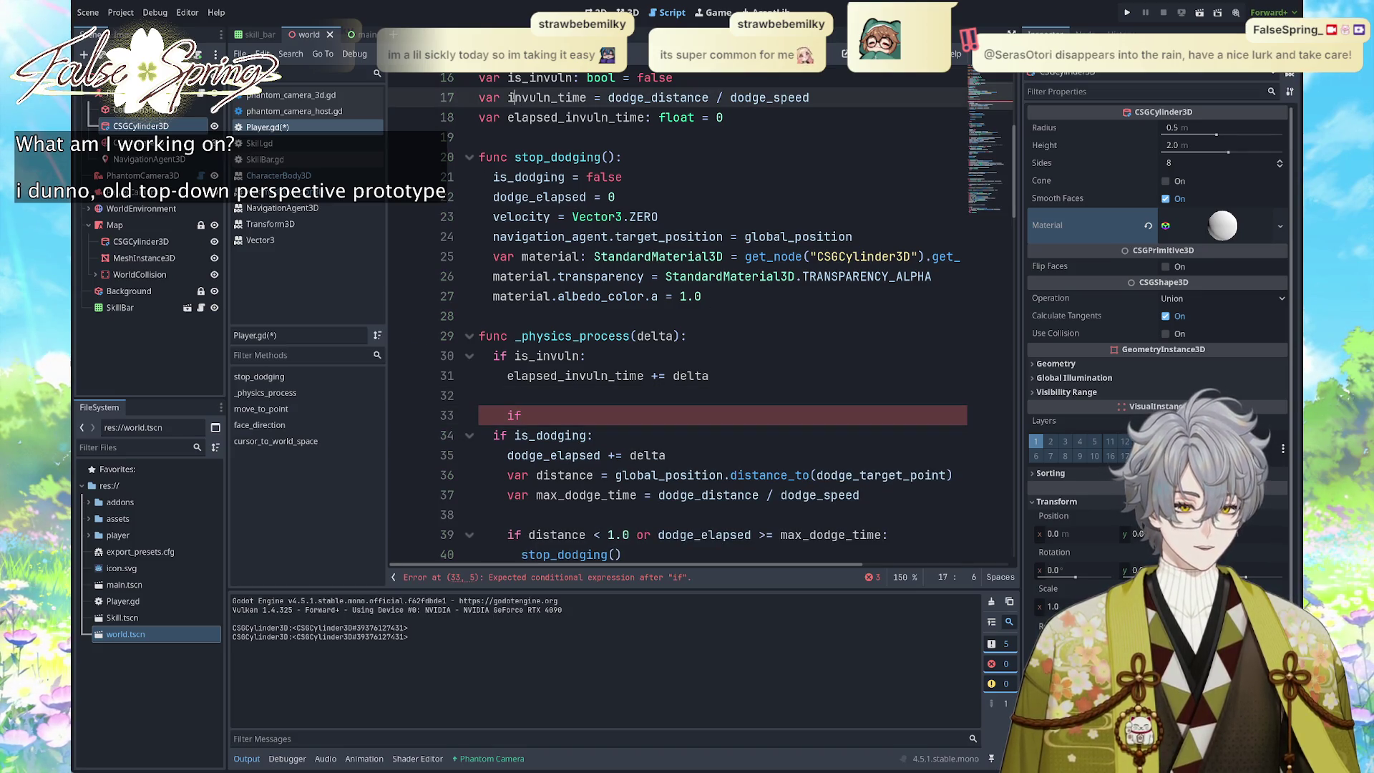
{"action": "type", "text": "max_"}
{"action": "left_click", "coordinate": [556, 398]}
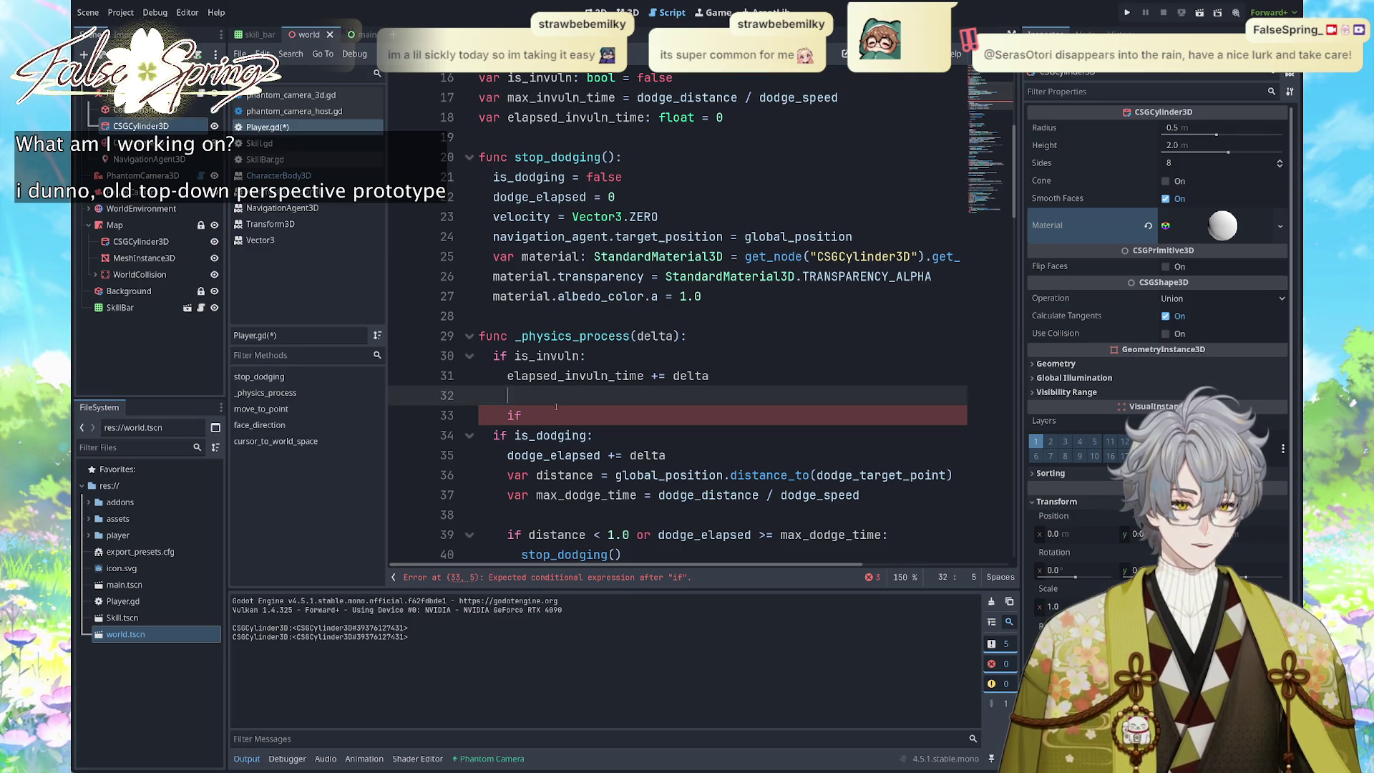
{"action": "left_click", "coordinate": [553, 415]}
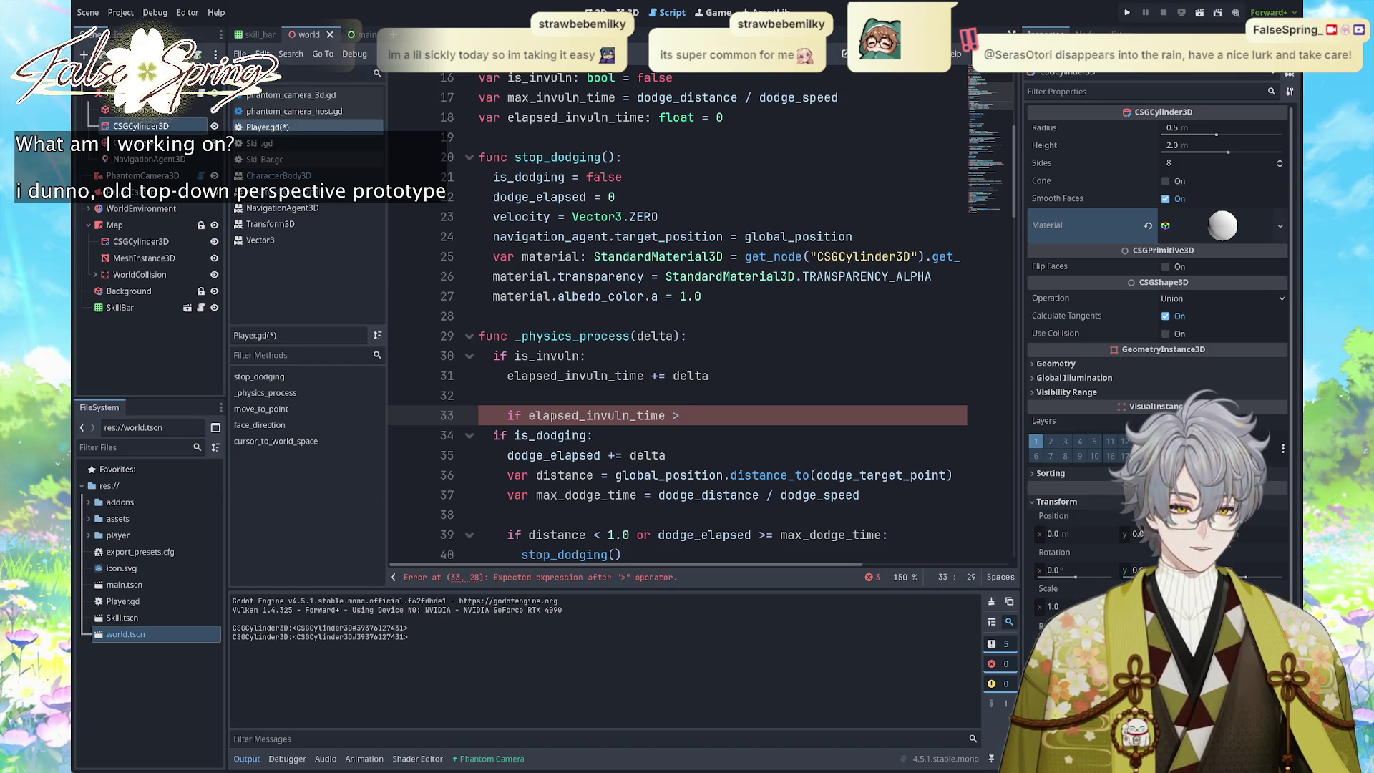
{"action": "type", "text": "= max_invuln_t"}
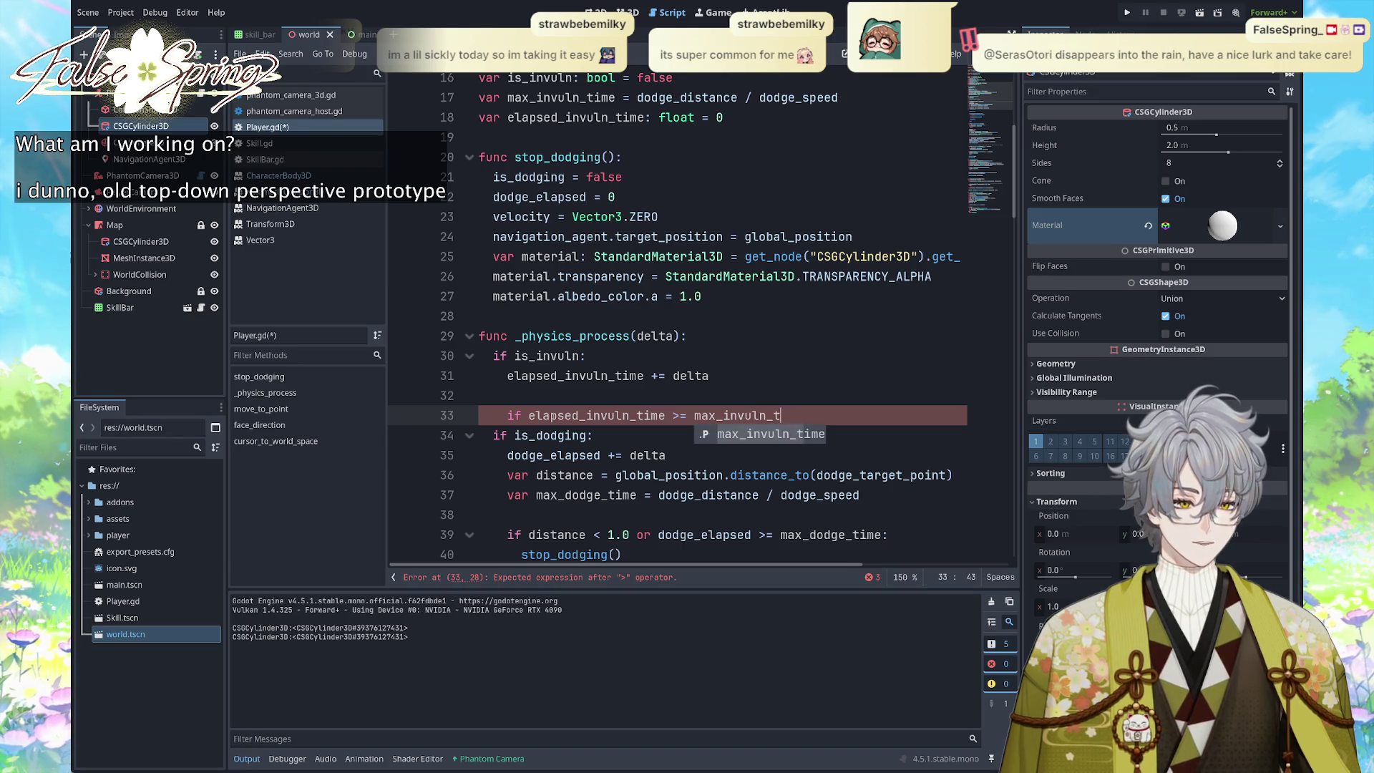
{"action": "key", "text": "Return"}
{"action": "type", "text": ":"}
{"action": "key", "text": "Return"}
{"action": "type", "text": "is_invuln "}
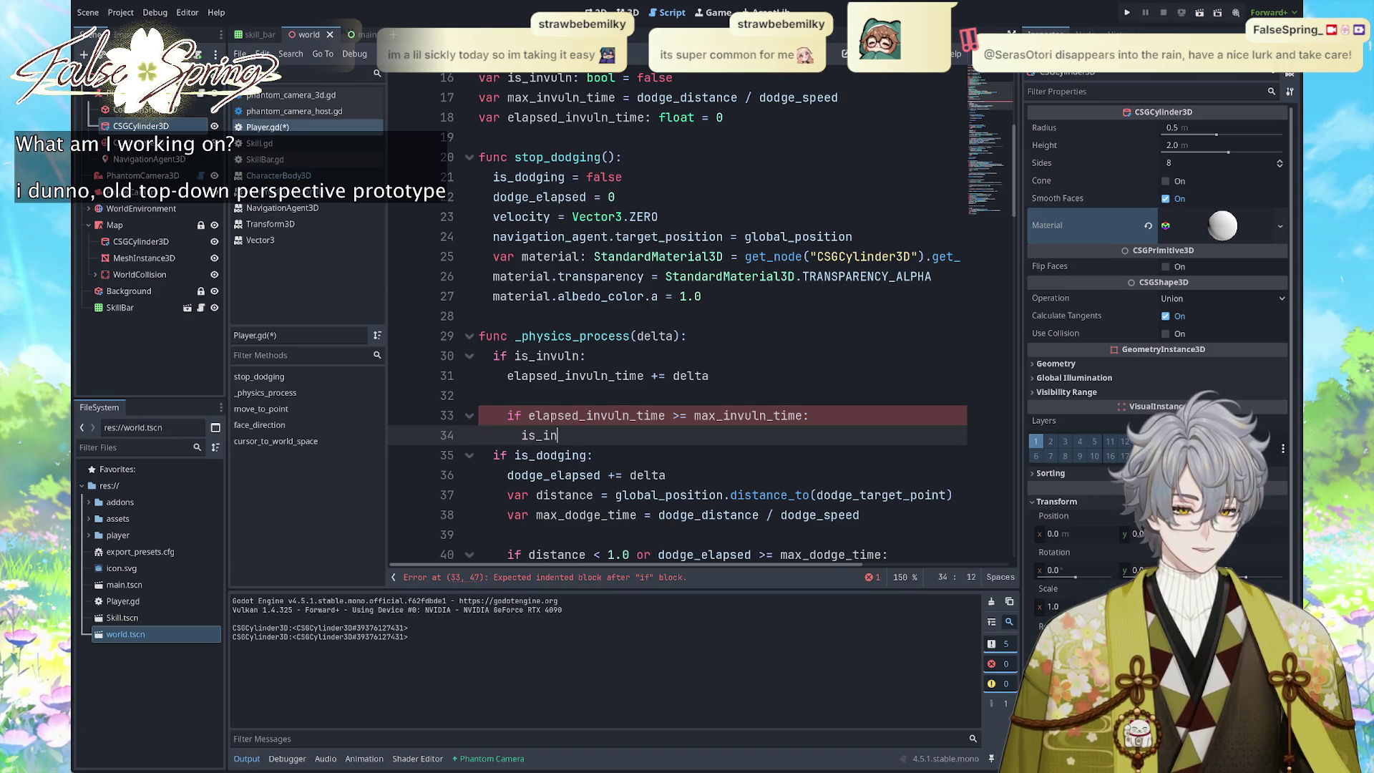
{"action": "type", "text": "= false"}
{"action": "key", "text": "Return"}
{"action": "key", "text": "Return"}
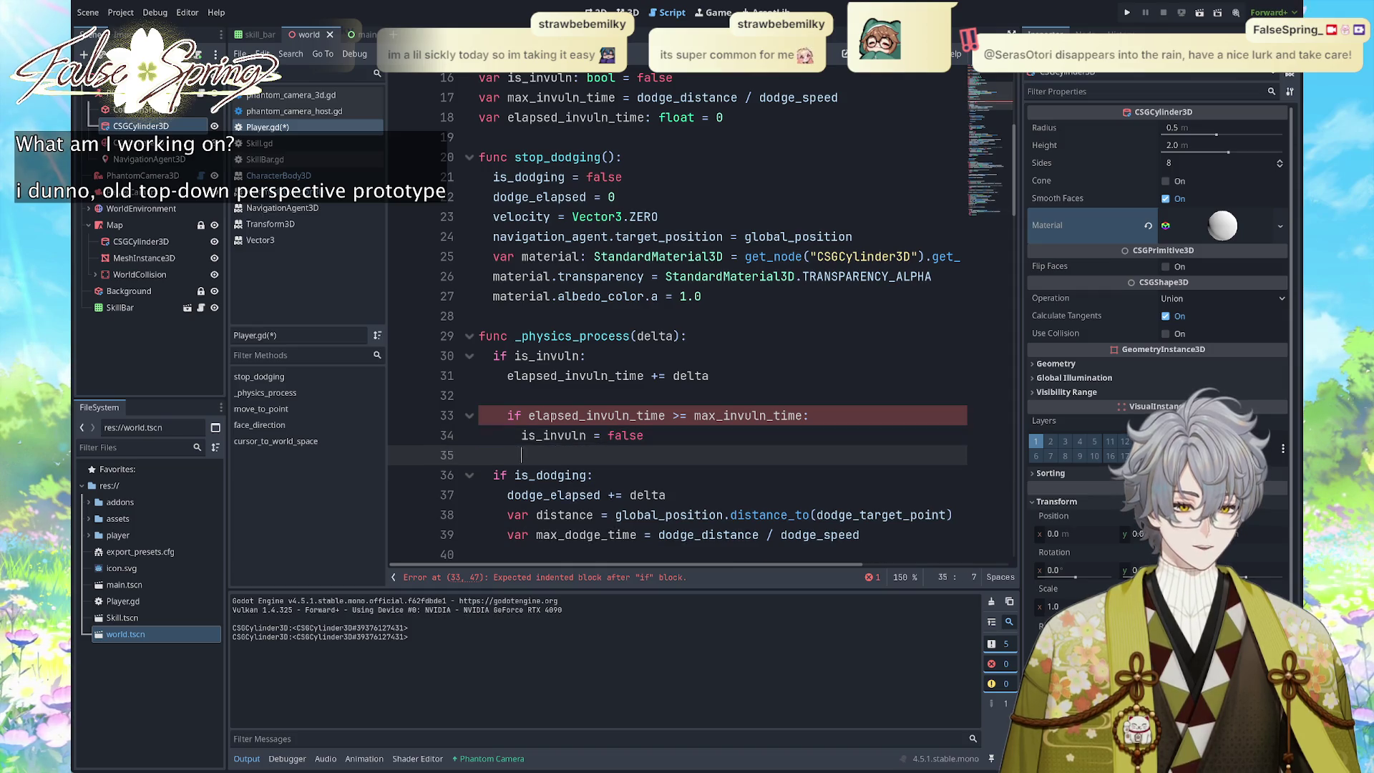
{"action": "key", "text": "BackSpace"}
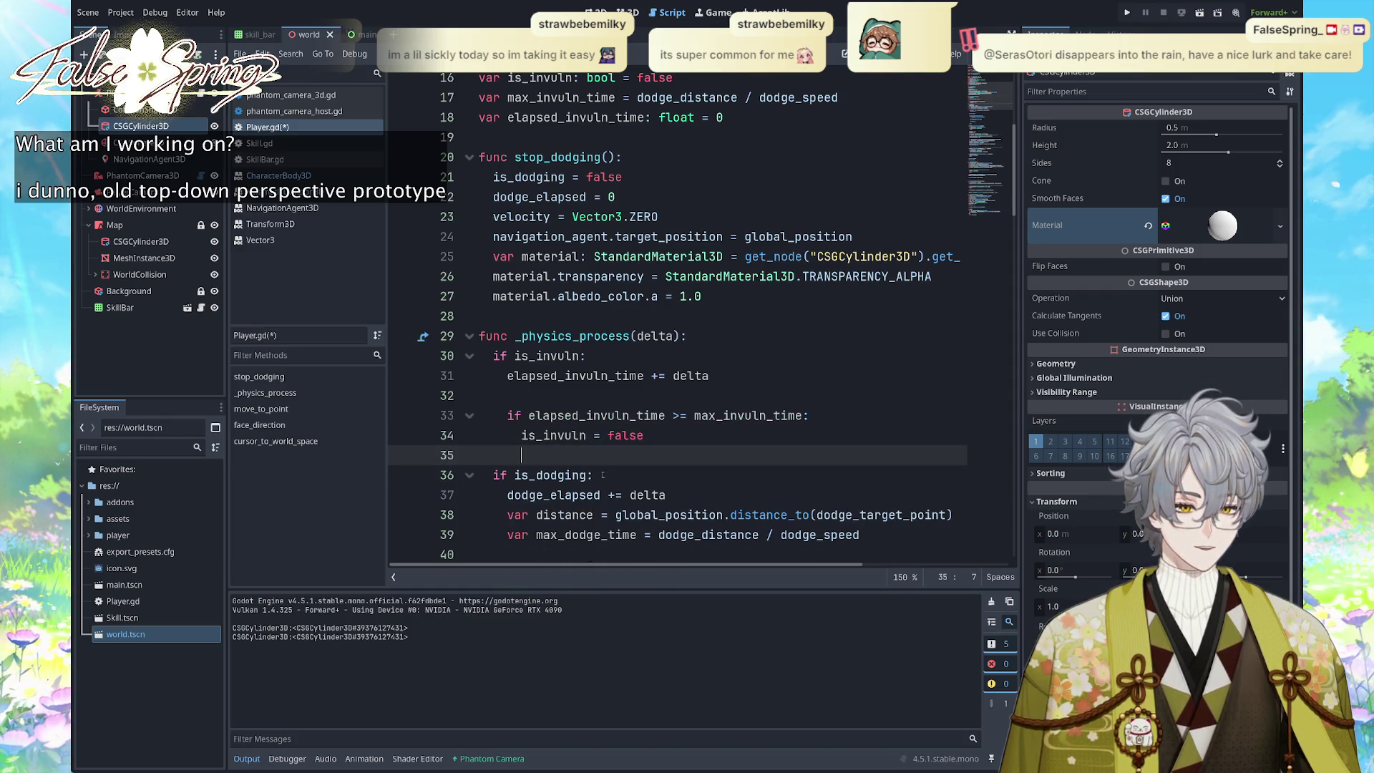
{"action": "key", "text": "Home"}
Step: Move the three material lines from stop_dodging to under 'if is_invuln:' and fix their indentation
{"action": "left_click_drag", "start_coordinate": [715, 296], "coordinate": [479, 256]}
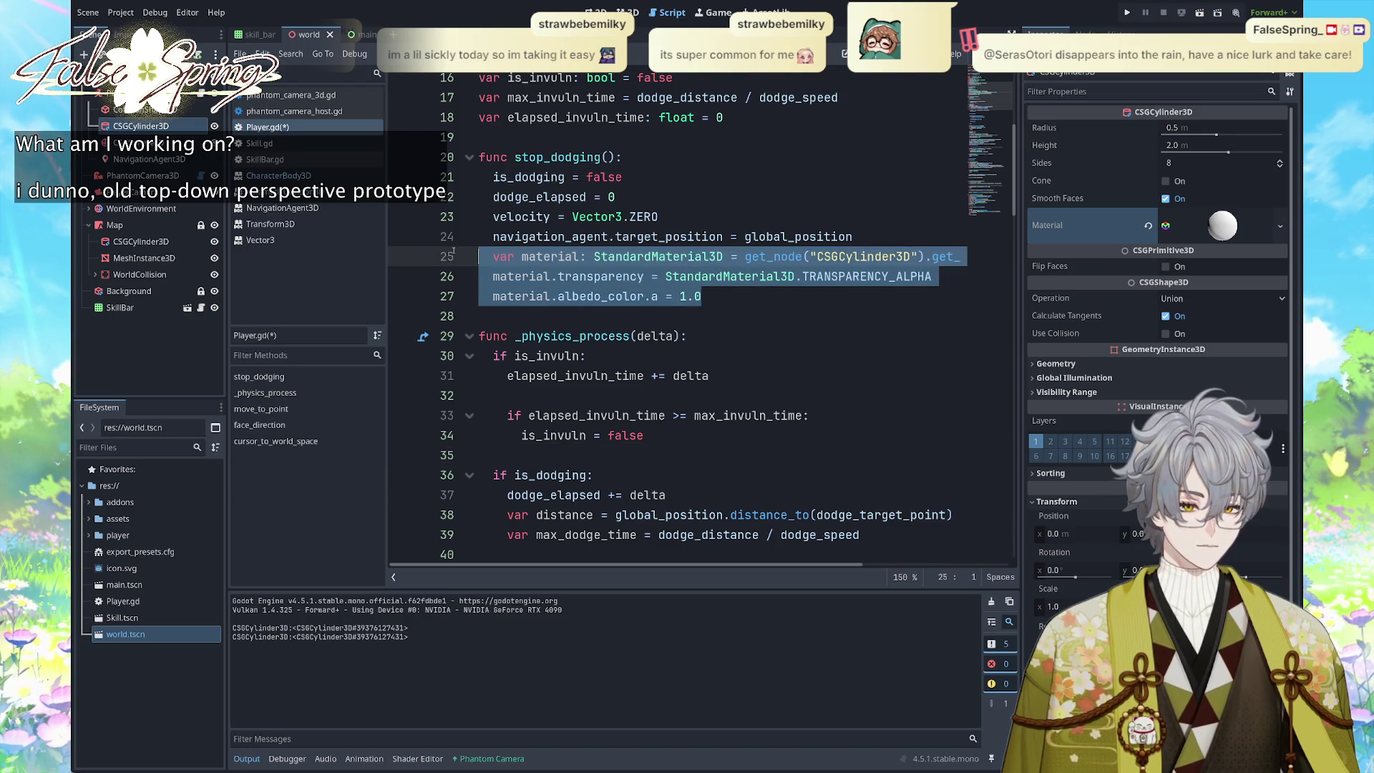
{"action": "key", "text": "BackSpace"}
{"action": "left_click", "coordinate": [727, 318]}
{"action": "key", "text": "Return"}
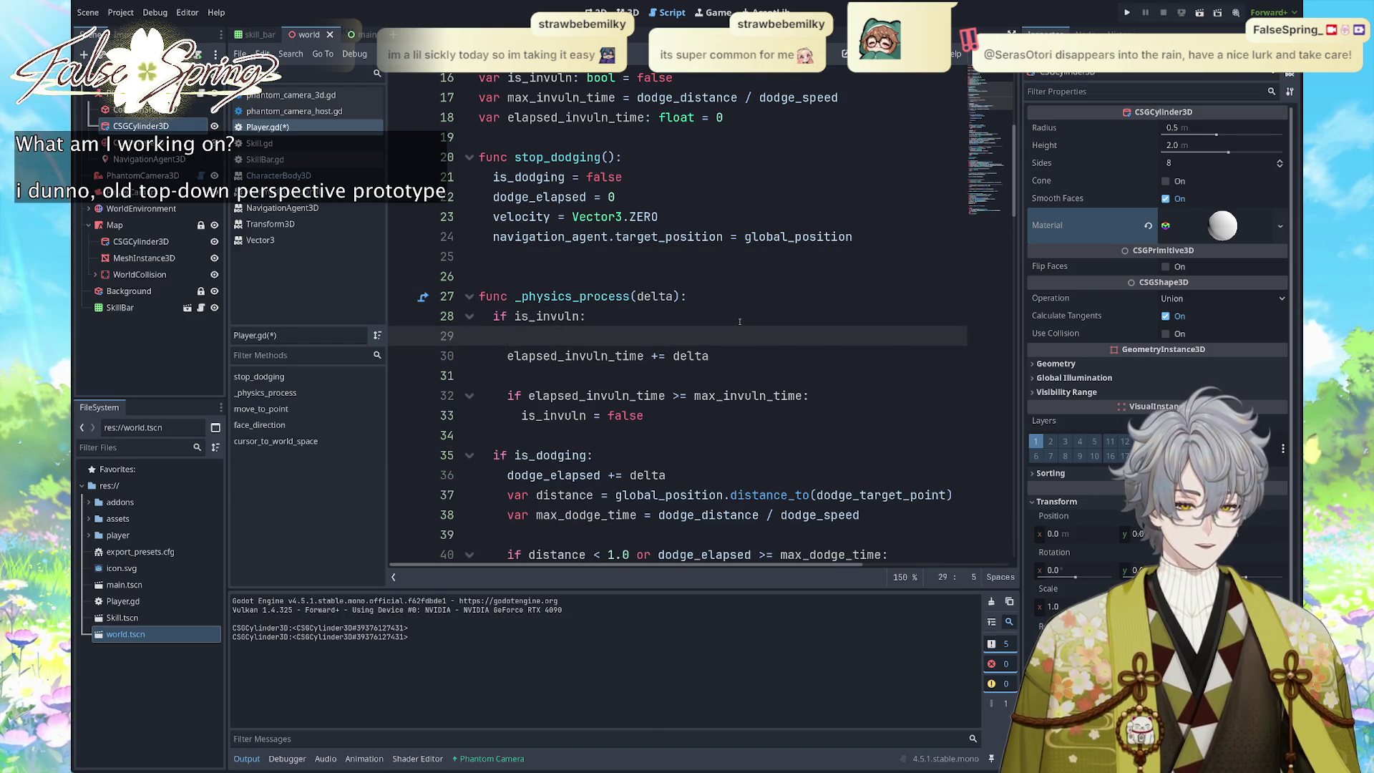
{"action": "key", "text": "ctrl+v"}
{"action": "left_click", "coordinate": [521, 336]}
{"action": "key", "text": "BackSpace"}
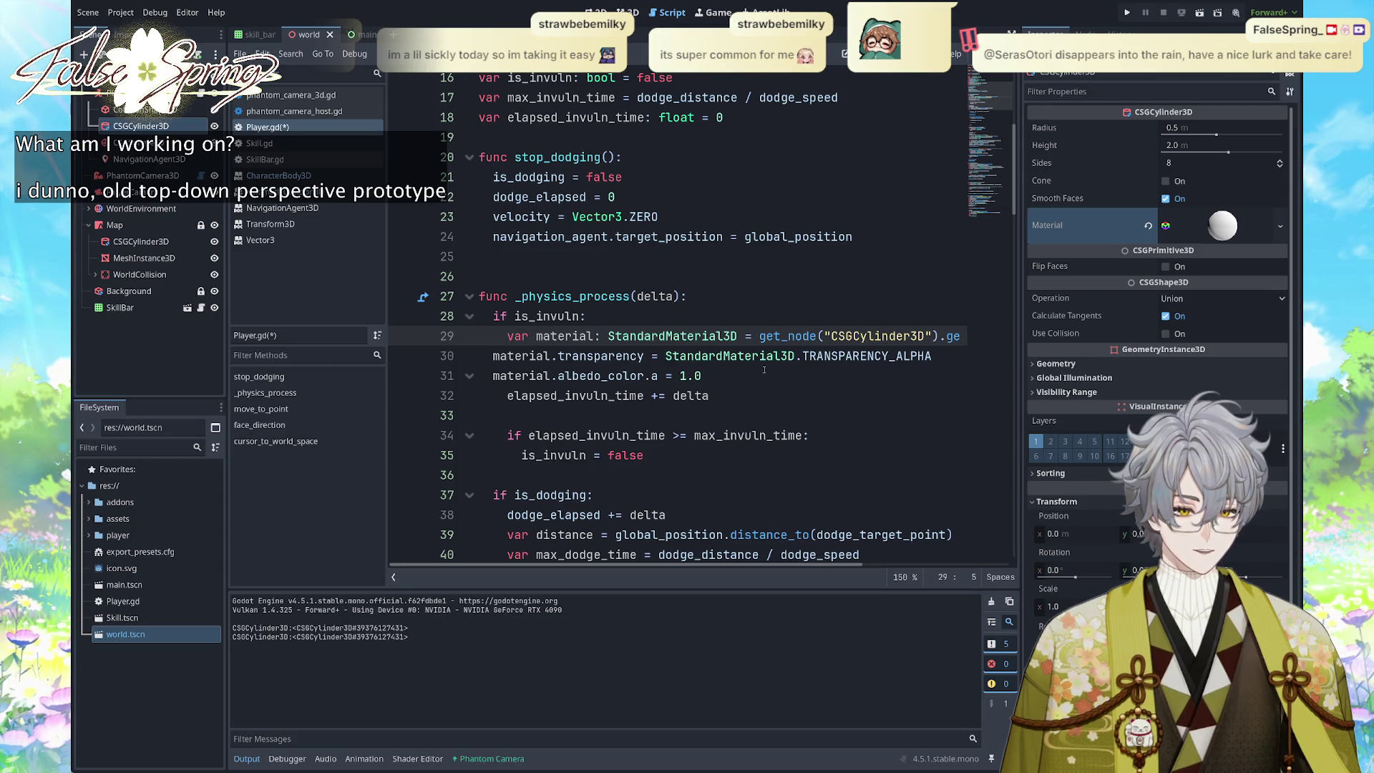
{"action": "left_click", "coordinate": [764, 370]}
{"action": "key", "text": "shift+Up"}
{"action": "key", "text": "Tab"}
{"action": "left_click", "coordinate": [722, 373]}
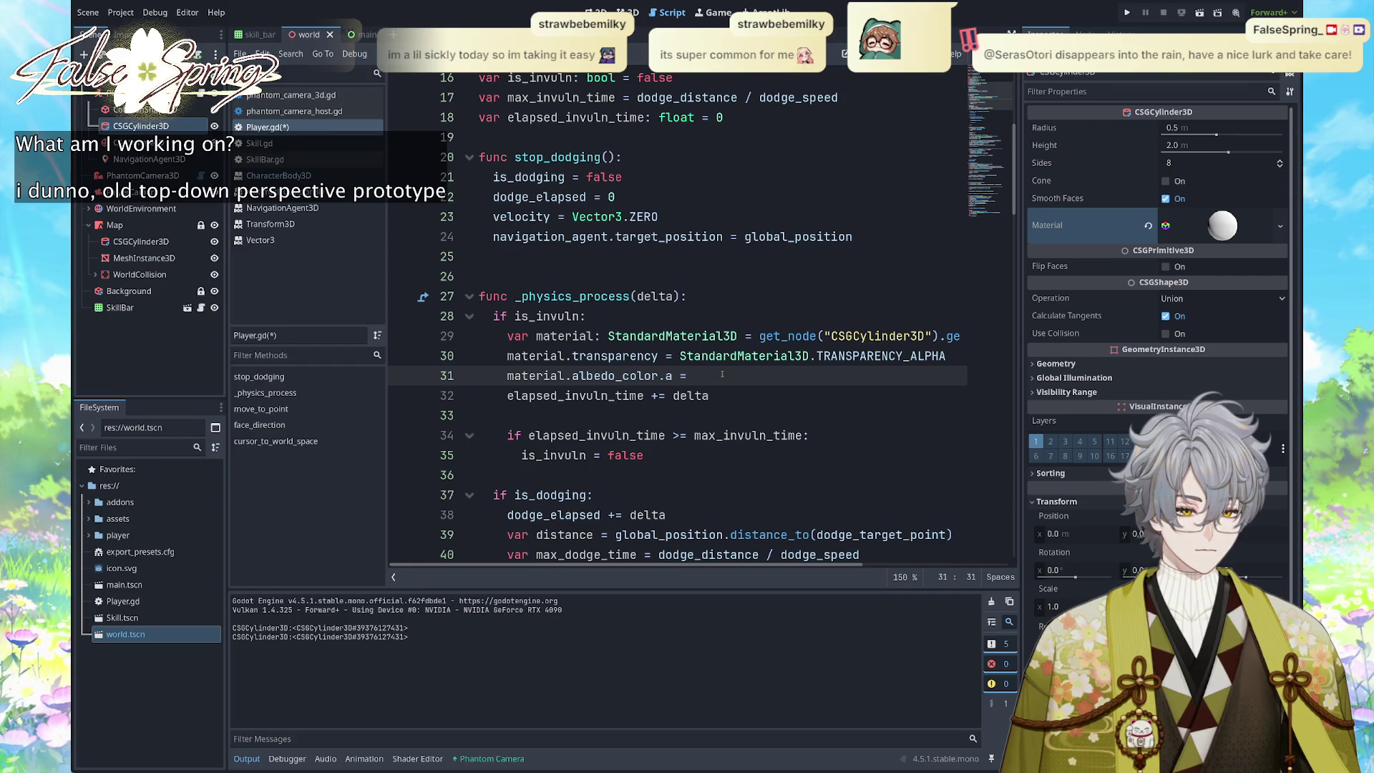
Step: Keep the material lines under 'if is_invuln:' and add a blank line after them
{"action": "left_click_drag", "start_coordinate": [722, 374], "coordinate": [388, 353]}
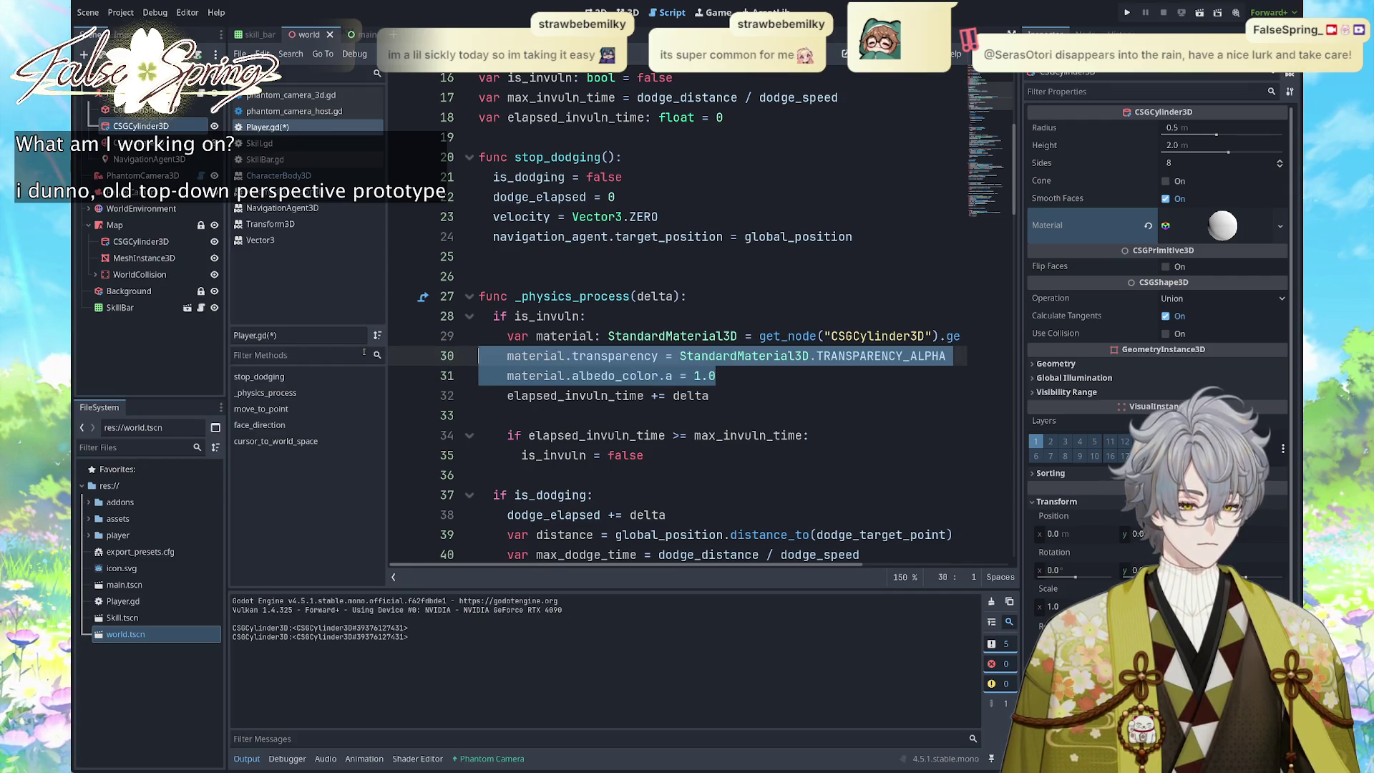
{"action": "key", "text": "shift+Up"}
{"action": "key", "text": "BackSpace"}
{"action": "left_click", "coordinate": [693, 411]}
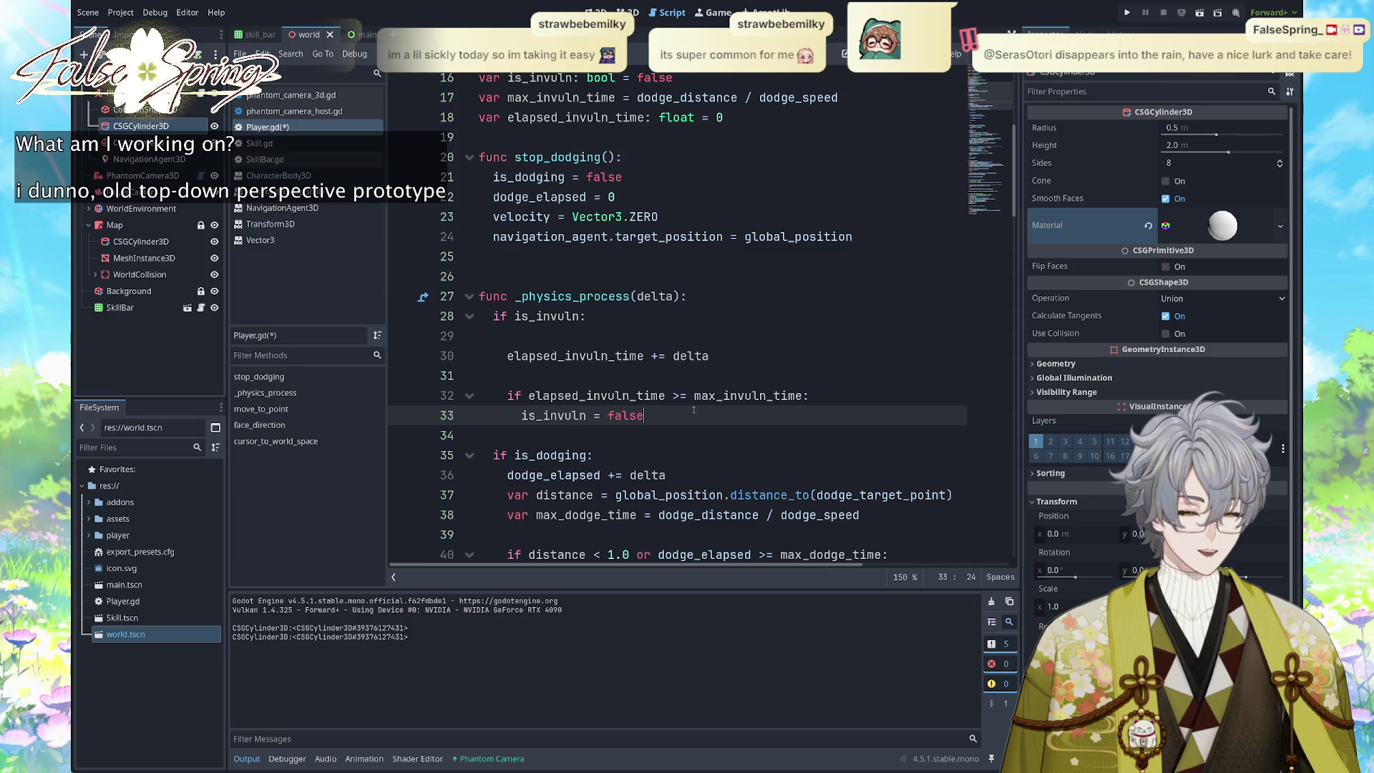
{"action": "key", "text": "Up"}
{"action": "key", "text": "Up"}
{"action": "key", "text": "Up"}
{"action": "scroll", "coordinate": [698, 401], "scroll_direction": "down", "scroll_amount": 7}
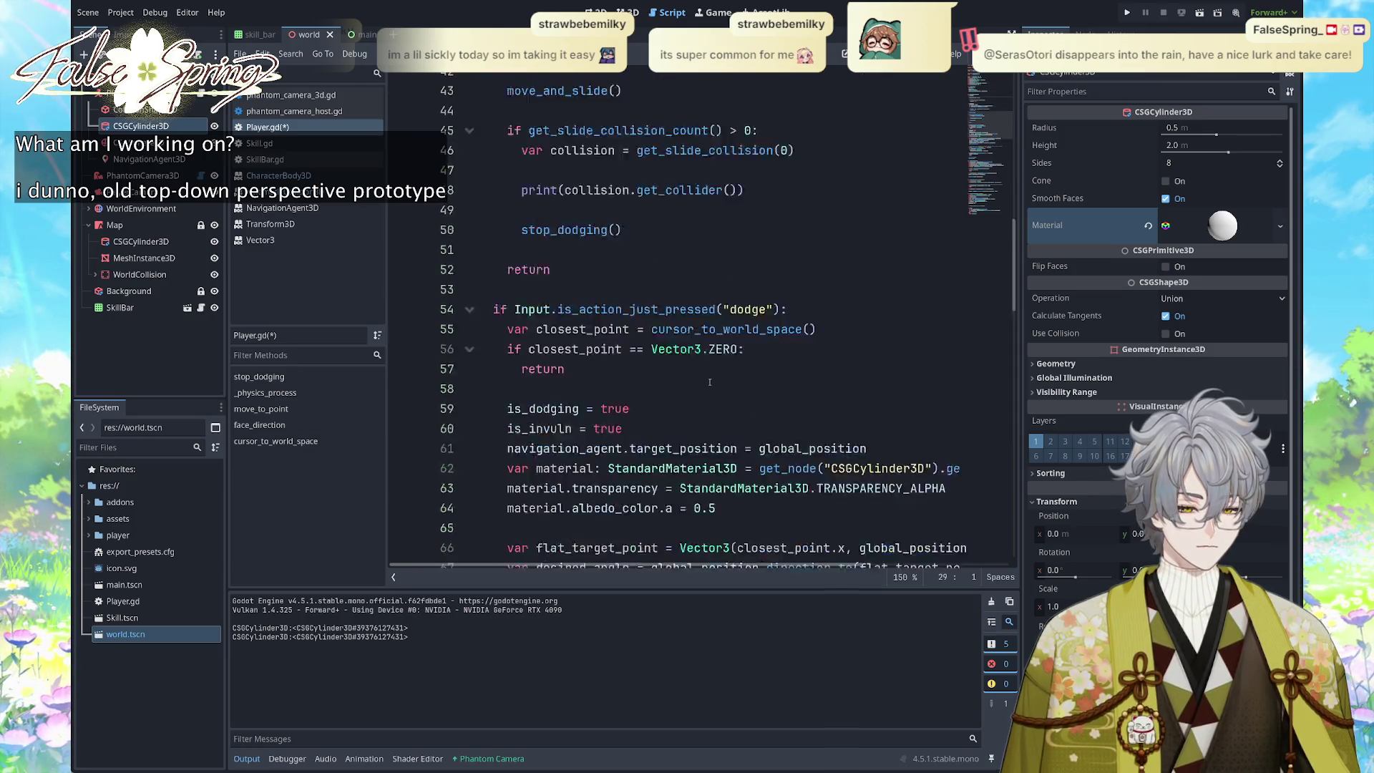
{"action": "scroll", "coordinate": [709, 383], "scroll_direction": "up", "scroll_amount": 5}
{"action": "key", "text": "ctrl+z"}
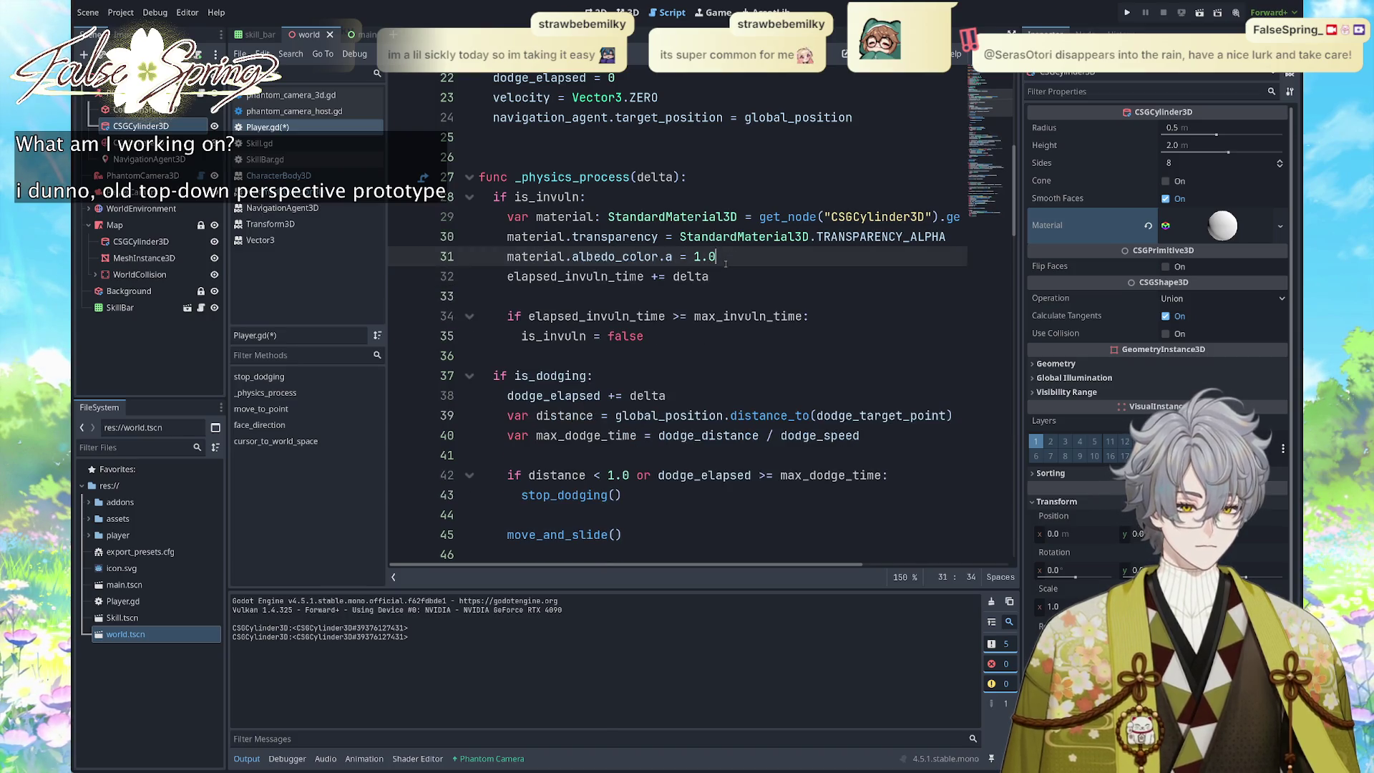
{"action": "key", "text": "Return"}
Step: Copy the alpha assignment line into the timeout check with an alpha of 0.5
{"action": "mouse_move", "coordinate": [718, 263]}
{"action": "left_mouse_down"}
{"action": "mouse_move", "coordinate": [504, 236]}
{"action": "mouse_move", "coordinate": [507, 257]}
{"action": "mouse_move", "coordinate": [507, 217]}
{"action": "left_mouse_up"}
{"action": "left_click_drag", "start_coordinate": [715, 256], "coordinate": [499, 257]}
{"action": "key", "text": "ctrl+c"}
{"action": "left_click", "coordinate": [890, 337]}
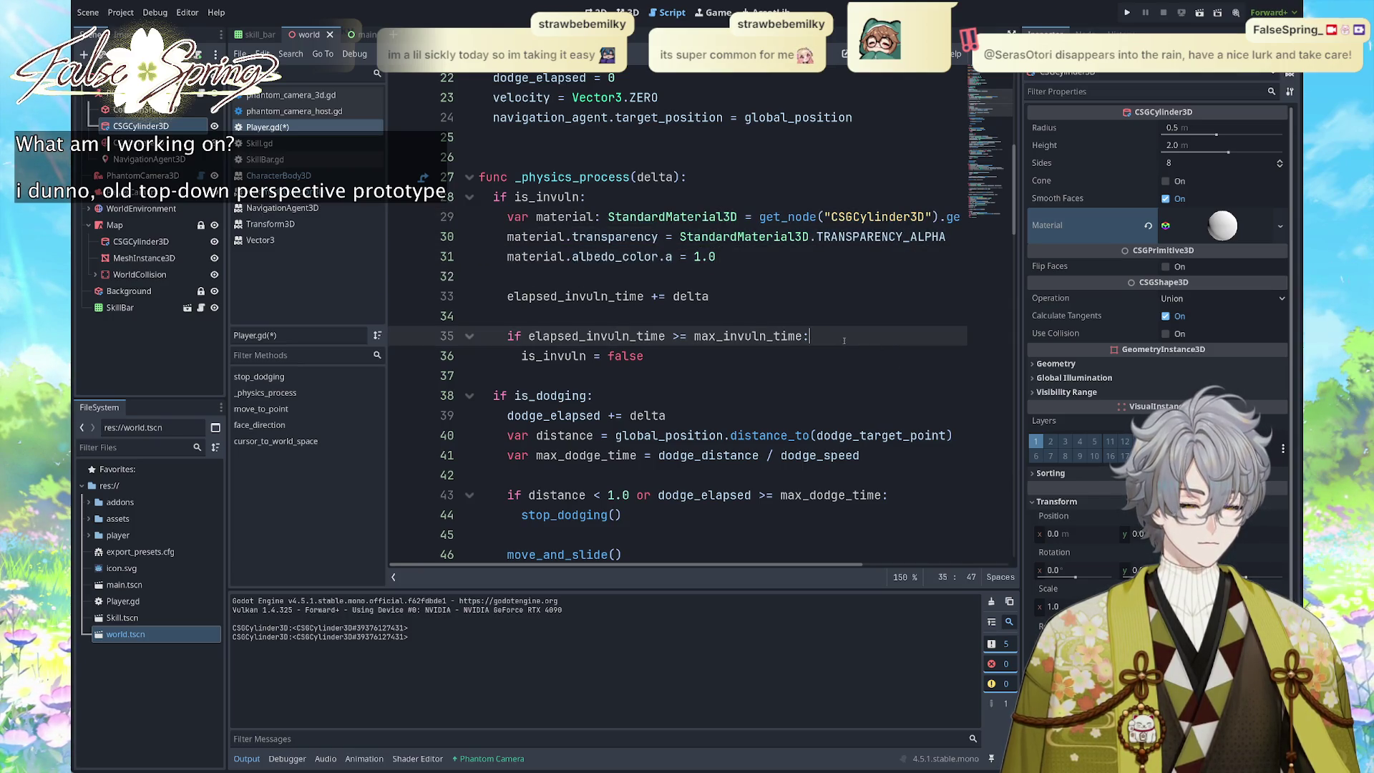
{"action": "key", "text": "Return"}
{"action": "key", "text": "ctrl+v"}
{"action": "key", "text": "BackSpace"}
{"action": "key", "text": "BackSpace"}
{"action": "type", "text": "0.5"}
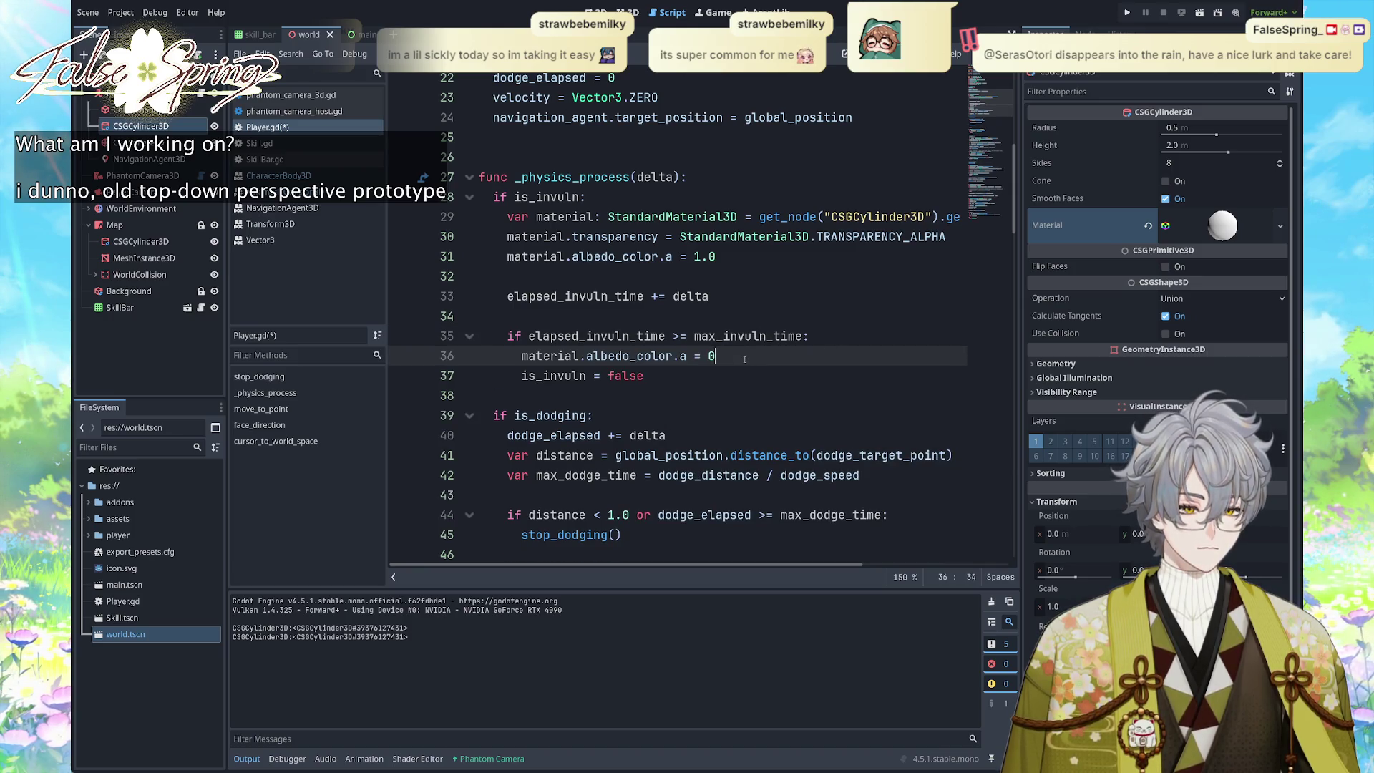
Step: Delete the material lines from the dodge action and run the project
{"action": "scroll", "coordinate": [715, 379], "scroll_direction": "down", "scroll_amount": 9}
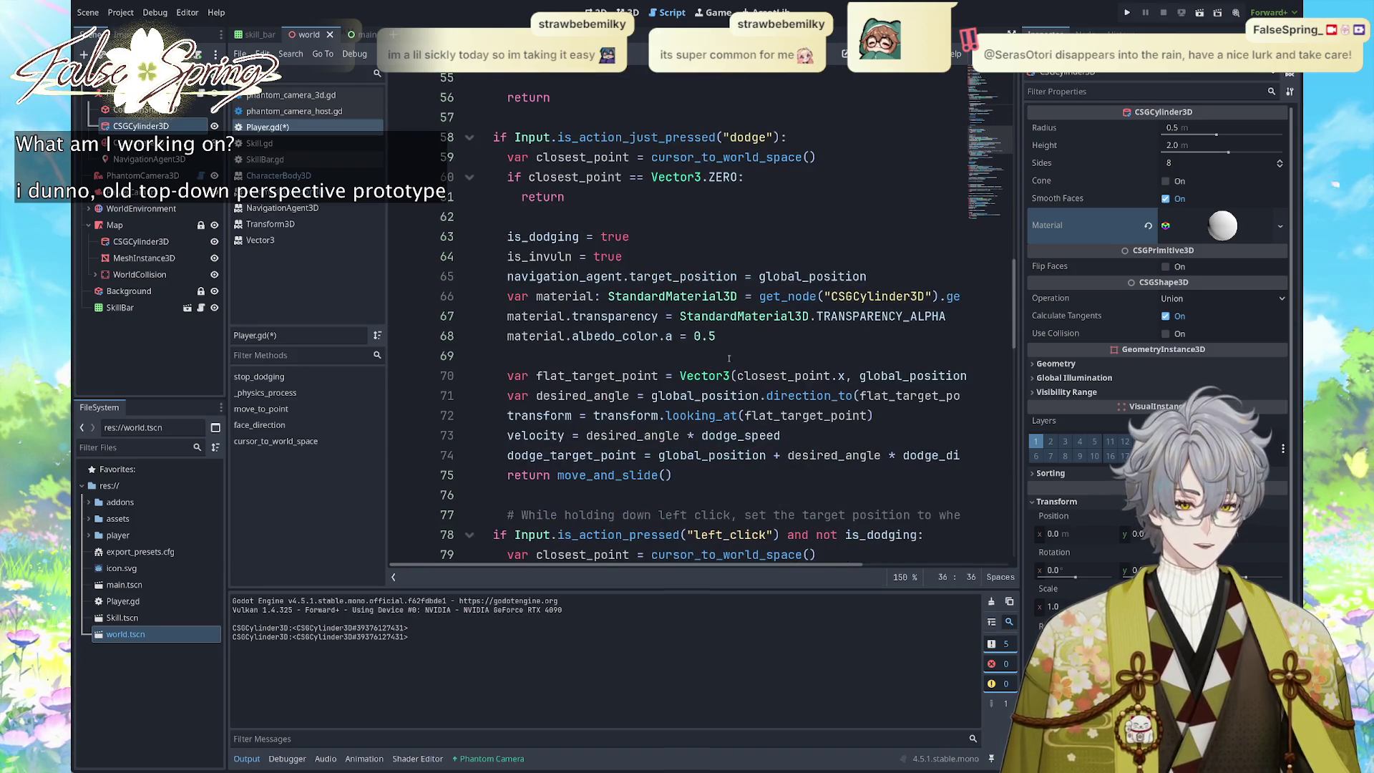
{"action": "left_click_drag", "start_coordinate": [687, 356], "coordinate": [404, 297]}
{"action": "key", "text": "Delete"}
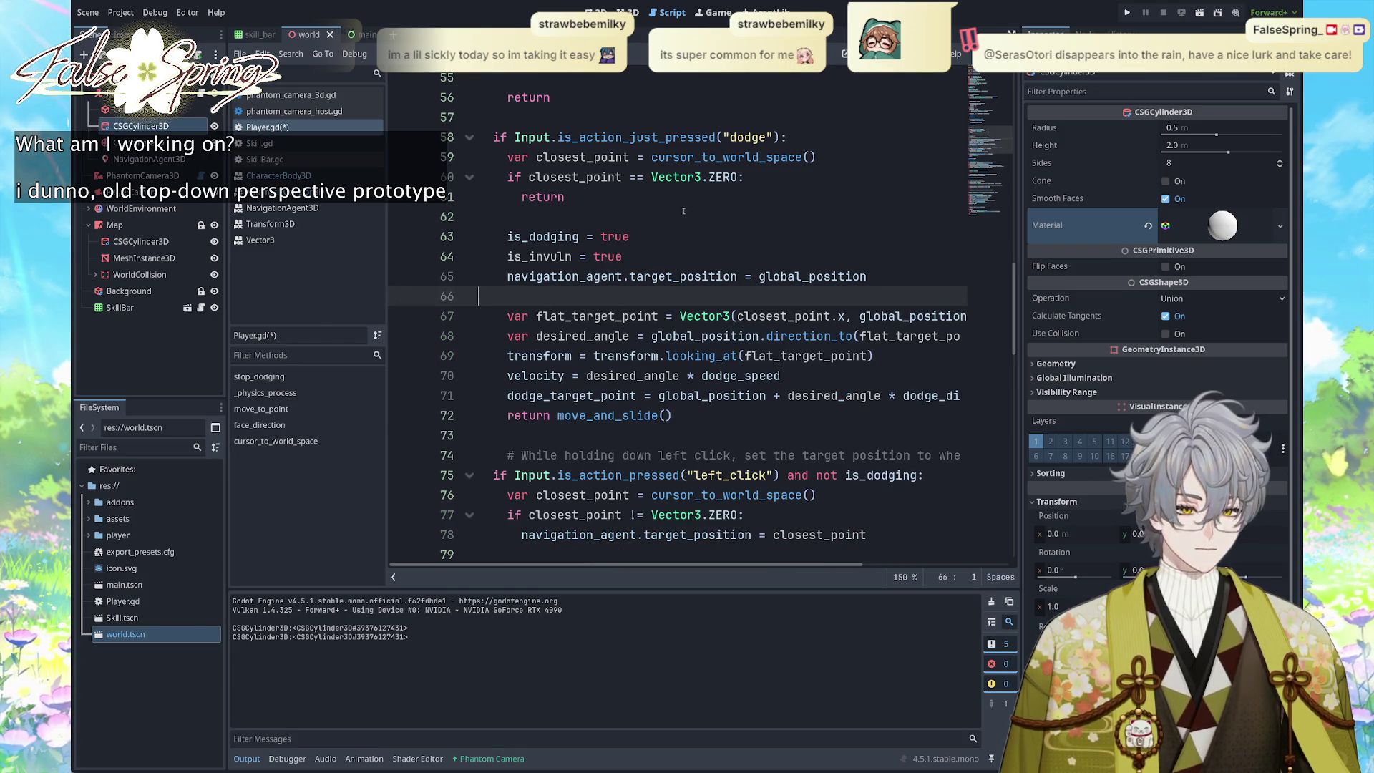
{"action": "key", "text": "F5"}
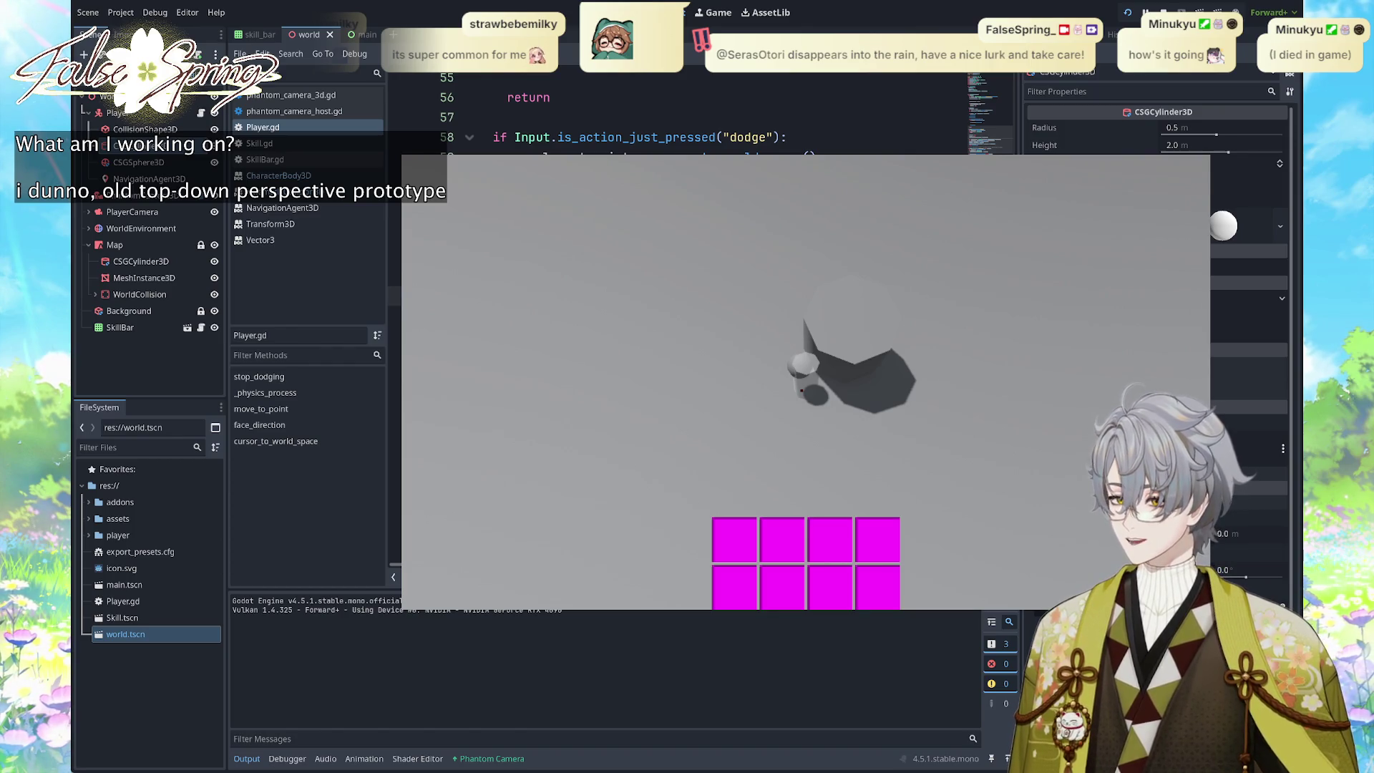
Step: Stop the running prototype with F8 to return to Player.gd
{"action": "key", "text": "F8"}
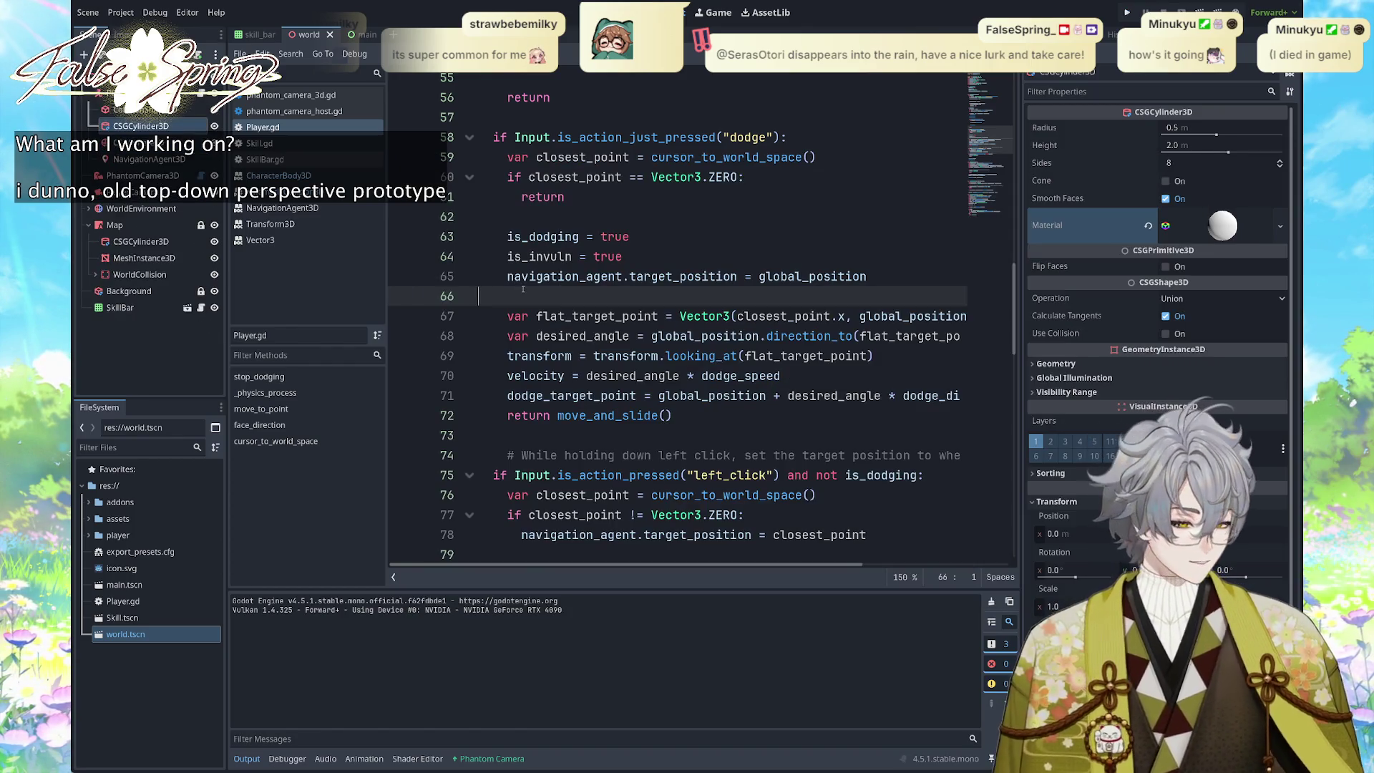